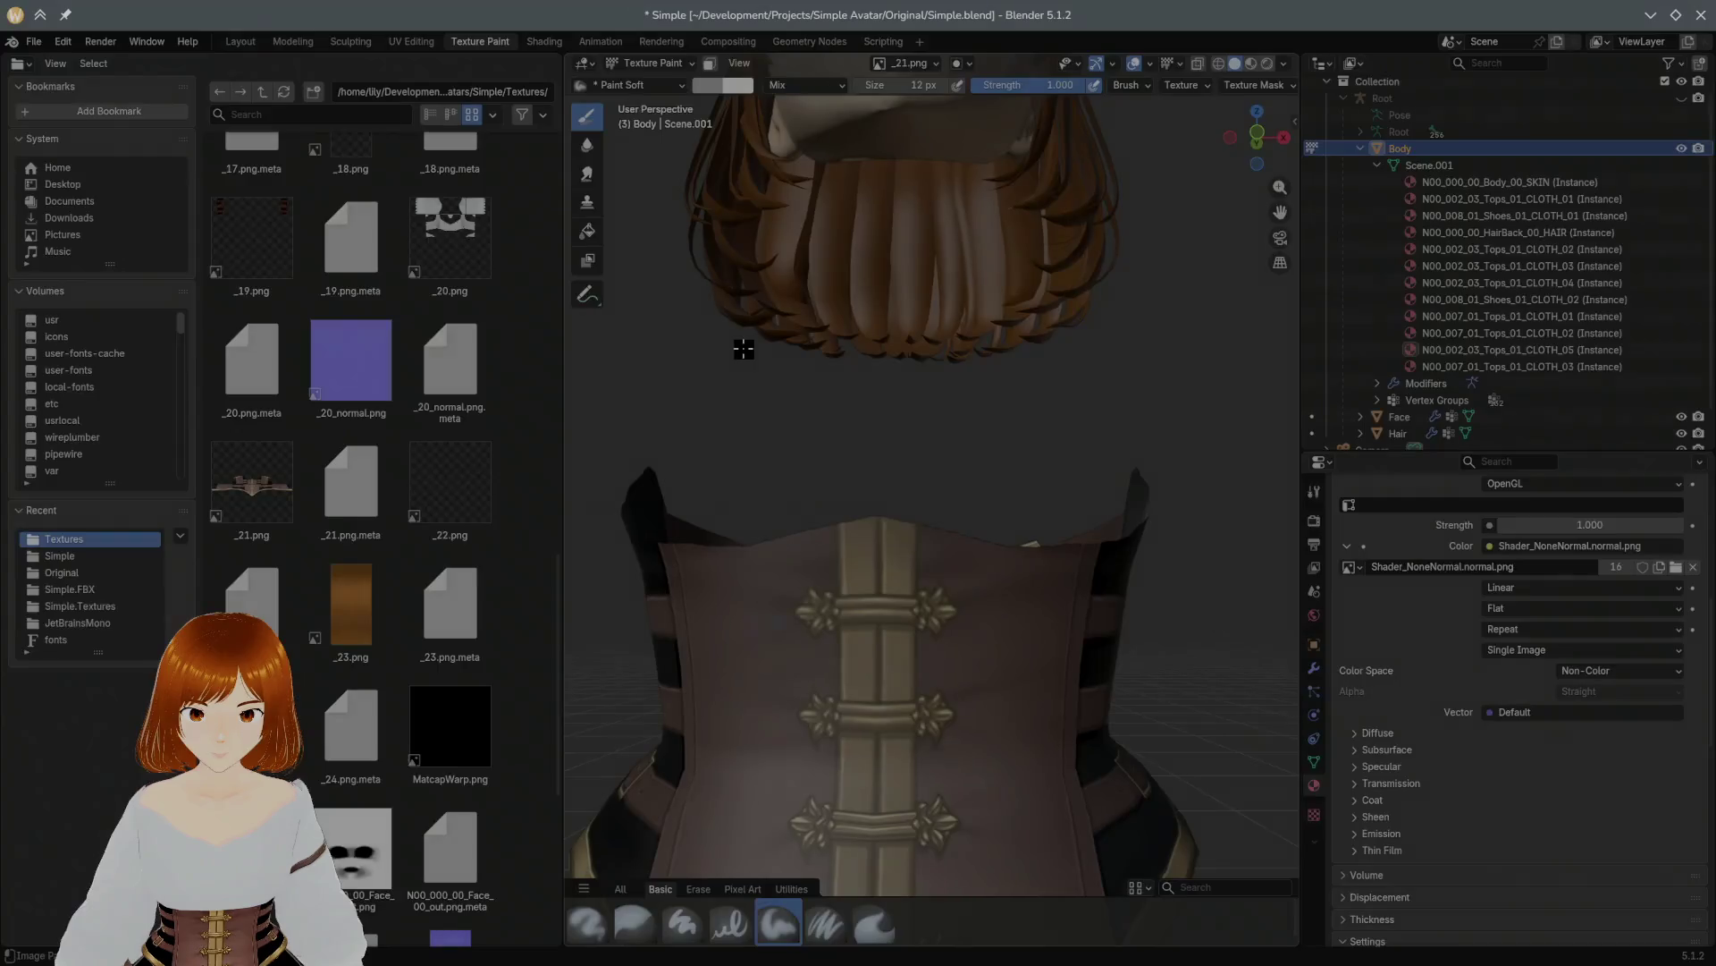
Step: Switch the paint tool to Fill, undo a trial grey fill on the corset, and keep Fill active
middle_drag(847, 409, 840, 410)
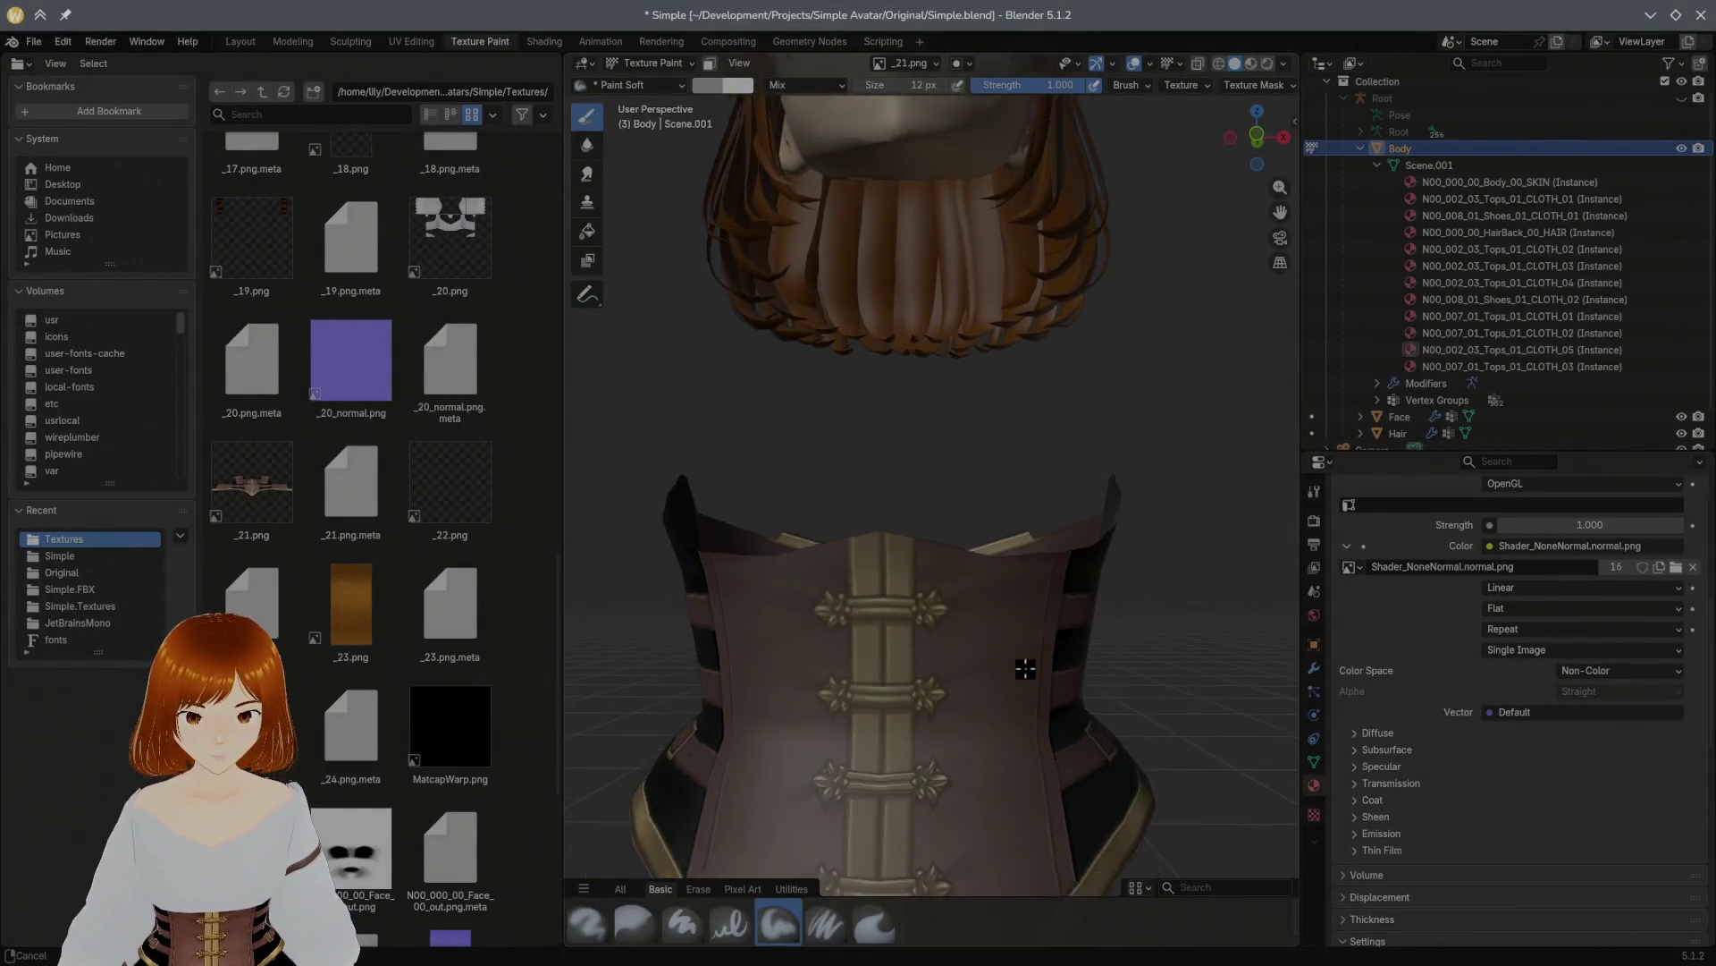
click(587, 232)
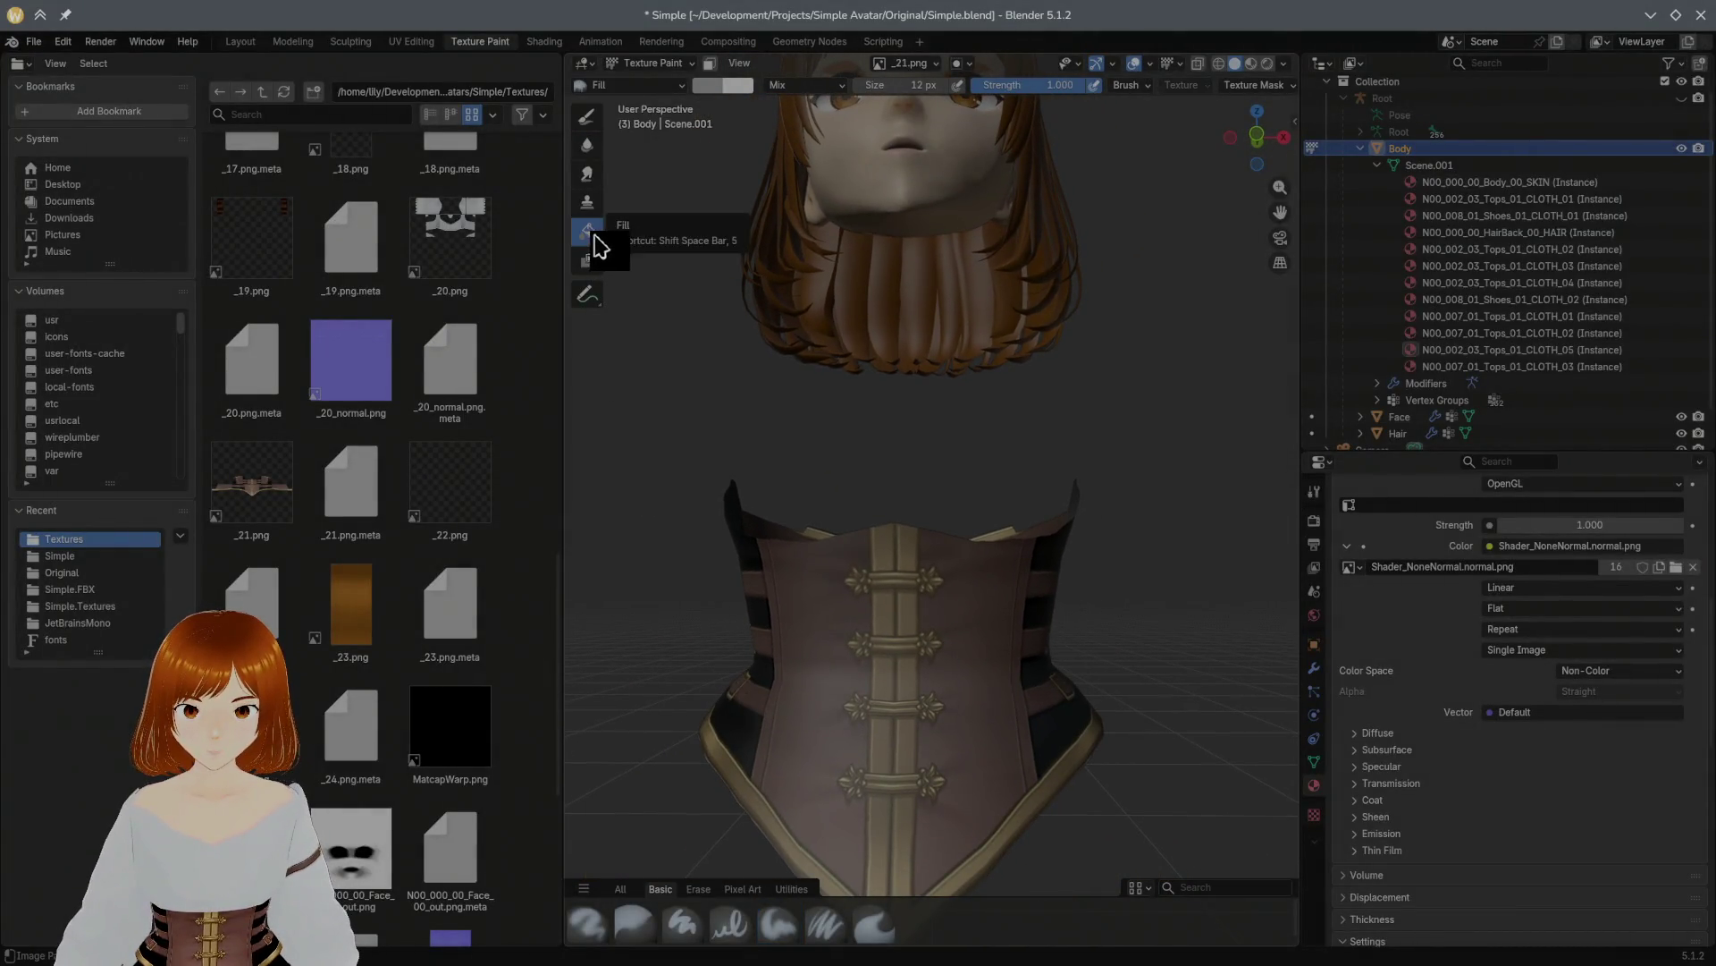
click(983, 644)
key(ctrl+z)
key(ctrl+z)
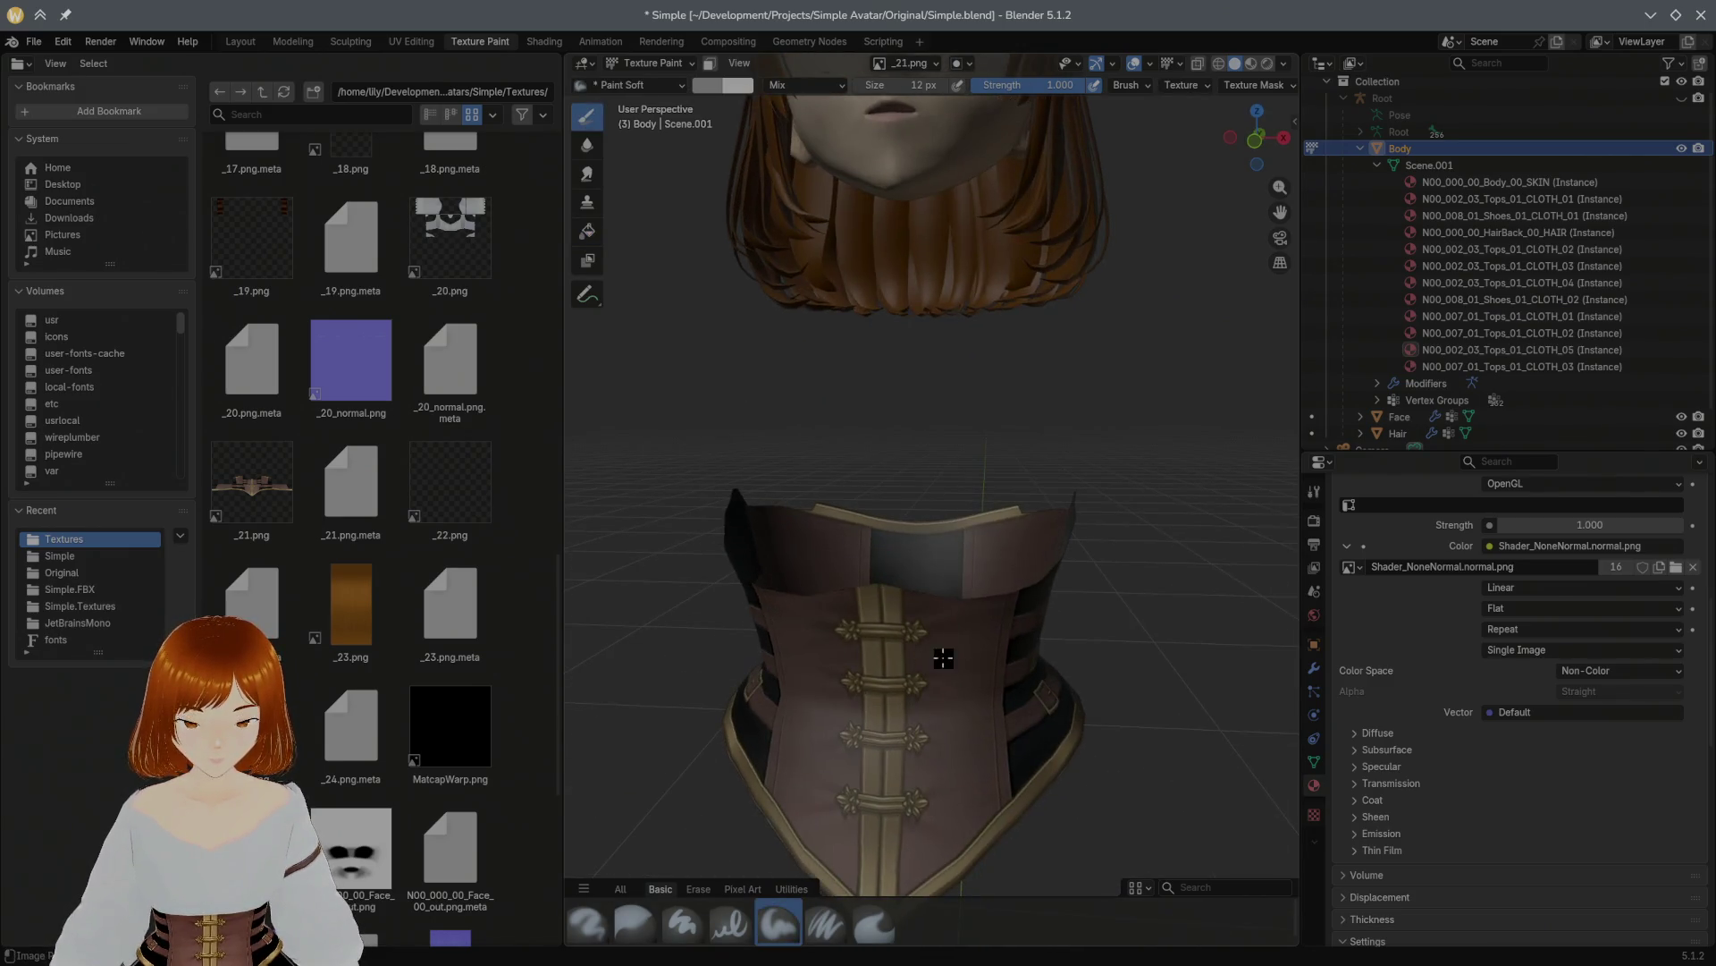
middle_drag(875, 595, 889, 563)
mouse_move(933, 646)
middle_down()
mouse_move(870, 689)
mouse_move(968, 619)
middle_up()
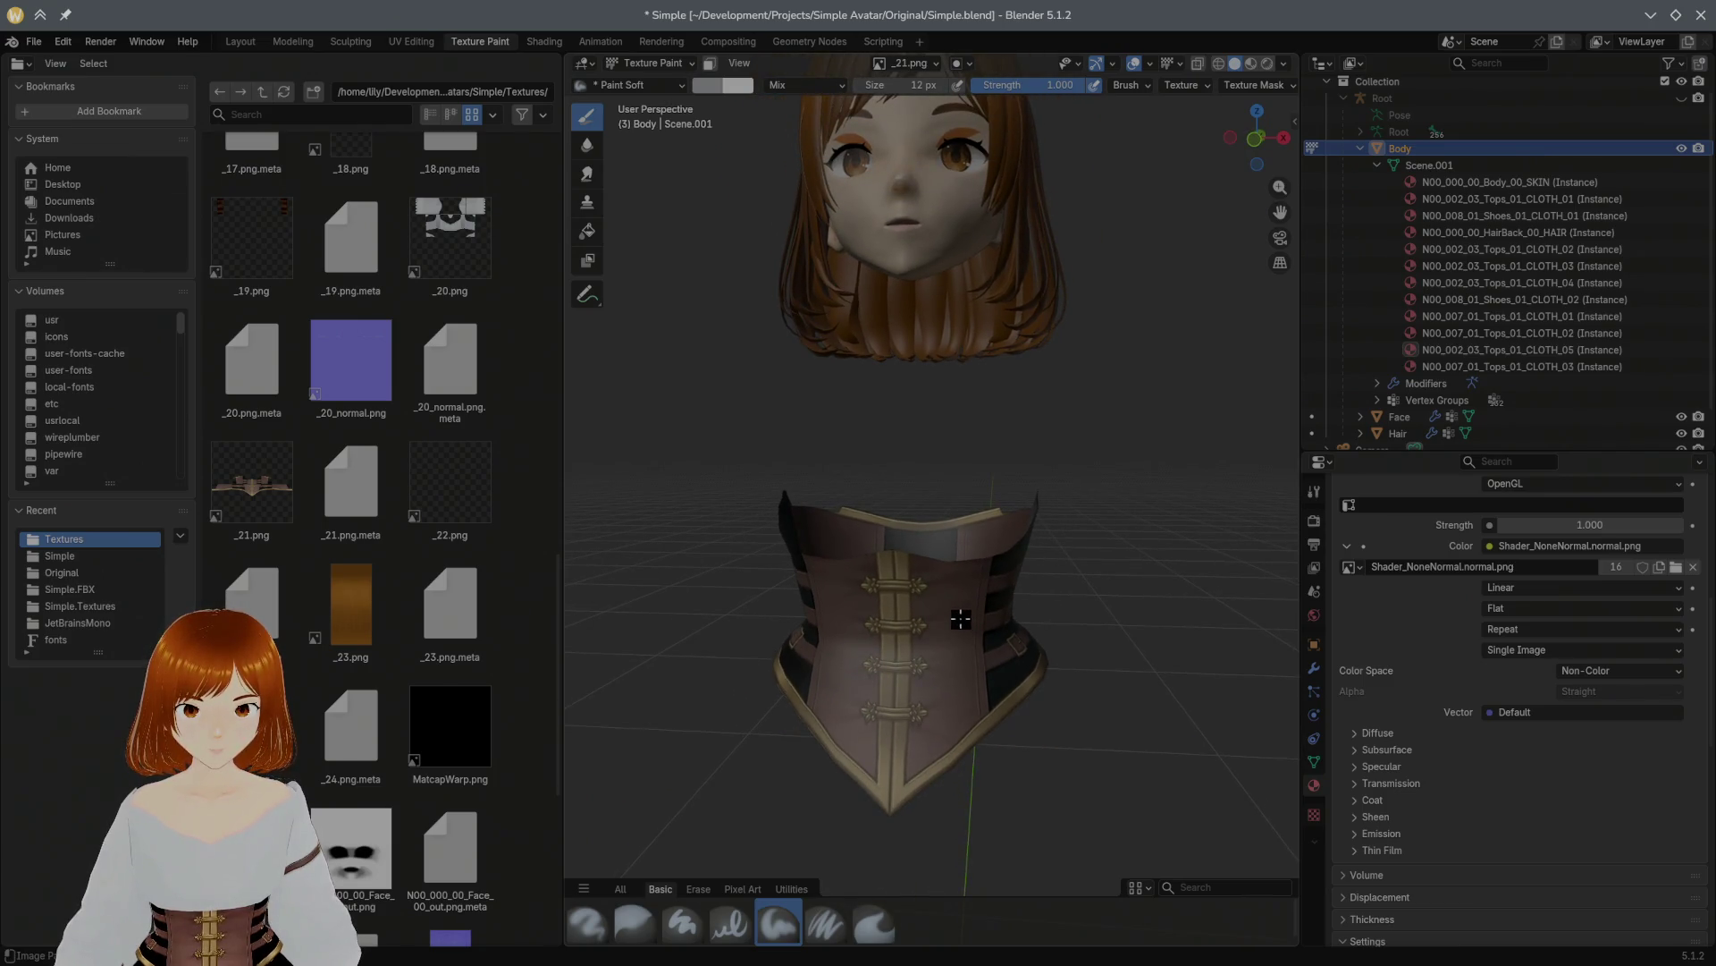
click(587, 231)
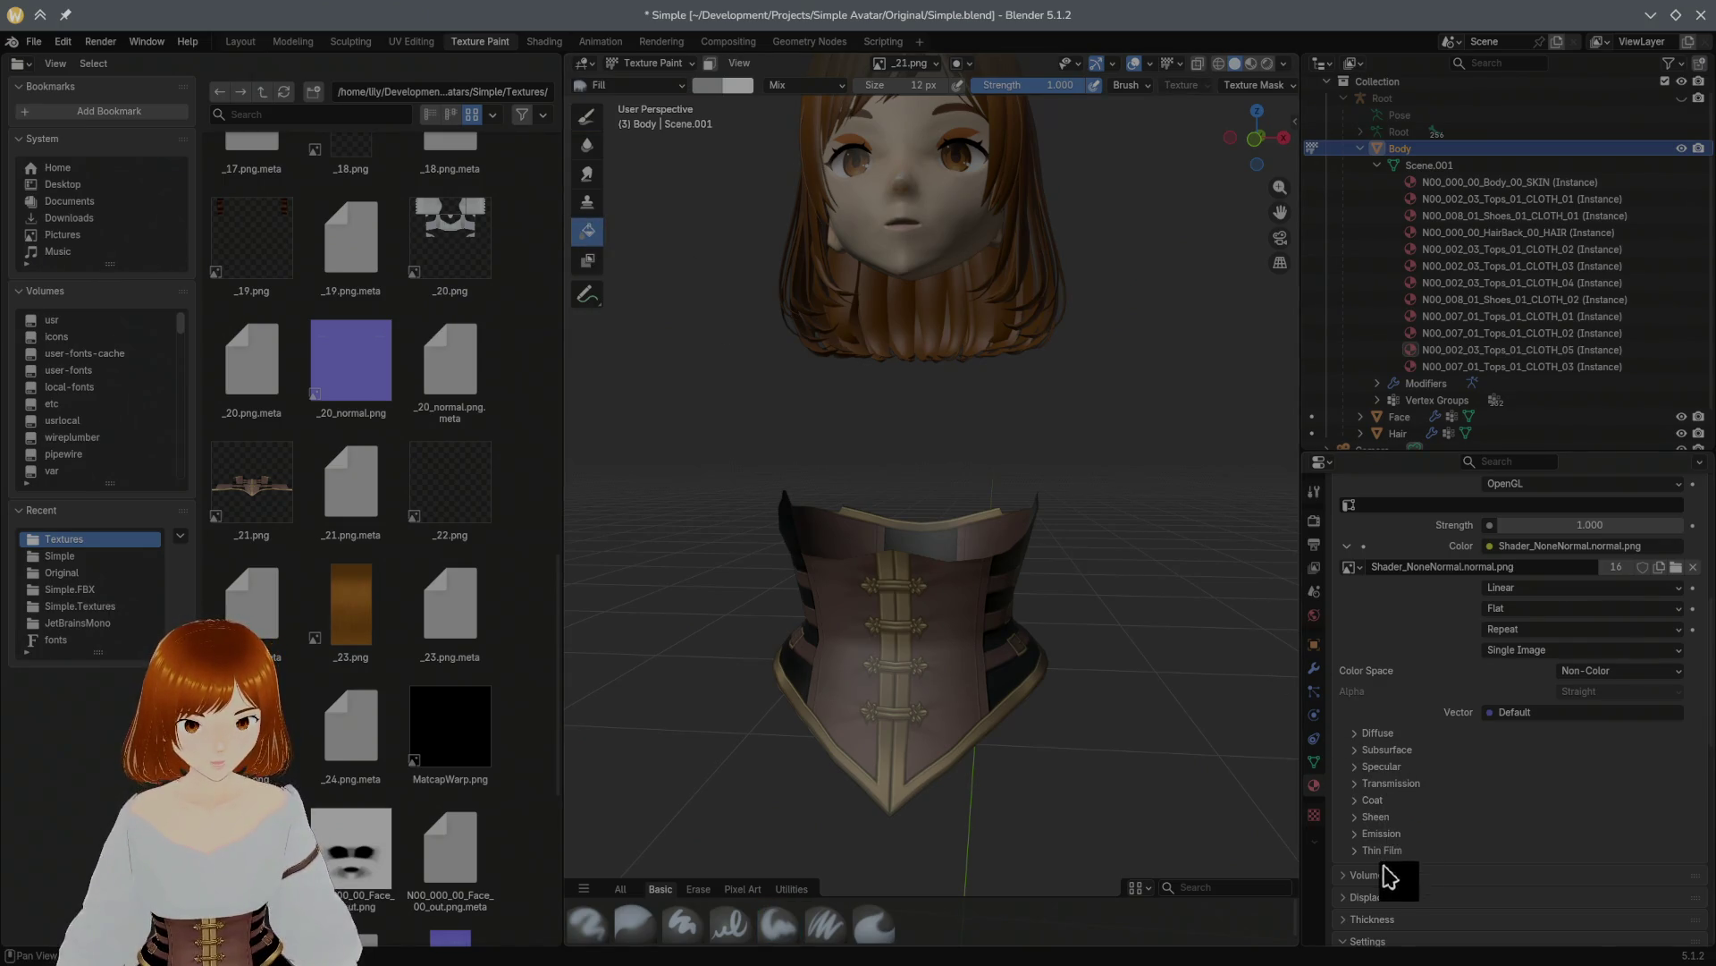
Step: Review the brush's Advanced and Texture Mask settings, leaving mask mapping on View Plane
click(1314, 491)
scroll(1341, 634, up, 5)
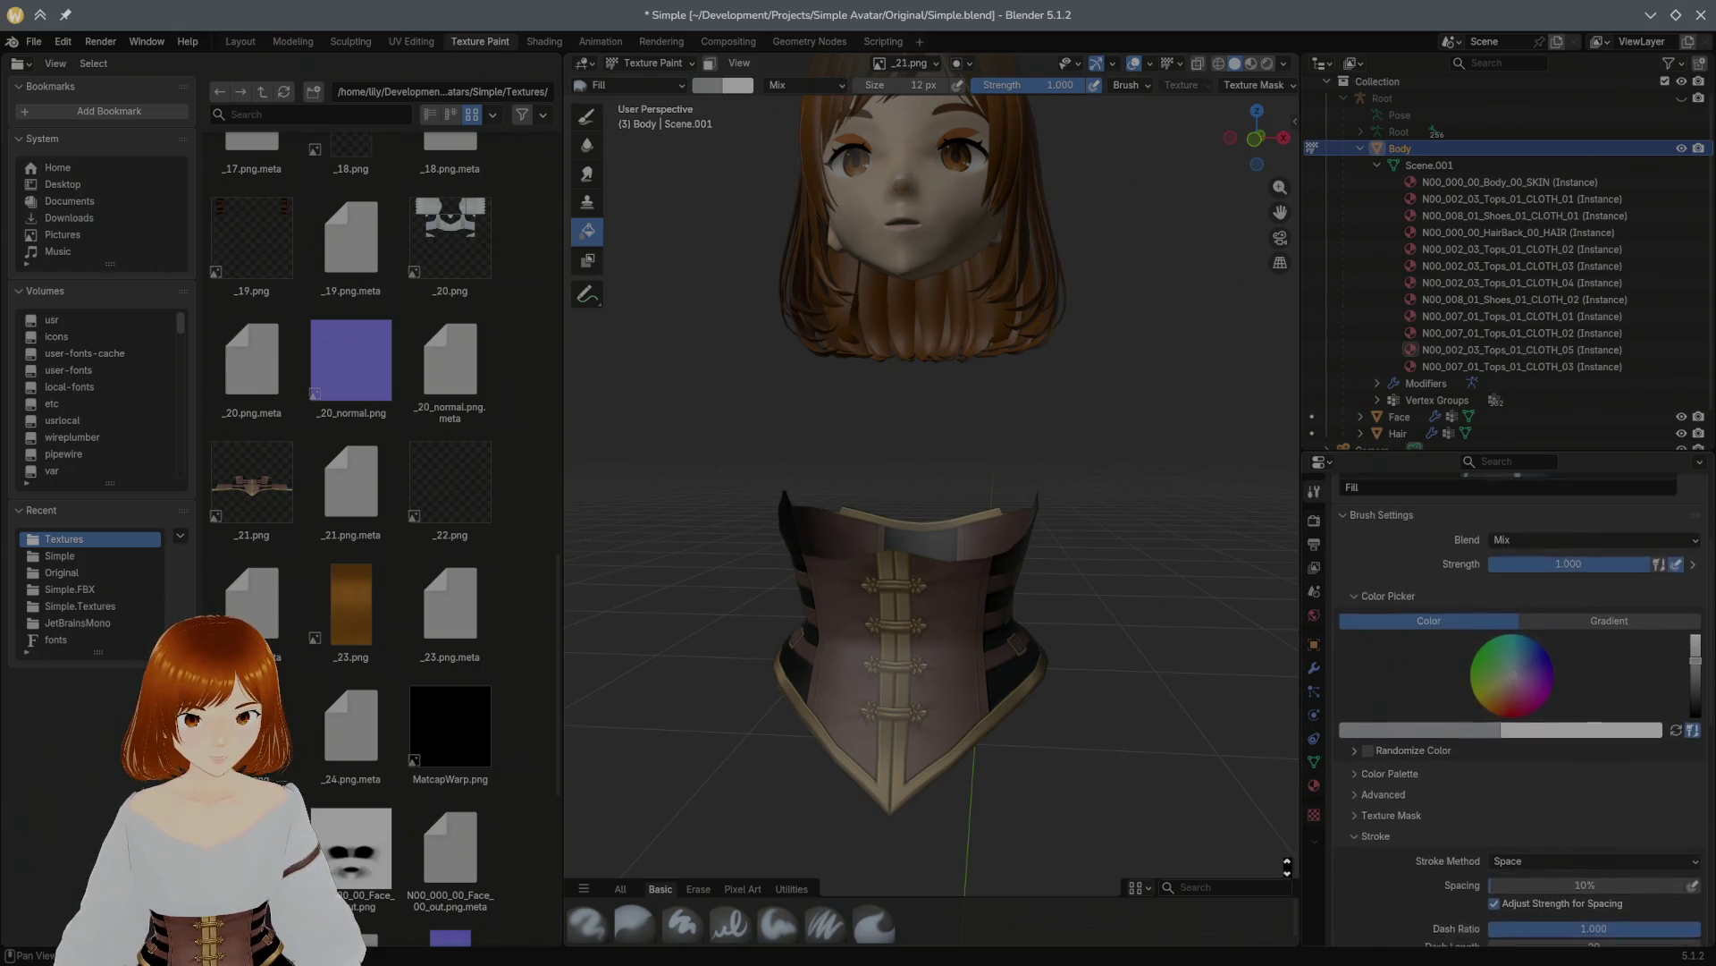
scroll(1350, 679, up, 4)
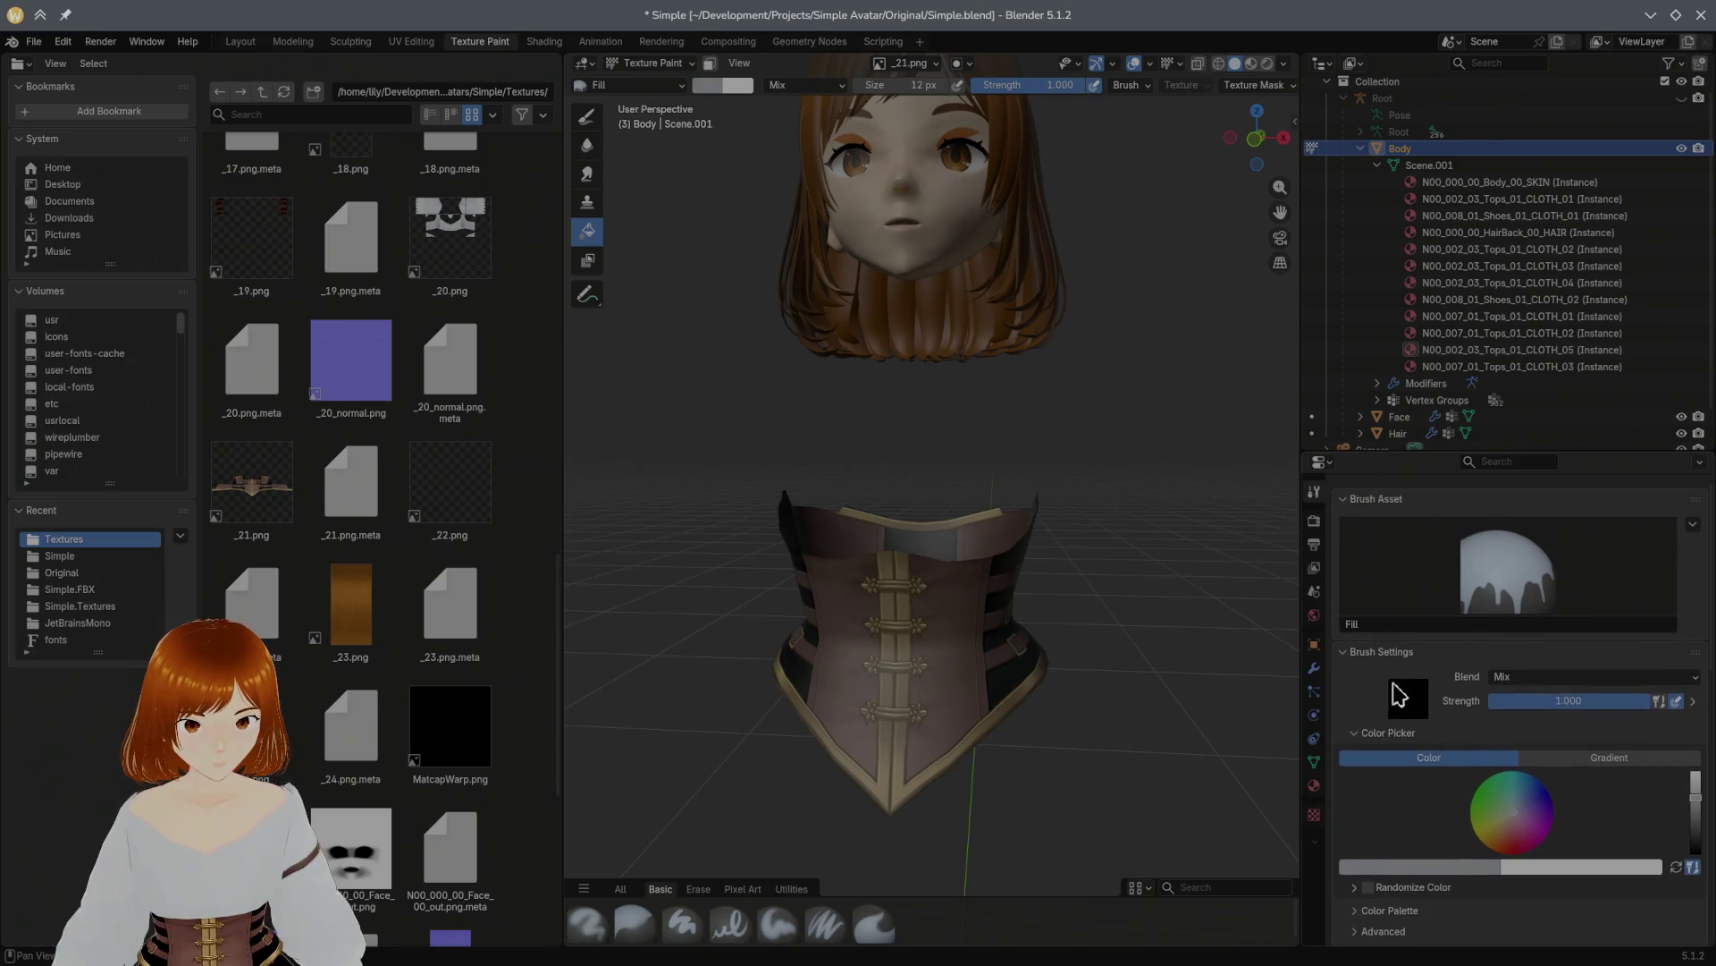
scroll(1448, 700, down, 3)
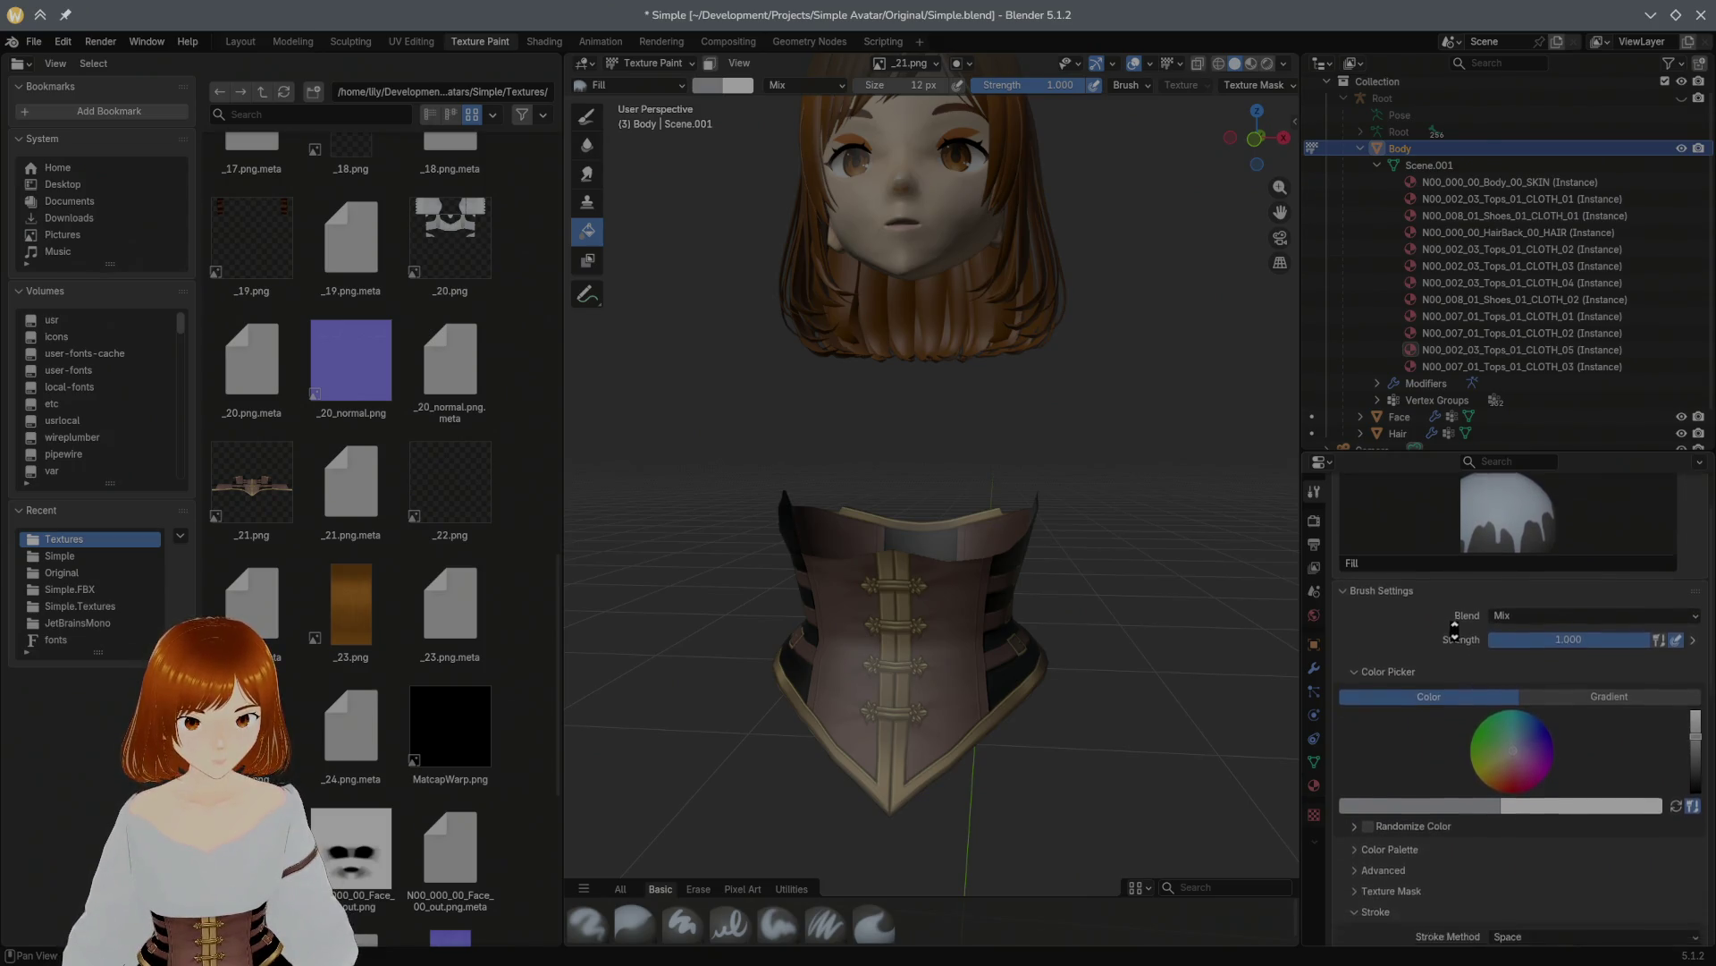
scroll(1448, 617, down, 5)
click(1377, 689)
click(1377, 685)
click(1383, 707)
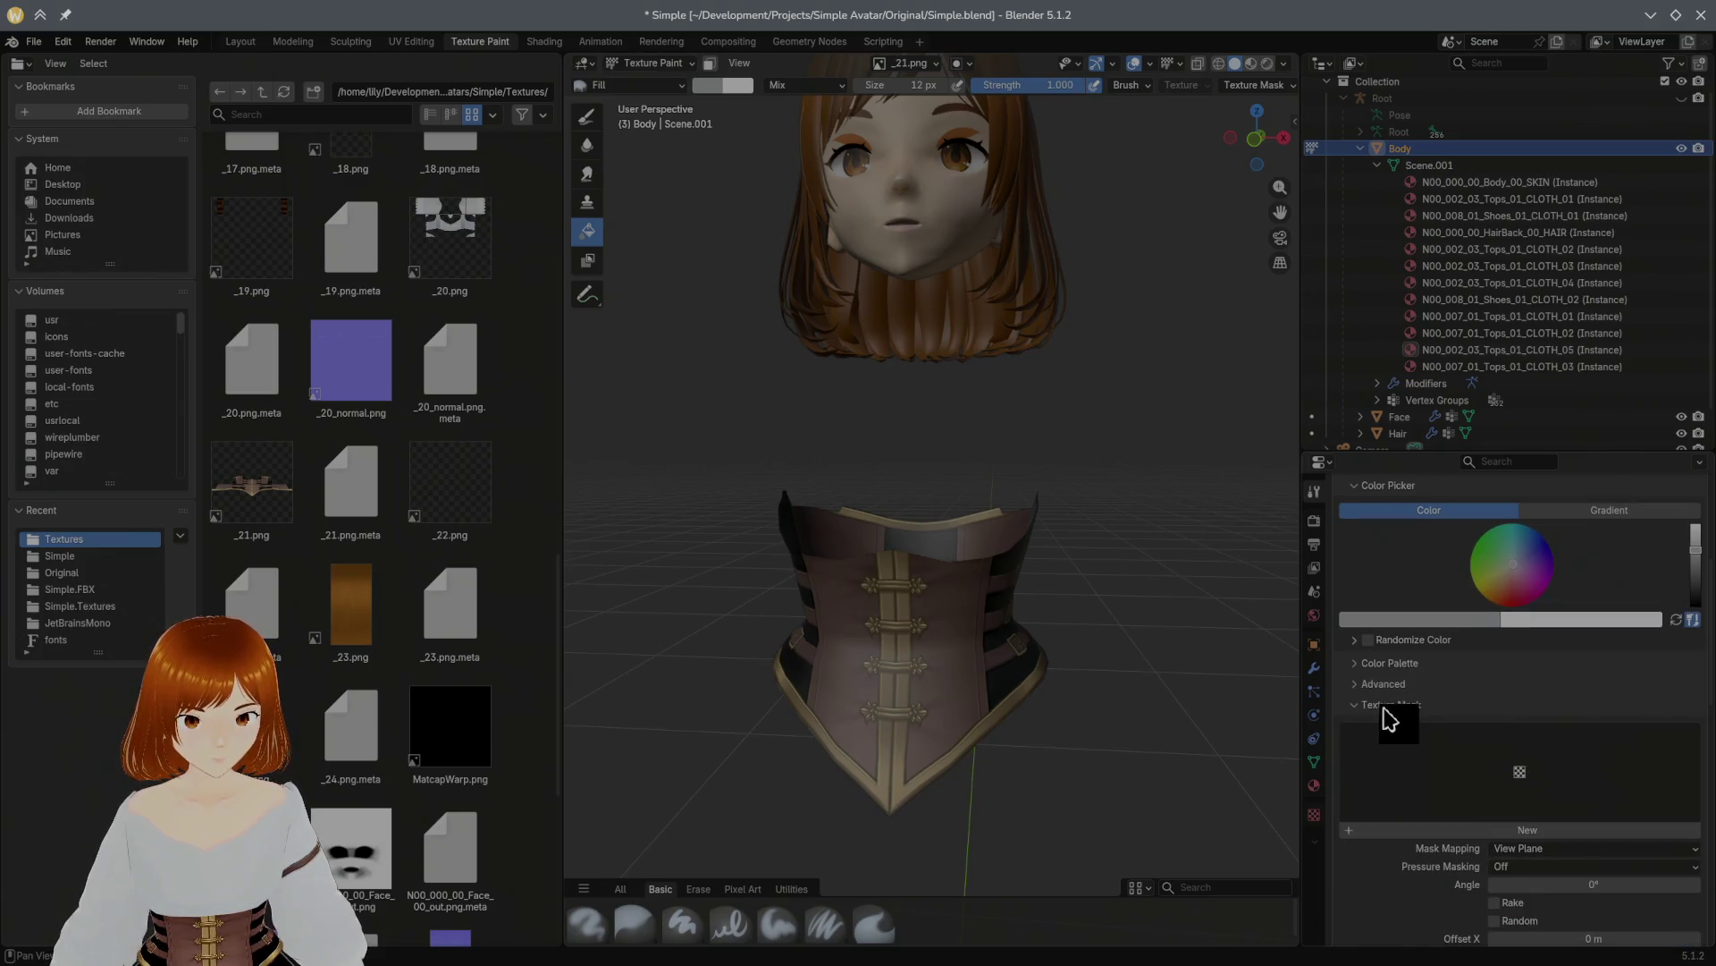
scroll(1351, 858, down, 5)
click(1534, 691)
click(1529, 698)
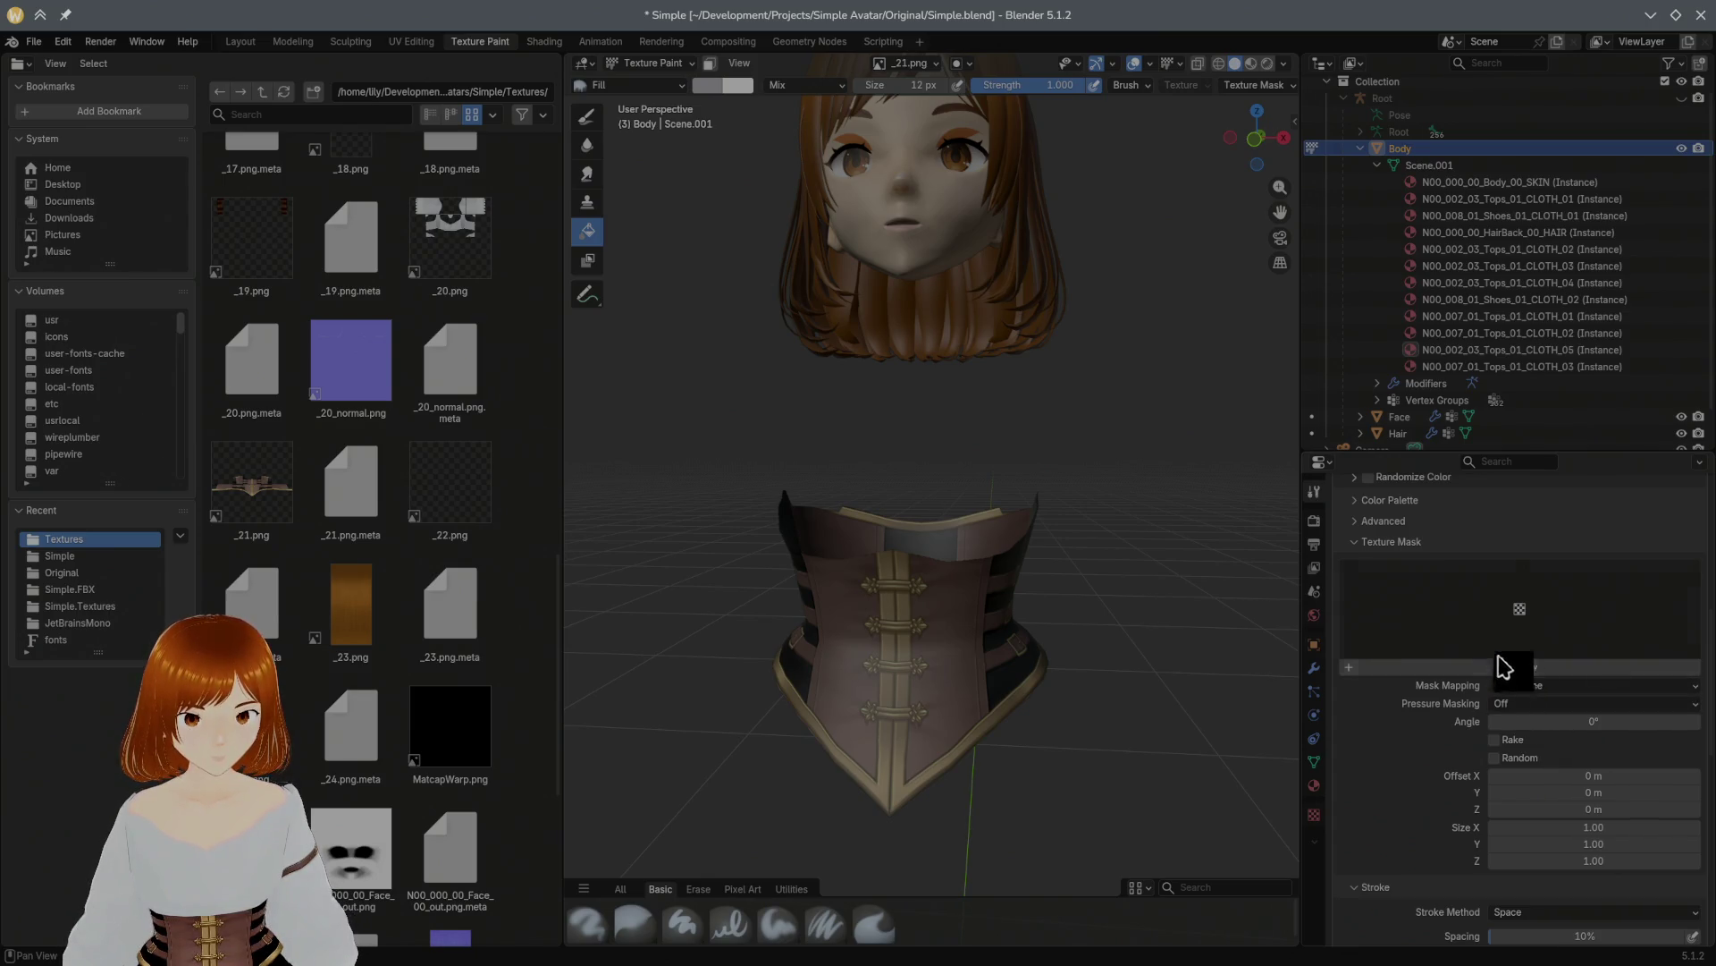
Step: Toggle Affect Alpha, undo a test grey fill, and sample the corset's brown as paint colour
click(1433, 523)
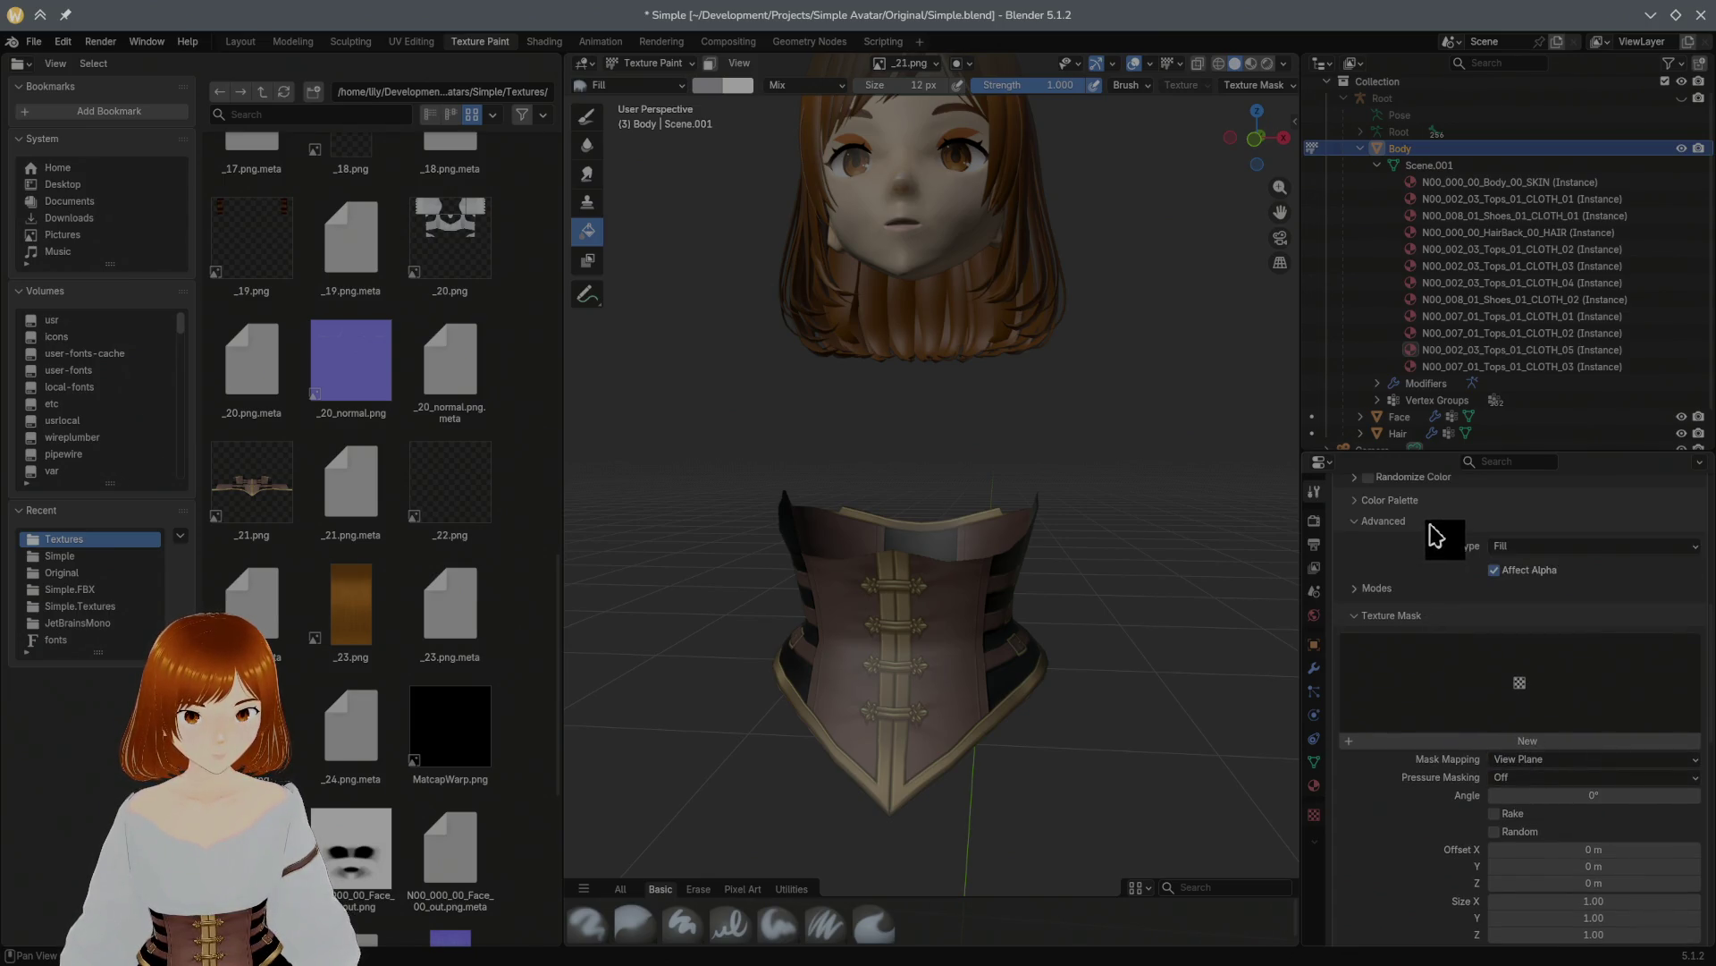
click(1494, 570)
click(905, 637)
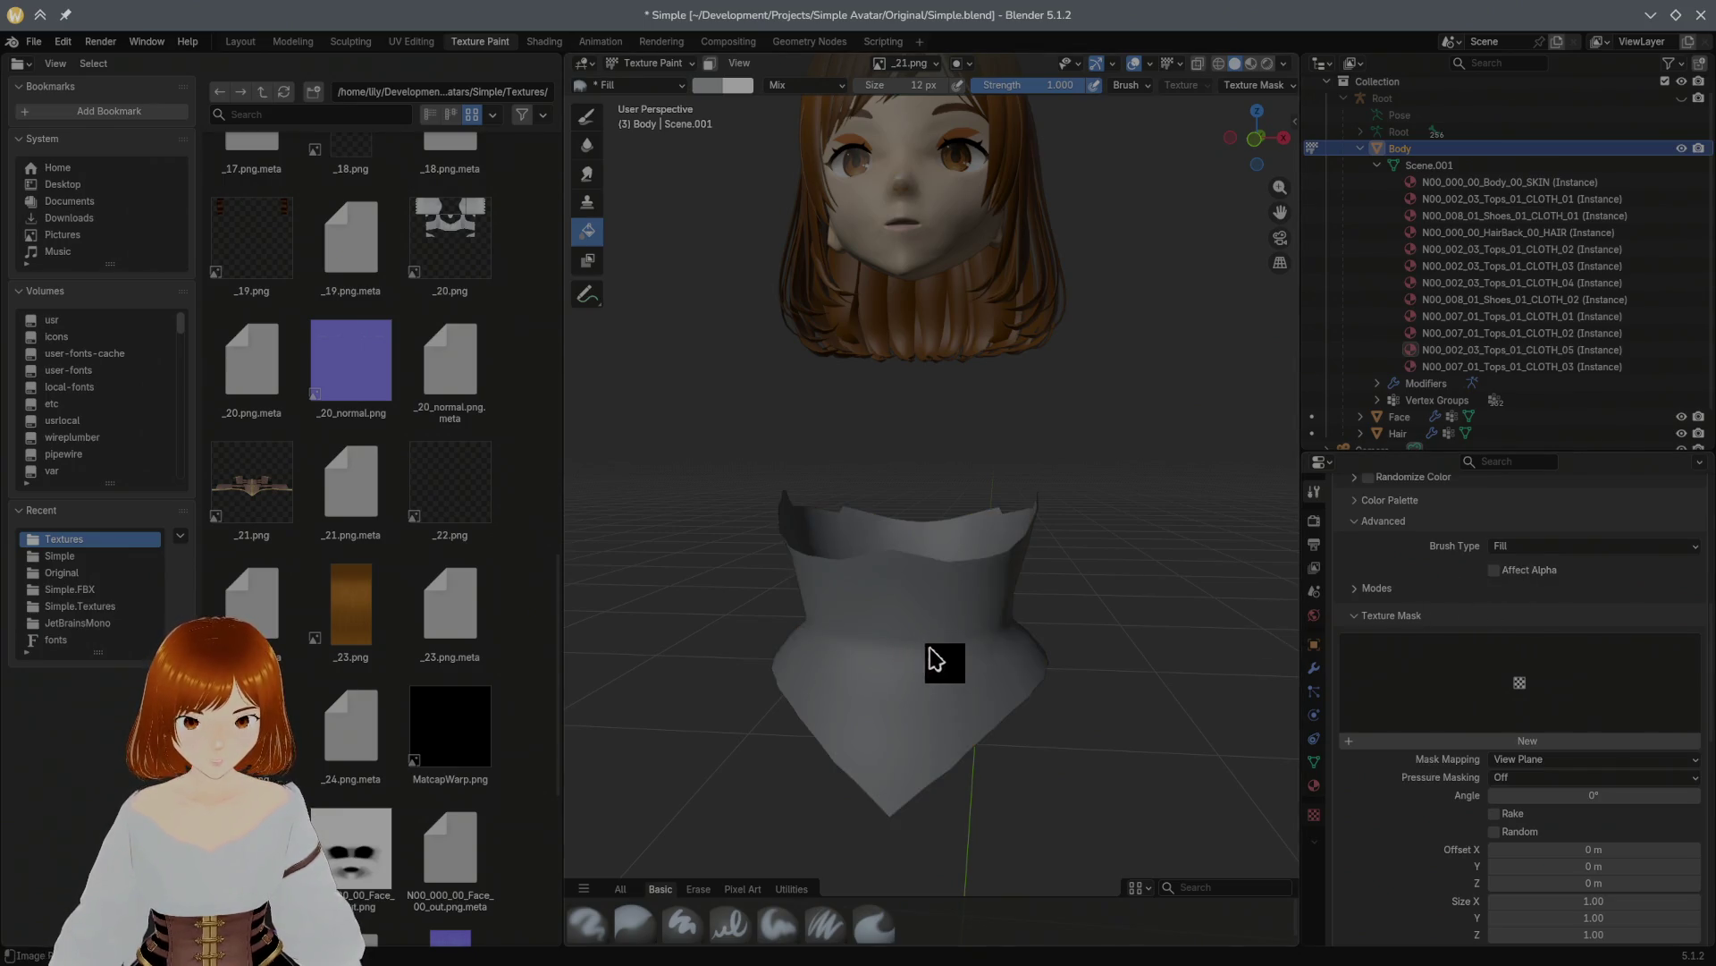
middle_drag(993, 702, 1022, 697)
key(ctrl+z)
key(ctrl+z)
key(ctrl+z)
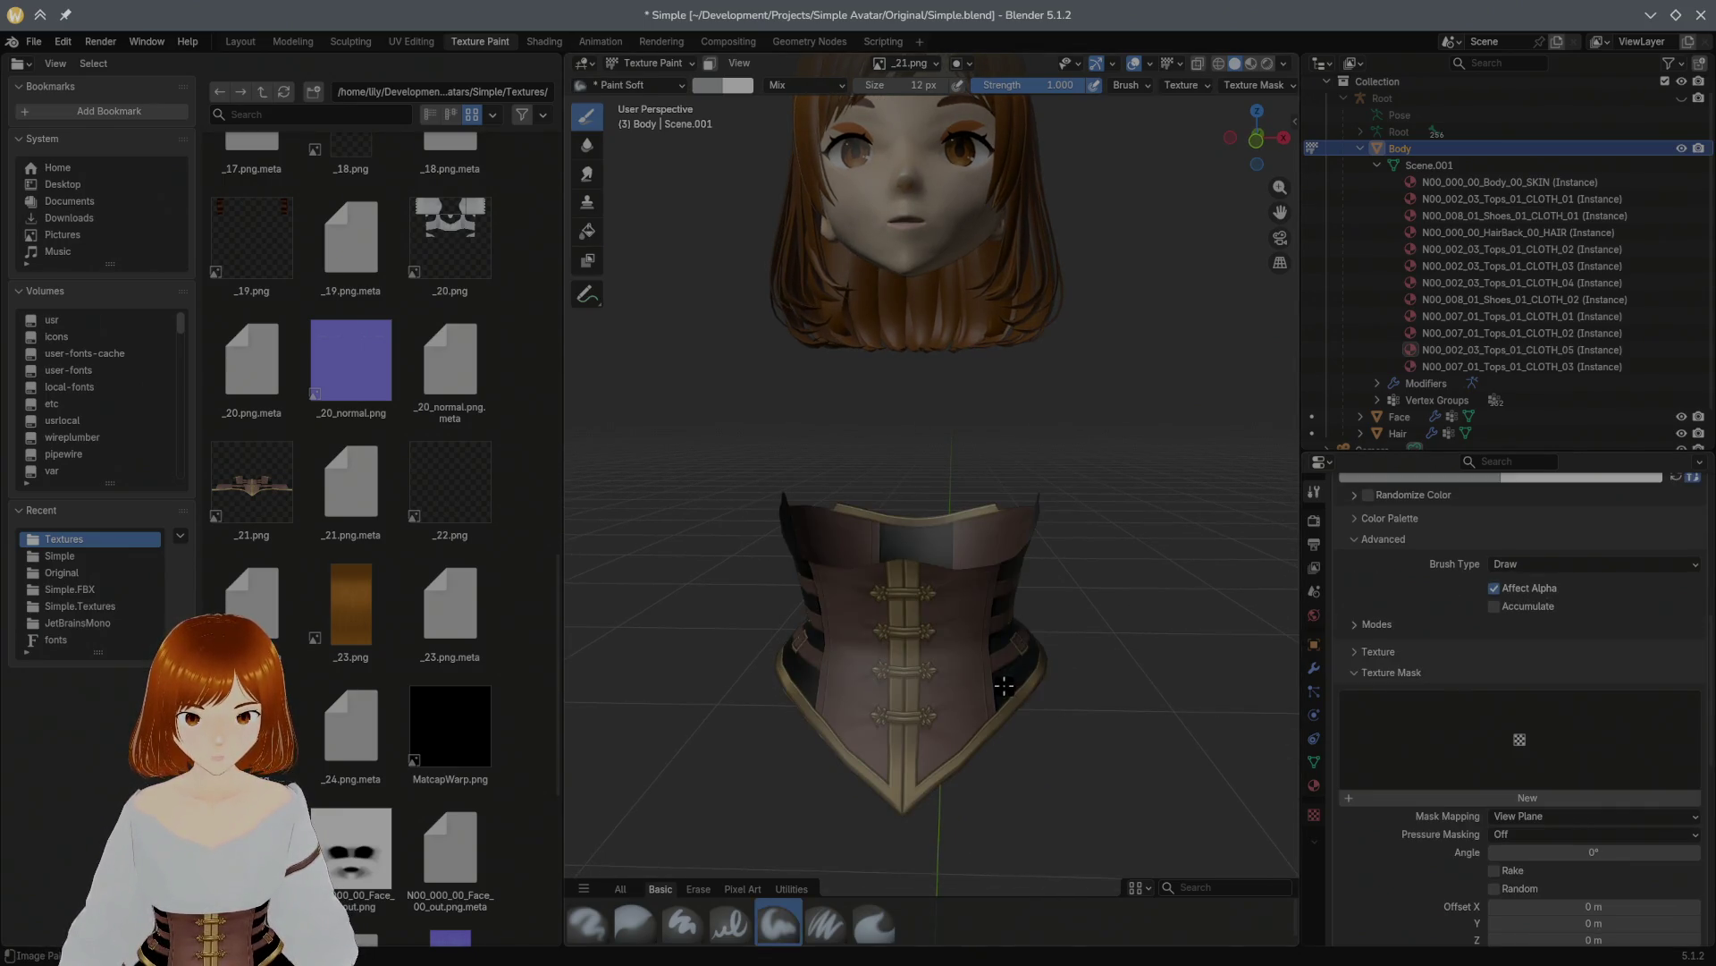
key(s)
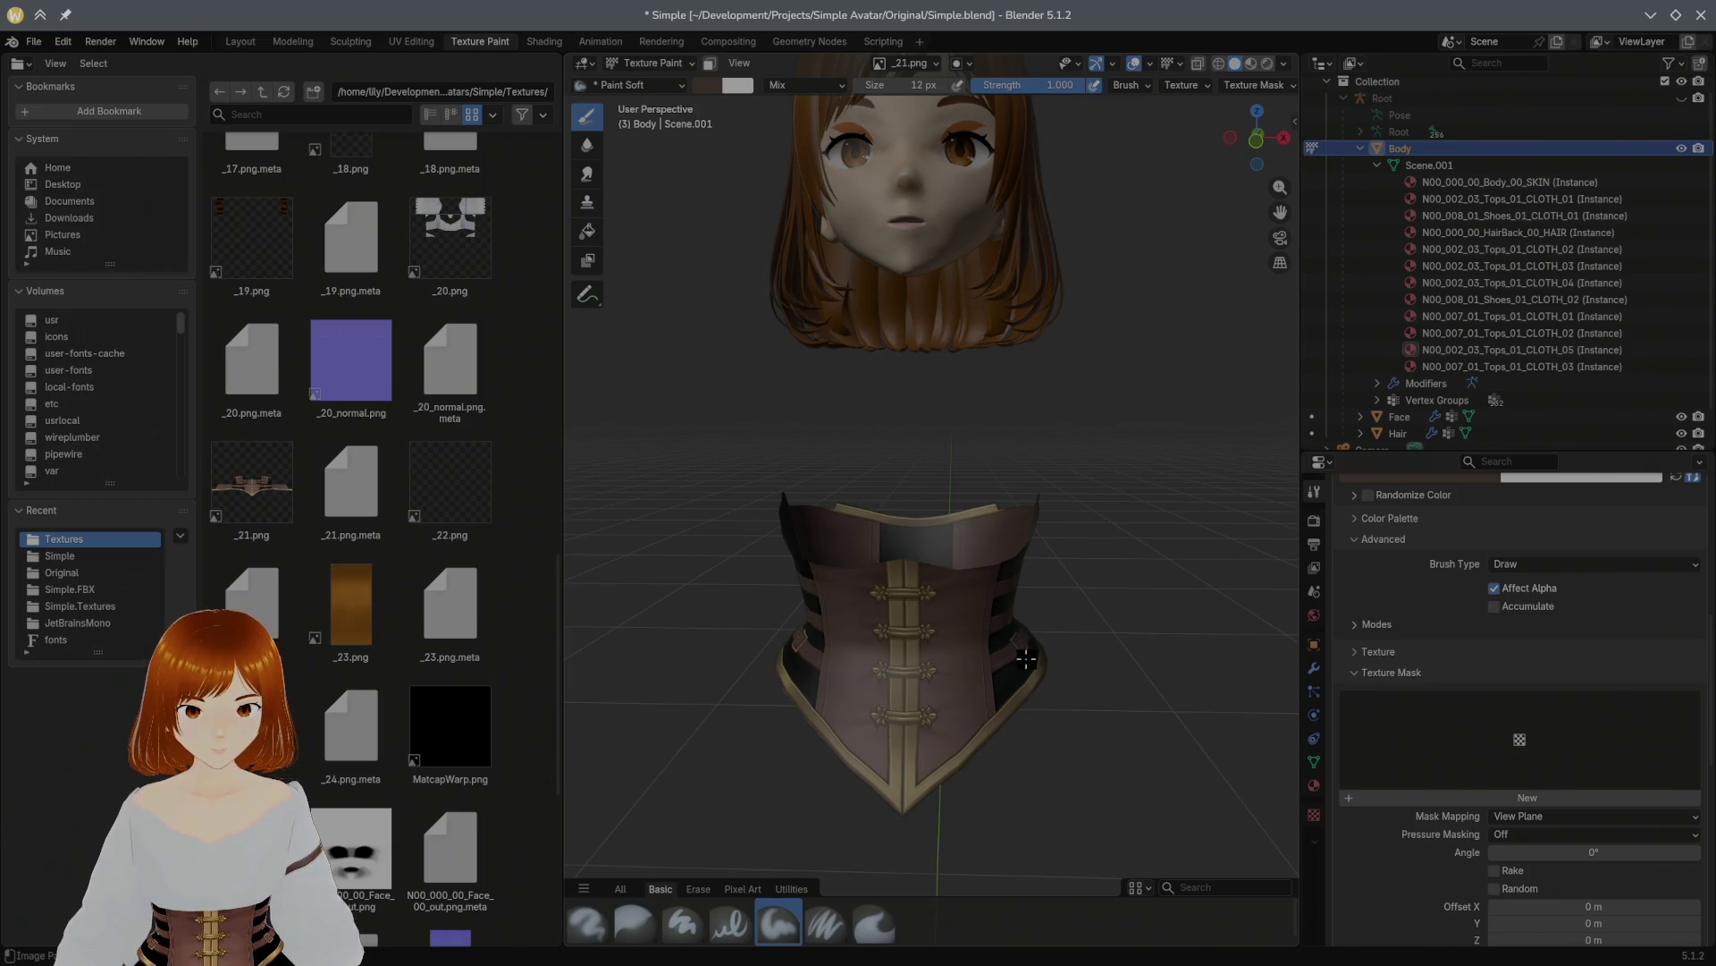
click(1520, 564)
Step: Set the brush type to Fill, fill the corset flat dark brown, and save Simple.blend
click(1513, 664)
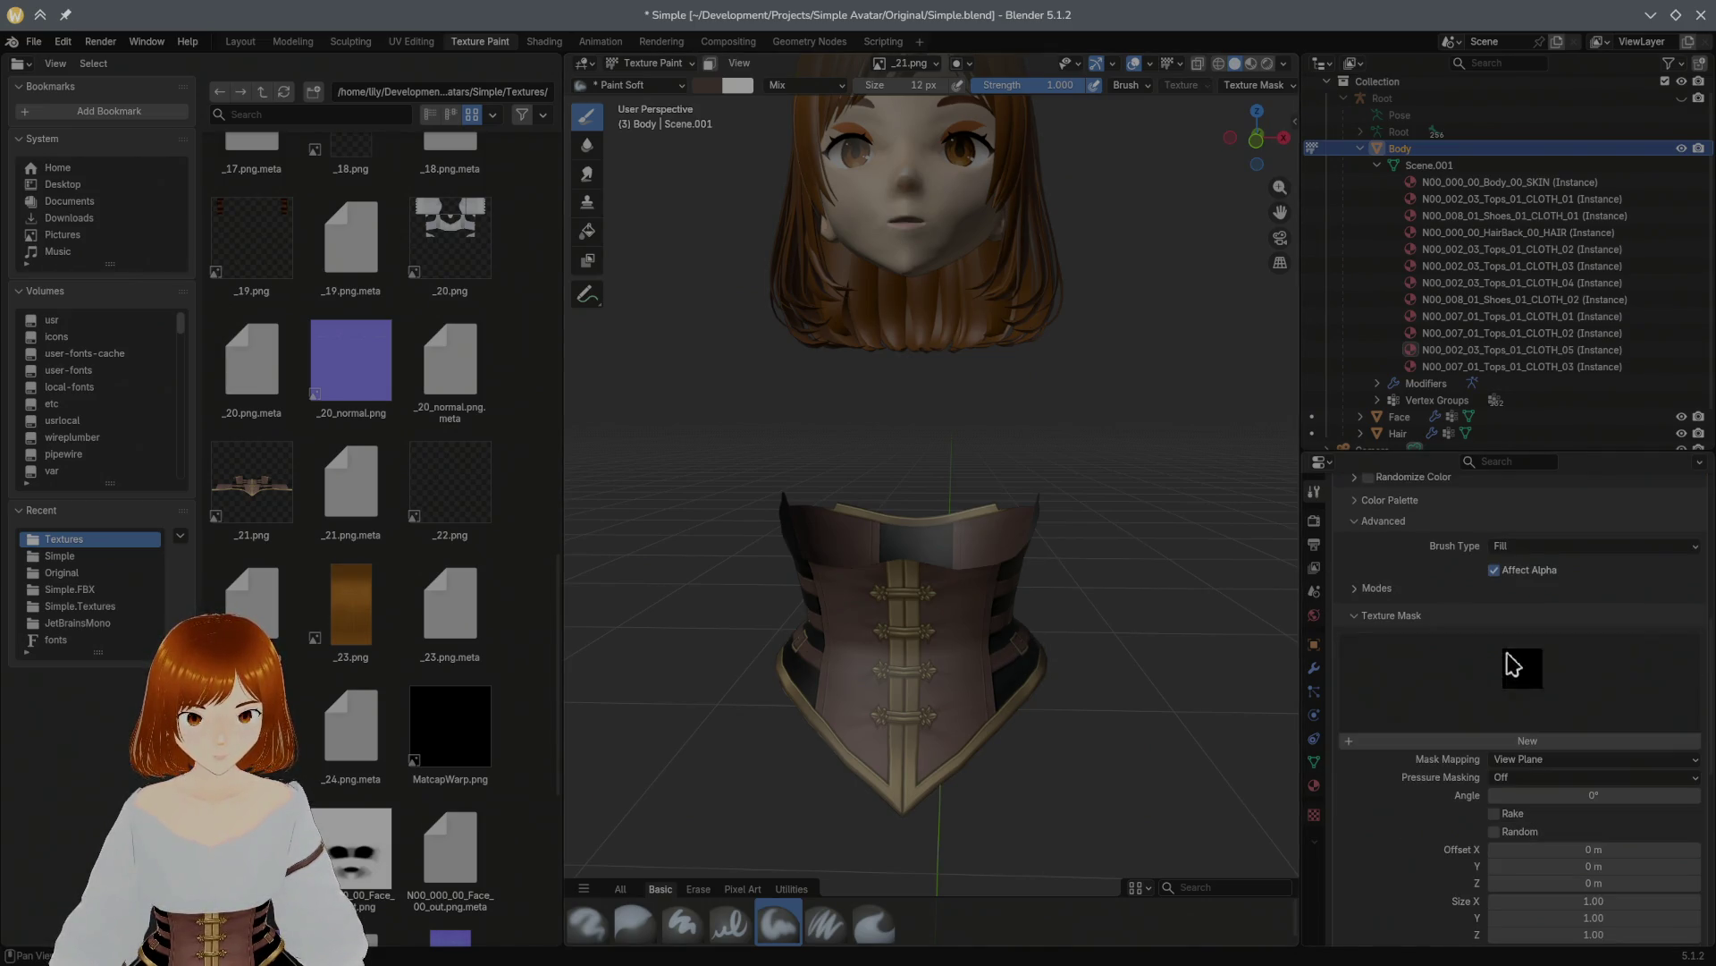
click(1033, 673)
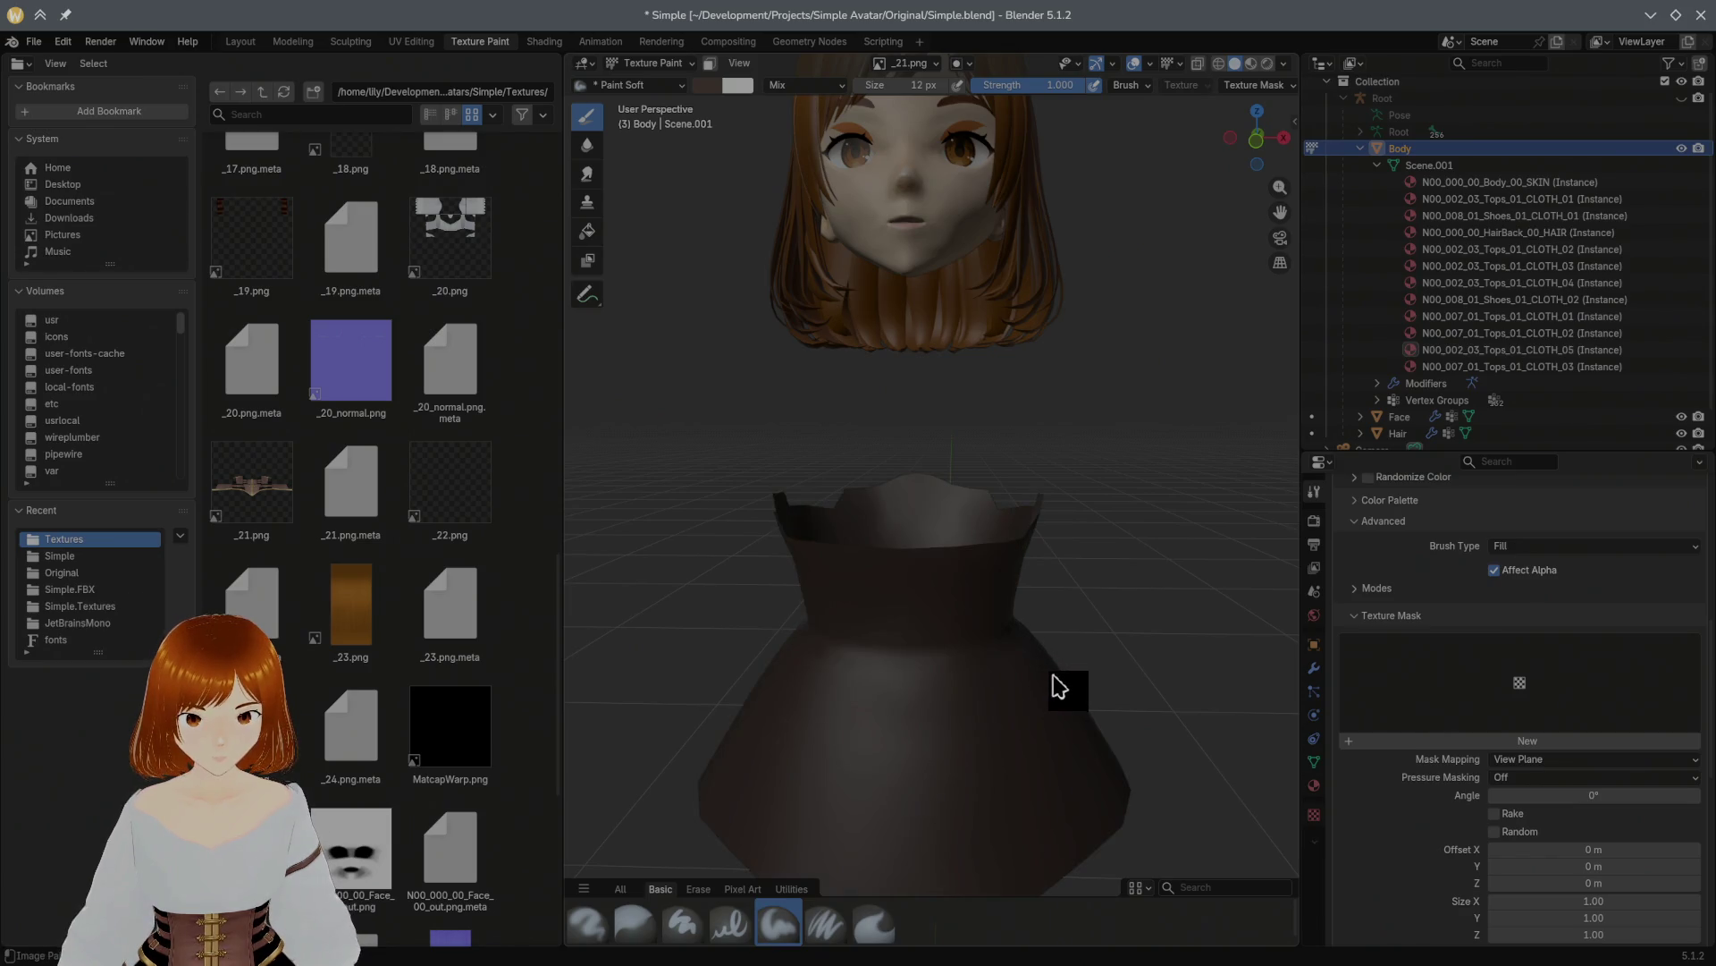
key(ctrl+z)
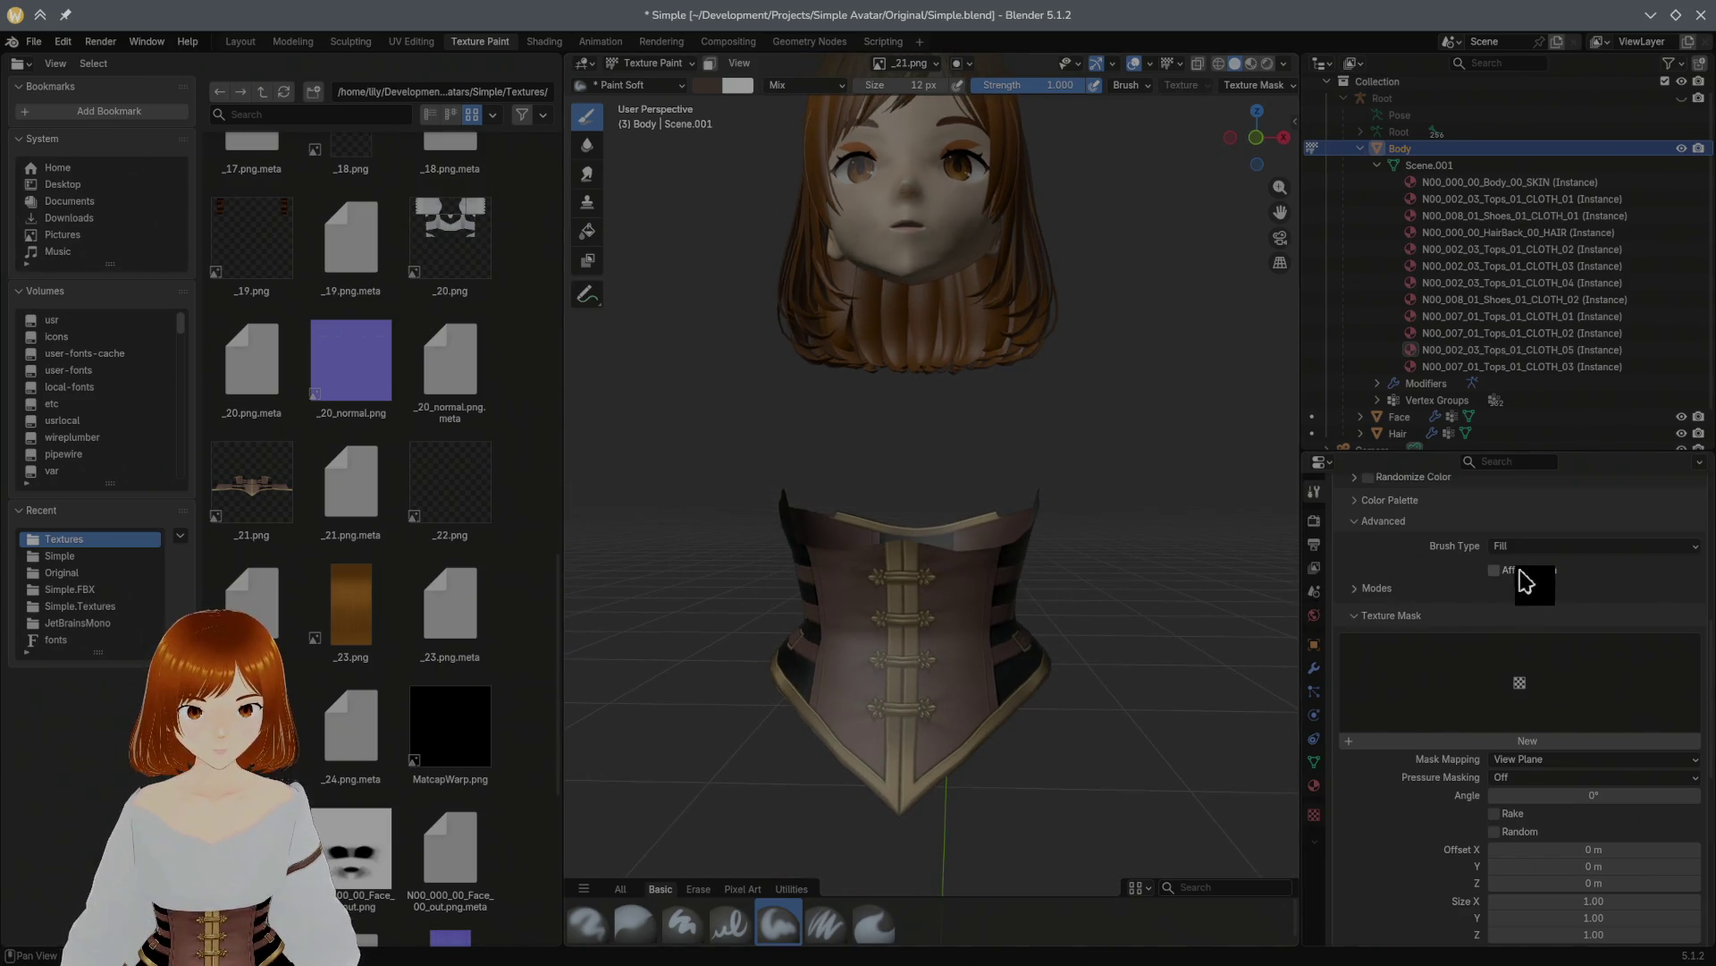
click(1034, 672)
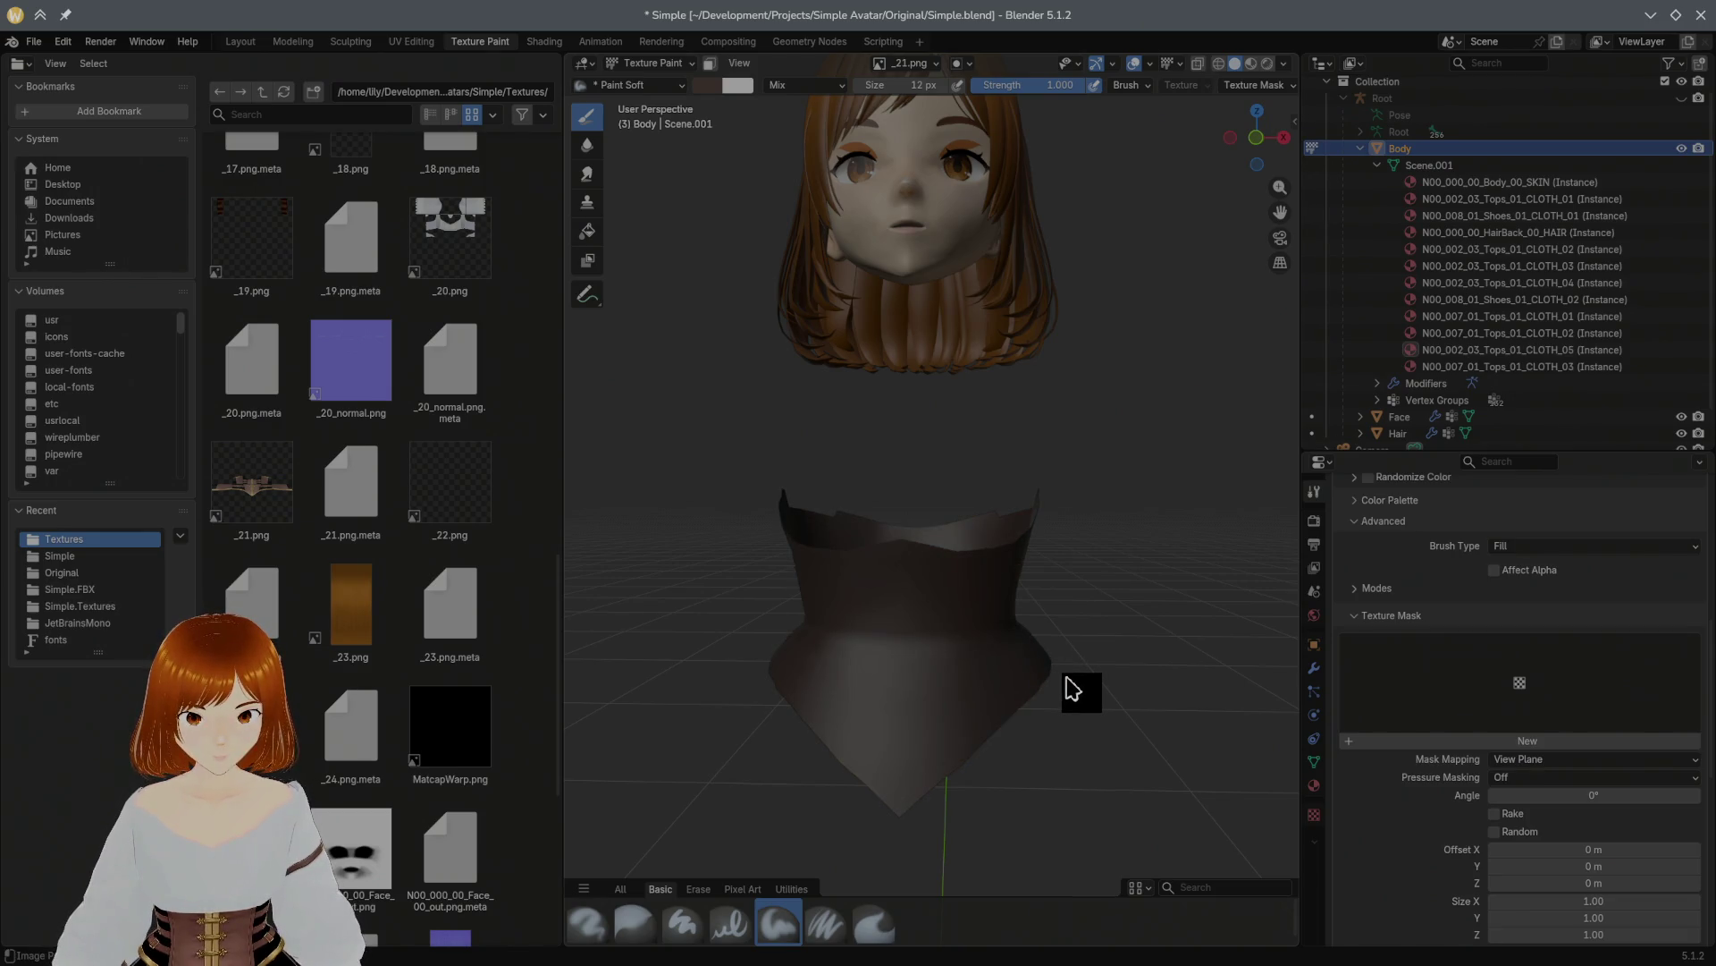
key(ctrl+s)
click(36, 42)
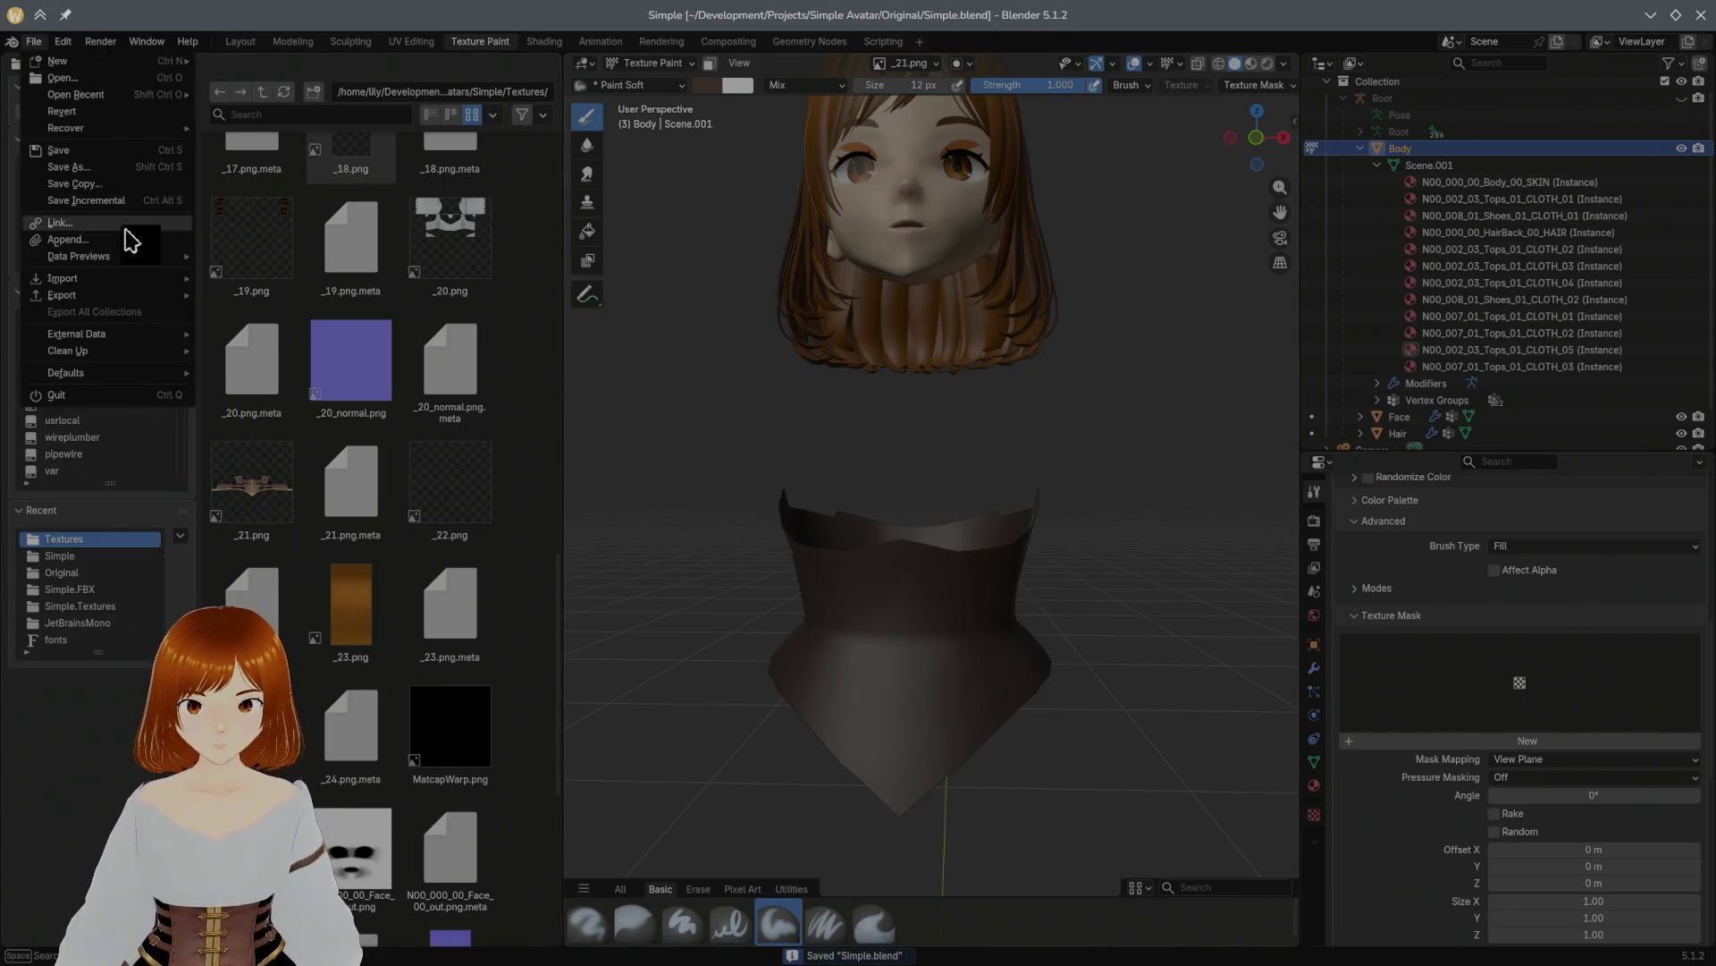
Step: Export the scene as FBX, overwriting the existing Simple.fbx
mouse_move(111, 297)
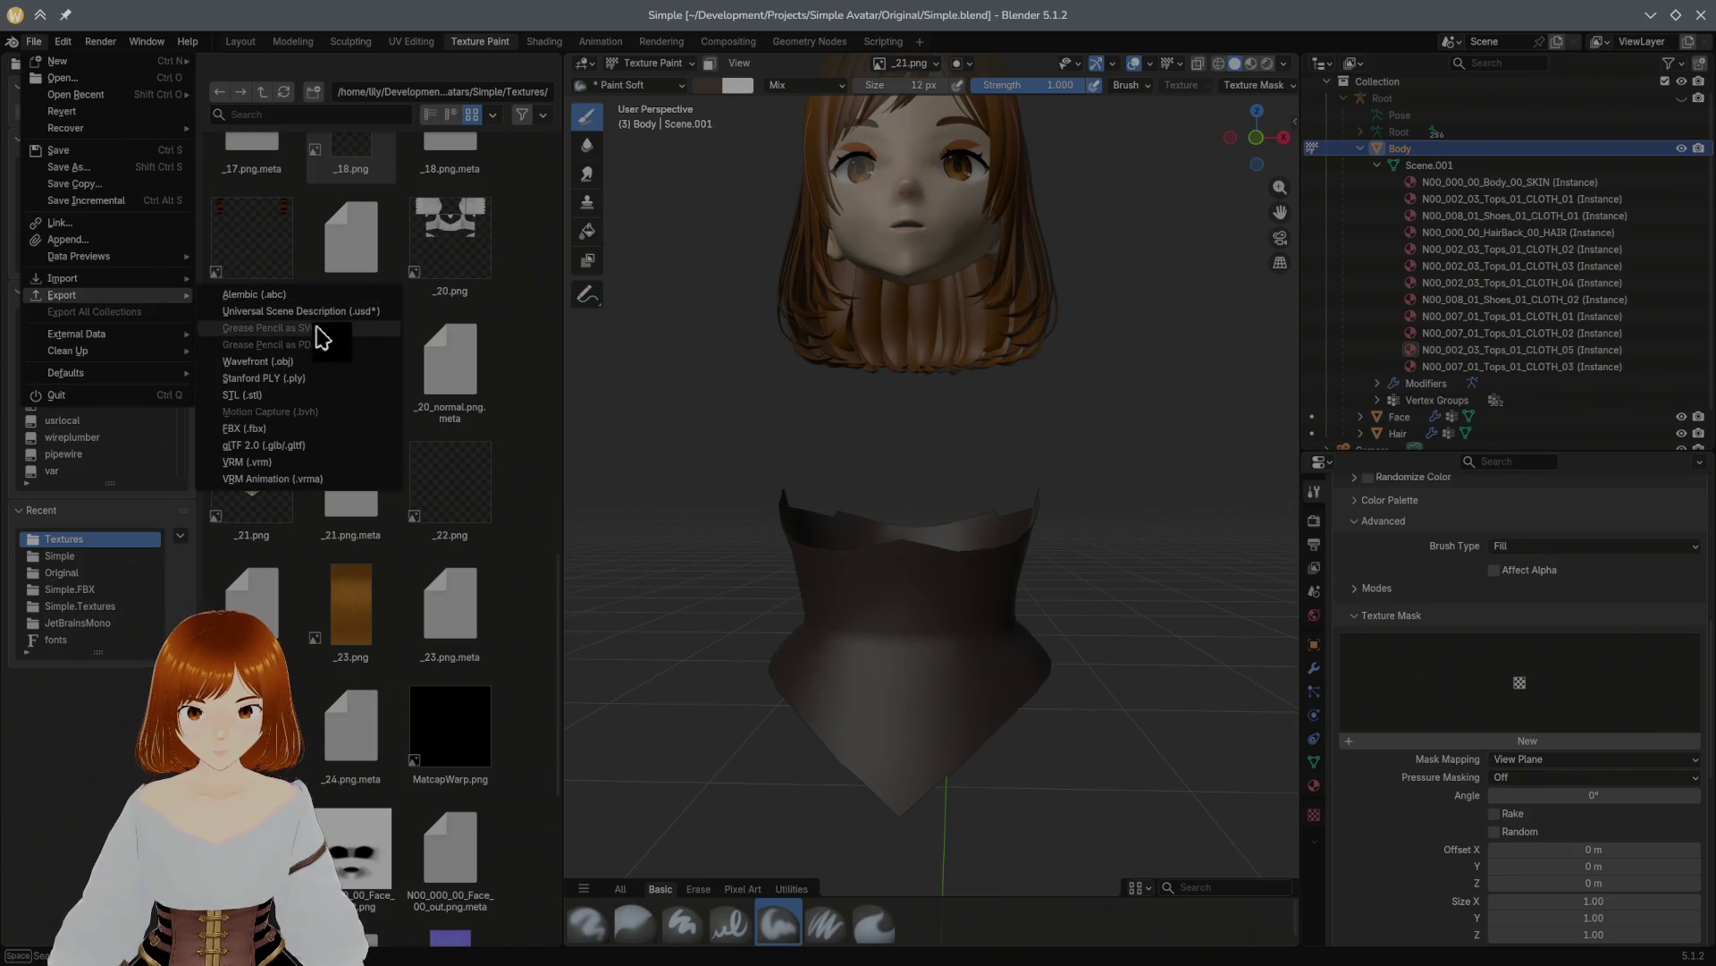
click(325, 430)
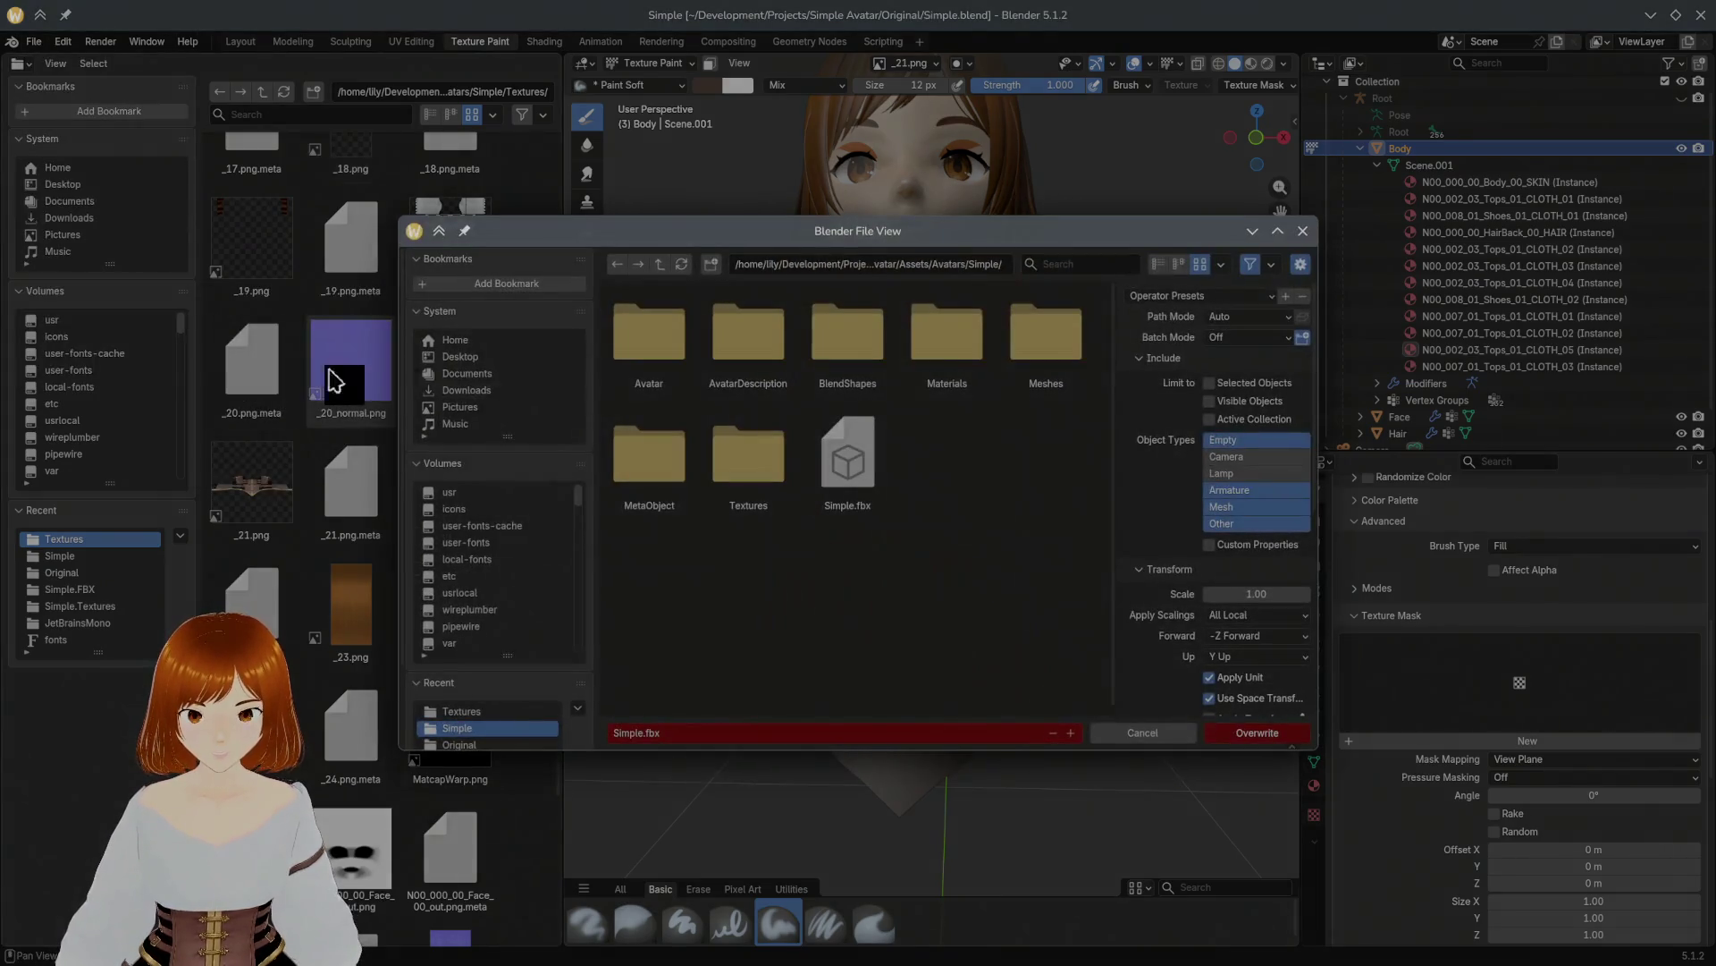
click(1269, 732)
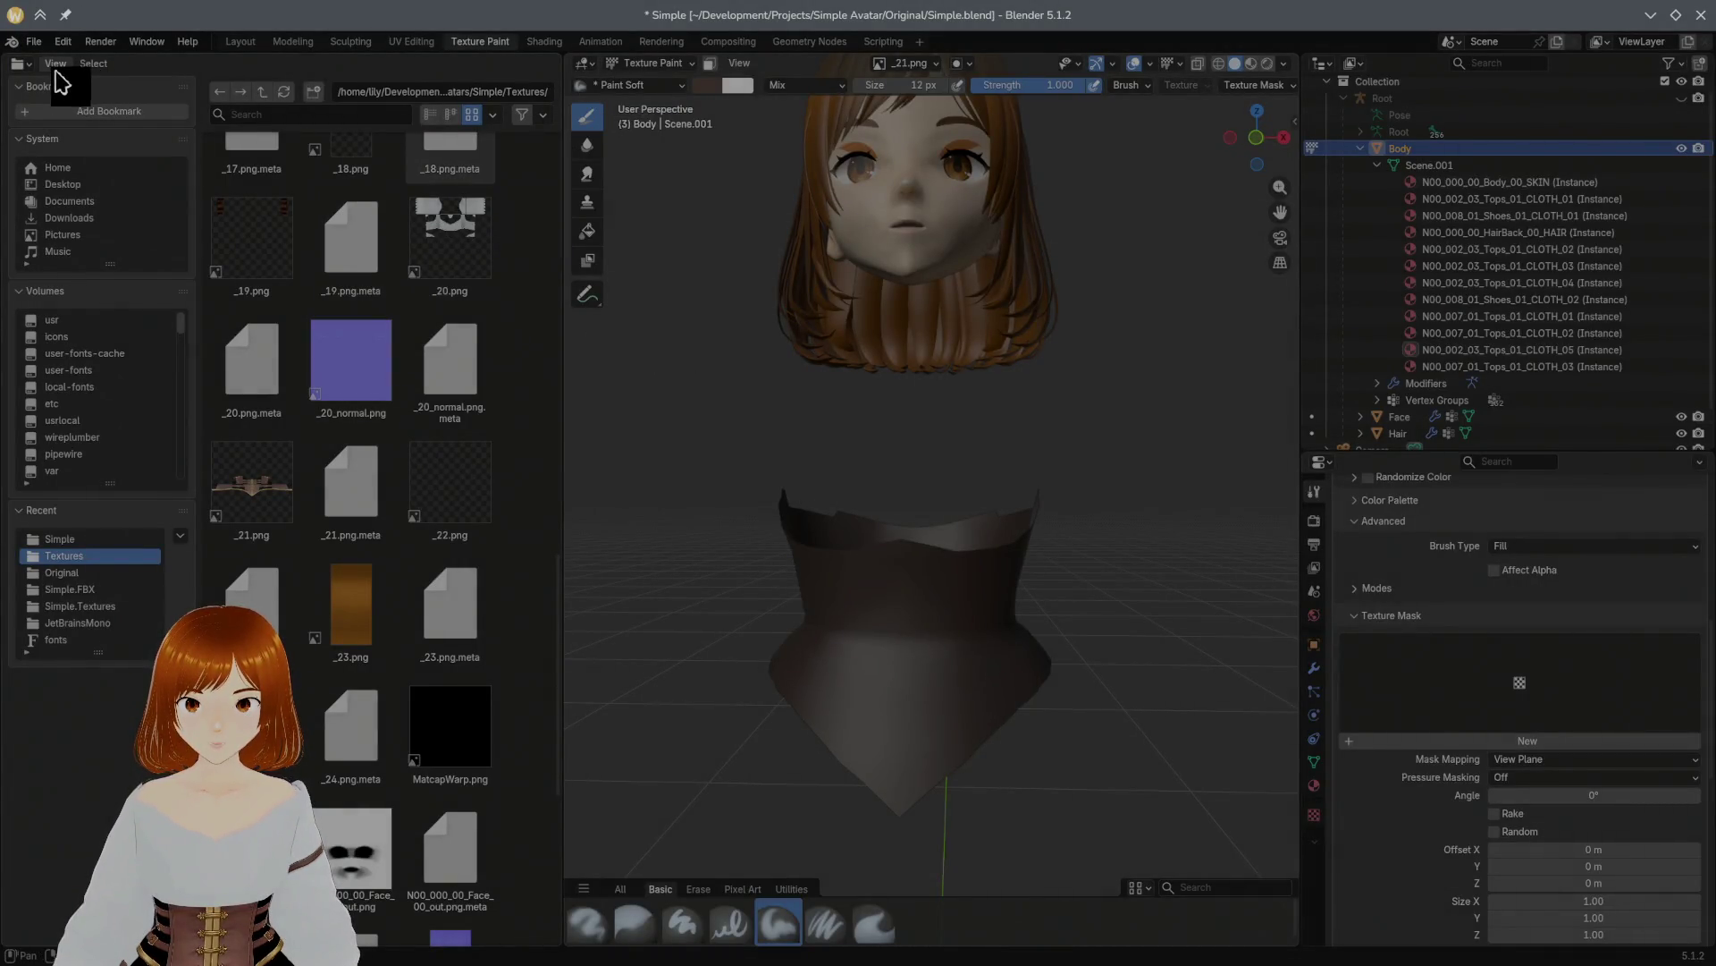
Step: Turn the left area into an Image Editor and save the painted _21.png texture
click(21, 63)
click(74, 114)
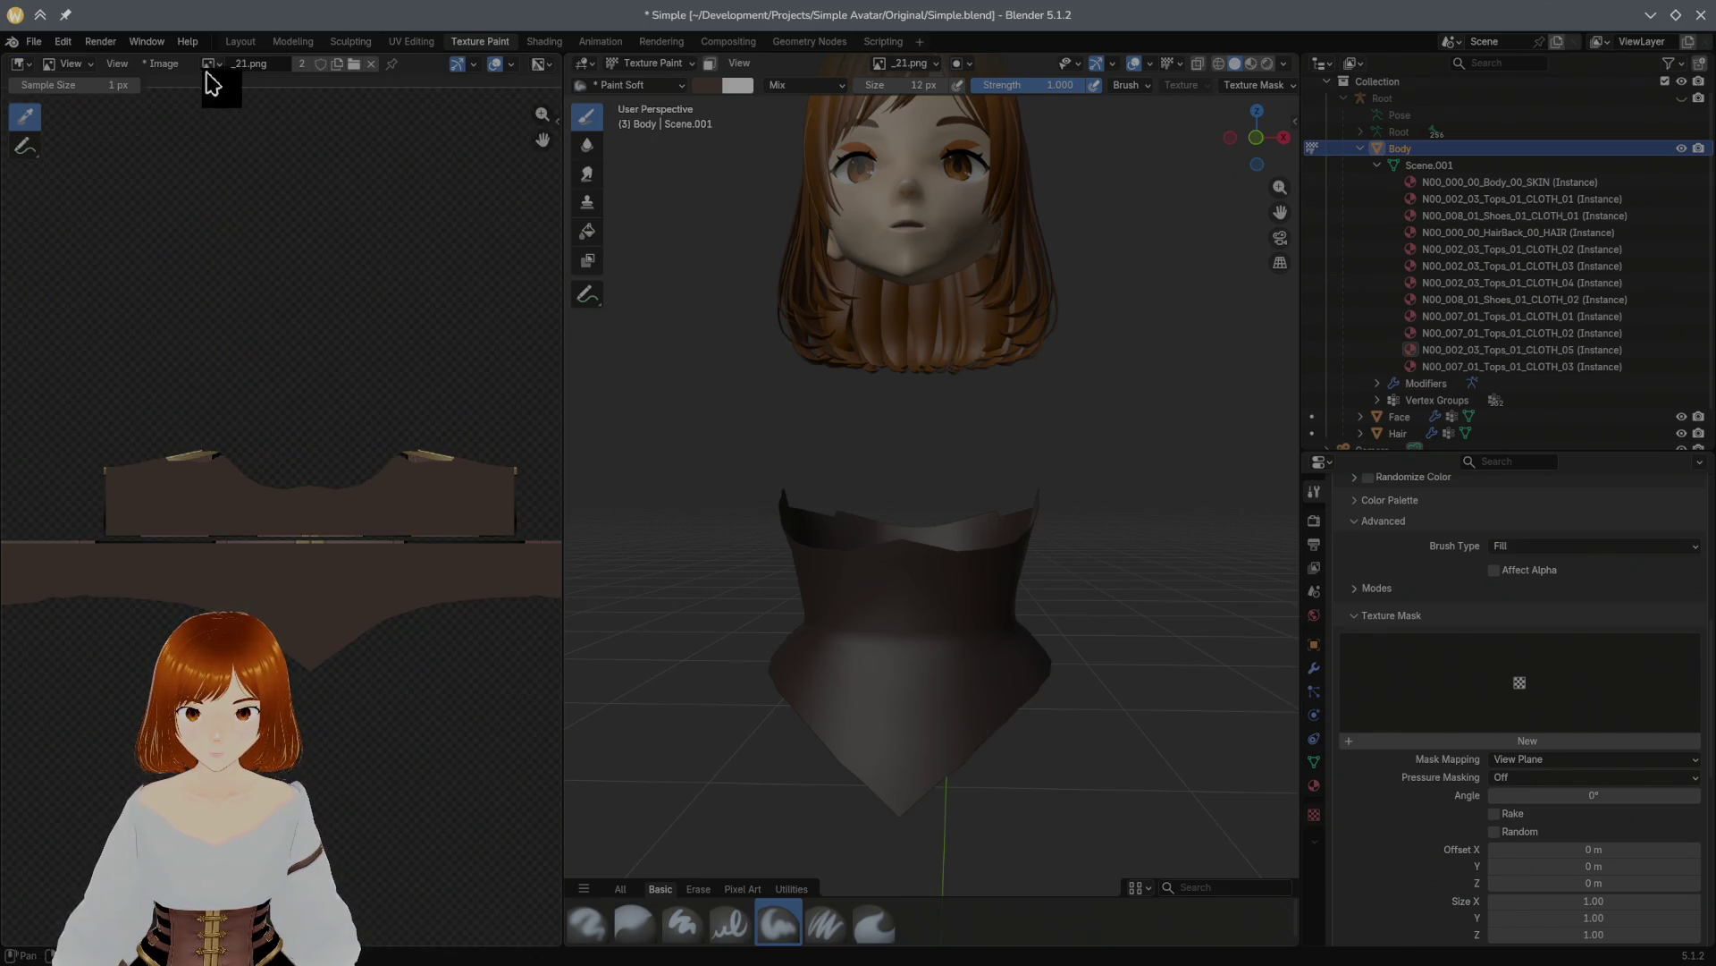
click(163, 64)
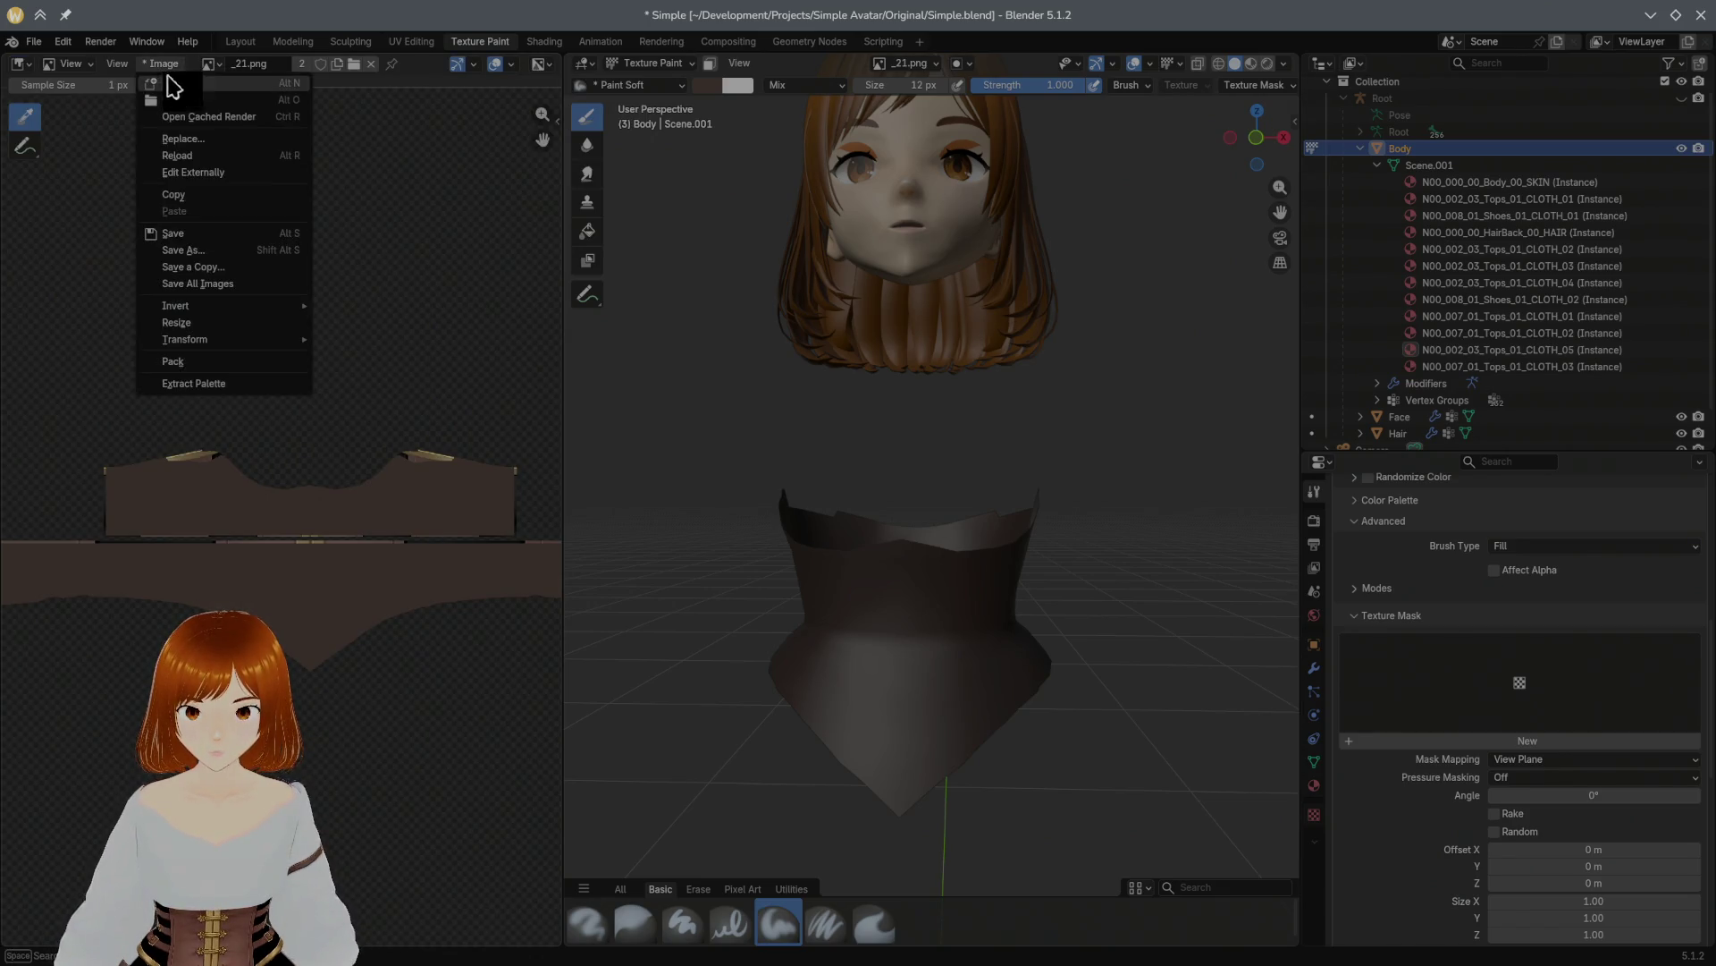
click(201, 232)
key(alt+Tab)
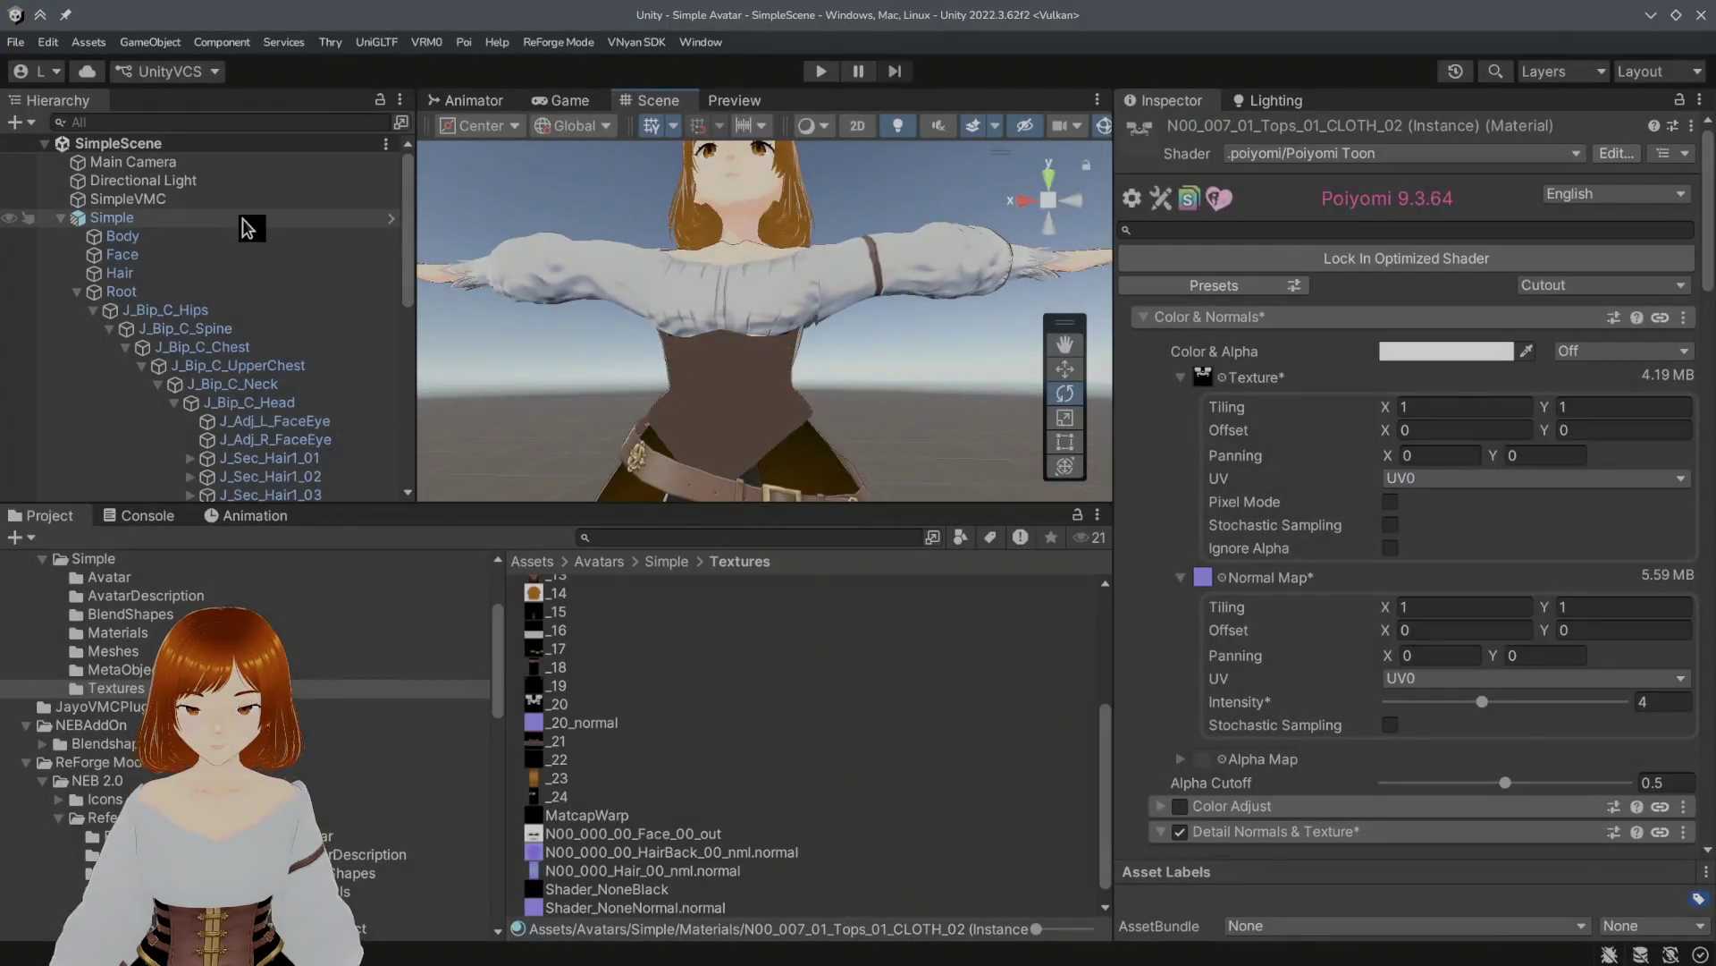
Step: Orbit Unity's Scene view to inspect the dark corset under the blouse, then return to Blender
mouse_move(625, 313)
right_down()
mouse_move(567, 280)
mouse_move(672, 341)
mouse_move(625, 245)
mouse_move(602, 264)
right_up()
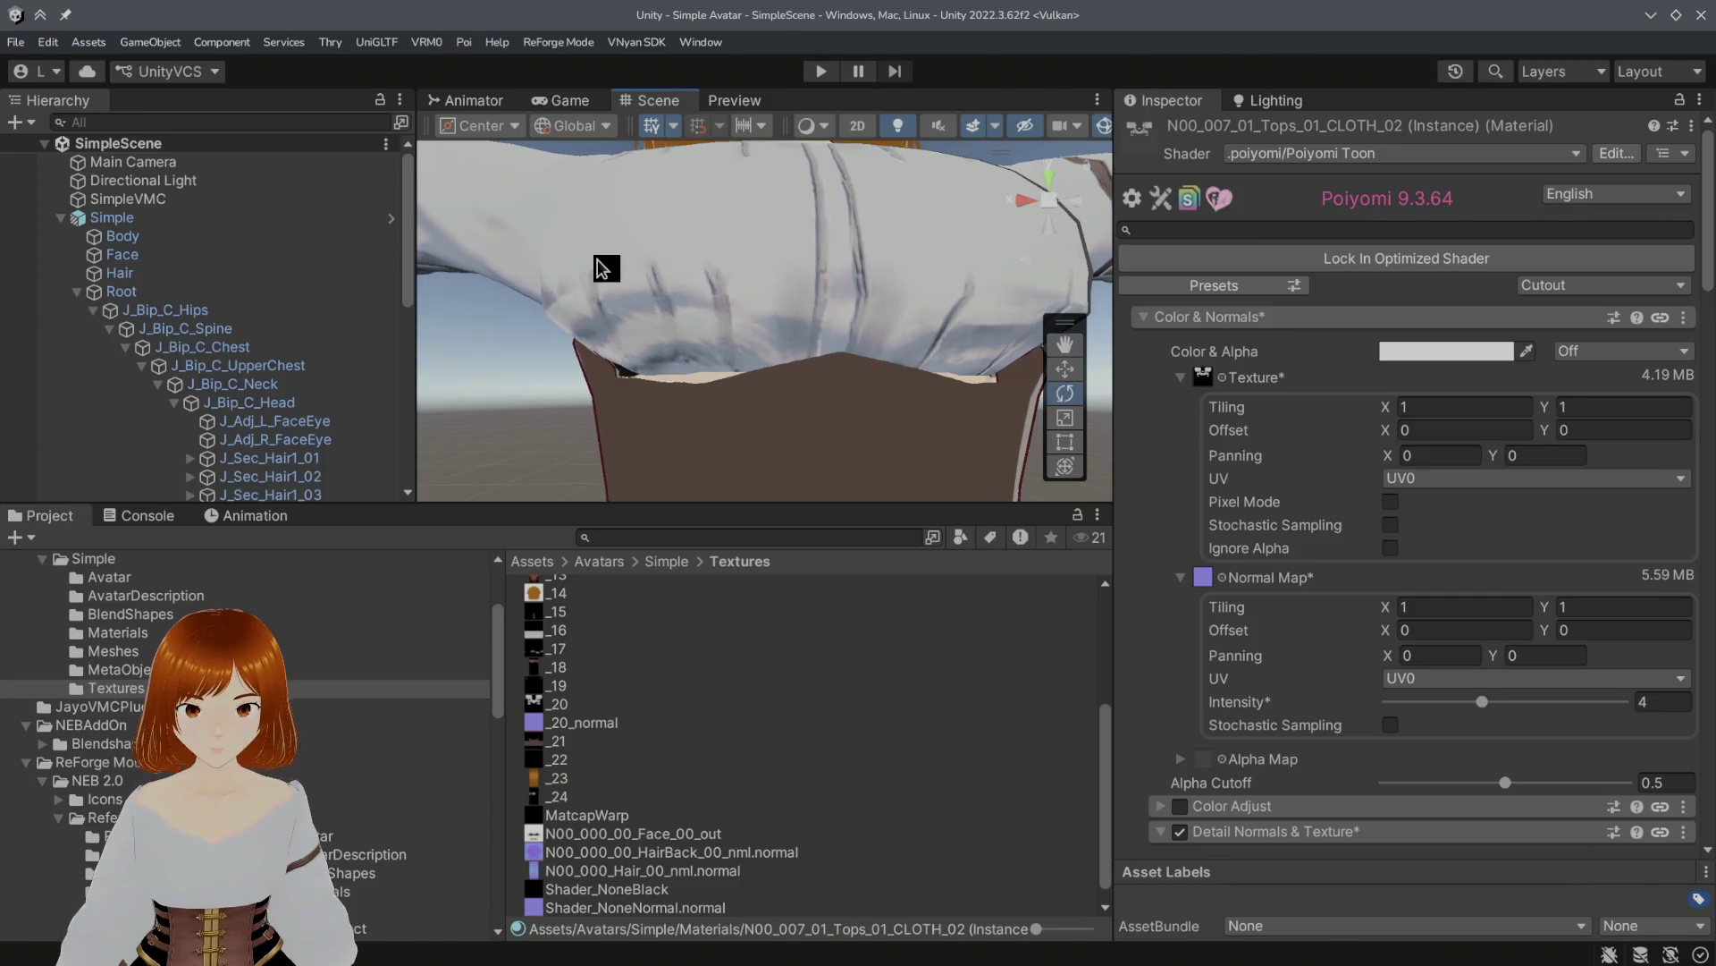
key(alt+Tab)
scroll(862, 402, up, 4)
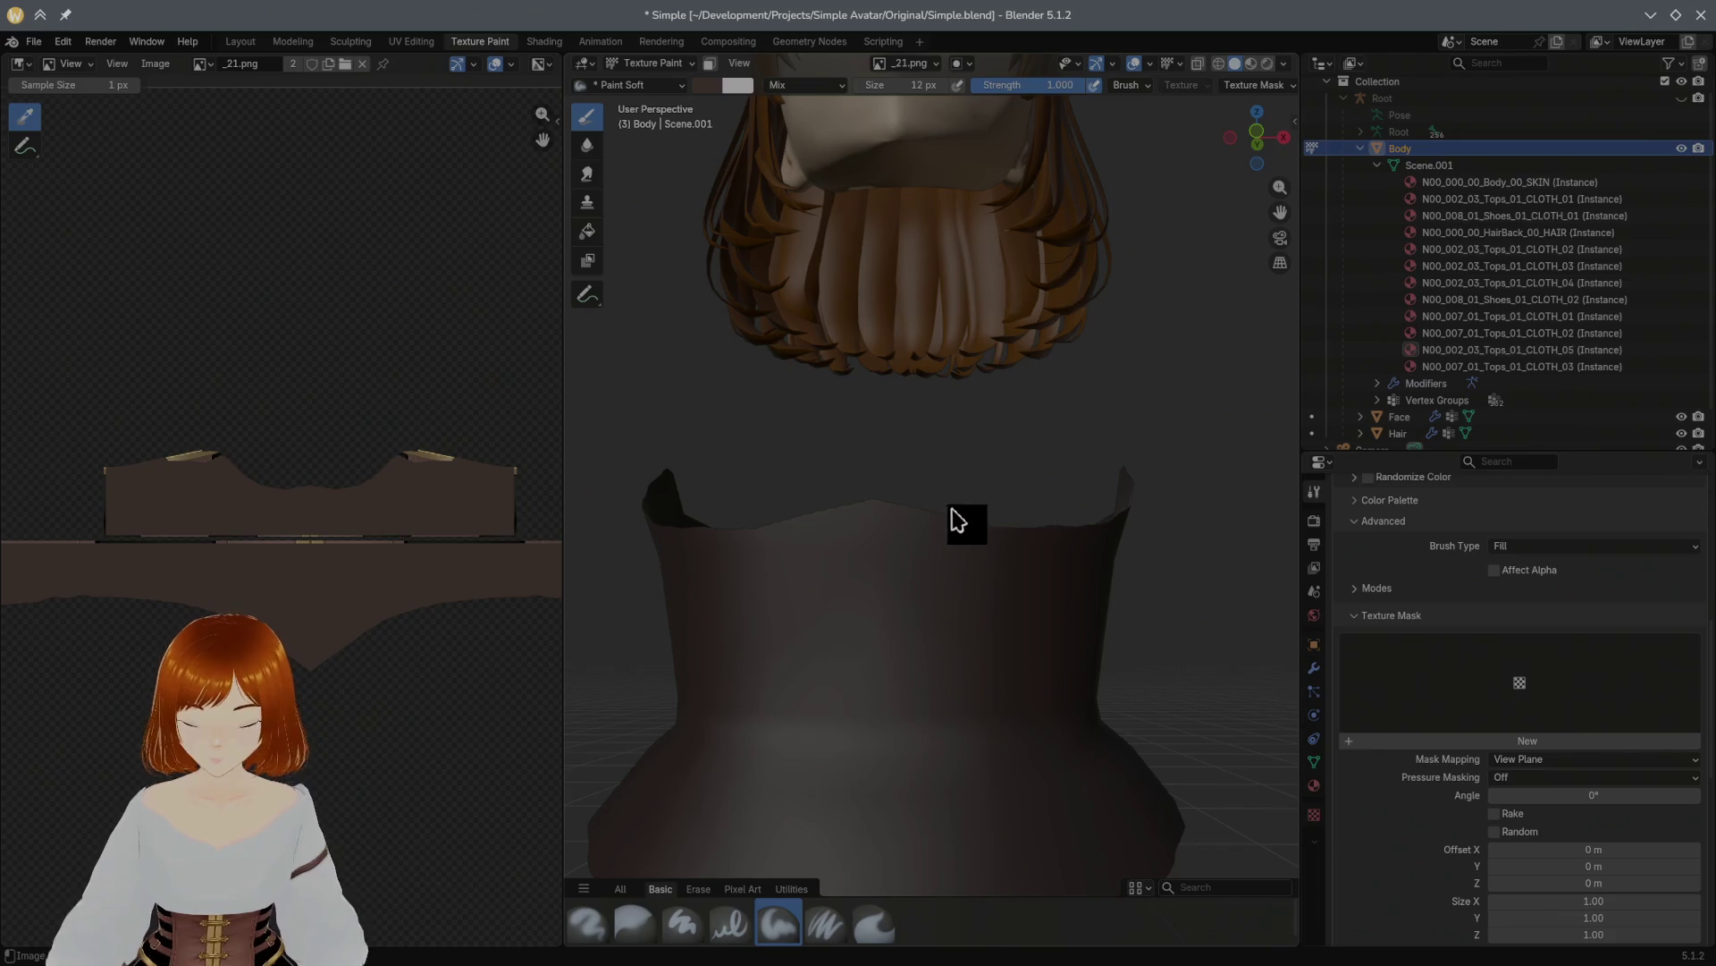
Step: Switch the texture paint brush to the plain Paint Hard brush
drag(955, 486, 963, 526)
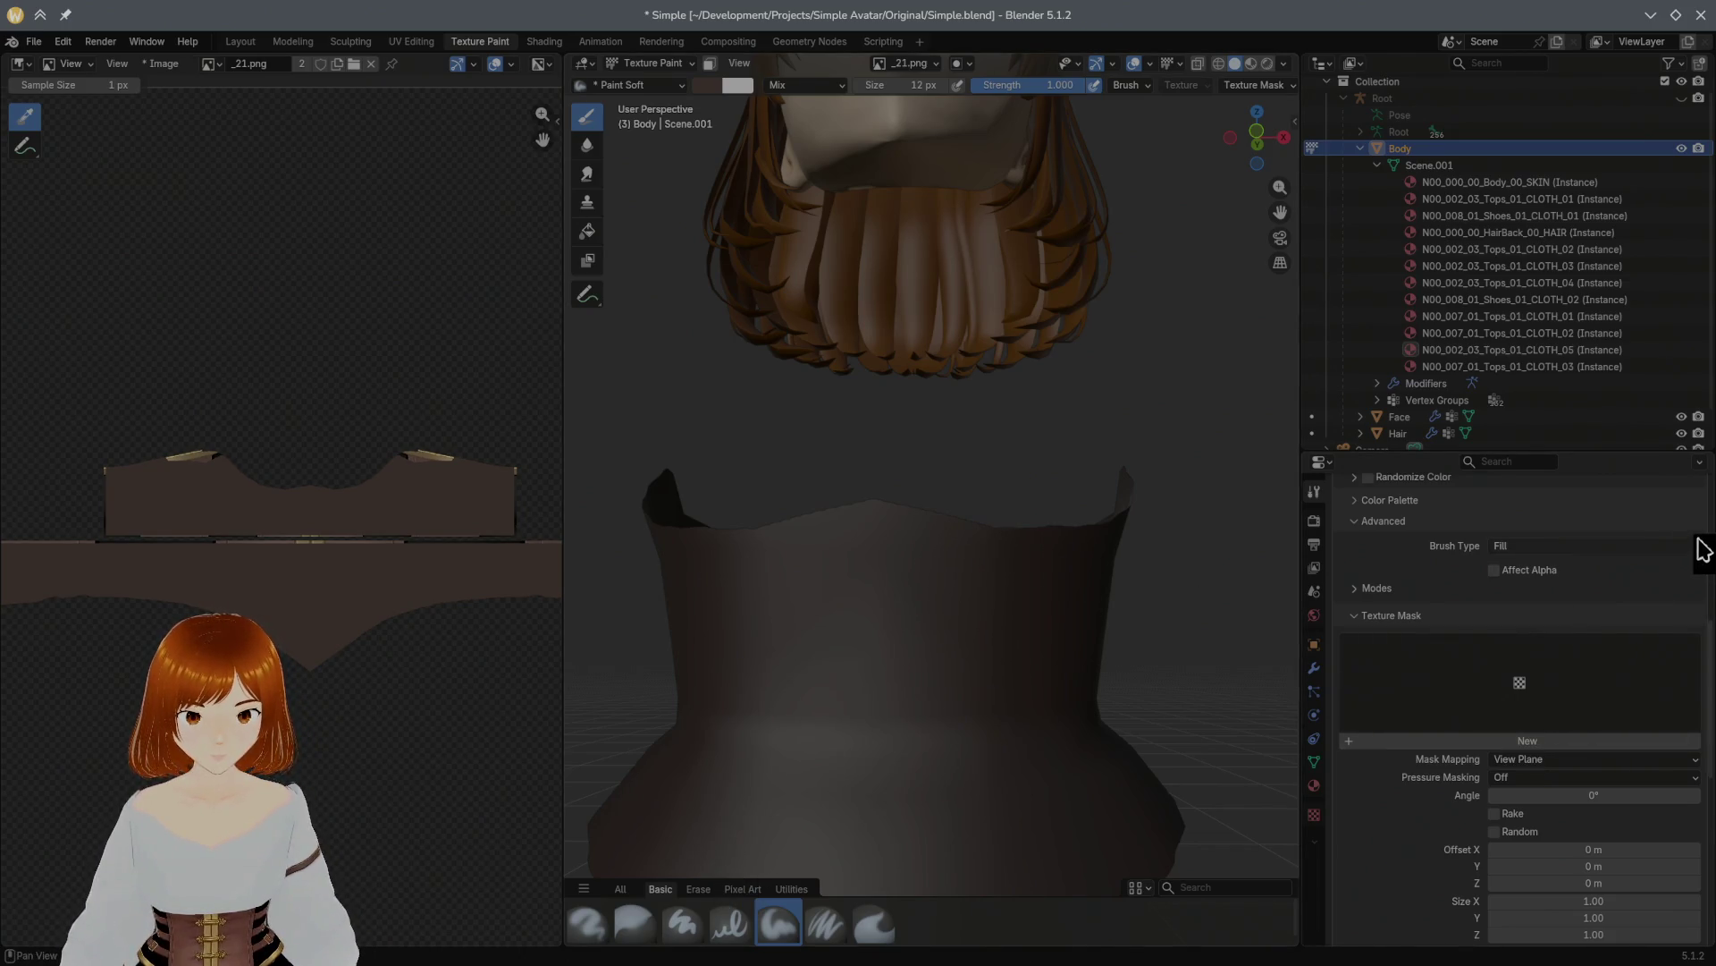
scroll(1381, 715, down, 5)
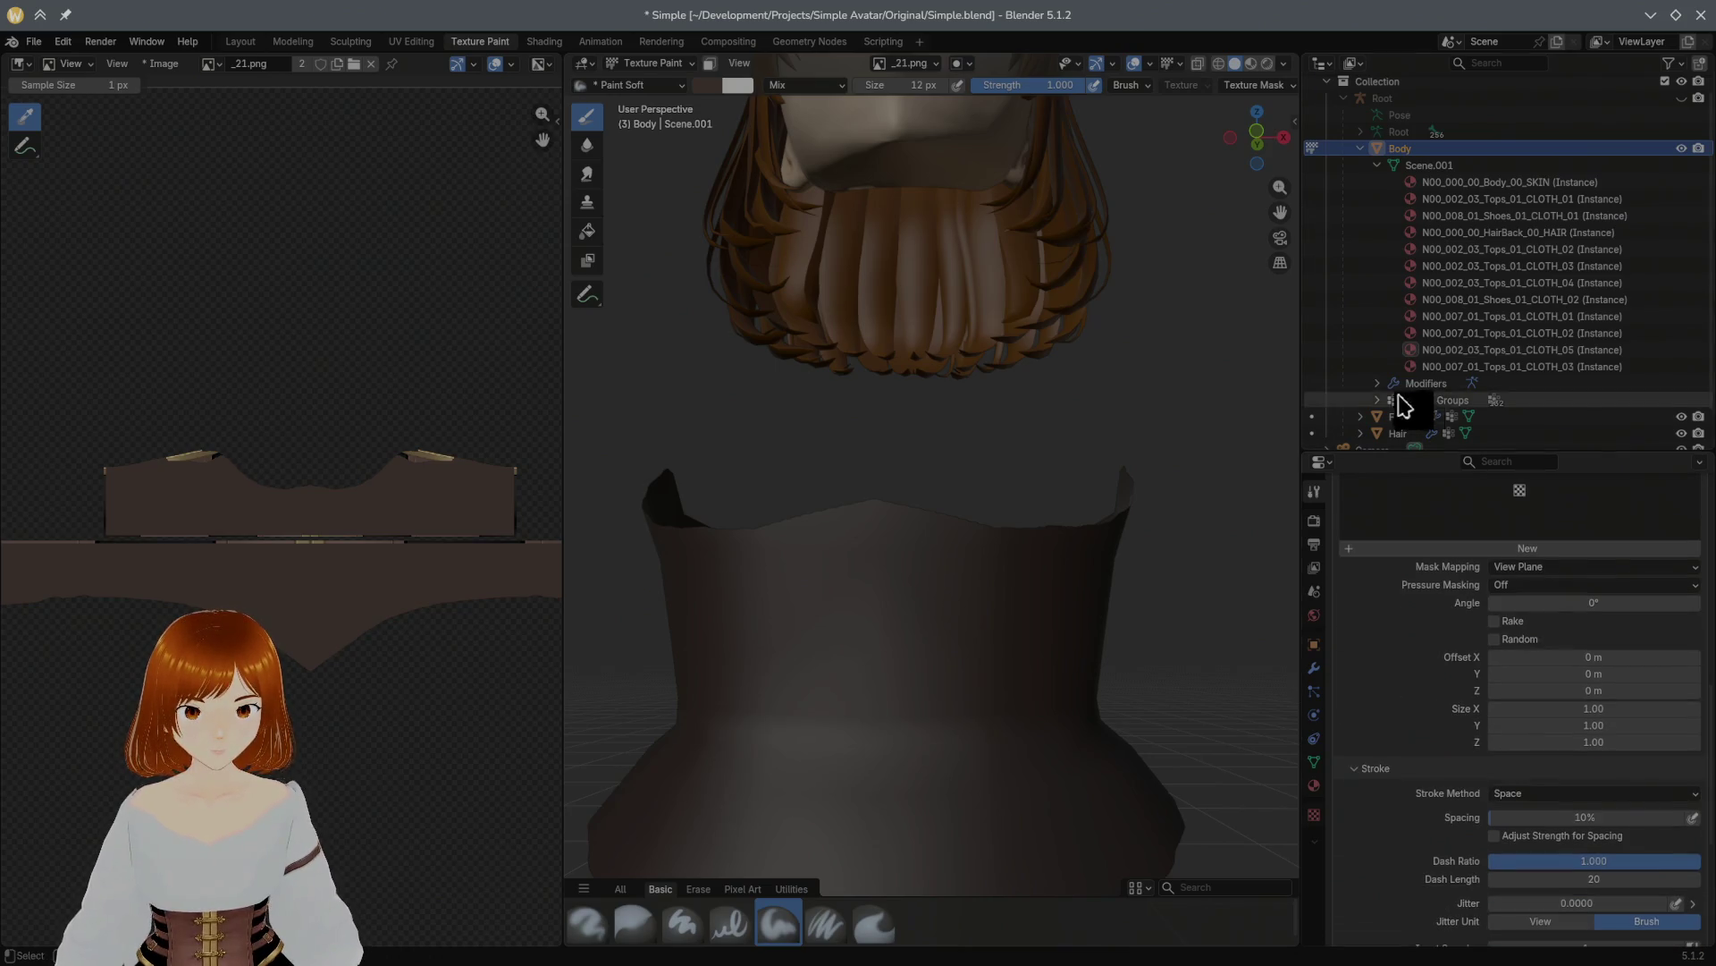
click(731, 919)
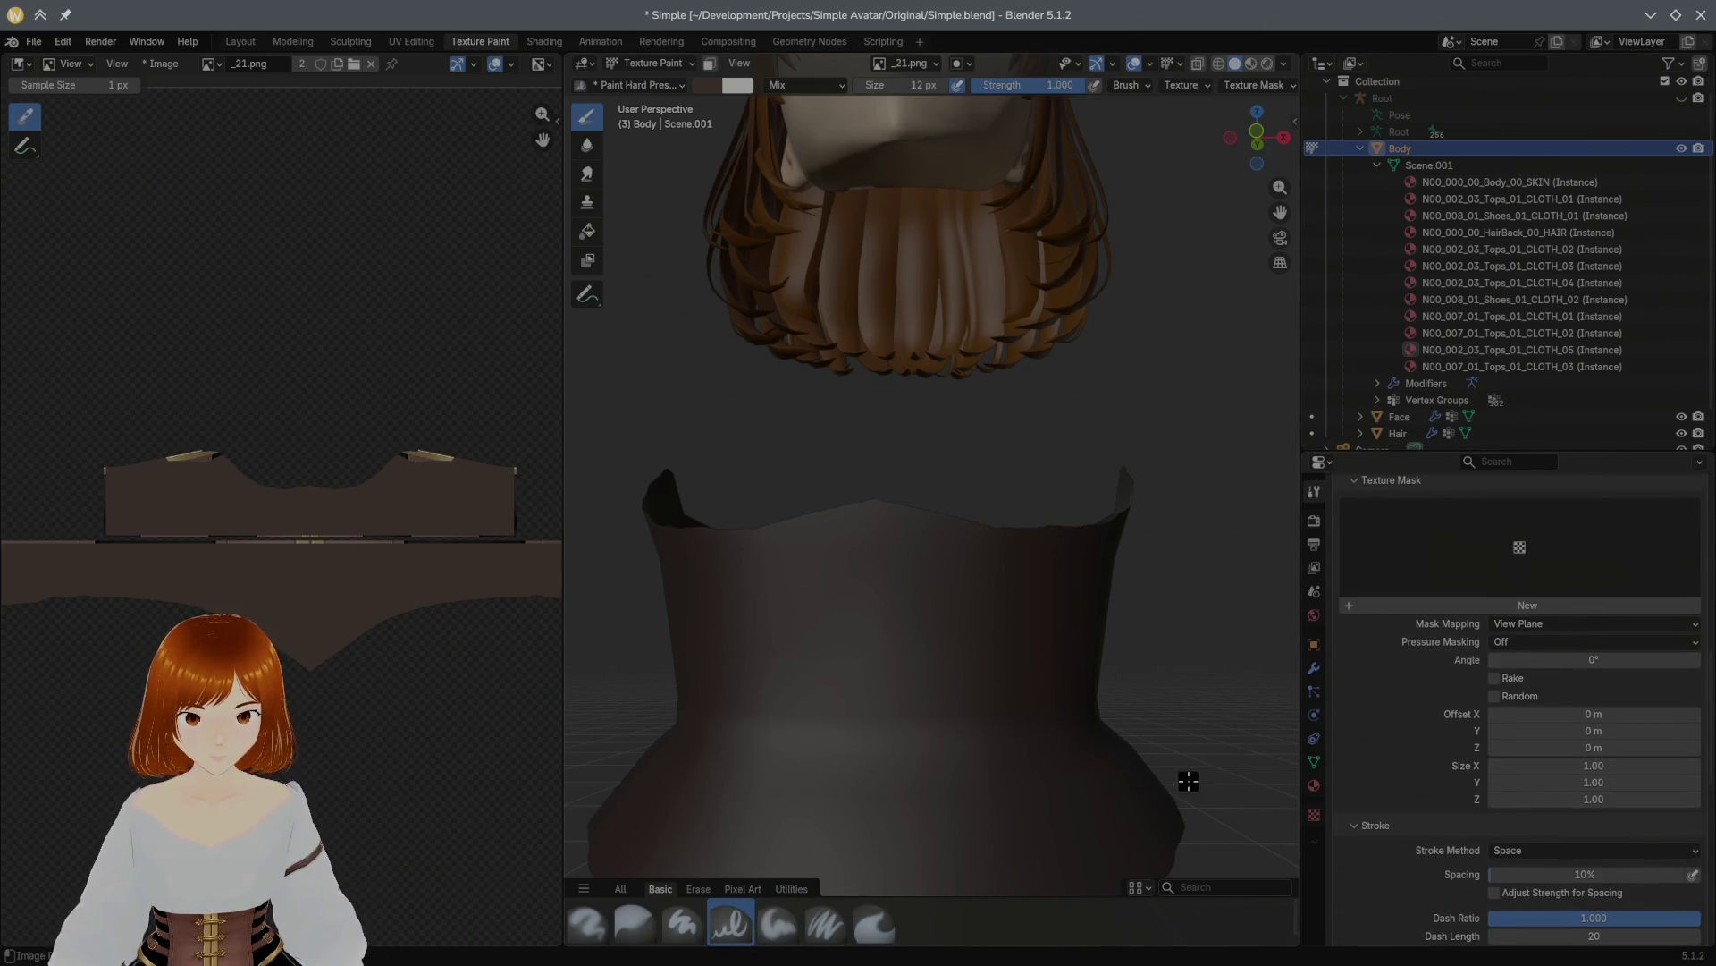
click(686, 920)
Step: Enable Stabilize Stroke and turn on X-axis mirror symmetry for painting
scroll(1390, 688, down, 3)
scroll(1390, 688, down, 5)
scroll(1379, 689, down, 4)
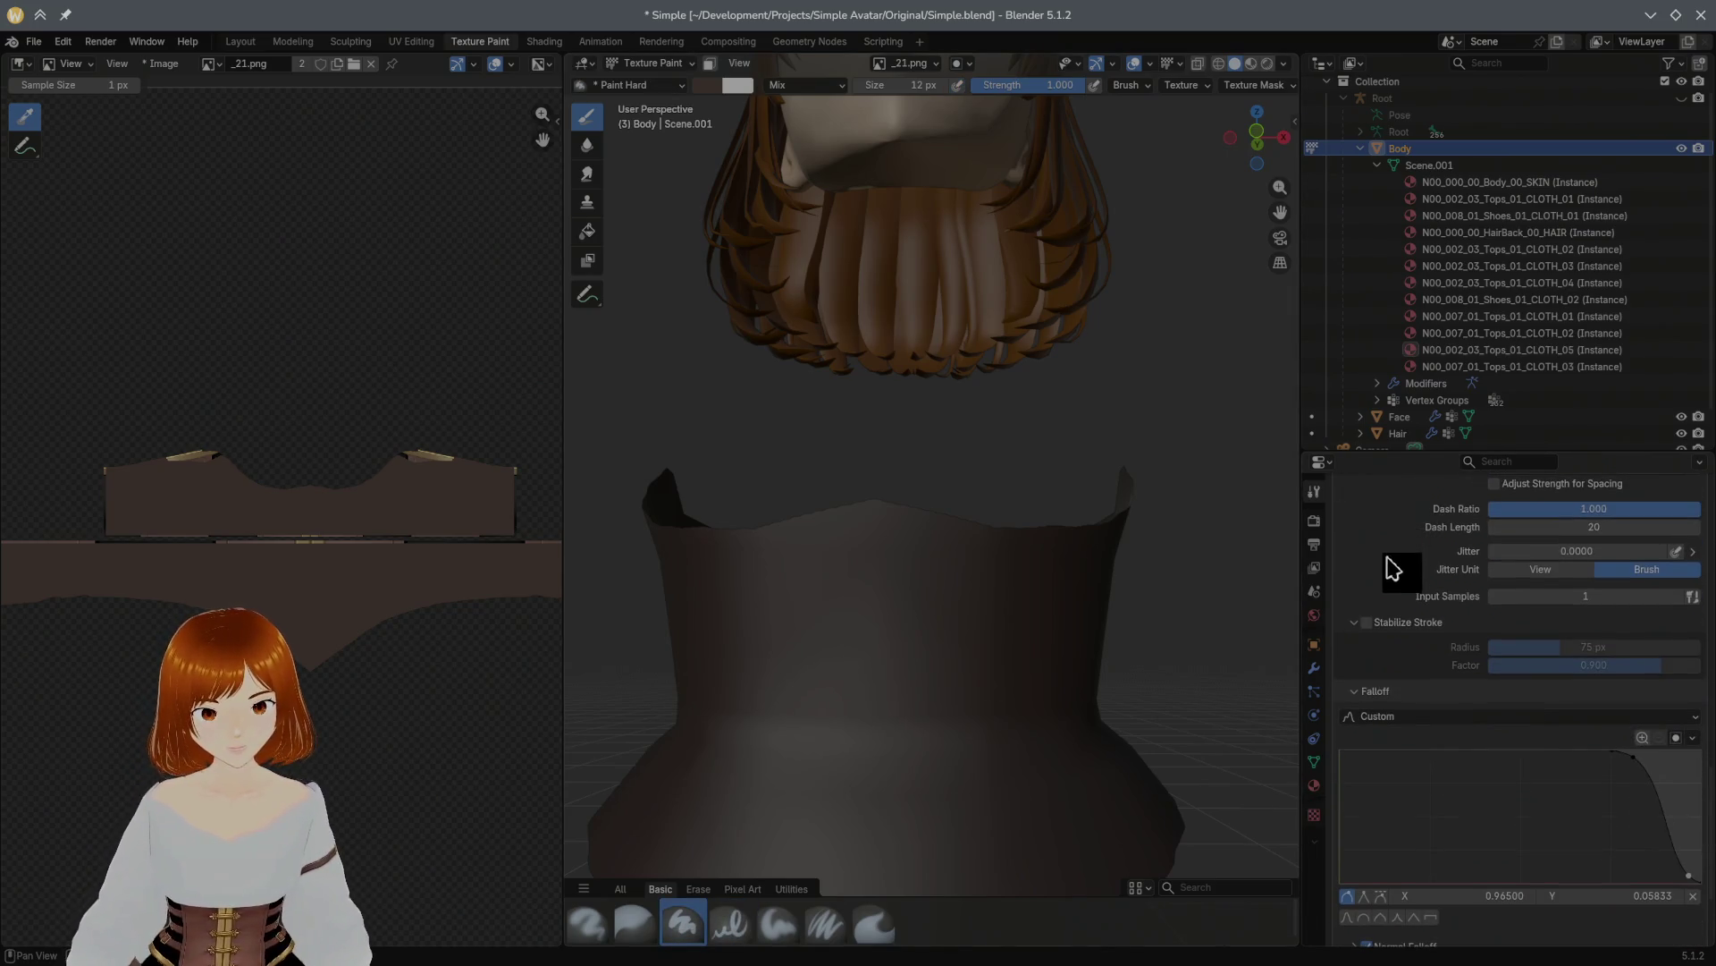
scroll(1393, 566, down, 2)
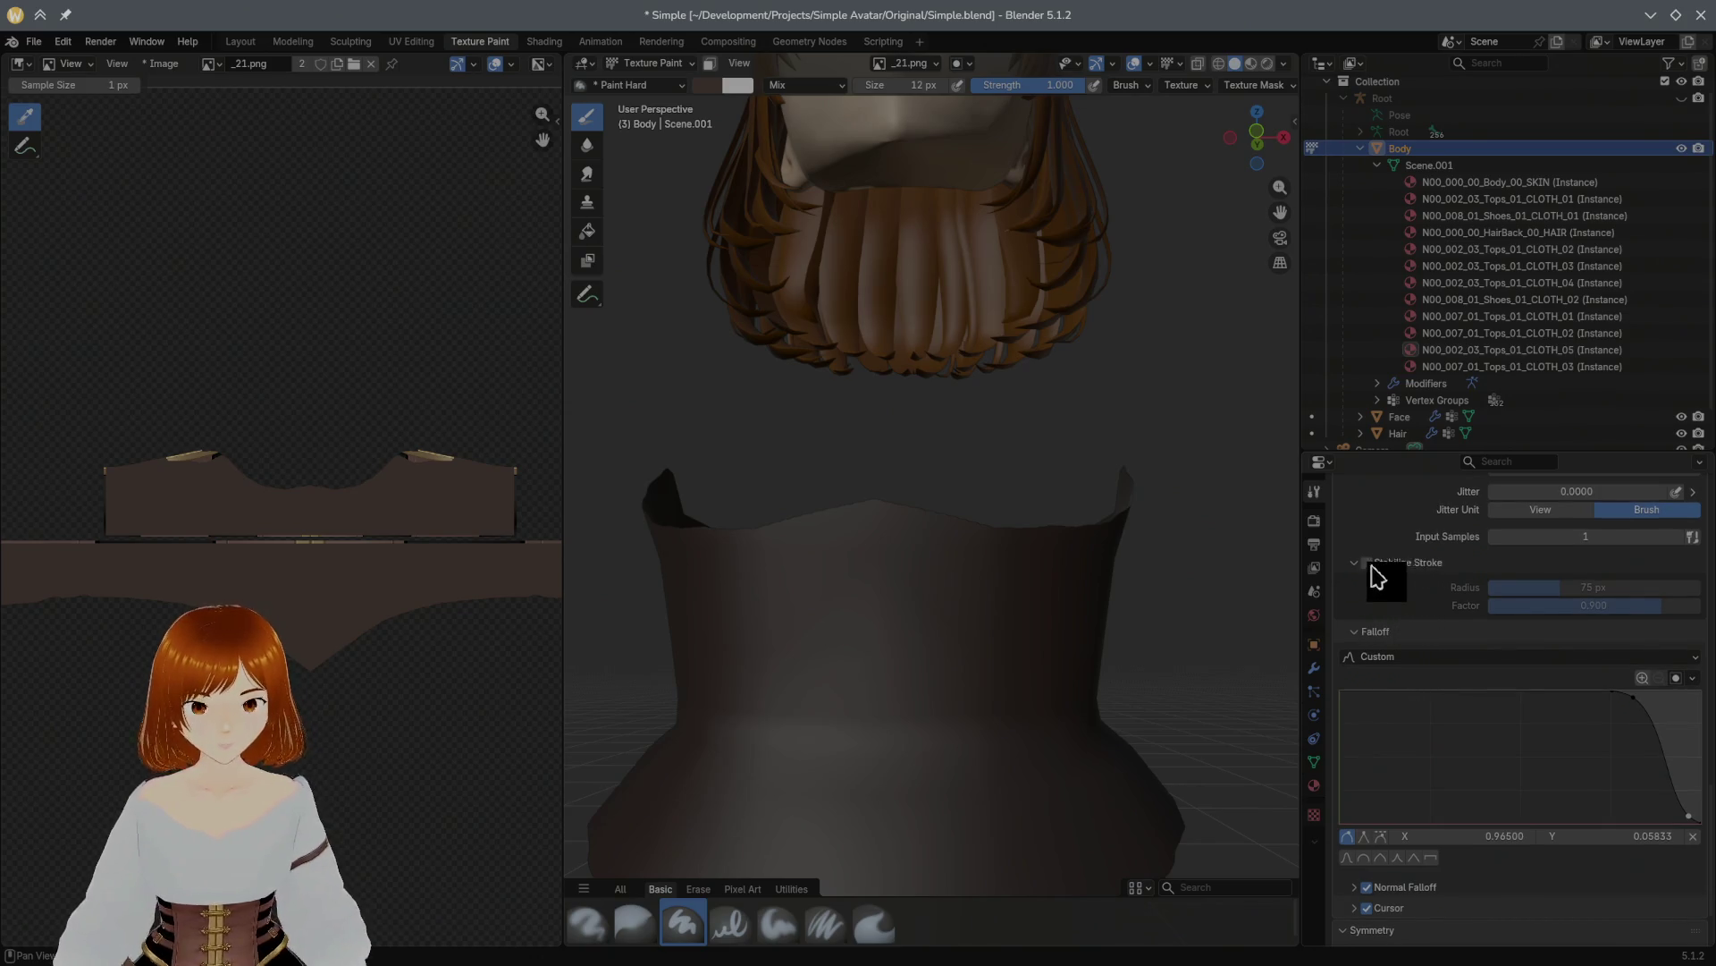
click(1367, 562)
click(1395, 562)
scroll(1359, 670, down, 1)
click(1553, 885)
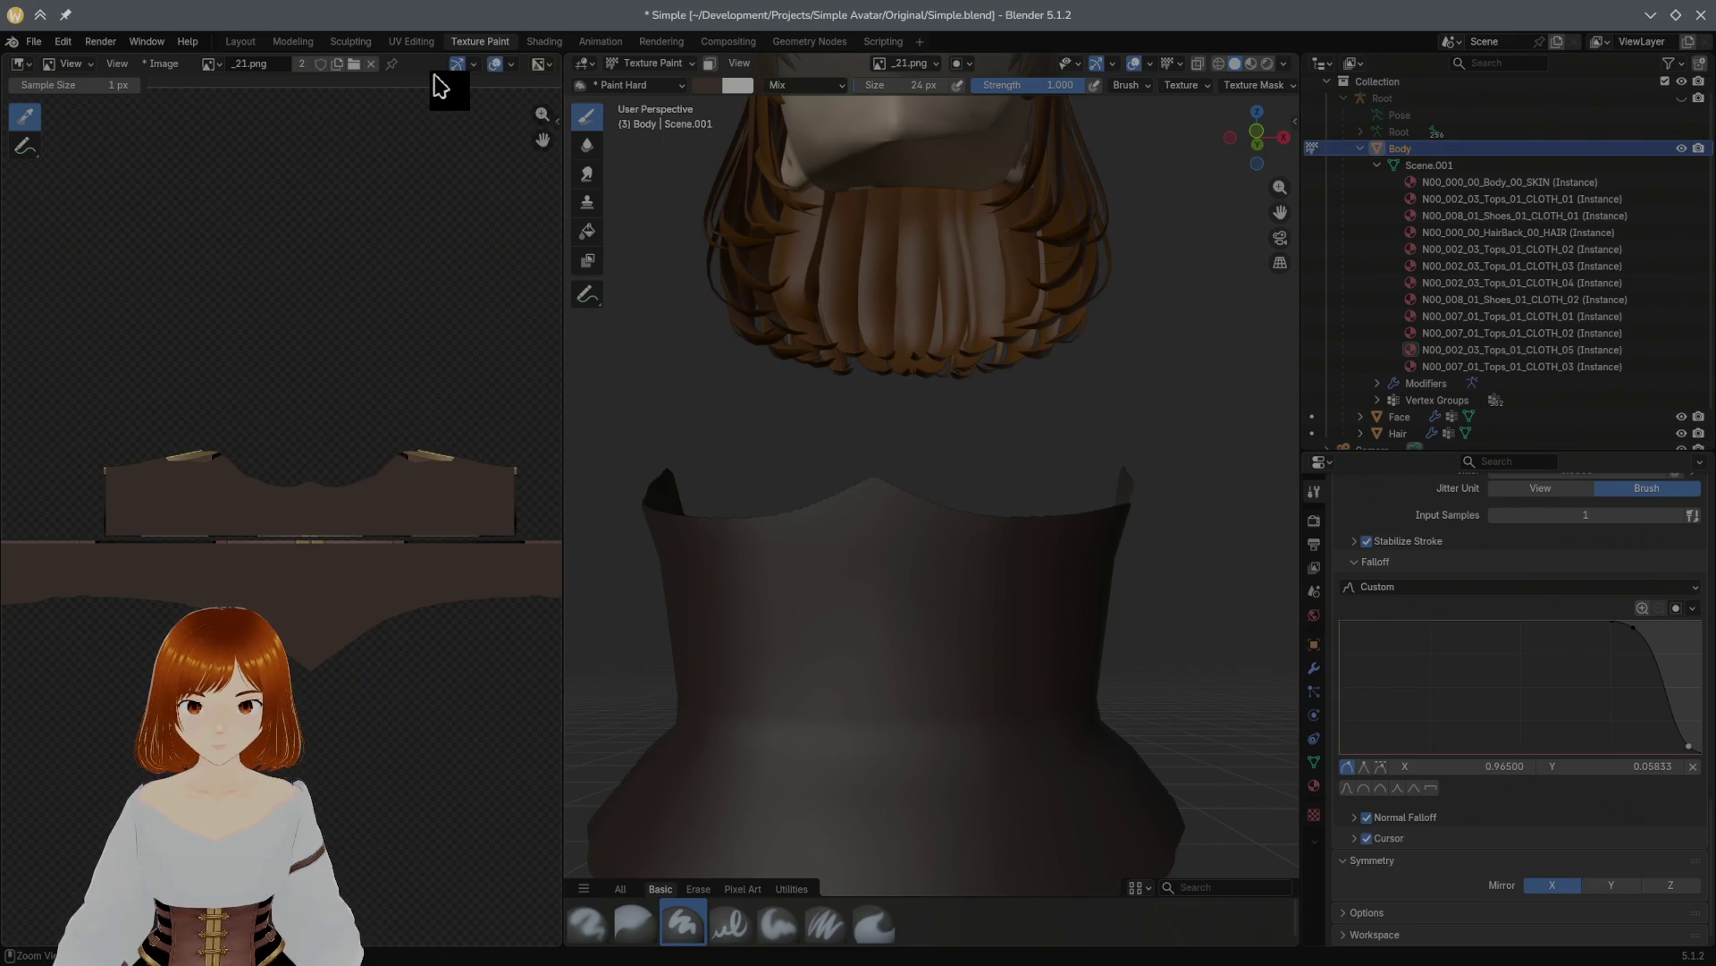
Step: Save _21.png and orbit Unity's view around the avatar's back and right arm
click(157, 64)
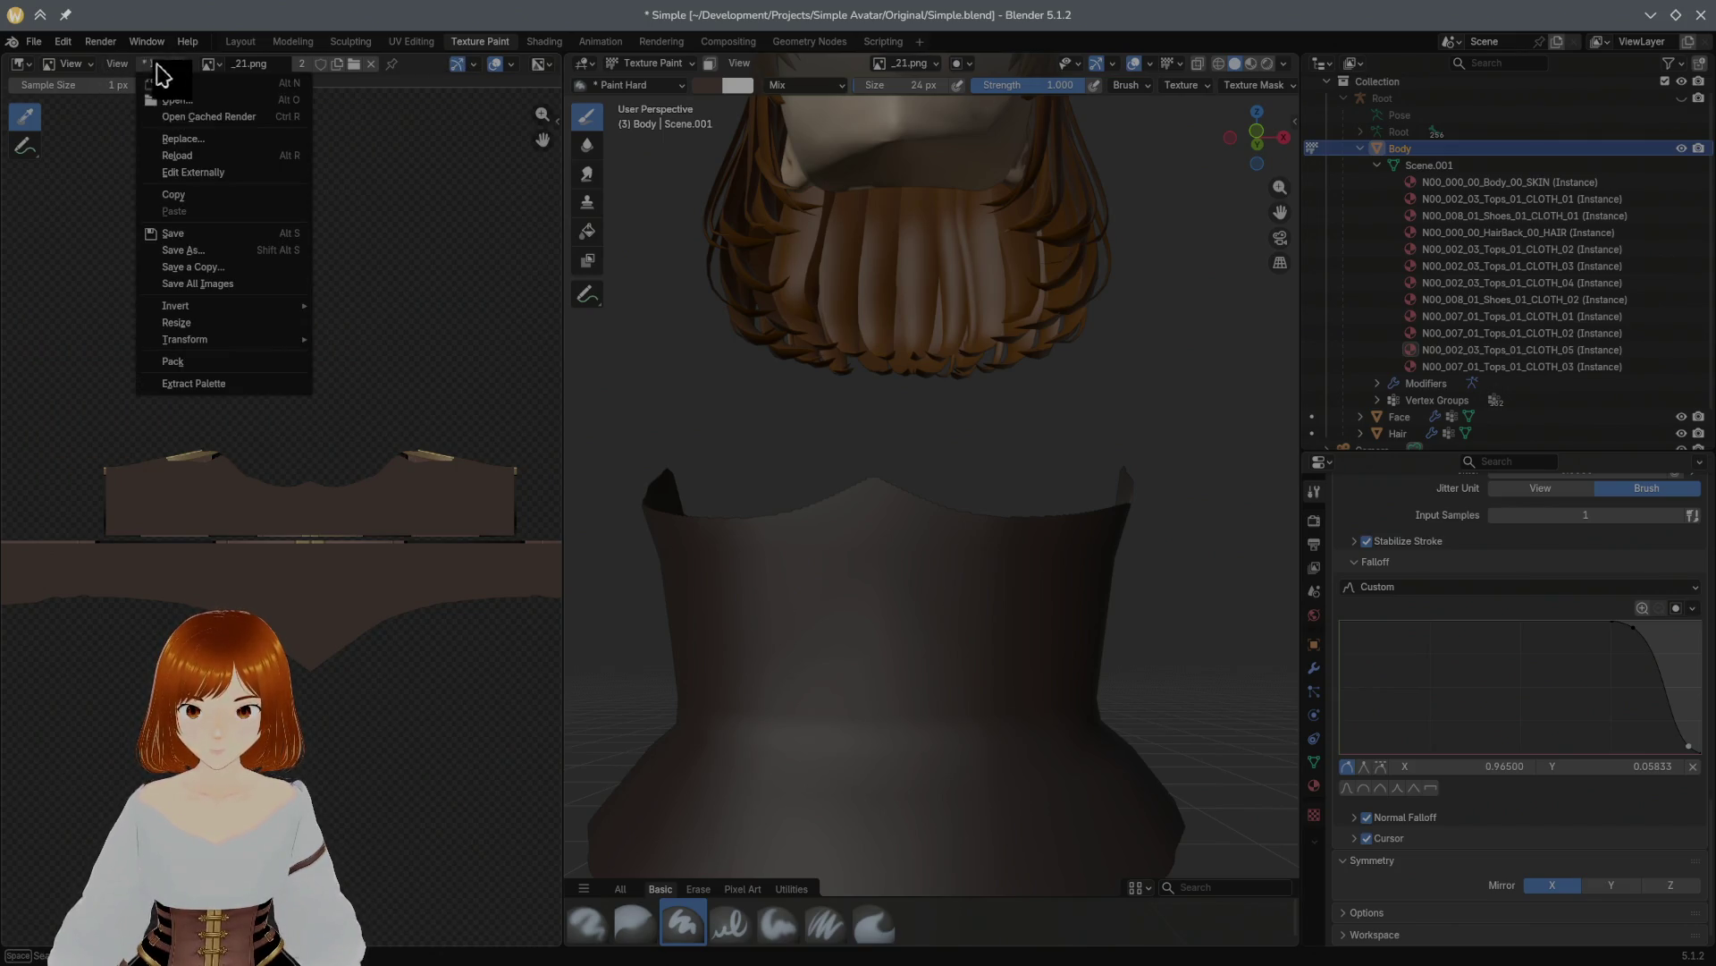
click(202, 240)
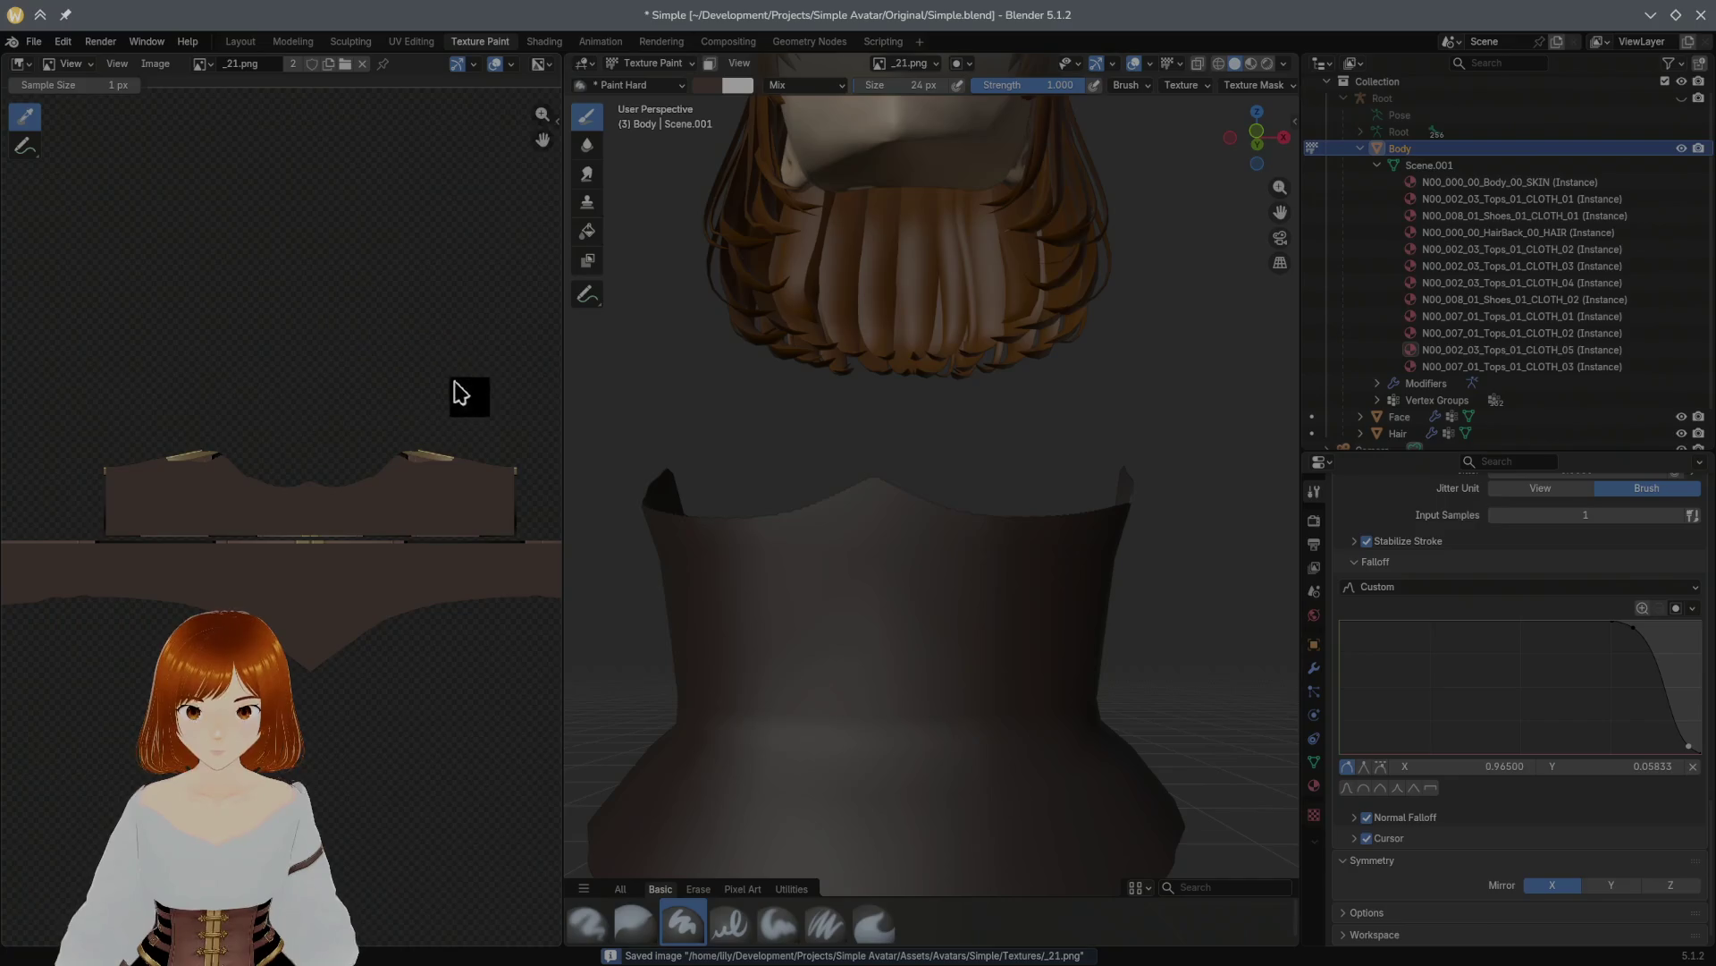
key(alt+Tab)
mouse_move(485, 415)
alt+mouse_down()
mouse_move(709, 341)
mouse_move(653, 357)
alt+mouse_up()
mouse_move(839, 466)
alt+mouse_down()
mouse_move(689, 433)
mouse_move(540, 479)
mouse_move(460, 475)
mouse_move(447, 441)
alt+mouse_up()
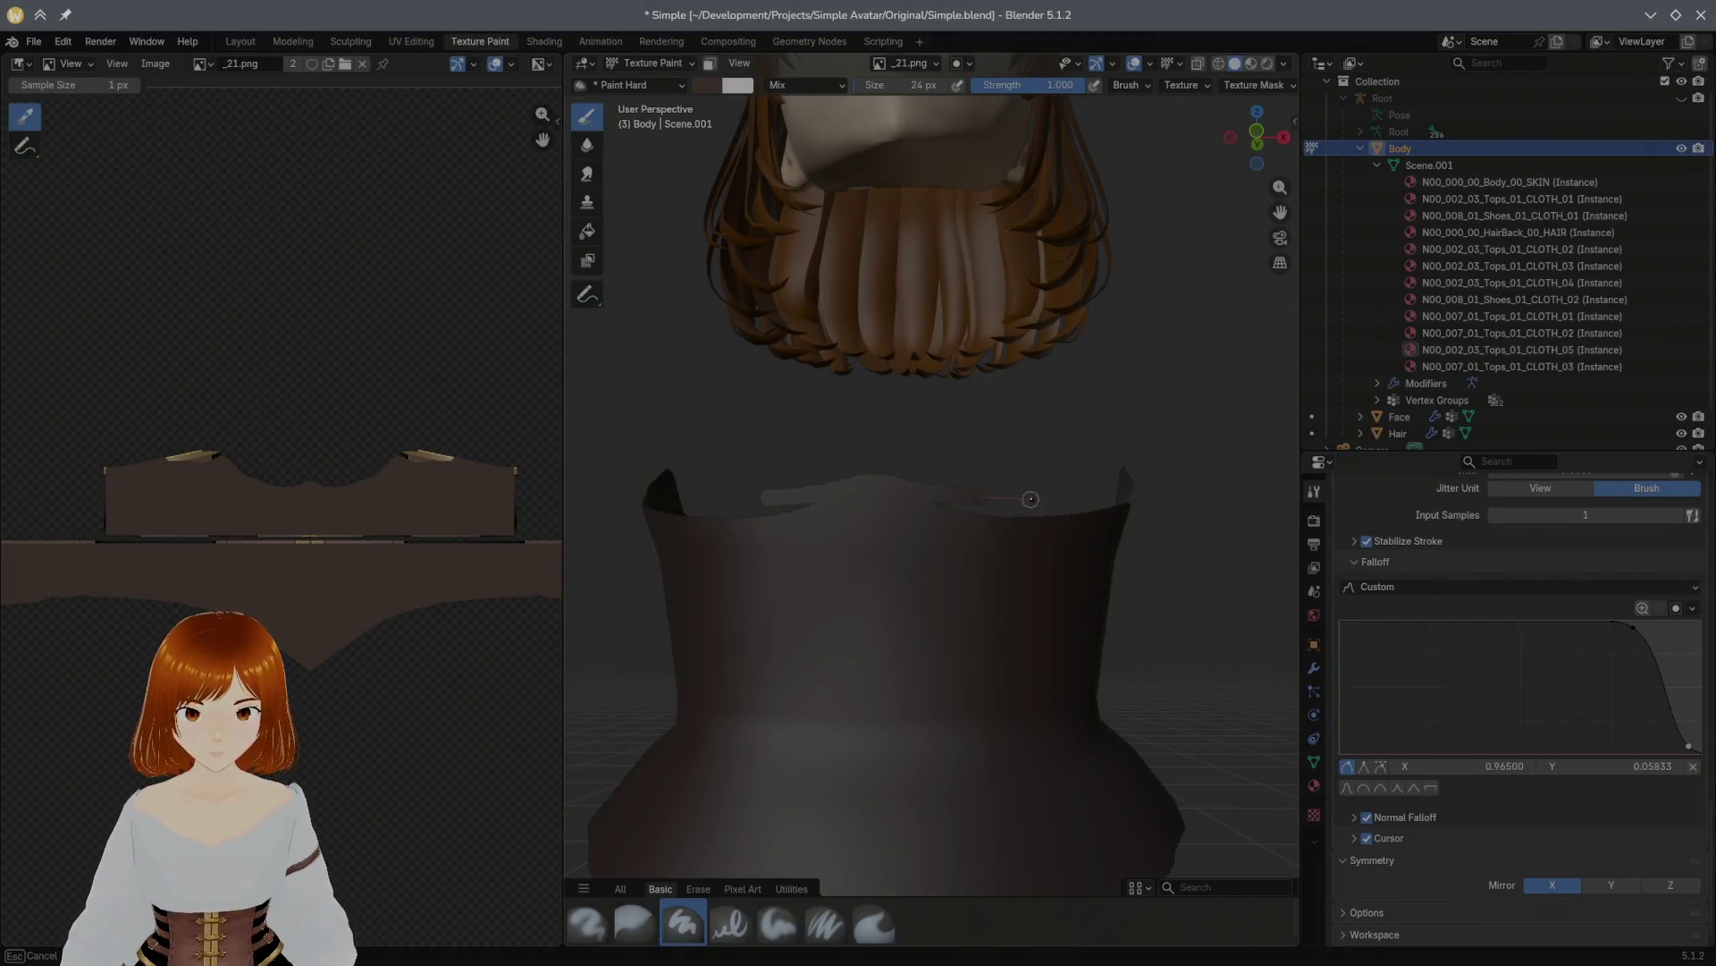
Step: Paint over the light band along the corset's top rim
mouse_move(1104, 512)
mouse_down()
mouse_move(1012, 521)
mouse_move(901, 470)
mouse_up()
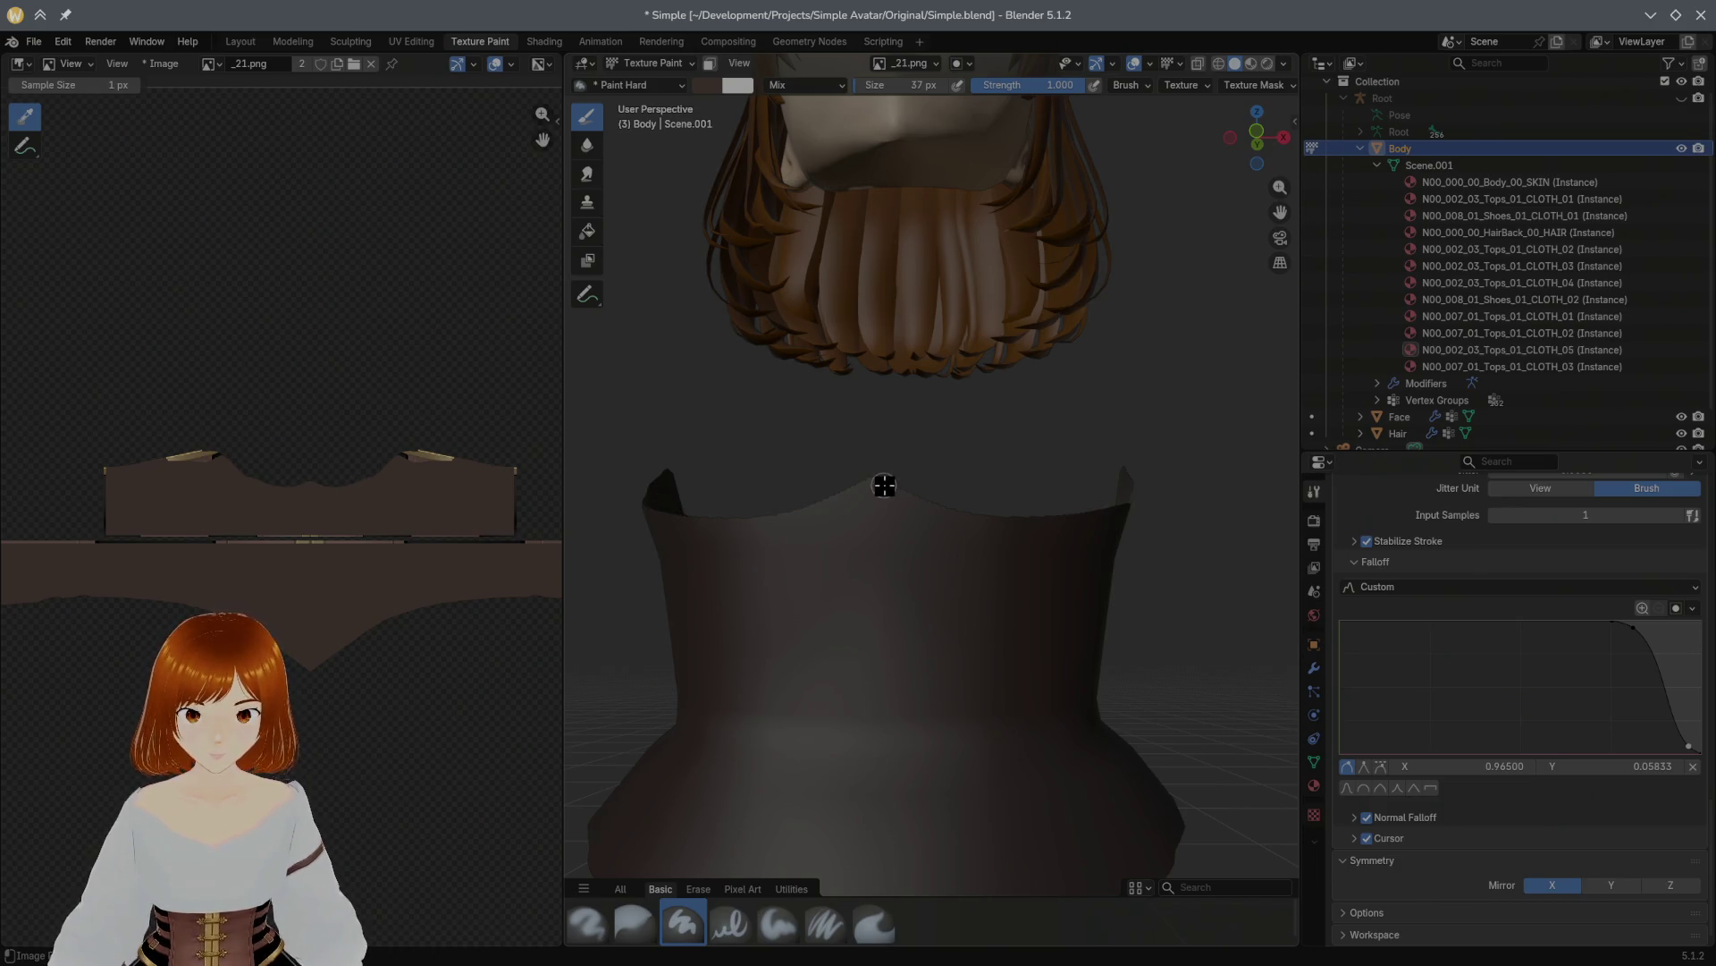
mouse_move(880, 481)
mouse_down()
mouse_move(944, 507)
mouse_move(1134, 505)
mouse_up()
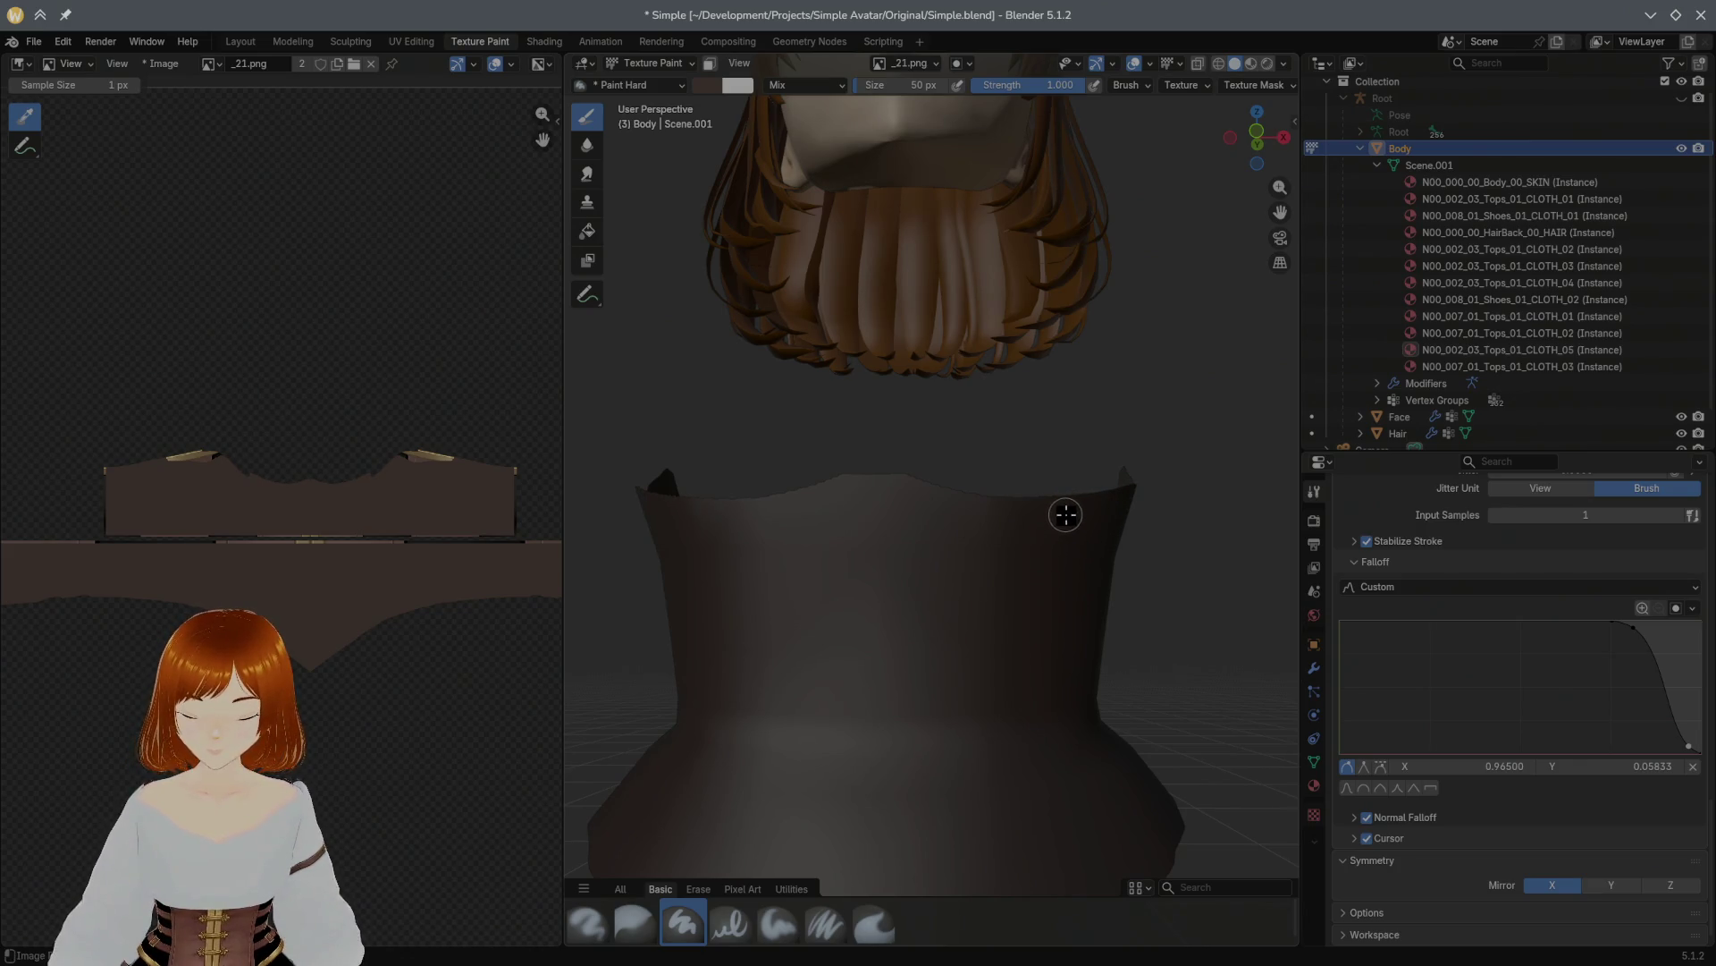
click(161, 64)
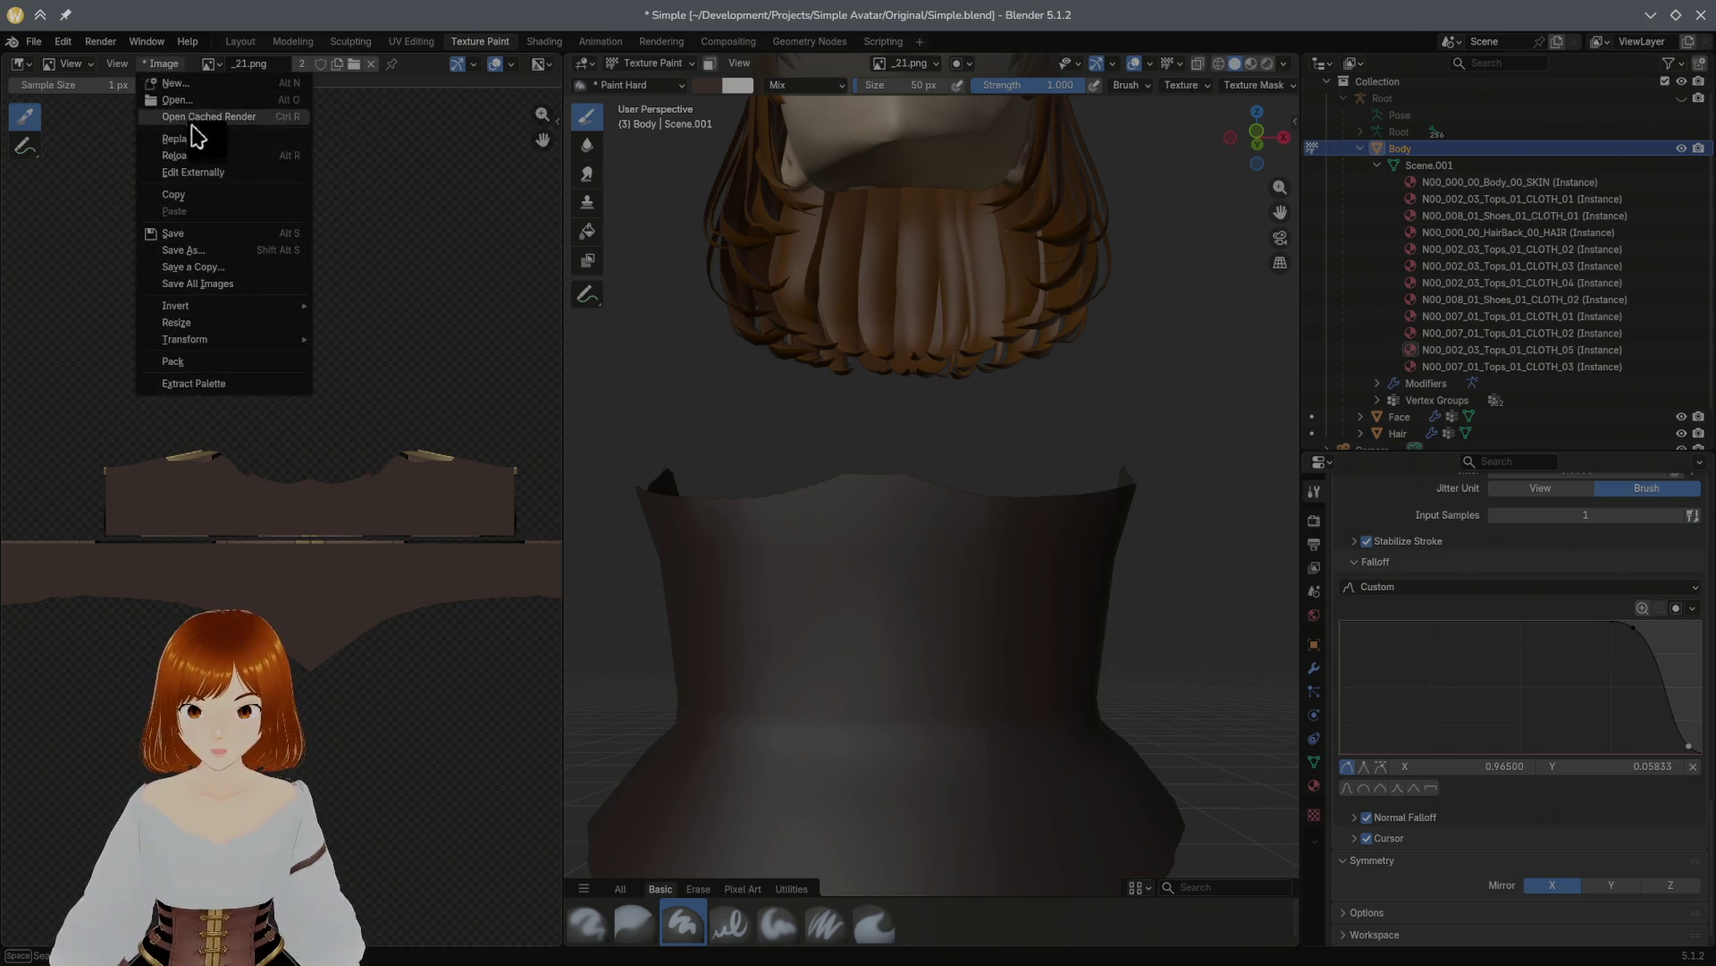
Step: Save the repainted texture, view the shirt's back in Unity, then orbit Blender's corset view
click(204, 234)
key(alt+Tab)
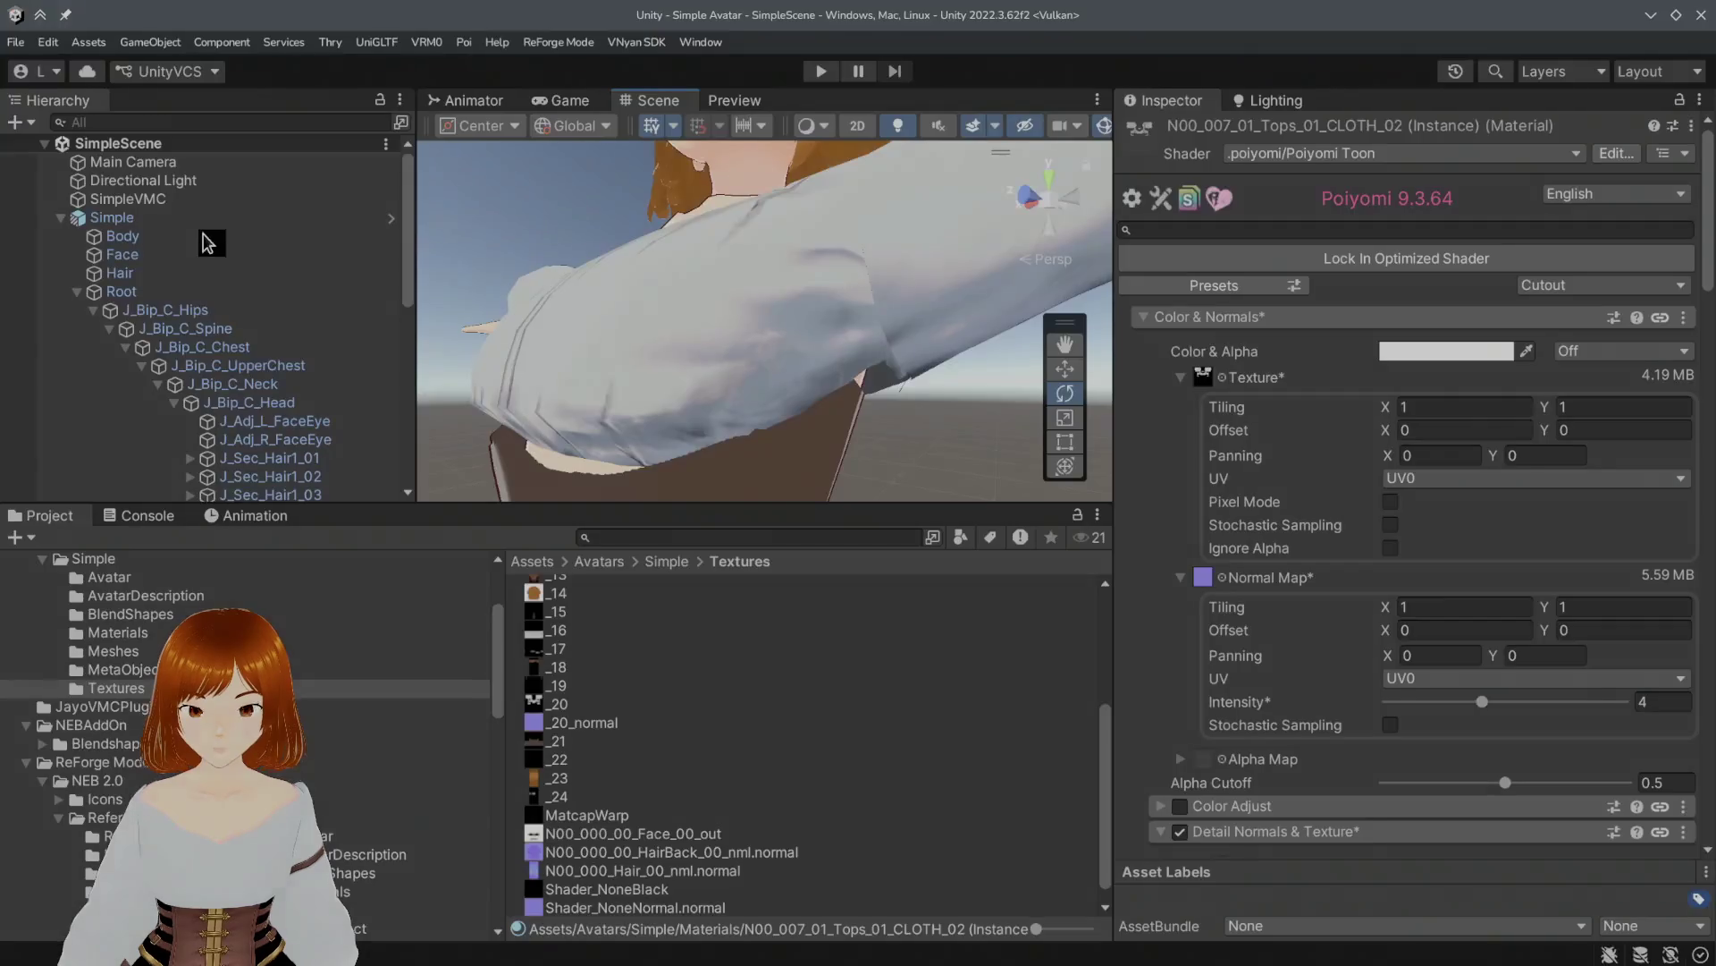
mouse_move(465, 286)
alt+mouse_down()
mouse_move(698, 340)
mouse_move(491, 360)
mouse_move(500, 348)
mouse_move(448, 357)
mouse_move(444, 342)
alt+mouse_up()
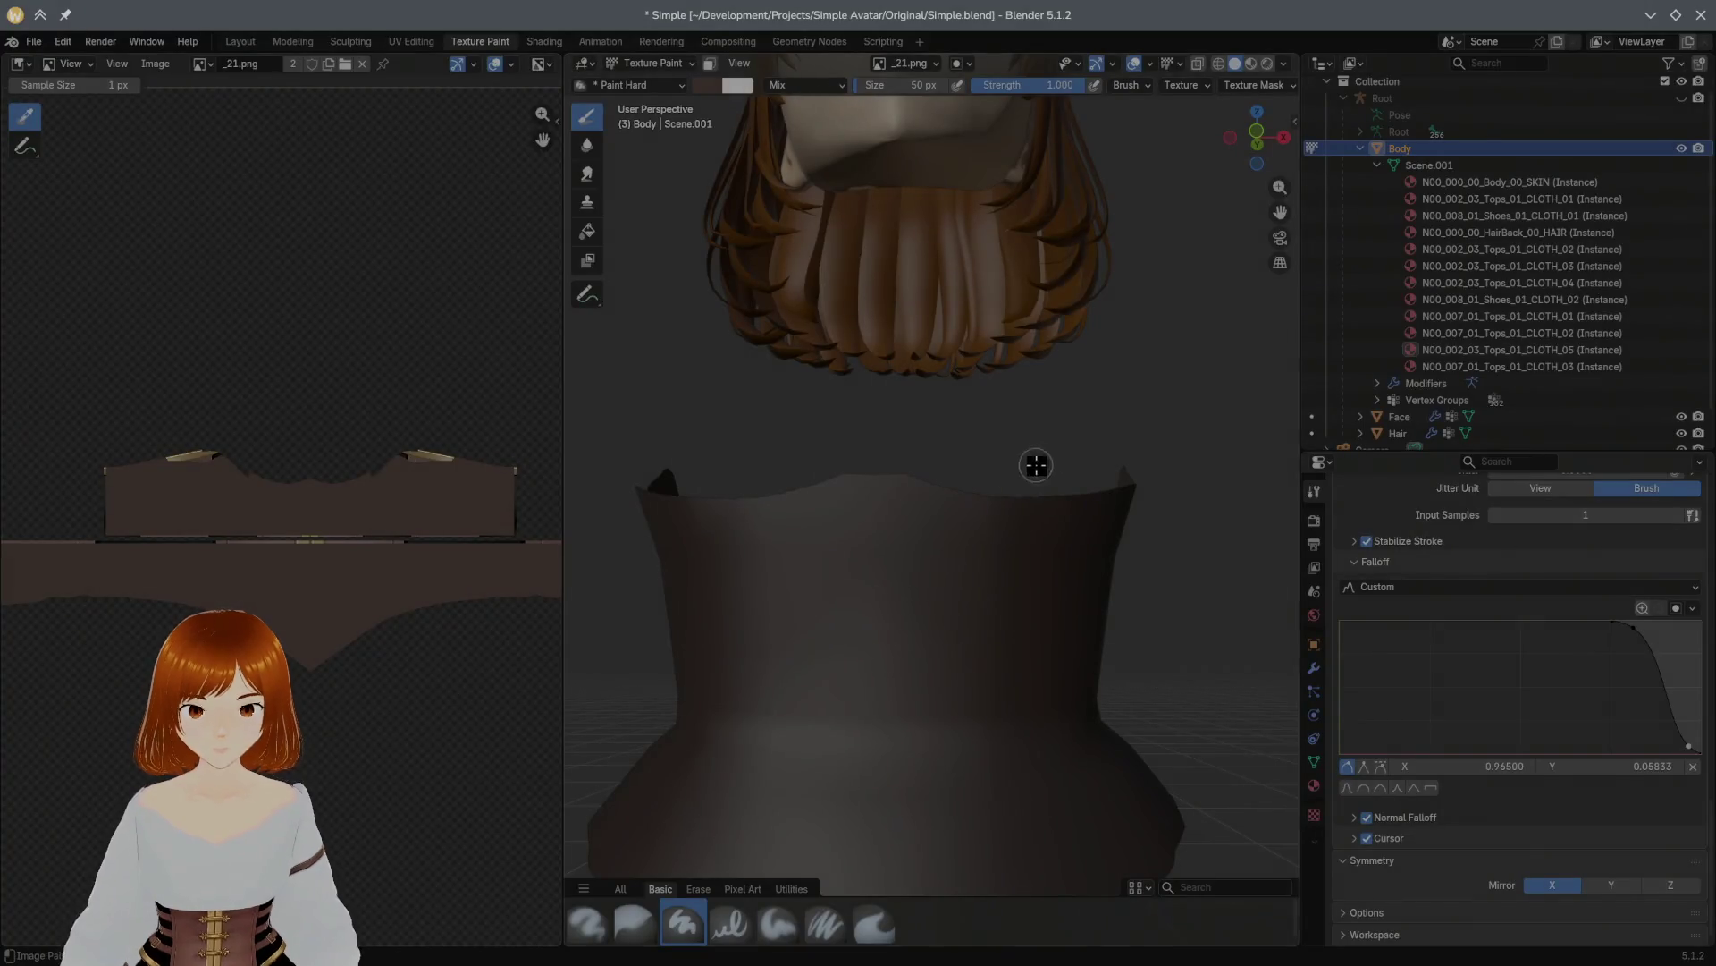
mouse_move(1034, 467)
middle_down()
mouse_move(1176, 471)
mouse_move(1073, 547)
mouse_move(835, 586)
mouse_move(898, 514)
middle_up()
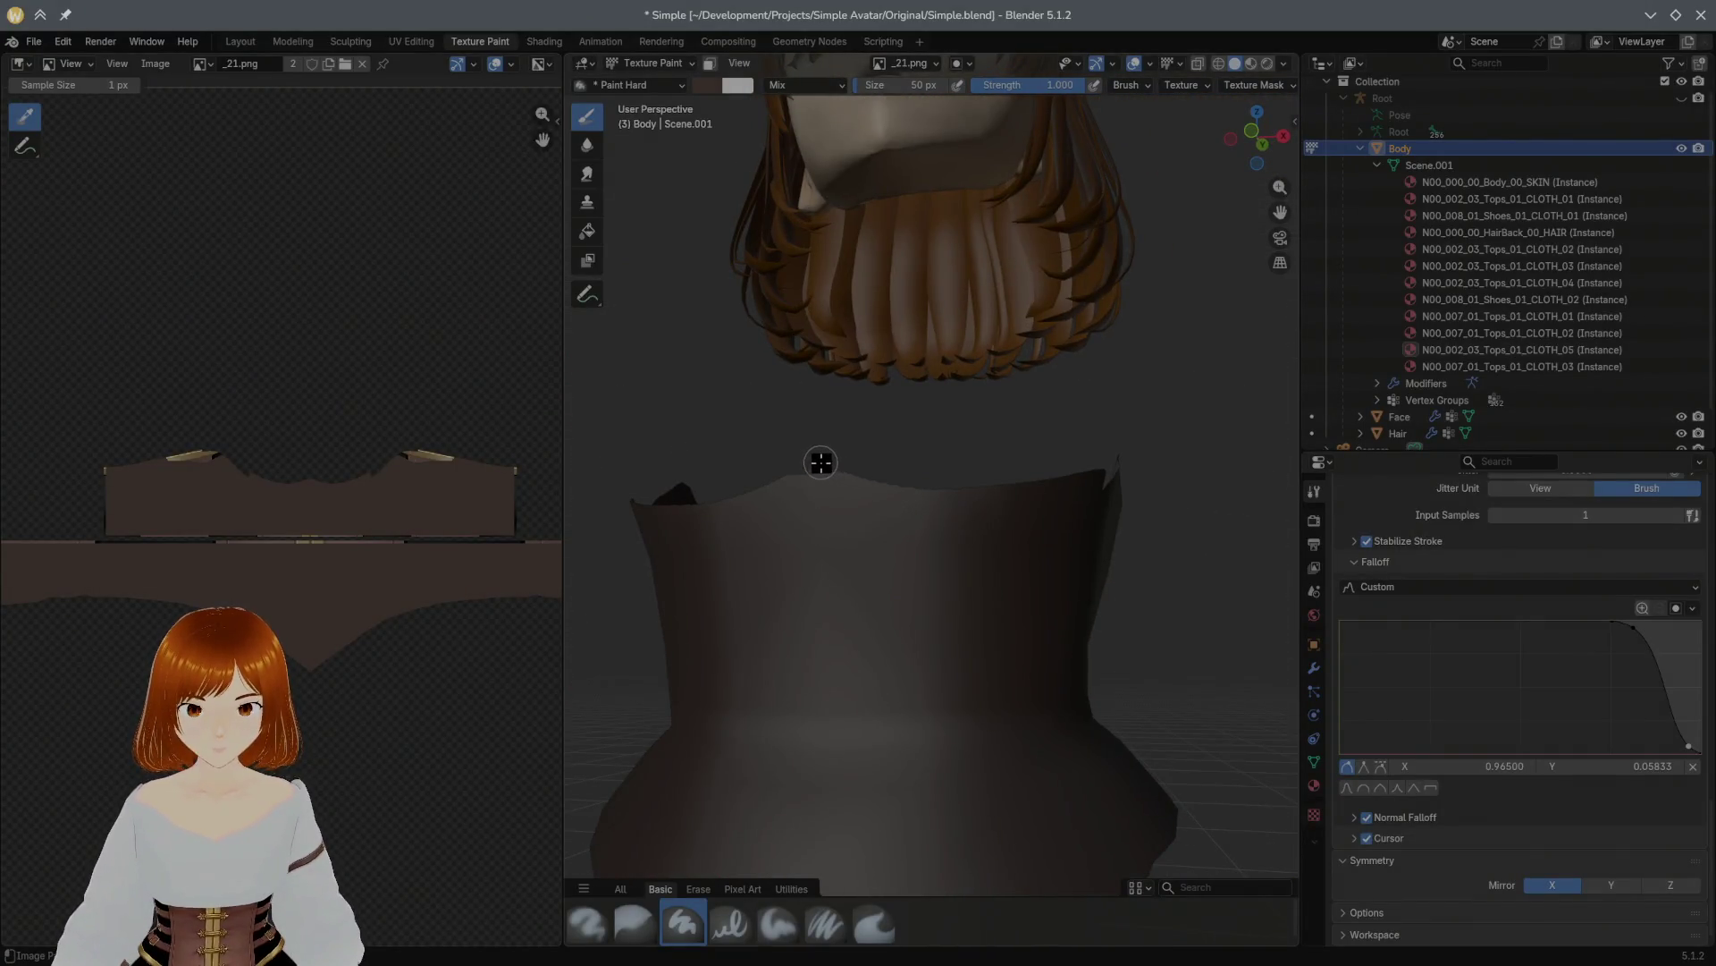
Step: Paint another stroke across the corset's top edge and review the avatar's back in Unity
mouse_move(841, 474)
mouse_down()
mouse_move(985, 513)
mouse_move(1171, 458)
mouse_up()
key(alt+Tab)
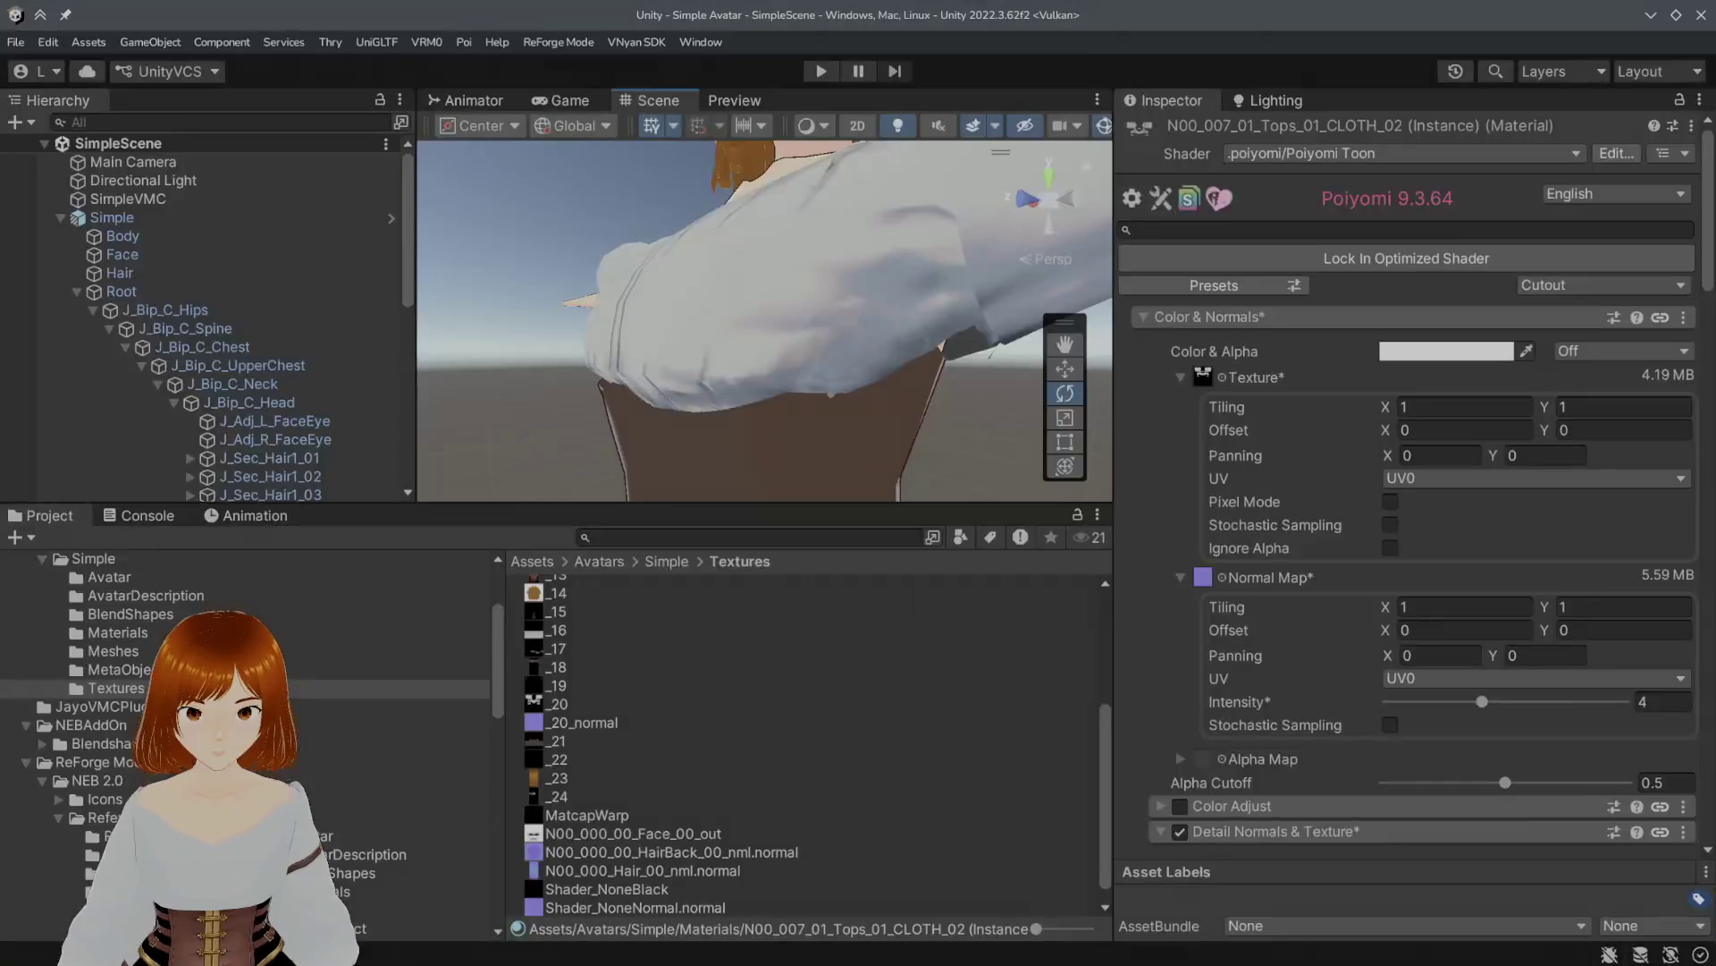
mouse_move(614, 372)
alt+mouse_down()
mouse_move(883, 372)
mouse_move(777, 384)
alt+mouse_up()
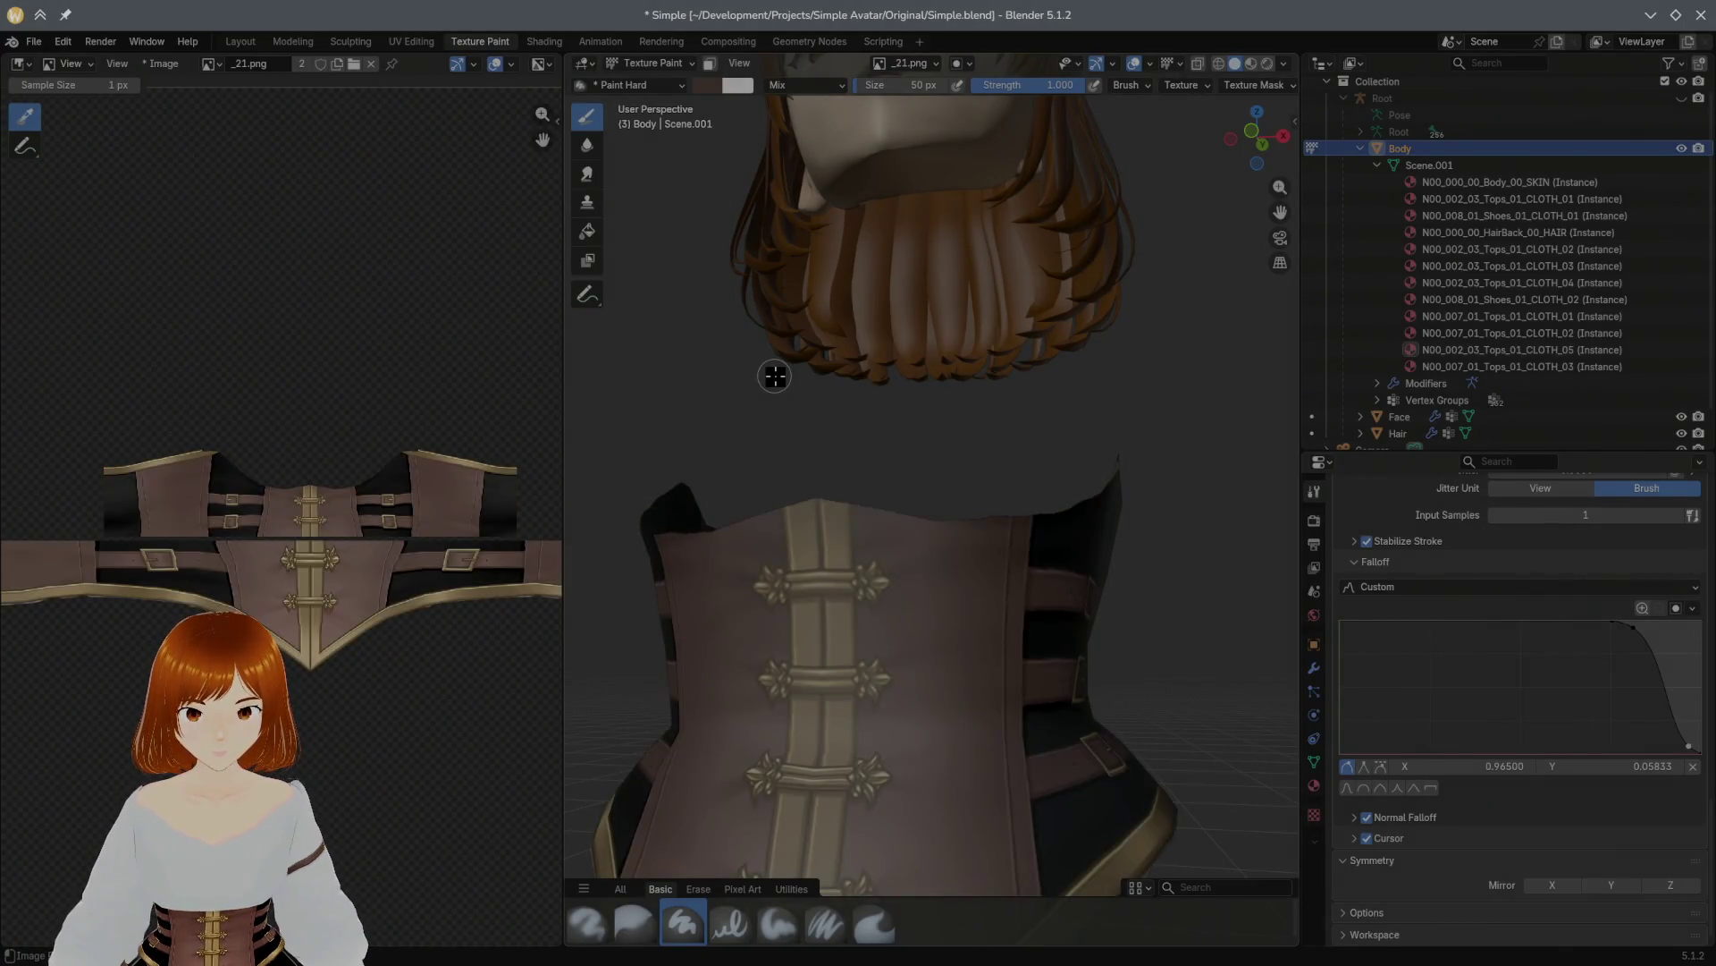
Step: Save the restored buckled corset texture as _21.png and switch to the Modeling workspace
click(170, 66)
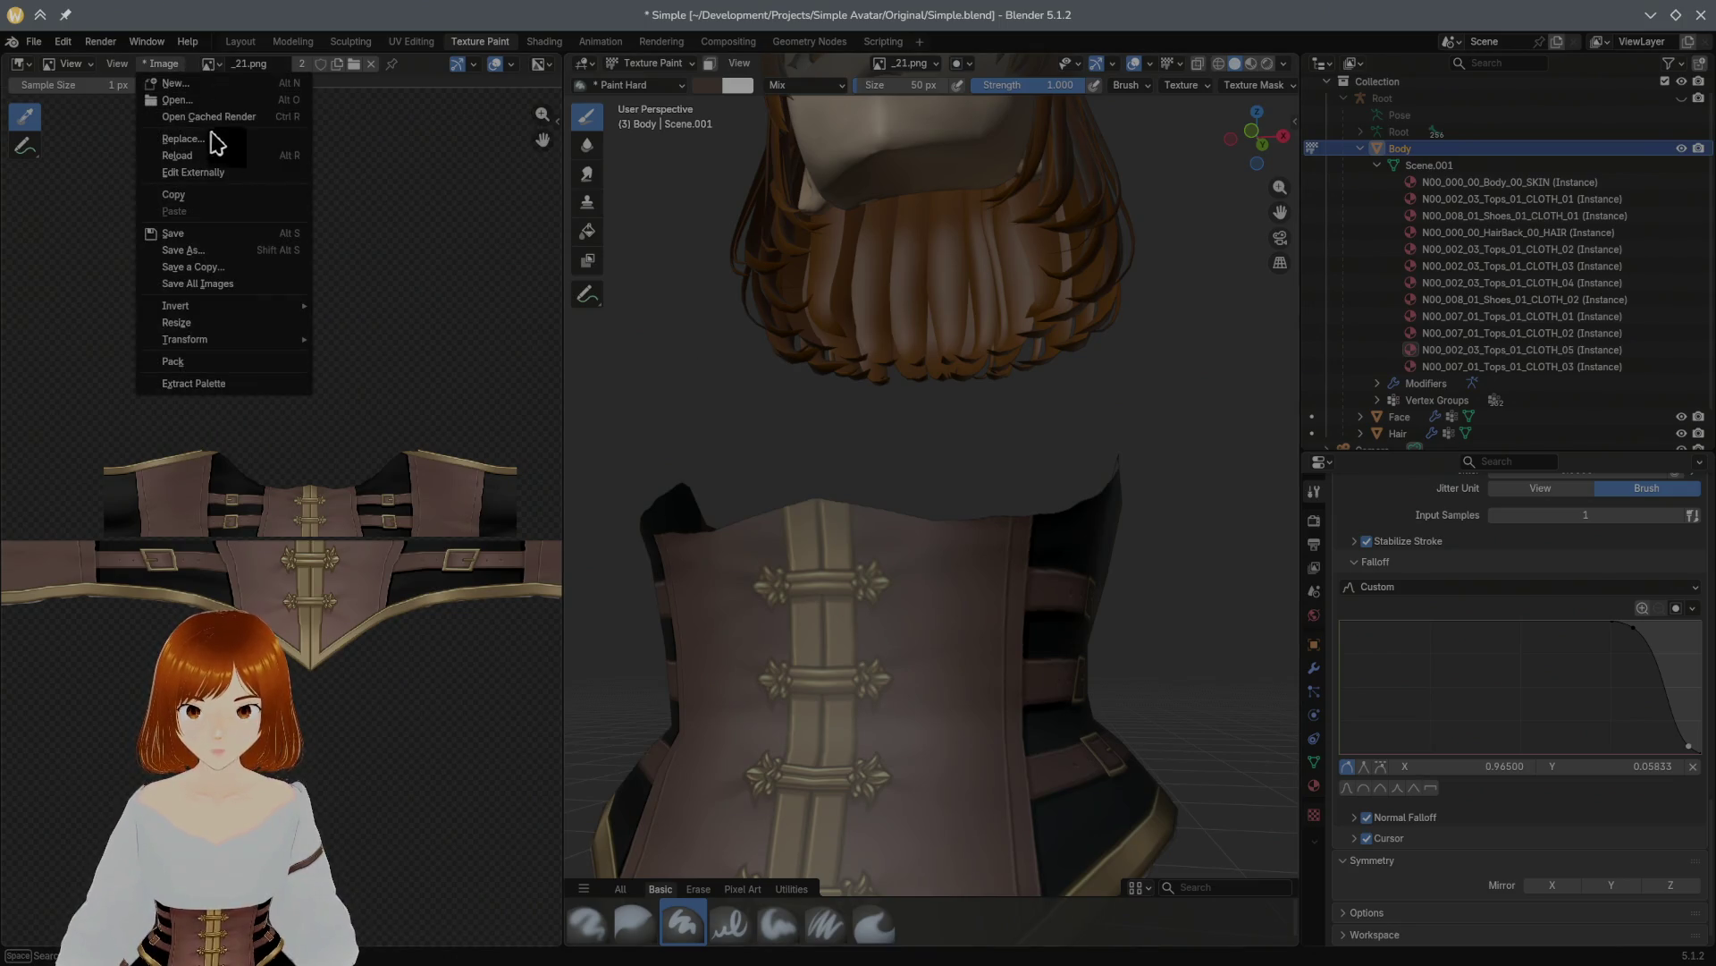
click(176, 232)
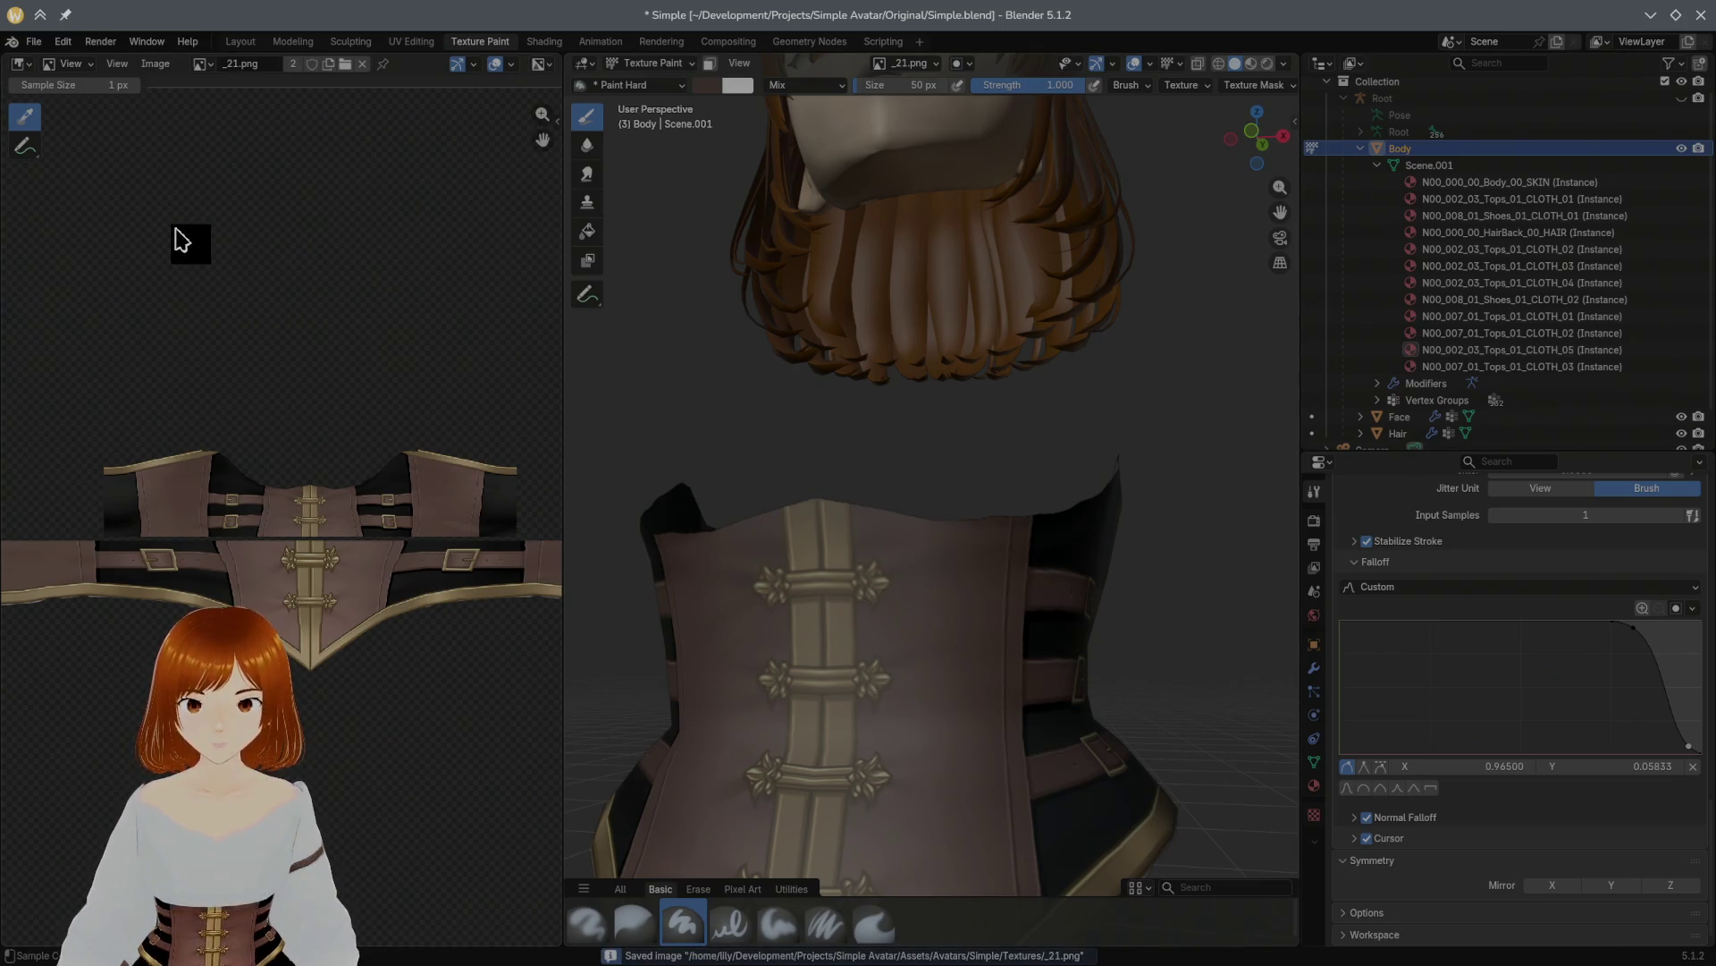
click(284, 42)
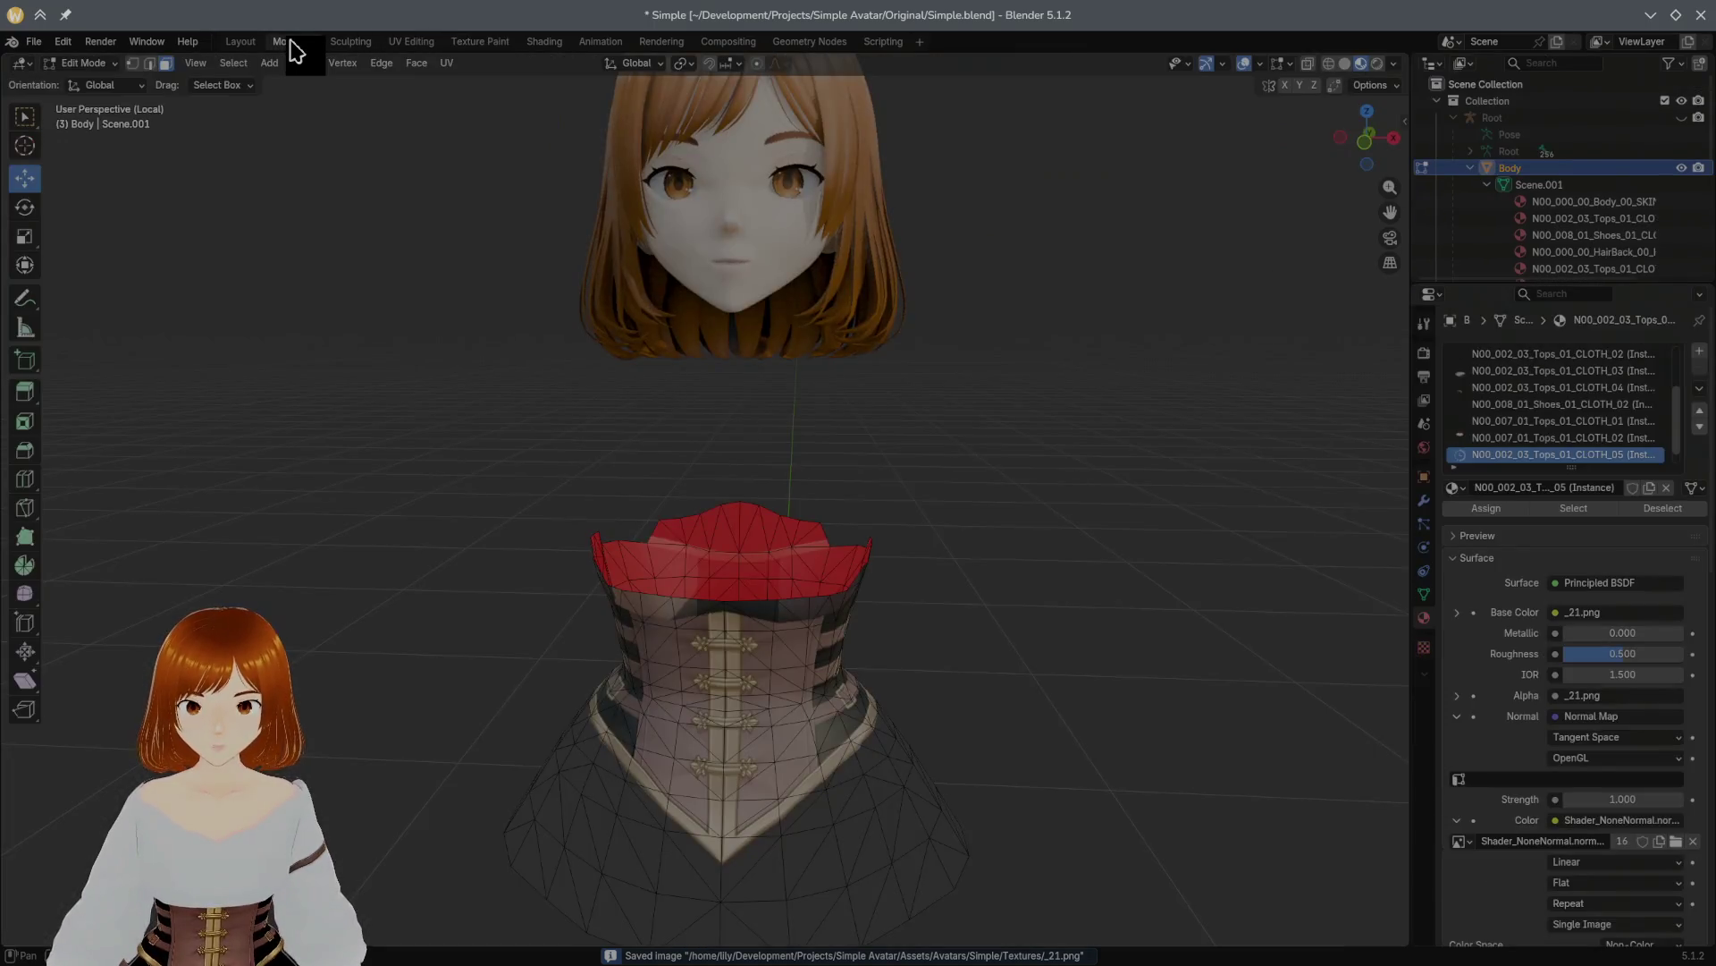
Step: Reveal all hidden parts of the avatar mesh and zoom in on the corset
key(ctrl+h)
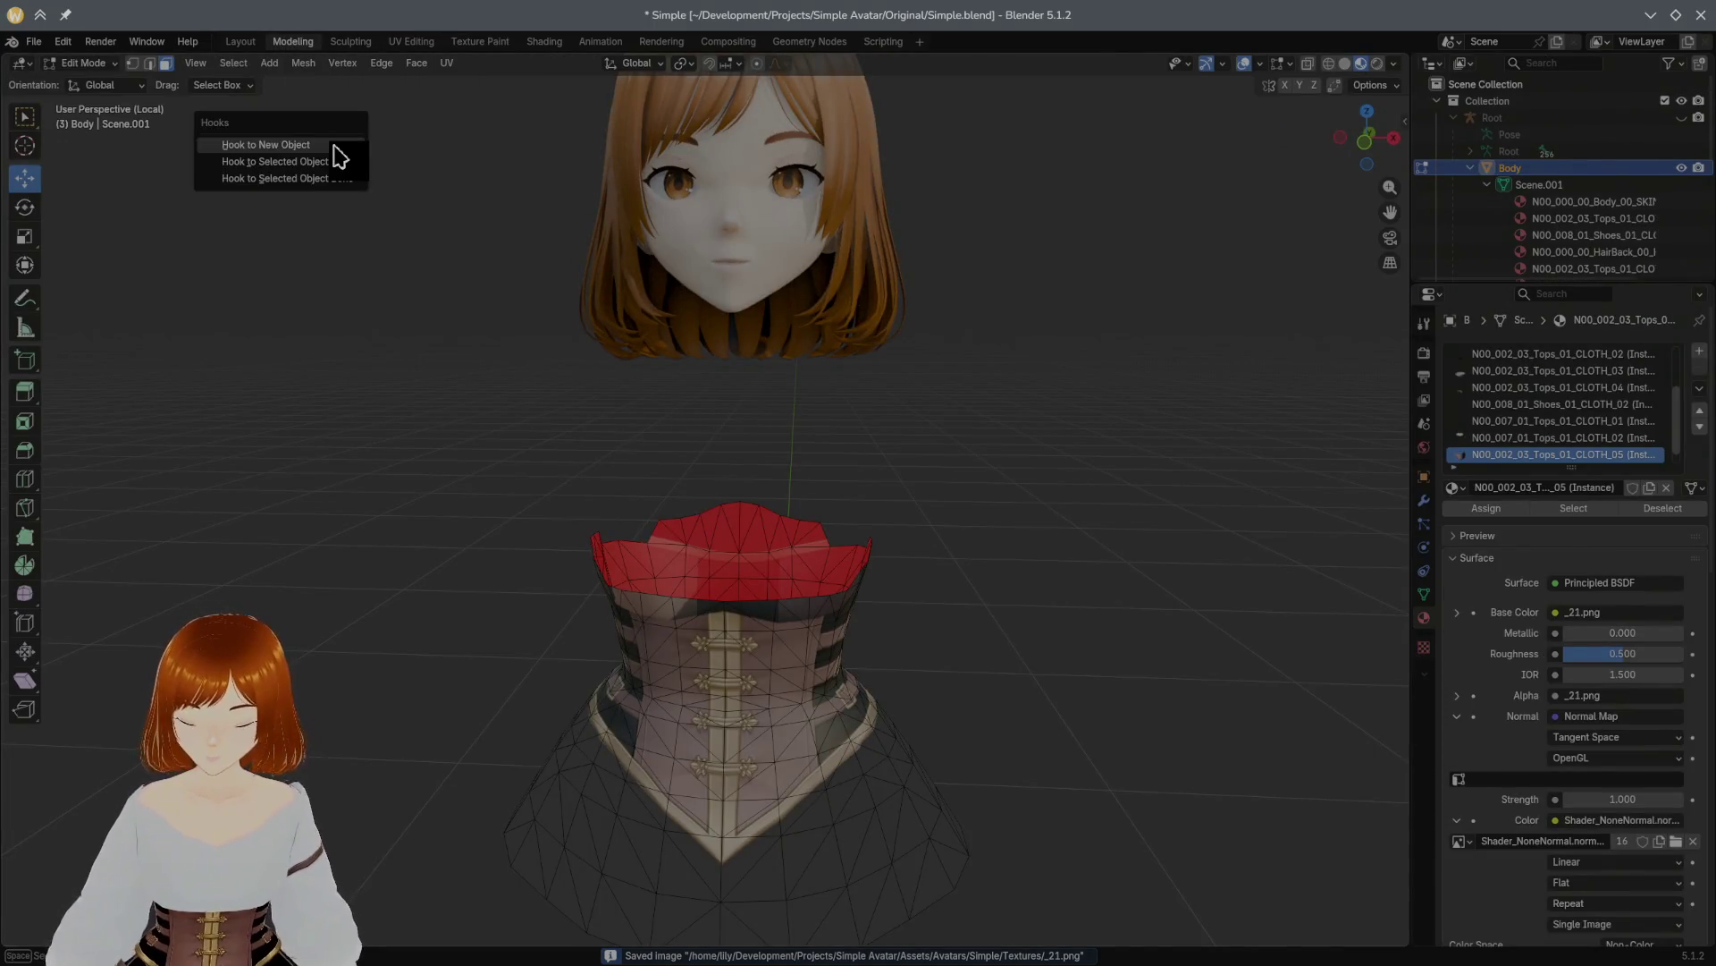
key(Escape)
key(ctrl+h)
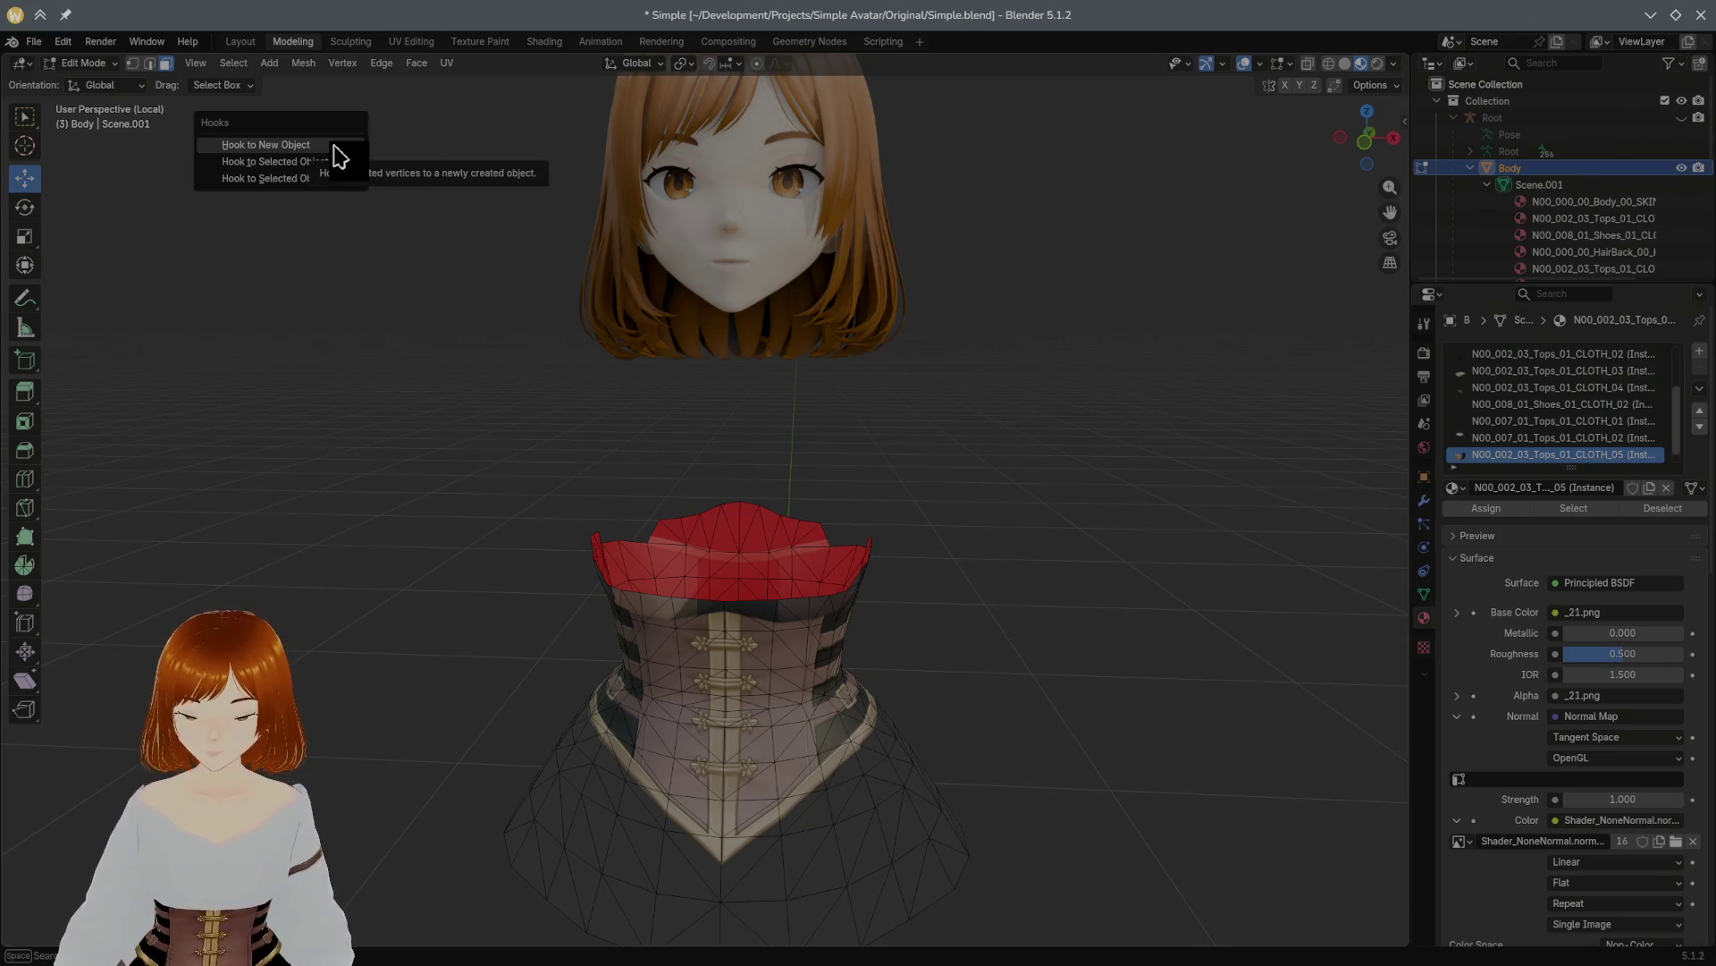
key(Escape)
key(alt+h)
mouse_move(552, 365)
middle_down()
mouse_move(680, 403)
mouse_move(831, 513)
middle_up()
scroll(805, 567, up, 4)
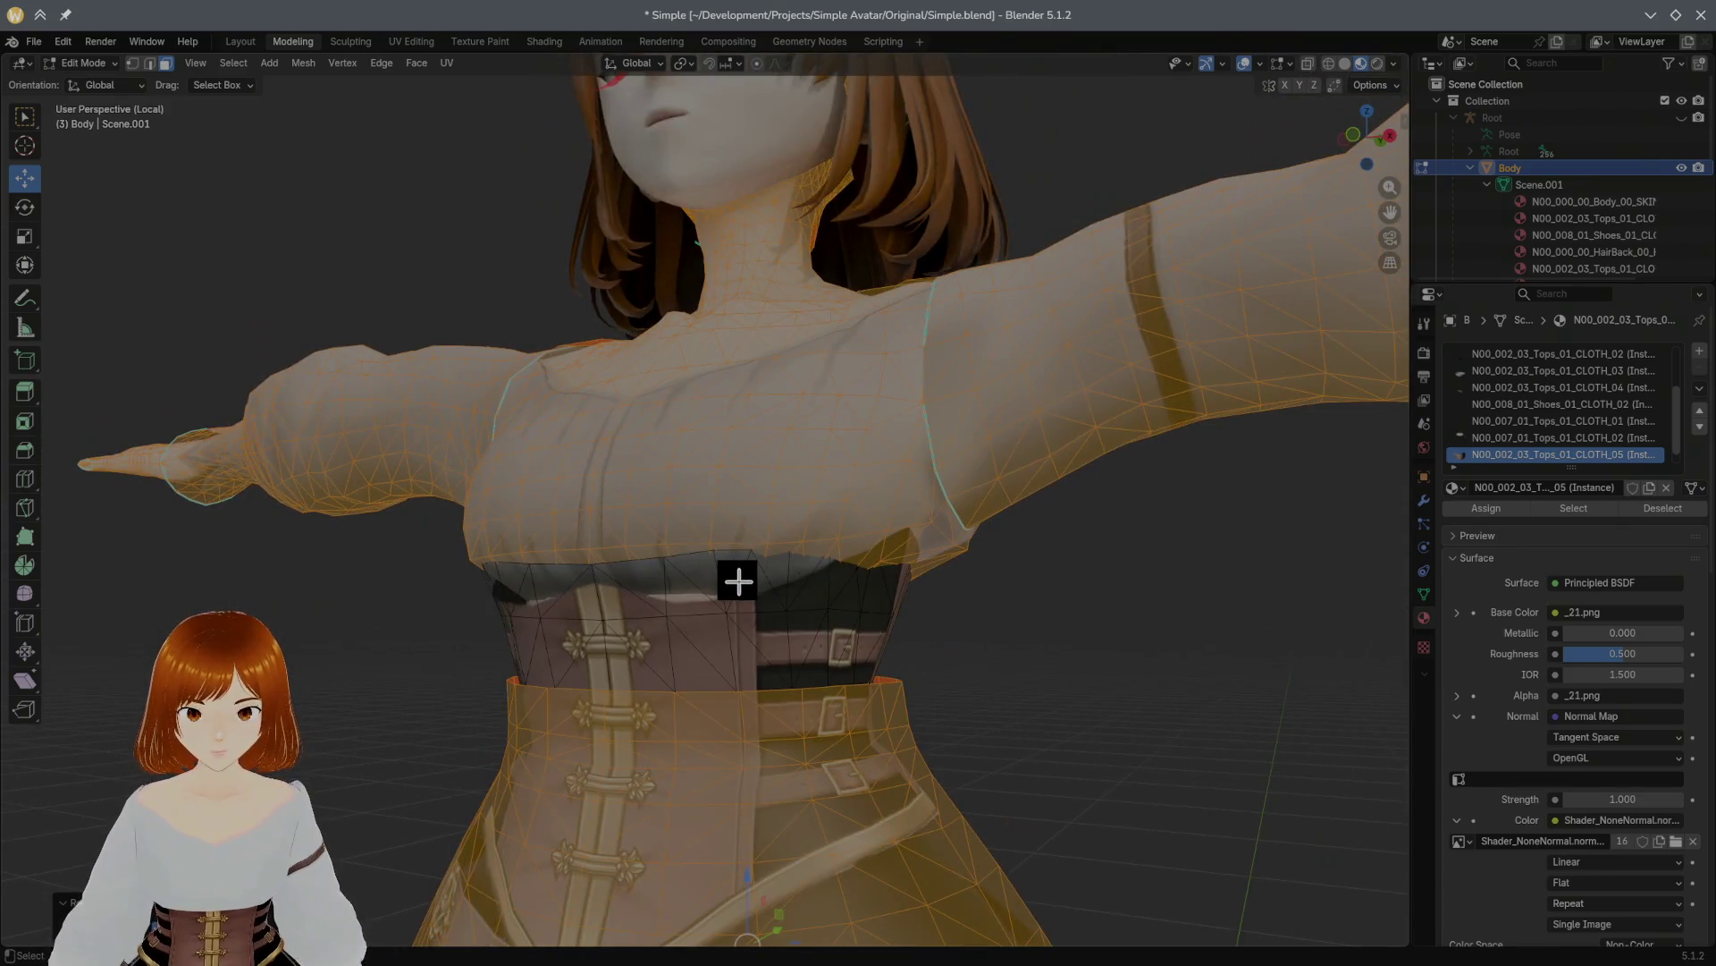
click(730, 613)
scroll(774, 620, up, 2)
mouse_move(774, 620)
middle_down()
mouse_move(801, 620)
mouse_move(799, 585)
middle_up()
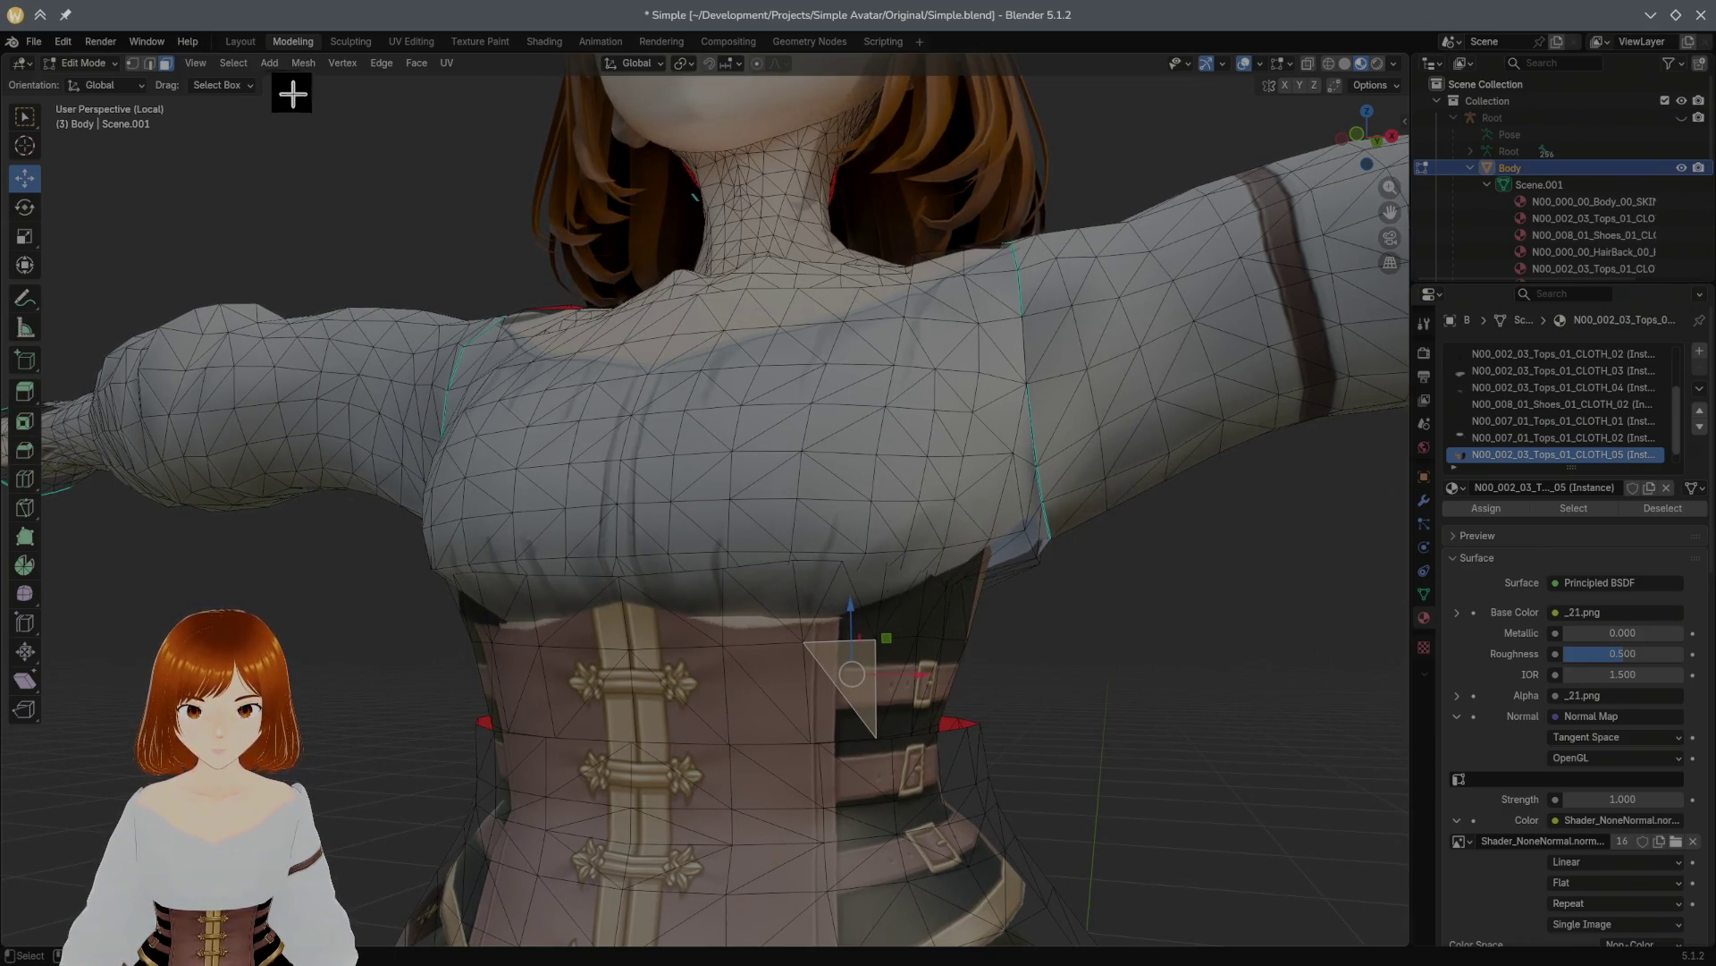
Step: In edge mode, select the full edge loop along the corset's top across the chest
click(149, 63)
click(753, 569)
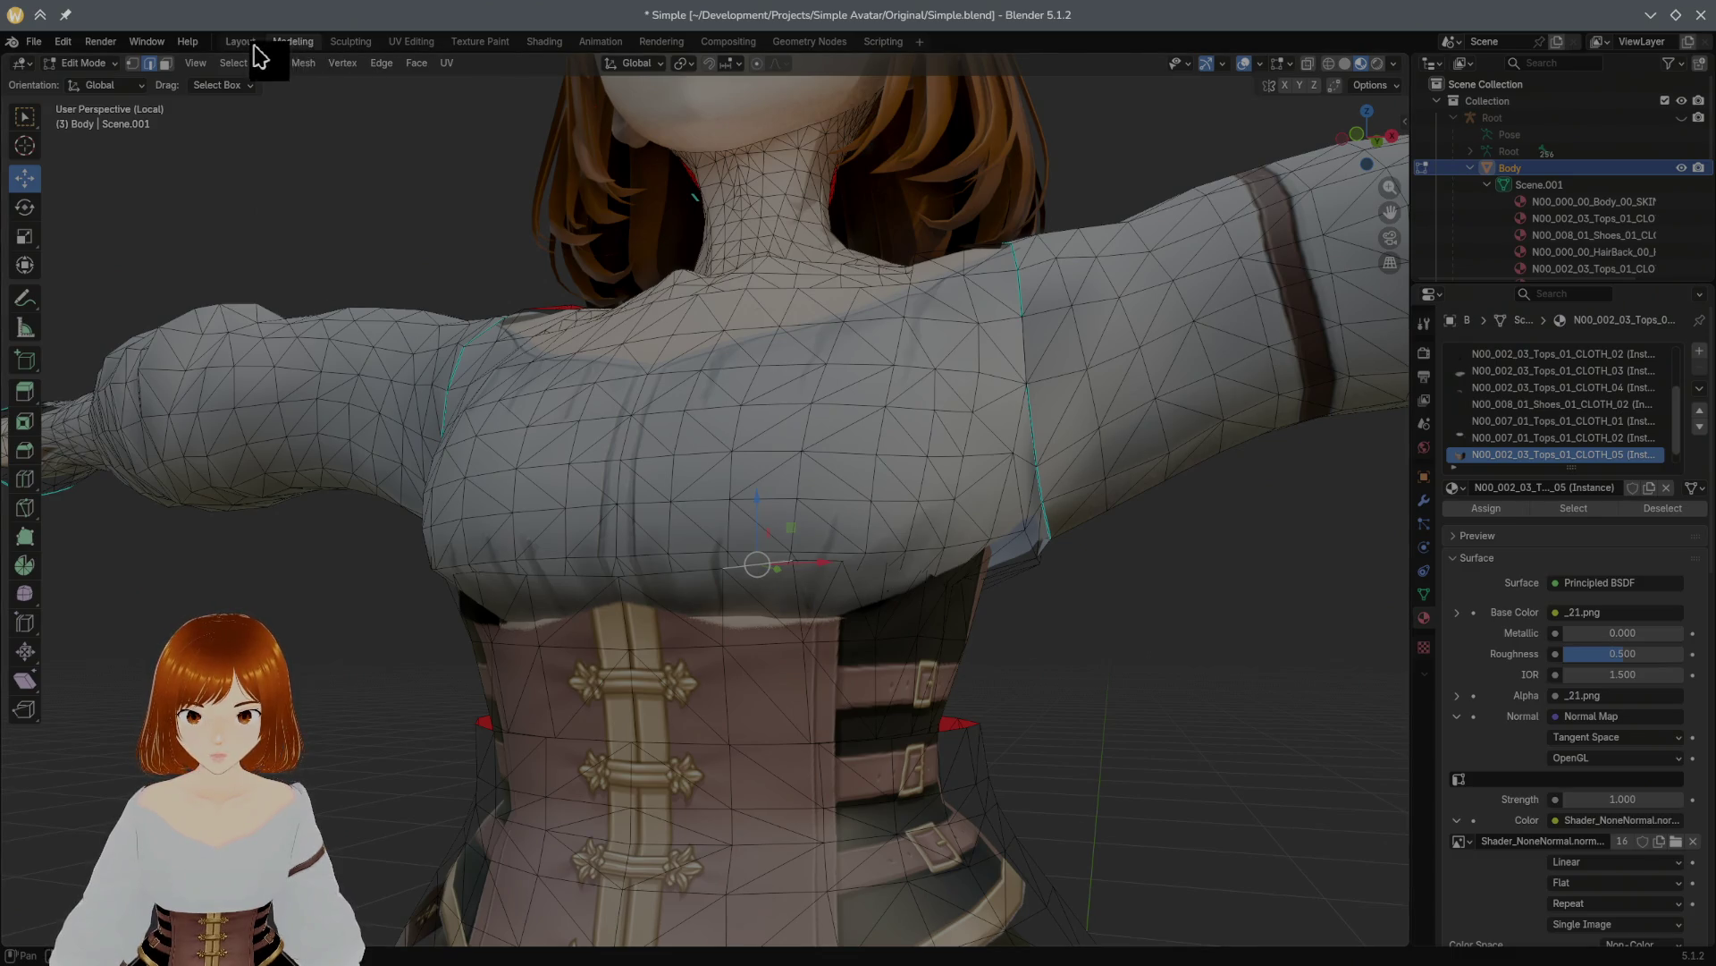
click(233, 63)
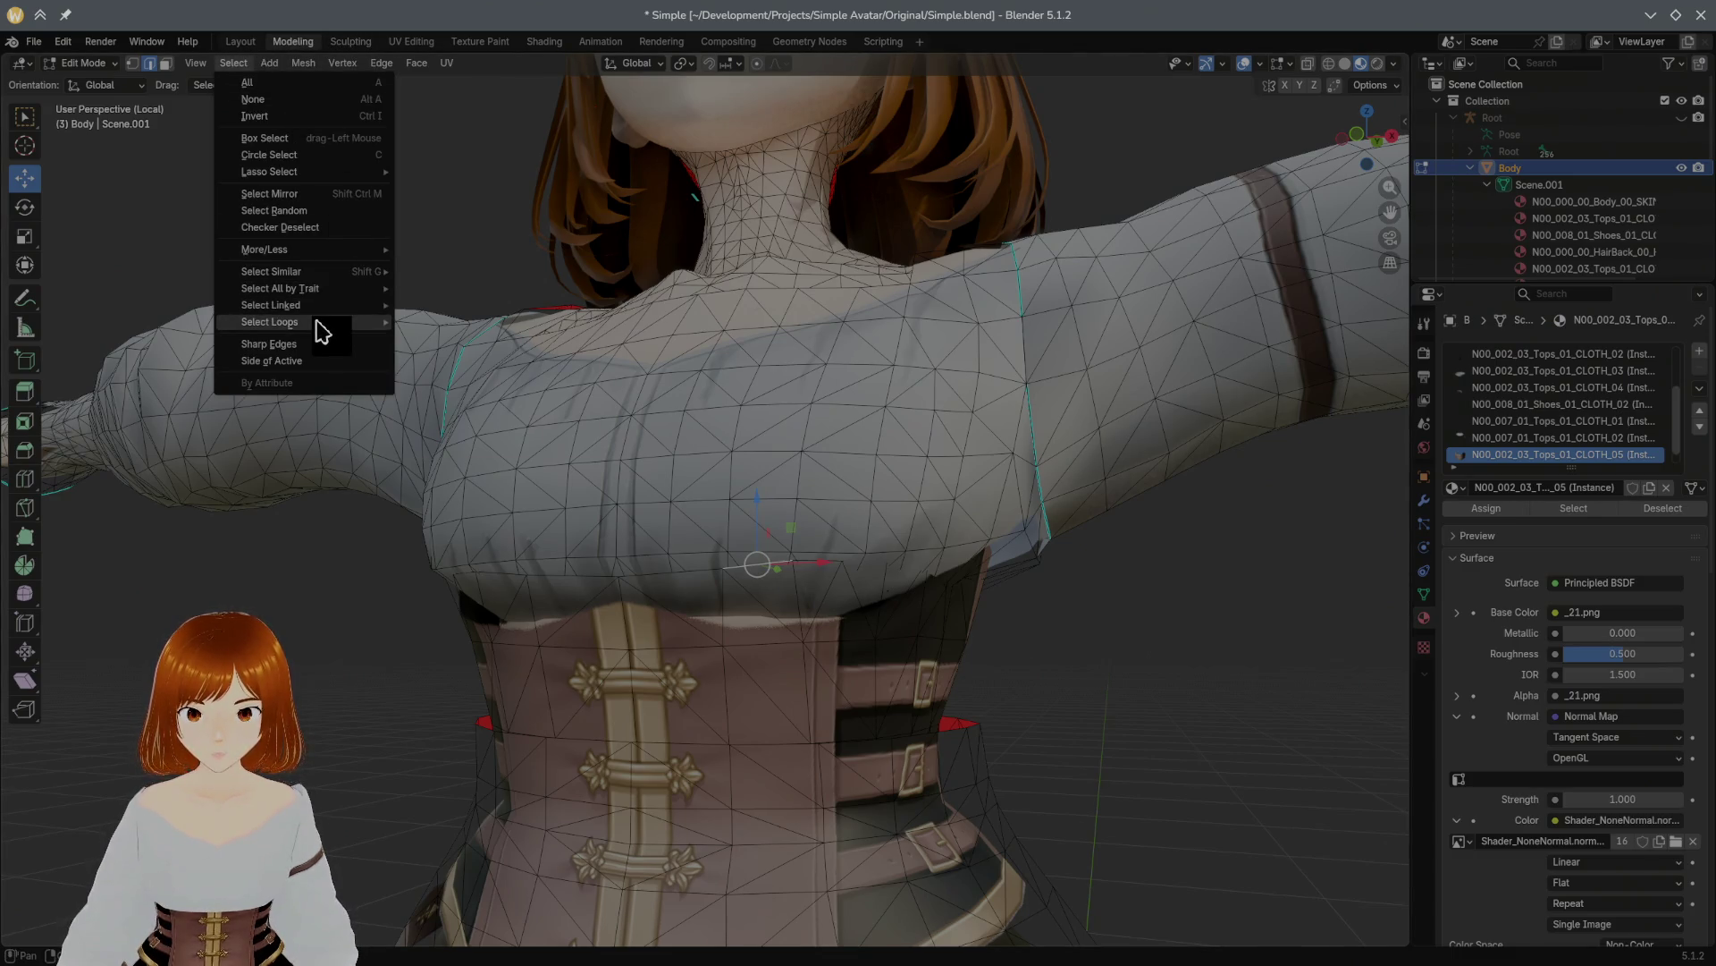
mouse_move(319, 323)
click(510, 331)
mouse_move(705, 377)
middle_down()
mouse_move(474, 303)
mouse_move(688, 369)
middle_up()
Step: Move the selected edge loop upward along Z so it sits higher beneath the blouse
key(g)
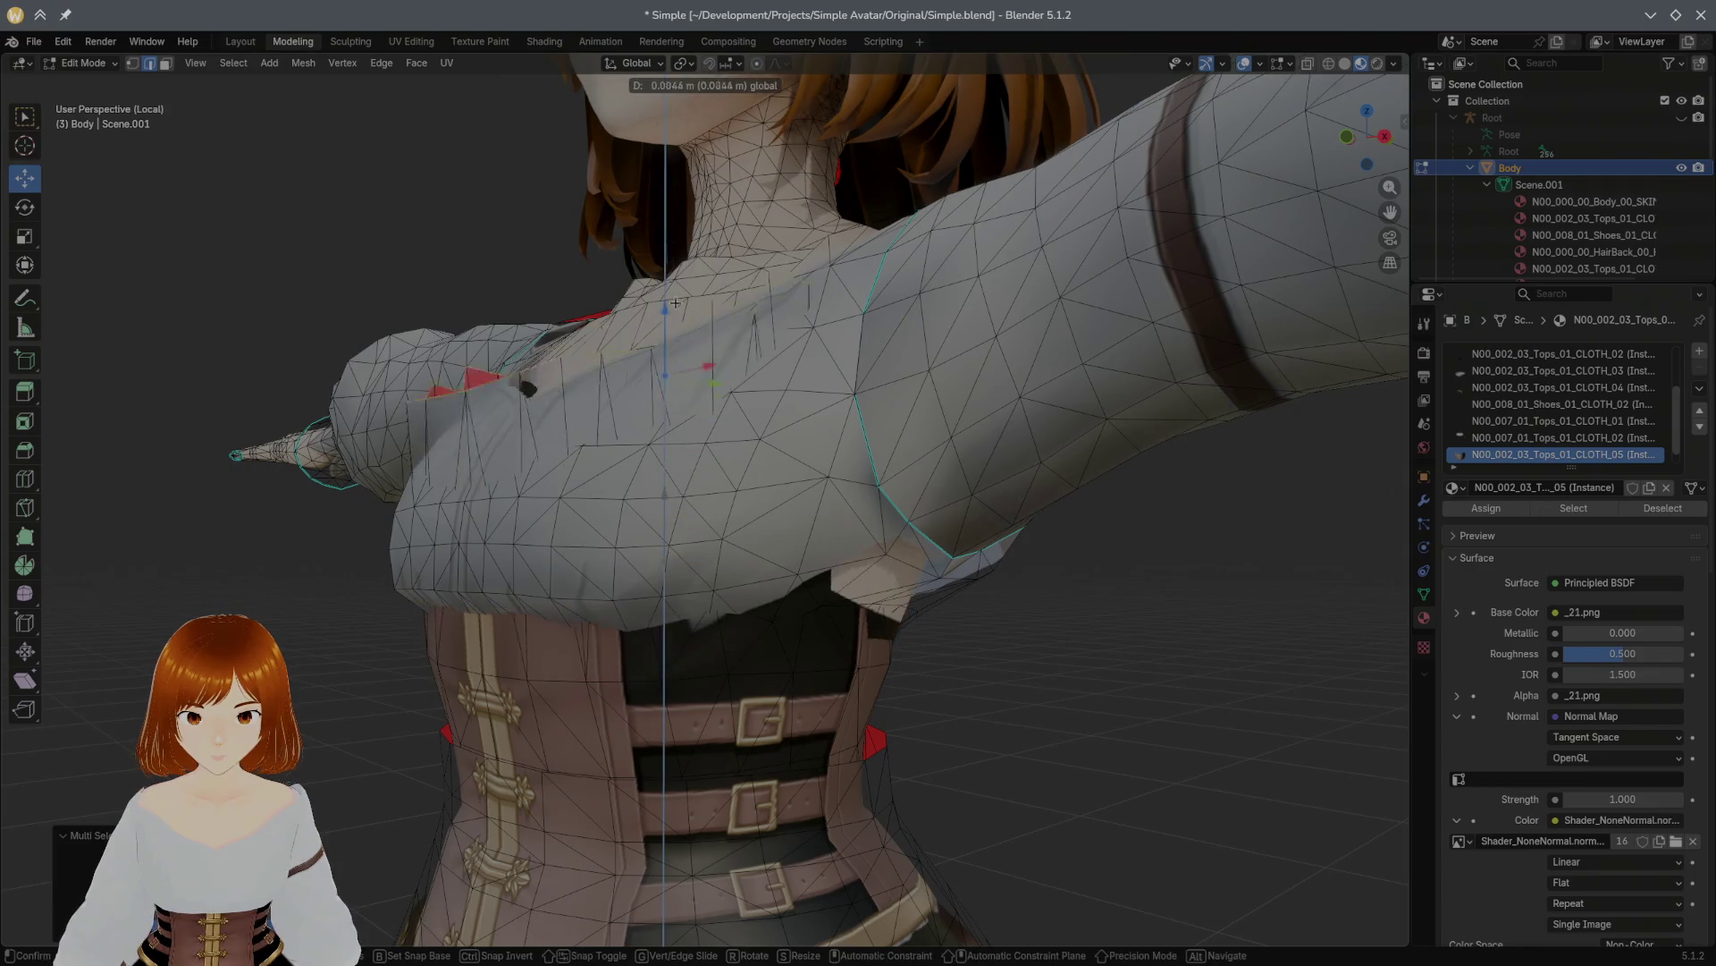
click(682, 142)
mouse_move(682, 143)
middle_down()
mouse_move(893, 354)
mouse_move(813, 161)
mouse_move(732, 245)
mouse_move(749, 358)
middle_up()
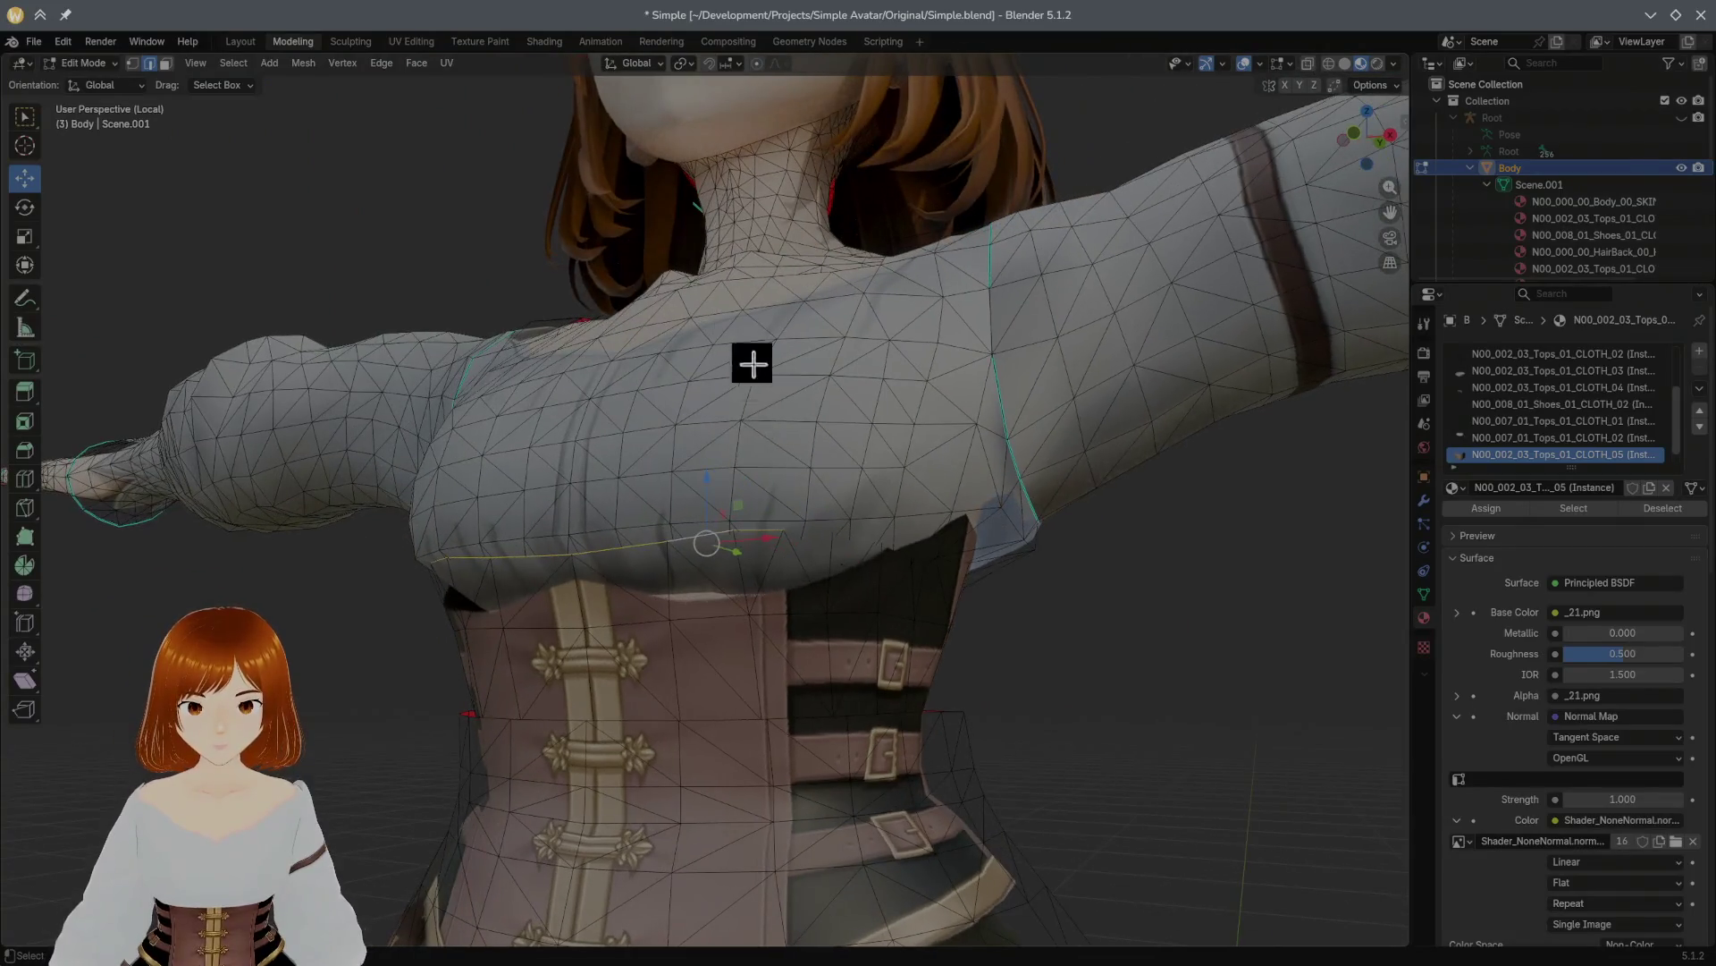
key(g)
key(z)
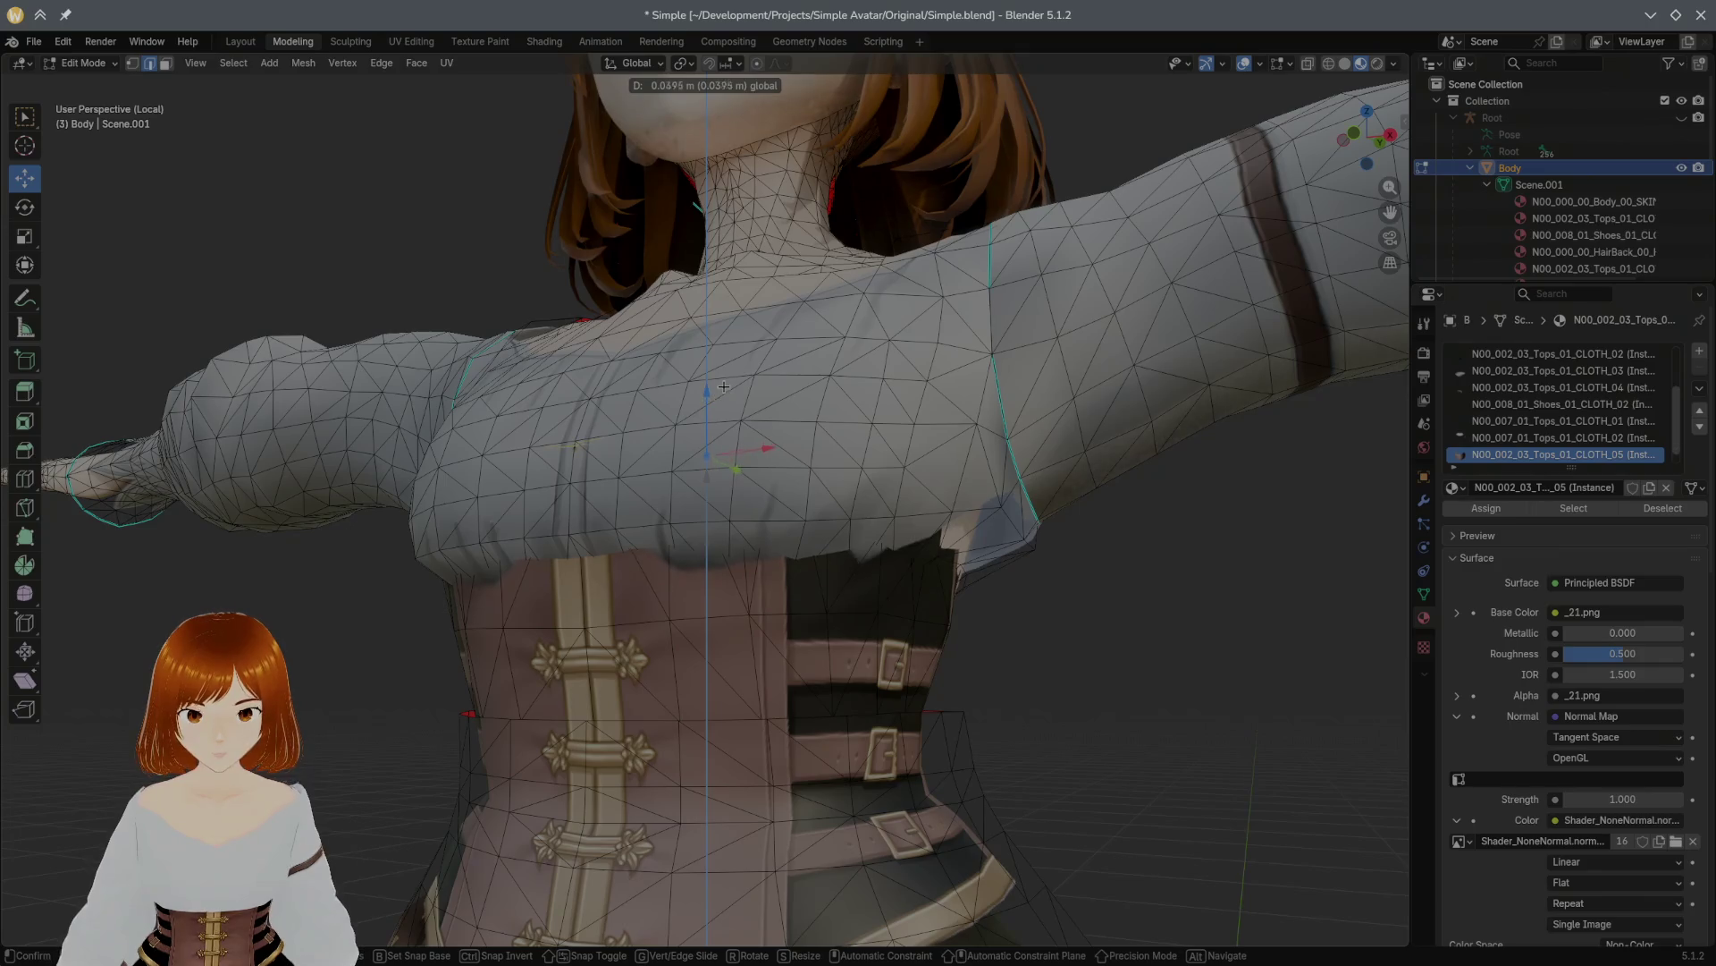
click(723, 383)
middle_drag(720, 387, 660, 401)
mouse_move(828, 398)
middle_down()
mouse_move(866, 414)
mouse_move(636, 379)
mouse_move(637, 483)
mouse_move(672, 533)
middle_up()
Step: Select the linked corset faces and hide everything else
click(165, 63)
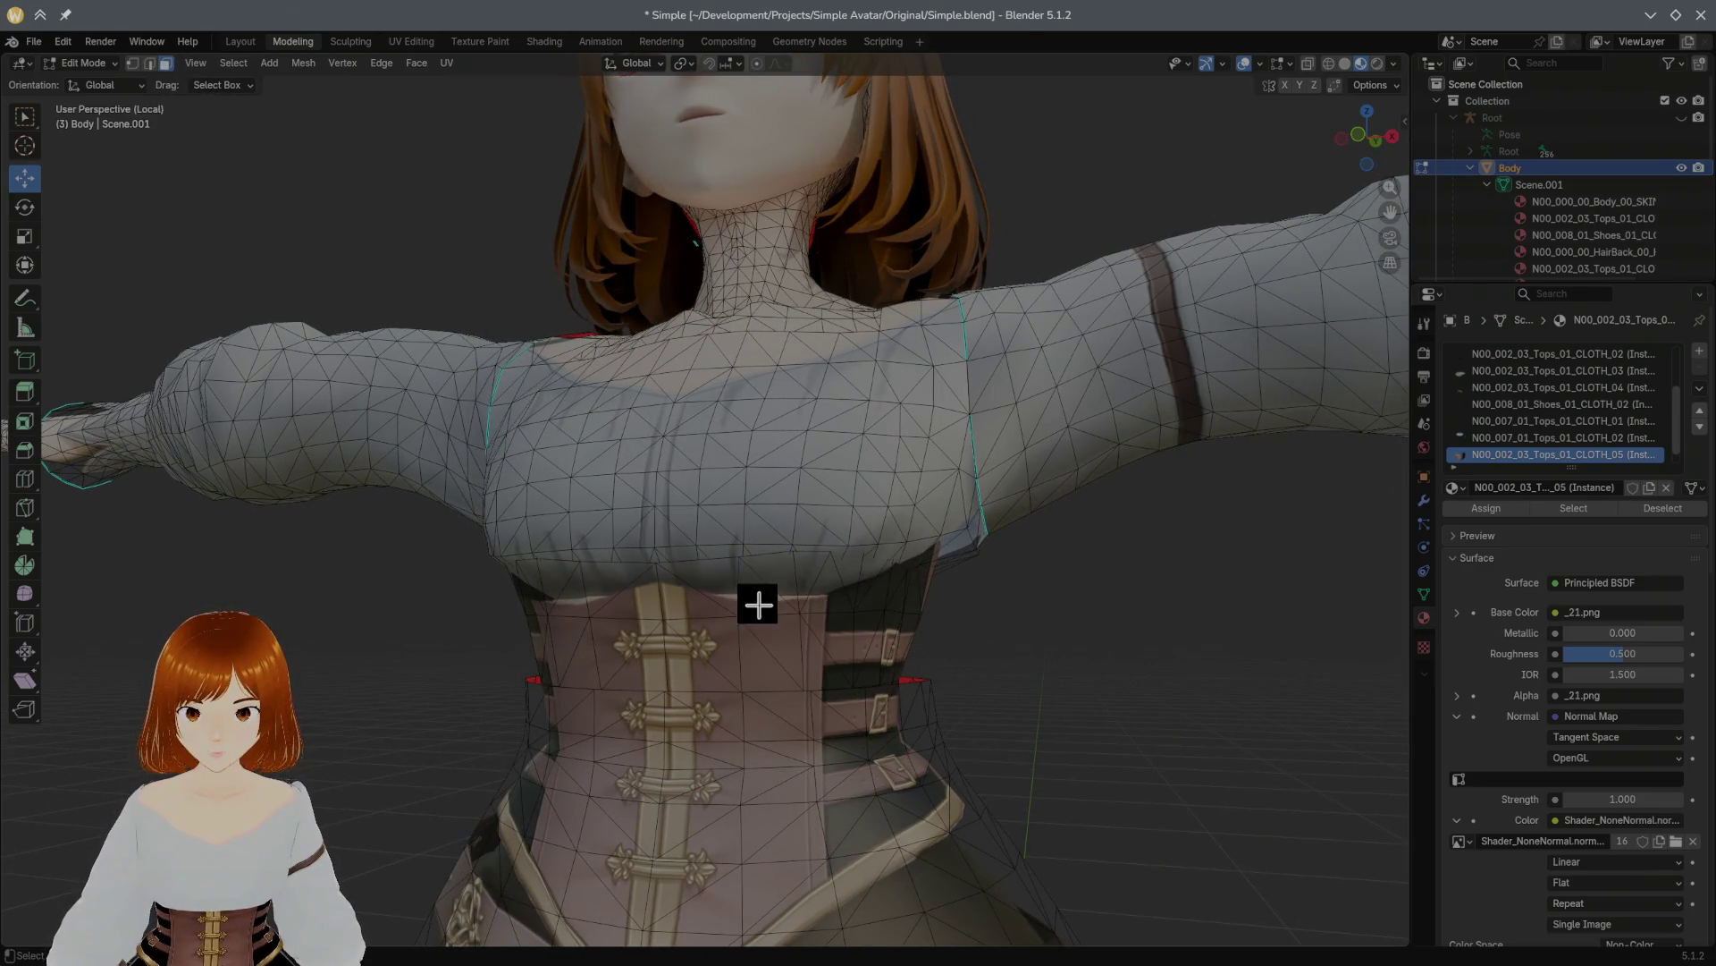
key(l)
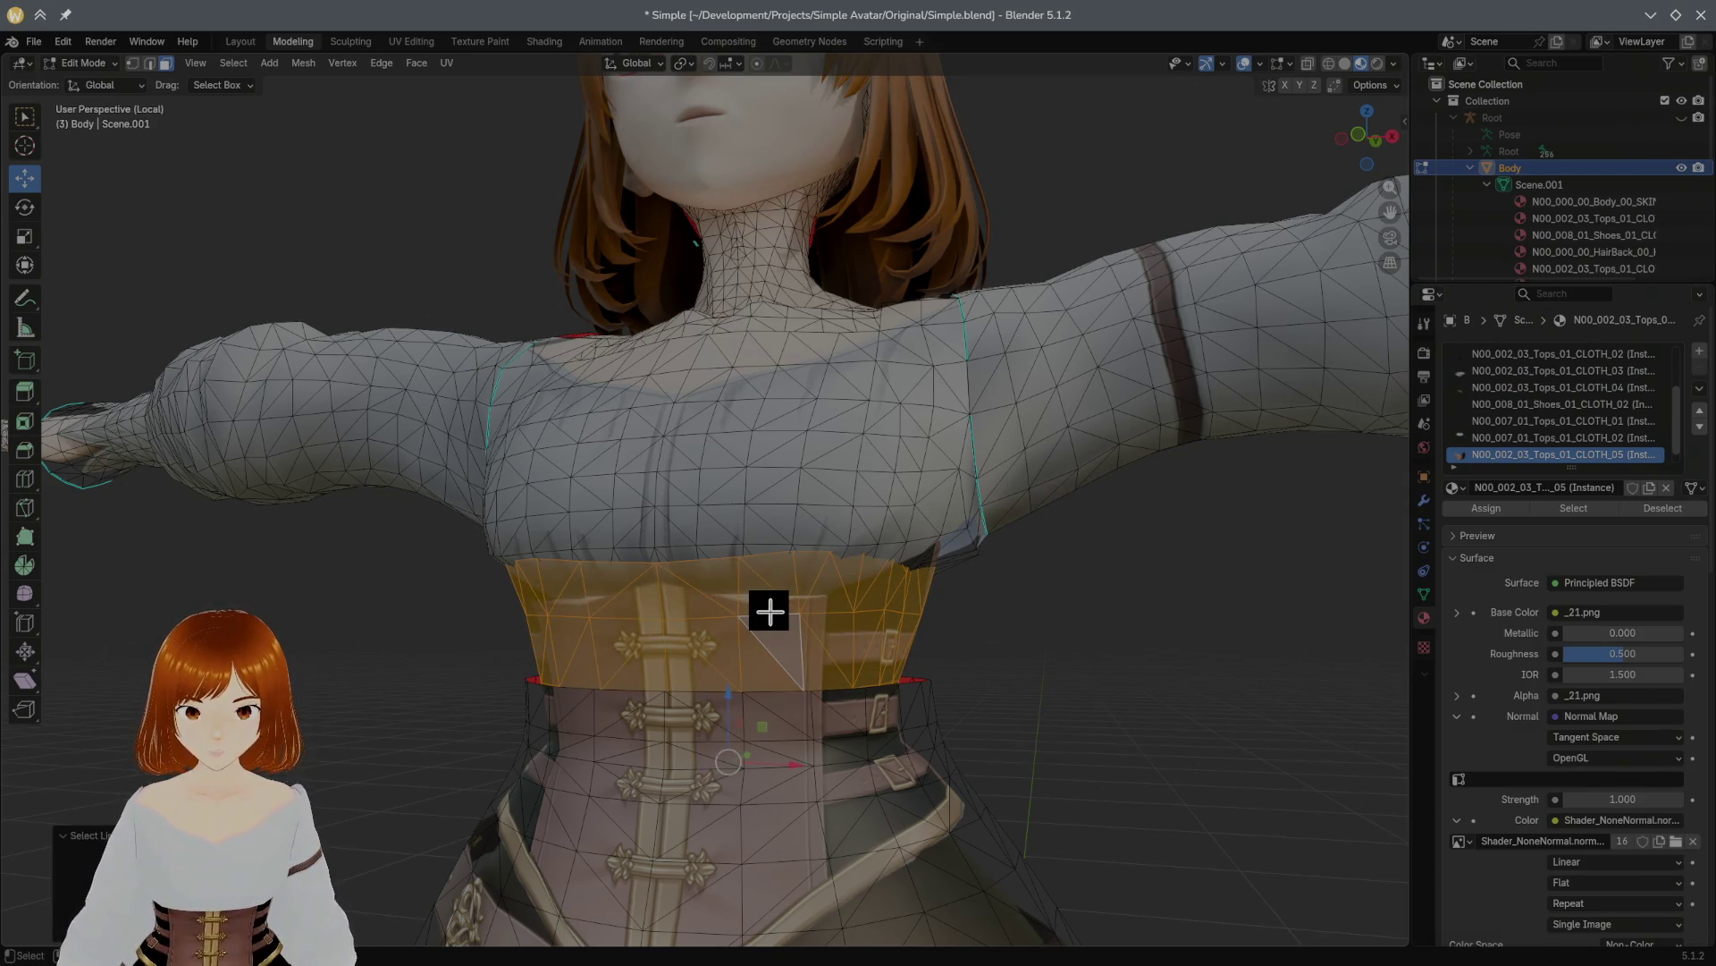
key(shift+h)
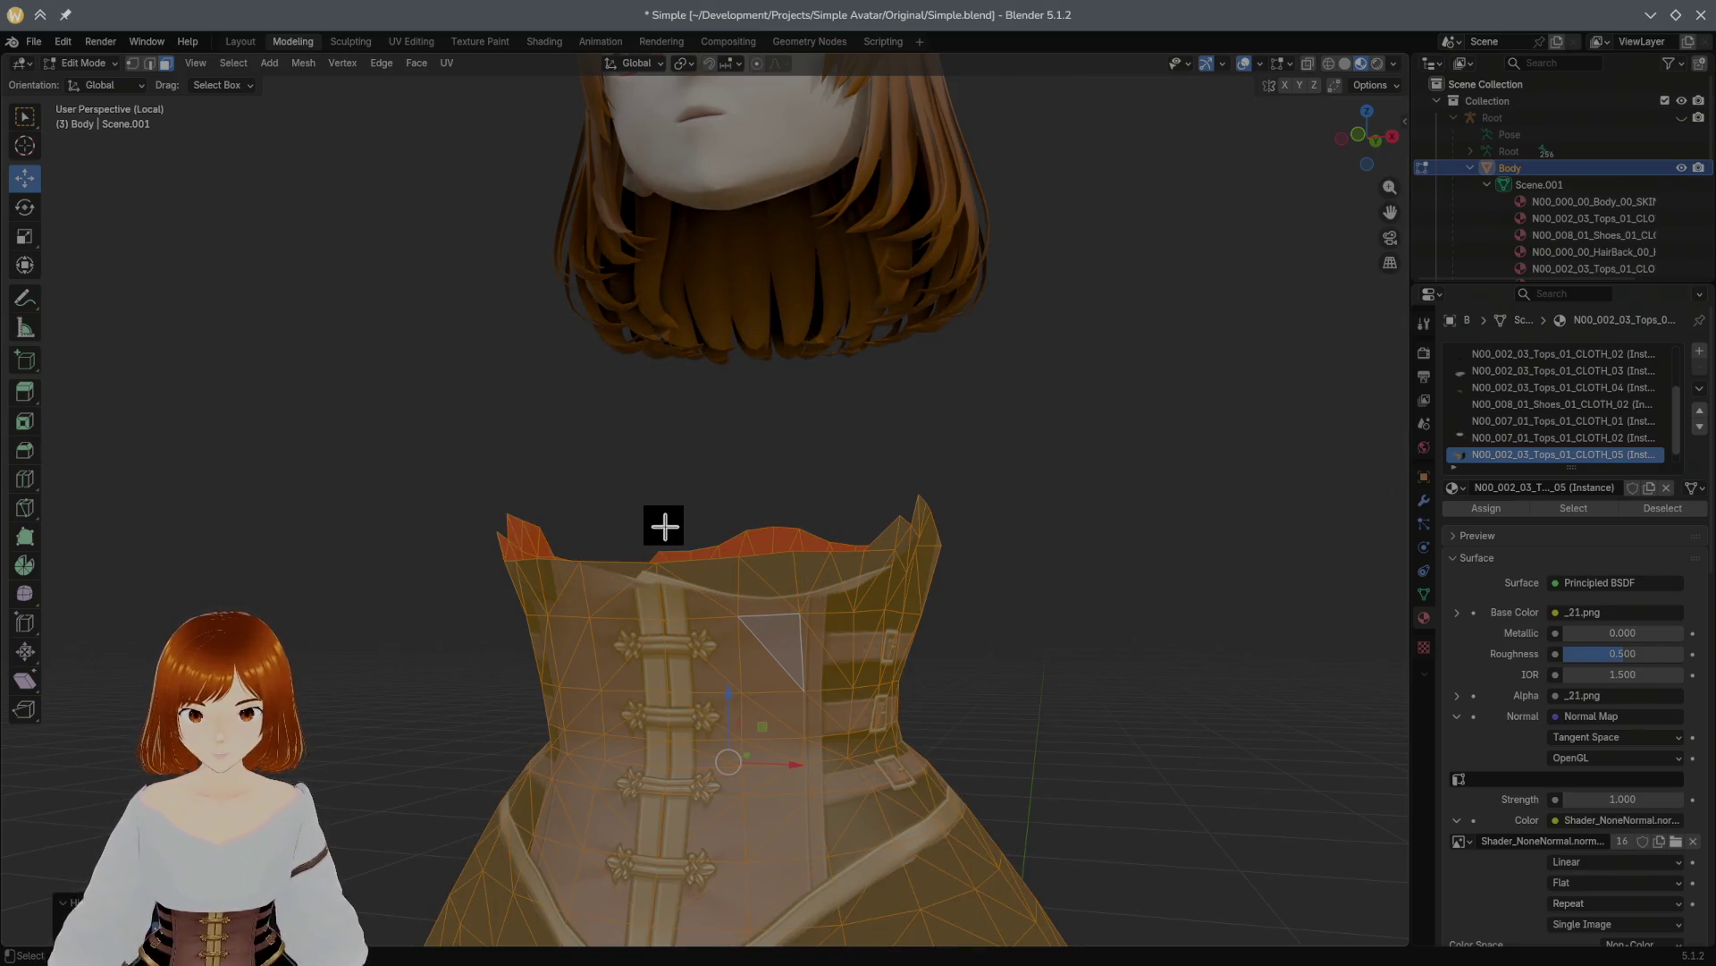
click(663, 525)
Step: Select the corset's top edge loop and raise it about 0.033 m with the Z arrow
click(149, 64)
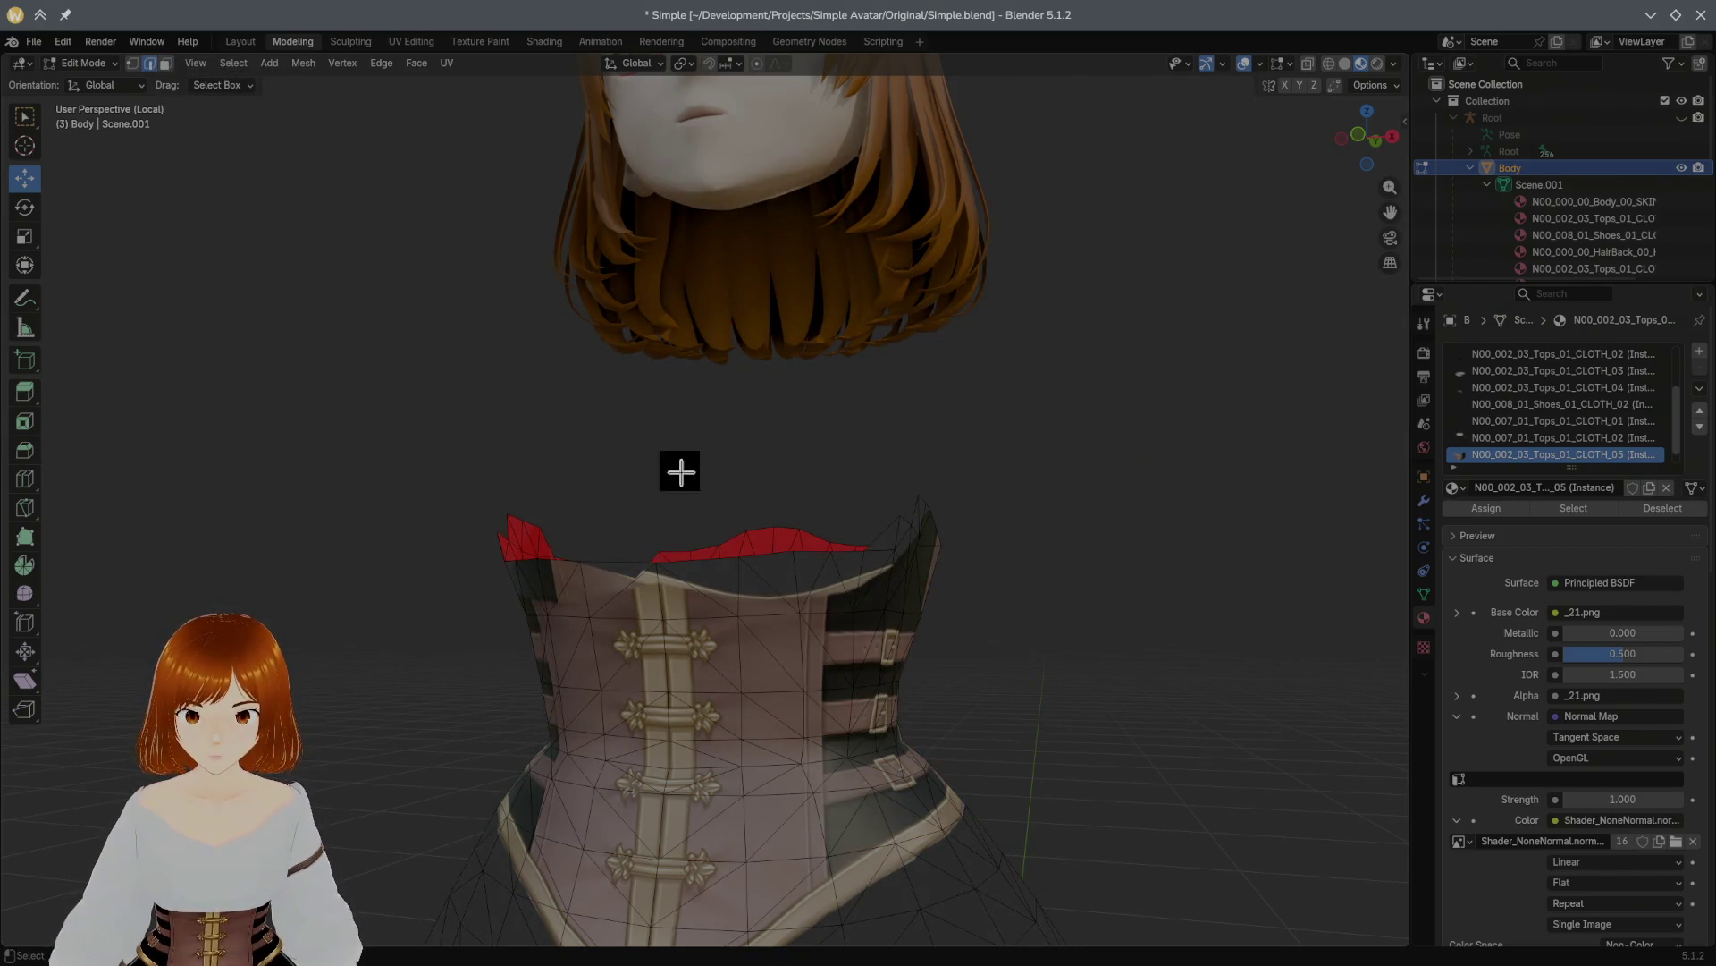
middle_drag(858, 483, 783, 472)
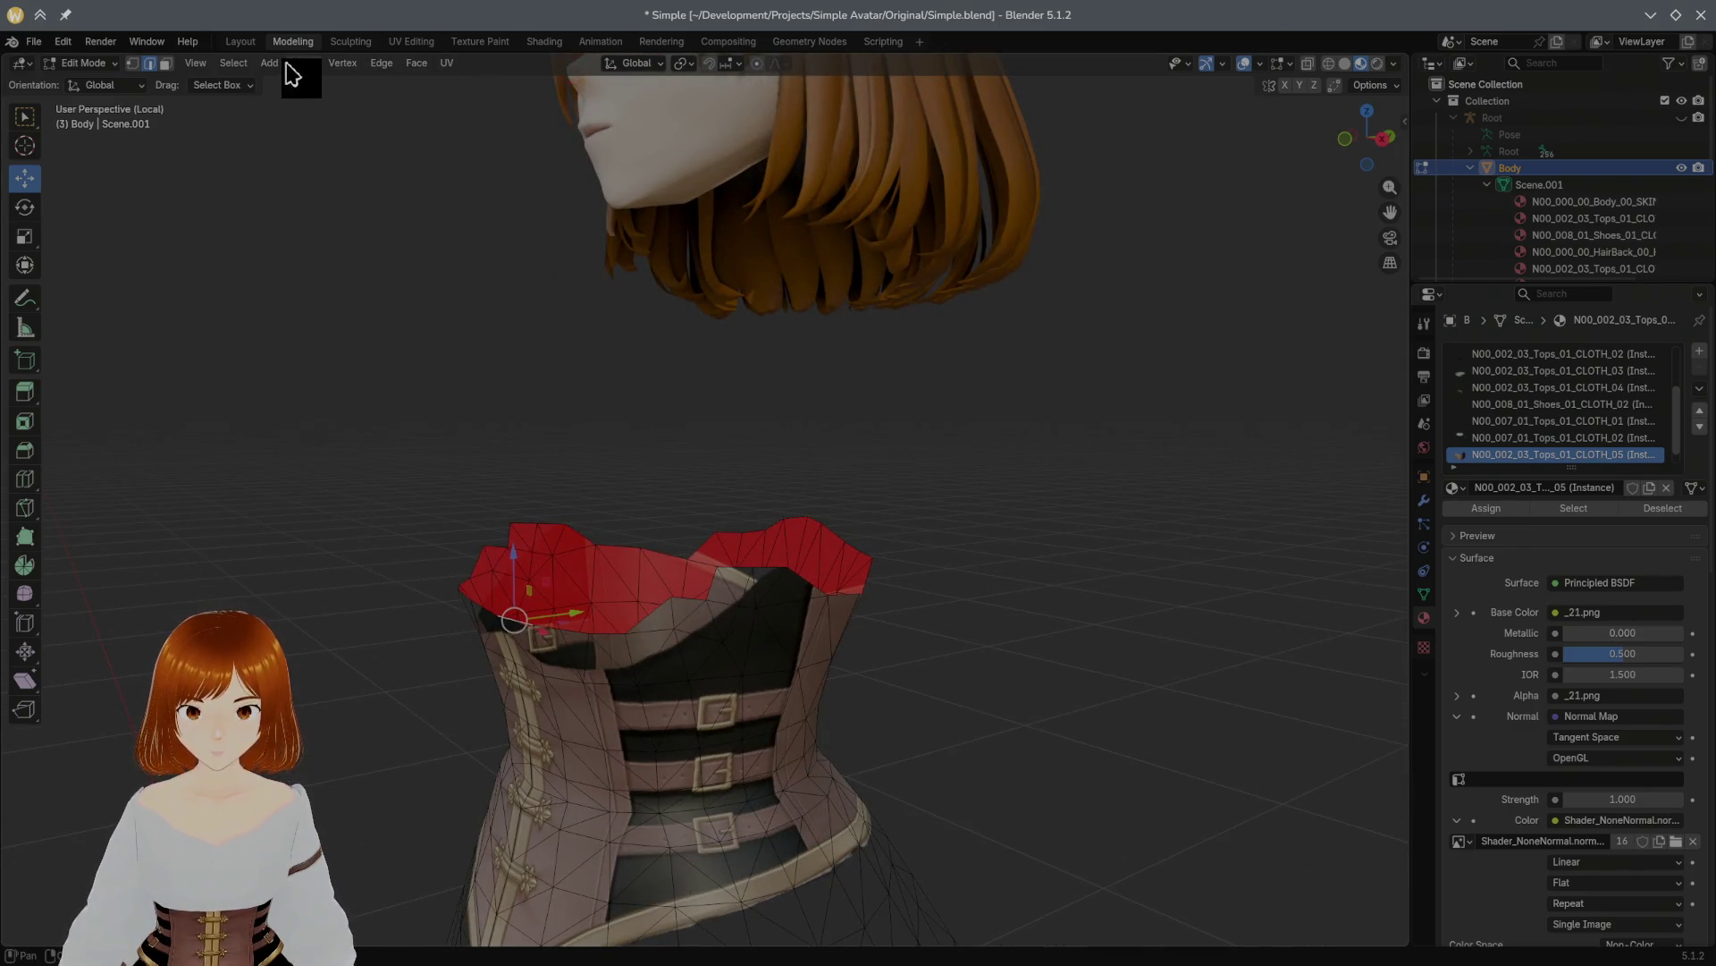
click(233, 63)
mouse_move(333, 322)
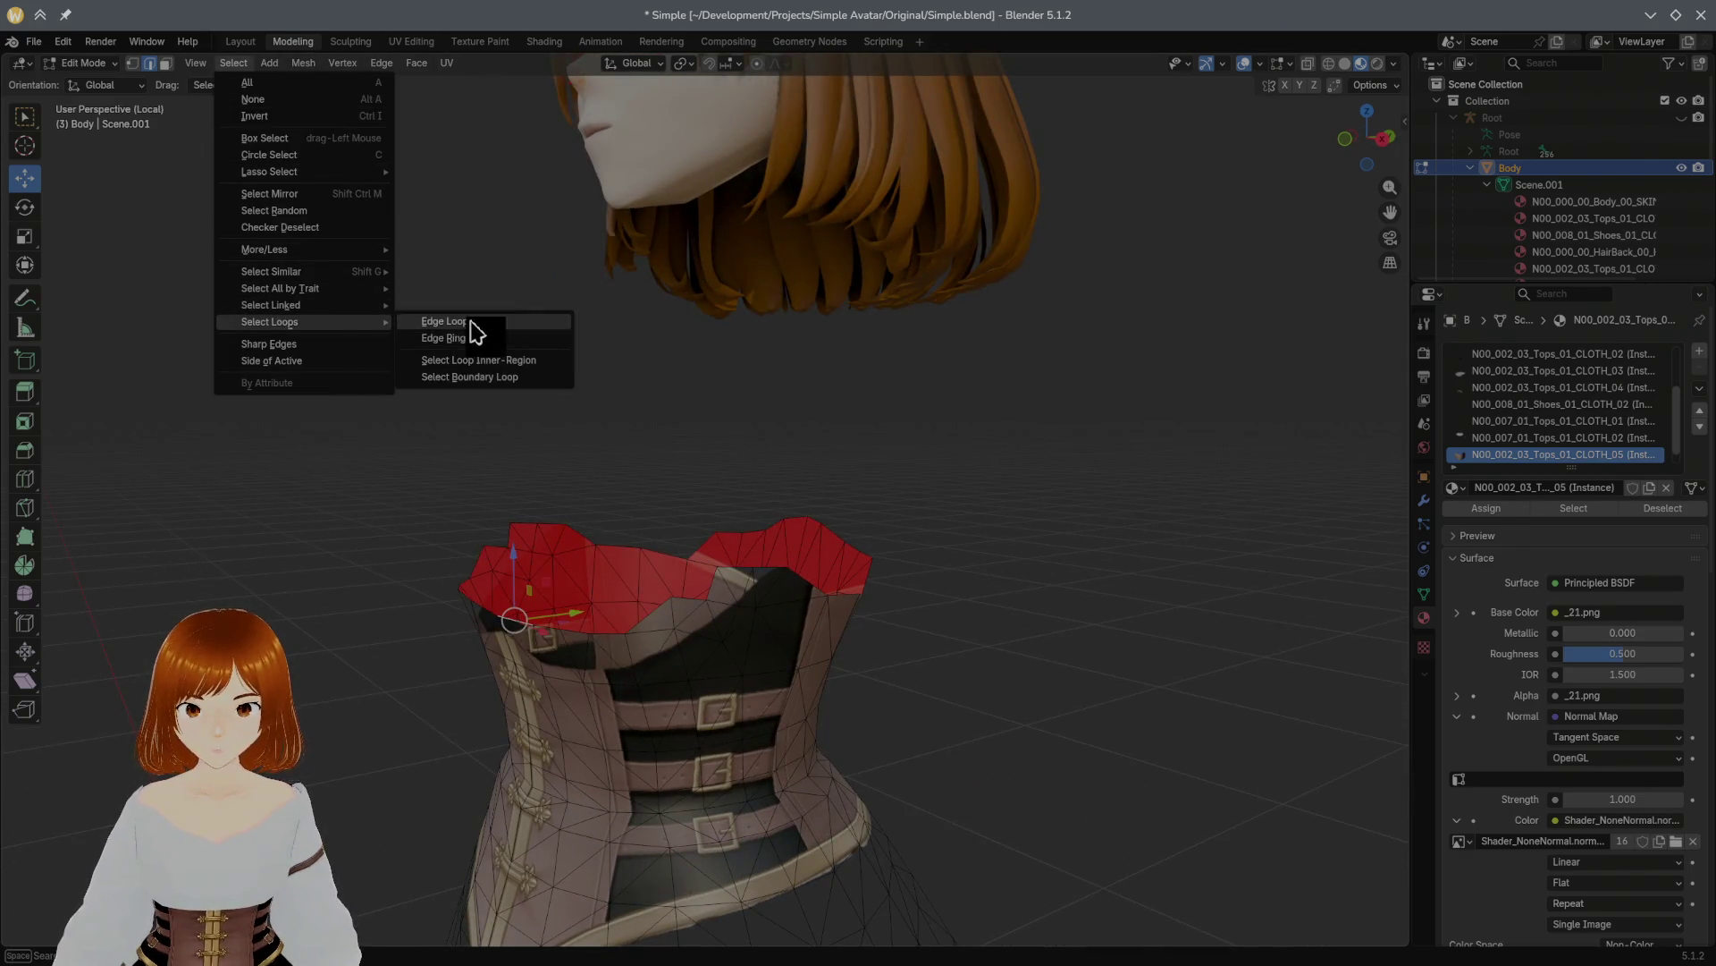
click(433, 324)
mouse_move(677, 346)
middle_down()
mouse_move(650, 362)
mouse_move(763, 341)
mouse_move(525, 318)
mouse_move(620, 325)
mouse_move(694, 369)
middle_up()
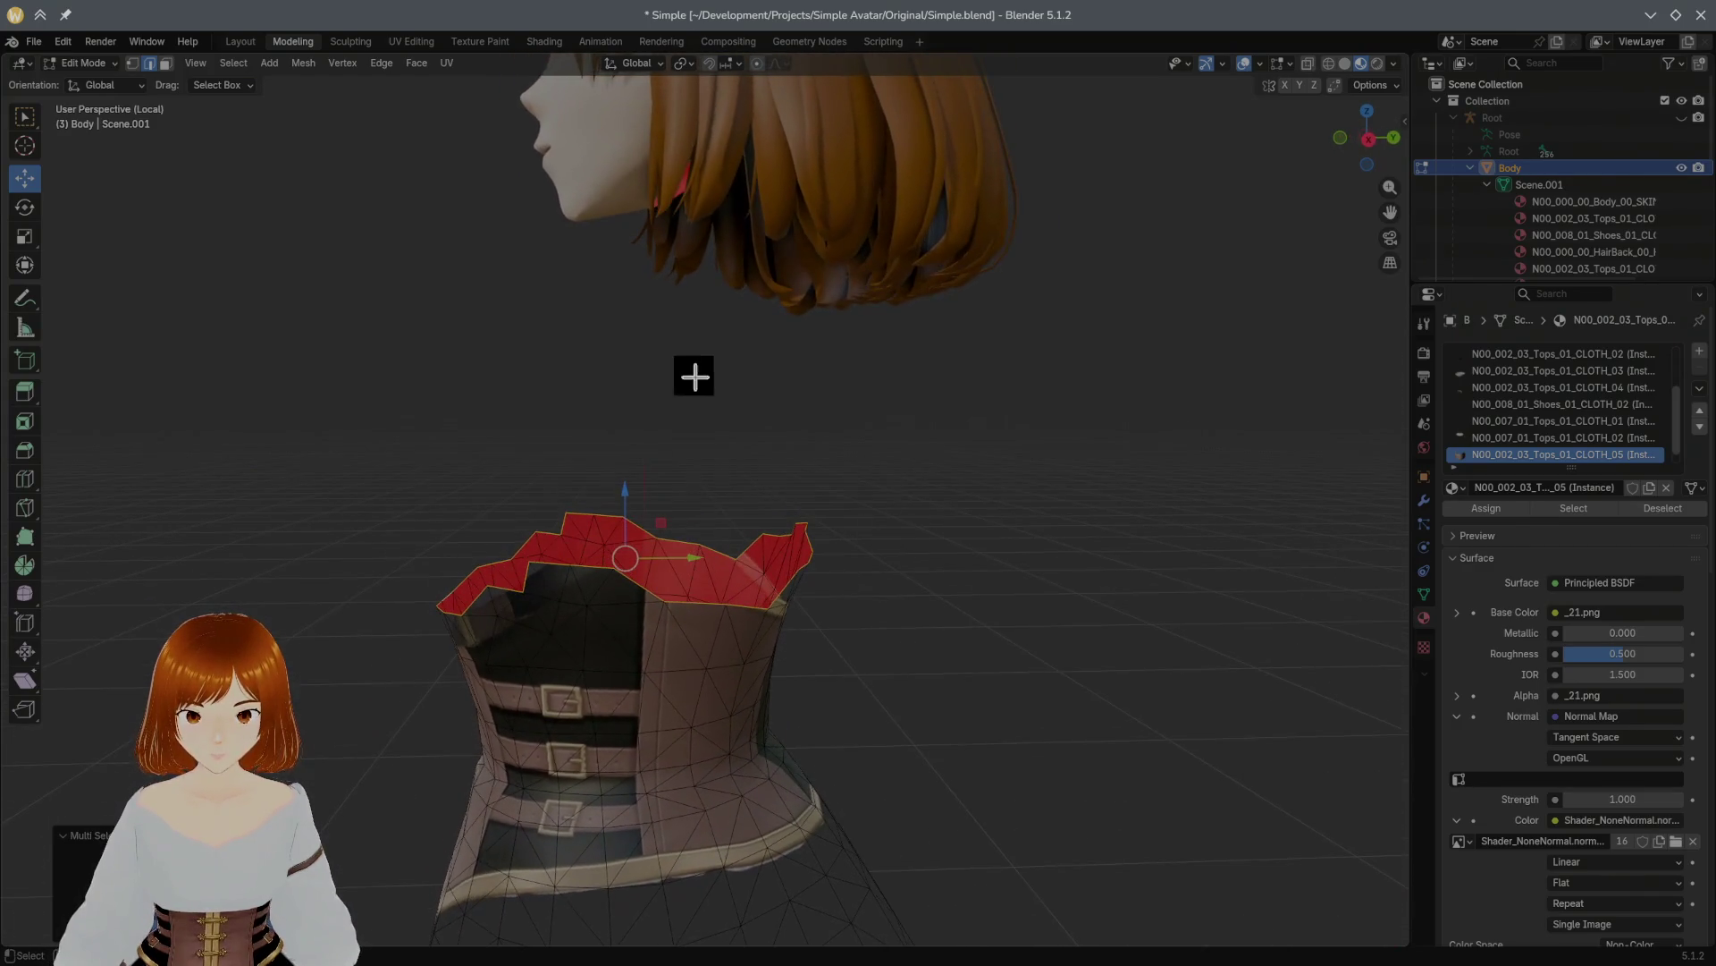
drag(631, 484, 632, 427)
mouse_move(632, 426)
middle_down()
mouse_move(701, 372)
mouse_move(769, 371)
mouse_move(637, 536)
middle_up()
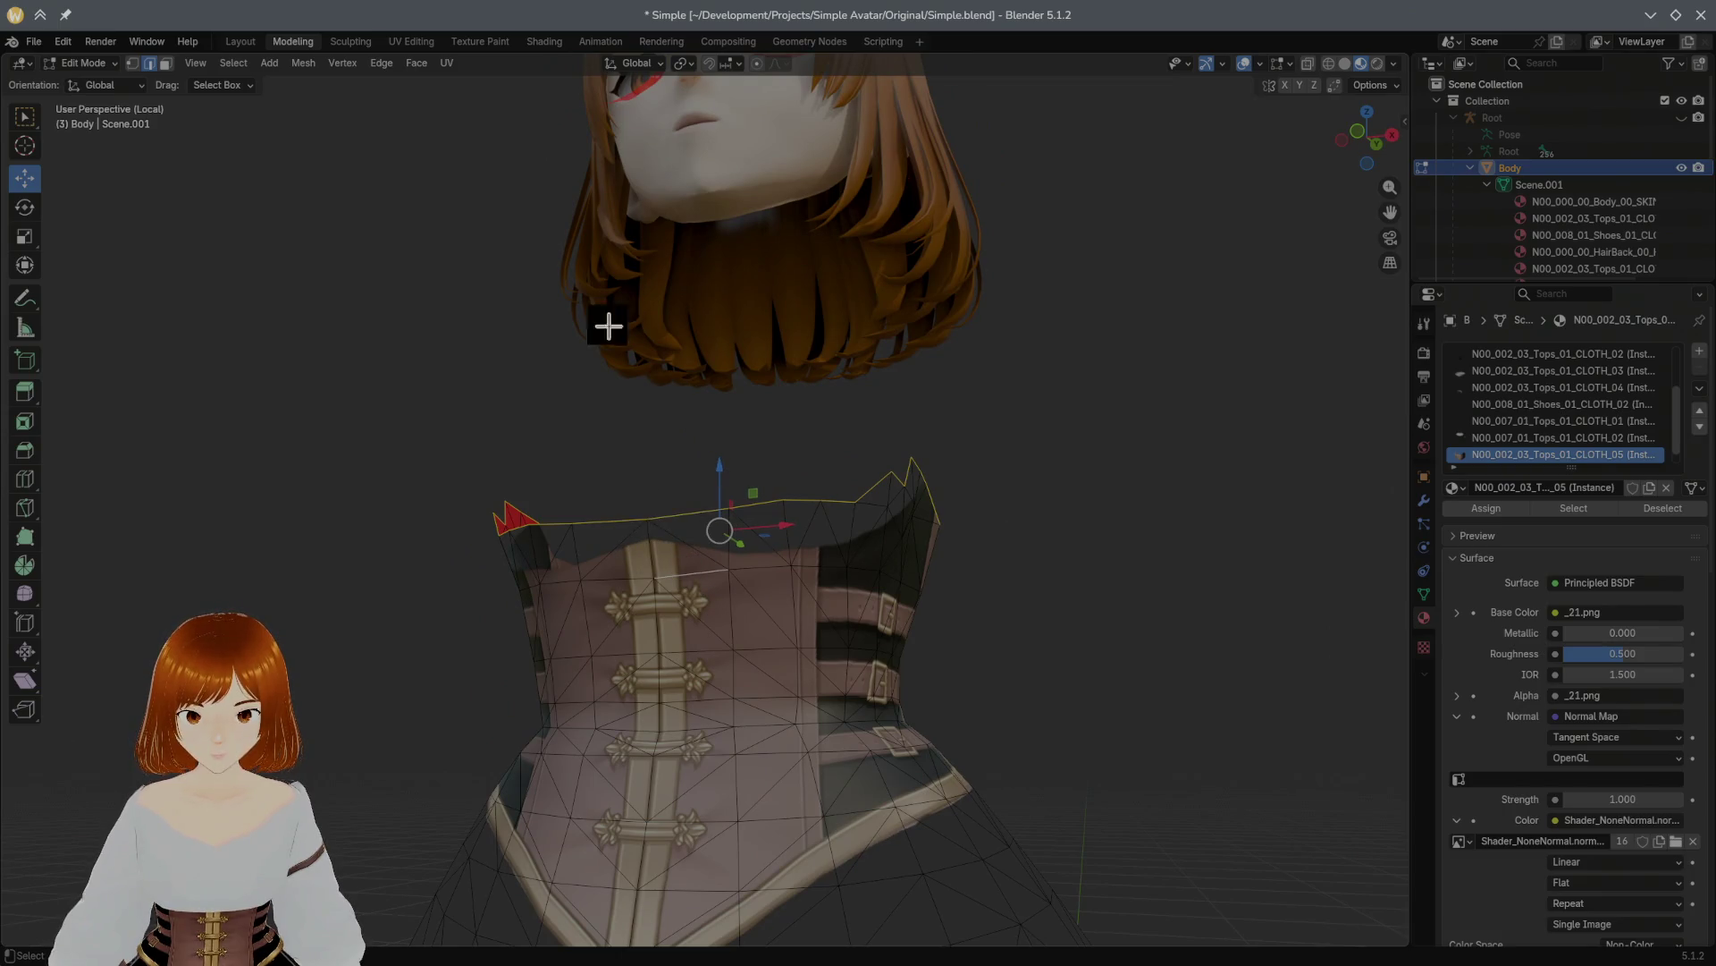
click(234, 62)
Step: Select the loop region along the corset top and raise it 0.028 m
mouse_move(298, 324)
click(498, 336)
mouse_move(668, 362)
middle_down()
mouse_move(628, 372)
mouse_move(665, 400)
mouse_move(674, 525)
mouse_move(656, 498)
mouse_move(570, 608)
mouse_move(449, 578)
middle_up()
mouse_move(709, 624)
middle_down()
mouse_move(796, 613)
mouse_move(709, 600)
mouse_move(751, 597)
mouse_move(709, 597)
mouse_move(703, 562)
mouse_move(733, 524)
middle_up()
drag(645, 517, 648, 464)
mouse_move(648, 464)
middle_down()
mouse_move(728, 494)
mouse_move(759, 486)
mouse_move(712, 479)
mouse_move(851, 465)
middle_up()
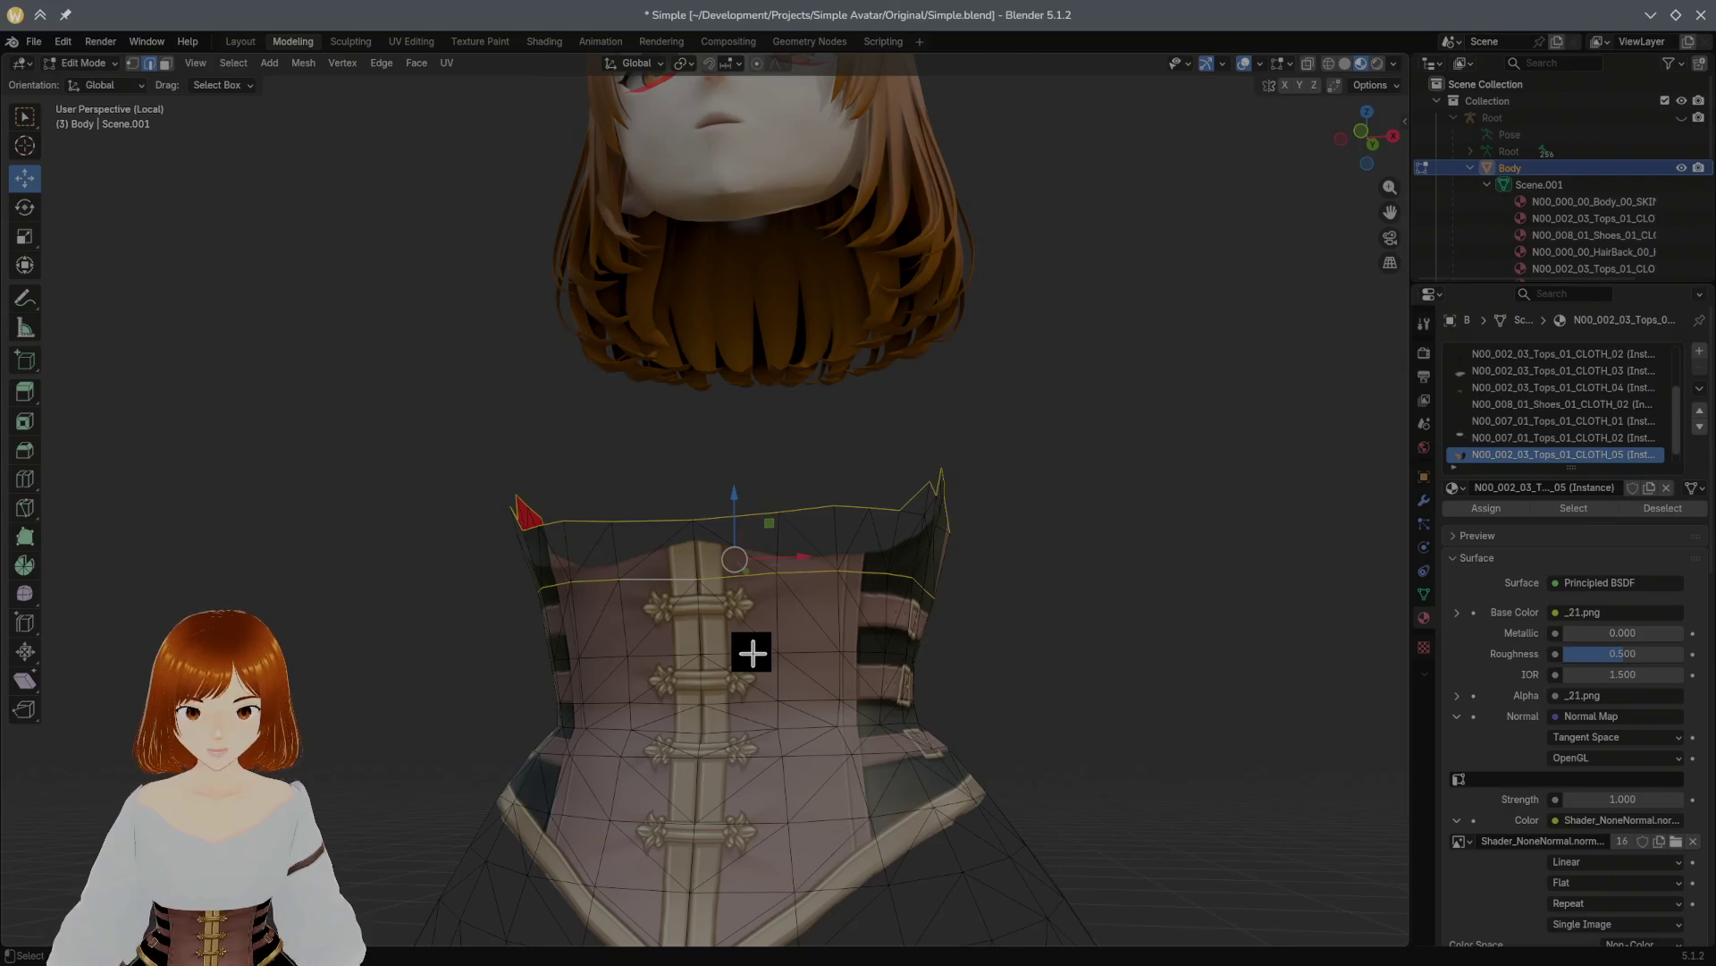
mouse_move(788, 654)
middle_down()
mouse_move(874, 644)
mouse_move(801, 671)
mouse_move(947, 644)
middle_up()
Step: Select an edge path around the corset waist and move those loops upward
ctrl+click(644, 663)
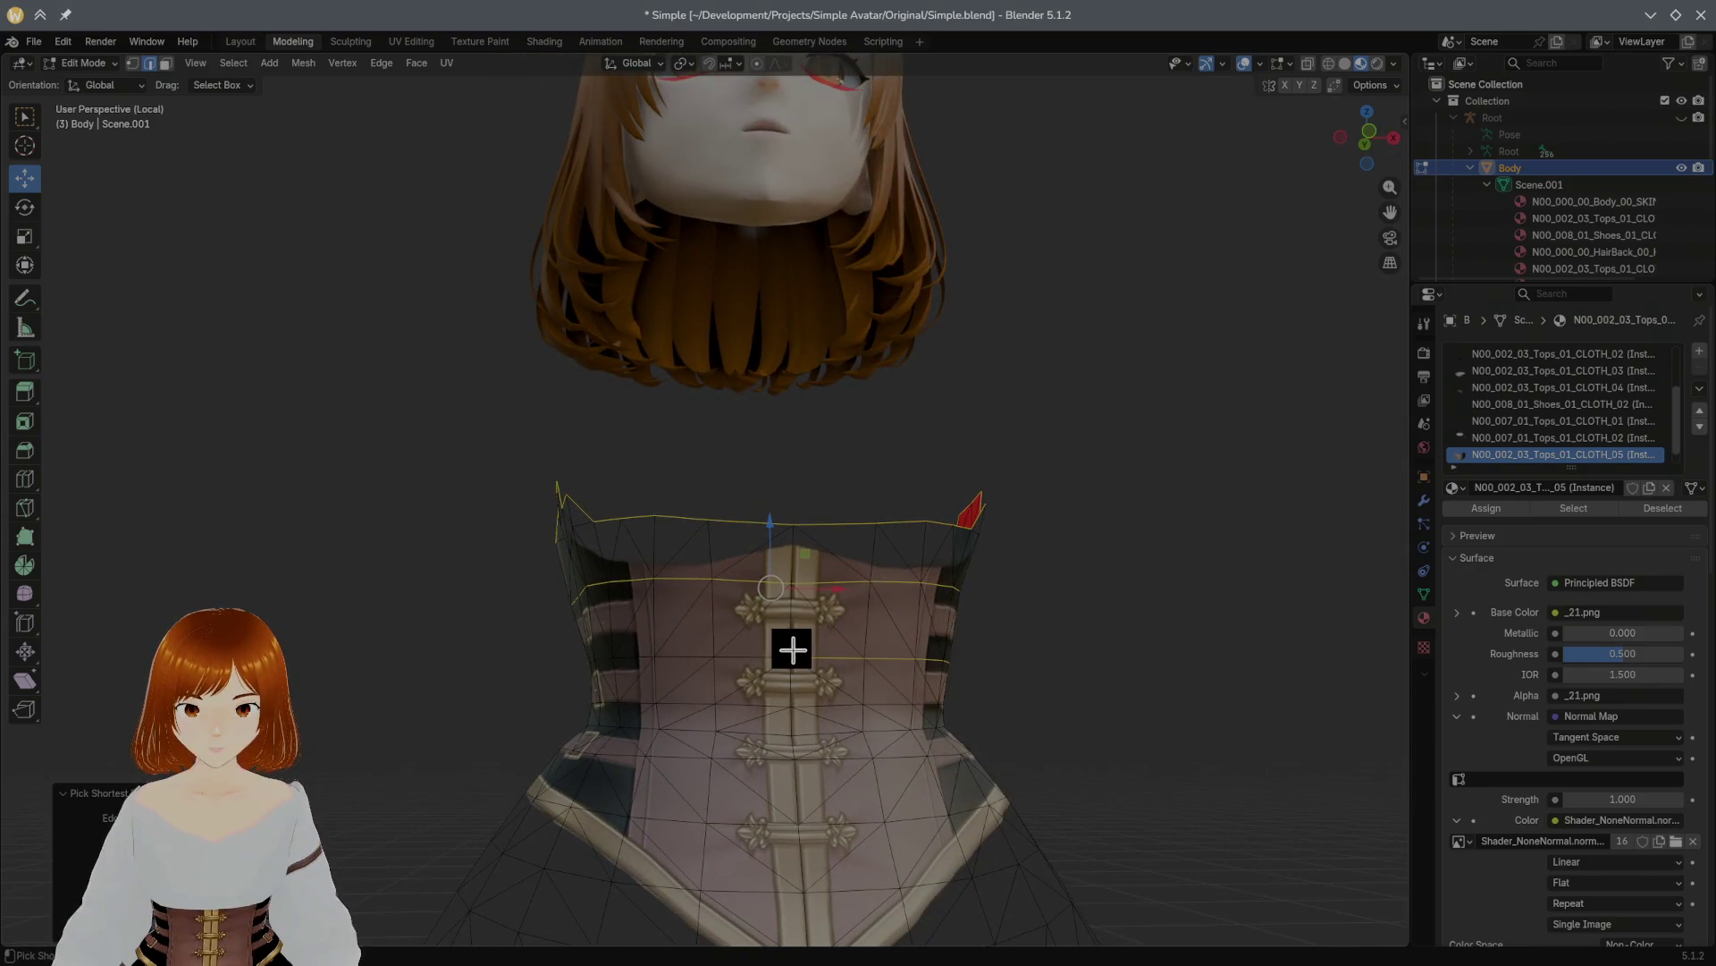
mouse_move(774, 656)
middle_down()
mouse_move(934, 635)
mouse_move(912, 679)
mouse_move(645, 689)
mouse_move(792, 709)
mouse_move(1004, 689)
middle_up()
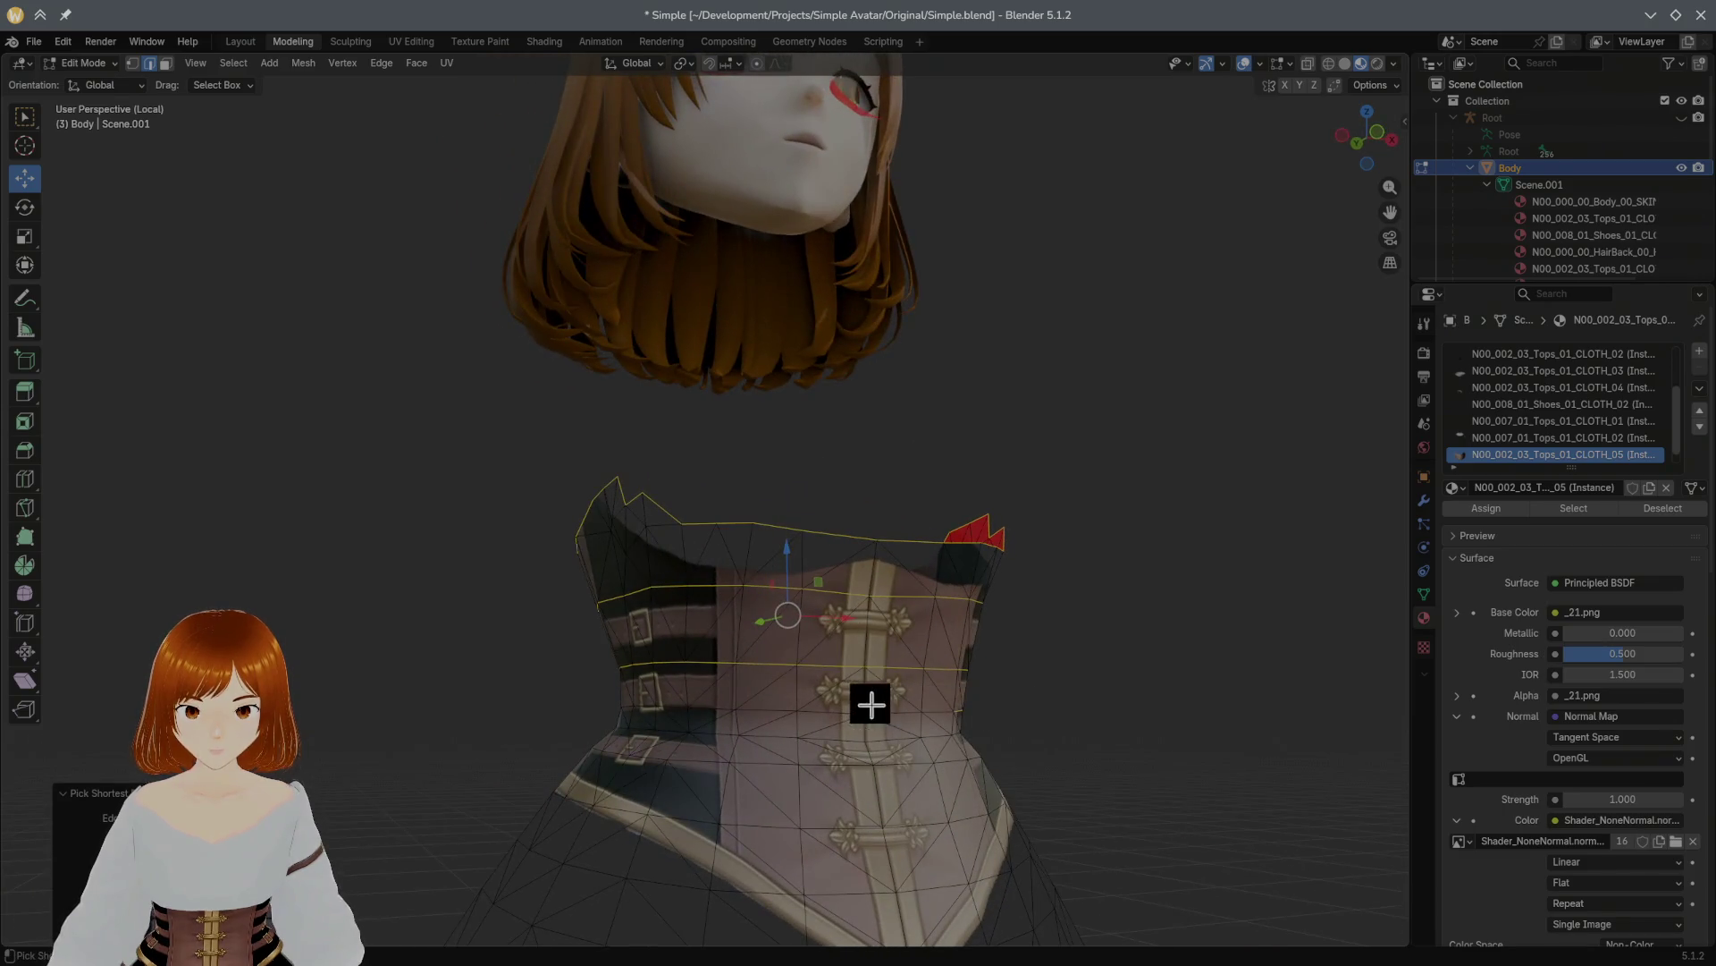
mouse_move(844, 710)
middle_down()
mouse_move(1081, 701)
mouse_move(996, 705)
middle_up()
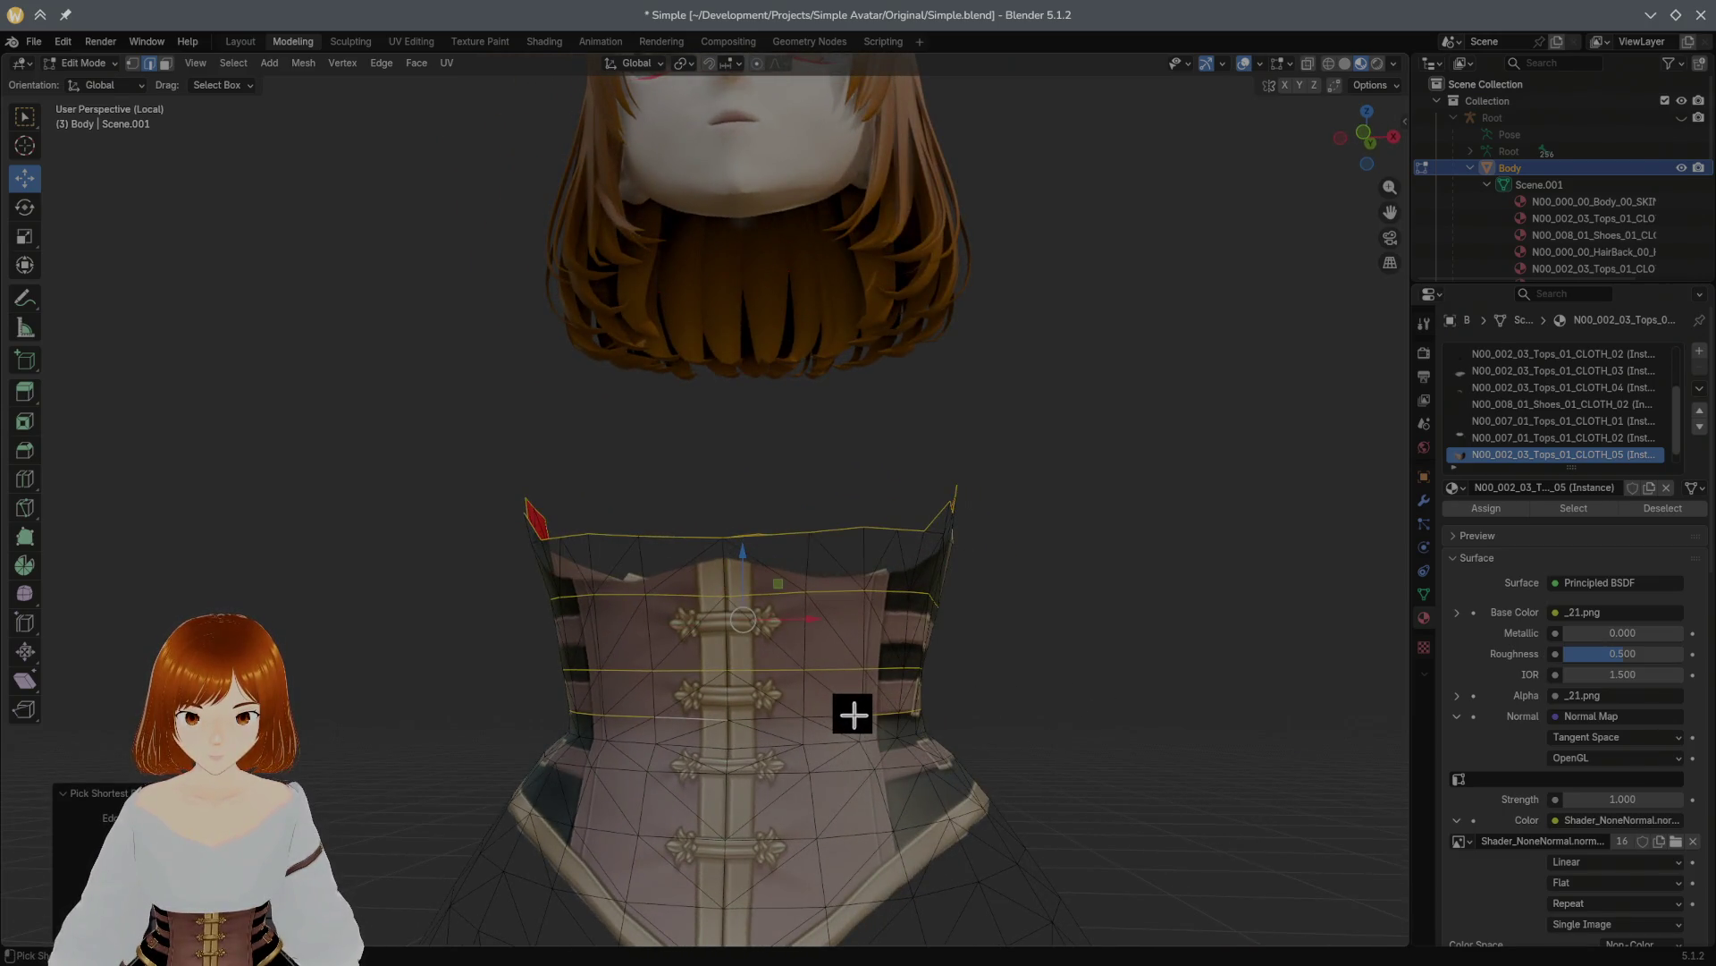
drag(745, 550, 890, 593)
middle_drag(890, 593, 882, 630)
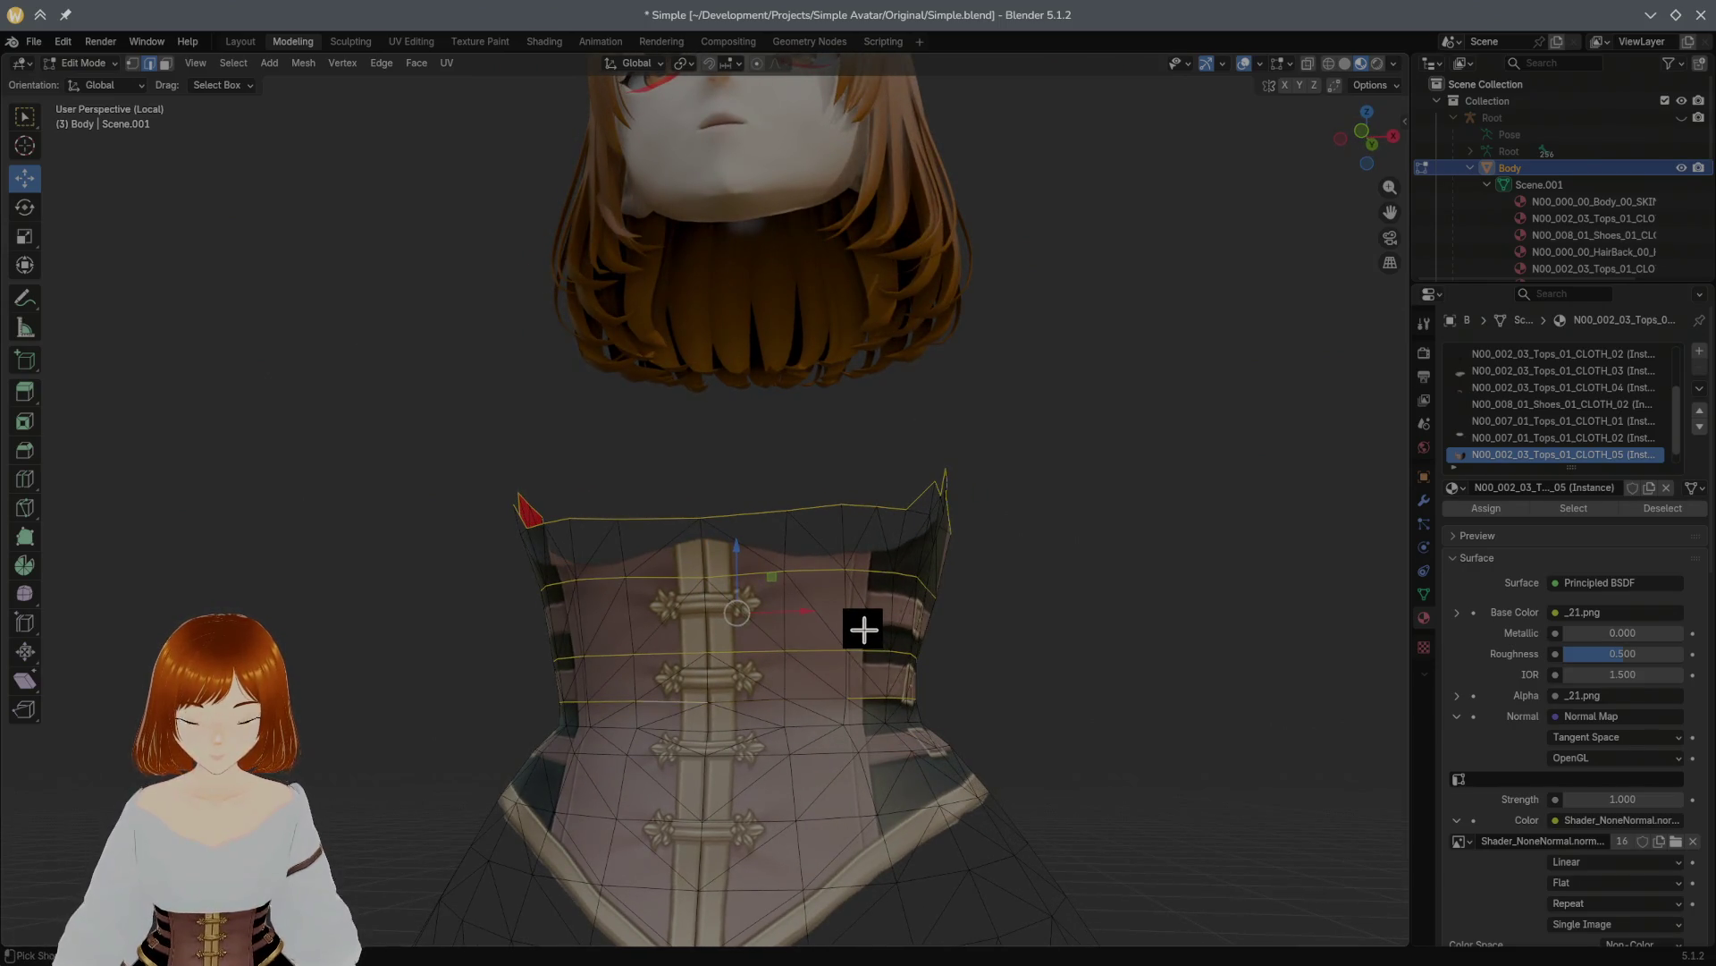
drag(733, 529, 742, 479)
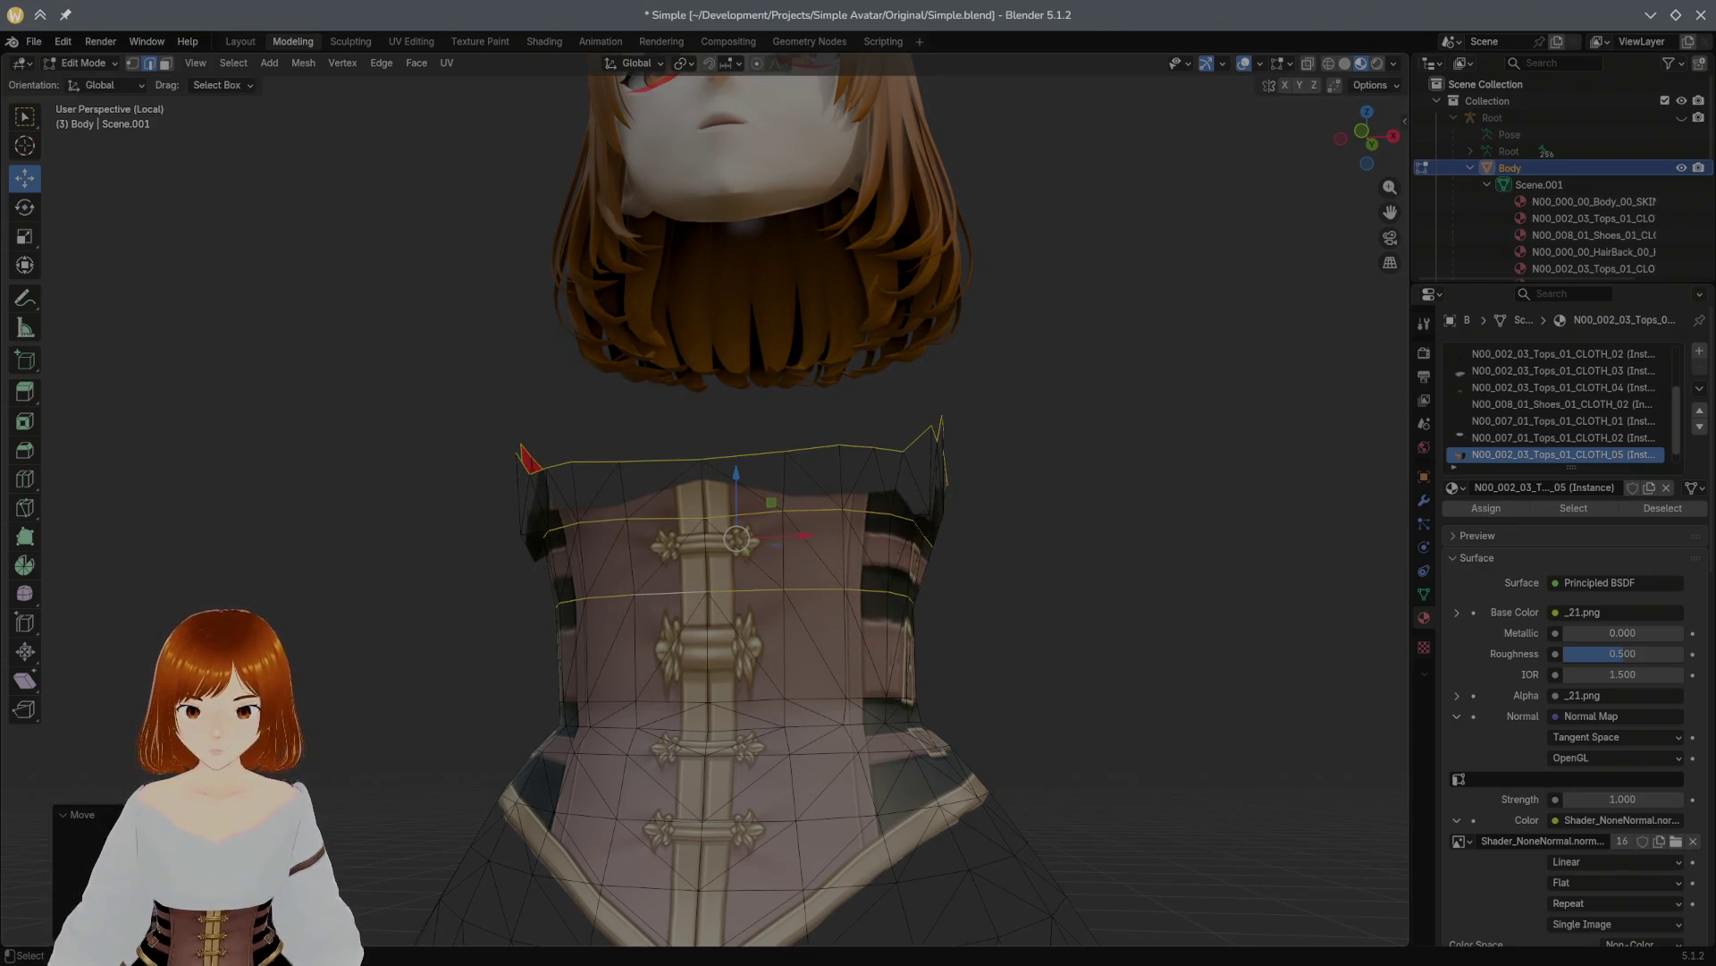
Step: Fine-tune the move distance of the corset loops in the Move redo panel
click(76, 814)
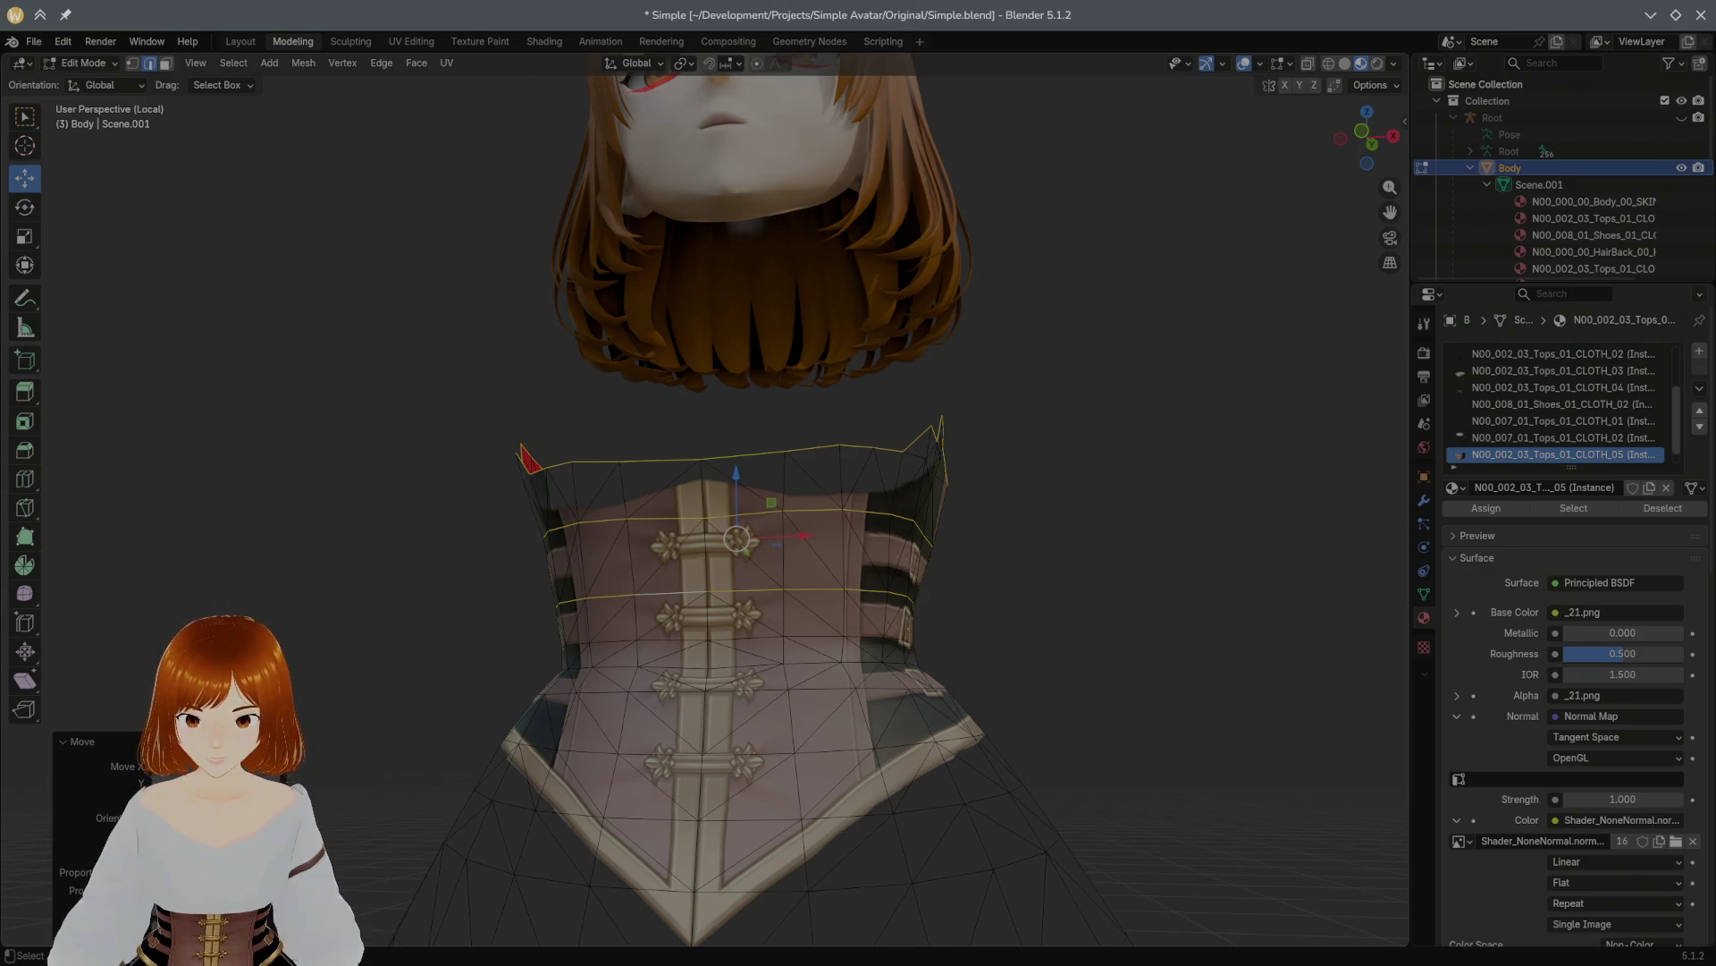
drag(85, 890, 148, 890)
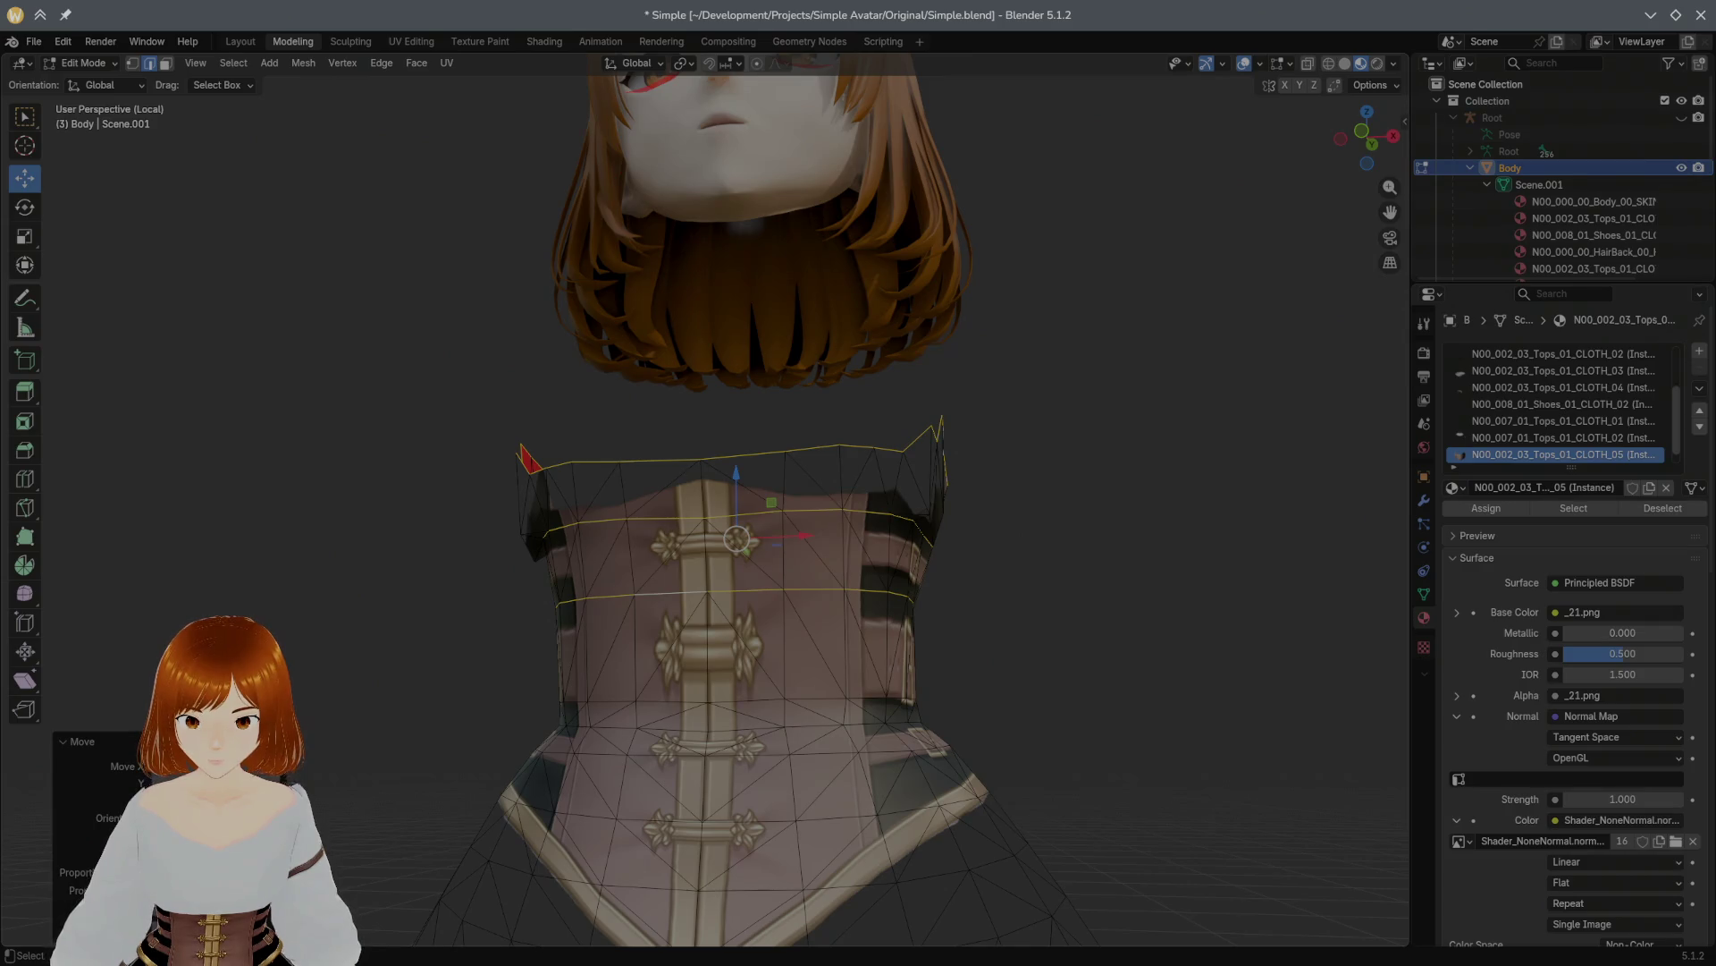
drag(148, 890, 166, 890)
scroll(512, 841, down, 5)
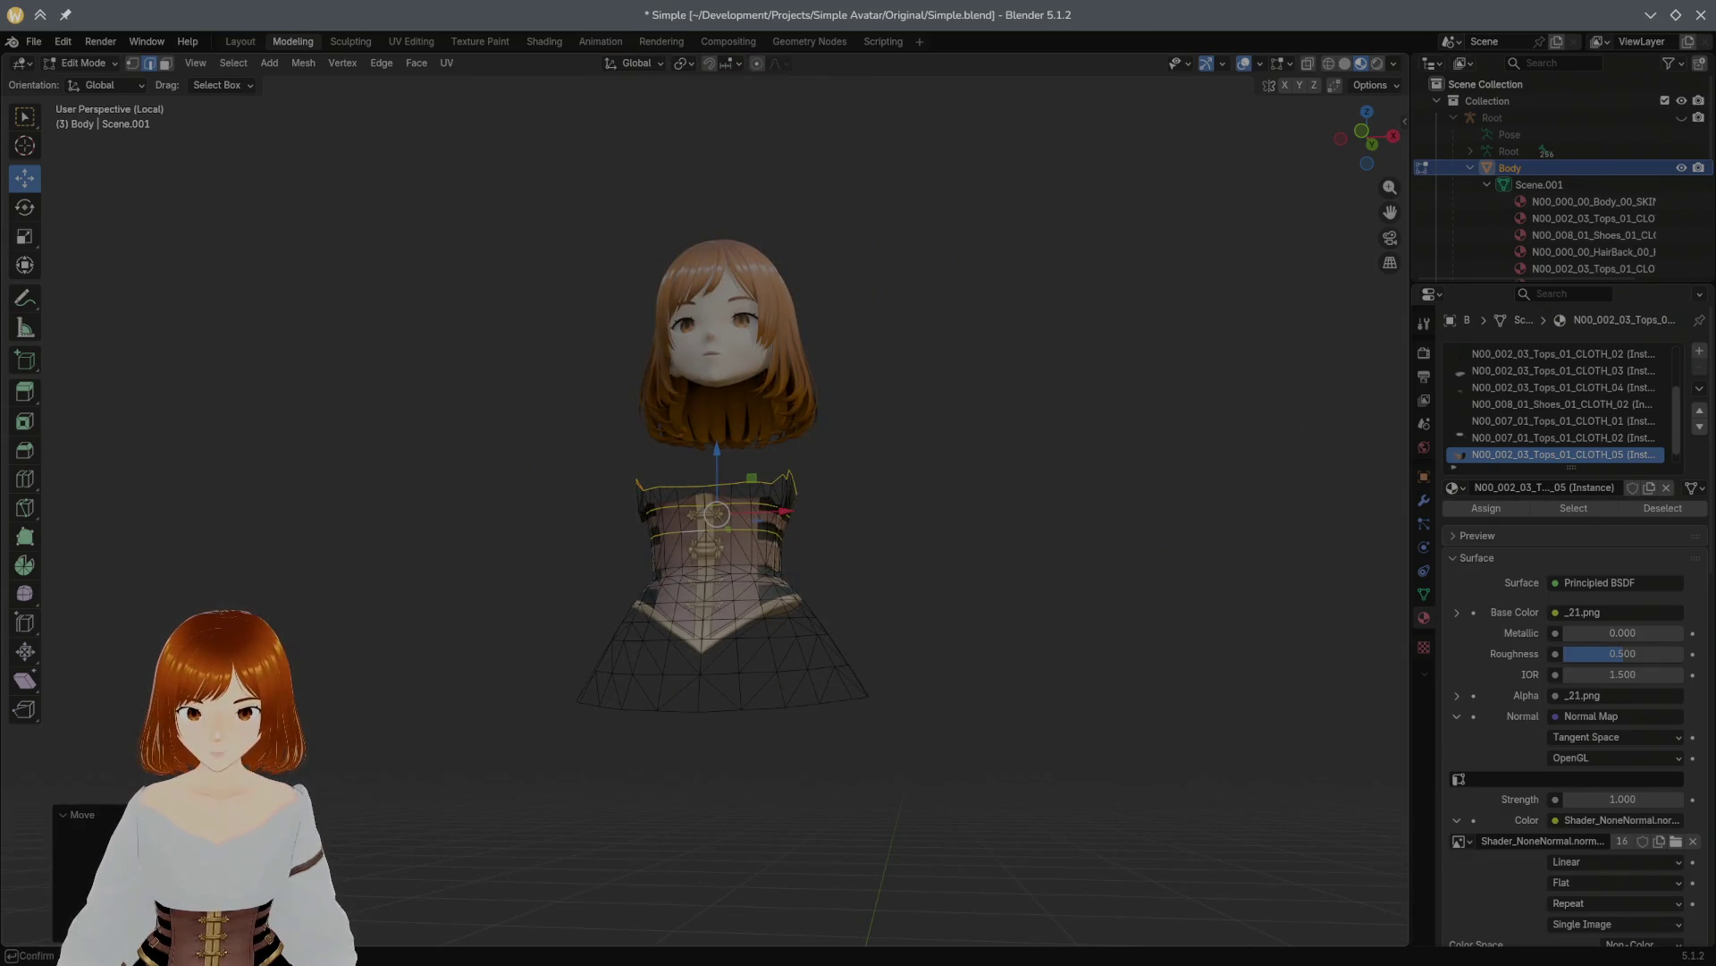
click(79, 814)
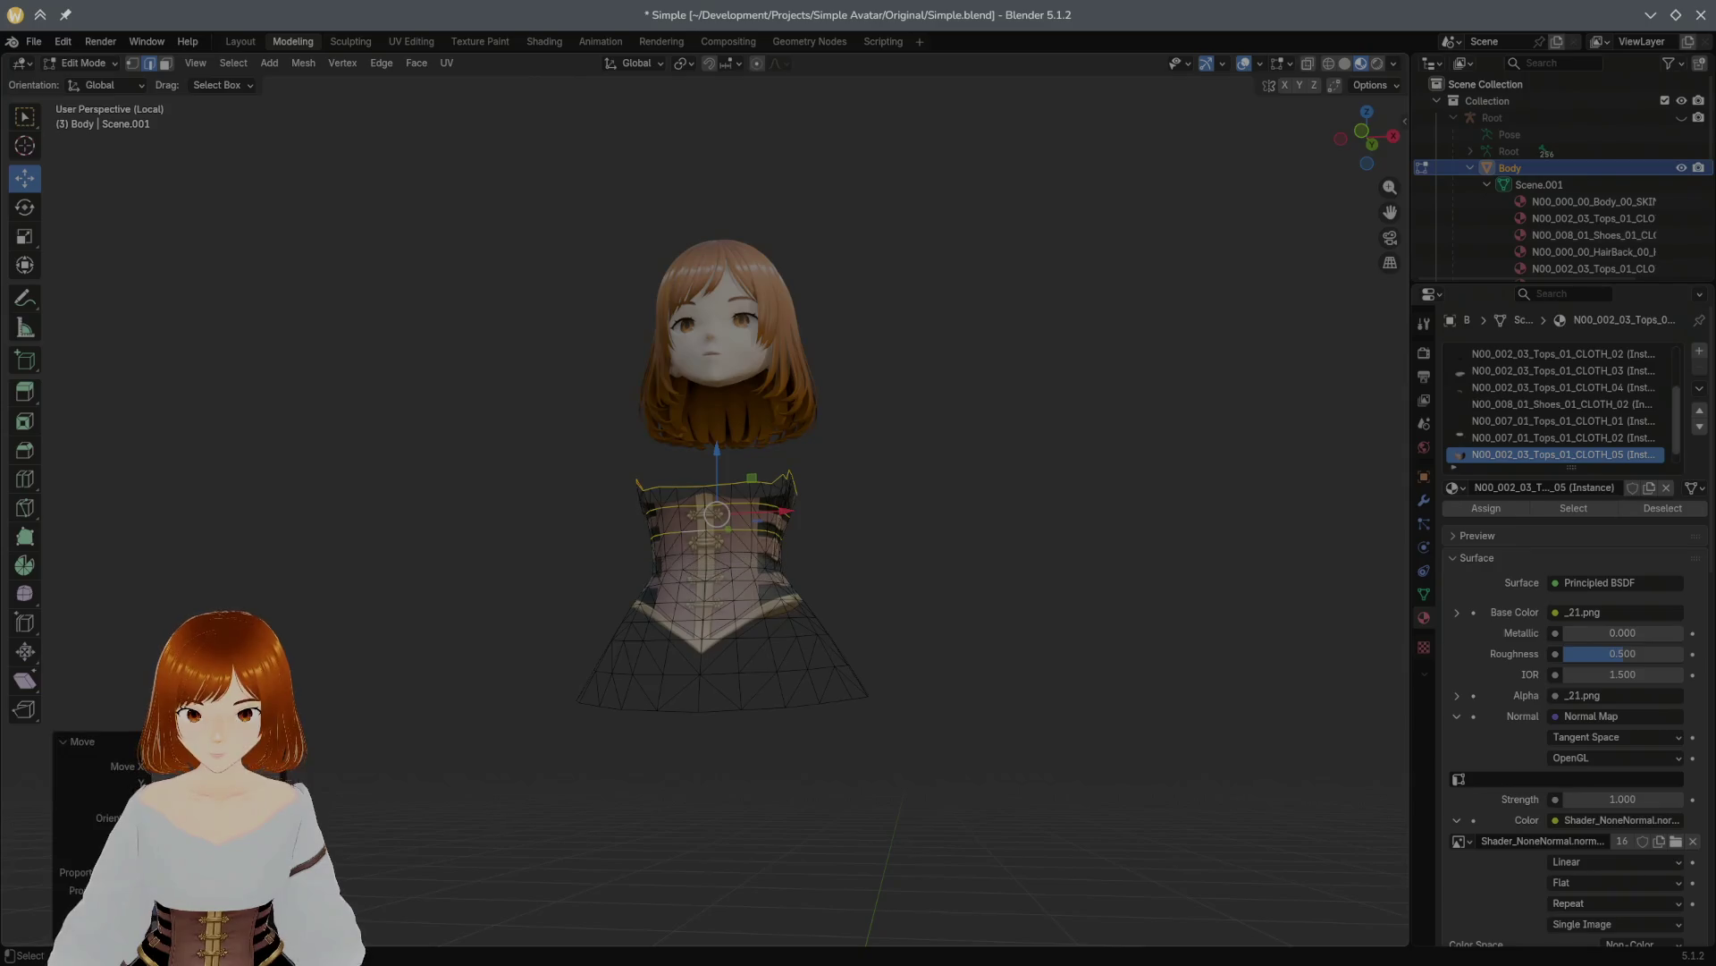
Step: Select the corset's top boundary loop and extrude it in place
scroll(824, 459, up, 4)
mouse_move(824, 459)
middle_down()
mouse_move(760, 462)
mouse_move(850, 471)
middle_up()
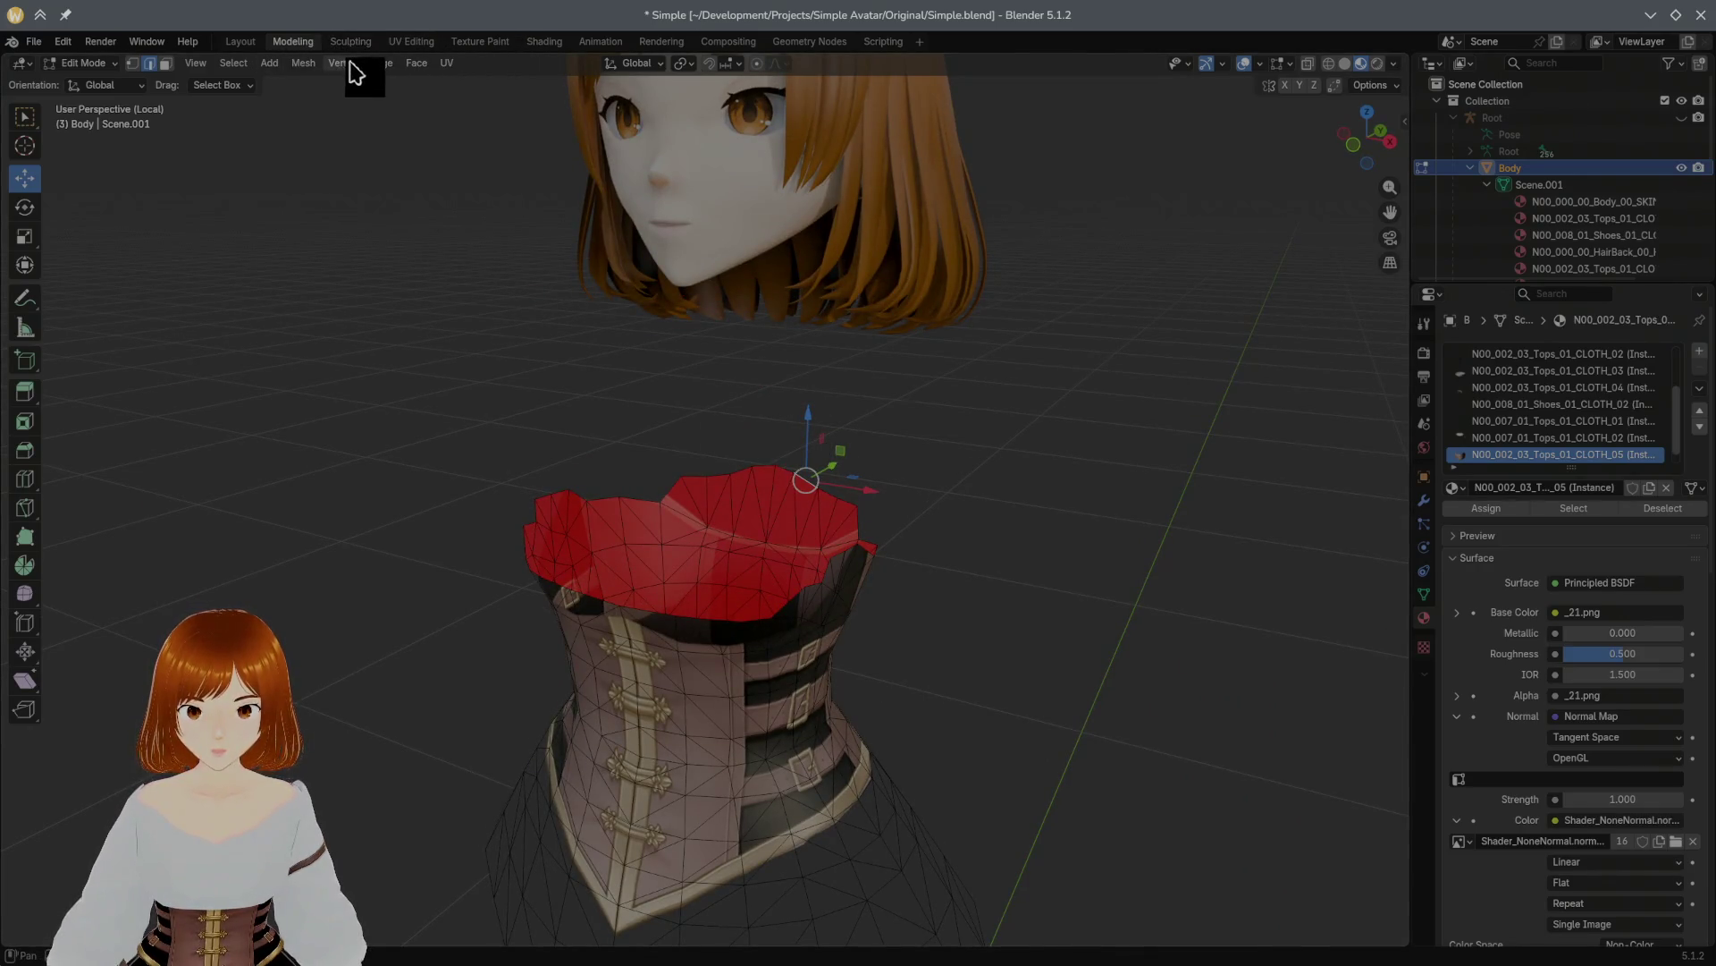
click(233, 63)
mouse_move(288, 322)
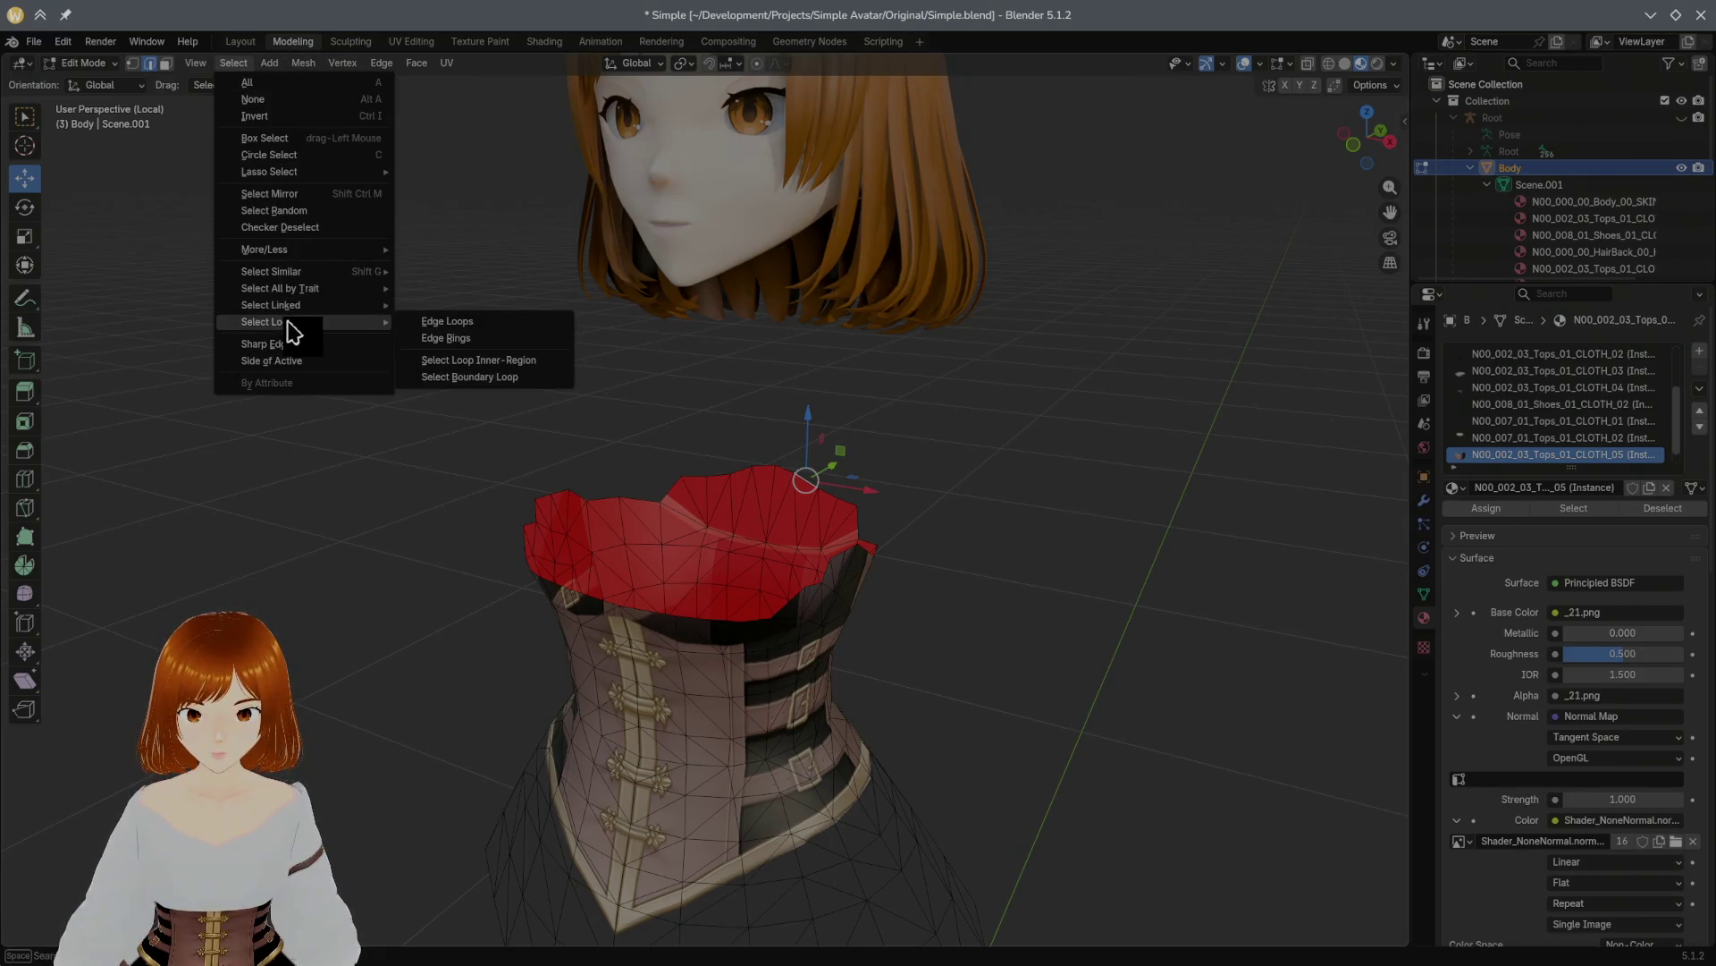
click(456, 380)
middle_drag(644, 357, 724, 383)
key(e)
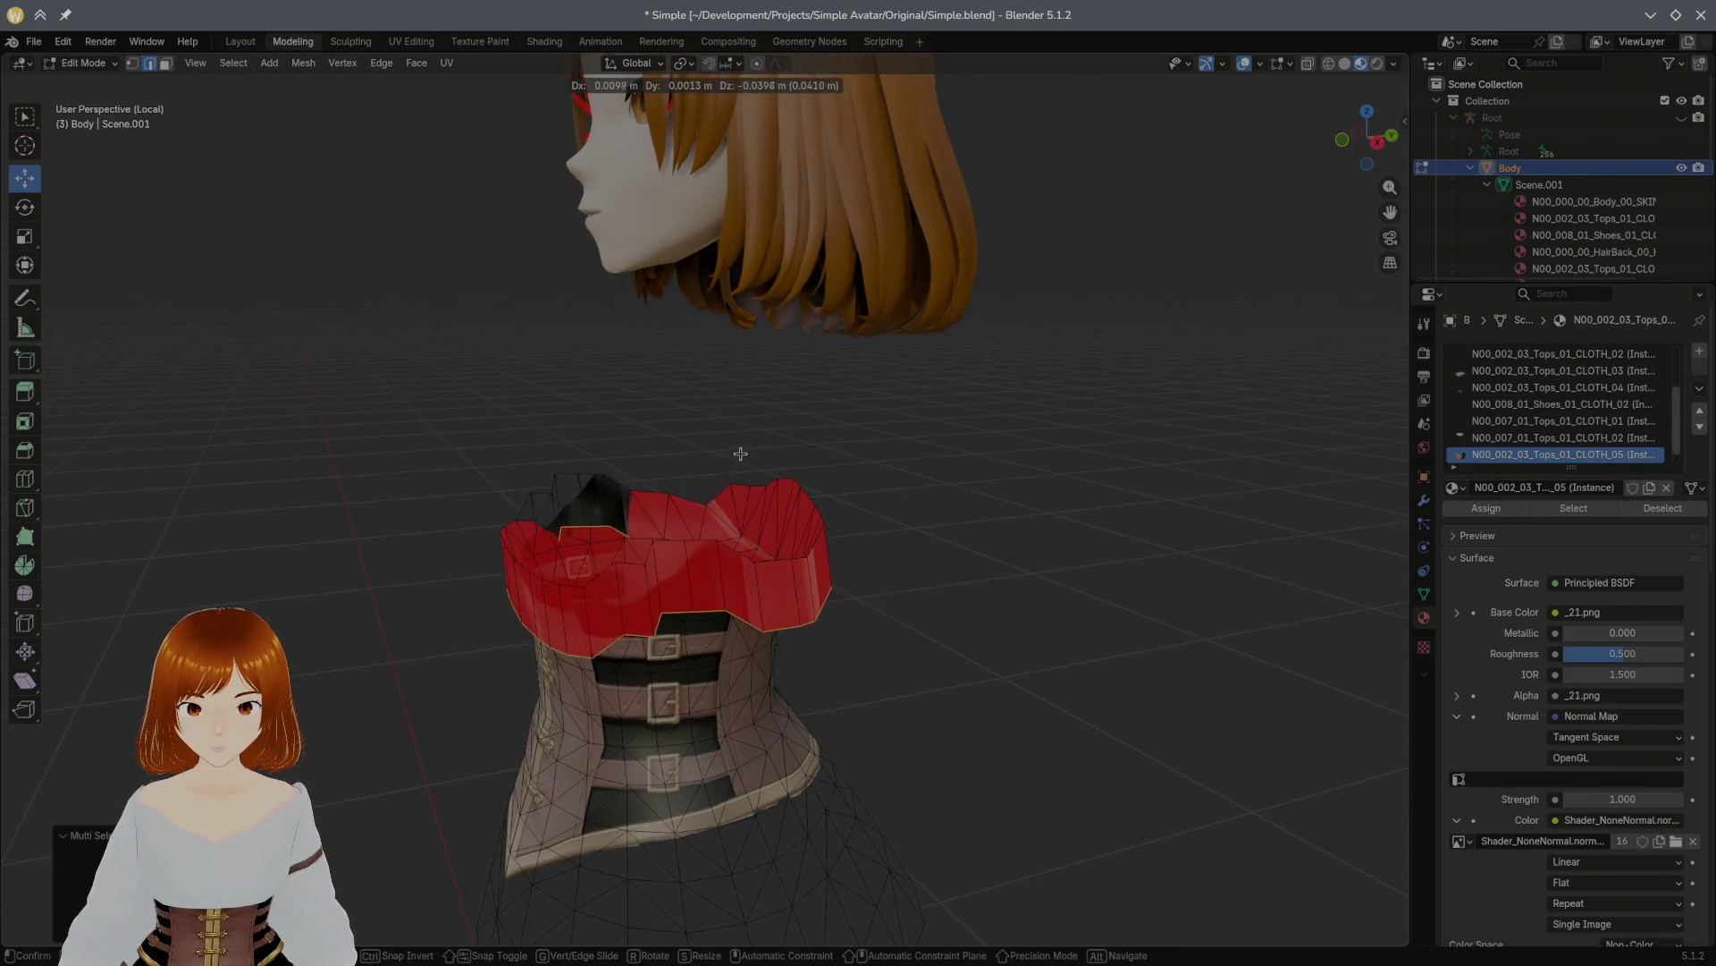
right_click(740, 422)
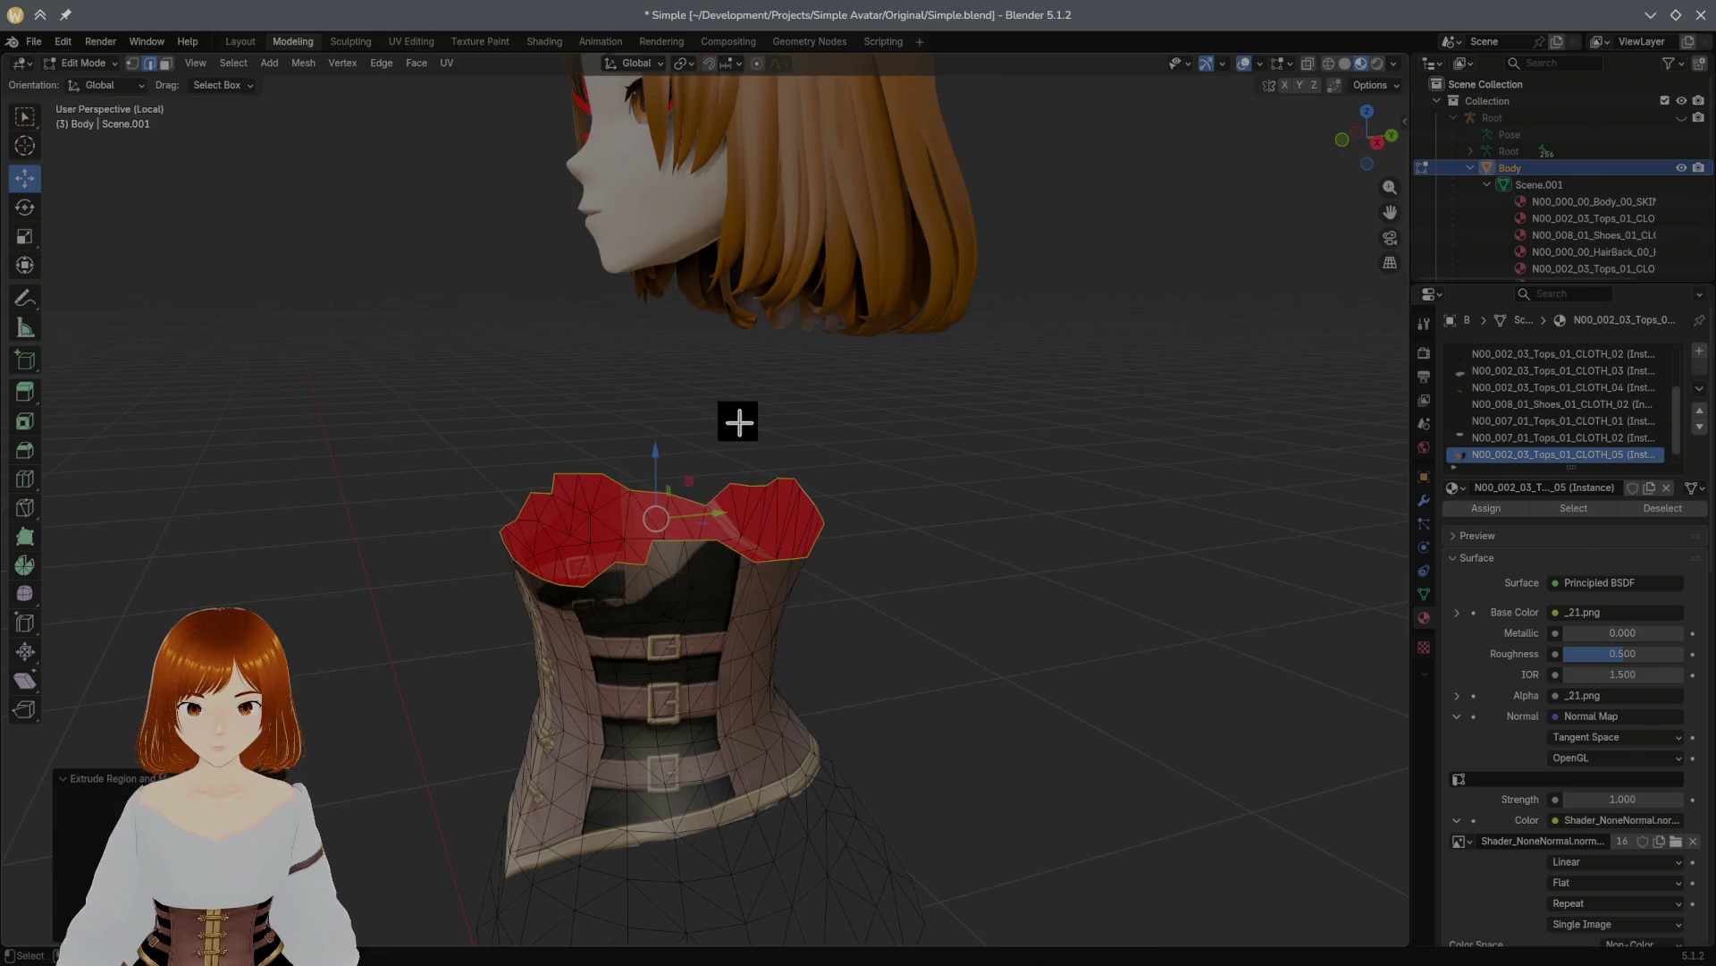
Step: Scale the top rim inward in XY to about 0.916 with smooth falloff, then reveal everything
click(25, 236)
middle_drag(420, 338, 580, 371)
middle_drag(856, 492, 827, 498)
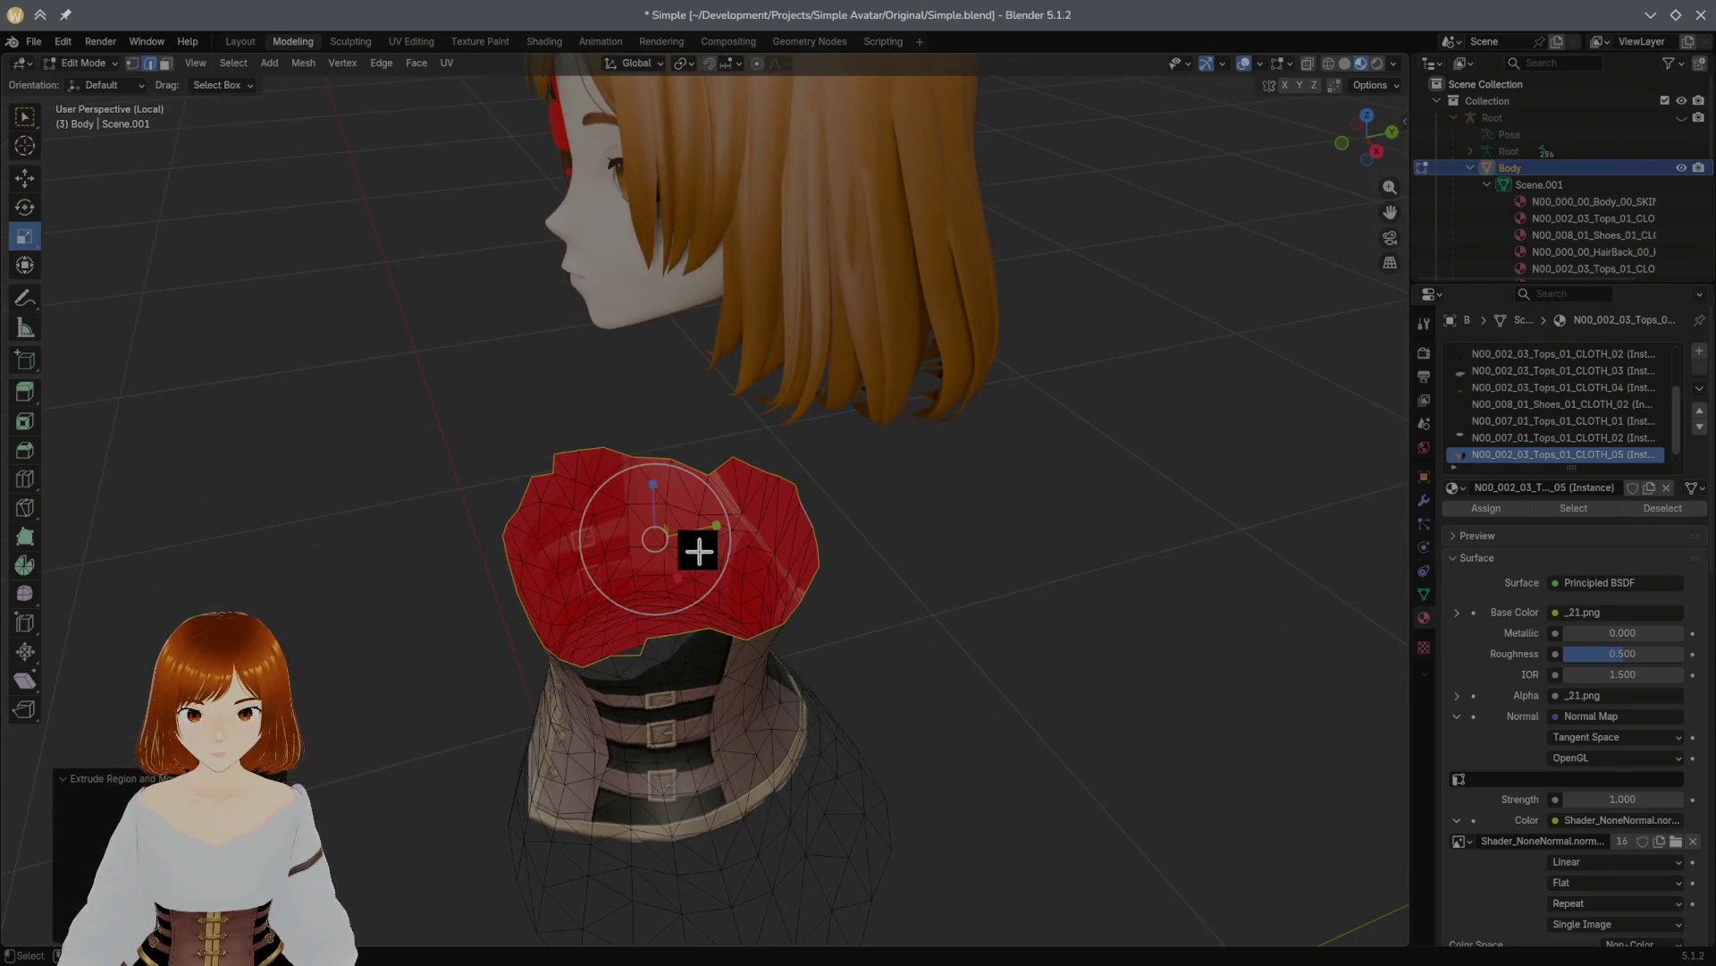
mouse_move(702, 552)
mouse_down()
mouse_move(629, 577)
mouse_move(647, 550)
mouse_move(619, 593)
mouse_move(670, 554)
mouse_up()
middle_drag(671, 555, 809, 467)
click(152, 935)
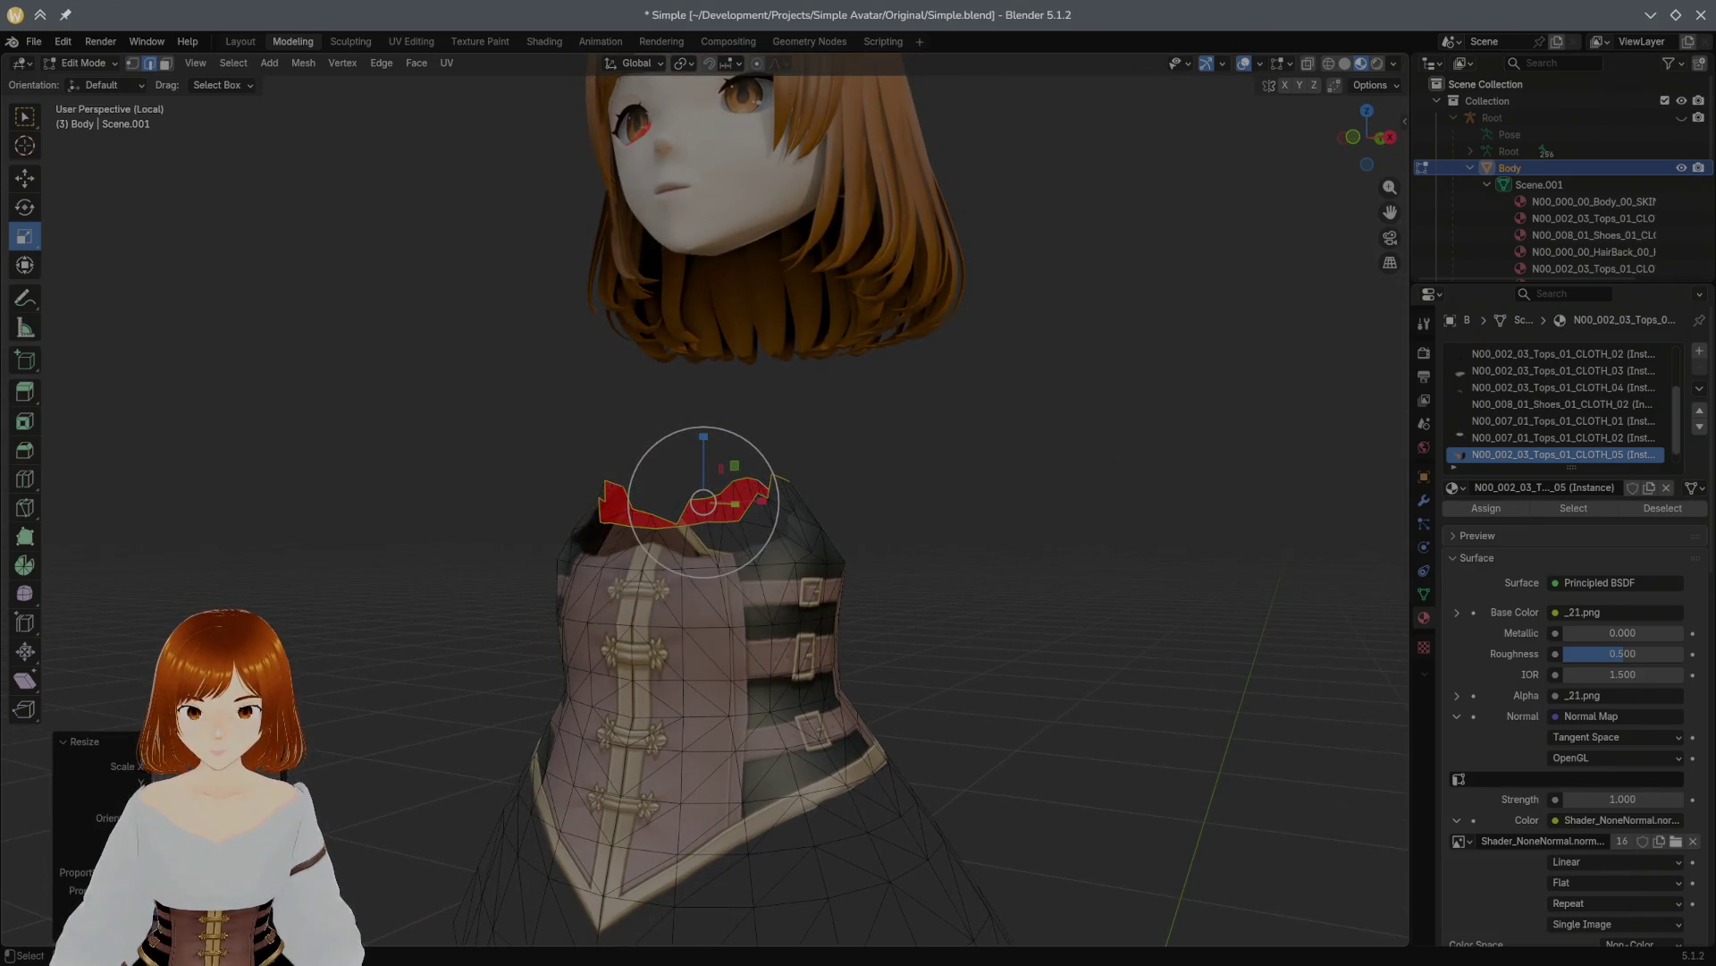
middle_drag(747, 727, 725, 517)
drag(703, 537, 700, 541)
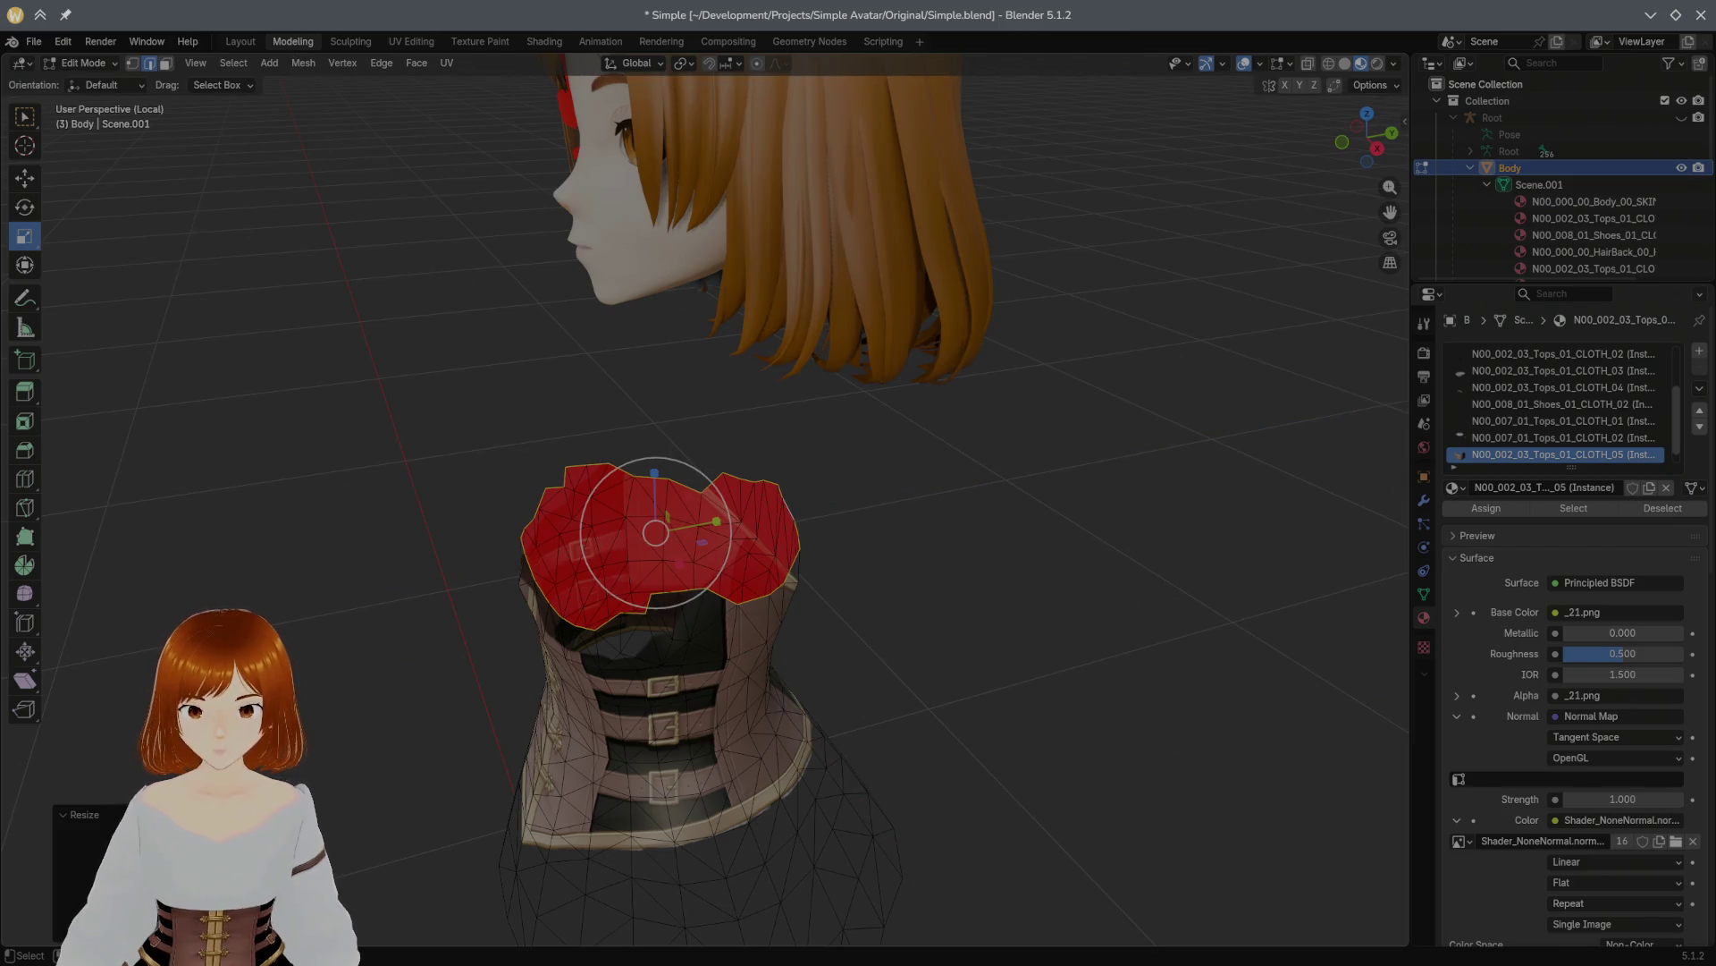
middle_drag(472, 804, 741, 668)
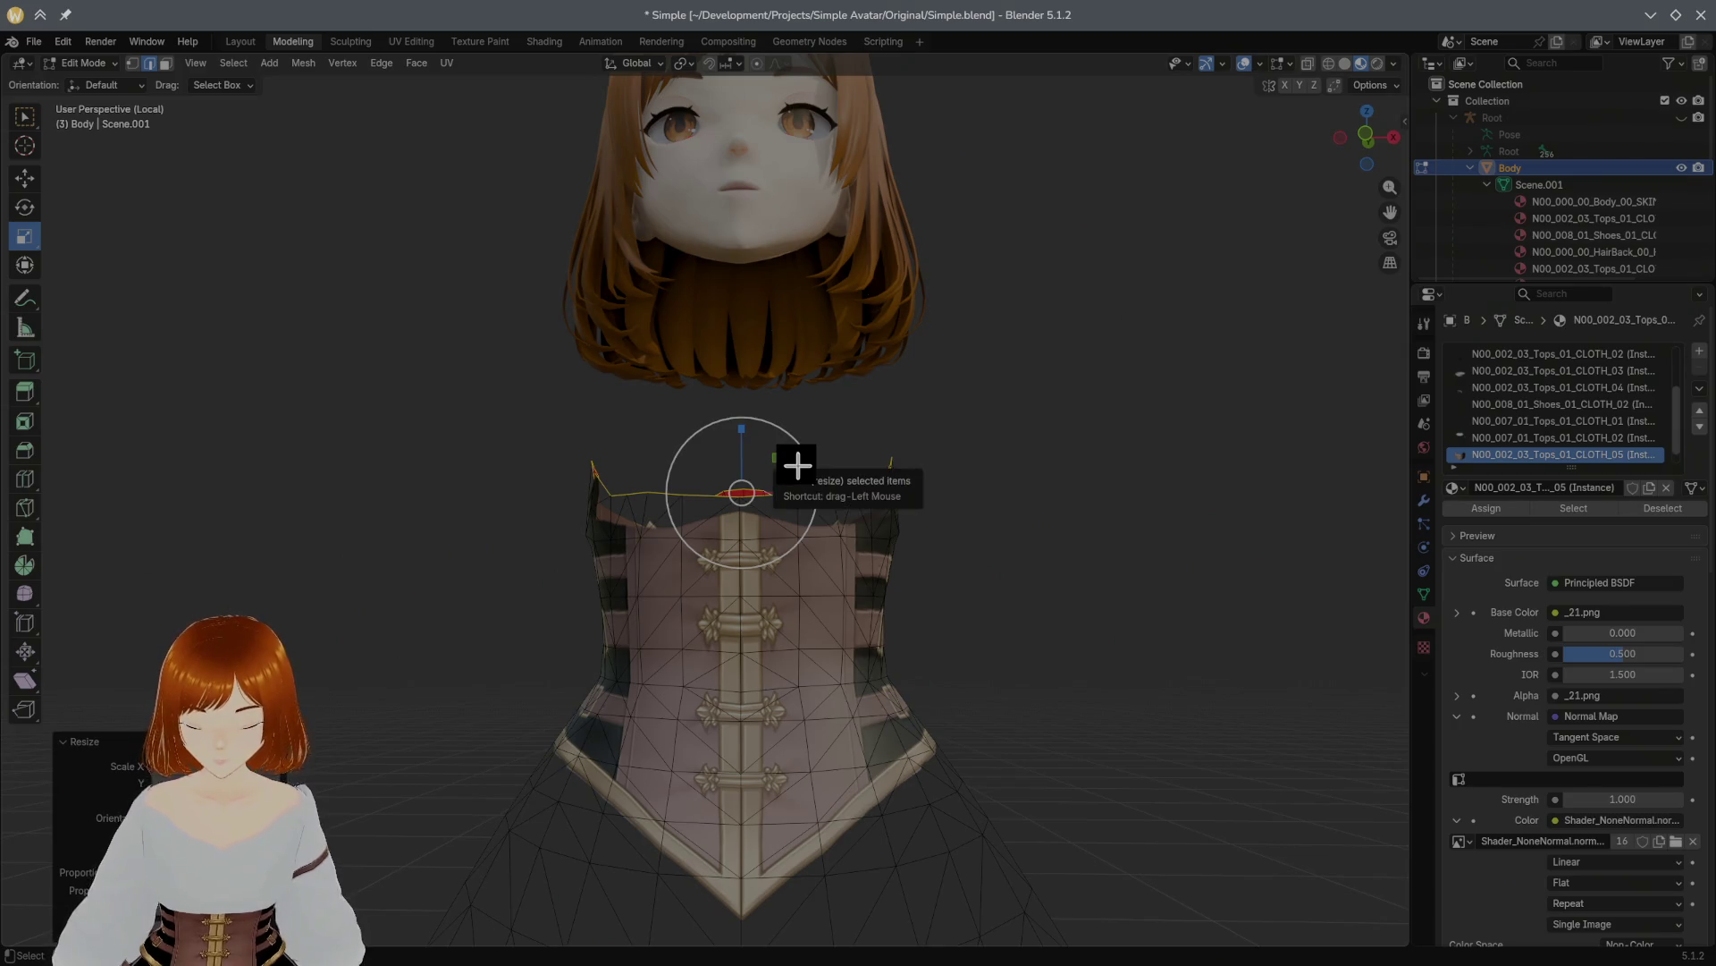
key(alt+h)
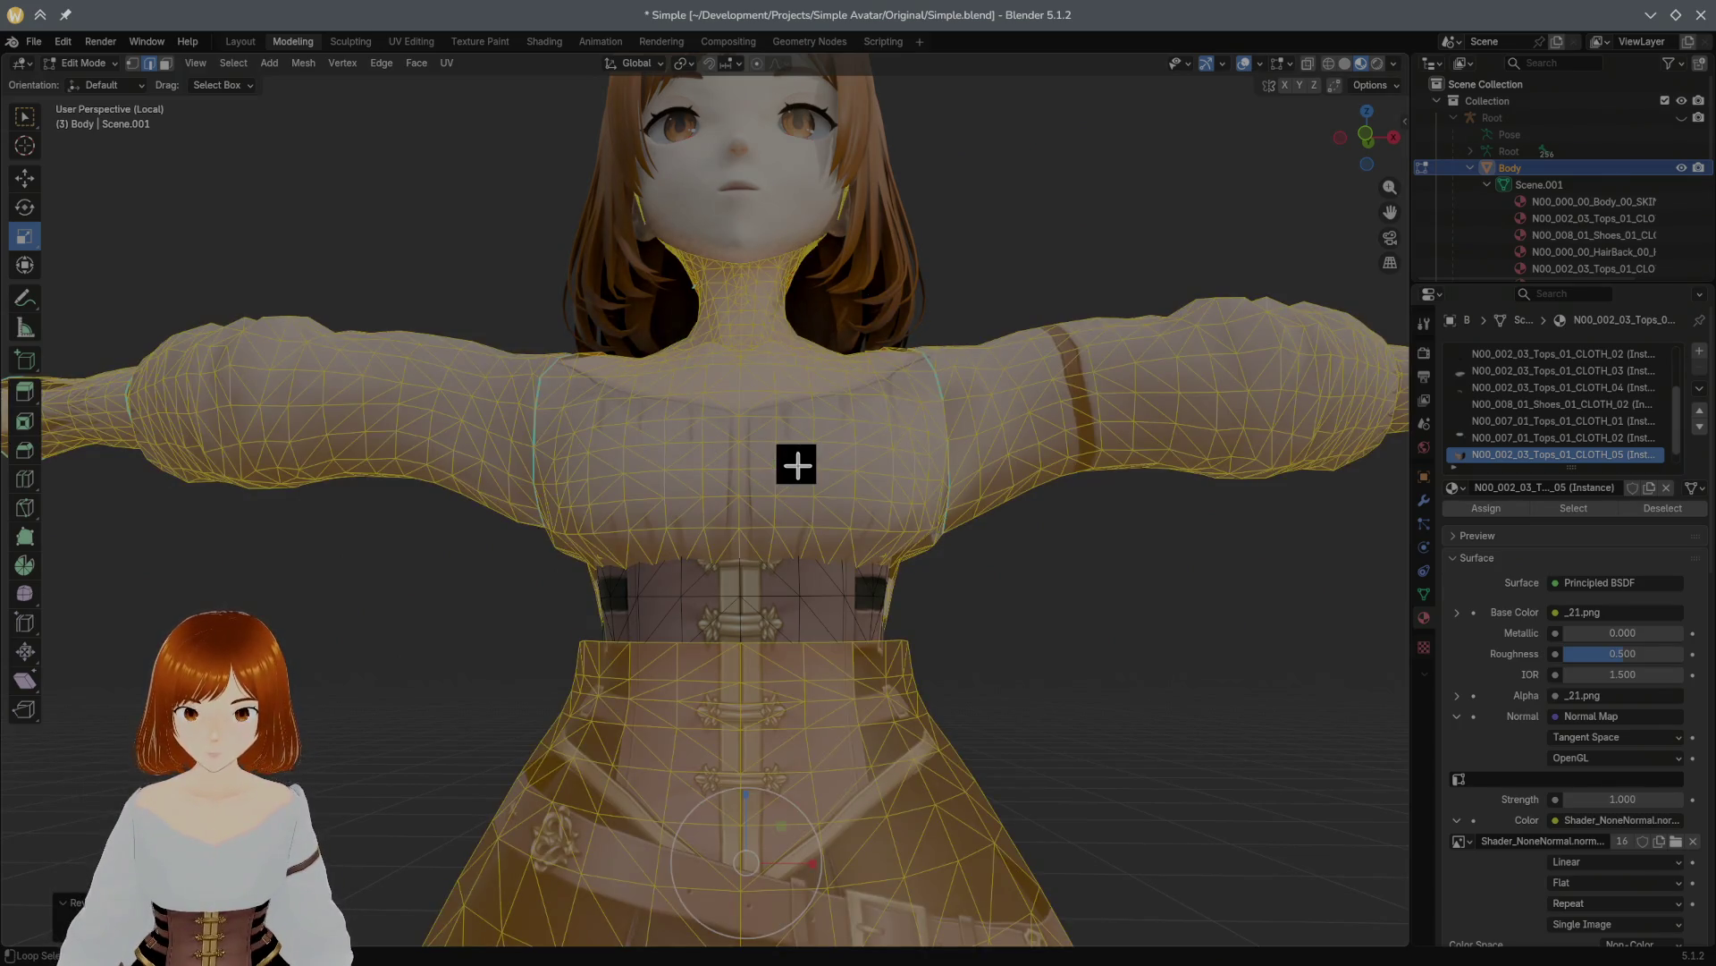
Step: Select the linked blouse mesh and hide it
mouse_move(796, 464)
middle_down()
mouse_move(484, 468)
mouse_move(976, 453)
mouse_move(872, 482)
mouse_move(774, 460)
middle_up()
key(h)
alt+click(772, 461)
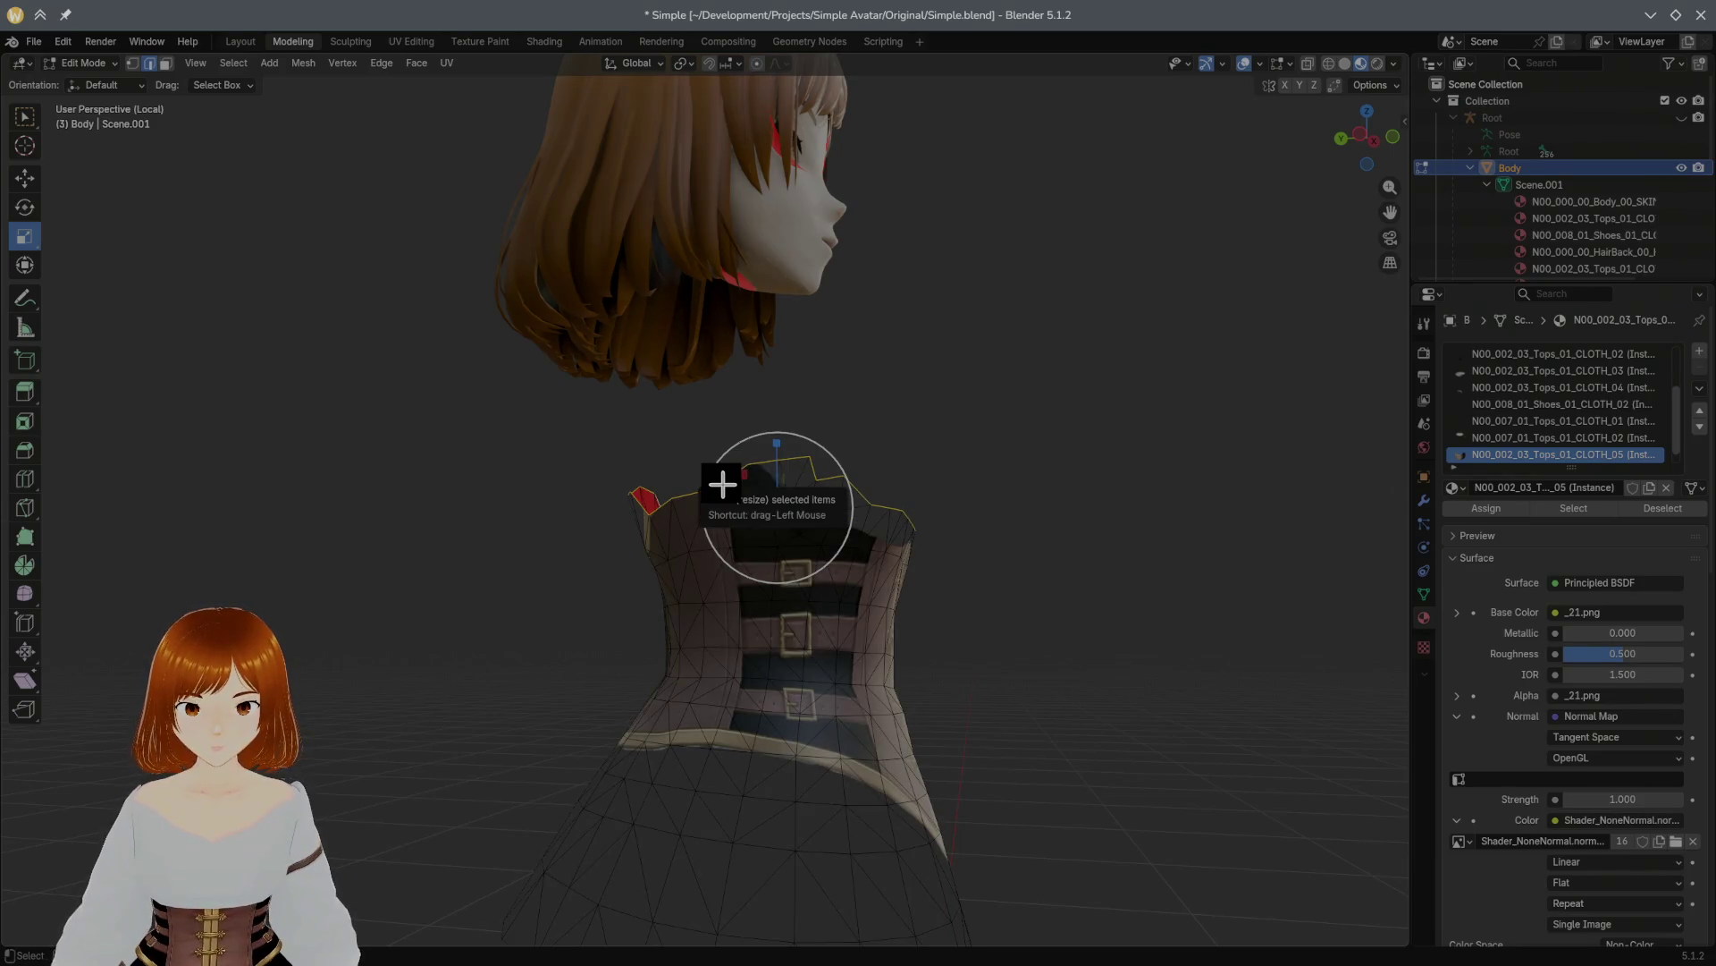
key(alt+h)
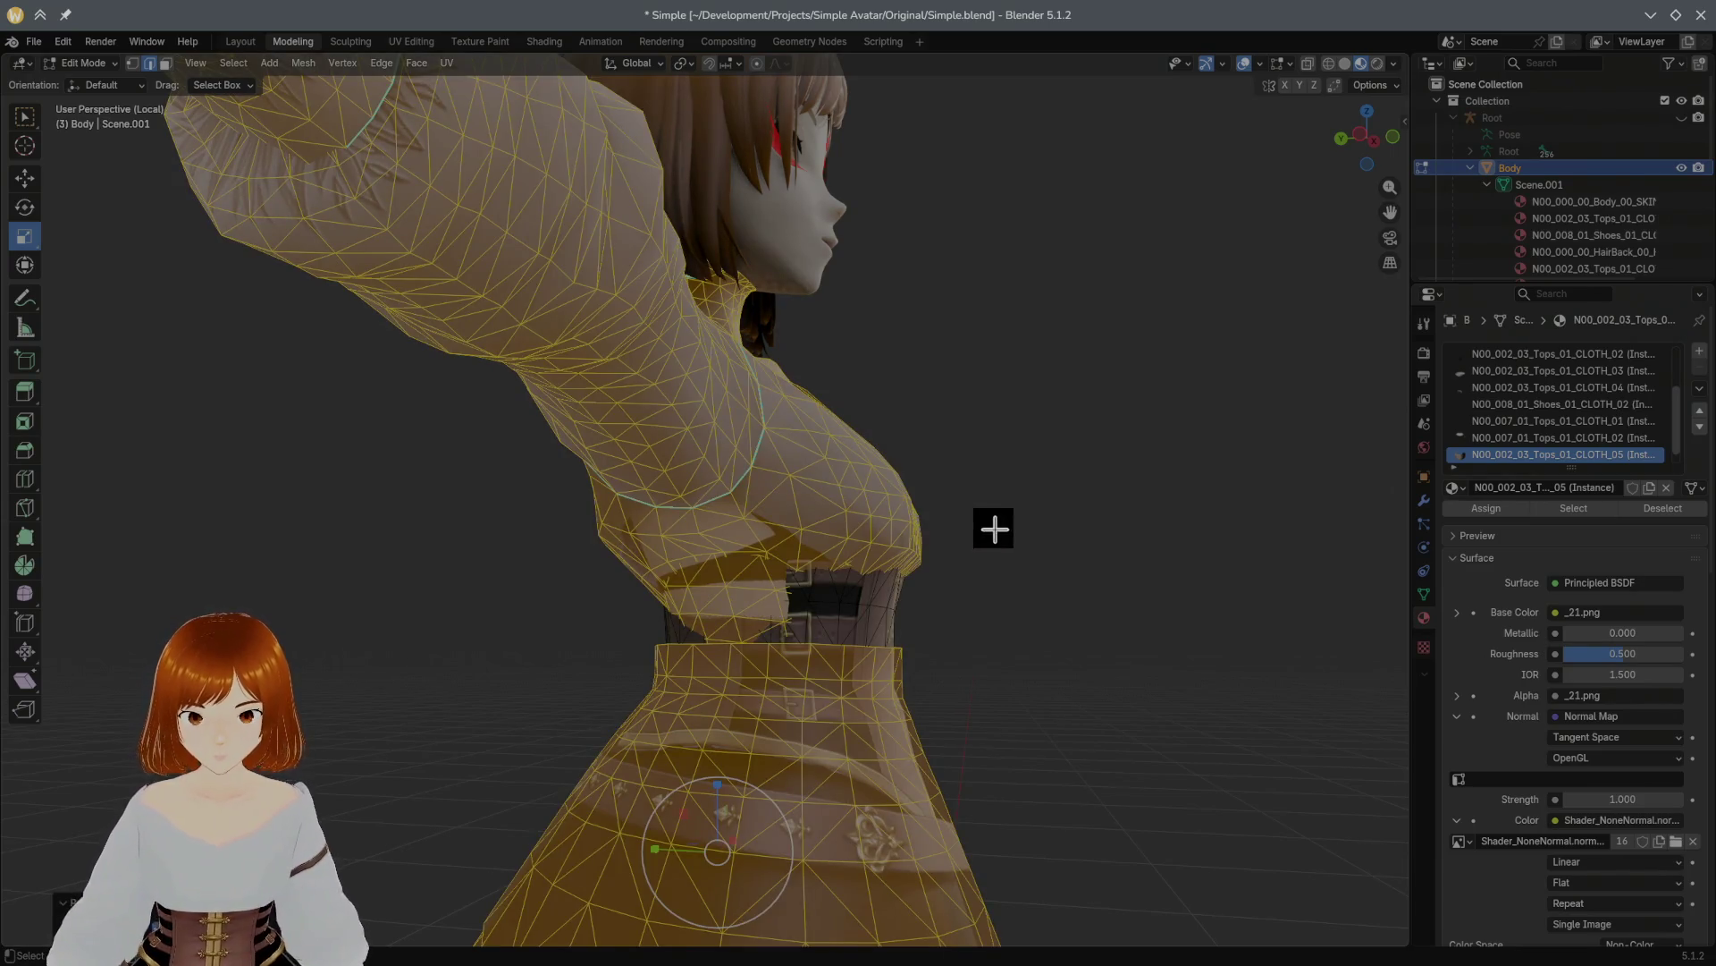
click(995, 528)
mouse_move(882, 559)
middle_down()
mouse_move(1153, 553)
mouse_move(855, 549)
middle_up()
key(ctrl+l)
key(h)
middle_drag(825, 563, 836, 545)
Step: In face mode, box-select a band of faces around the corset's waist
drag(545, 571, 955, 681)
alt+click(958, 560)
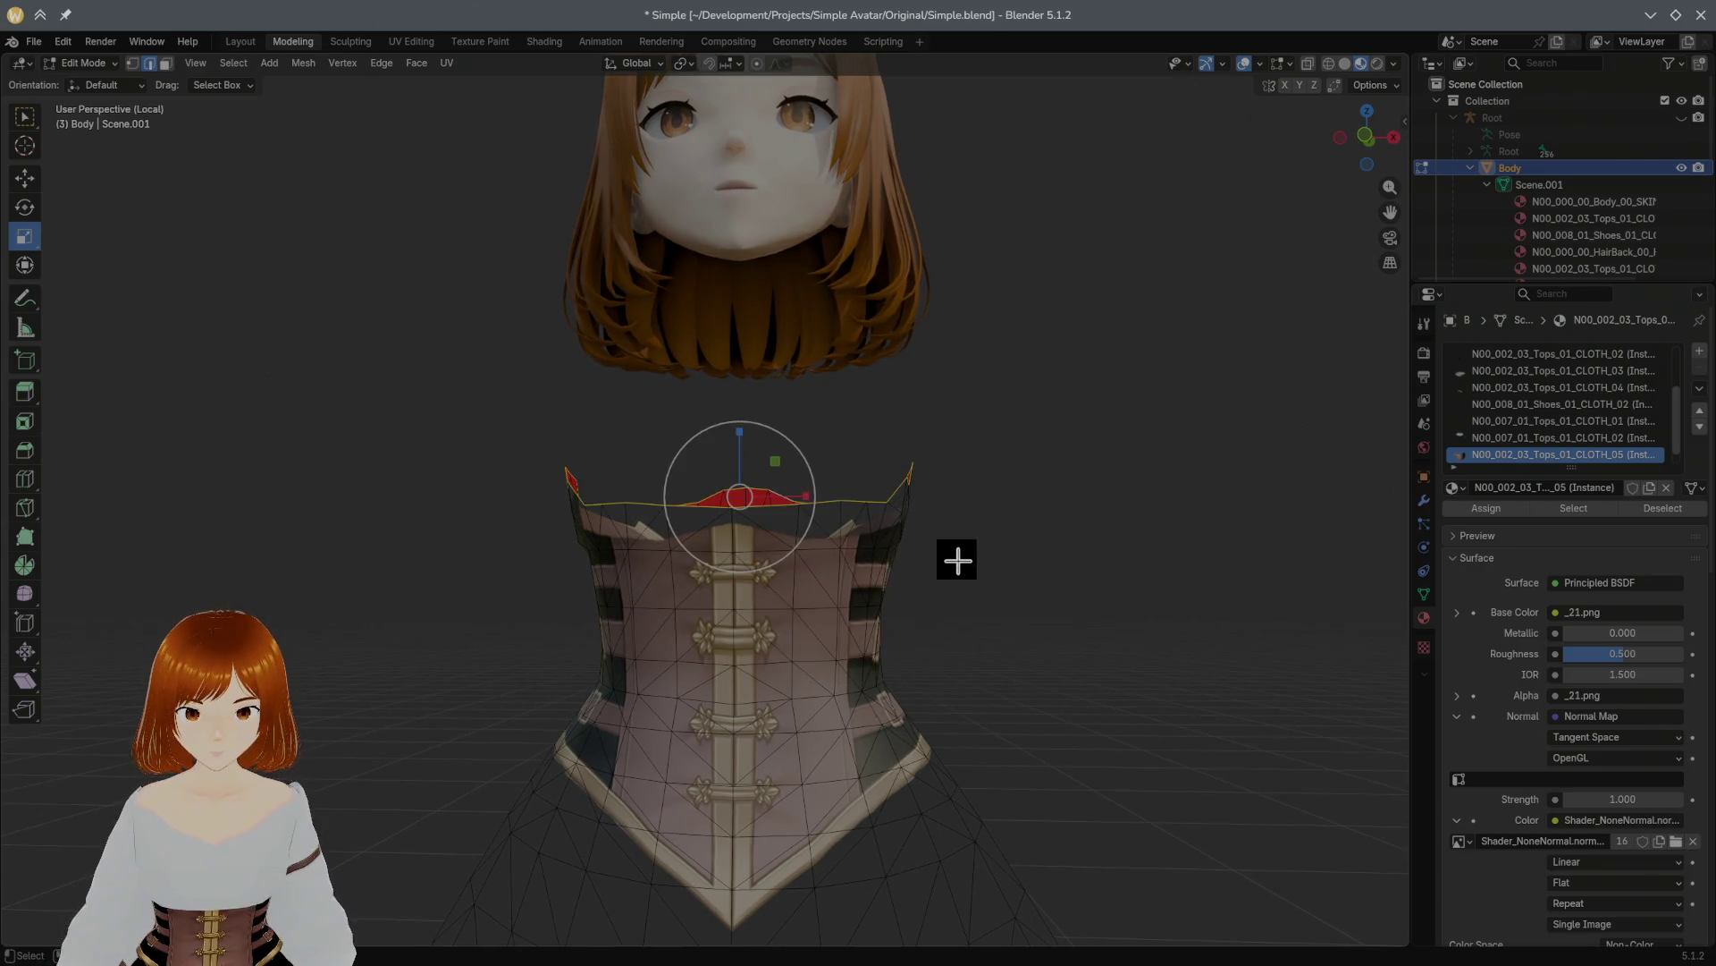
drag(556, 572, 944, 677)
click(445, 406)
click(166, 63)
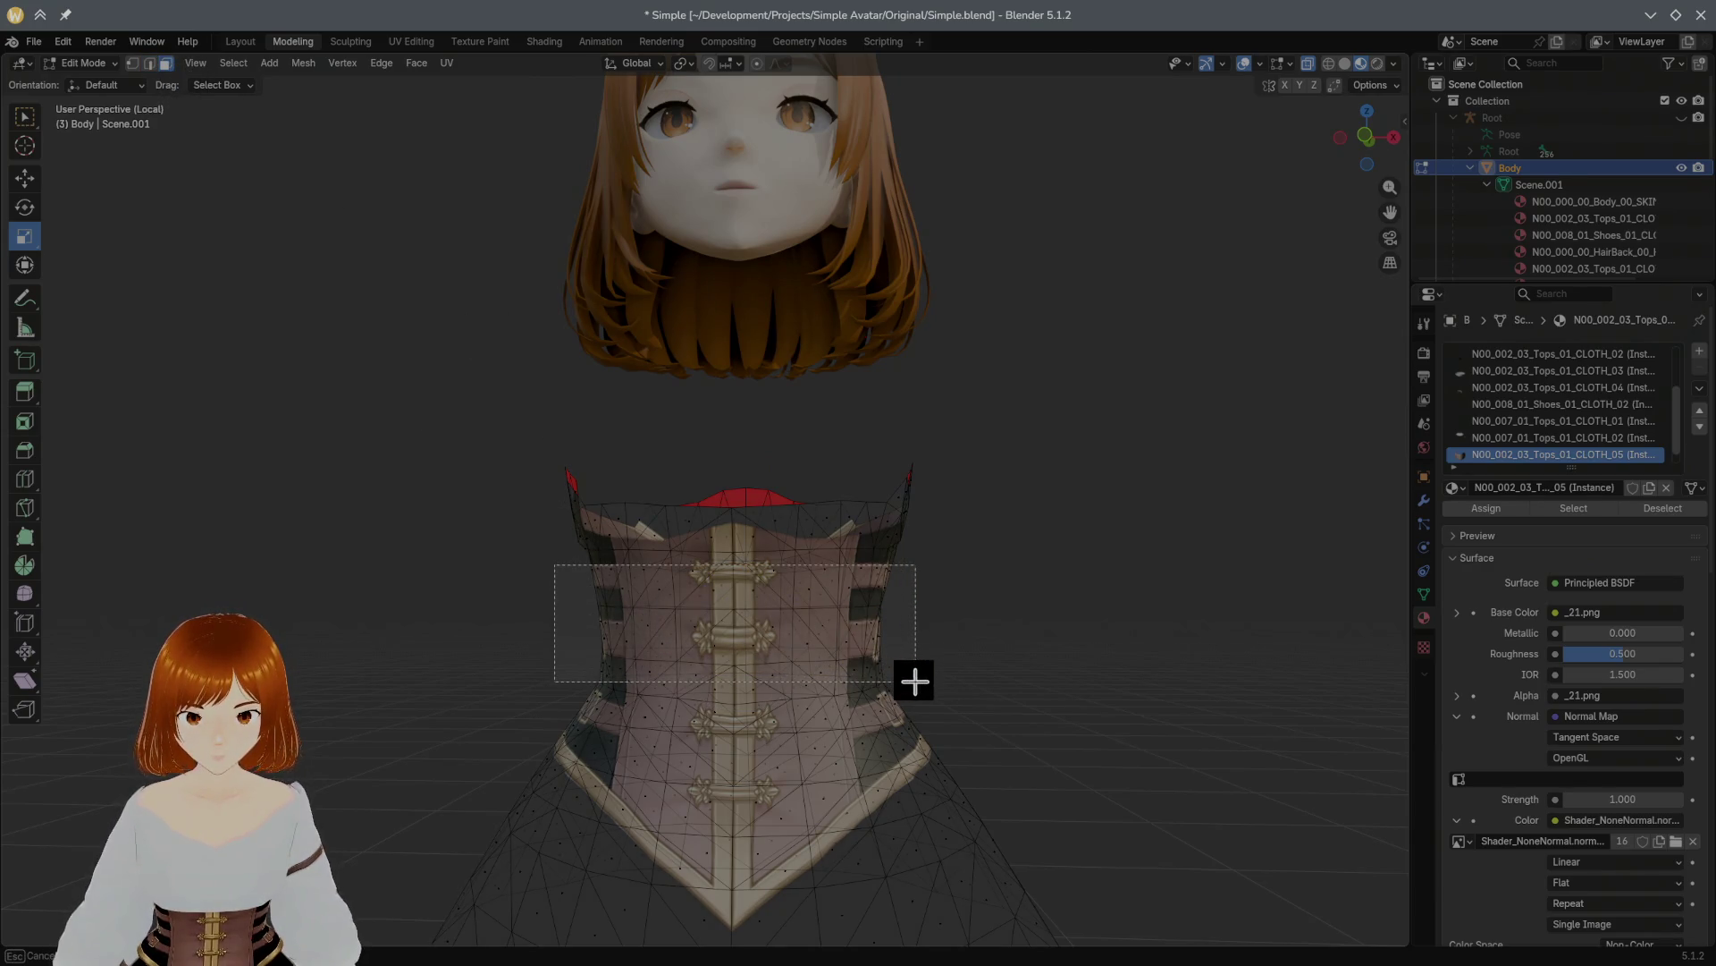
drag(914, 681, 912, 677)
mouse_move(782, 605)
middle_down()
mouse_move(375, 614)
mouse_move(421, 625)
middle_up()
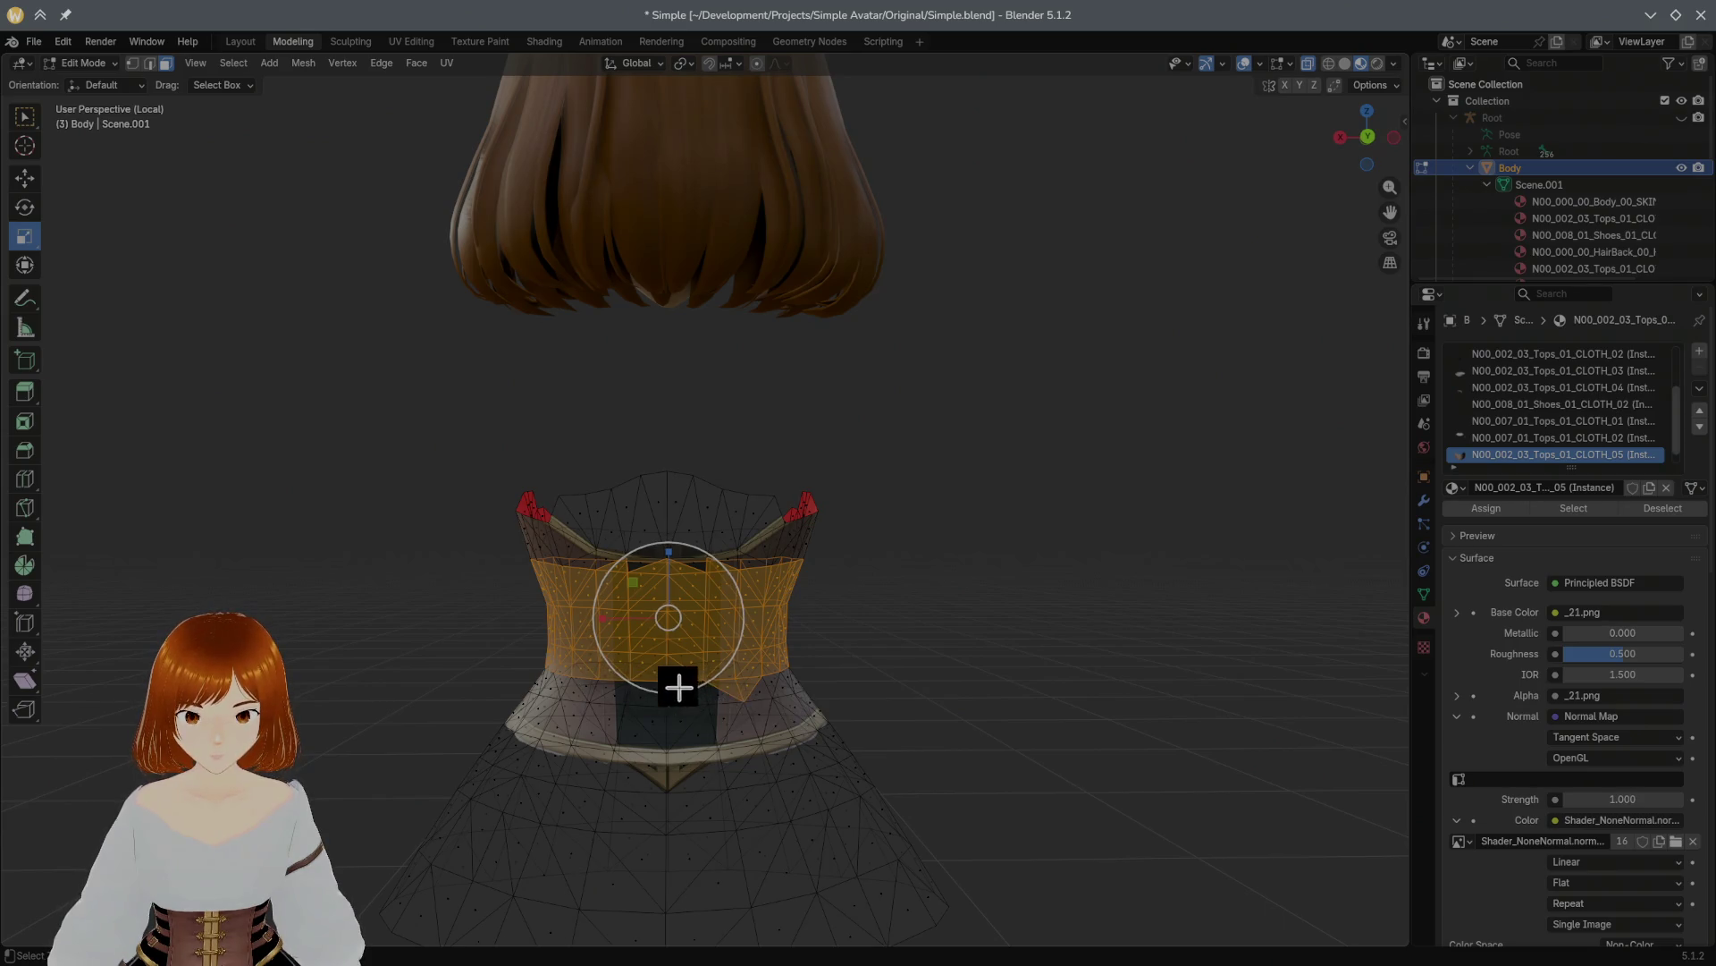
middle_drag(805, 675, 475, 640)
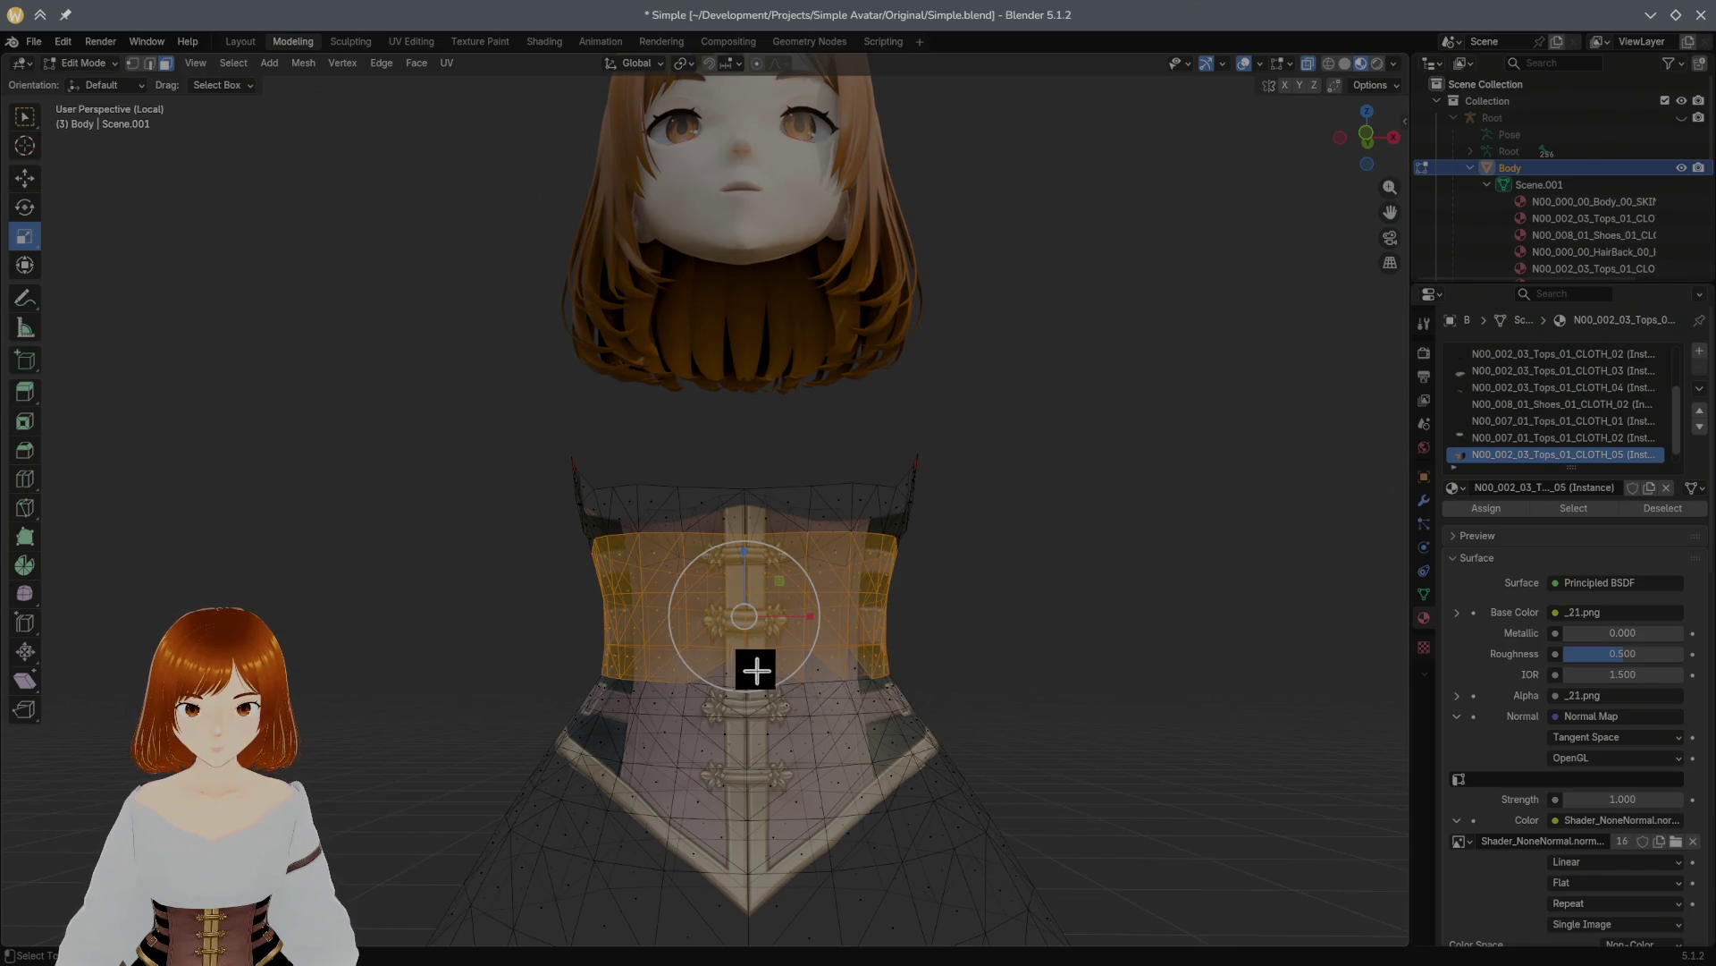
mouse_move(791, 662)
middle_down()
mouse_move(578, 647)
mouse_move(819, 698)
middle_up()
mouse_move(686, 662)
middle_down()
mouse_move(783, 697)
mouse_move(862, 681)
mouse_move(849, 675)
middle_up()
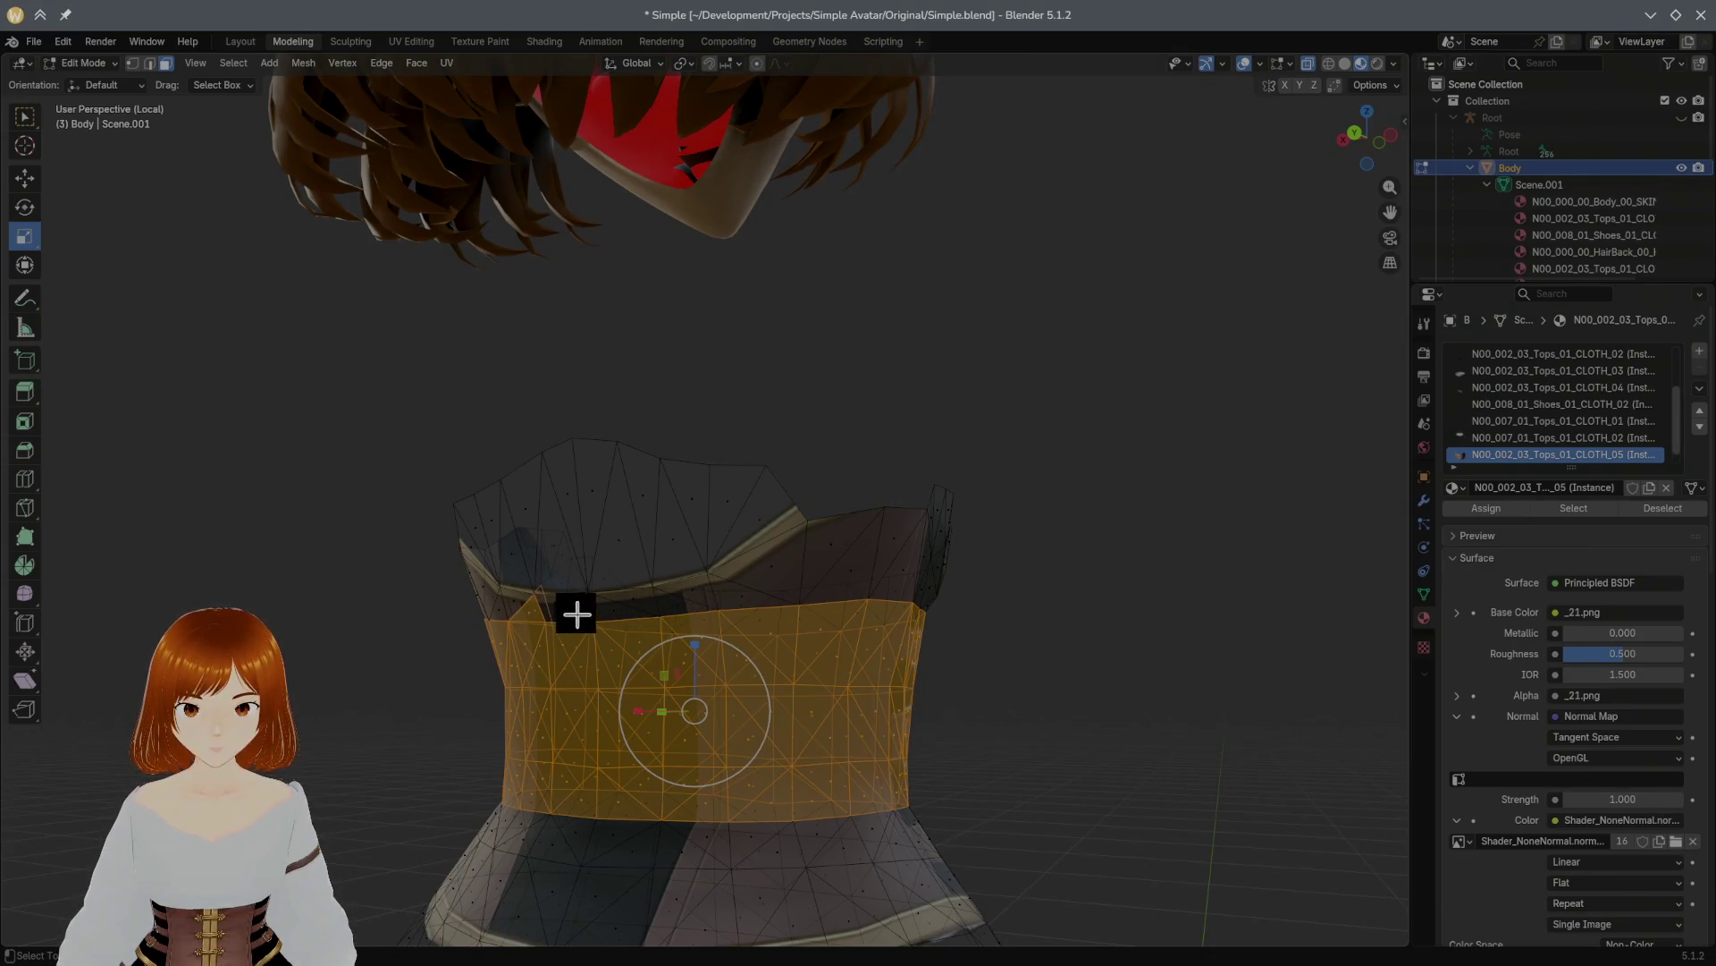
middle_drag(575, 611, 841, 620)
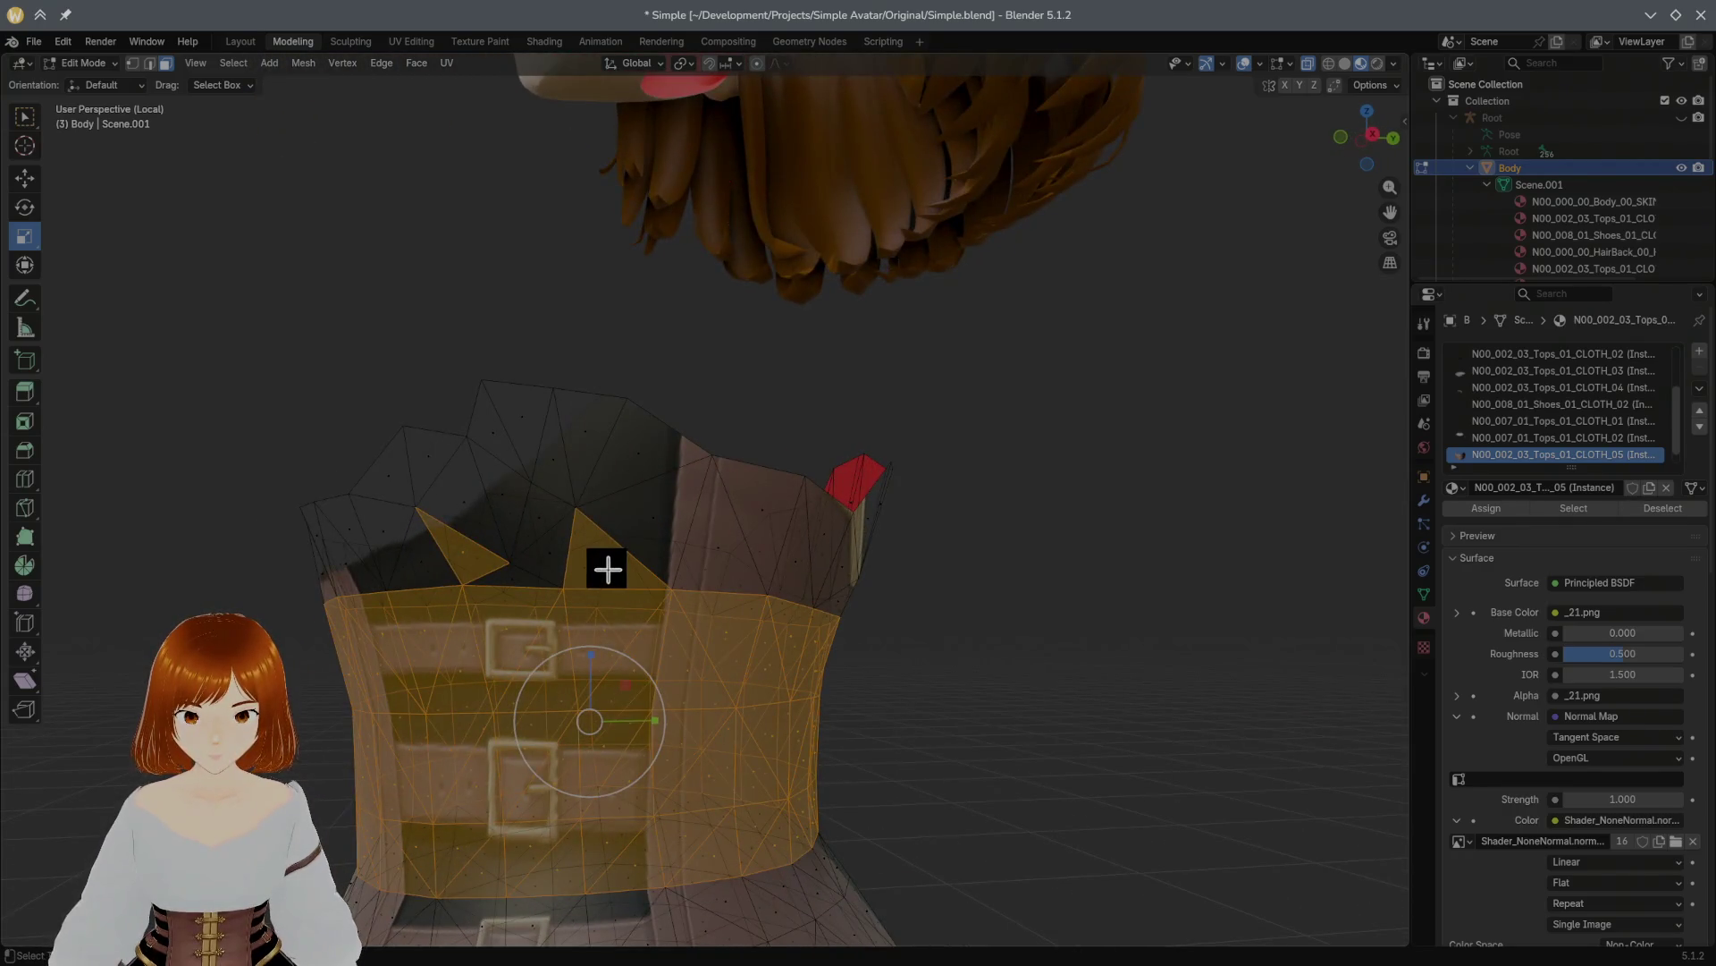
mouse_move(762, 536)
middle_down()
mouse_move(1021, 559)
mouse_move(965, 564)
middle_up()
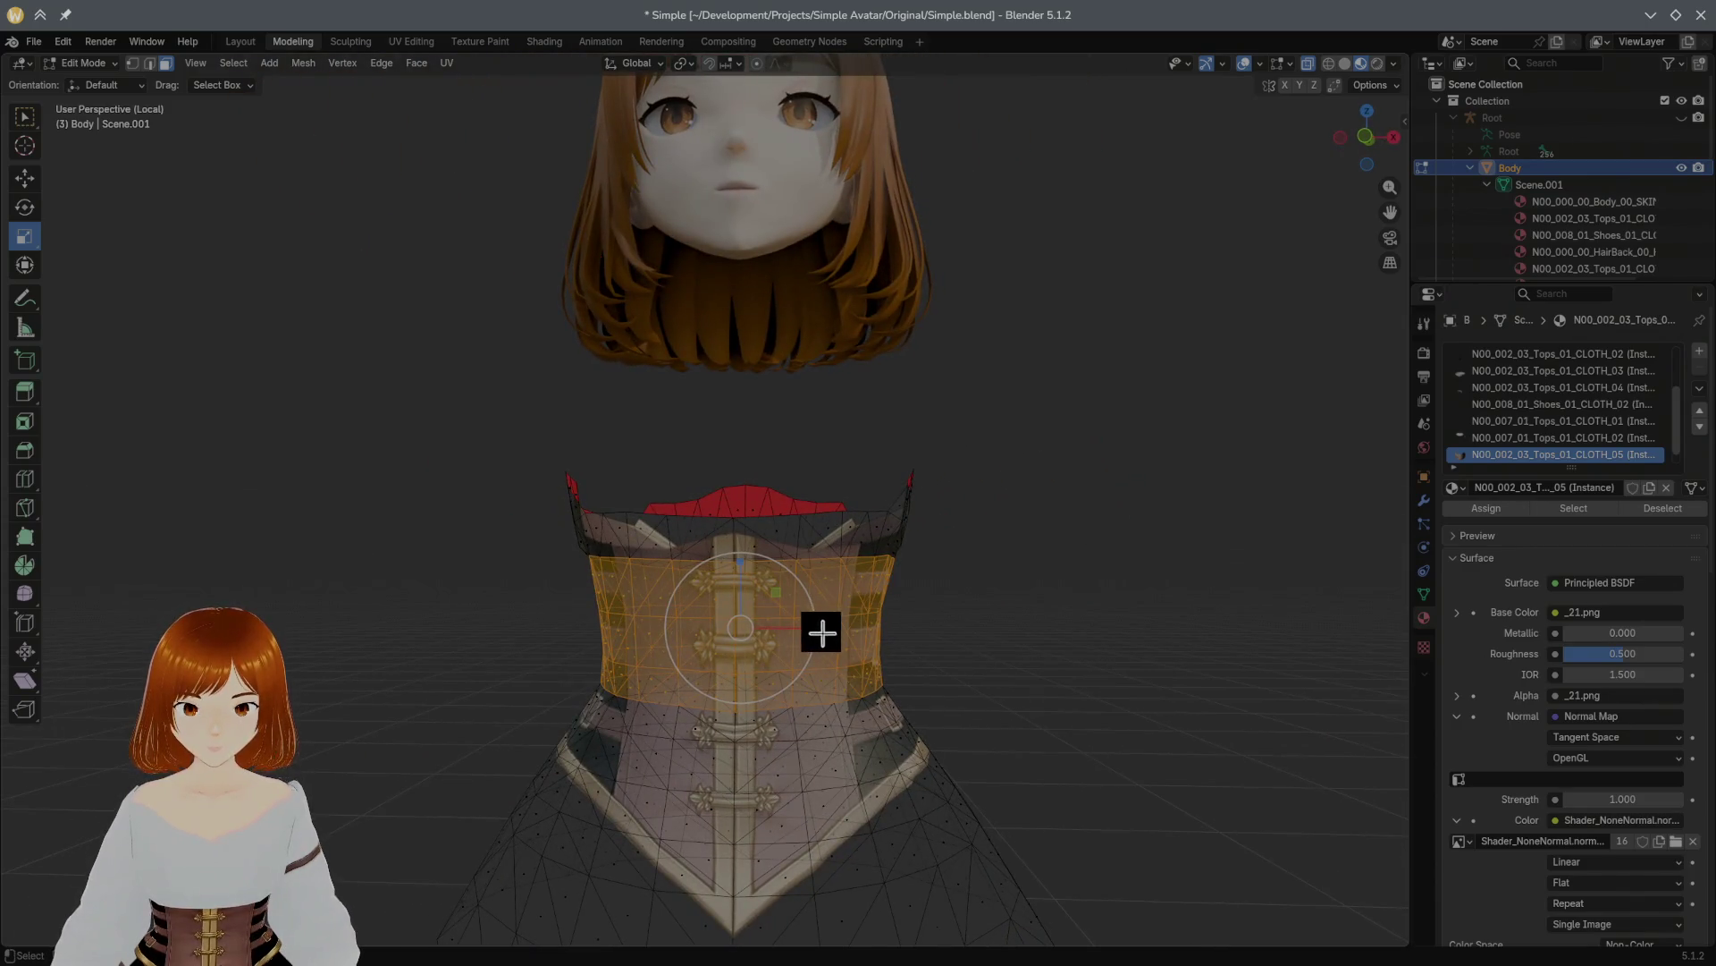
mouse_move(811, 628)
middle_down()
mouse_move(872, 601)
mouse_move(835, 591)
middle_up()
Step: Scale the waist band outward in XY to about 1.024, then reveal the full mesh
key(s)
key(shift+z)
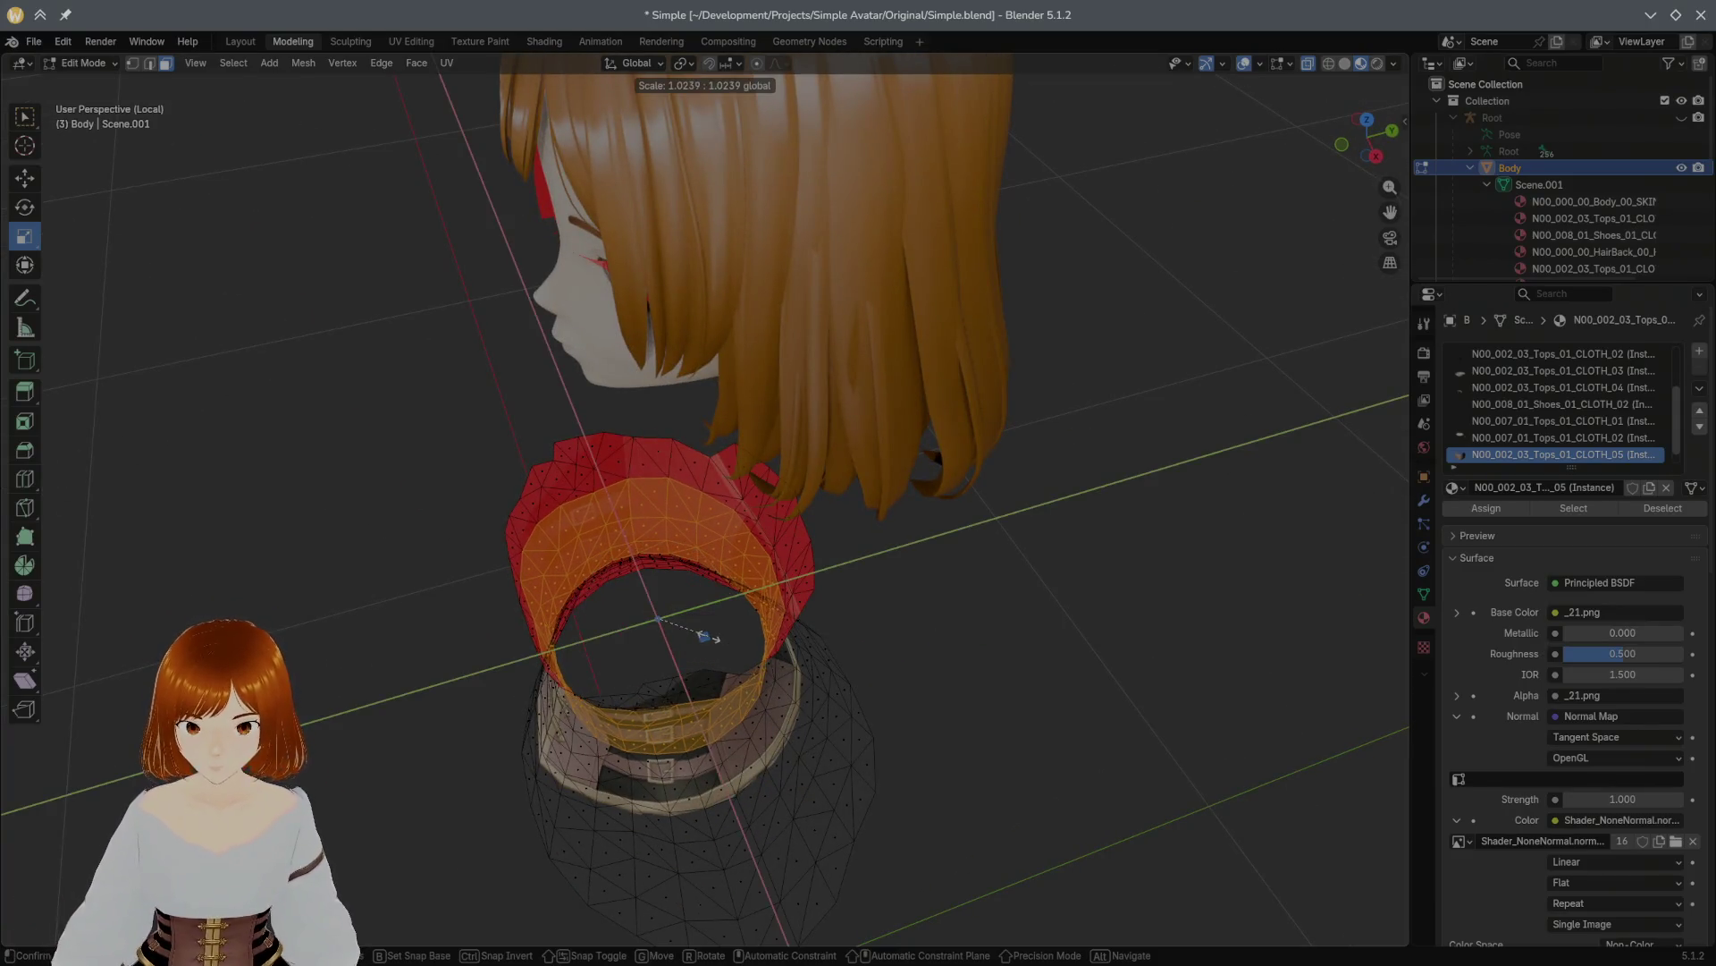
click(708, 636)
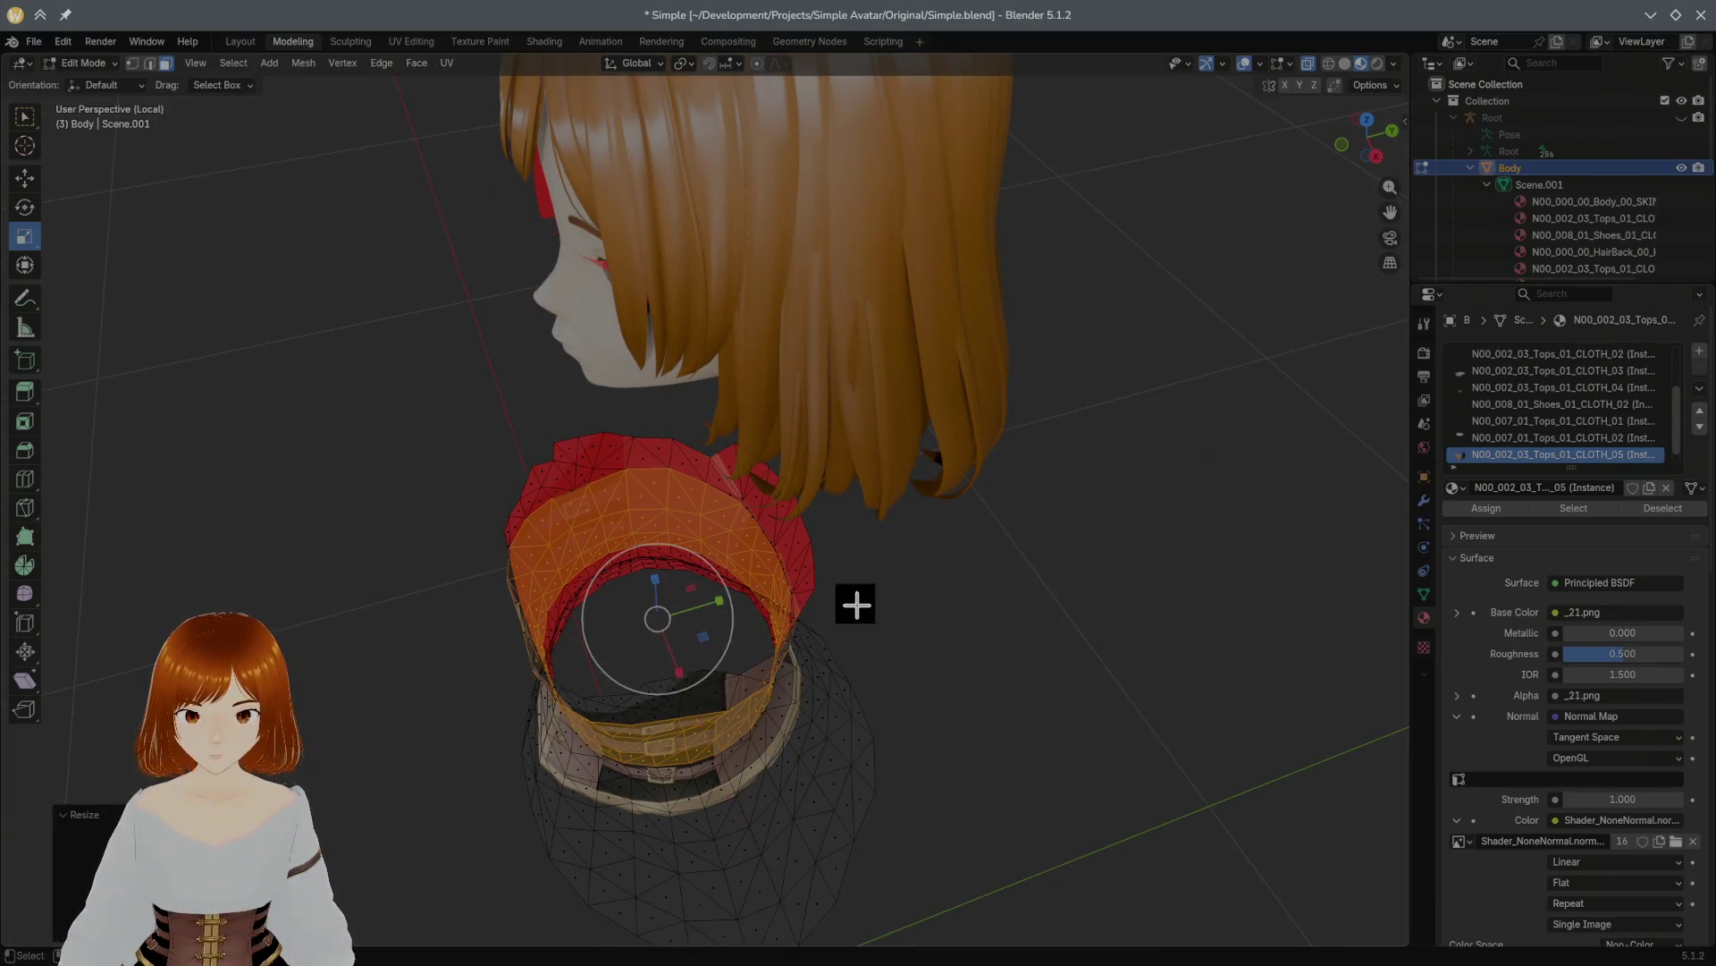
middle_drag(850, 601, 799, 656)
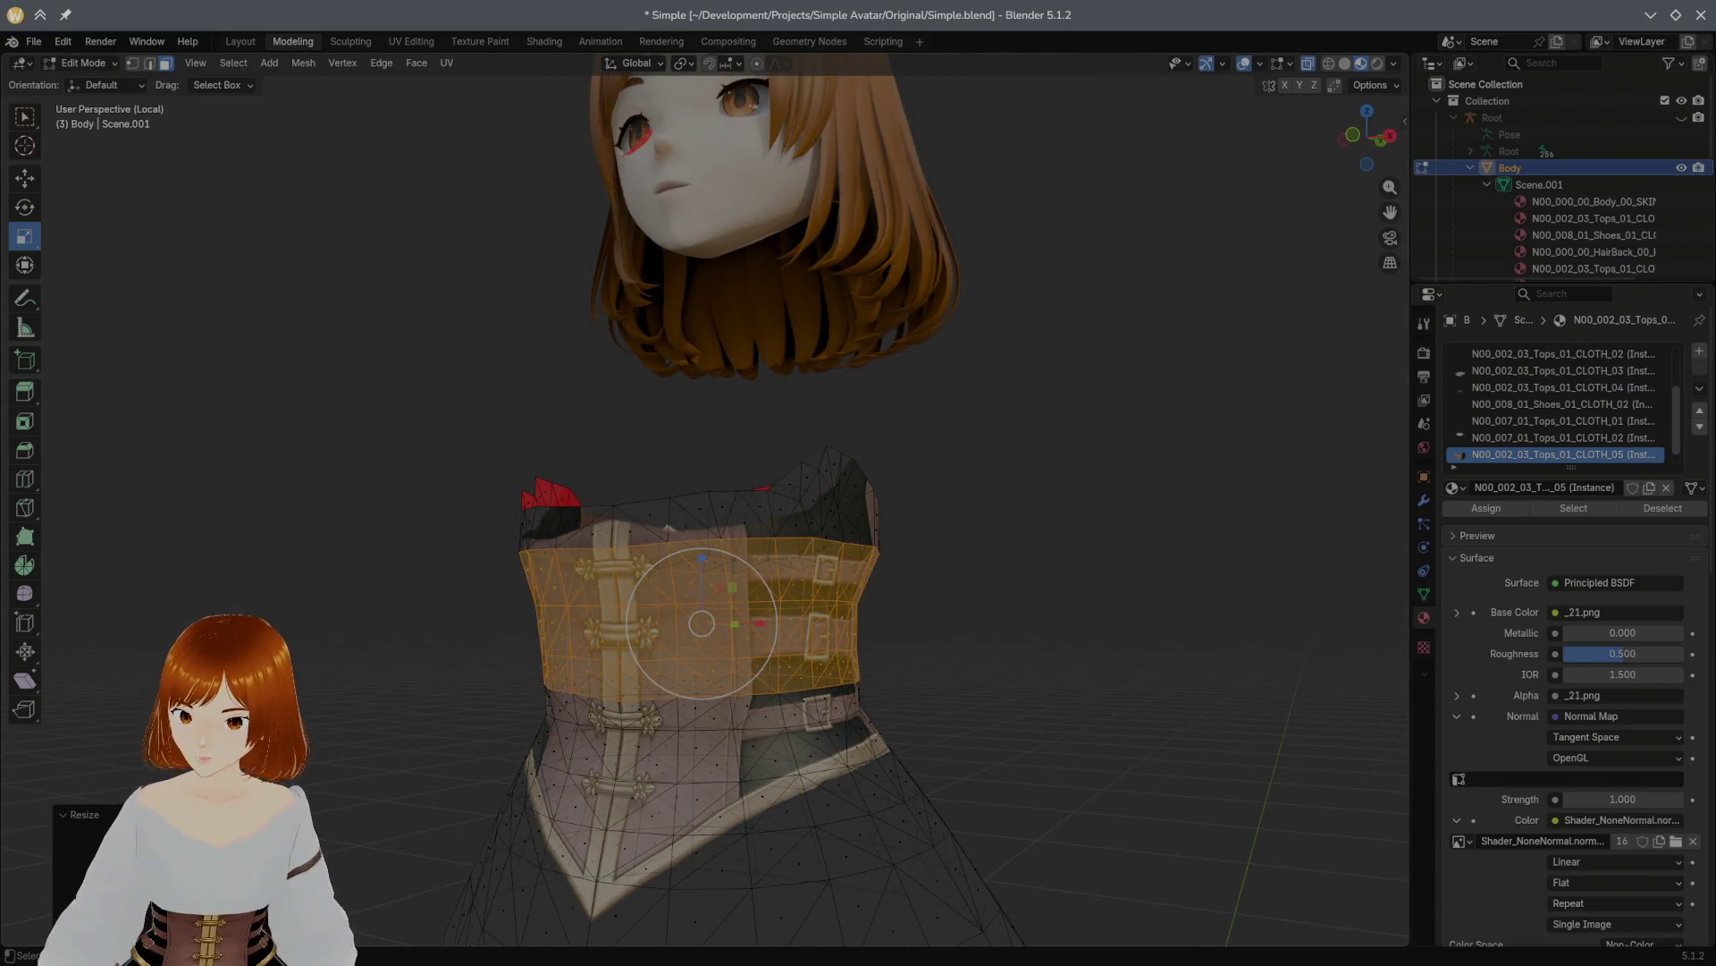
middle_drag(797, 722, 812, 706)
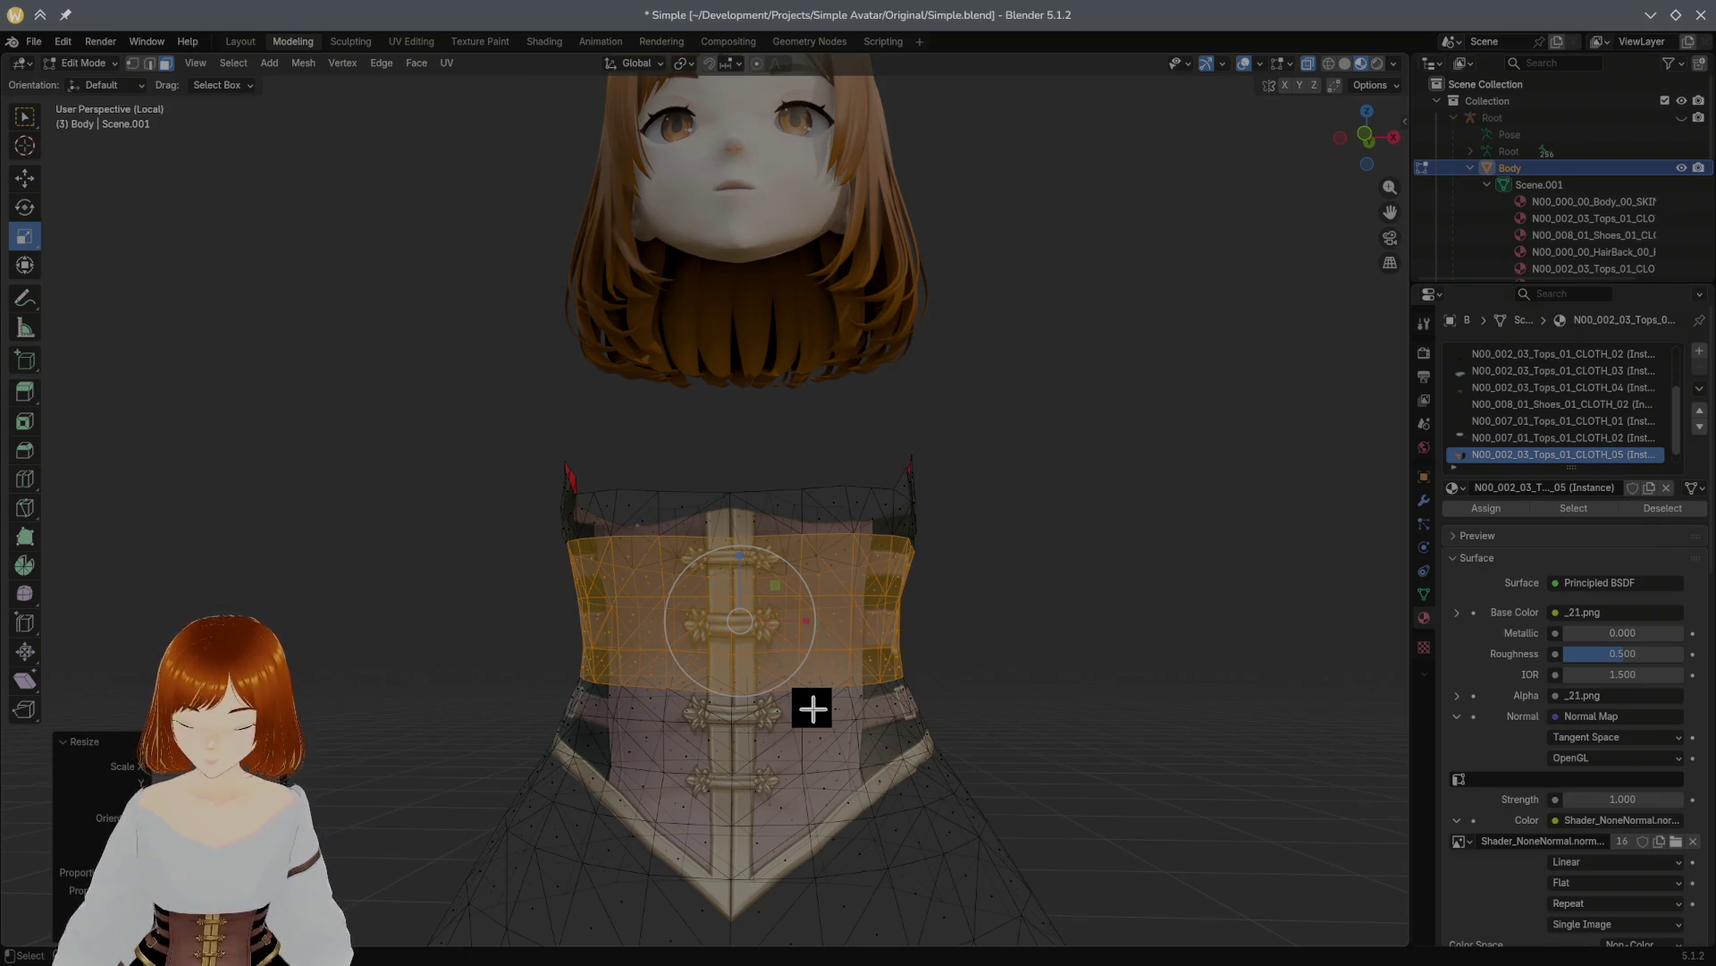
key(alt+h)
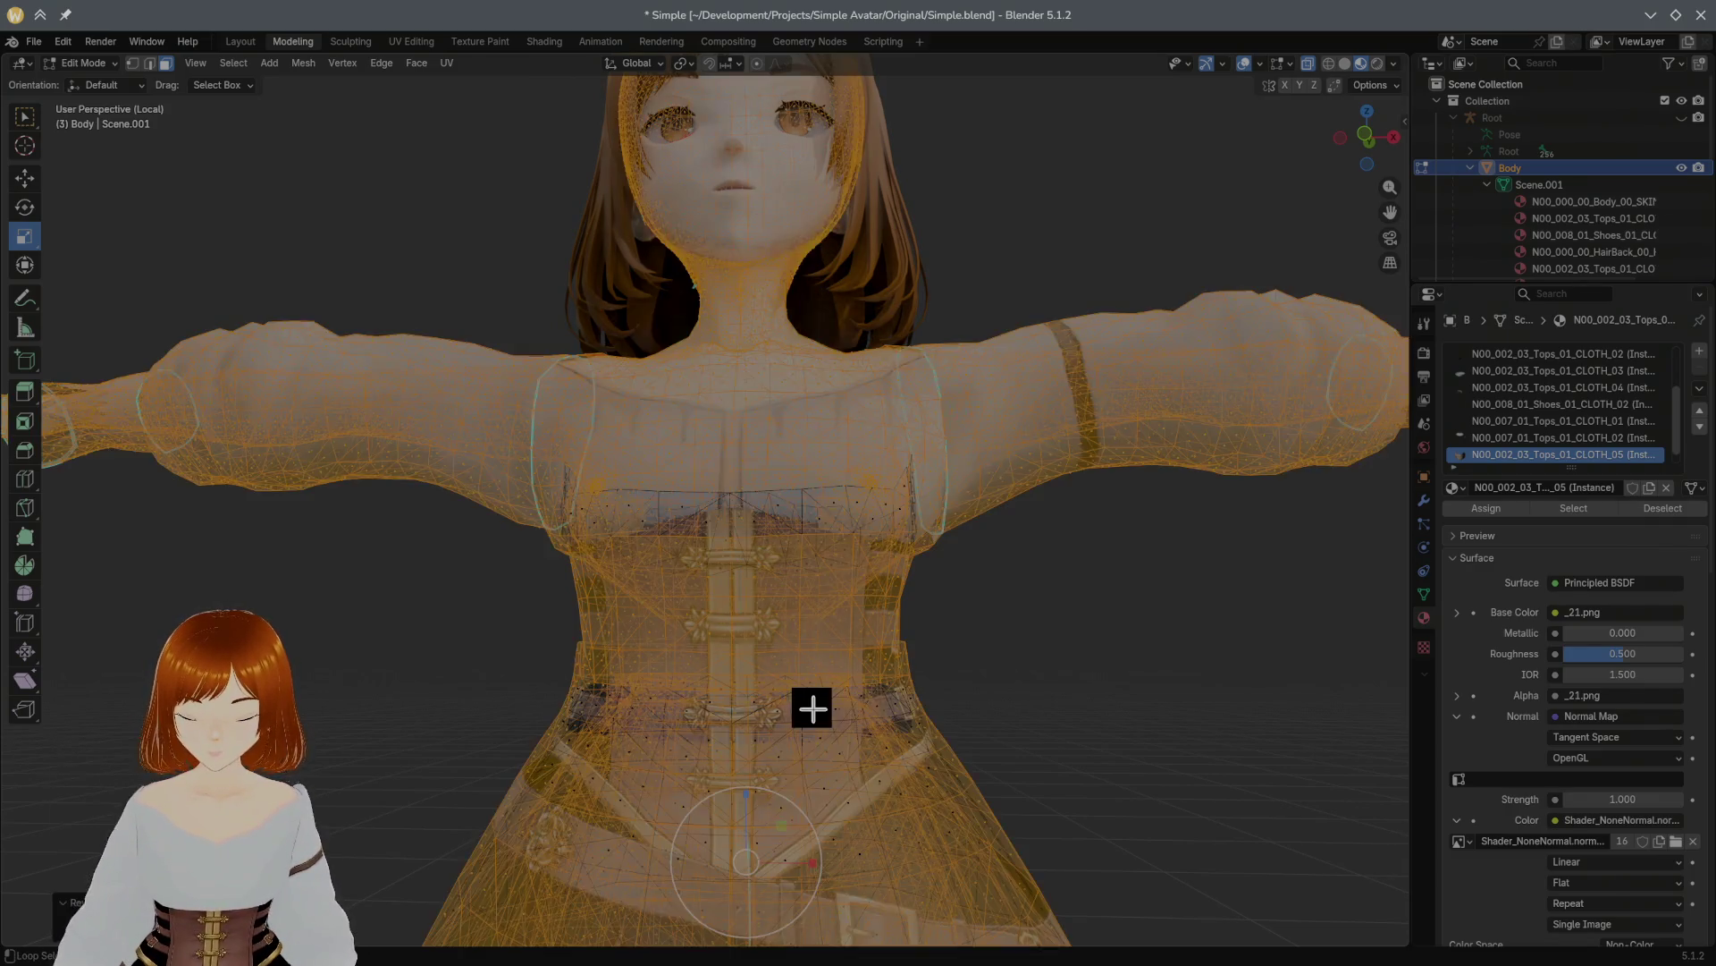
Step: Select the connected corset mesh and hide all other geometry, leaving head, corset and skirt
mouse_move(812, 707)
middle_down()
mouse_move(816, 689)
mouse_move(788, 683)
middle_up()
key(alt+a)
mouse_move(946, 652)
middle_down()
mouse_move(912, 652)
mouse_move(1010, 636)
mouse_move(1257, 655)
mouse_move(1080, 683)
mouse_move(1410, 653)
mouse_move(1210, 660)
middle_up()
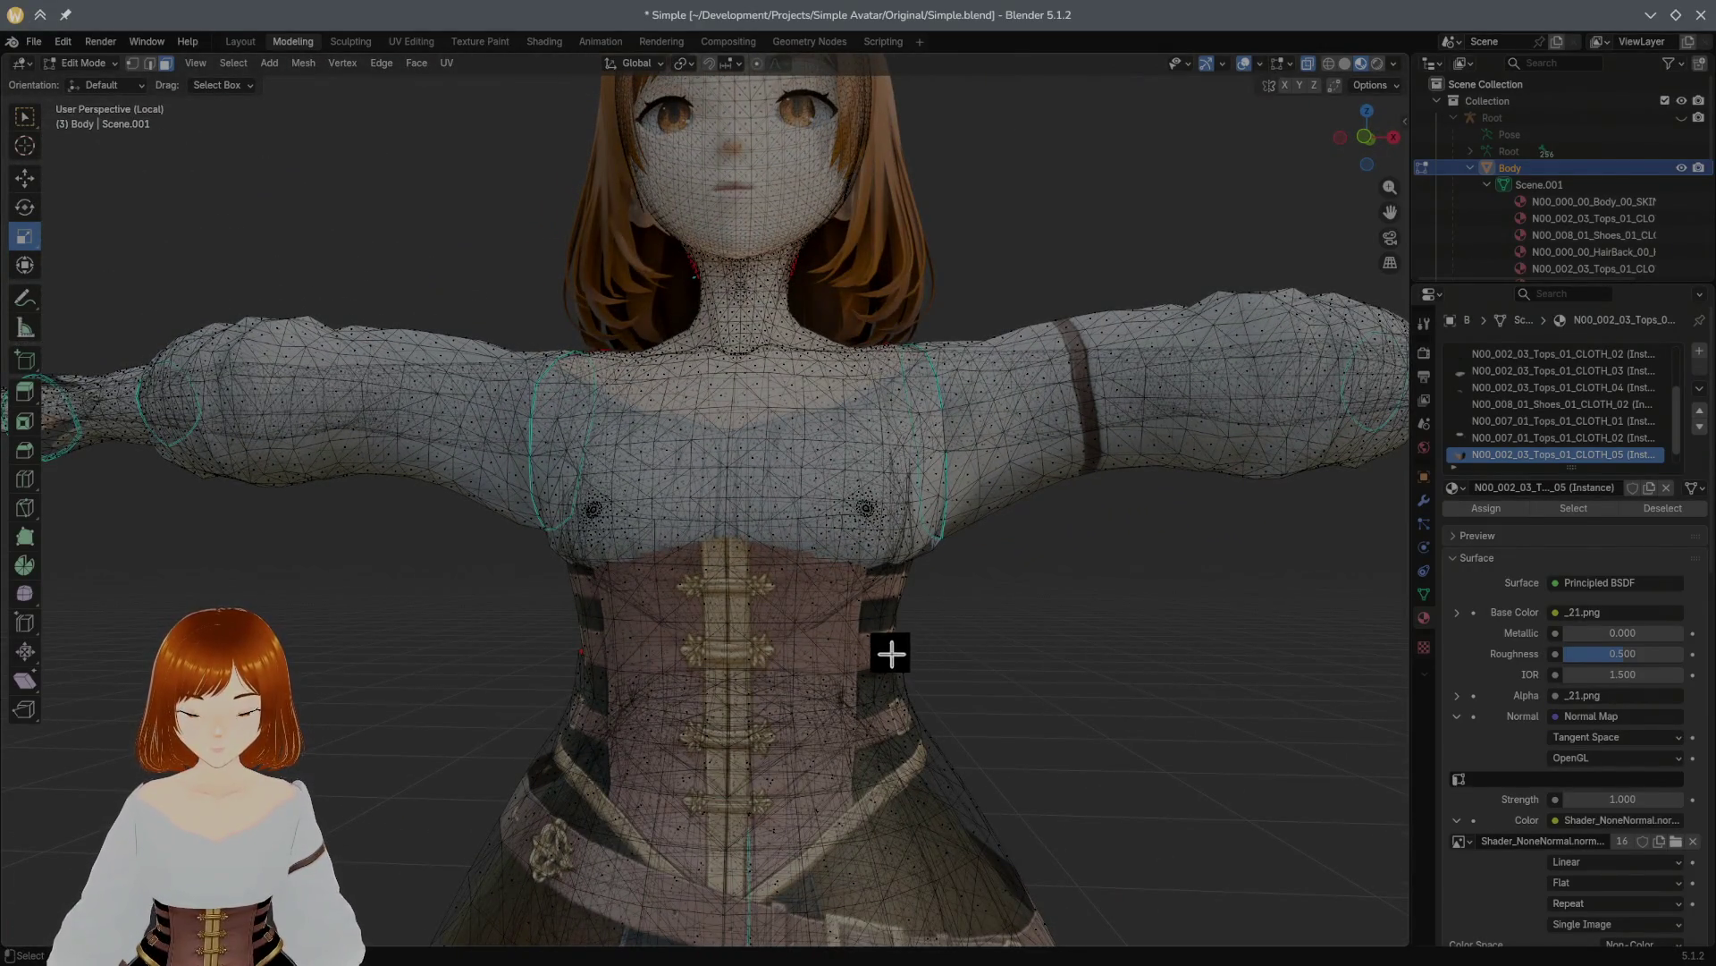
middle_drag(778, 506, 898, 587)
key(l)
middle_drag(746, 608, 821, 612)
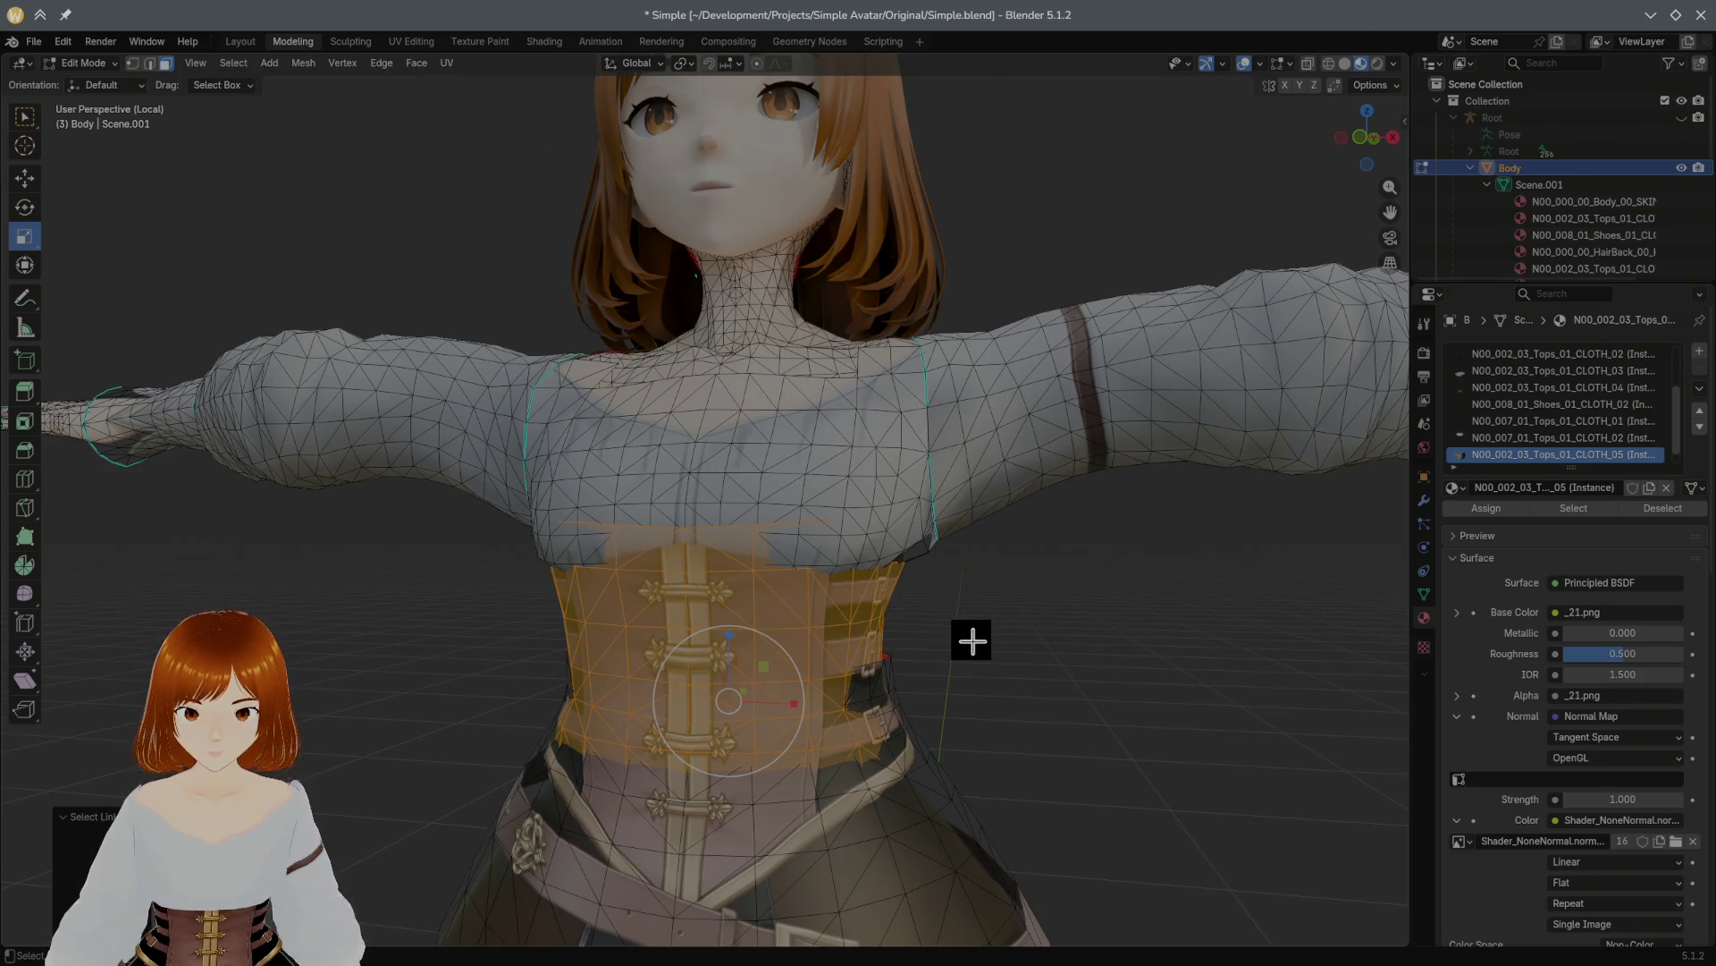
key(alt+a)
click(838, 637)
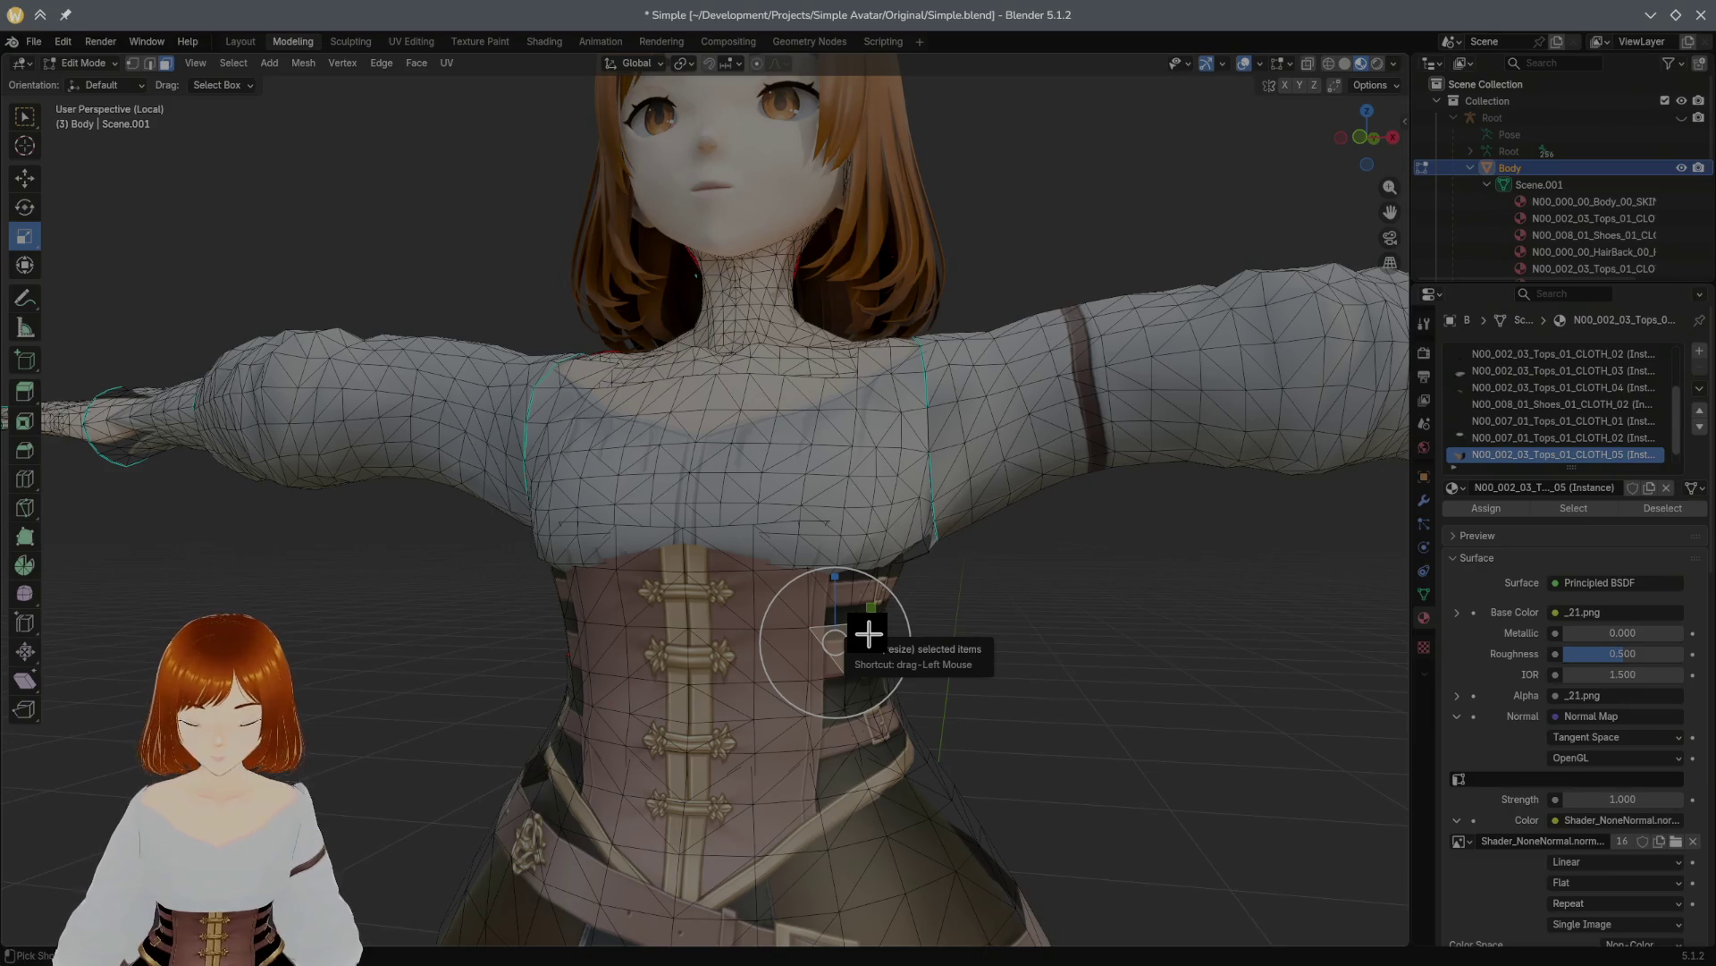
drag(869, 633, 869, 634)
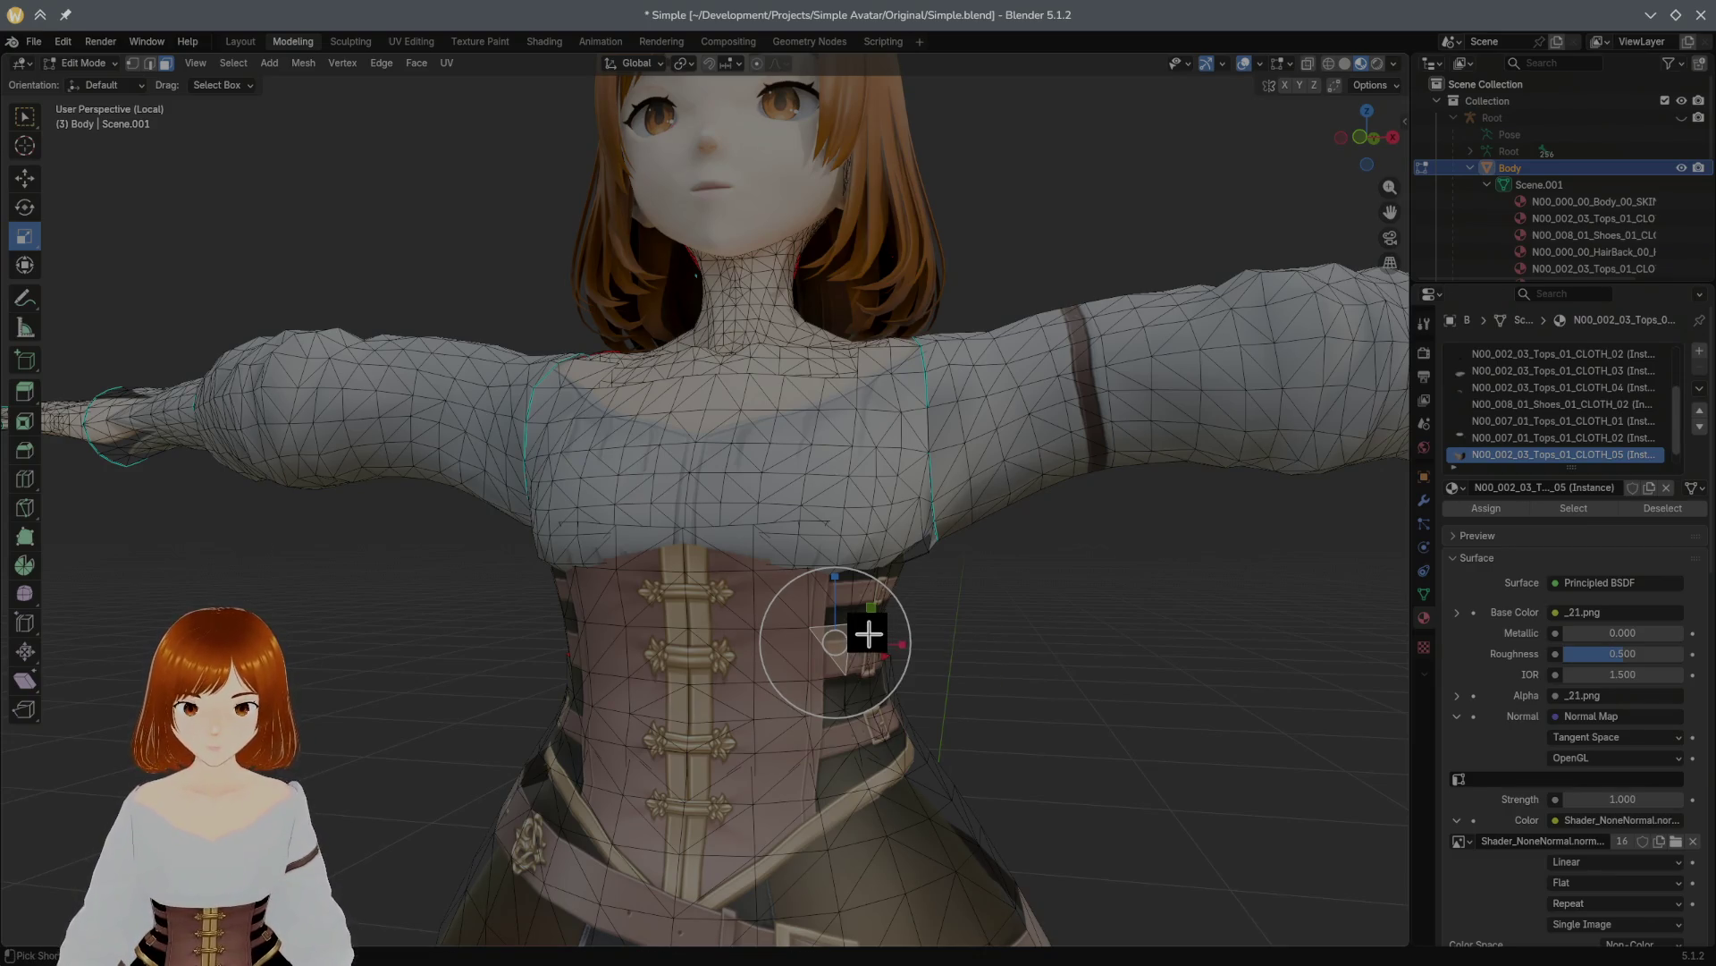
key(ctrl+l)
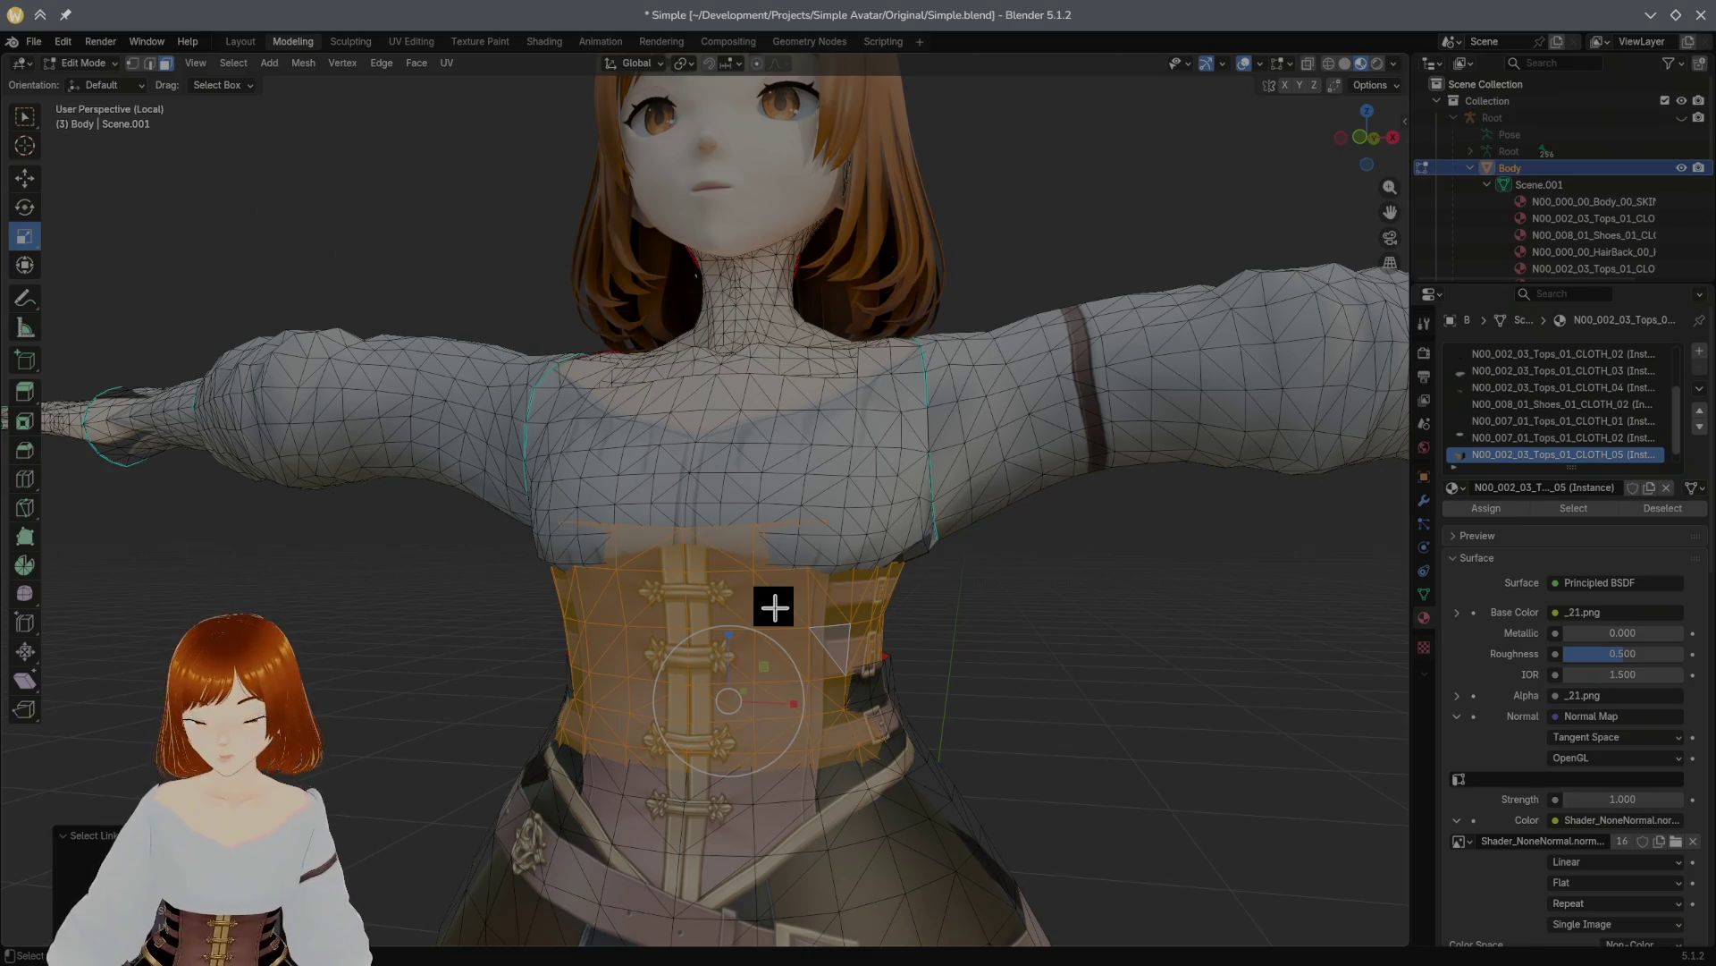
key(shift+h)
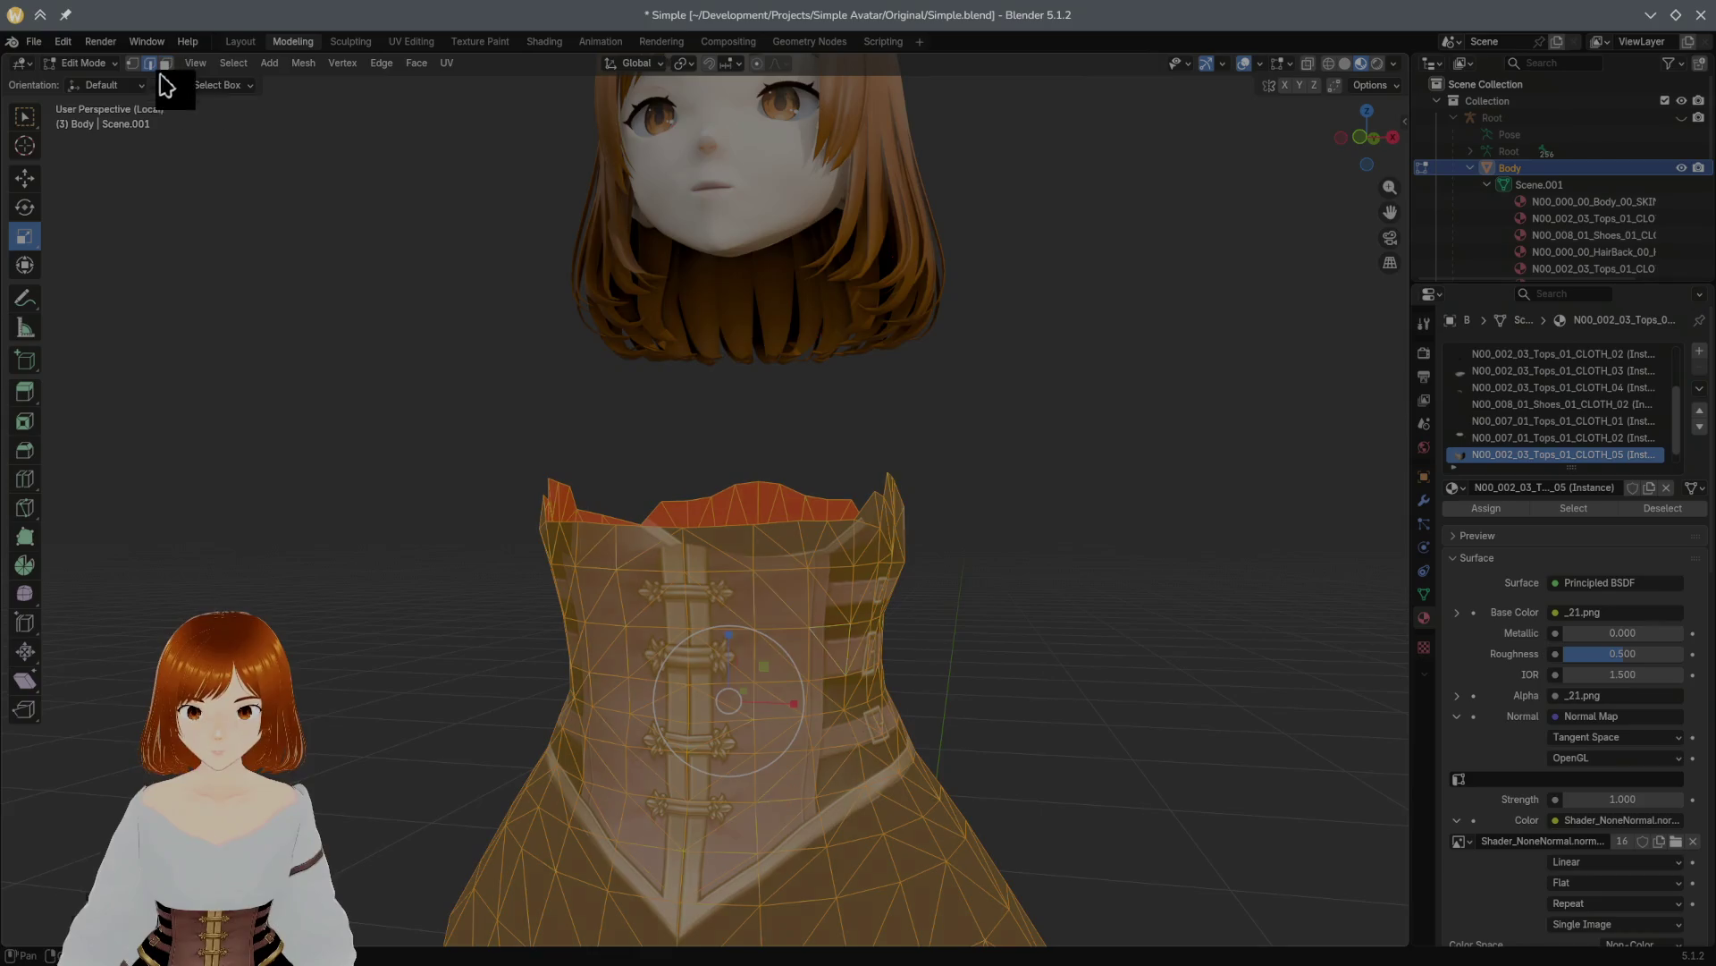
Step: Select the corset's whole top border edge loop
middle_drag(802, 389, 805, 399)
click(835, 503)
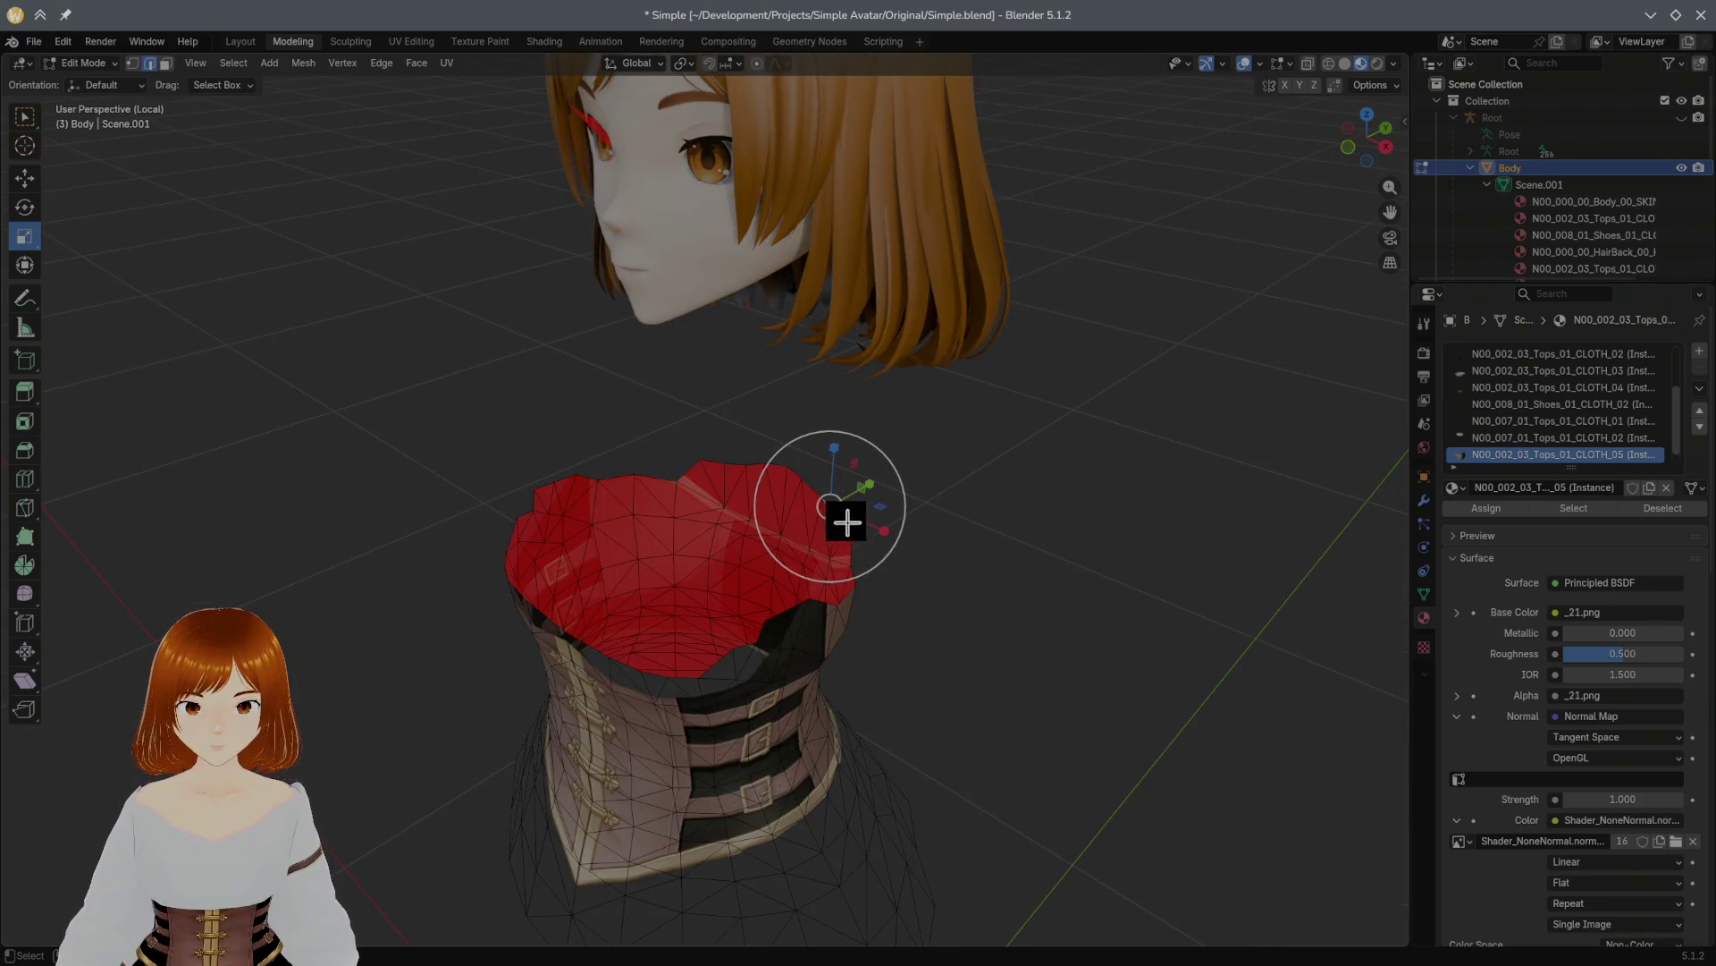
right_click(861, 471)
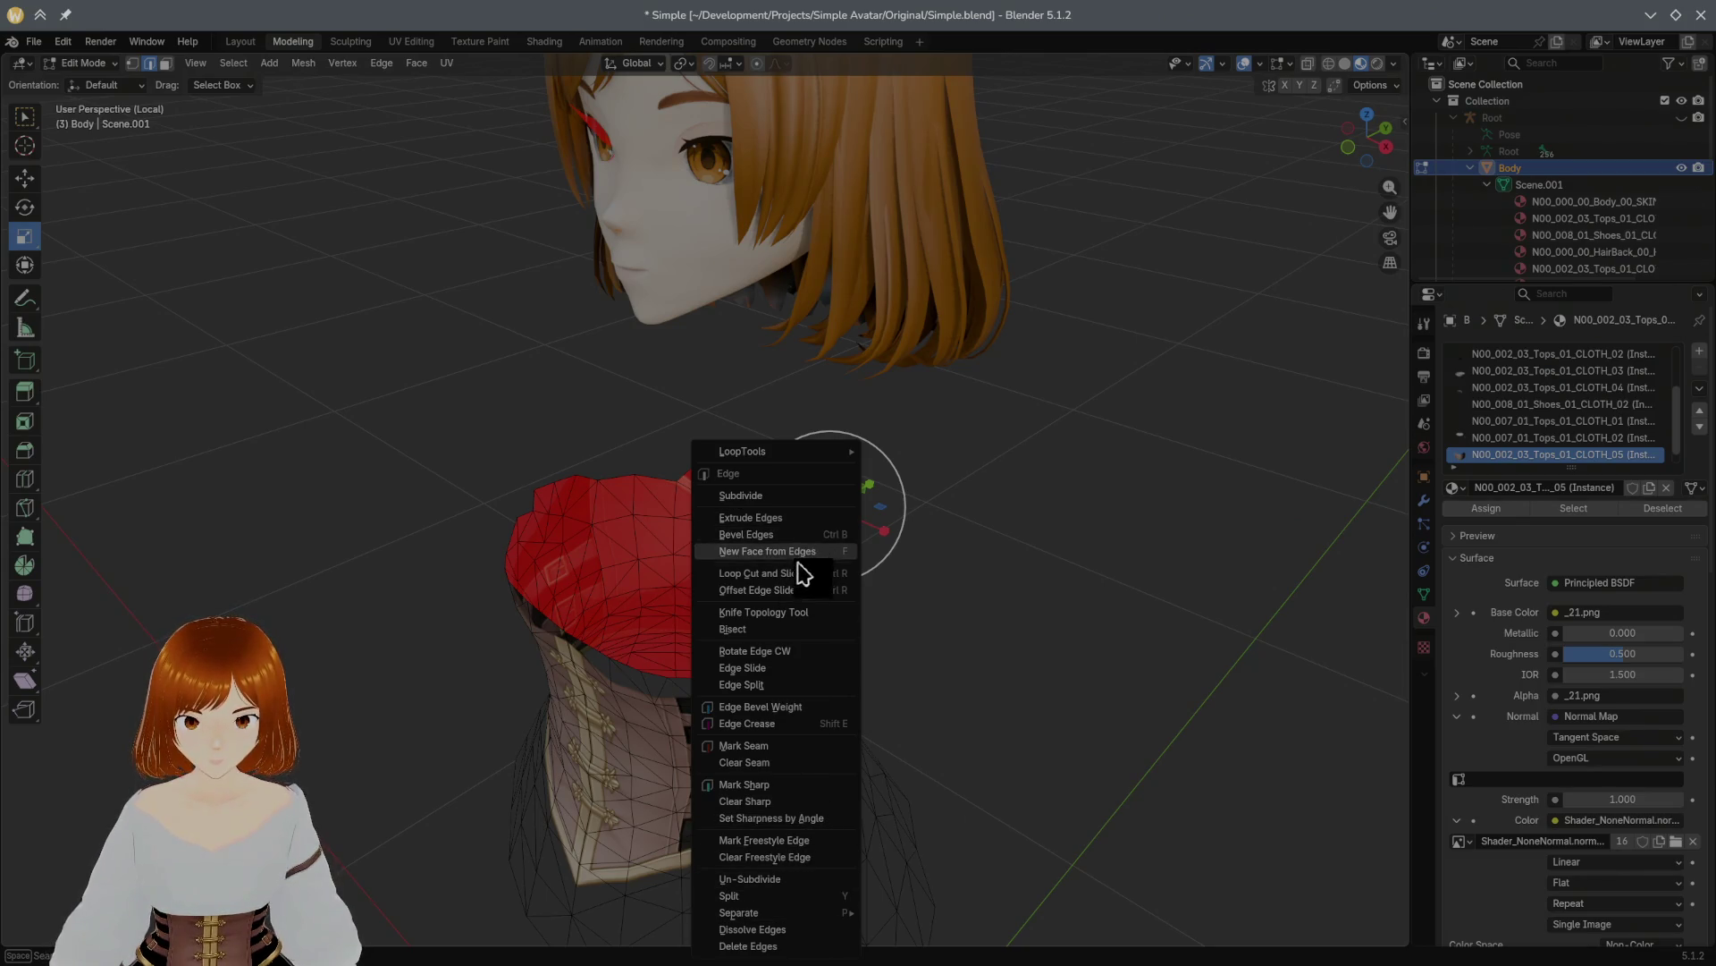
mouse_move(784, 451)
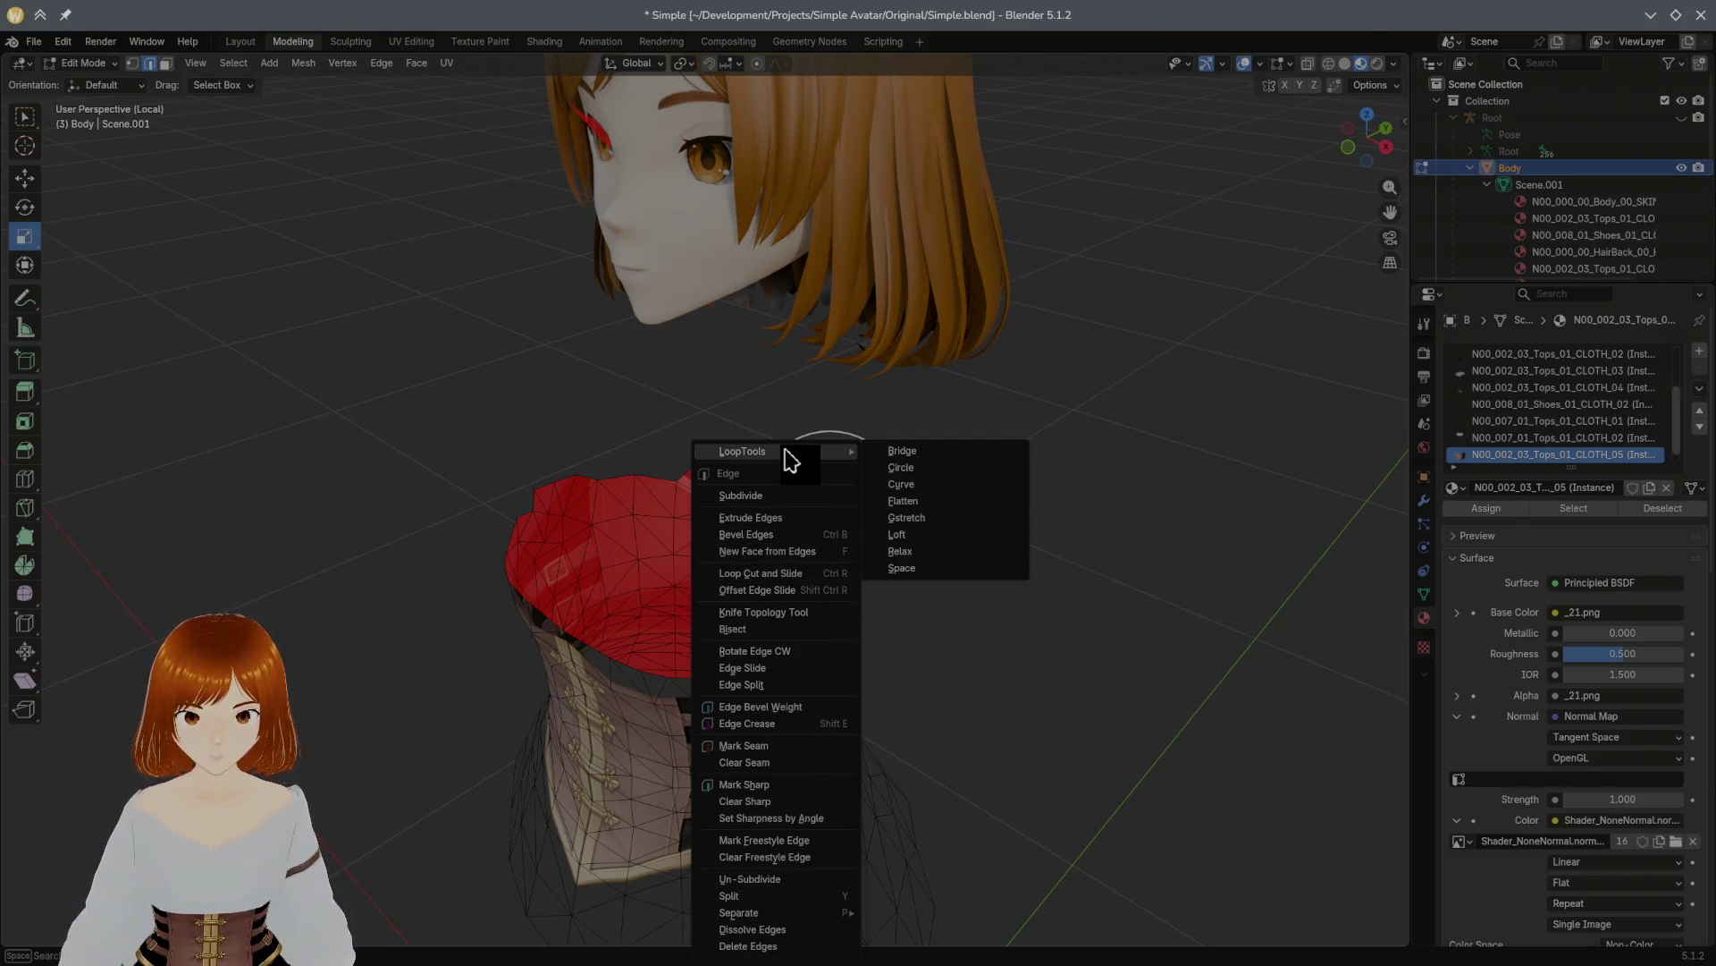
click(237, 63)
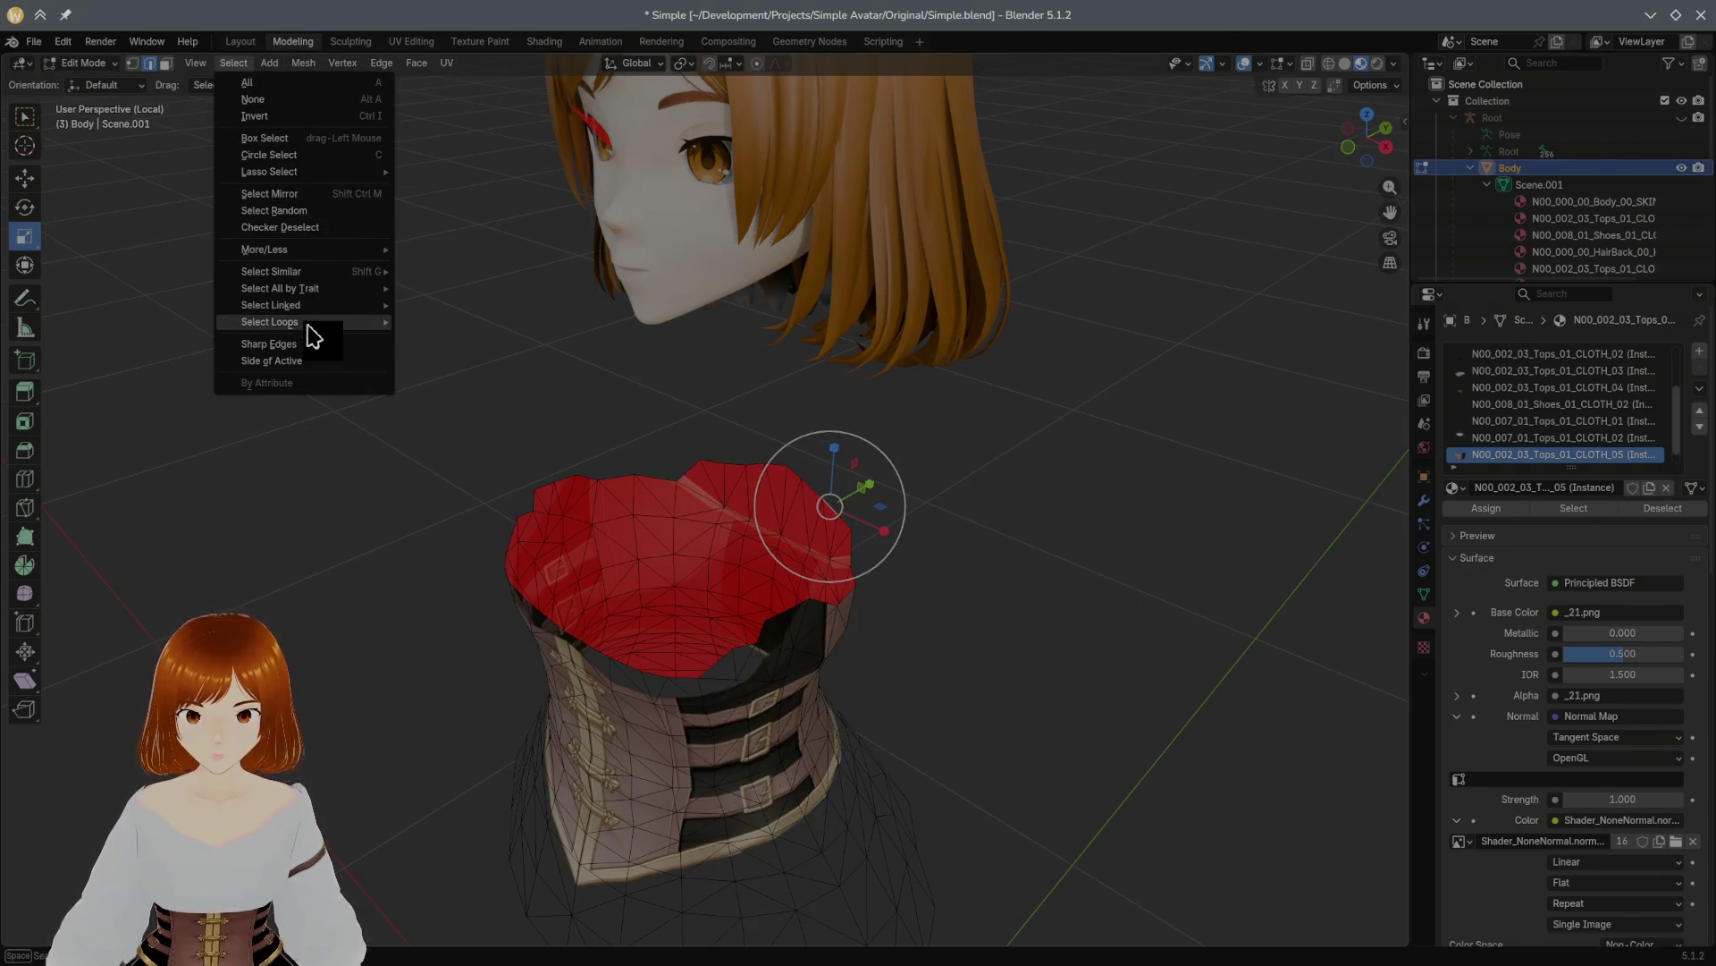
mouse_move(313, 324)
click(489, 336)
mouse_move(727, 425)
middle_down()
mouse_move(924, 421)
mouse_move(708, 567)
middle_up()
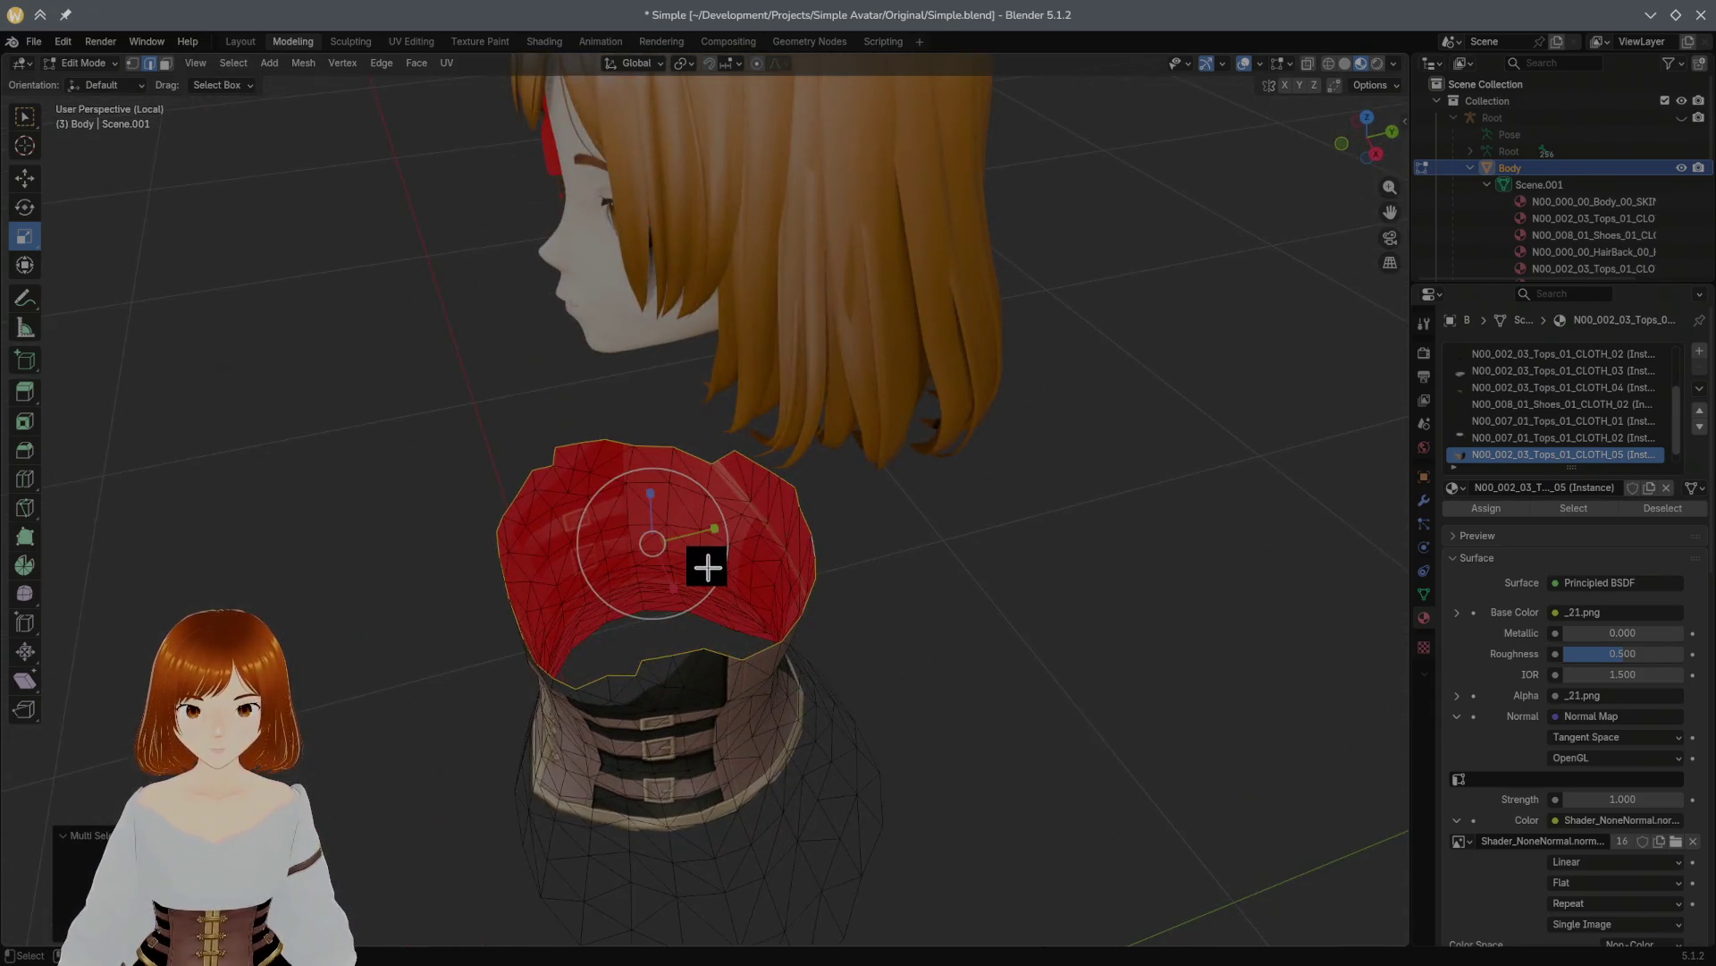
Step: Shrink the top edge inward in XY, then reveal the blouse, arms and neck
key(s)
key(shift+z)
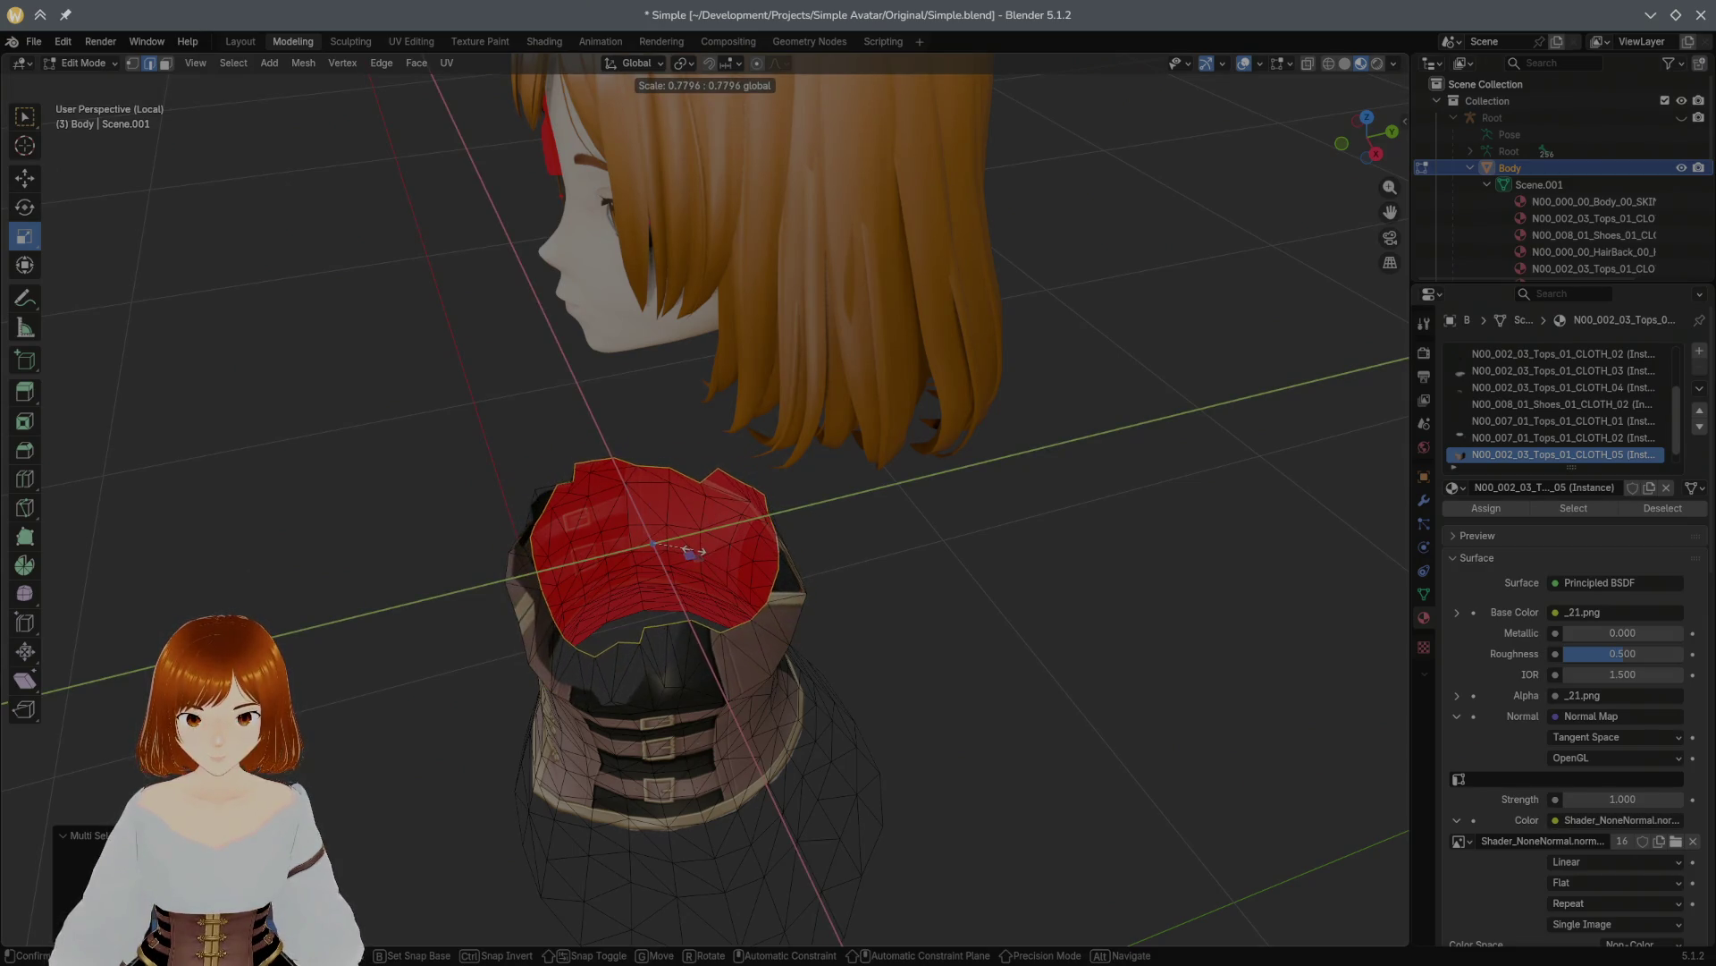
click(769, 511)
middle_drag(769, 510, 879, 447)
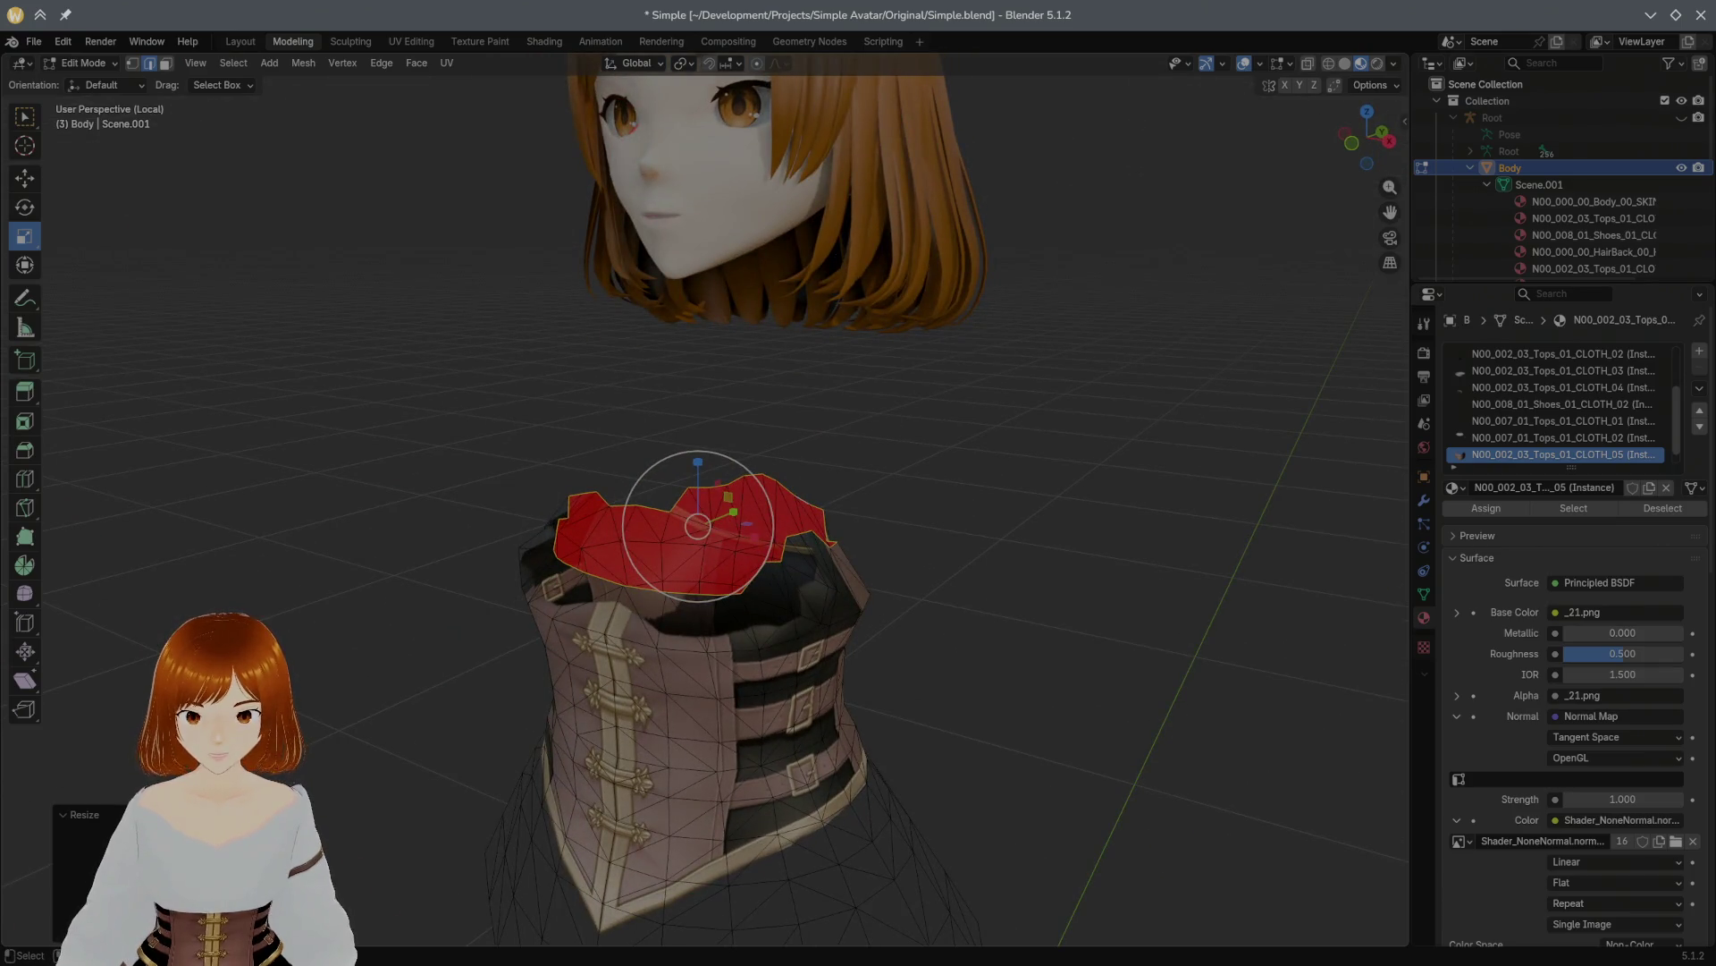
middle_drag(492, 805, 772, 712)
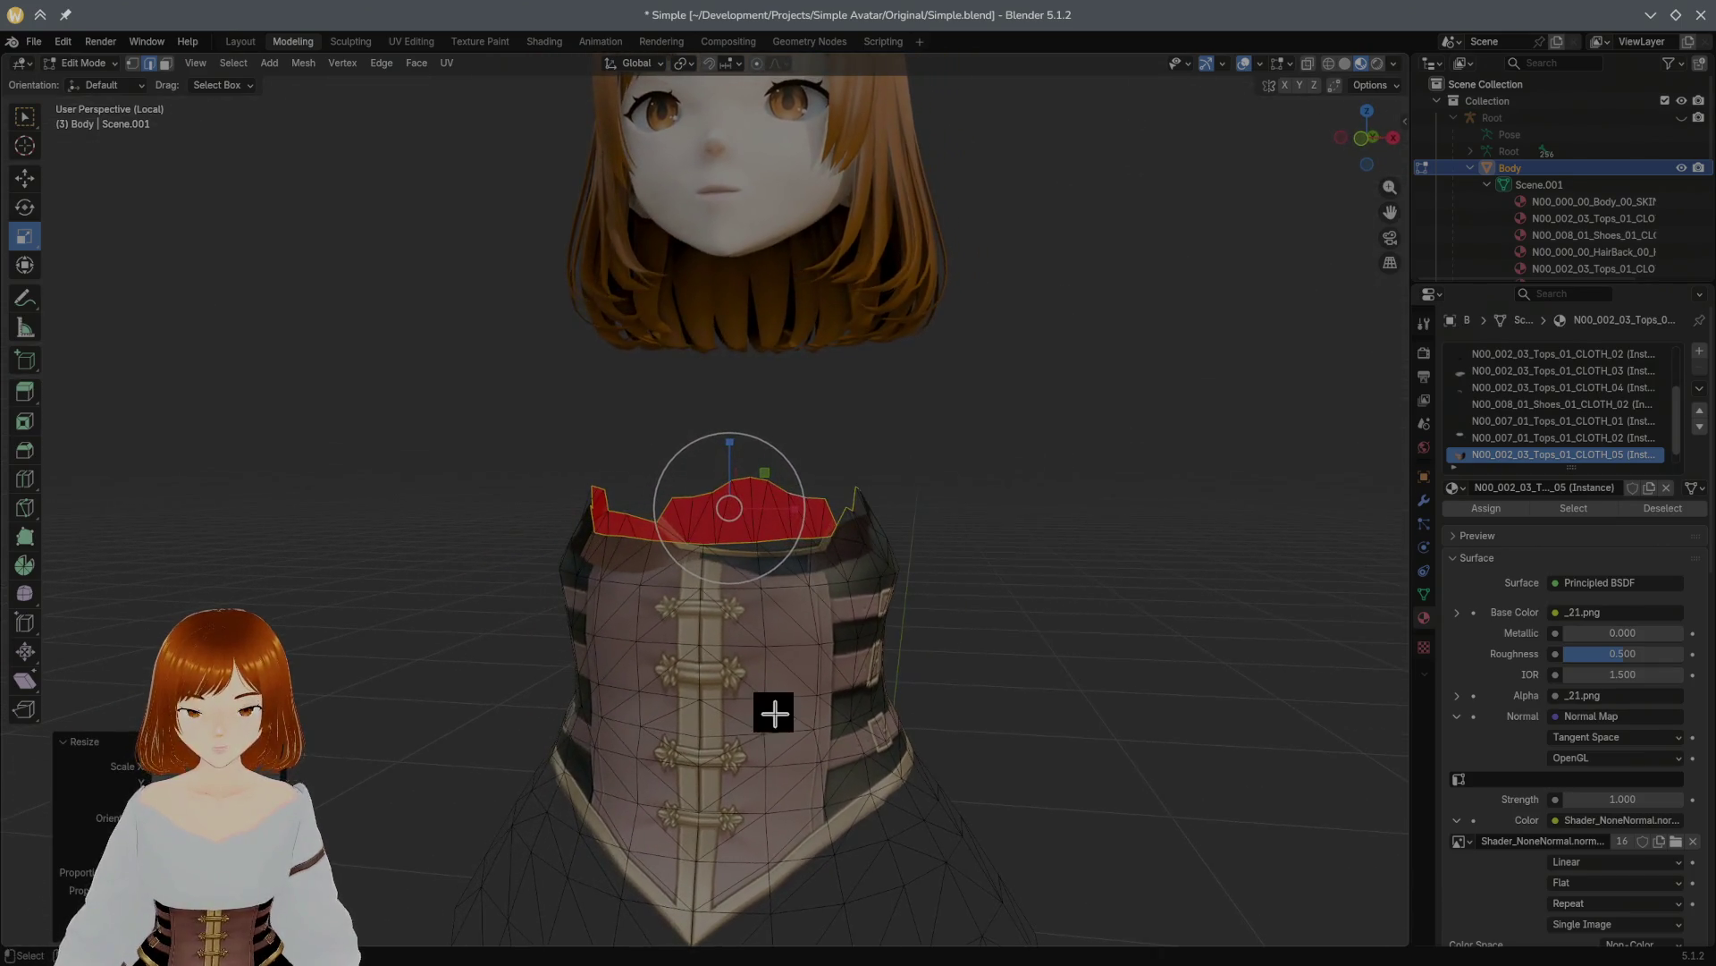
key(Escape)
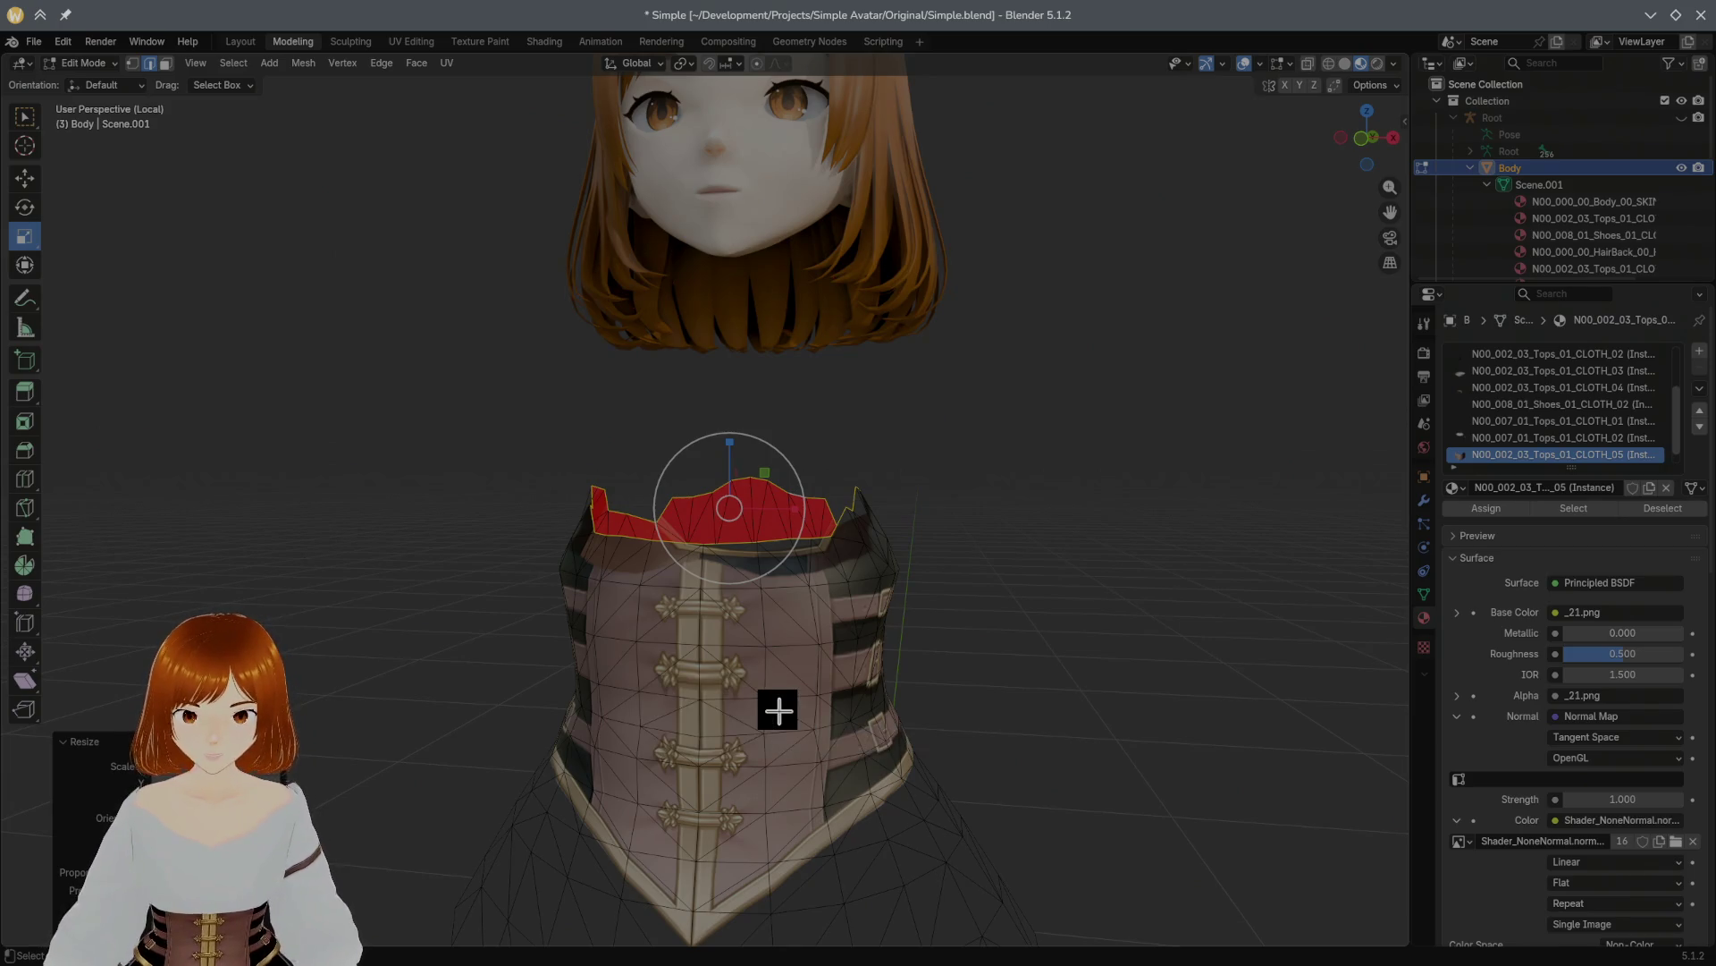
key(alt+h)
mouse_move(777, 711)
middle_down()
mouse_move(460, 672)
mouse_move(18, 676)
mouse_move(385, 663)
mouse_move(443, 690)
middle_up()
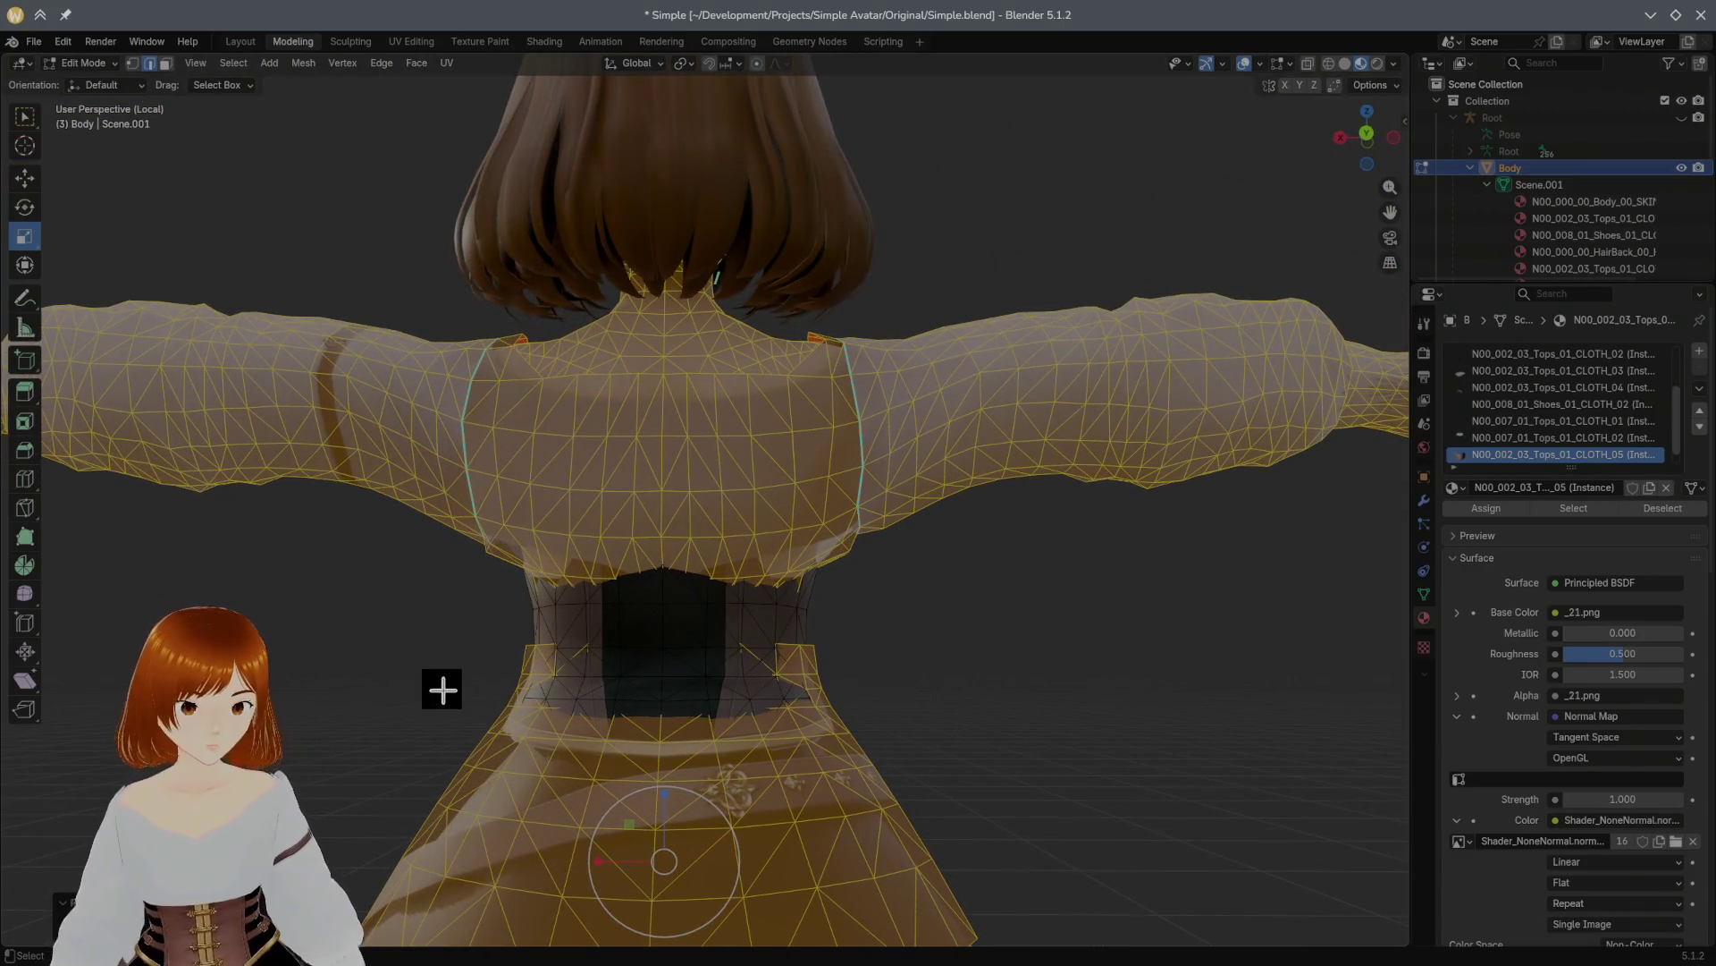
Step: Check the corset's fit under the blouse from side and back, then enter Texture Paint
middle_drag(587, 524, 826, 535)
mouse_move(963, 584)
middle_down()
mouse_move(433, 598)
mouse_move(931, 582)
mouse_move(1171, 613)
mouse_move(970, 605)
mouse_move(990, 571)
mouse_move(1210, 606)
mouse_move(1185, 608)
mouse_move(1077, 525)
mouse_move(1019, 556)
mouse_move(1173, 601)
mouse_move(1031, 609)
mouse_move(1204, 601)
mouse_move(1004, 590)
mouse_move(1164, 594)
mouse_move(1165, 567)
middle_up()
scroll(1186, 608, up, 1)
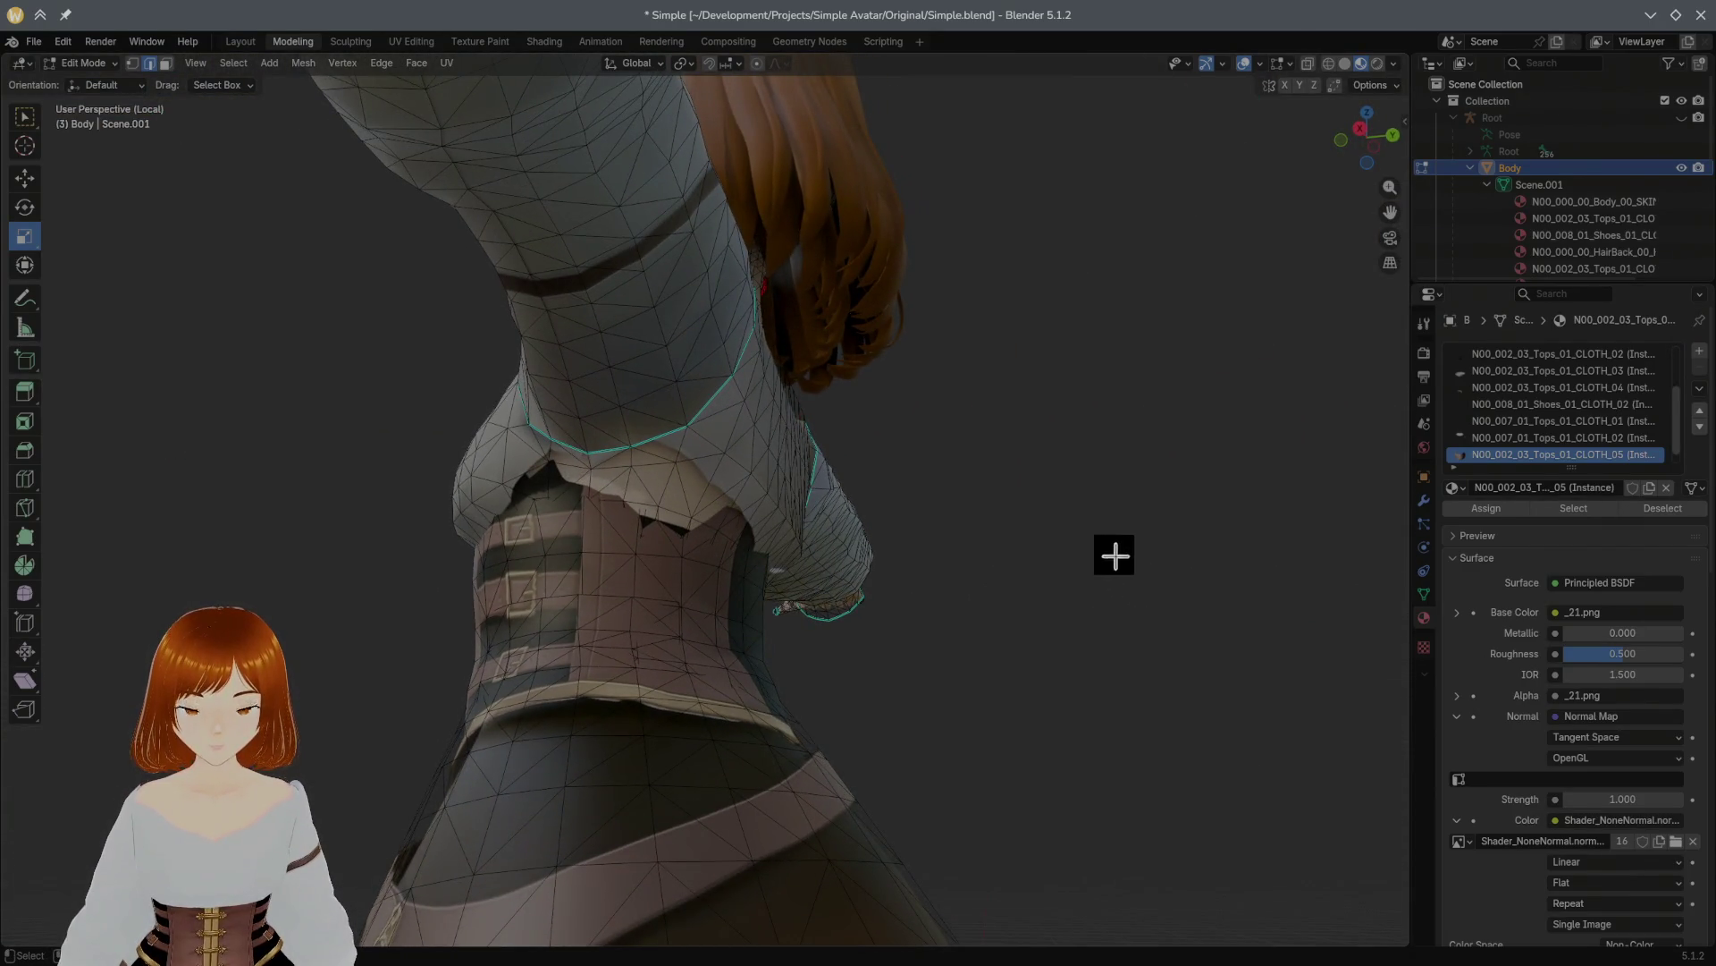
click(499, 43)
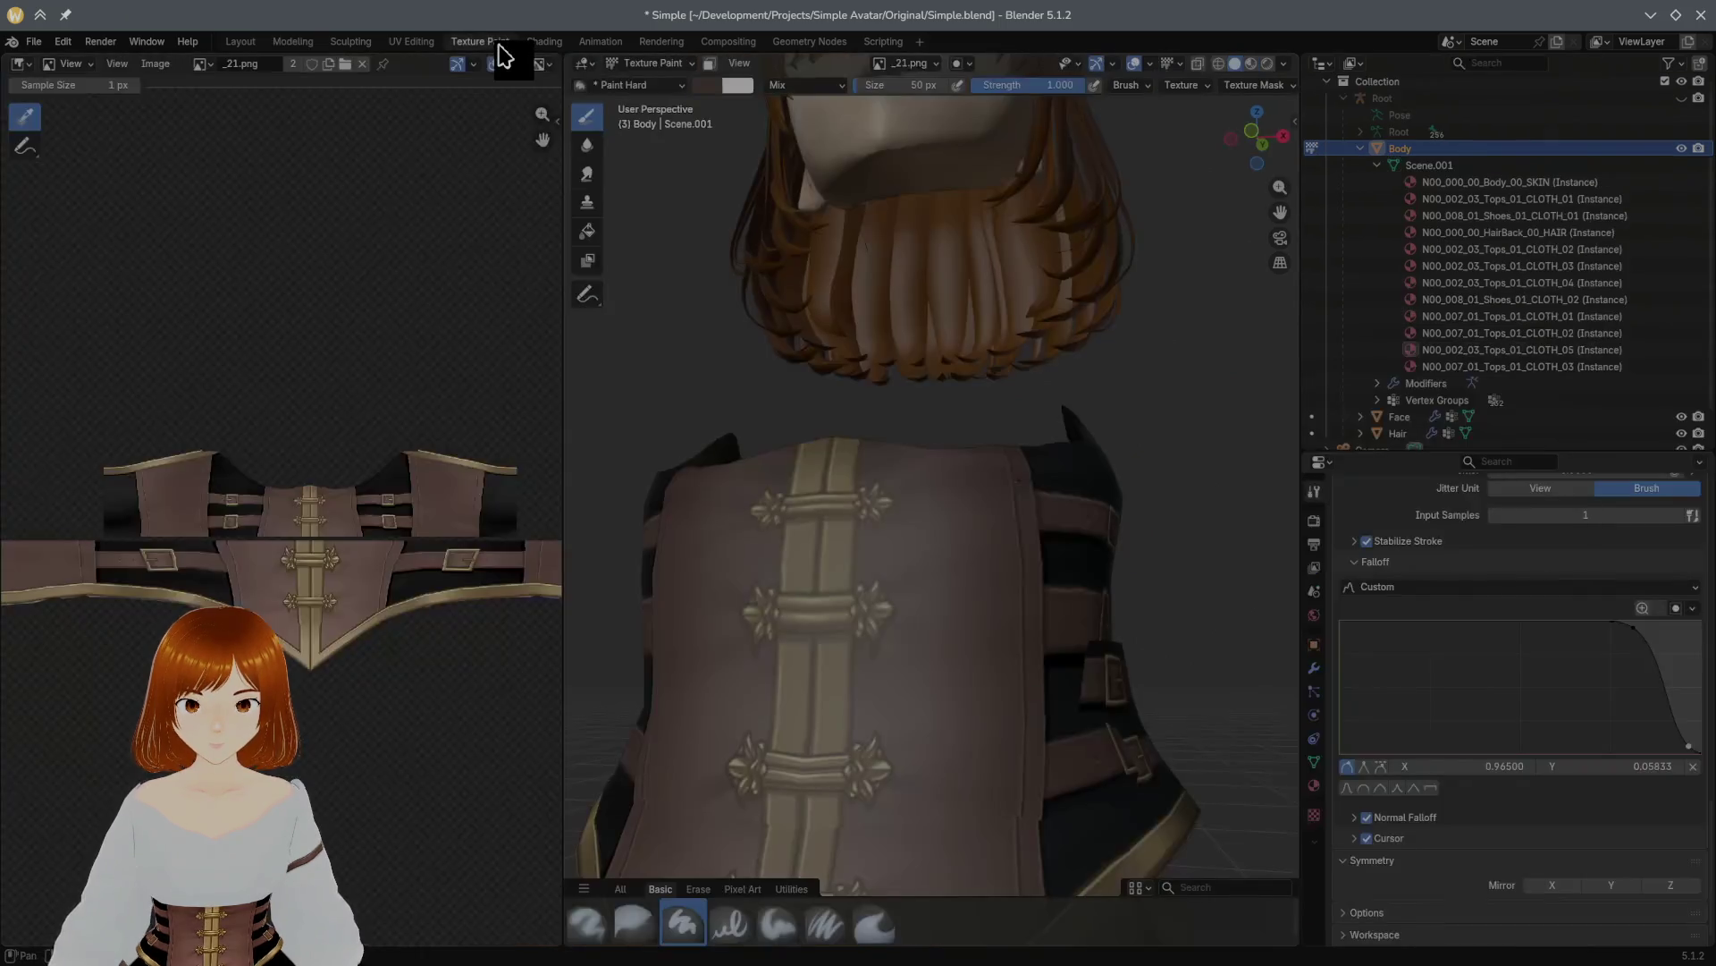
Step: Pick _20.png from the texture slot image list as the image to paint
middle_drag(617, 143, 892, 314)
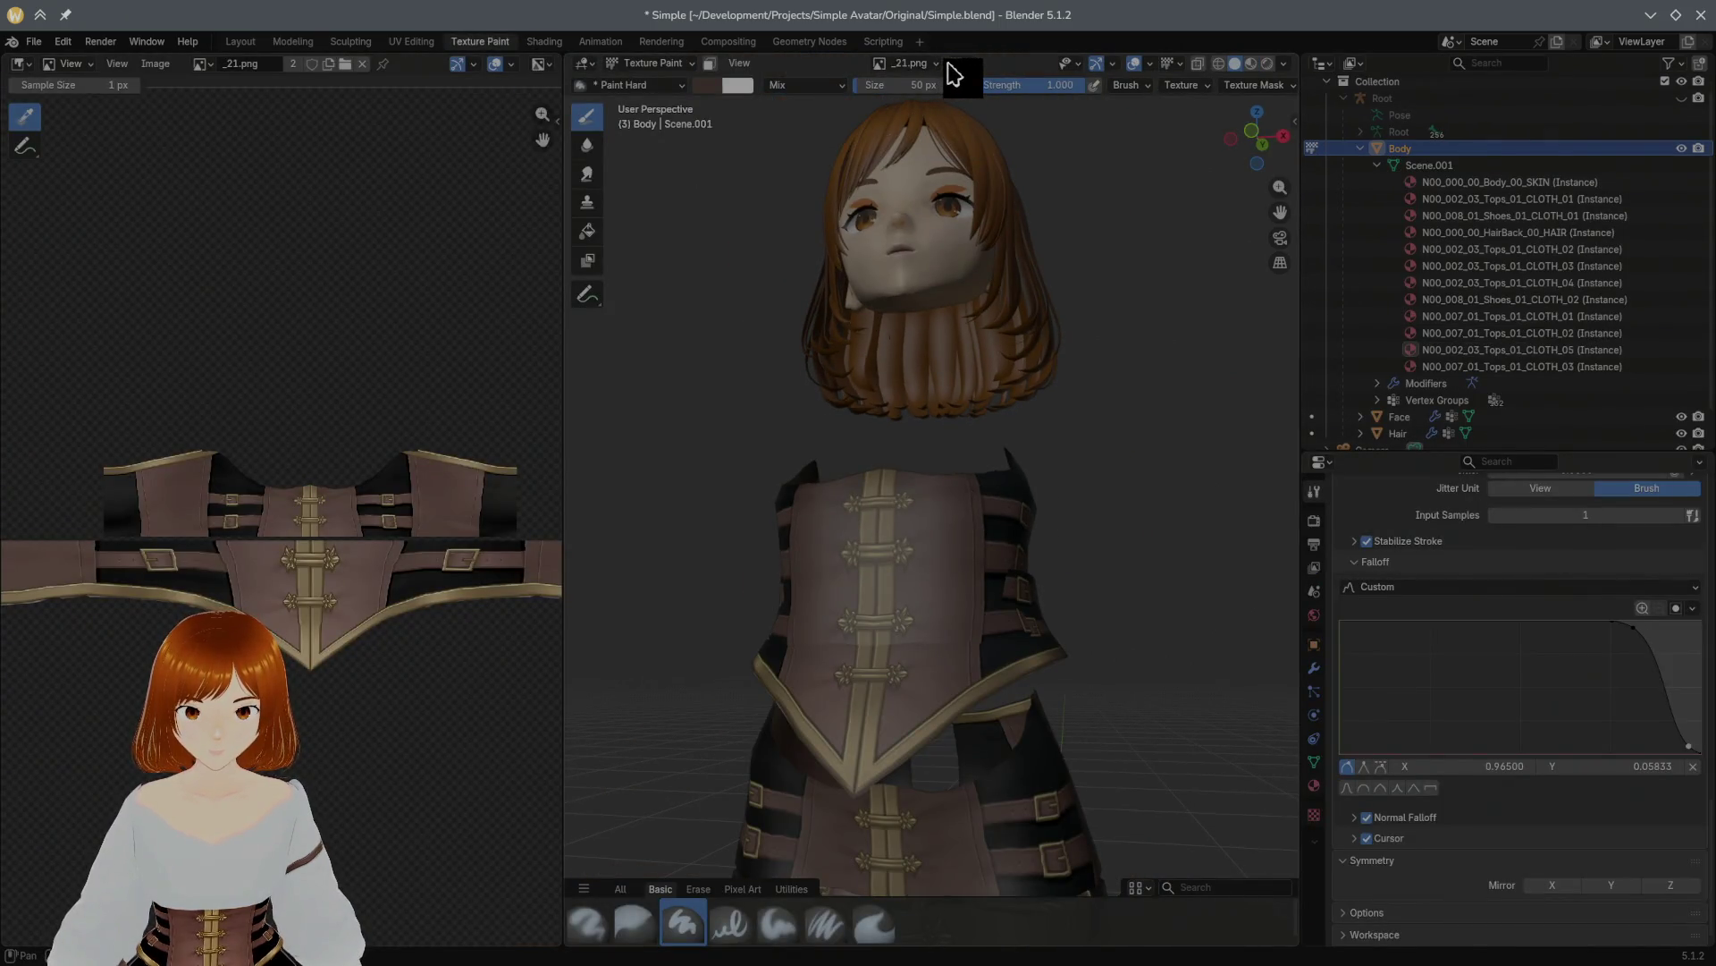
click(935, 64)
click(834, 125)
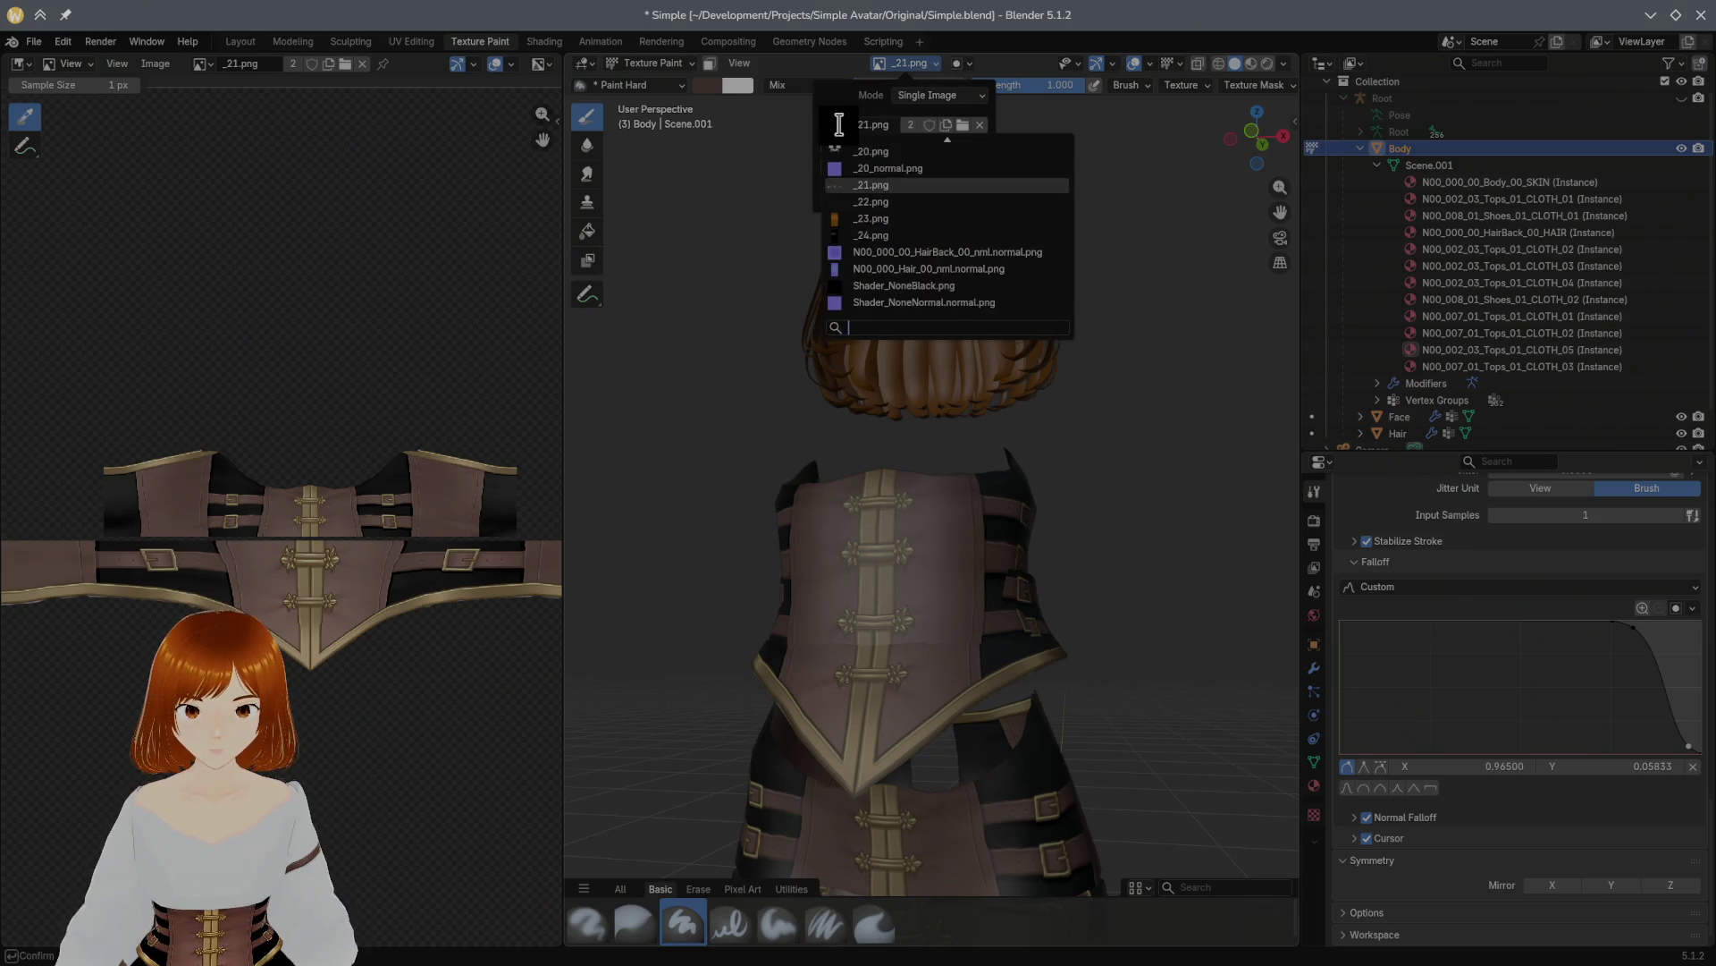
click(909, 152)
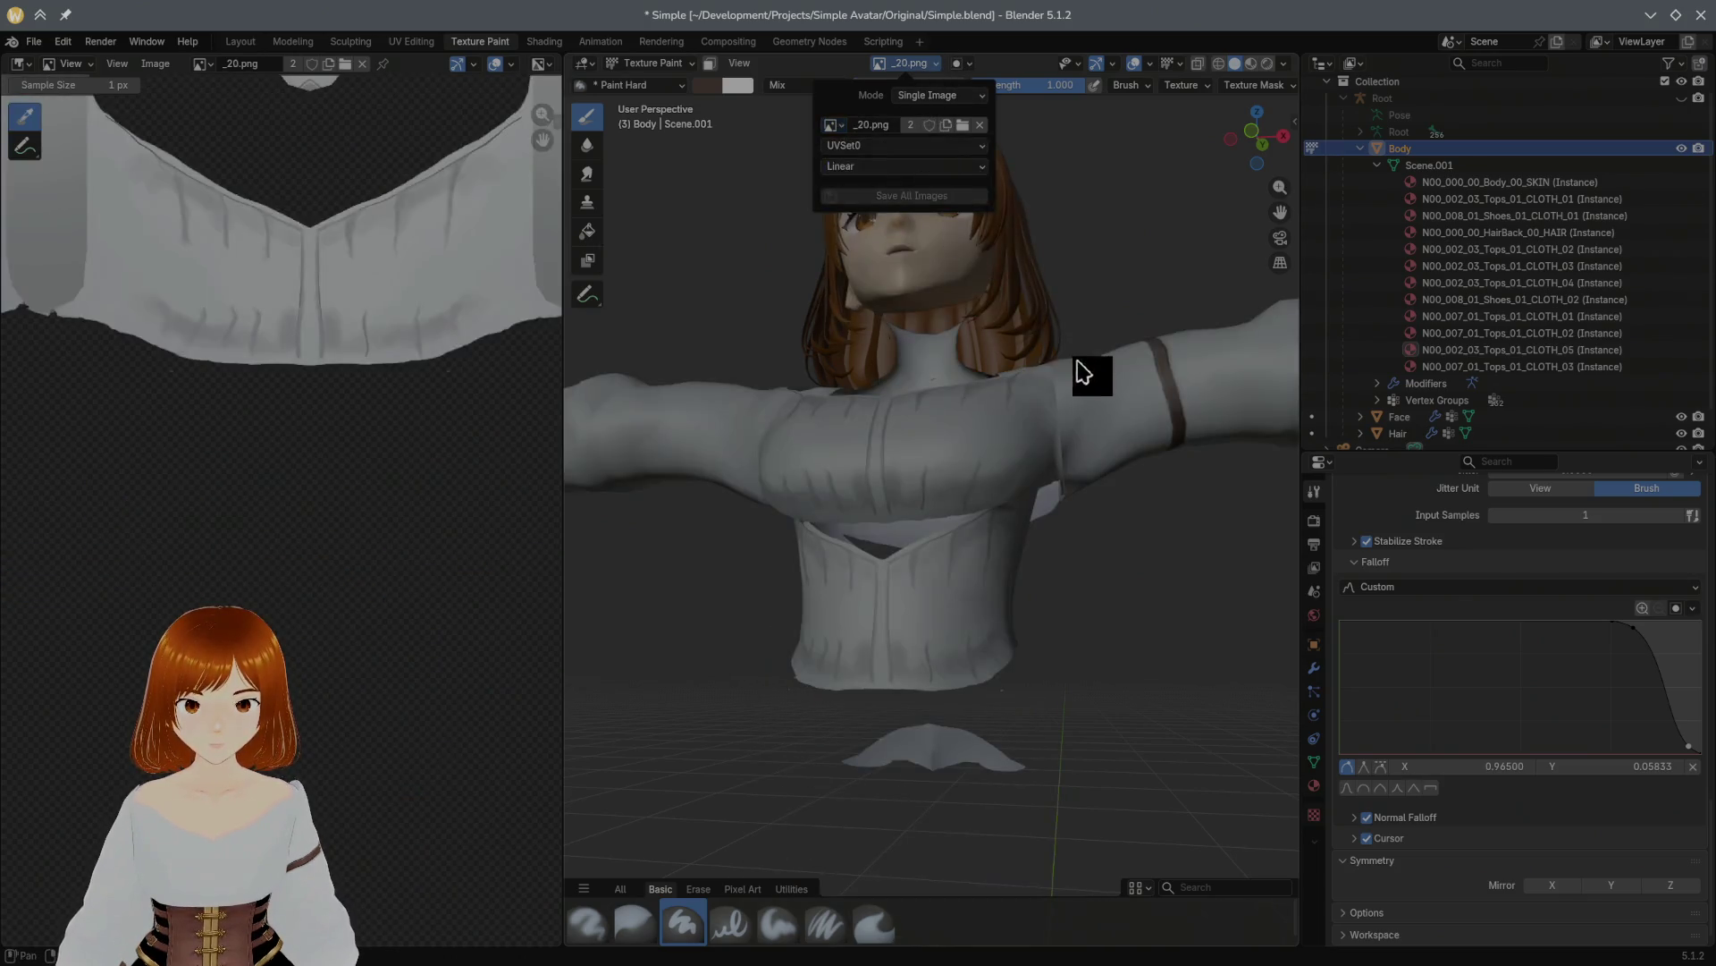
Step: Orbit around the blouse to check it, then return to the Modeling workspace
mouse_move(1015, 363)
middle_down()
mouse_move(1004, 403)
mouse_move(877, 376)
mouse_move(783, 396)
mouse_move(890, 383)
middle_up()
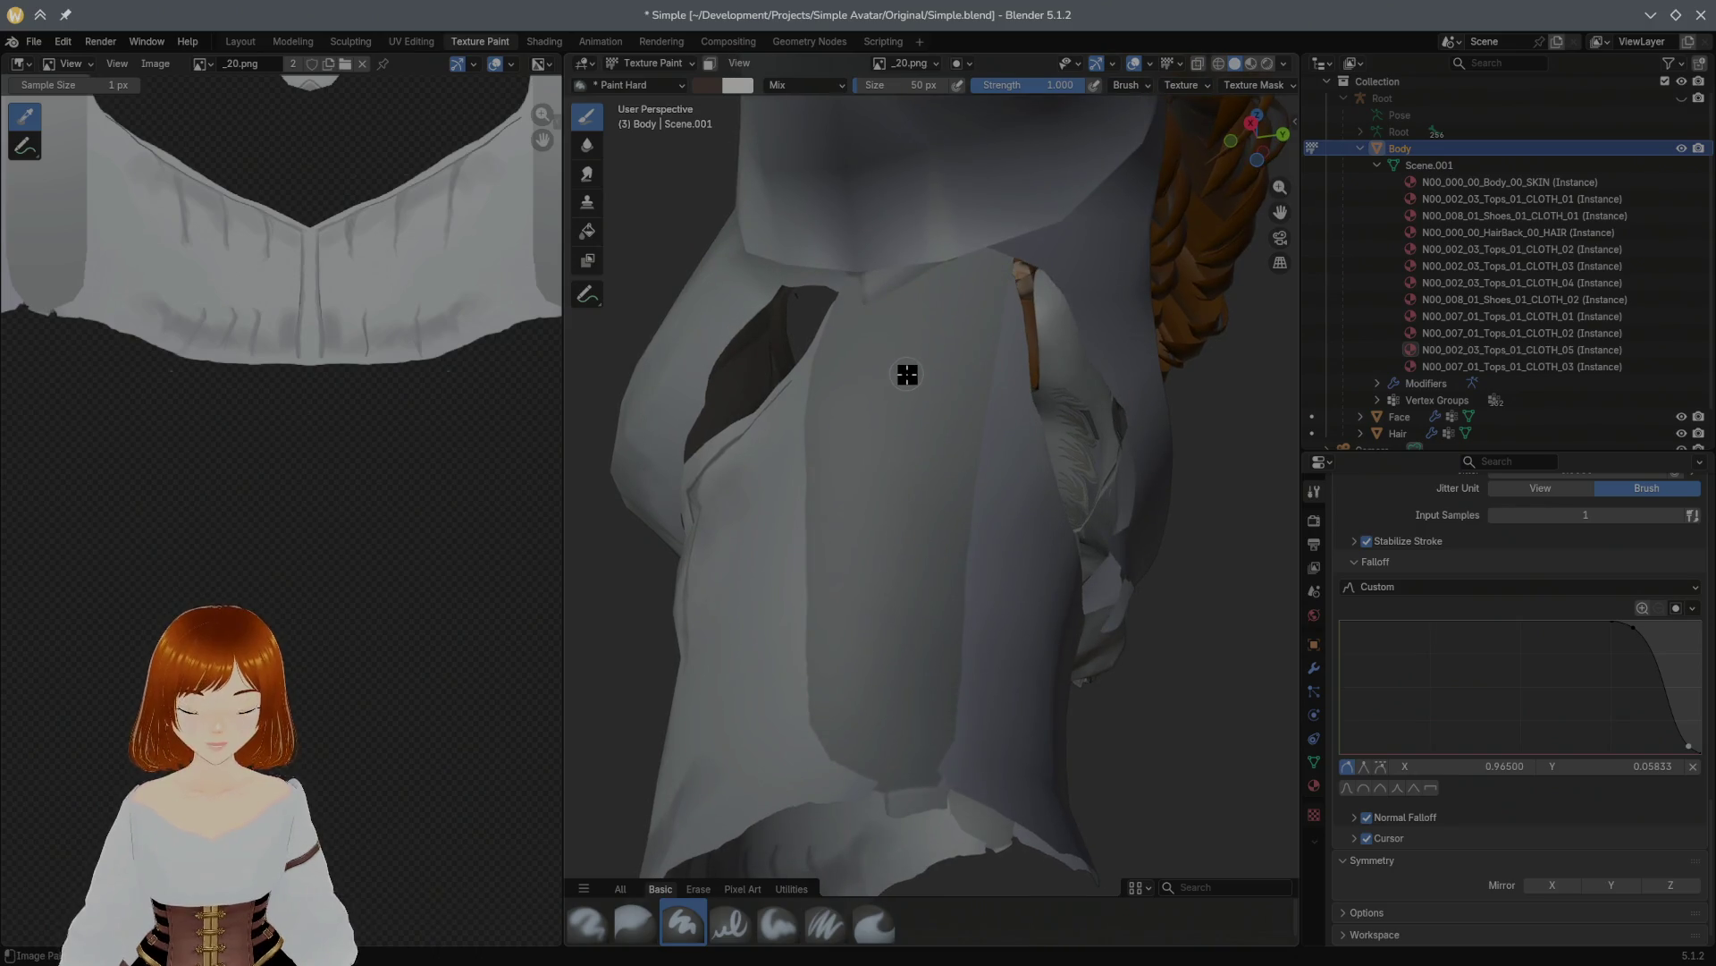
mouse_move(908, 374)
middle_down()
mouse_move(965, 414)
mouse_move(916, 372)
middle_up()
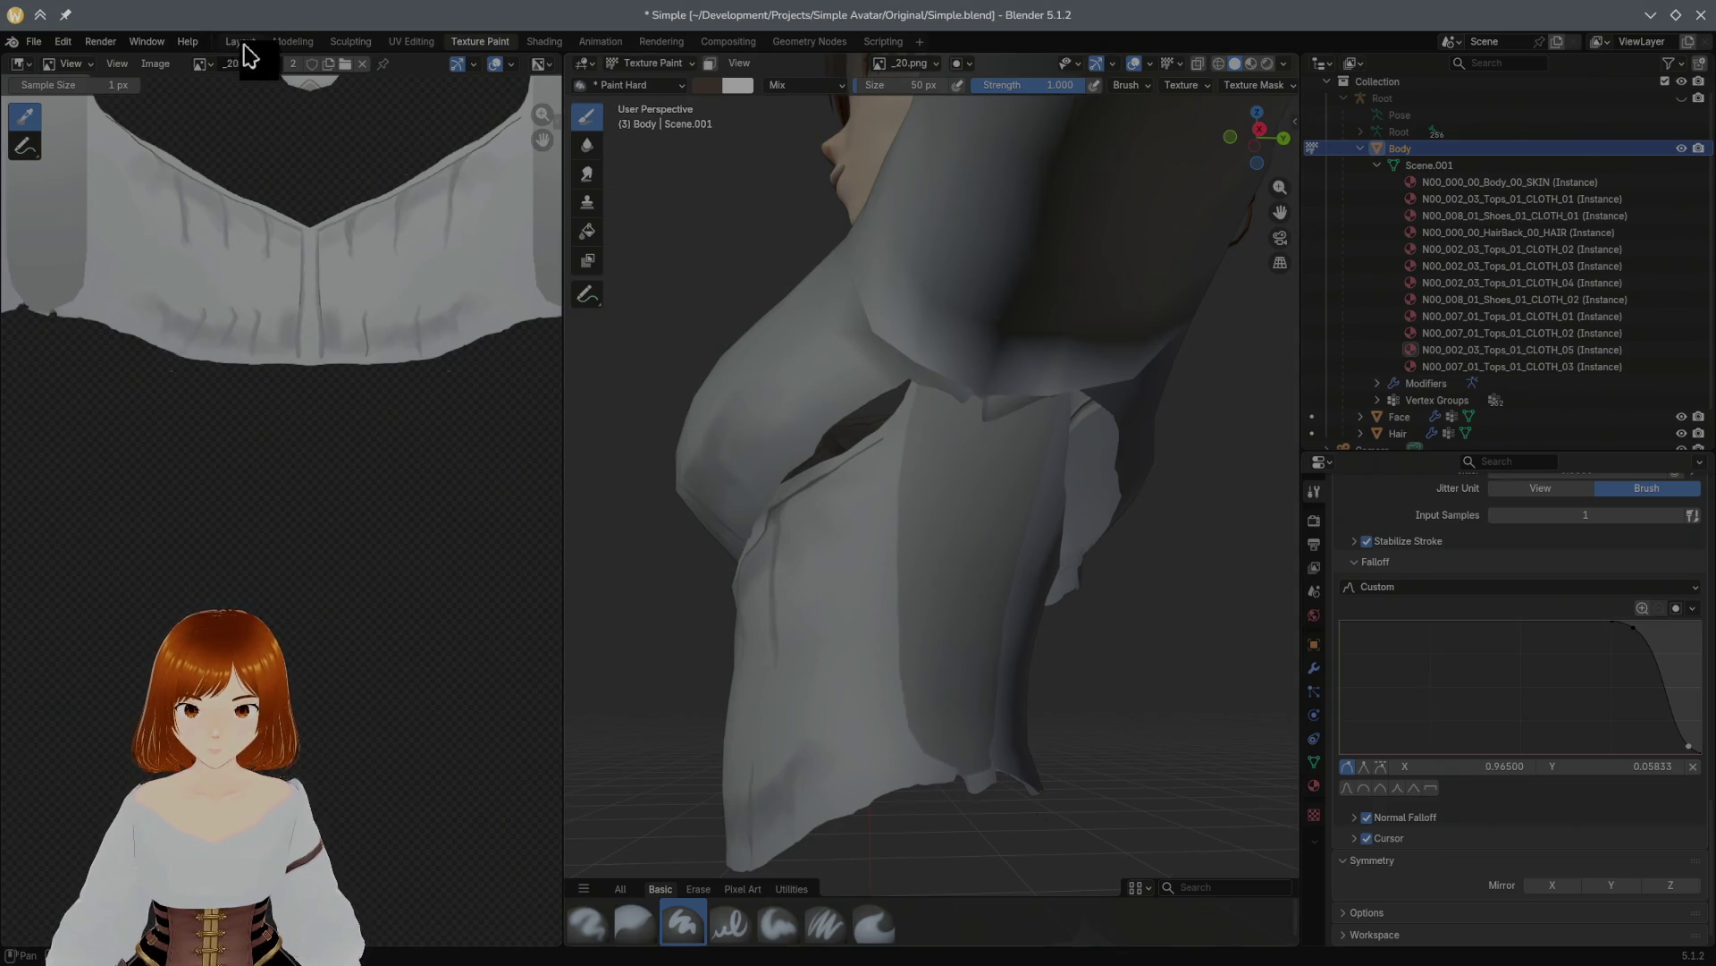
click(292, 42)
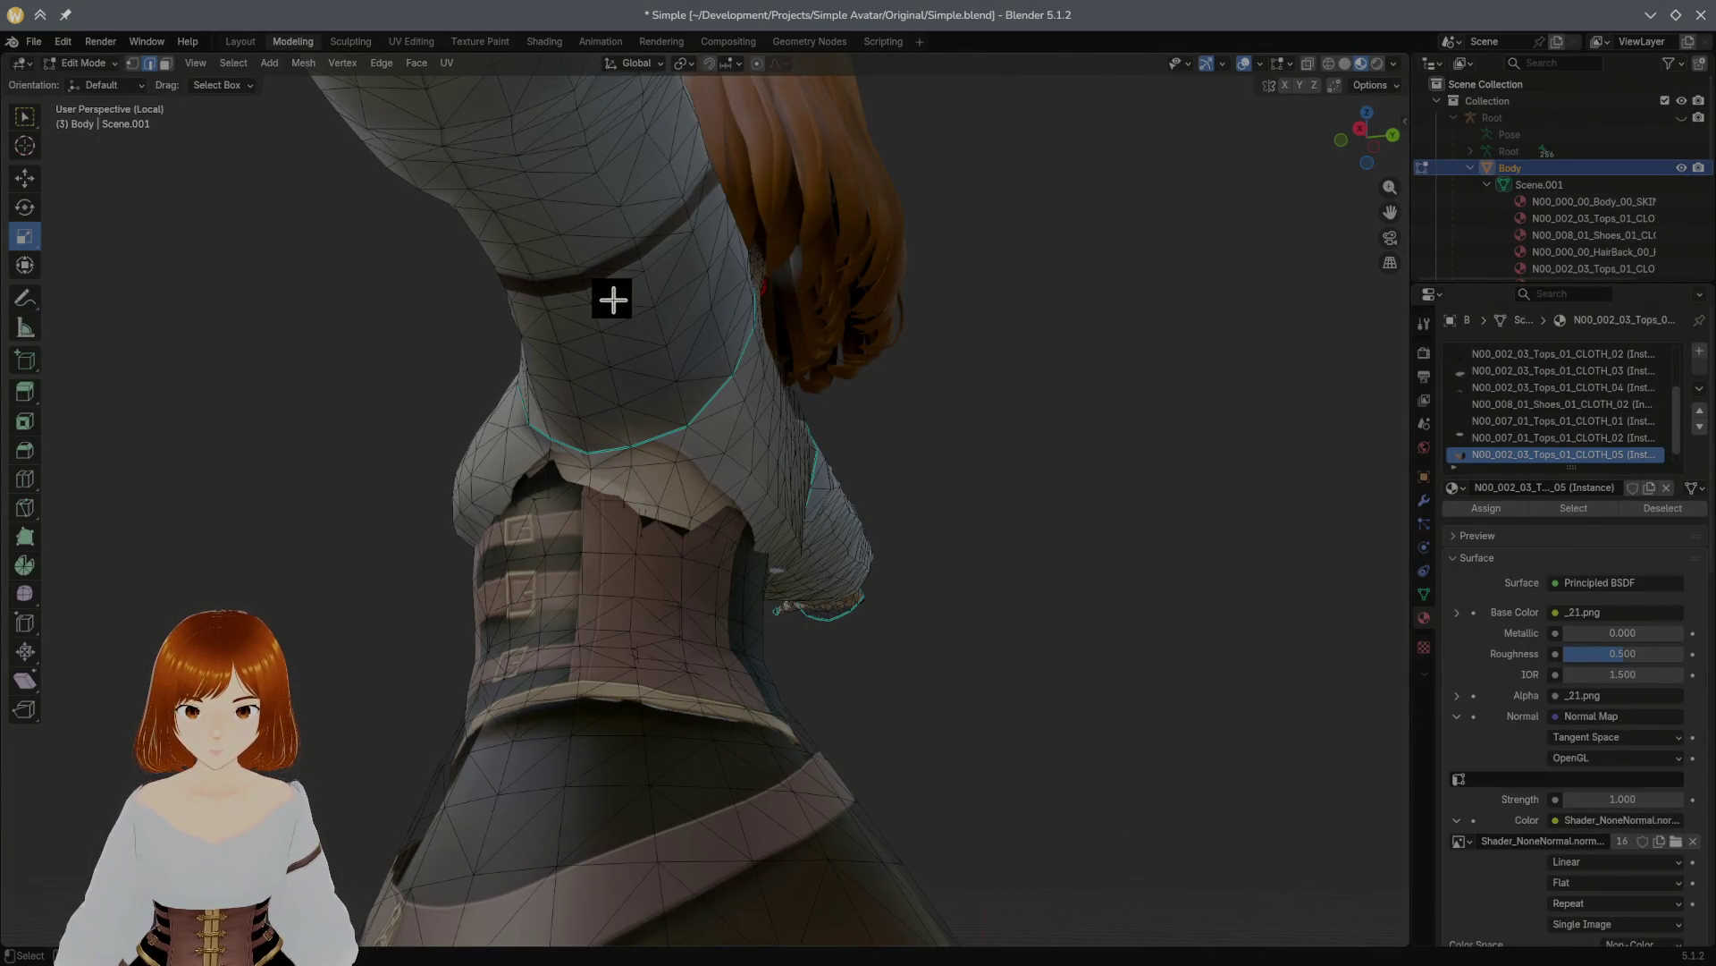
Step: Select the linked blouse faces, hide the corset and skirt, and return to Texture Paint
click(165, 62)
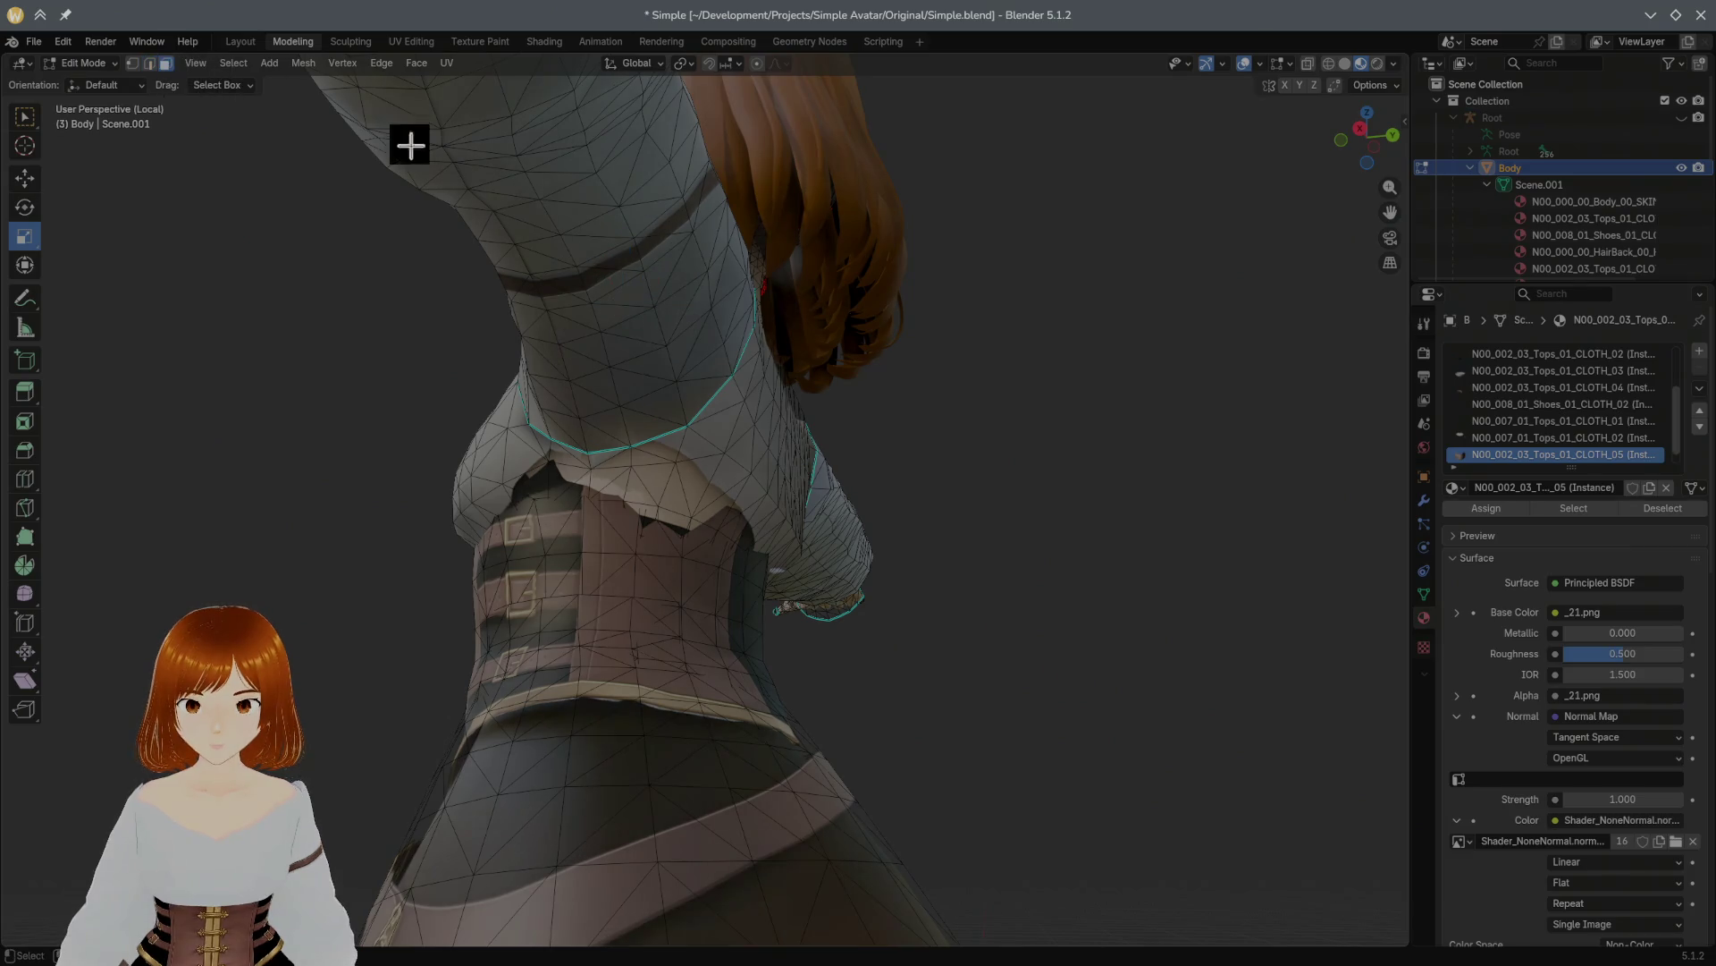
click(633, 273)
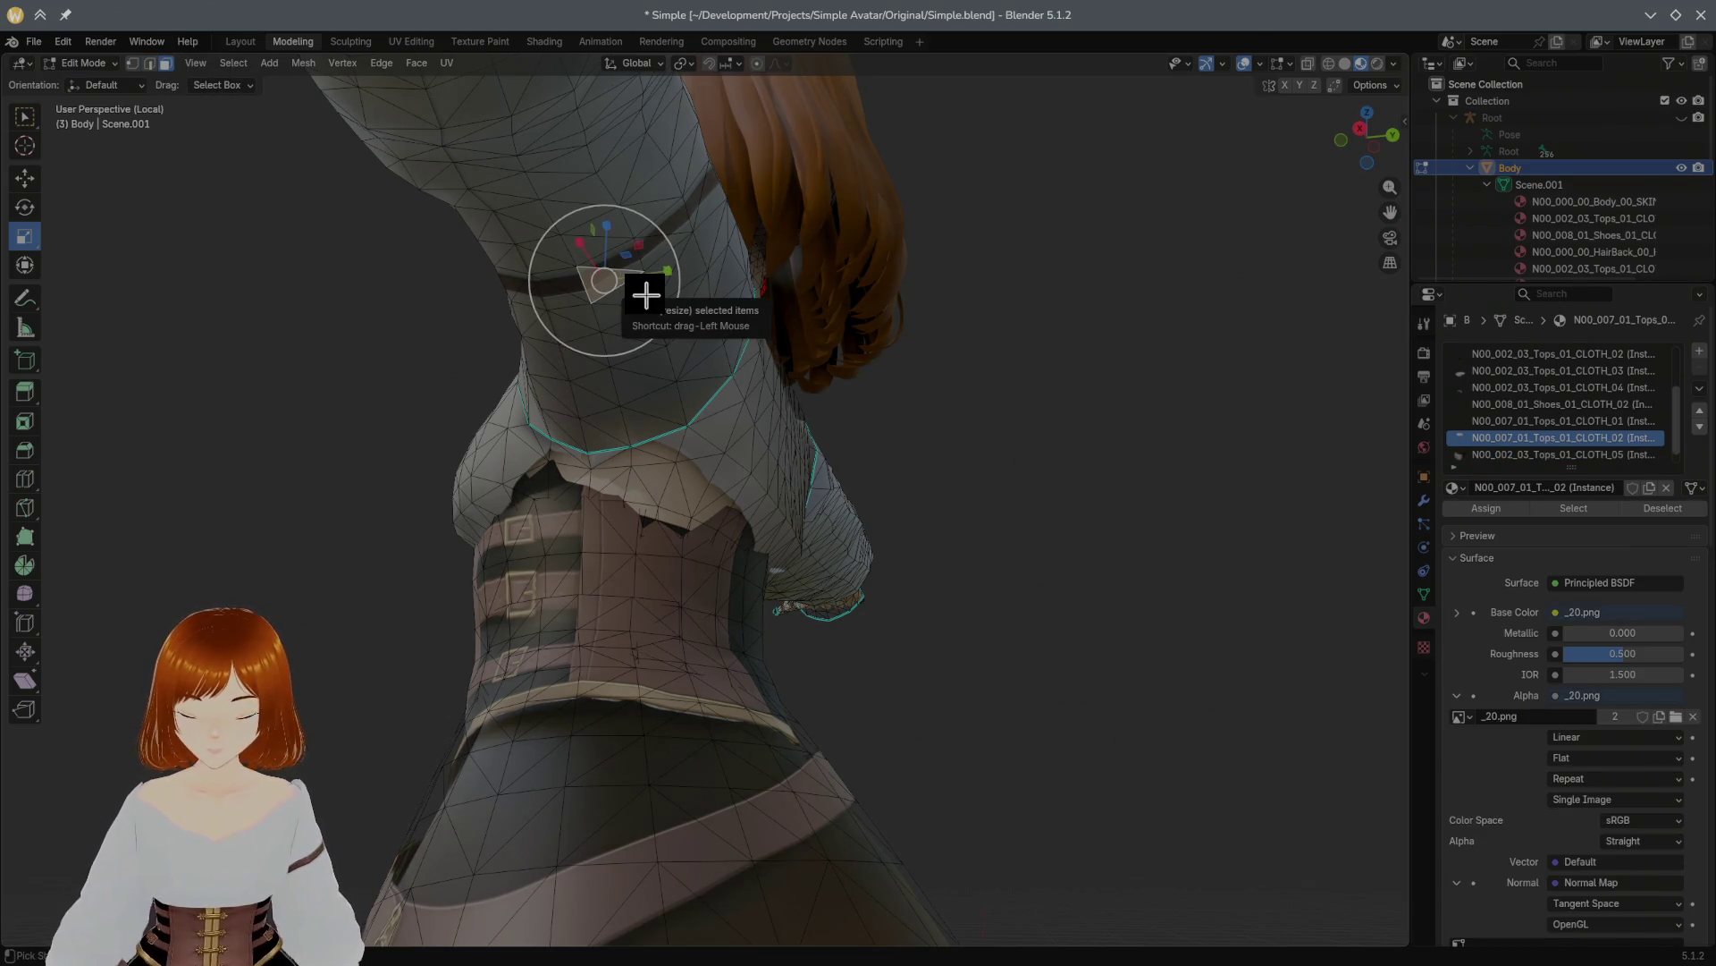
key(ctrl+l)
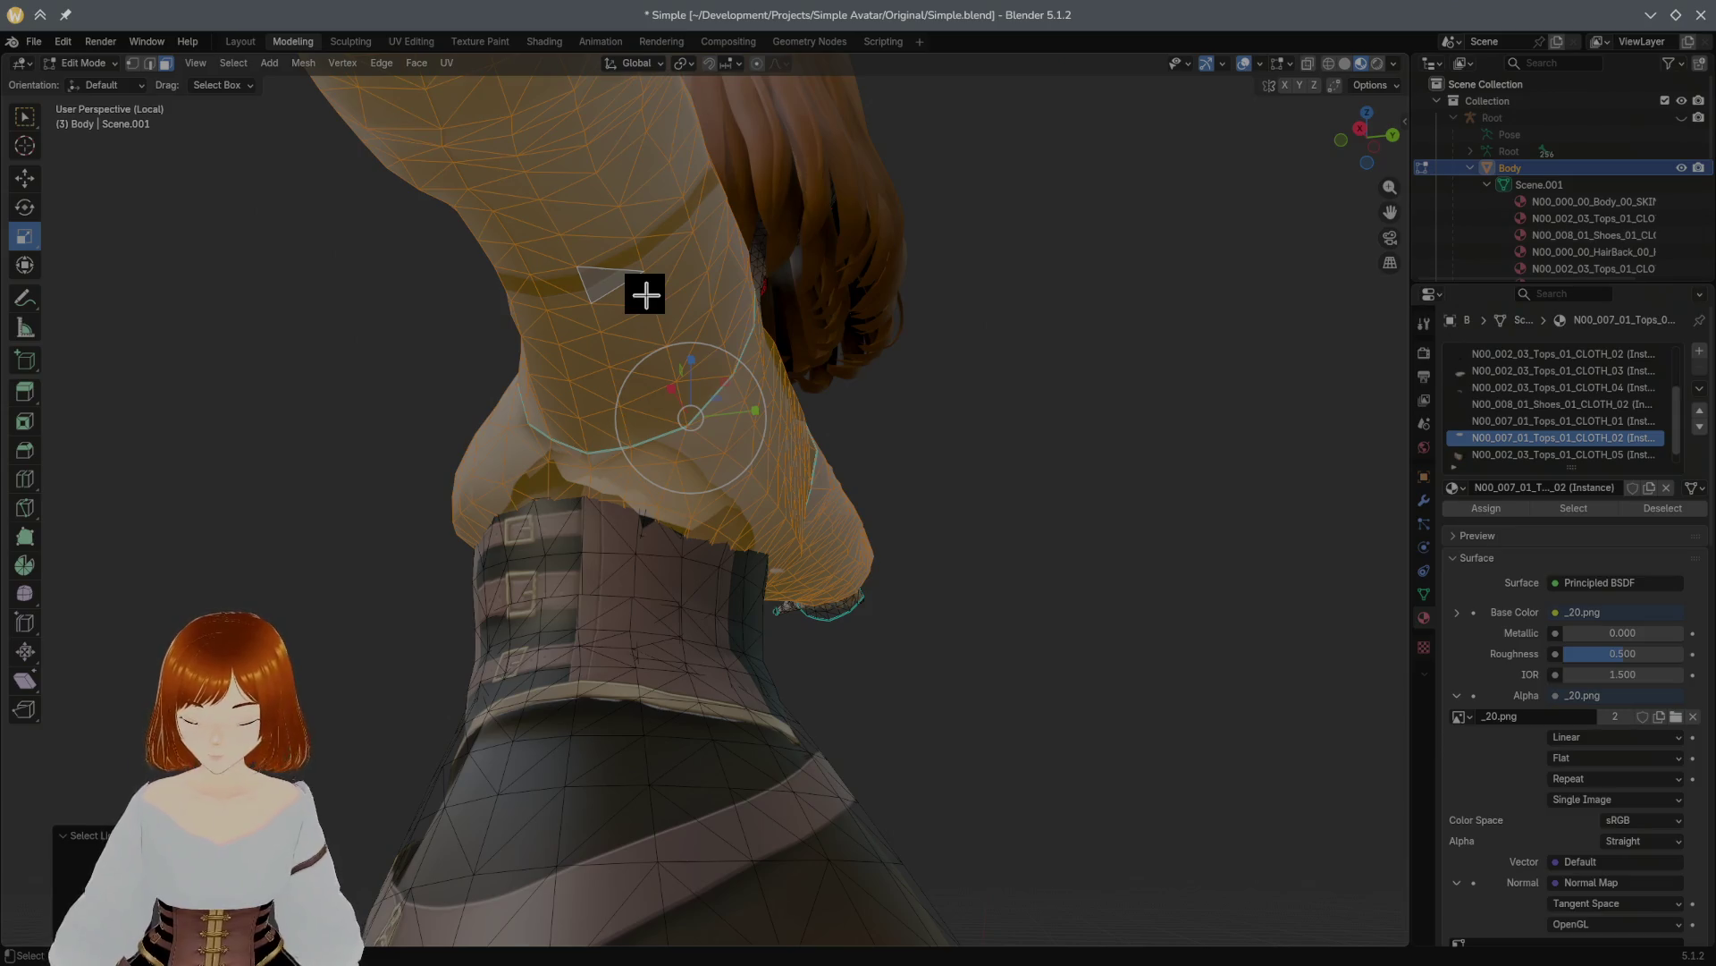
key(shift+h)
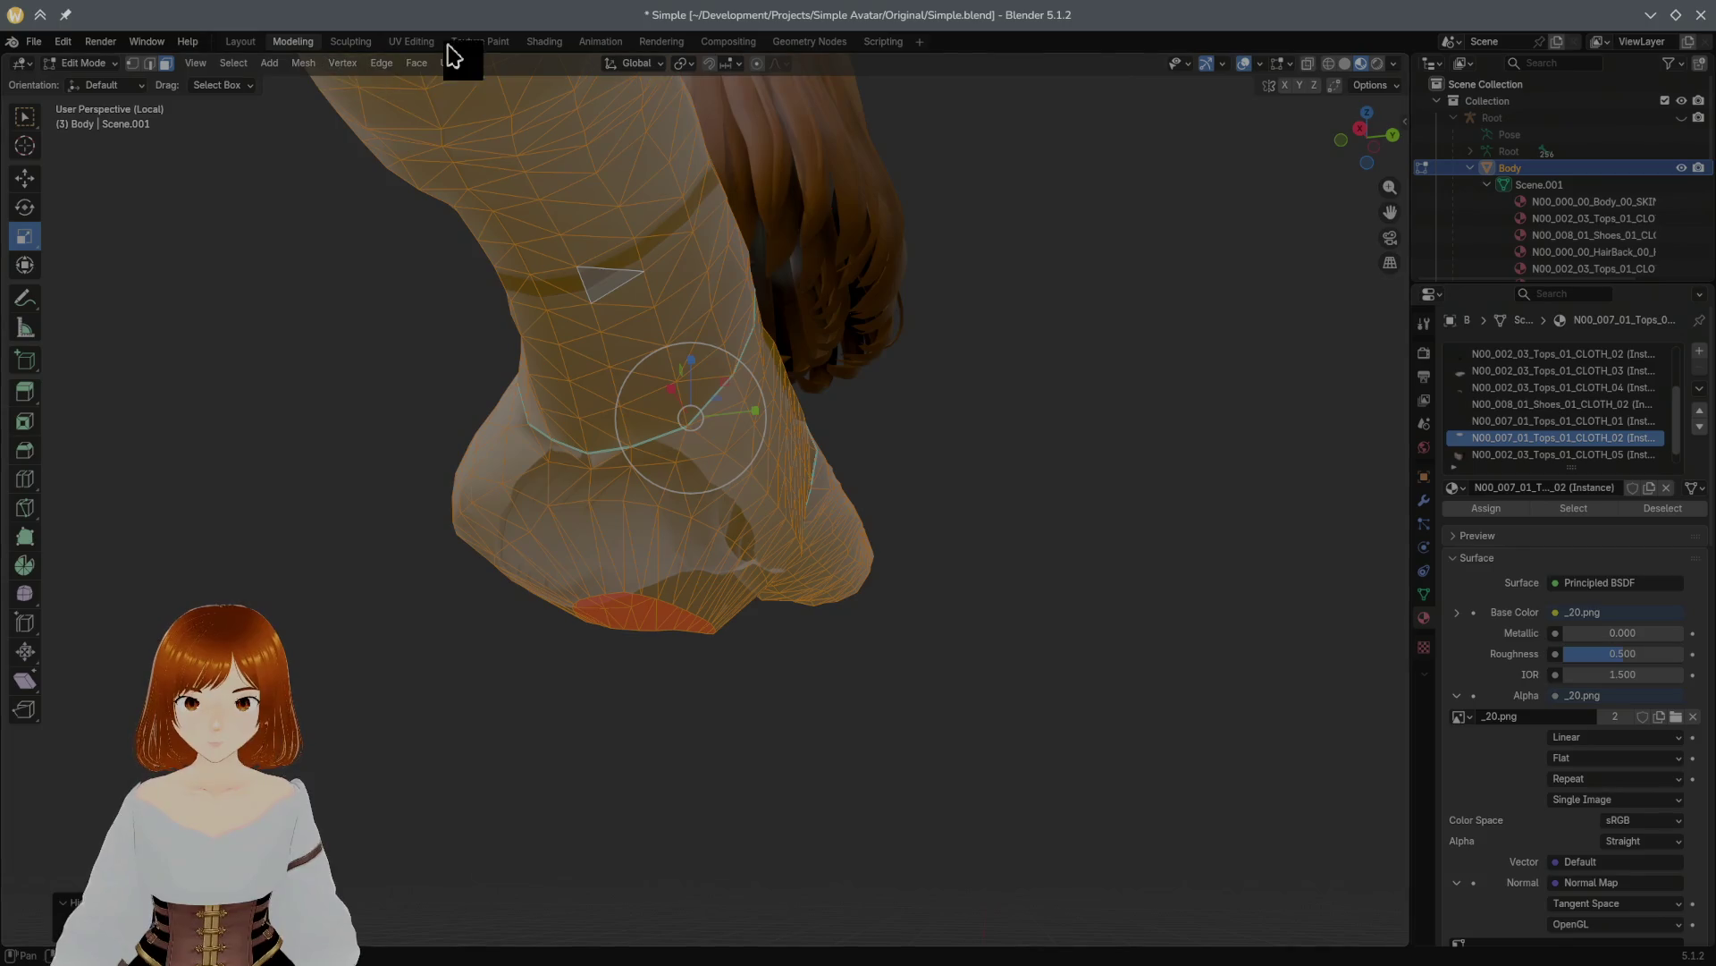
click(491, 42)
middle_drag(769, 233, 898, 322)
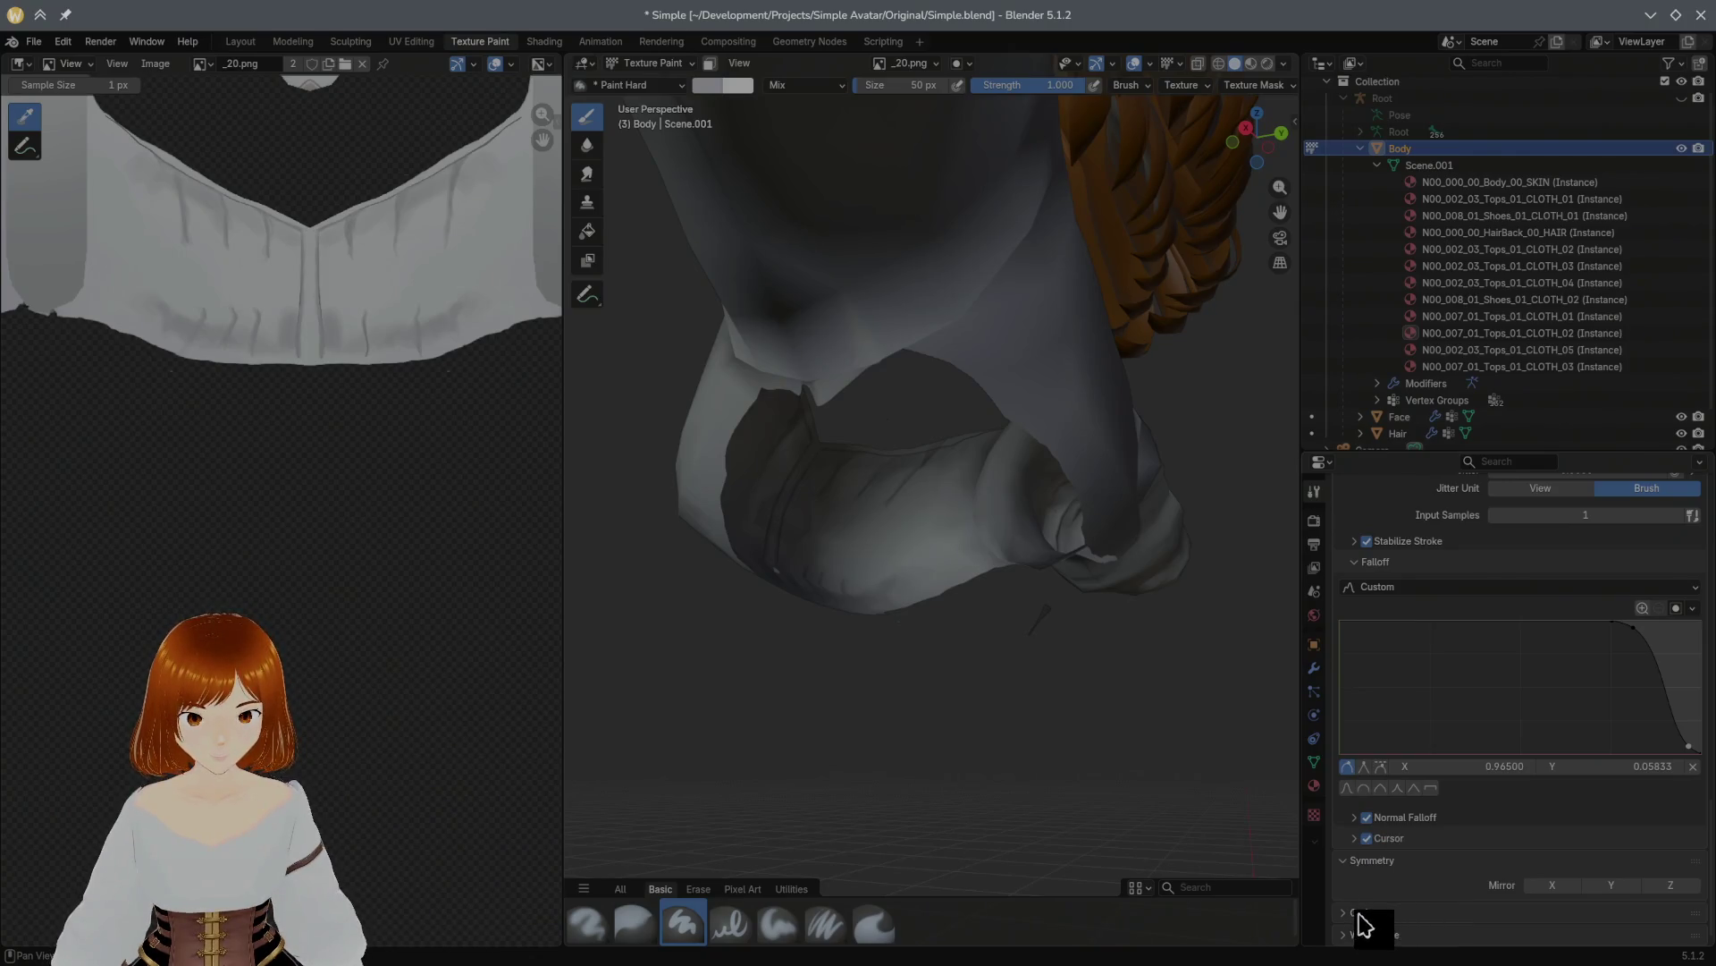
Step: Paint lighter strokes over the blouse's dark inner area and near the hem
scroll(1367, 833, up, 4)
mouse_move(1099, 608)
middle_down()
mouse_move(1069, 593)
mouse_move(1049, 616)
middle_up()
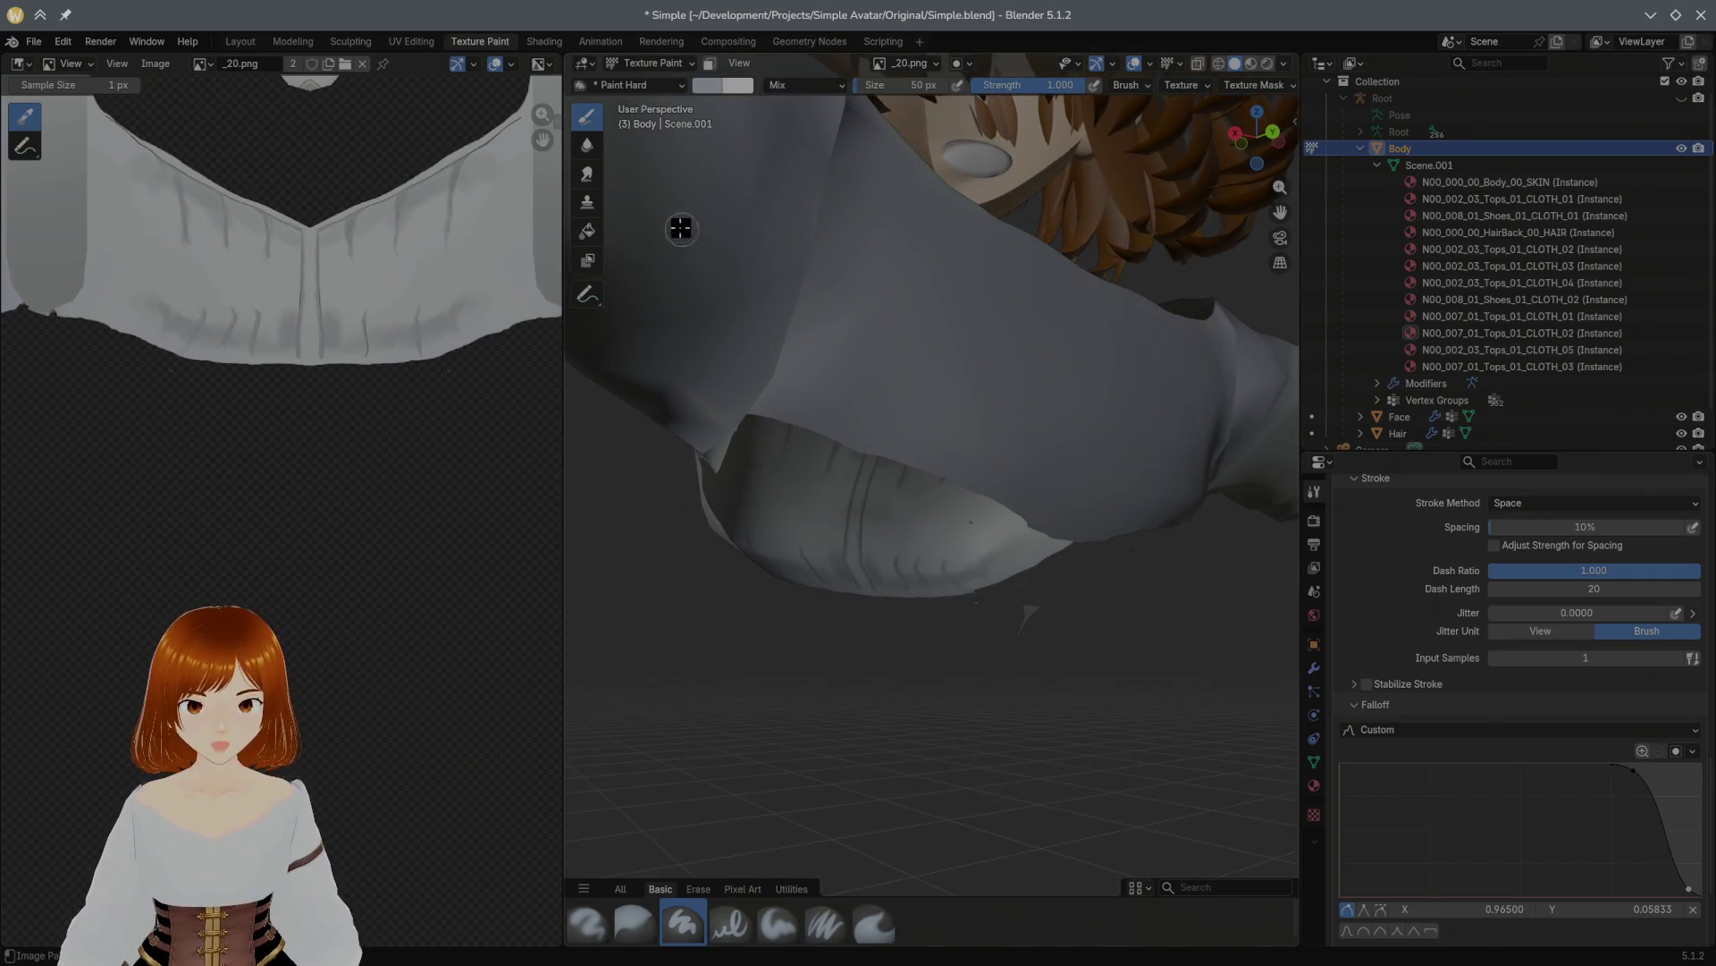
mouse_move(832, 405)
mouse_down()
mouse_move(786, 414)
mouse_move(805, 456)
mouse_move(831, 441)
mouse_up()
middle_drag(831, 441, 867, 394)
mouse_move(867, 395)
mouse_down()
mouse_move(904, 364)
mouse_move(998, 407)
mouse_up()
middle_drag(997, 407, 887, 411)
drag(939, 453, 937, 465)
drag(836, 439, 897, 432)
Step: Paint the dark inner edge of the sleeve opening white
middle_drag(897, 432, 904, 361)
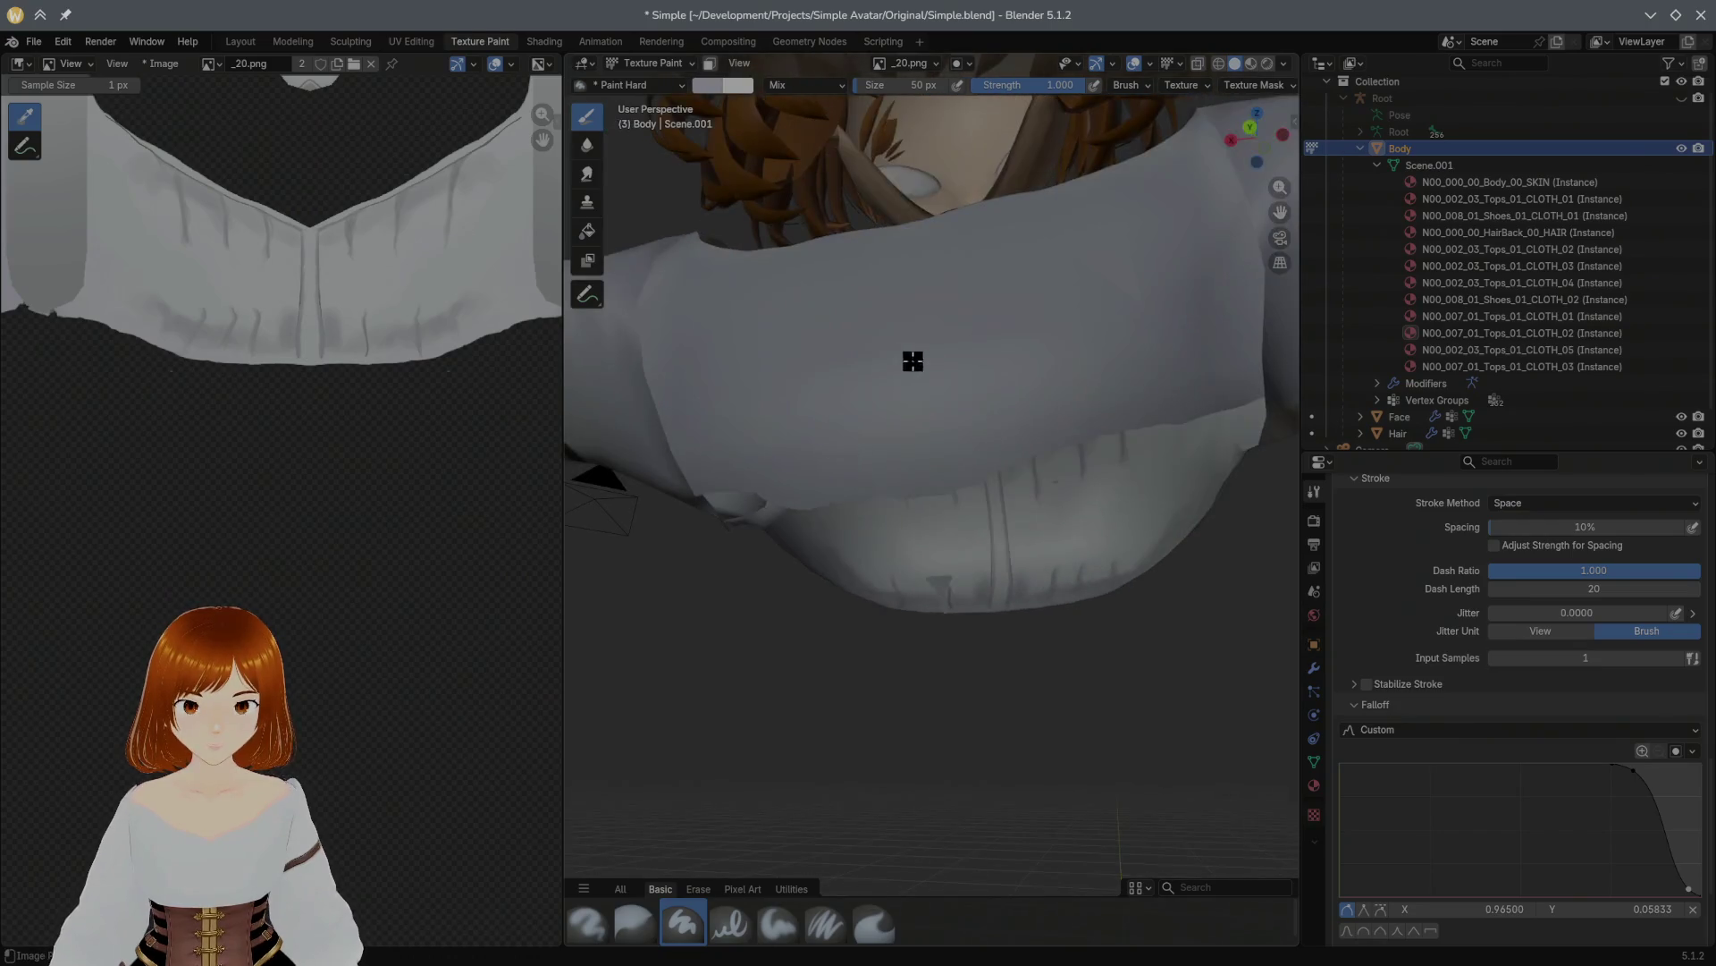
mouse_move(1088, 417)
middle_down()
mouse_move(1076, 509)
mouse_move(1064, 474)
mouse_move(930, 367)
middle_up()
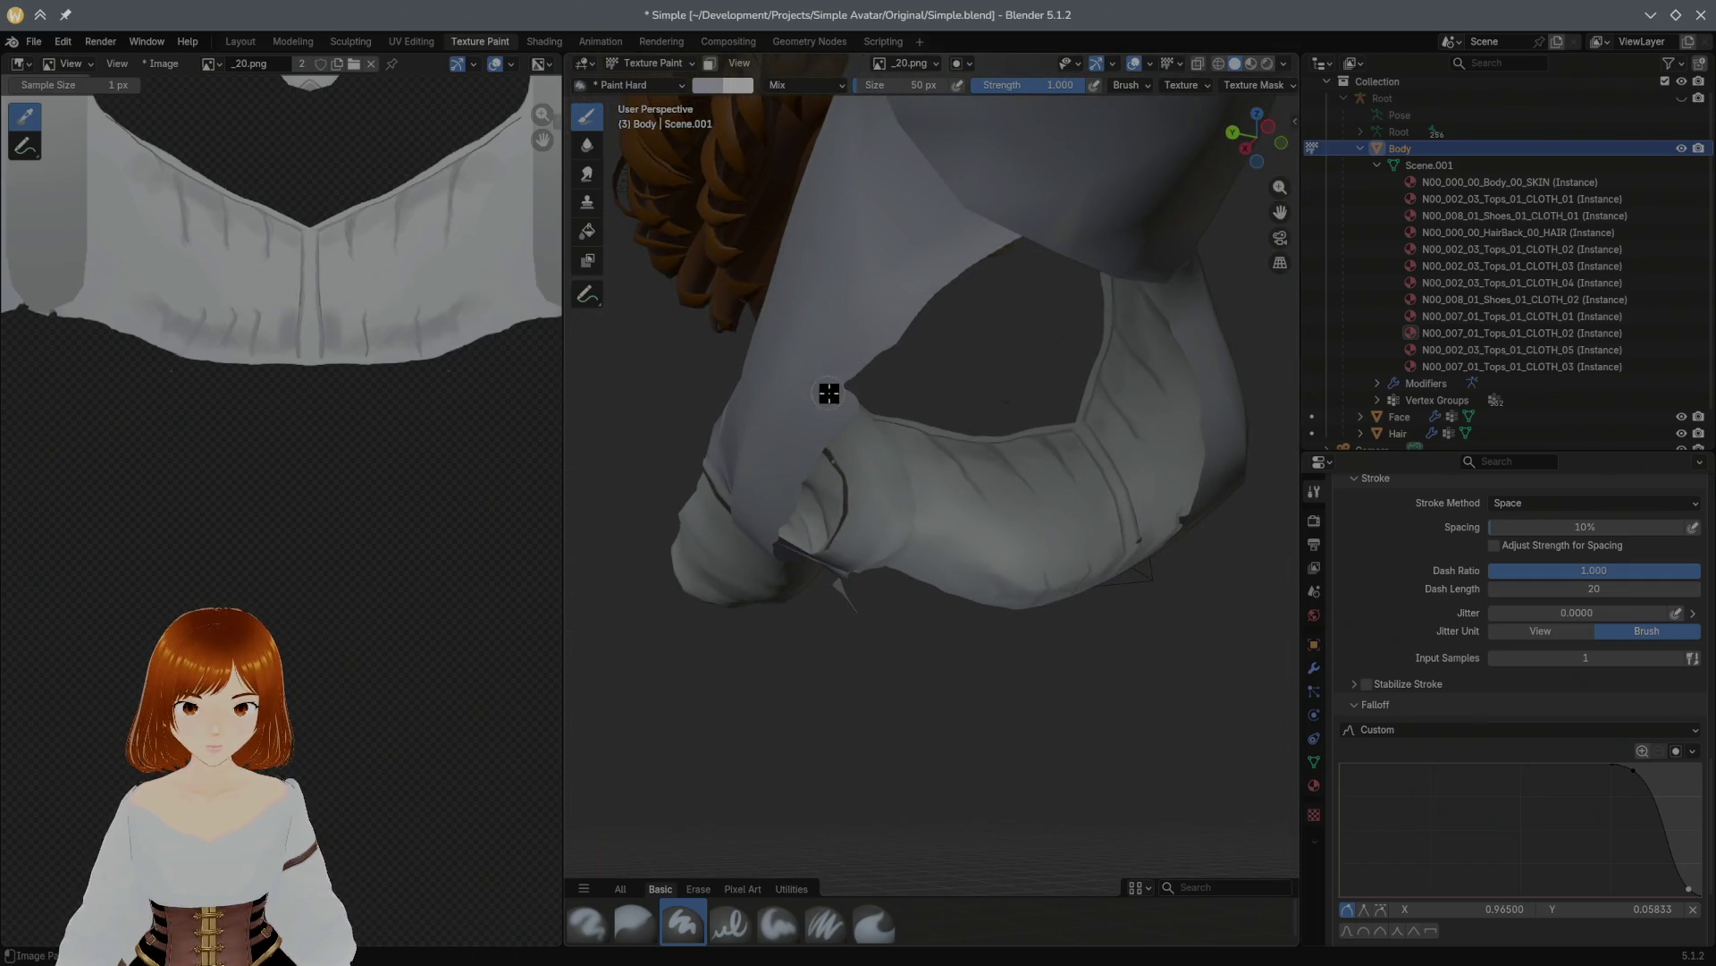
mouse_move(892, 340)
middle_down()
mouse_move(1113, 264)
mouse_move(950, 225)
mouse_move(1024, 297)
middle_up()
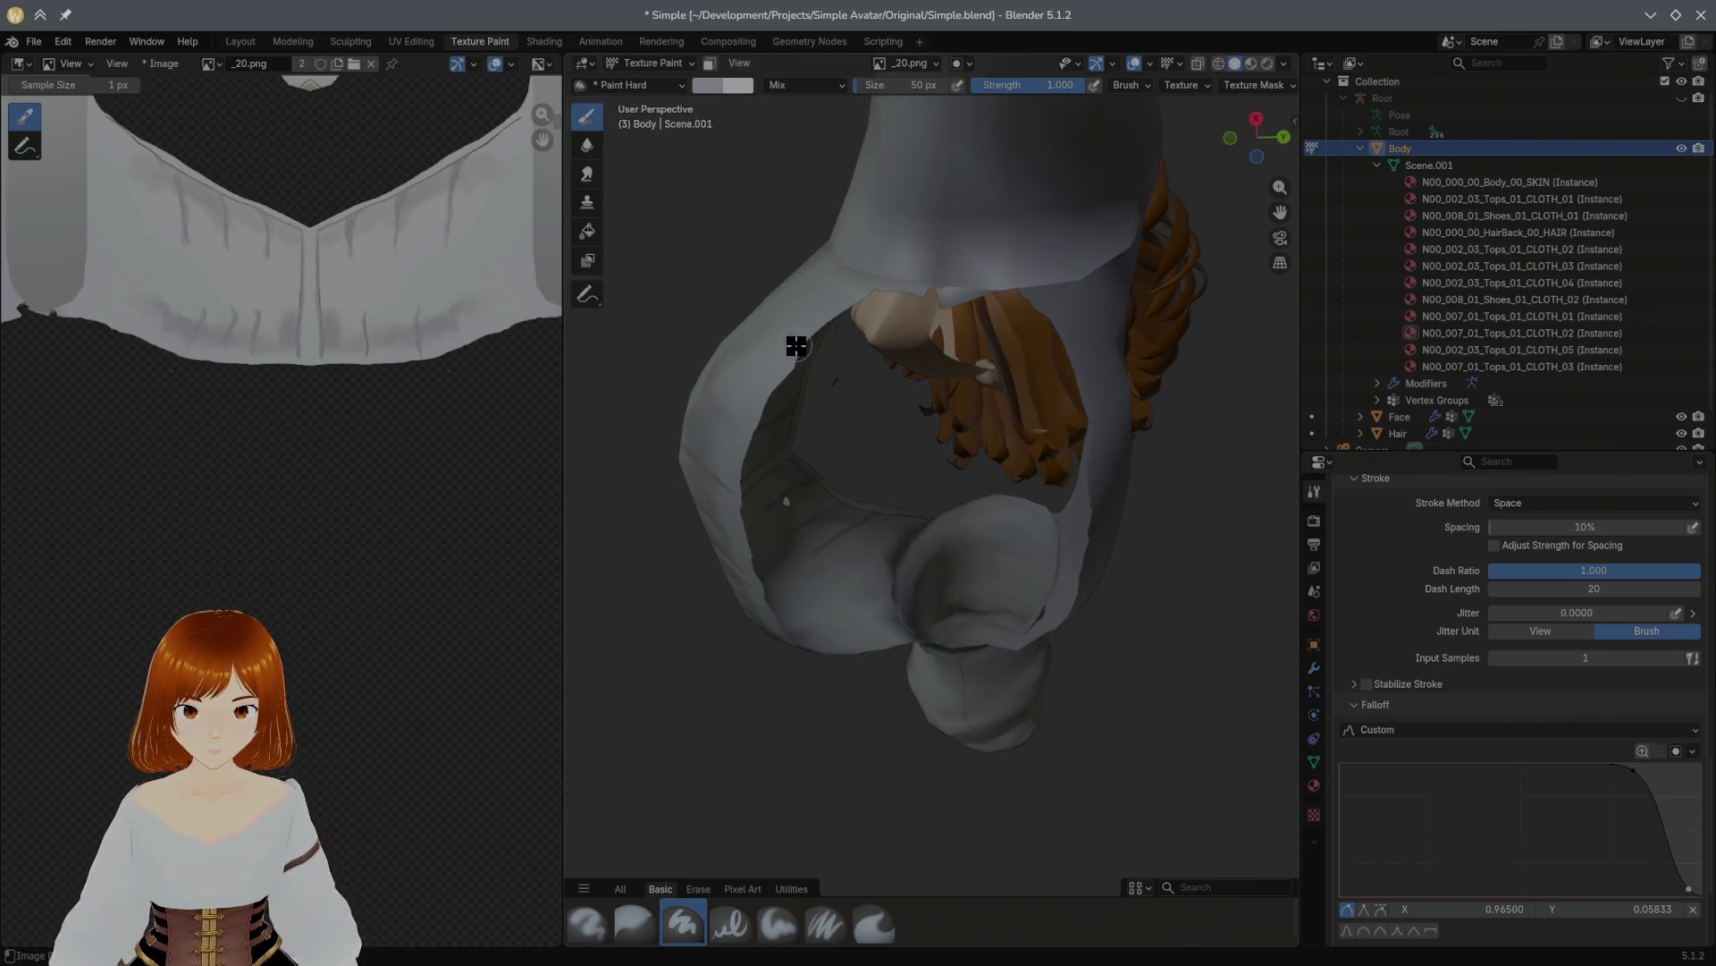
mouse_move(789, 355)
mouse_down()
mouse_move(931, 298)
mouse_move(1042, 291)
mouse_move(1077, 314)
mouse_move(1019, 307)
mouse_move(1084, 359)
mouse_up()
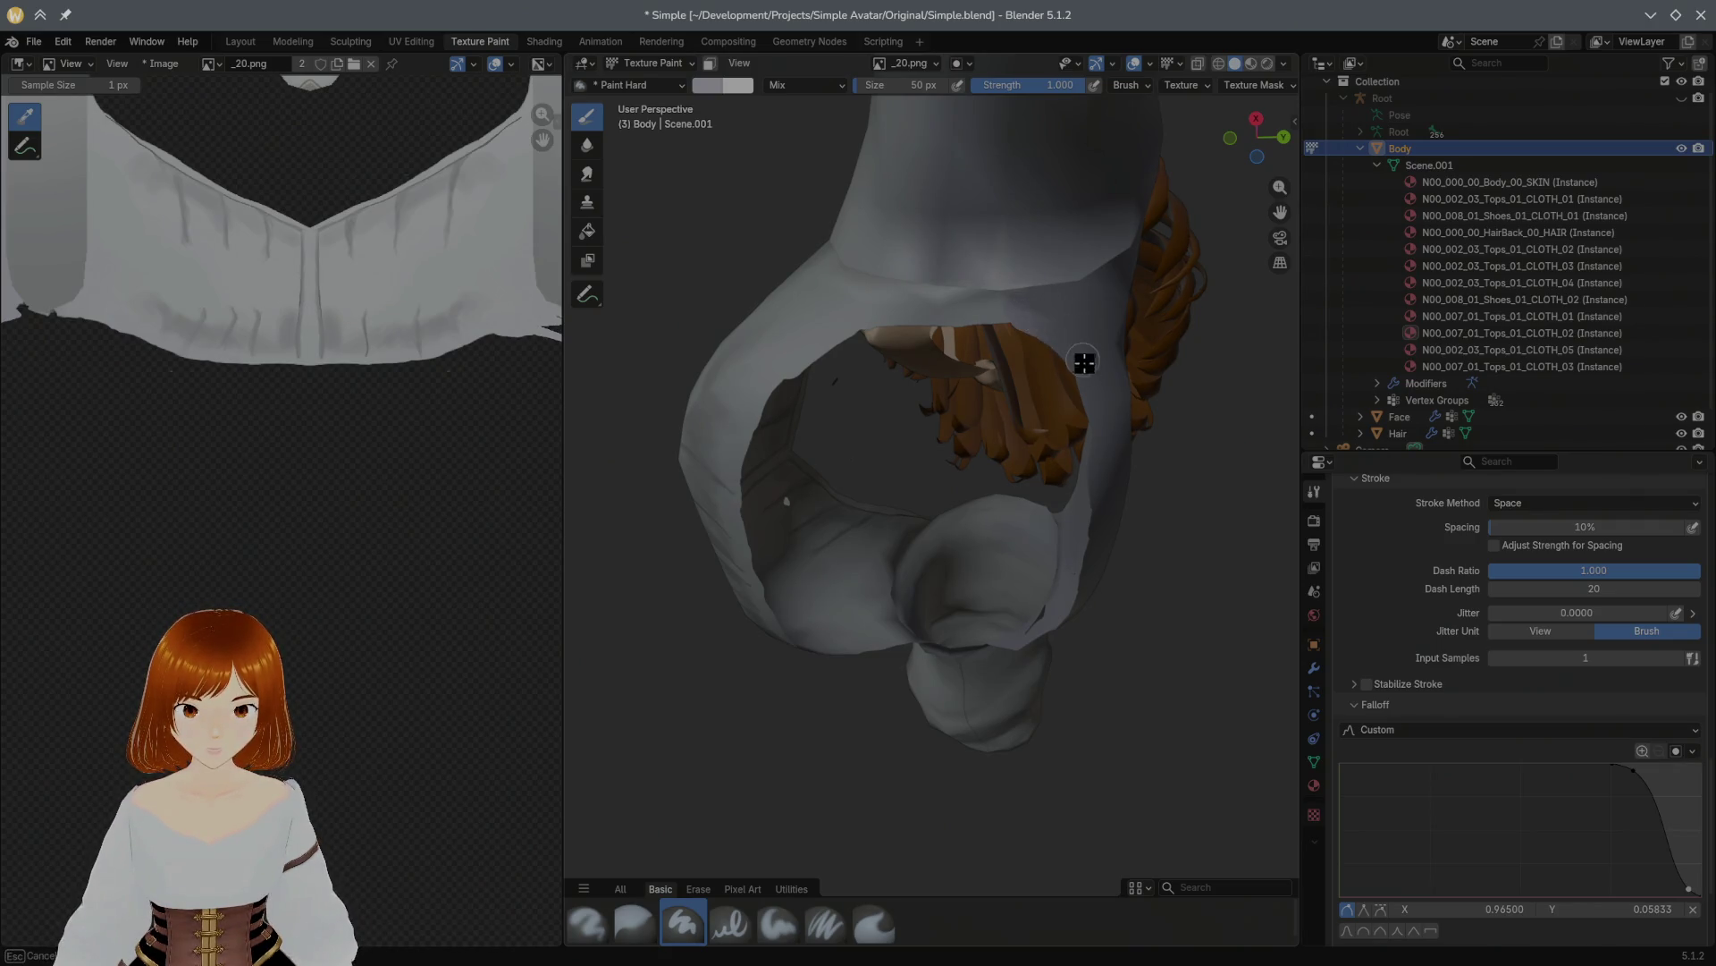
mouse_move(1100, 384)
middle_down()
mouse_move(1069, 433)
mouse_move(967, 372)
middle_up()
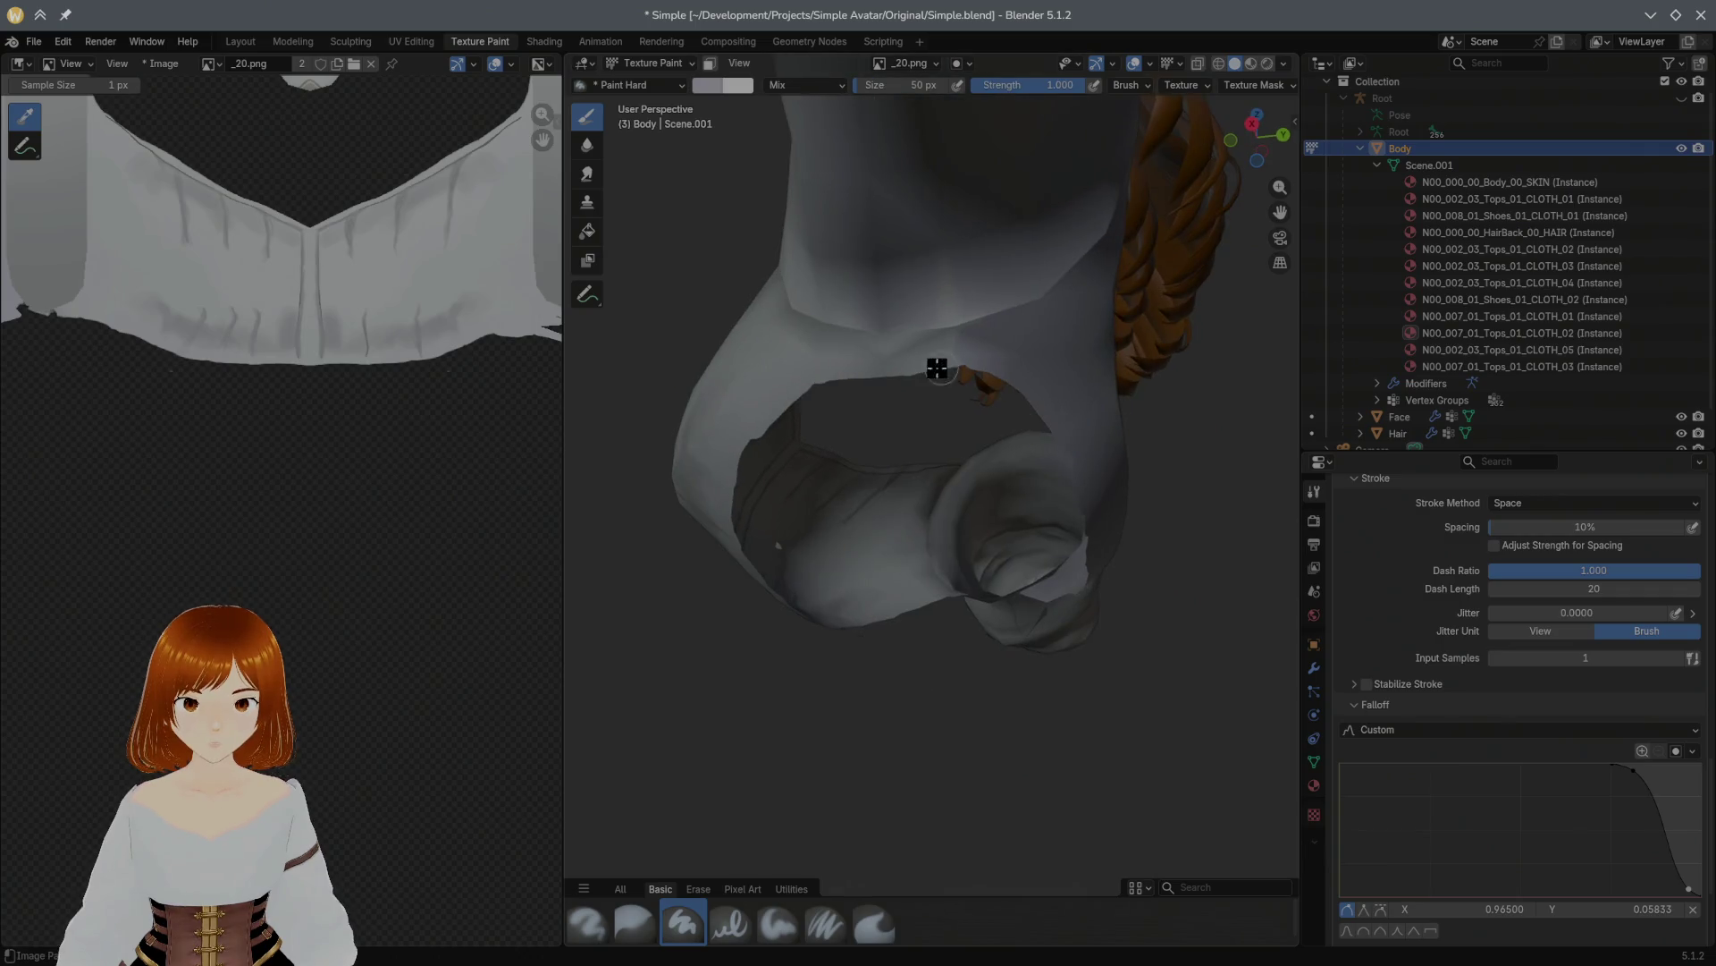
mouse_move(835, 376)
mouse_down()
mouse_move(915, 364)
mouse_move(817, 384)
mouse_move(720, 475)
mouse_move(740, 464)
mouse_move(736, 483)
mouse_up()
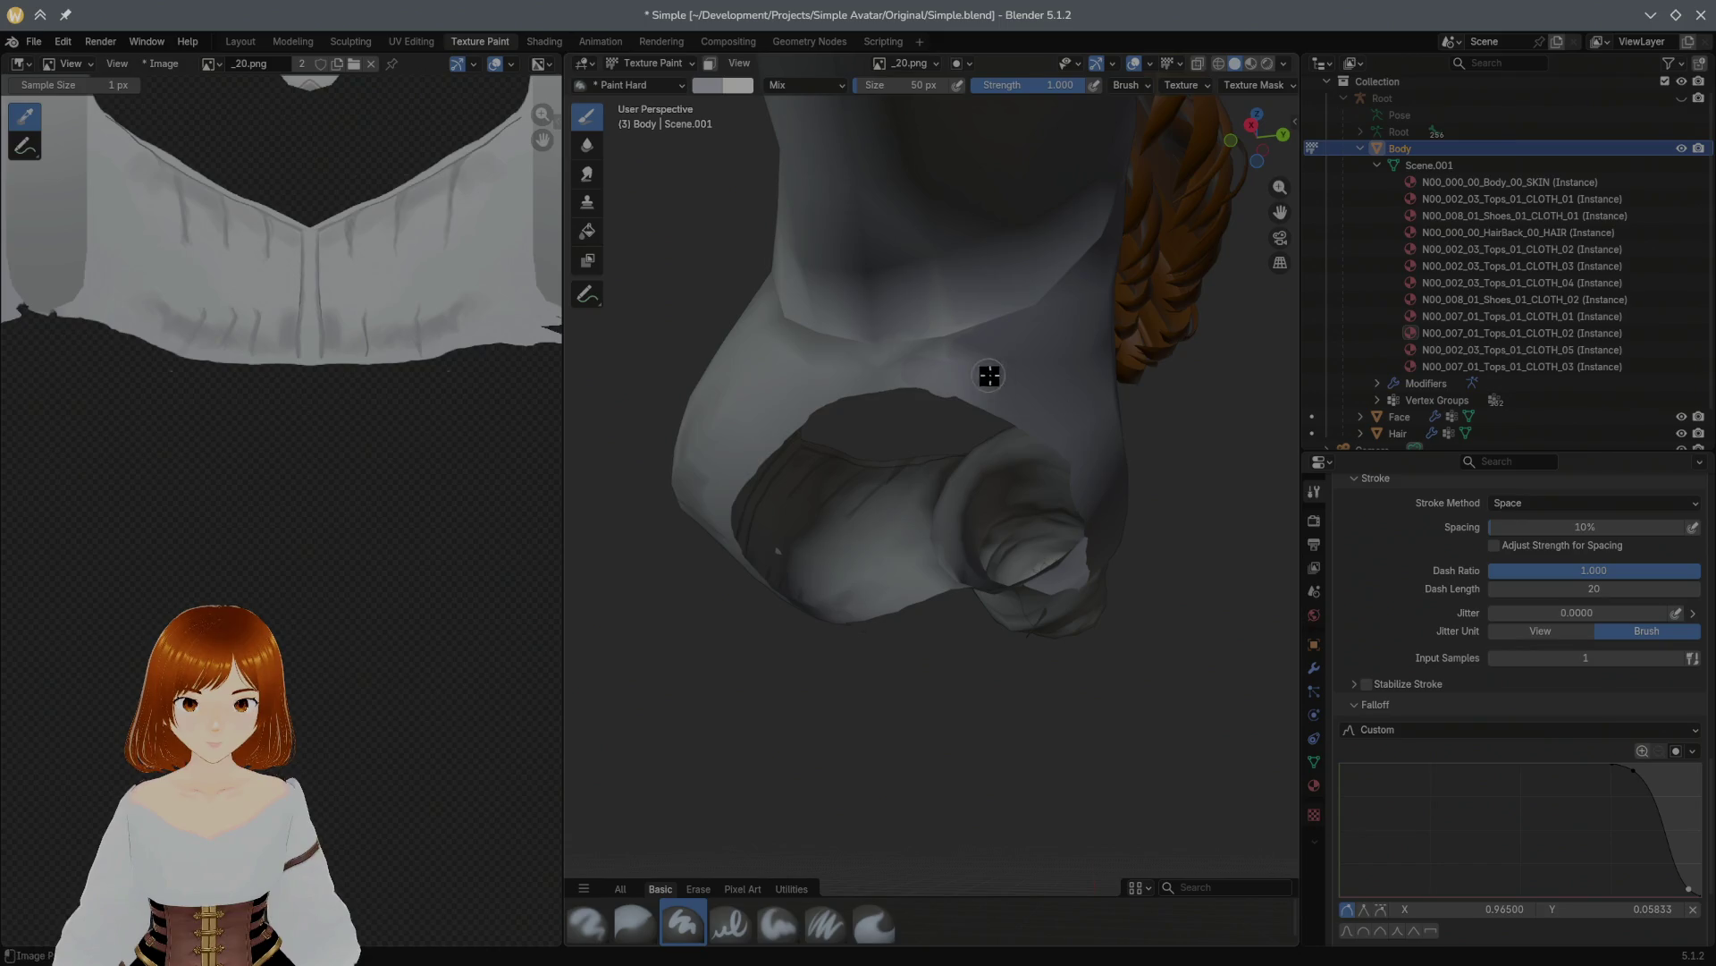
Step: Paint white along the sleeve's lower edge from below, then undo that stroke
mouse_move(1112, 399)
middle_down()
mouse_move(939, 387)
mouse_move(977, 409)
middle_up()
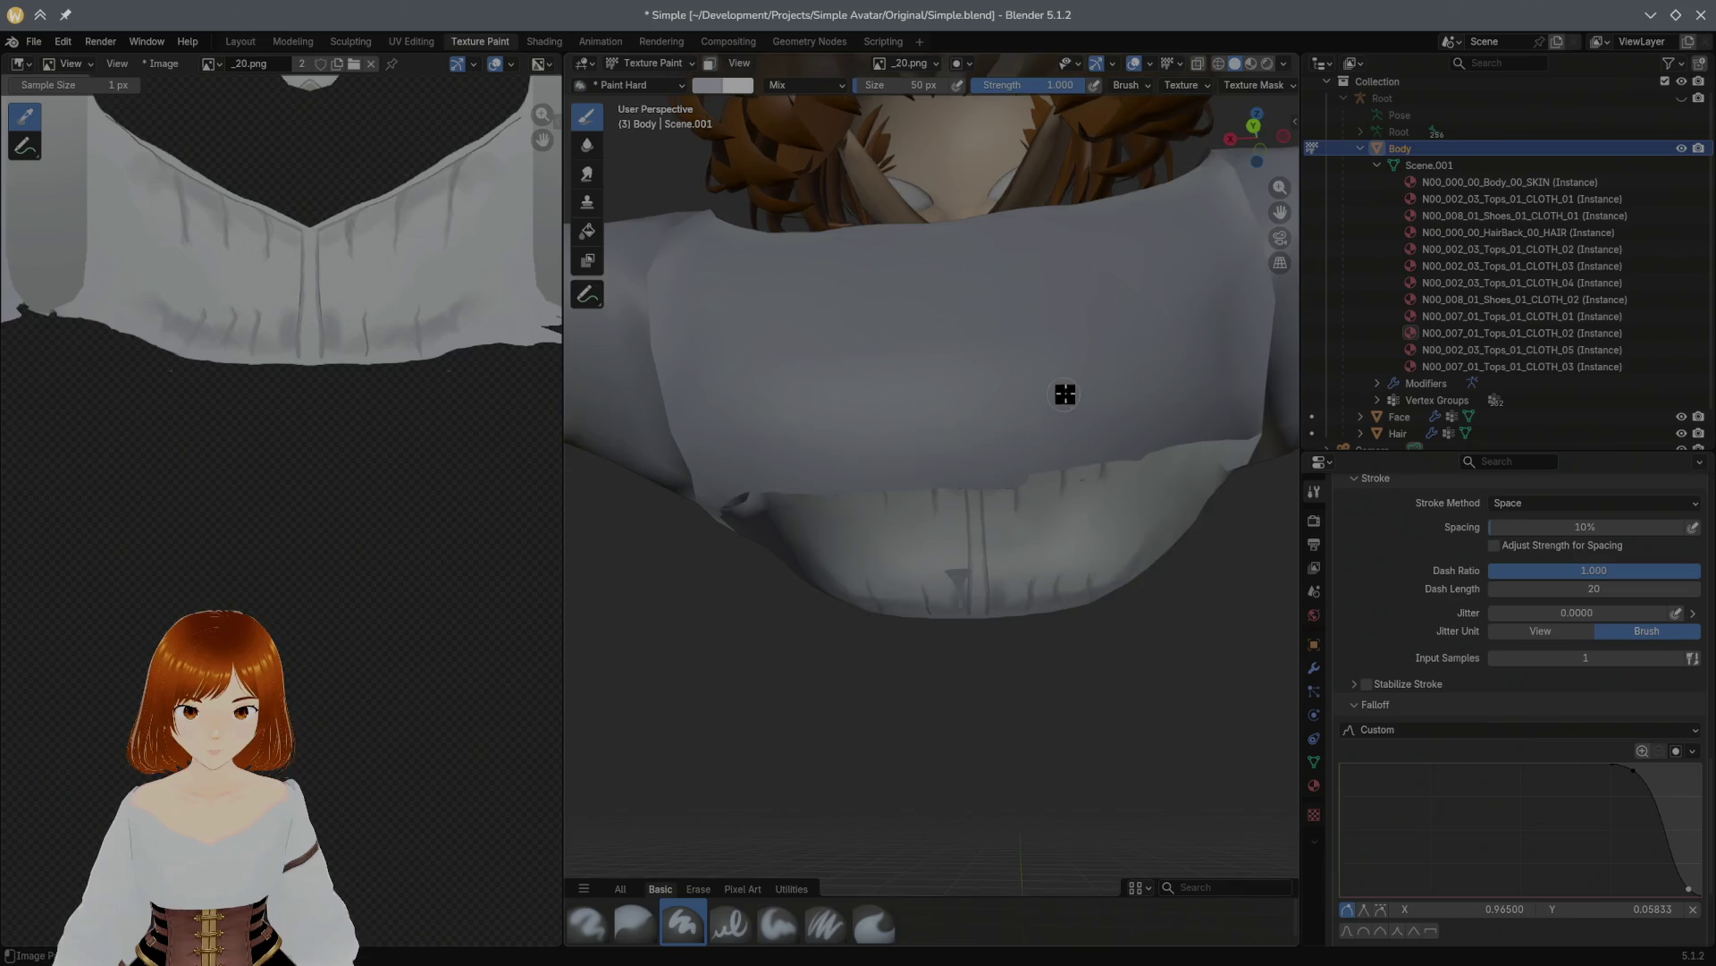
middle_drag(1063, 400, 981, 357)
mouse_move(981, 357)
mouse_down()
mouse_move(1034, 307)
mouse_move(1135, 277)
mouse_up()
mouse_move(1148, 270)
middle_down()
mouse_move(952, 336)
mouse_move(794, 315)
mouse_move(686, 365)
mouse_move(706, 317)
middle_up()
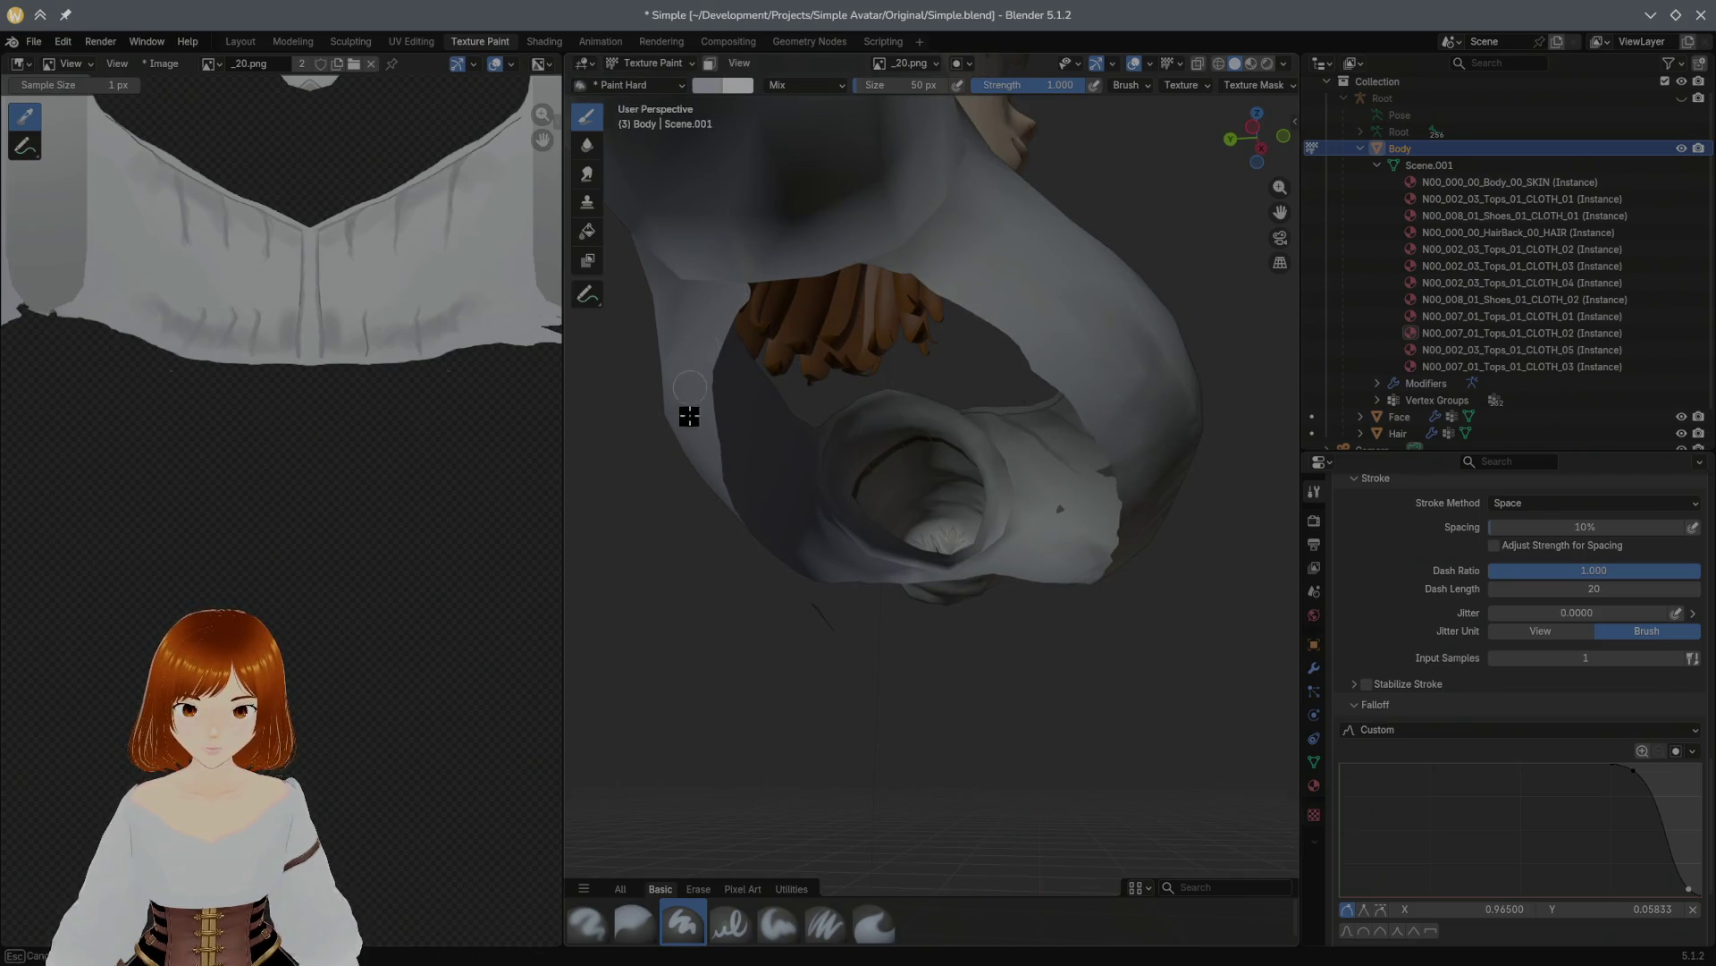
middle_drag(824, 396, 770, 381)
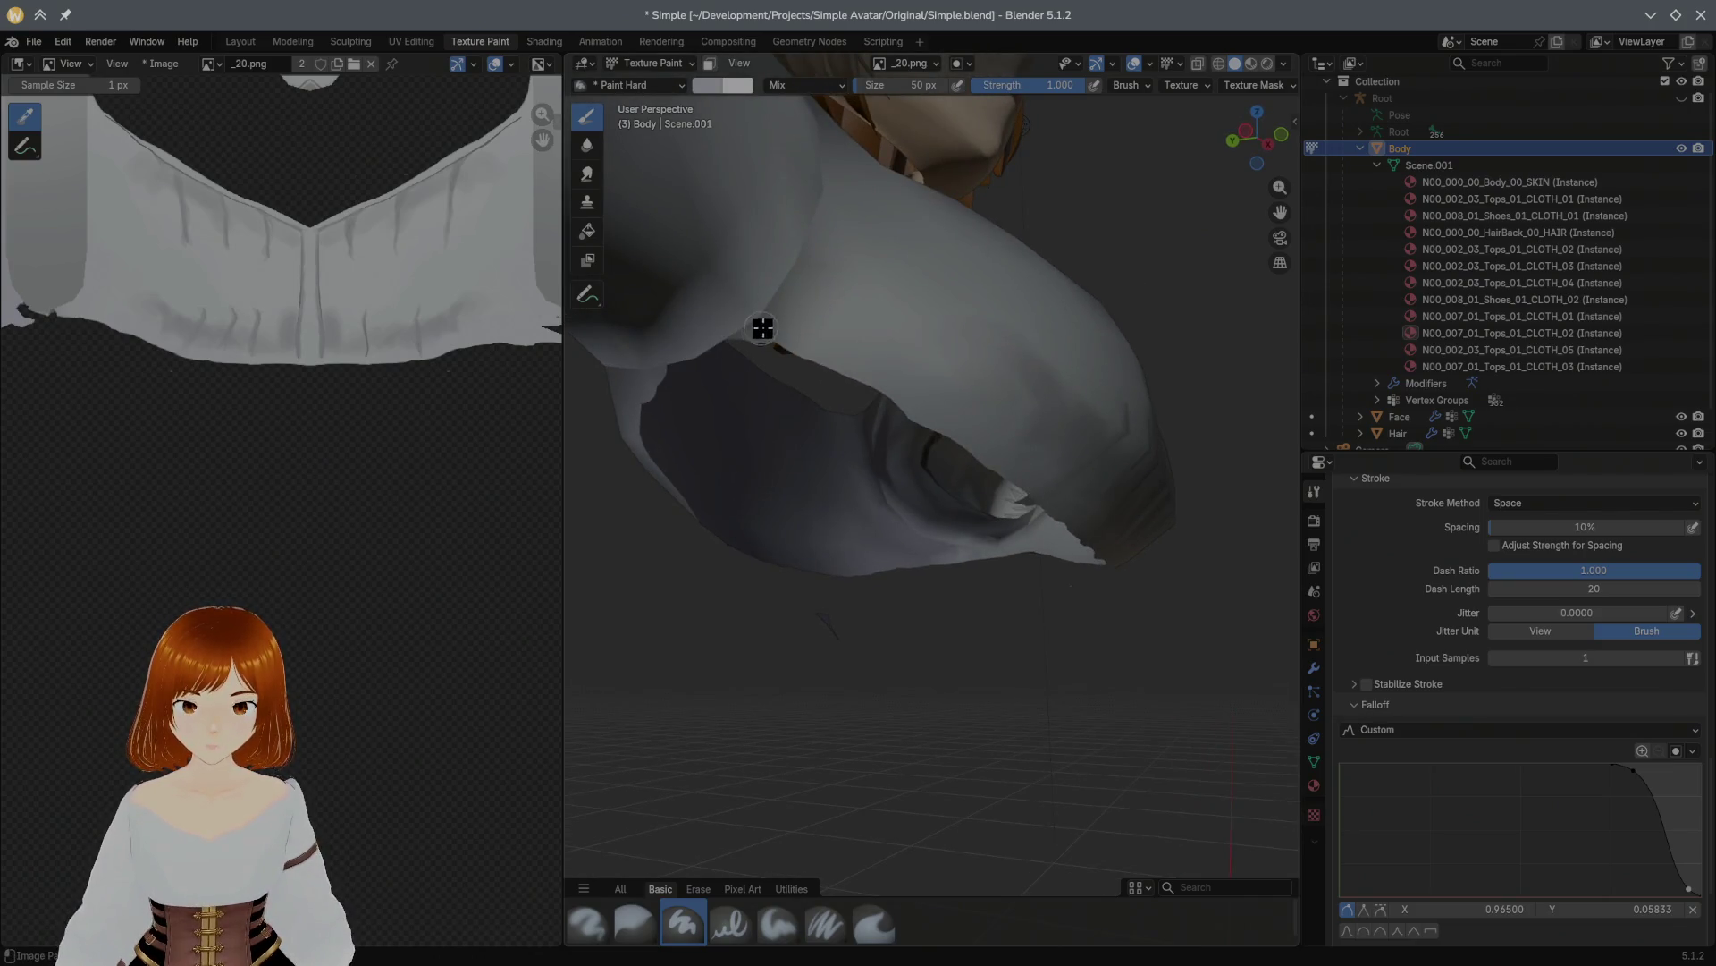
mouse_move(753, 335)
mouse_down()
mouse_move(652, 387)
mouse_move(728, 346)
mouse_up()
key(ctrl+z)
key(ctrl+z)
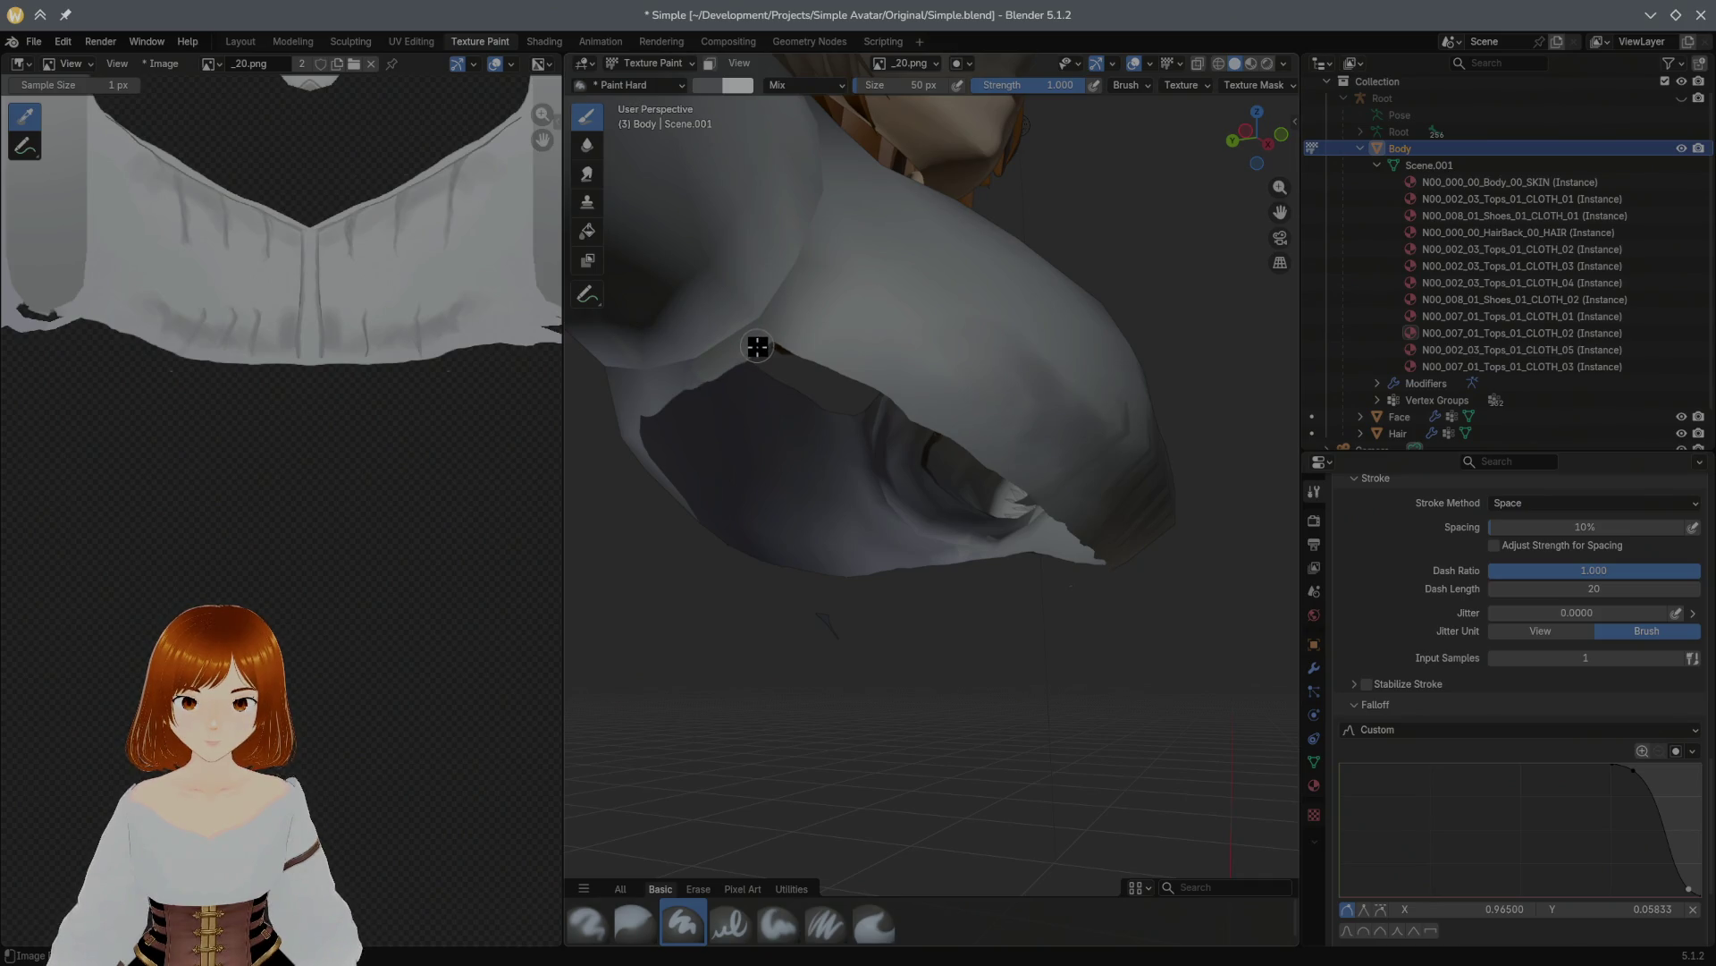
Step: Cover the orange spot and dark seam using the sampled sleeve fabric colour
mouse_move(789, 328)
middle_down()
mouse_move(797, 360)
mouse_move(602, 348)
mouse_move(874, 349)
mouse_move(916, 323)
middle_up()
drag(915, 324, 754, 363)
click(751, 366)
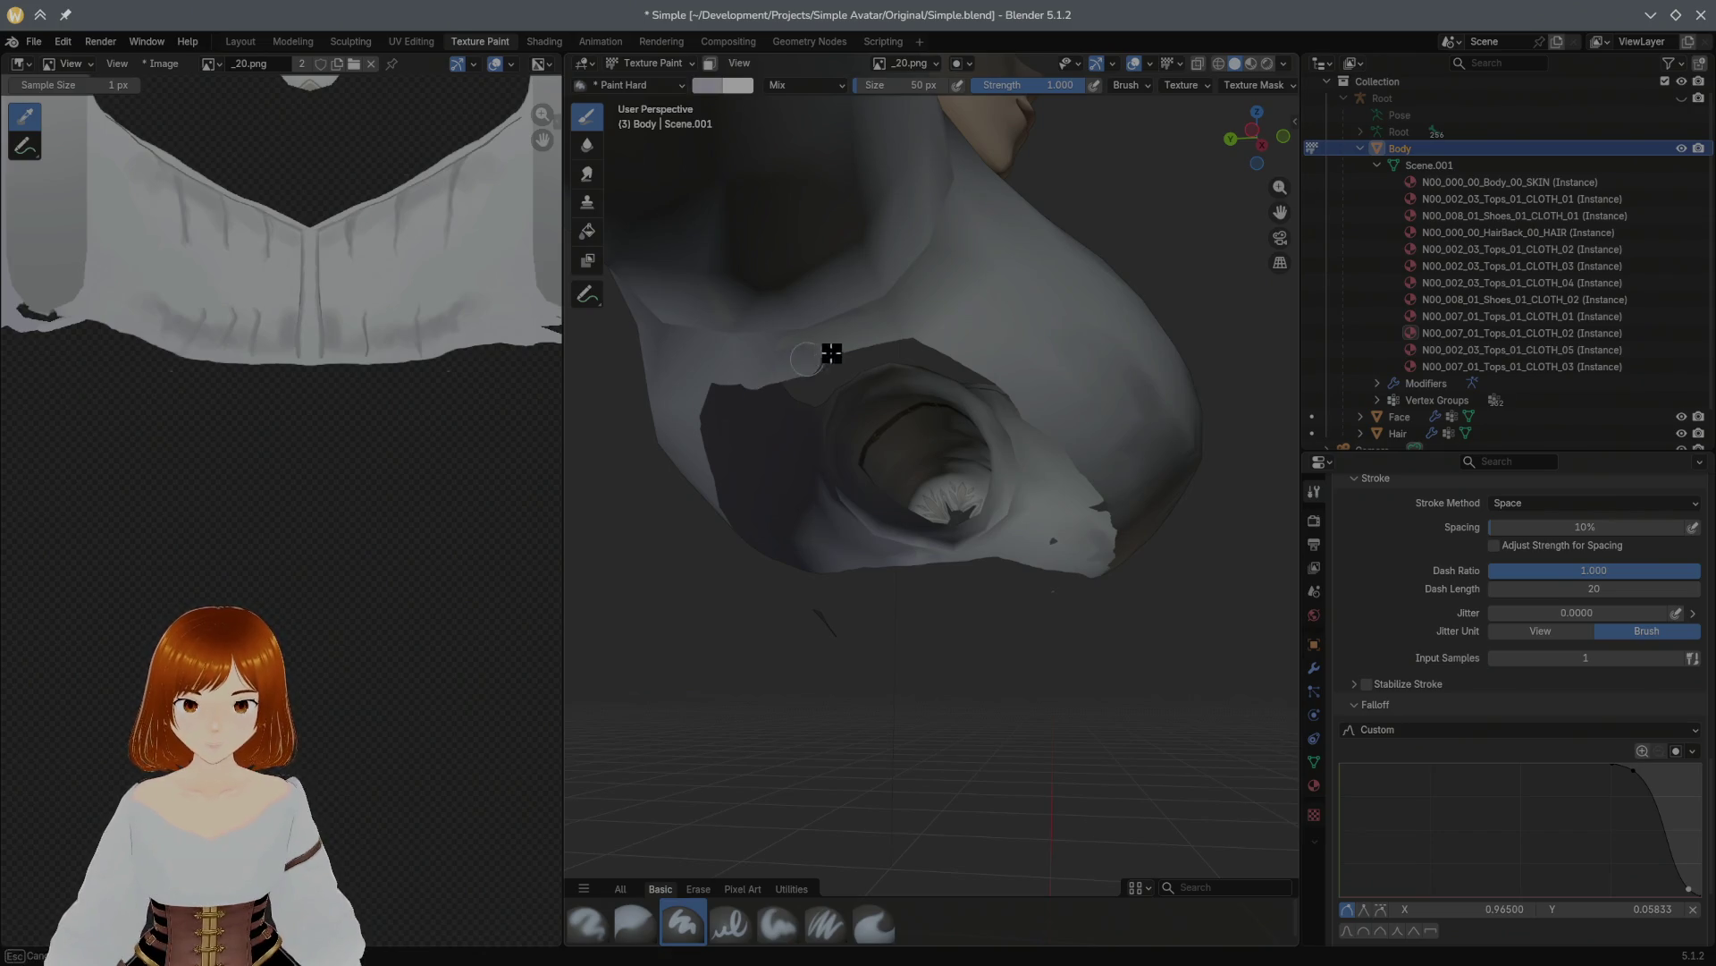
drag(799, 352, 876, 334)
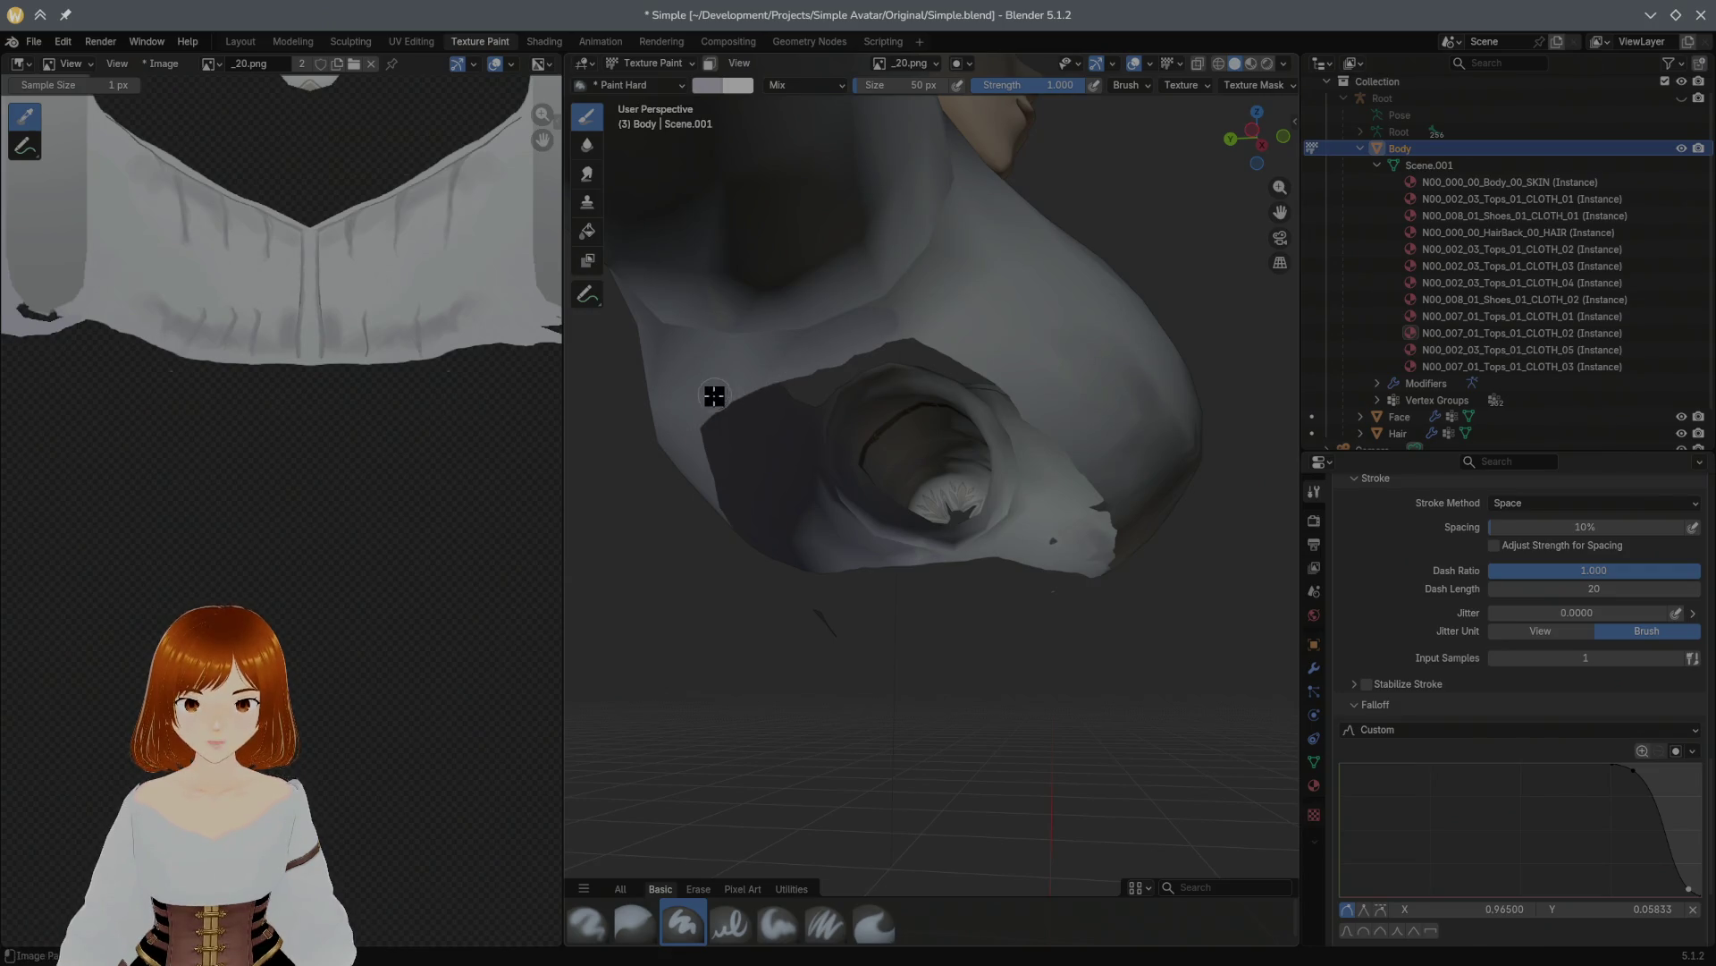
mouse_move(933, 337)
middle_down()
mouse_move(712, 375)
mouse_move(671, 352)
mouse_move(817, 279)
mouse_move(674, 337)
mouse_move(663, 395)
mouse_move(690, 337)
mouse_move(766, 288)
mouse_move(827, 277)
middle_up()
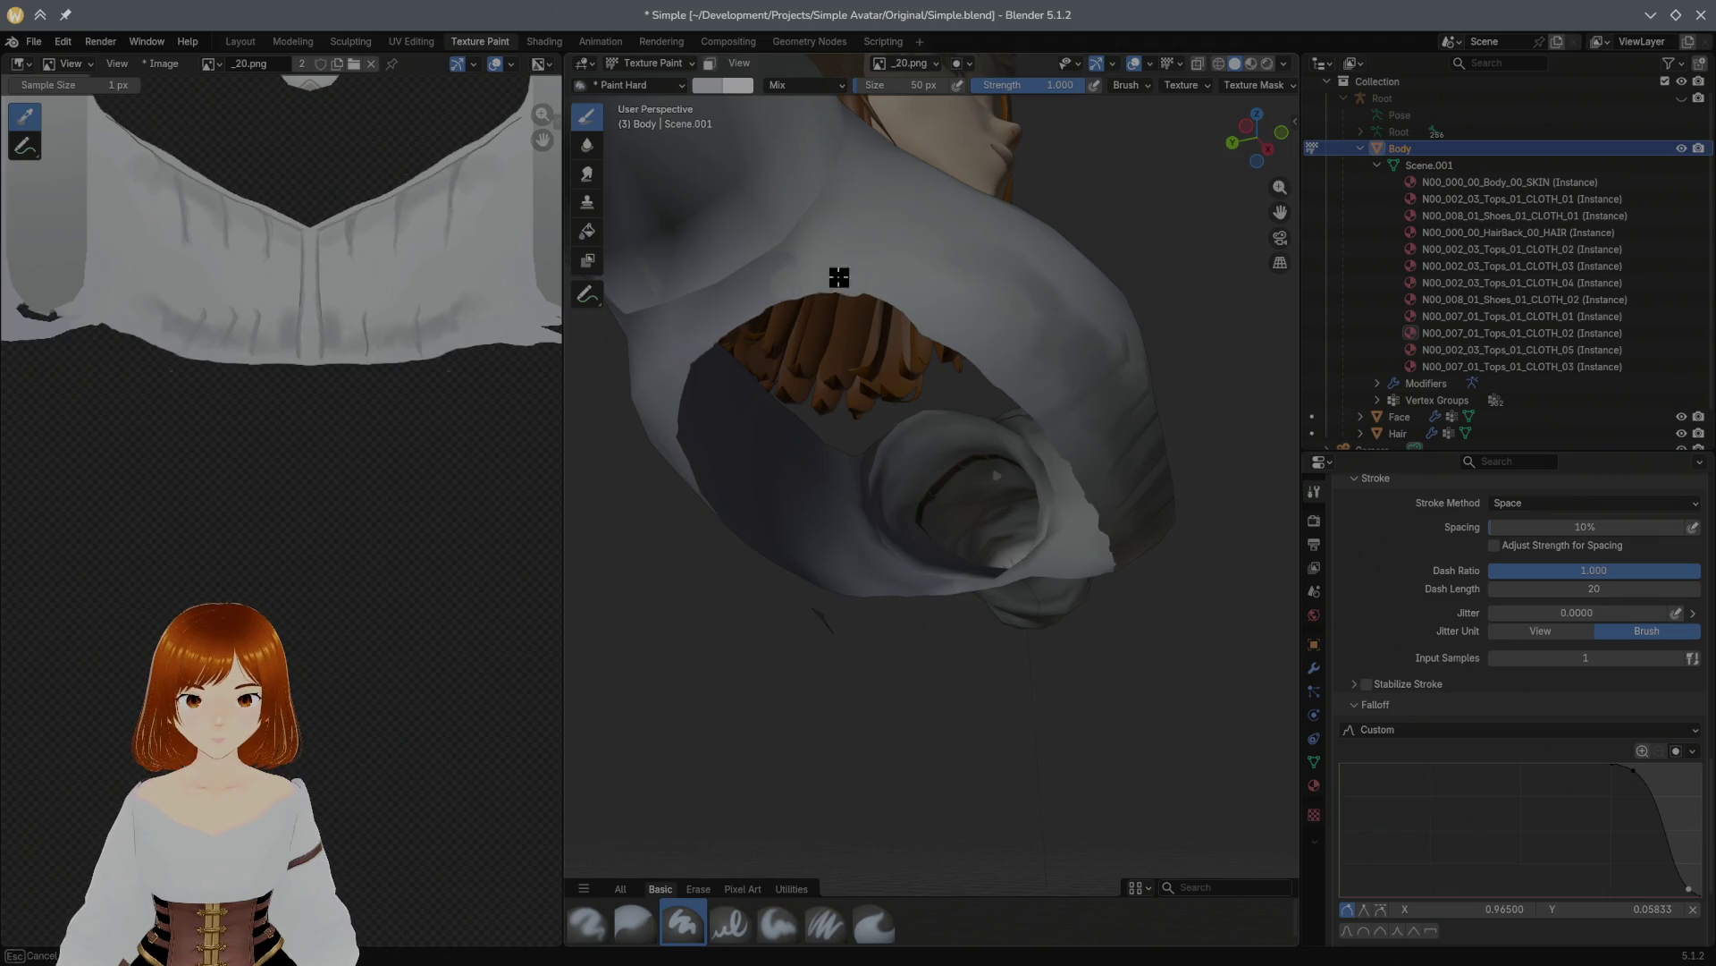
click(635, 923)
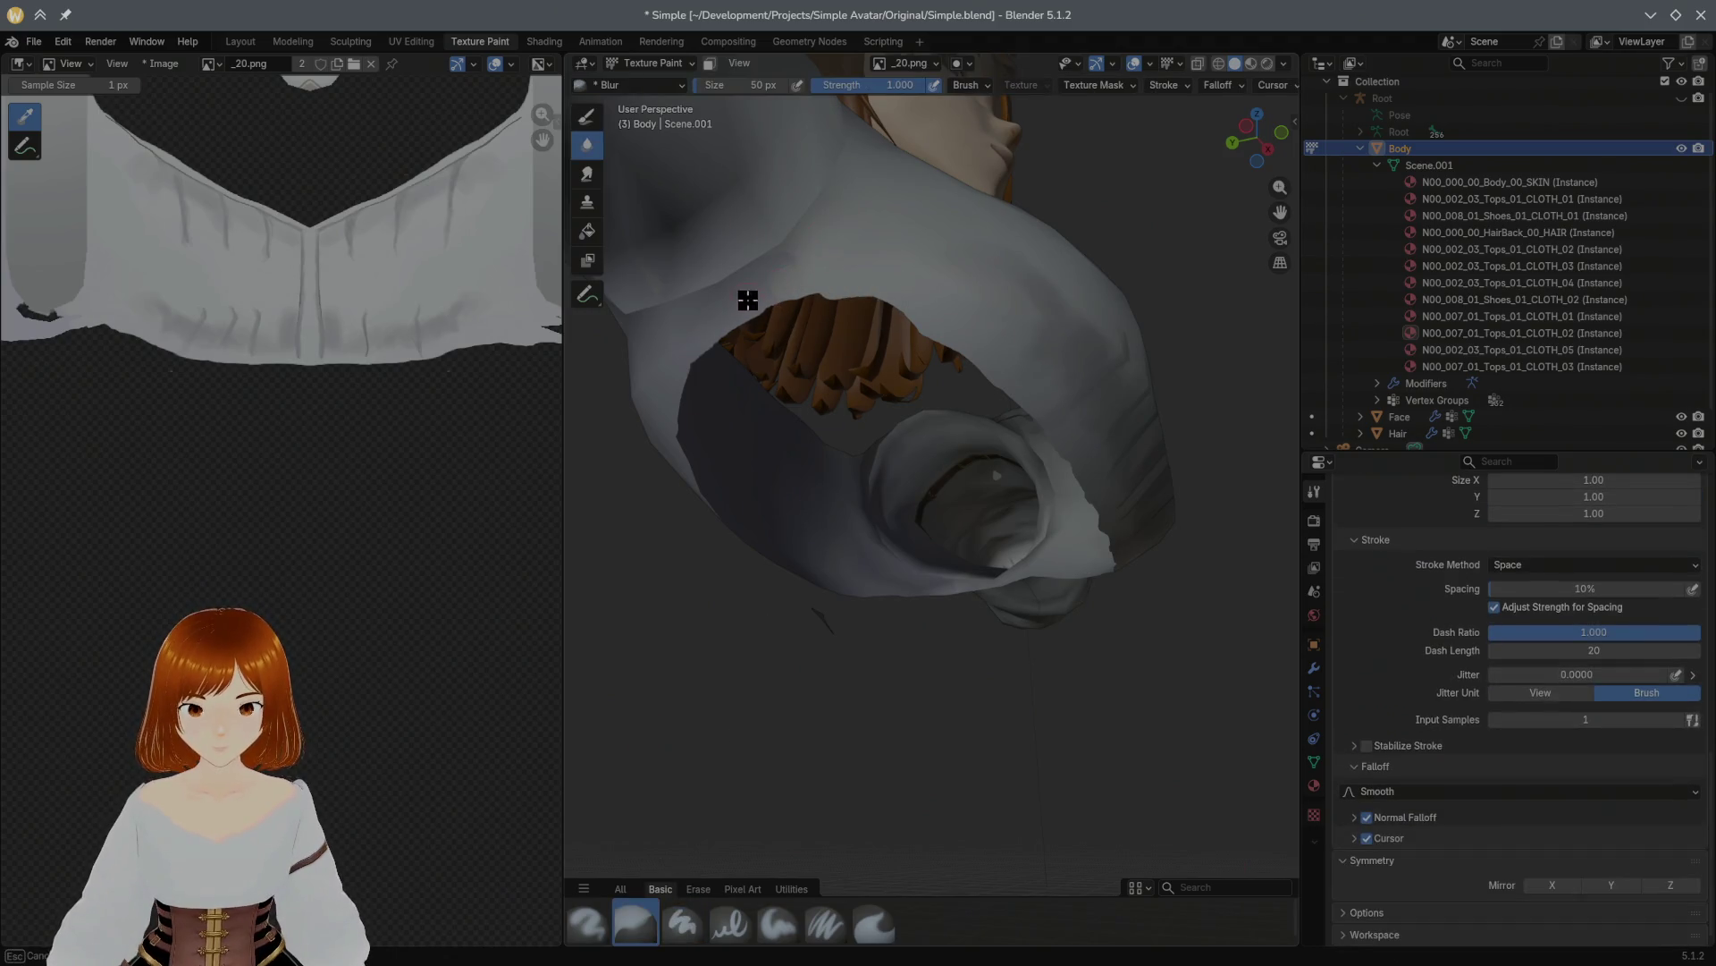
Step: Inspect the repainted sleeve from two angles and save Simple.blend
mouse_move(749, 290)
middle_down()
mouse_move(938, 325)
mouse_move(641, 326)
mouse_move(759, 375)
mouse_move(799, 472)
middle_up()
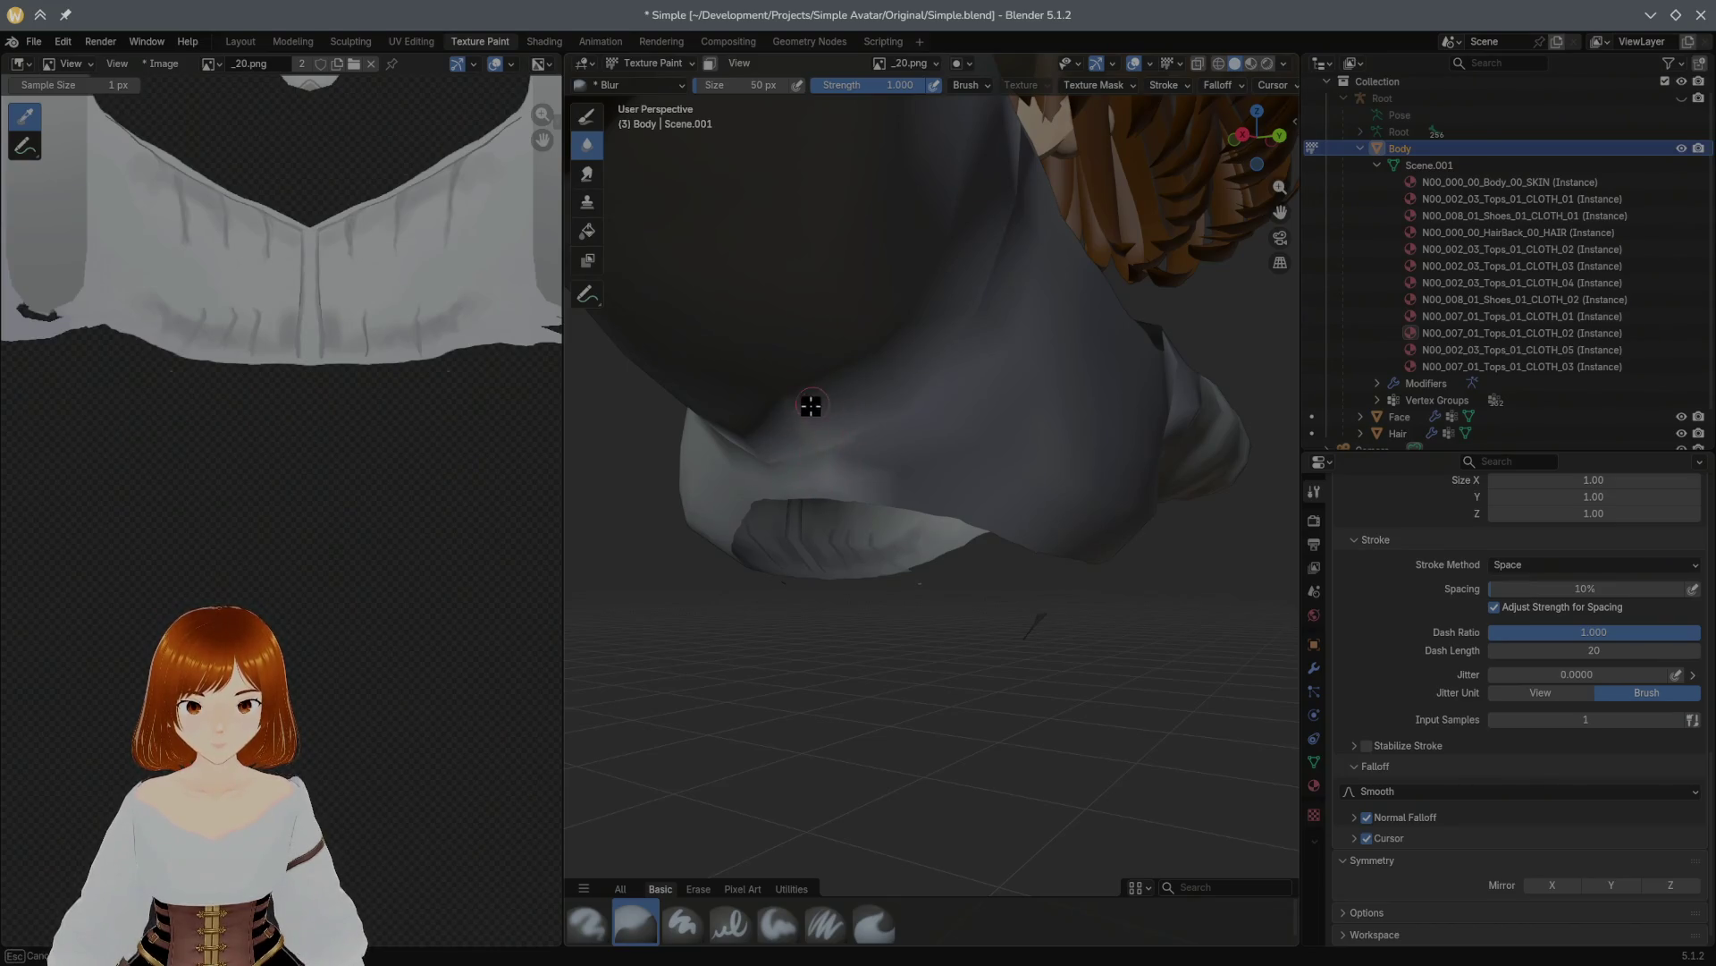
mouse_move(849, 502)
middle_down()
mouse_move(770, 425)
mouse_move(973, 337)
mouse_move(910, 339)
mouse_move(1022, 391)
mouse_move(931, 383)
mouse_move(941, 403)
mouse_move(927, 325)
mouse_move(949, 364)
middle_up()
key(ctrl+s)
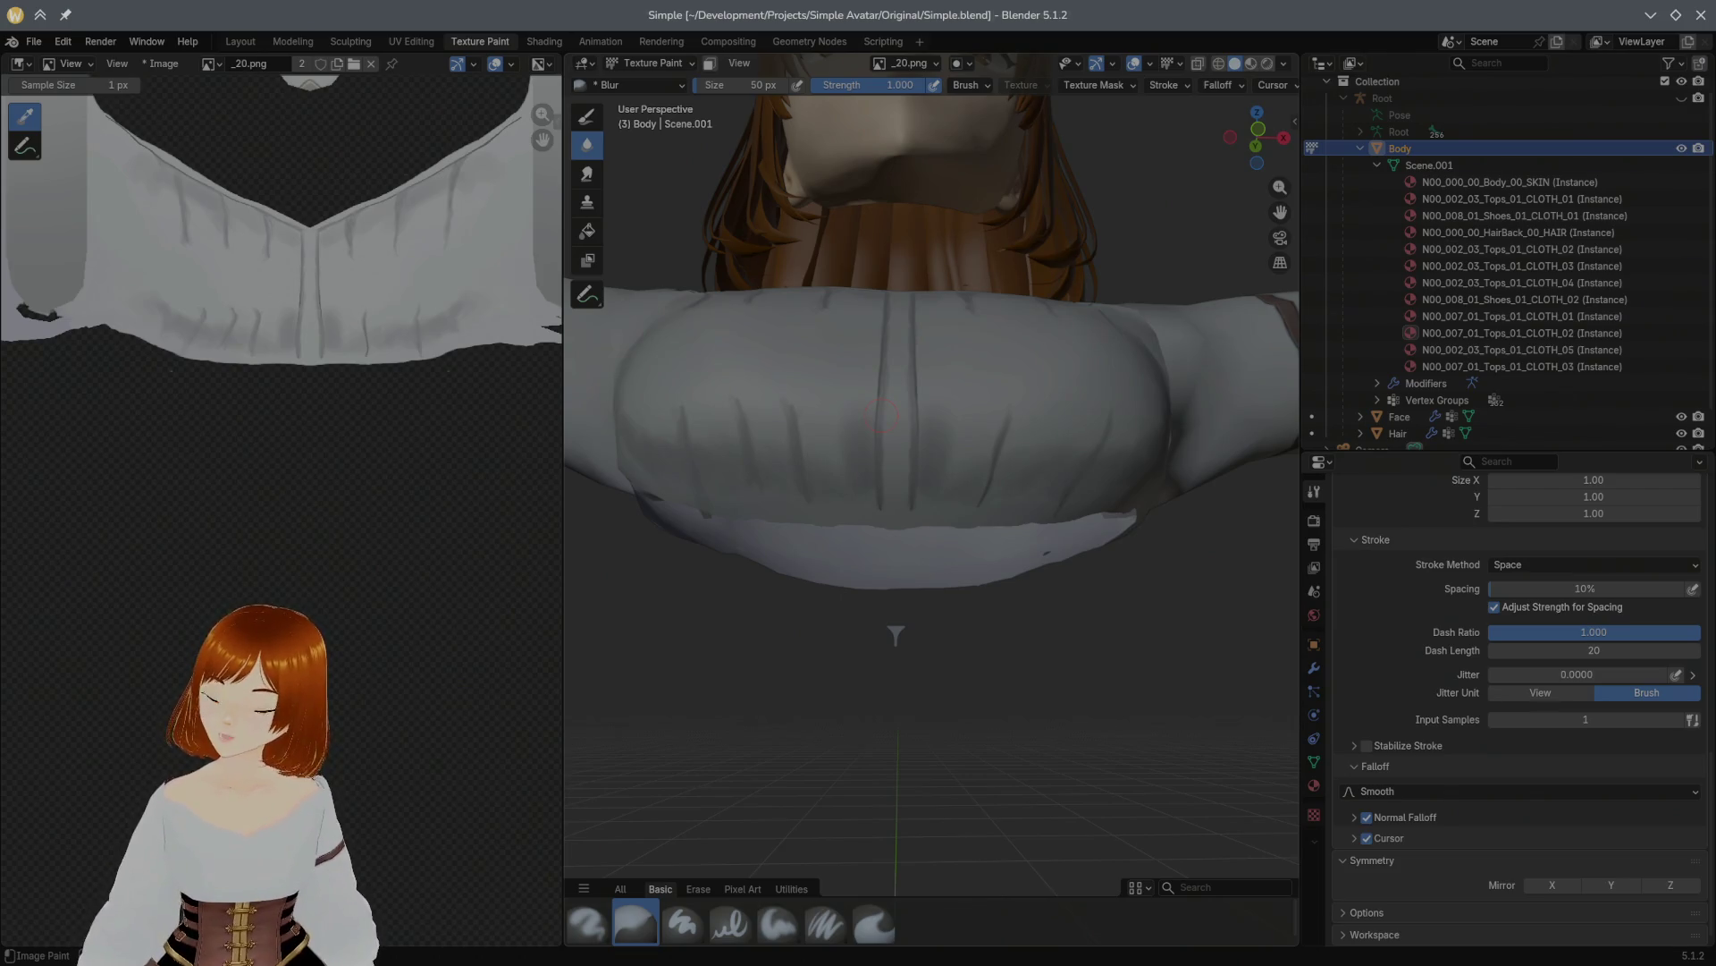
click(304, 42)
Step: Unhide all parts, select the linked blouse, hide everything else, and return to Texture Paint
mouse_move(501, 236)
middle_down()
mouse_move(557, 310)
mouse_move(907, 267)
mouse_move(796, 555)
middle_up()
key(alt+h)
click(1018, 497)
mouse_move(1019, 497)
middle_down()
mouse_move(716, 532)
mouse_move(536, 519)
mouse_move(990, 470)
middle_up()
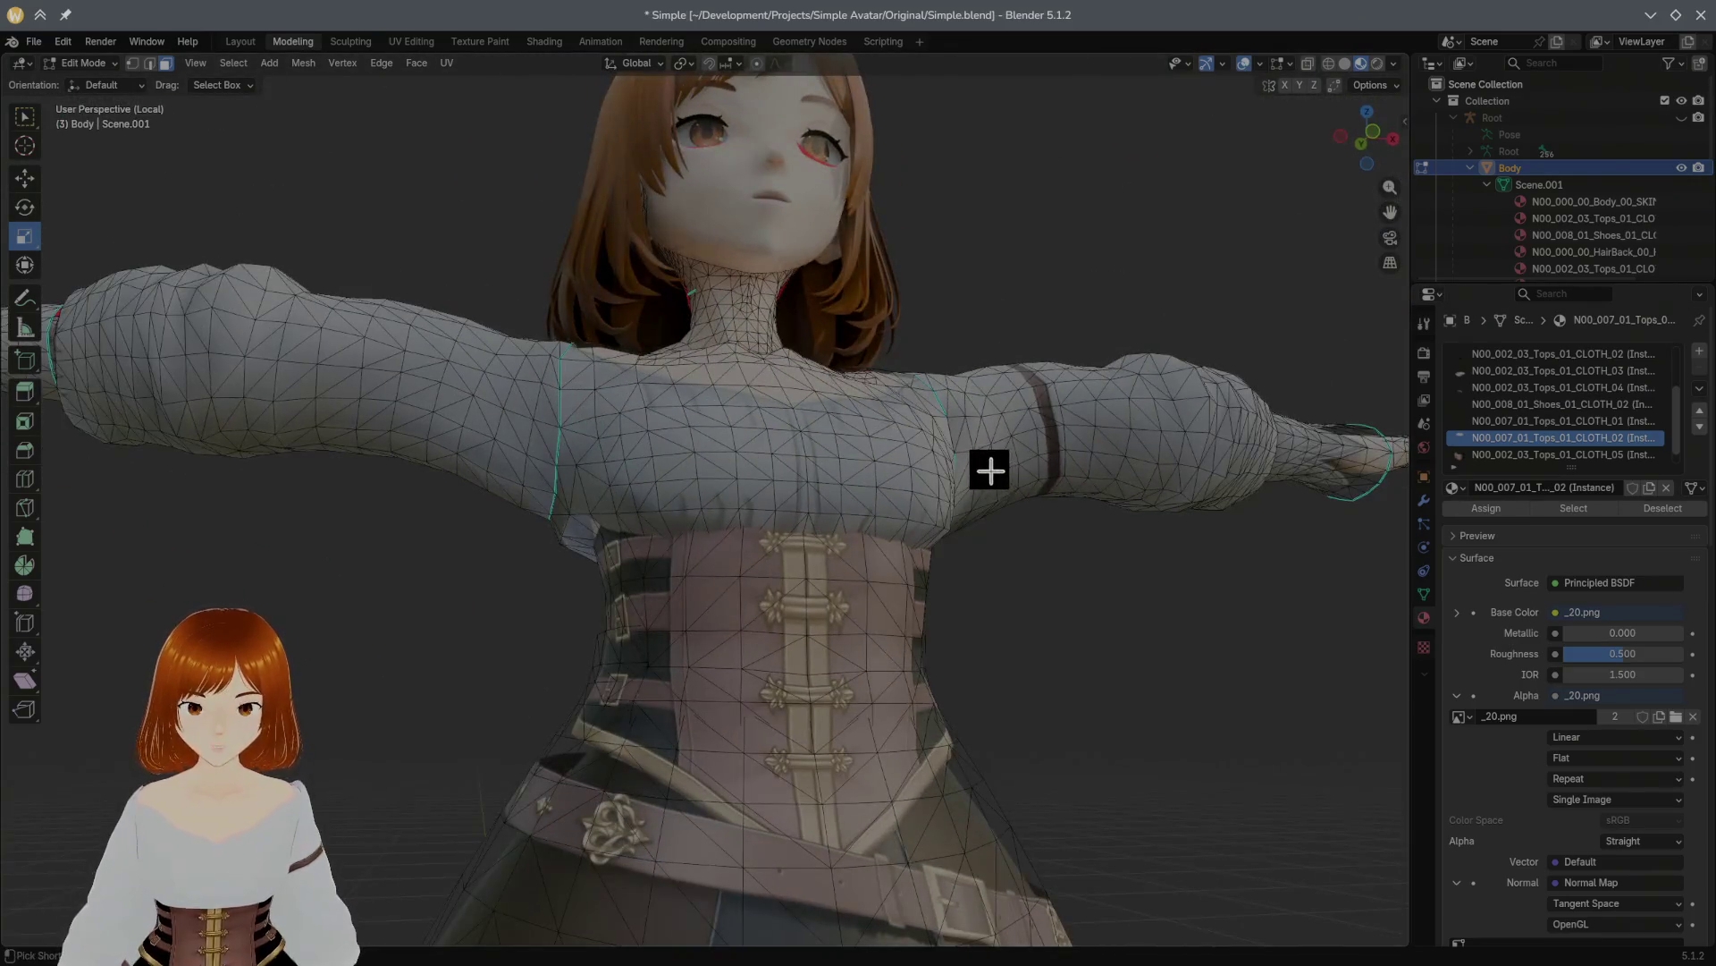
click(878, 453)
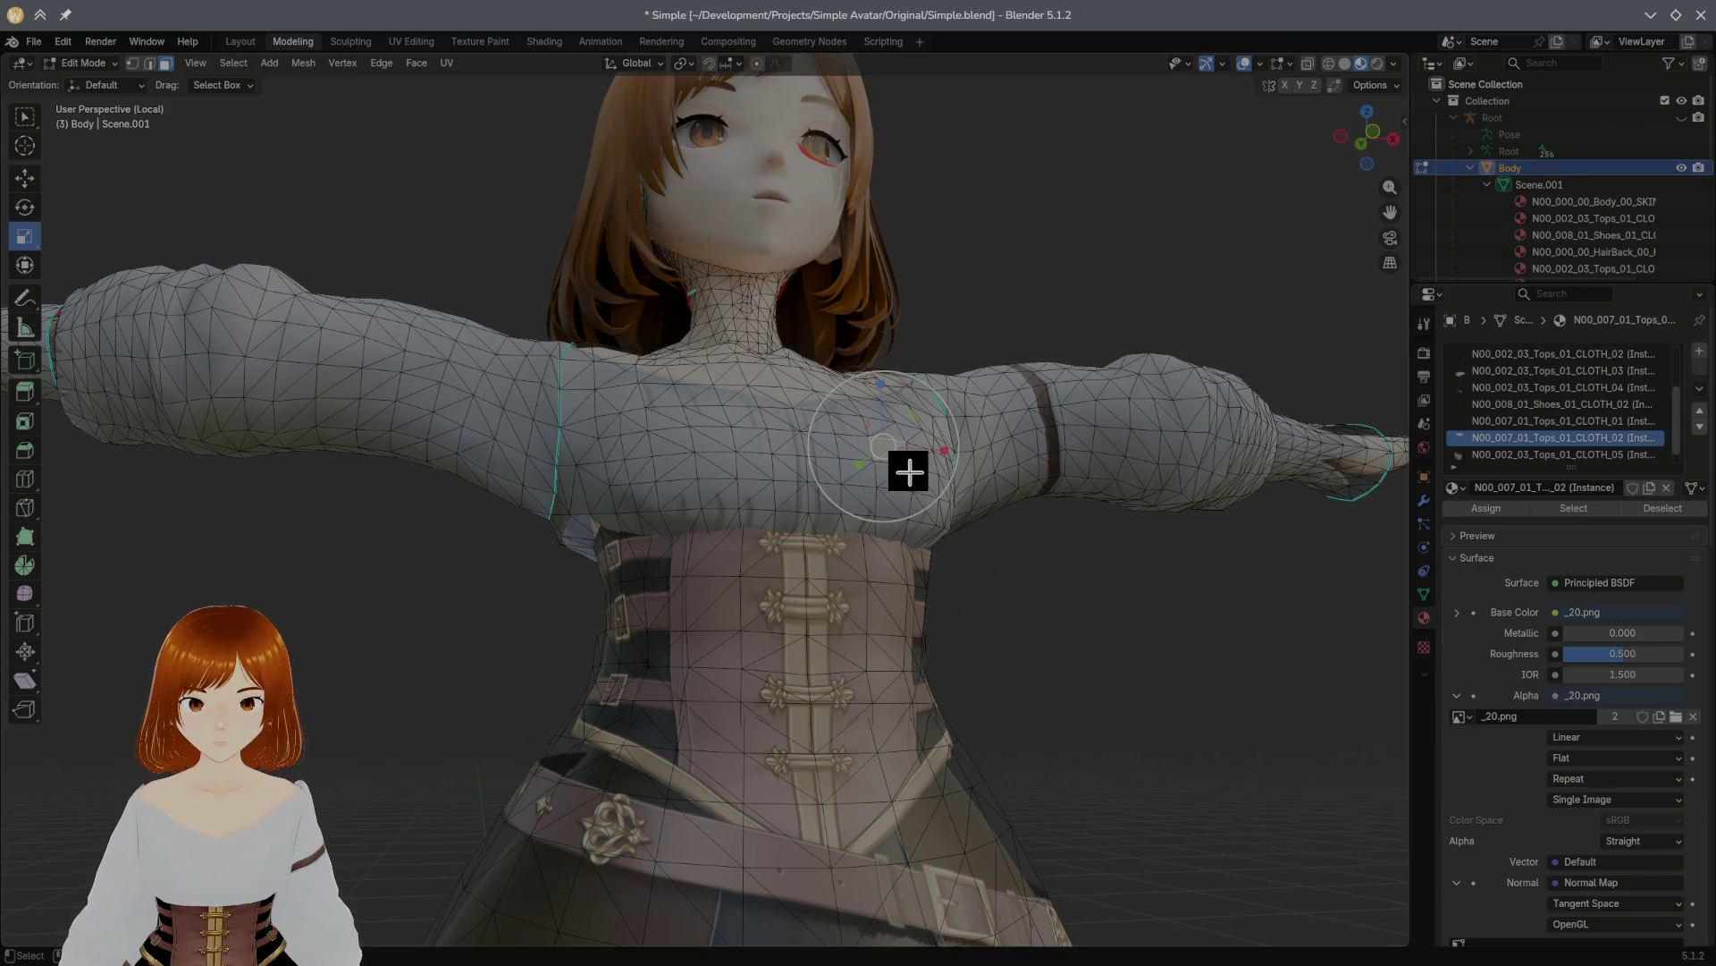
key(ctrl+l)
key(shift+h)
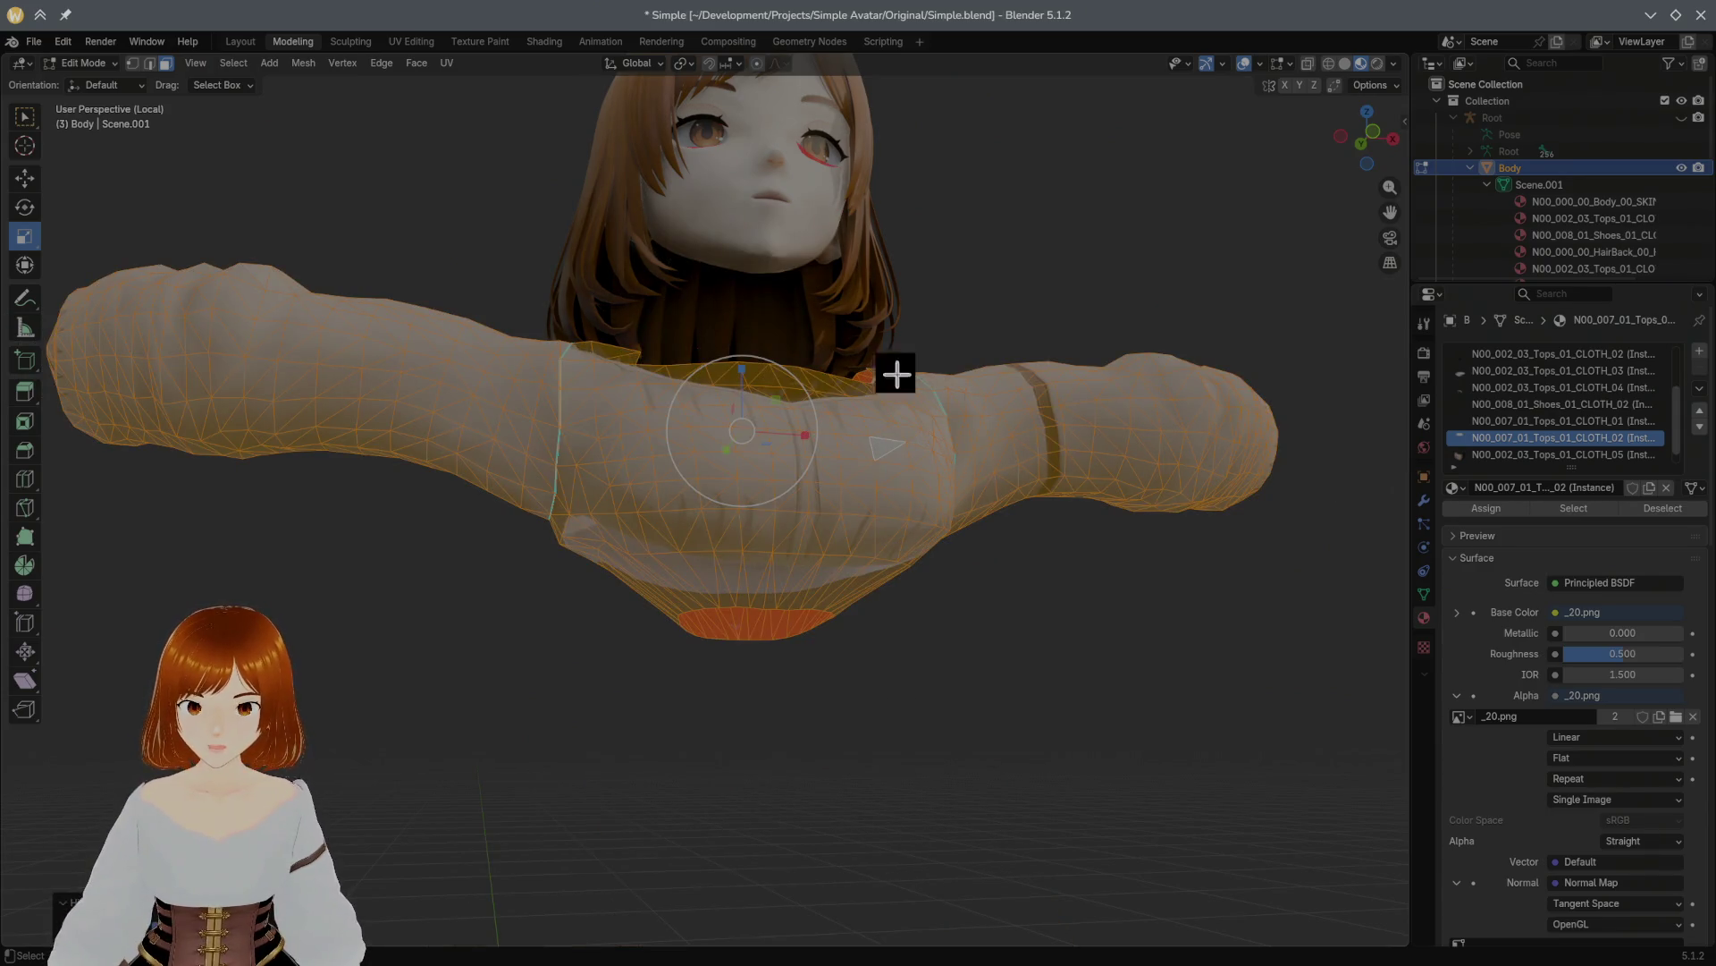
click(500, 42)
middle_drag(725, 320, 899, 323)
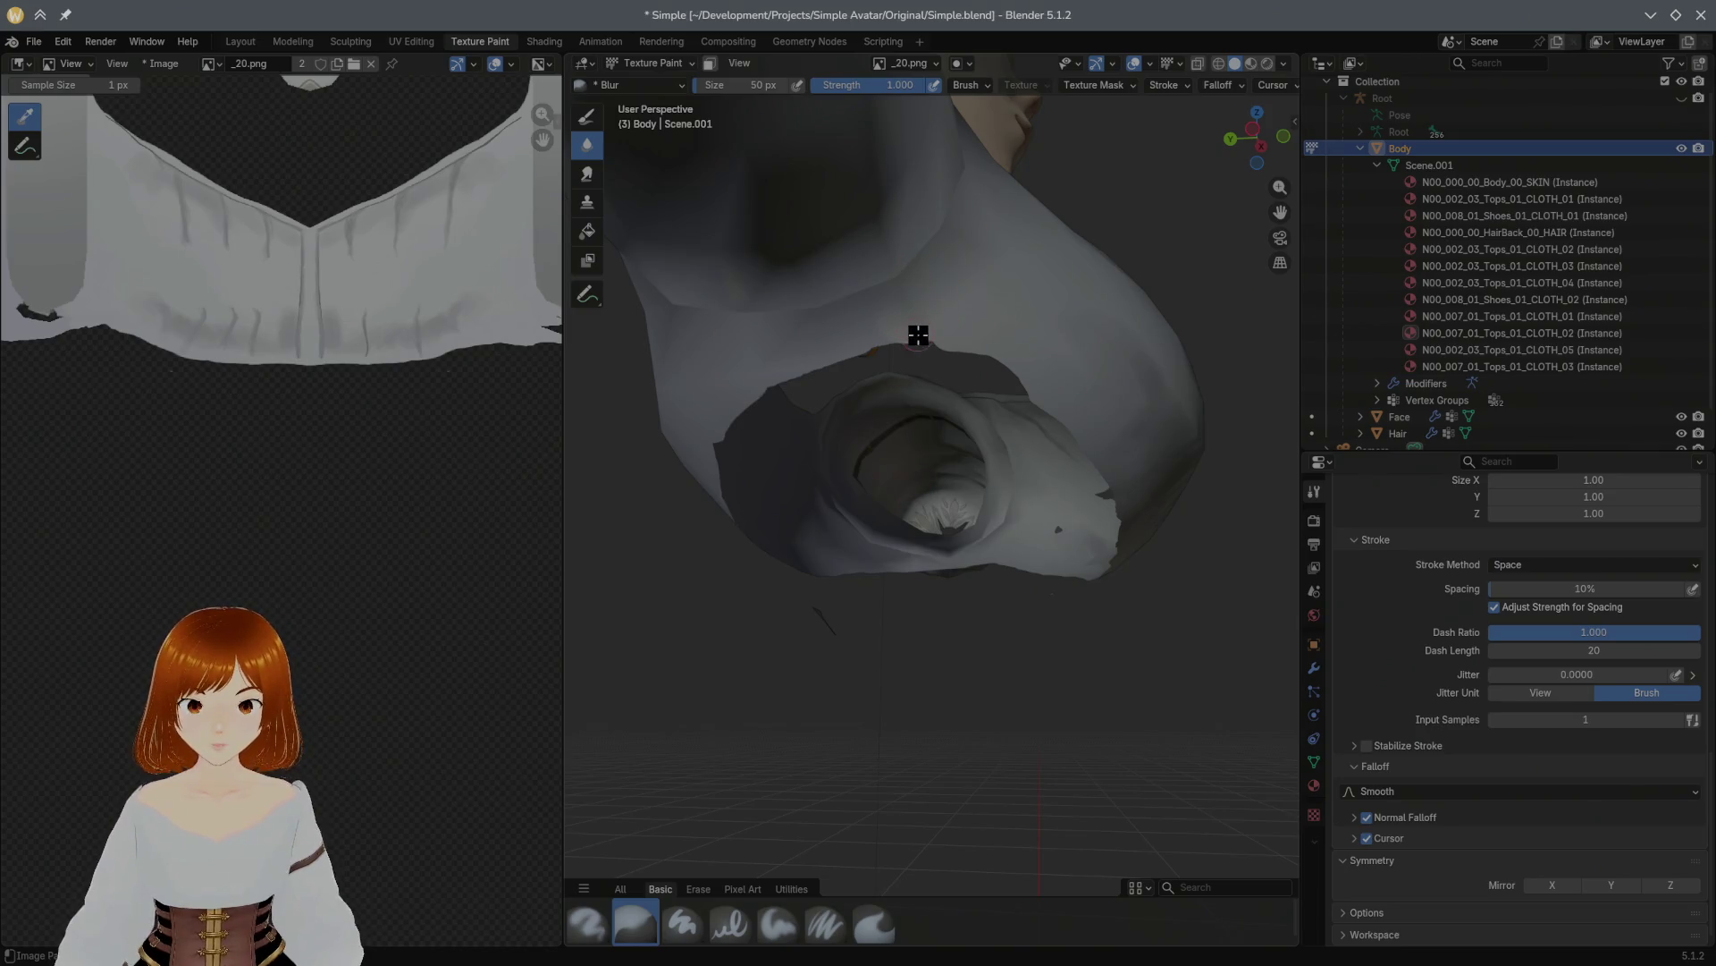
Step: With the Paint Hard brush, paint grey over the opening's dark edge and cuff-rim patches
key(1)
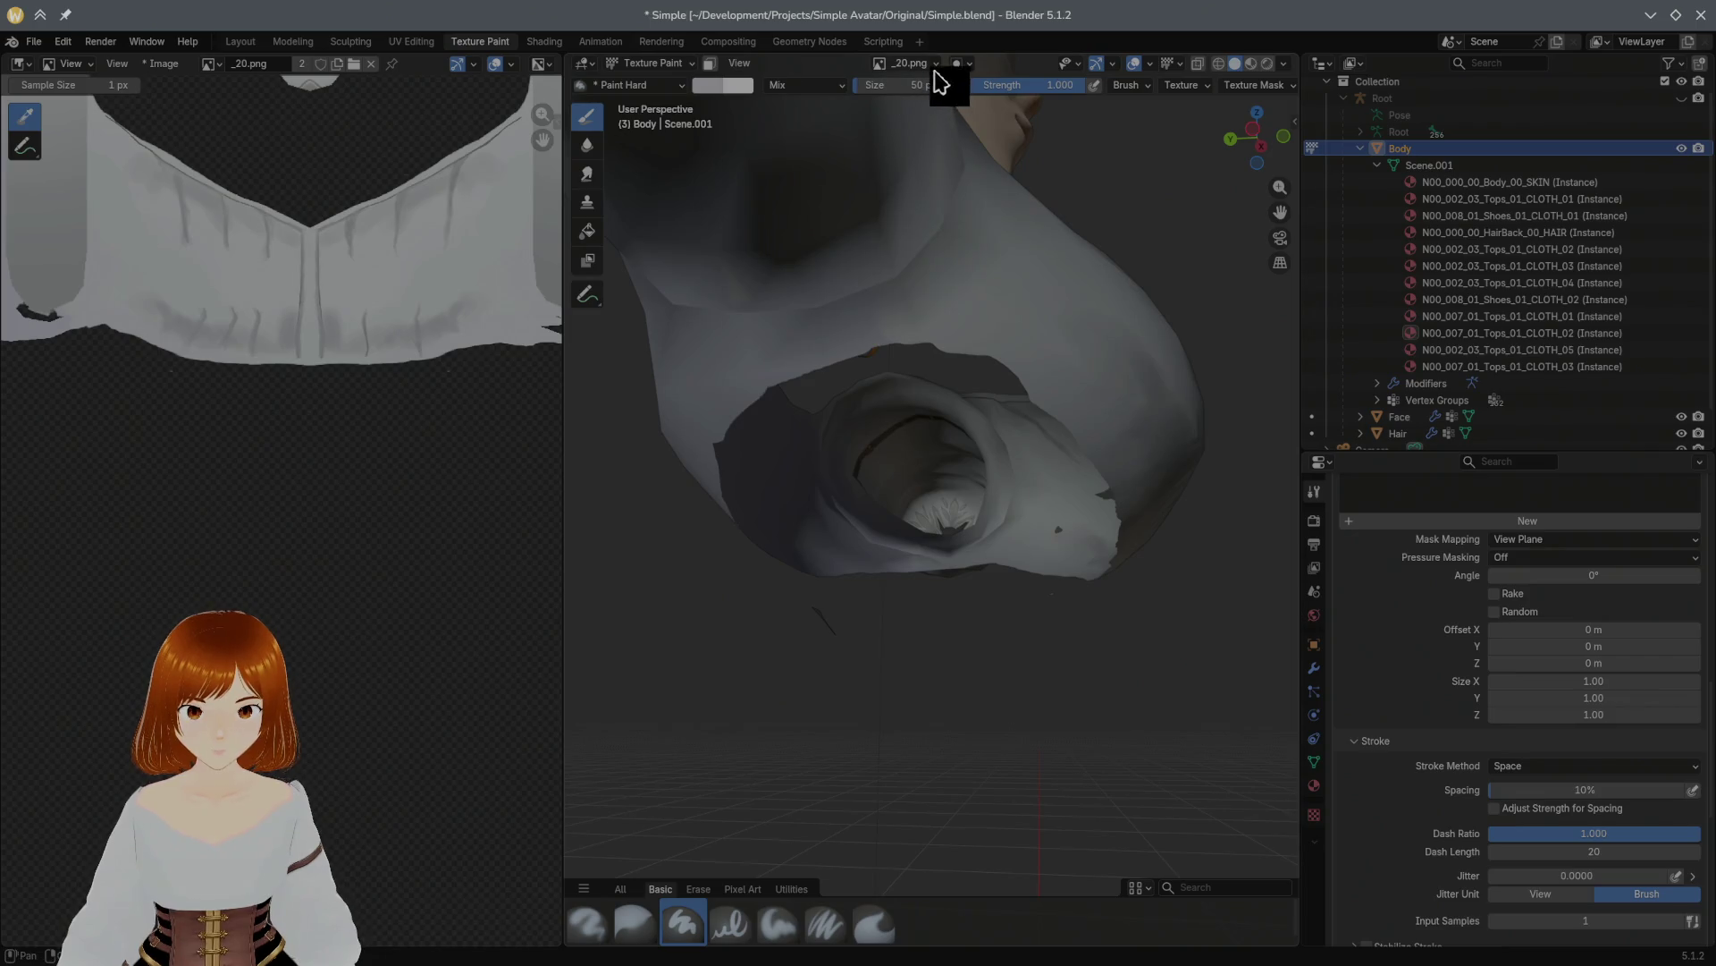
middle_drag(1018, 371, 988, 375)
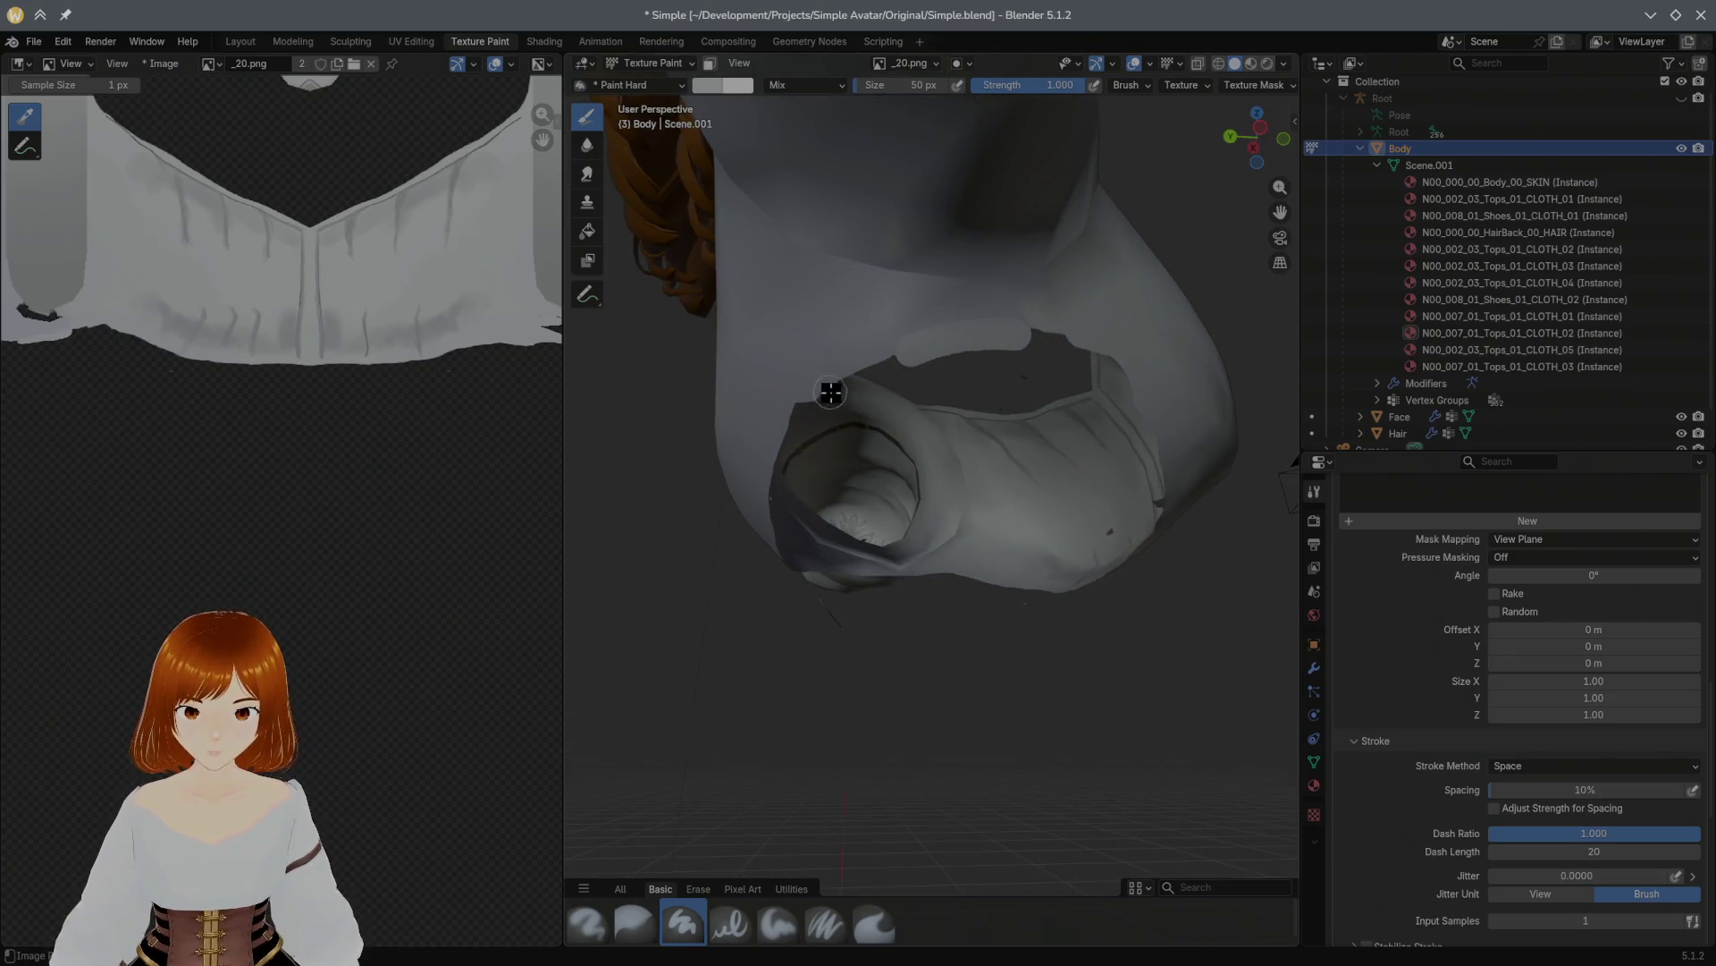
drag(829, 366, 997, 349)
mouse_move(827, 392)
mouse_down()
mouse_move(785, 433)
mouse_move(909, 375)
mouse_move(820, 410)
mouse_move(768, 482)
mouse_move(850, 395)
mouse_move(915, 393)
mouse_up()
mouse_move(1109, 361)
mouse_down()
mouse_move(1058, 376)
mouse_move(1172, 387)
mouse_move(1042, 372)
mouse_move(1161, 403)
mouse_move(1046, 361)
mouse_move(1007, 392)
mouse_up()
mouse_move(1119, 374)
mouse_down()
mouse_move(1012, 349)
mouse_move(935, 394)
mouse_move(1087, 390)
mouse_up()
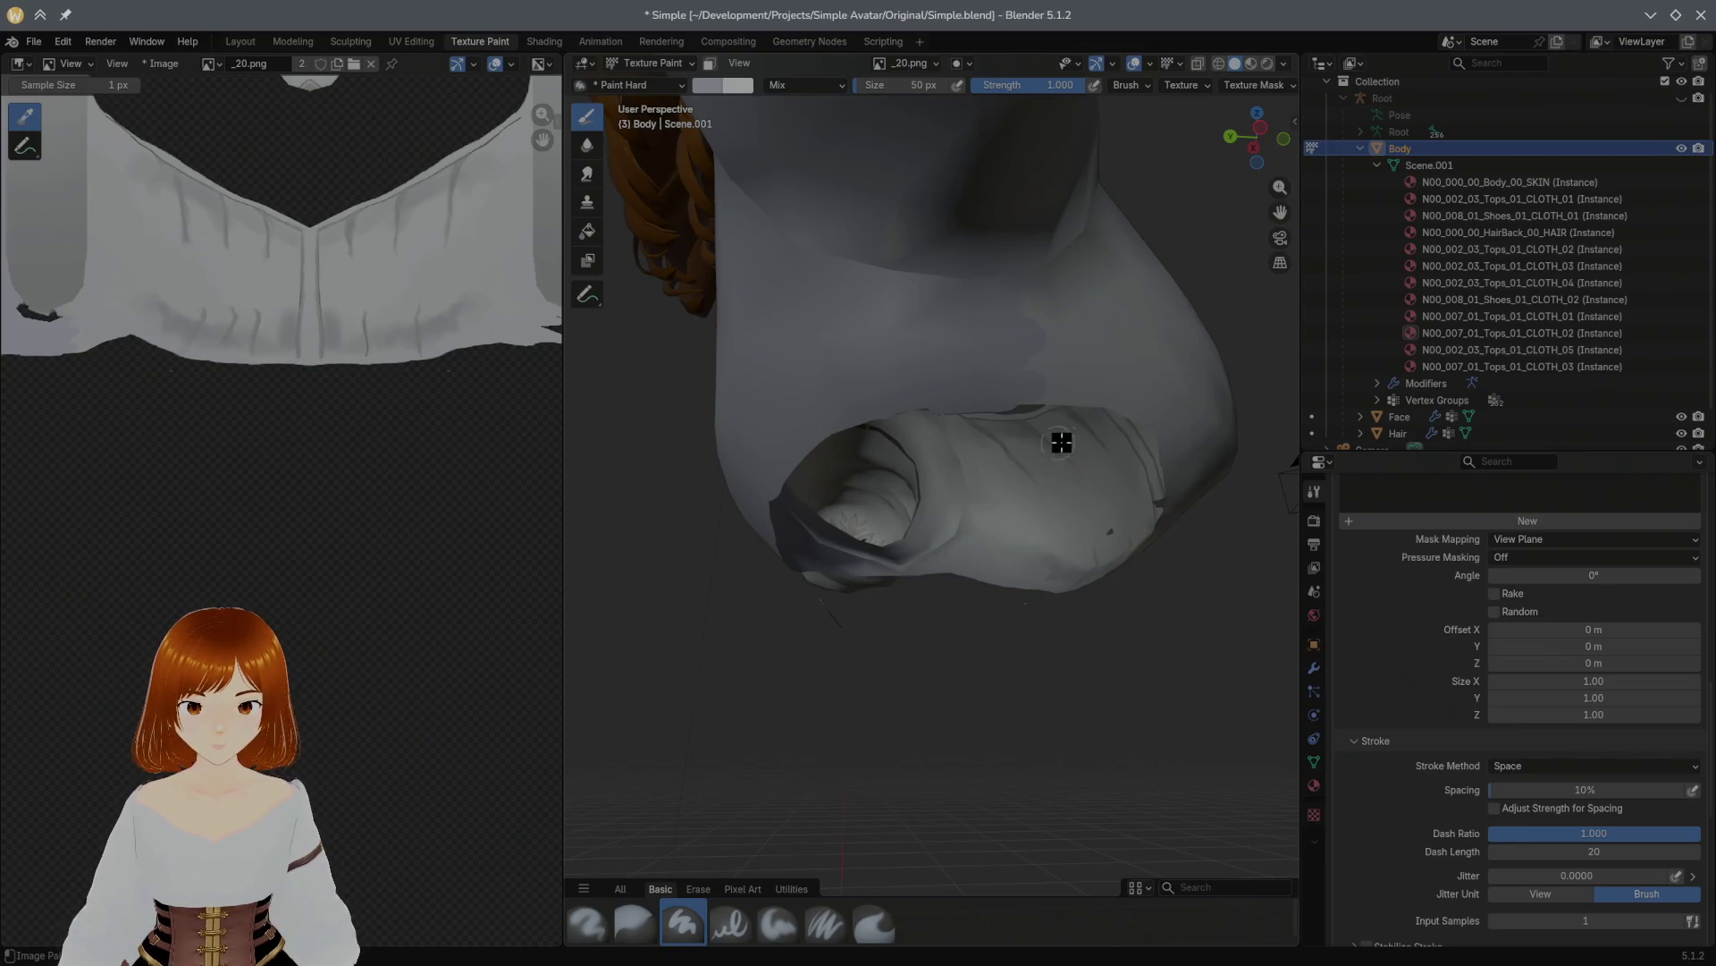
Step: Sample the fabric colour and paint it across the cuff, then check the chest
click(970, 382)
mouse_move(781, 471)
mouse_down()
mouse_move(909, 402)
mouse_move(1145, 372)
mouse_move(1033, 392)
mouse_move(1118, 403)
mouse_move(1201, 442)
mouse_up()
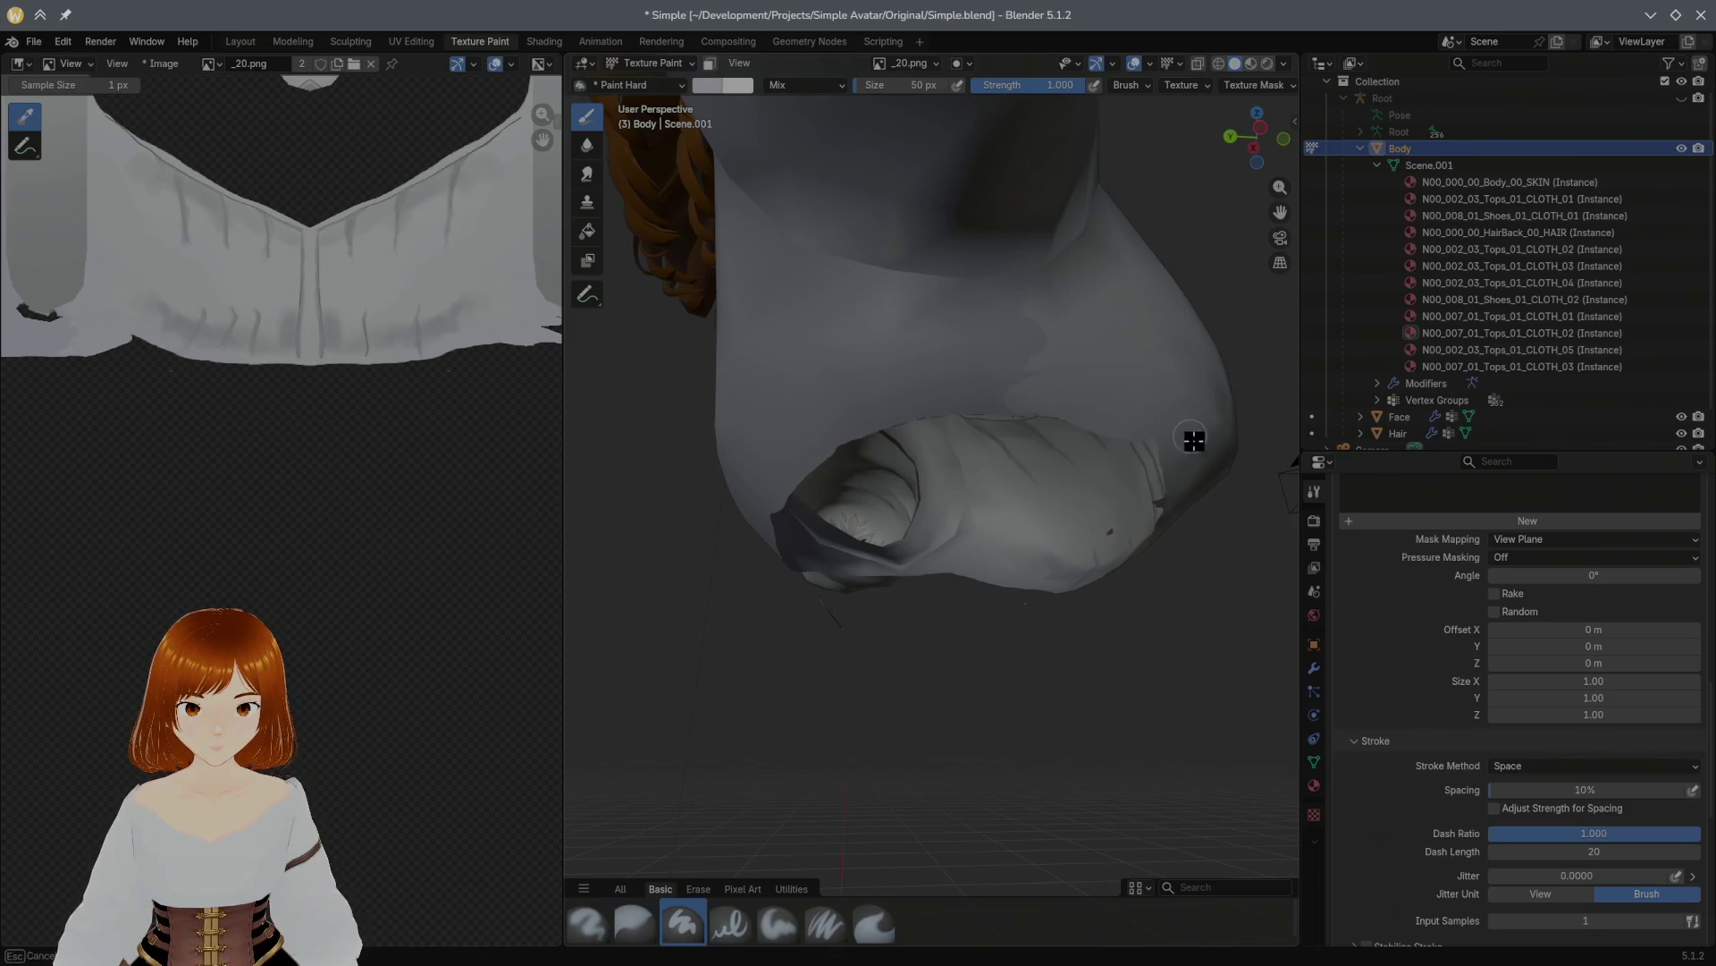
mouse_move(1046, 447)
middle_down()
mouse_move(1092, 510)
mouse_move(1091, 464)
mouse_move(1002, 466)
middle_up()
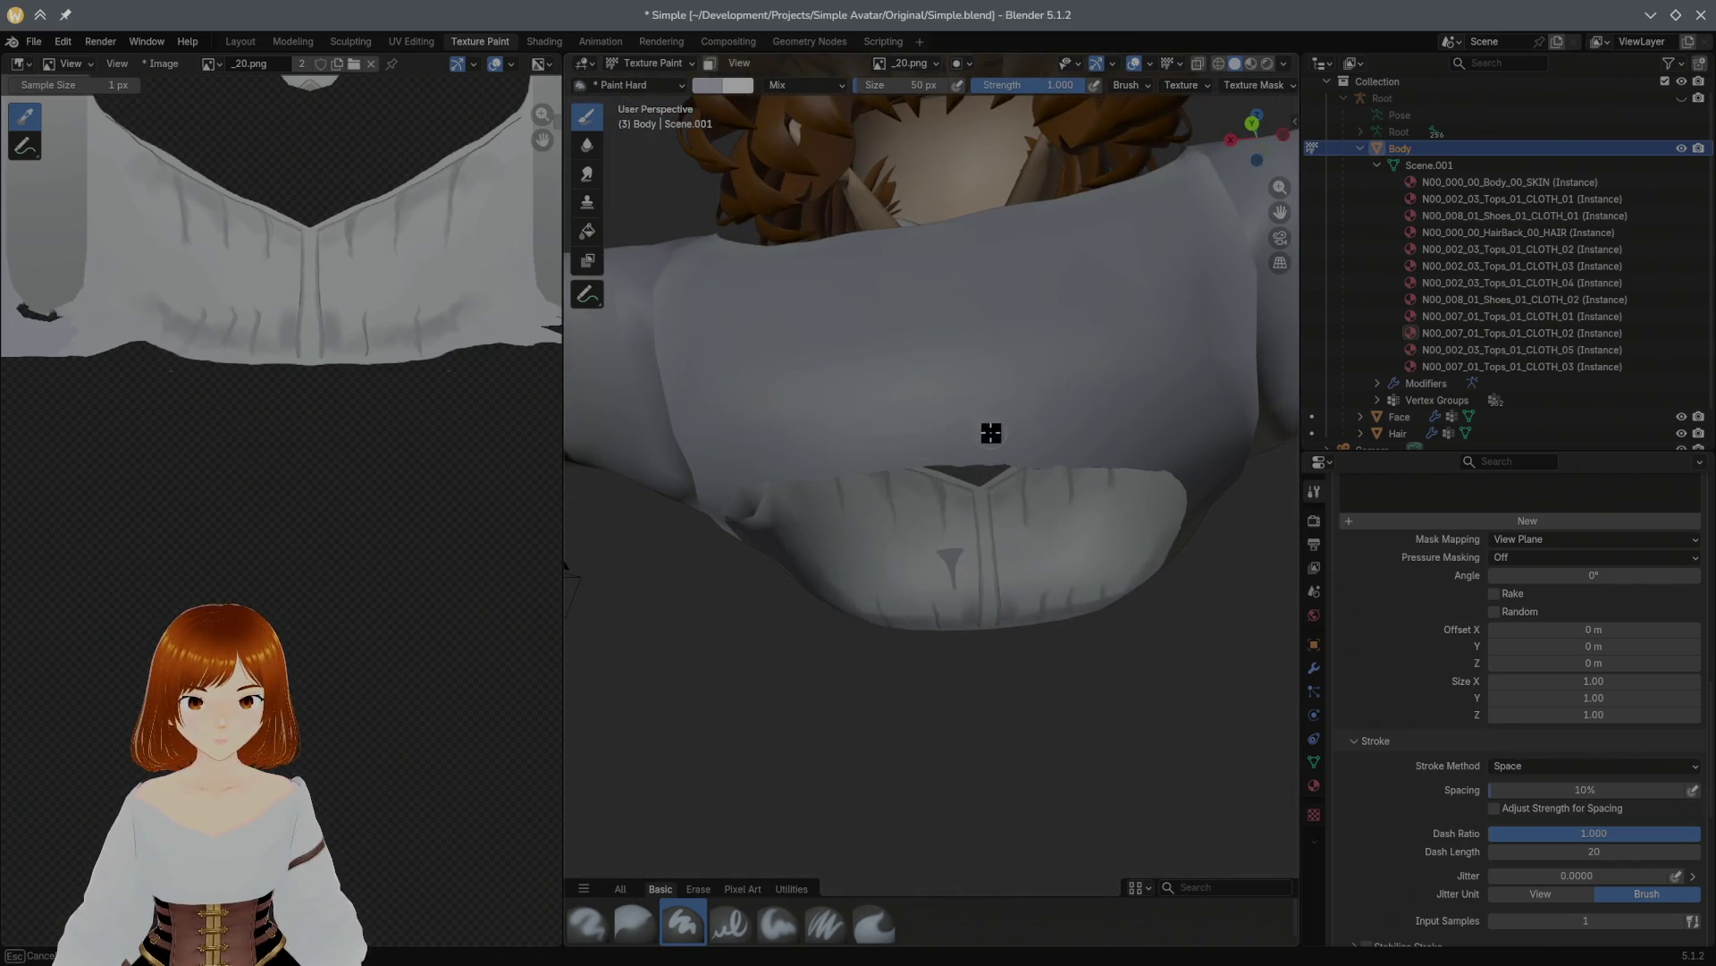
middle_drag(903, 445, 961, 490)
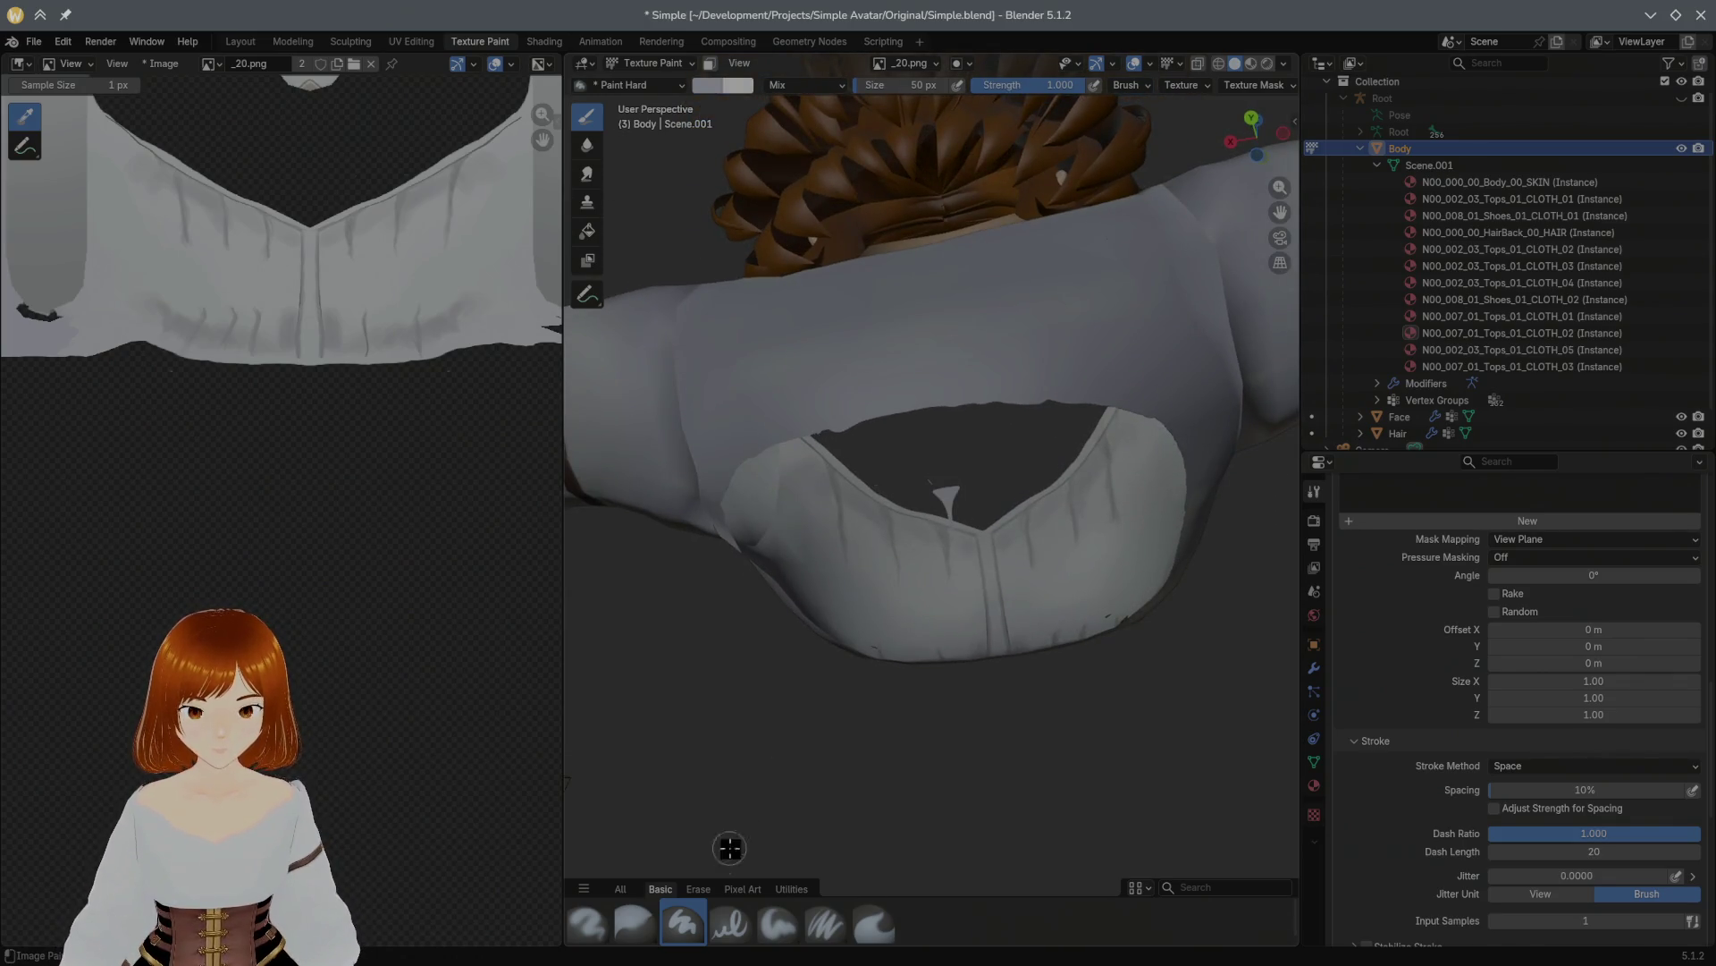
click(698, 889)
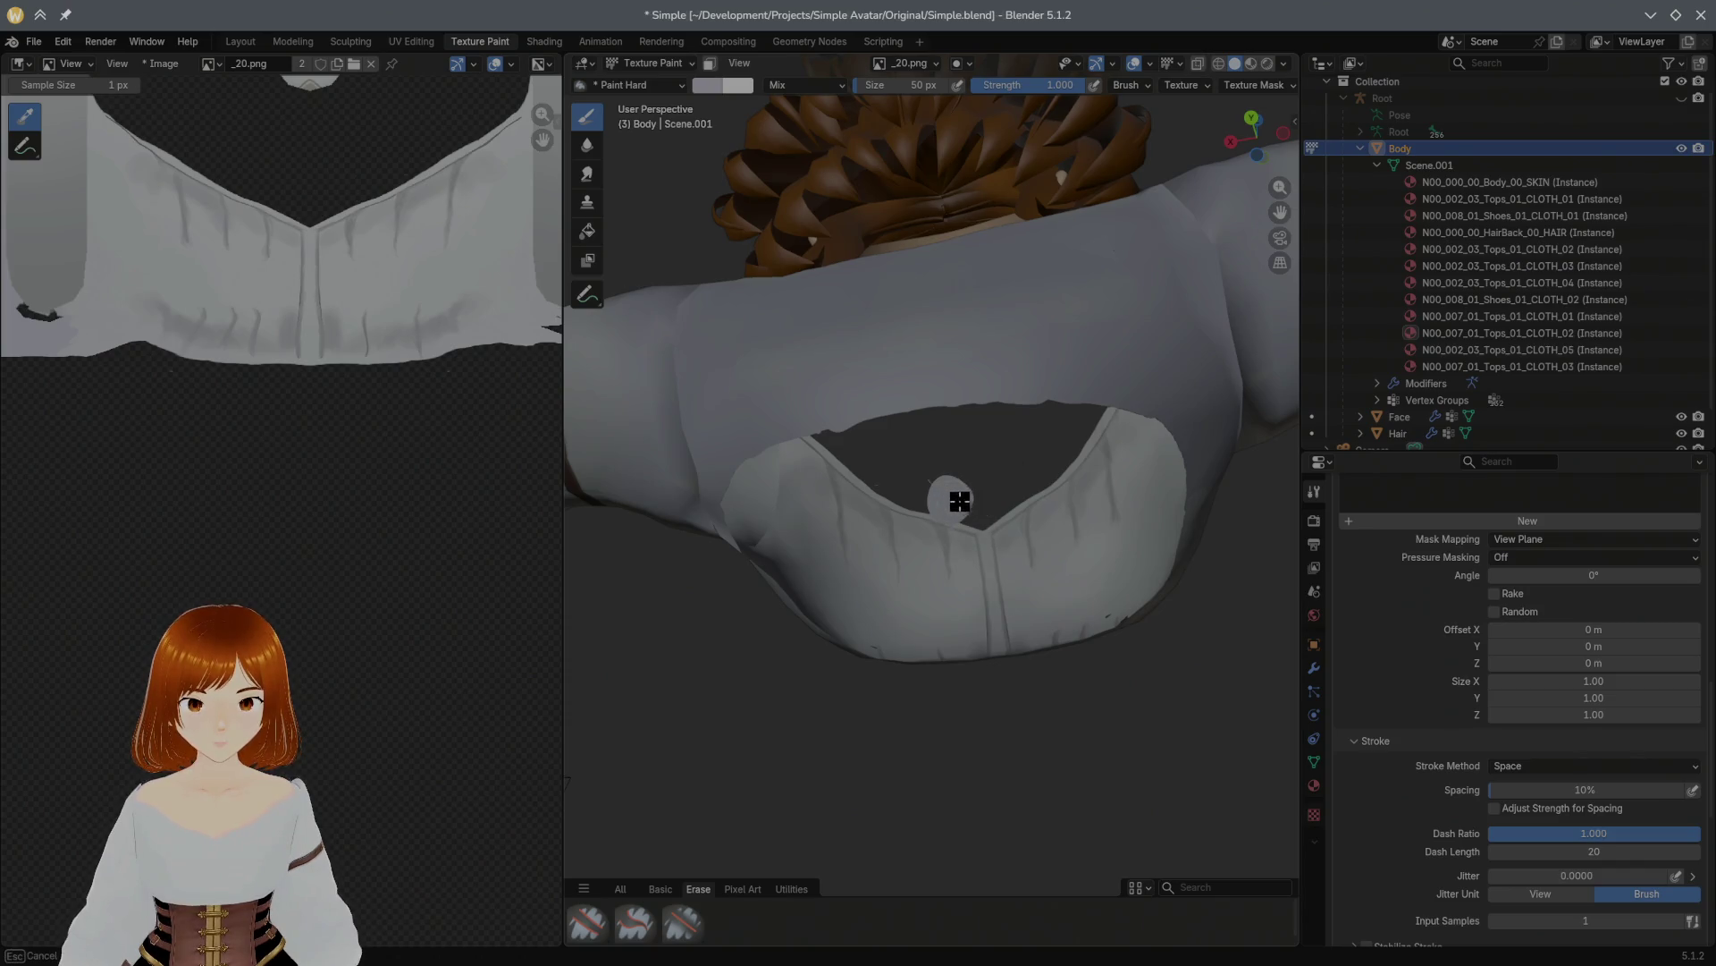
Step: Erase the chest spike with Erase Hard, then orbit to inspect the blouse from all sides
click(588, 923)
drag(938, 491, 954, 506)
mouse_move(954, 501)
middle_down()
mouse_move(724, 632)
mouse_move(789, 601)
mouse_move(726, 615)
mouse_move(872, 451)
mouse_move(977, 502)
mouse_move(1016, 402)
middle_up()
mouse_move(894, 629)
middle_down()
mouse_move(966, 555)
mouse_move(903, 575)
mouse_move(1042, 601)
middle_up()
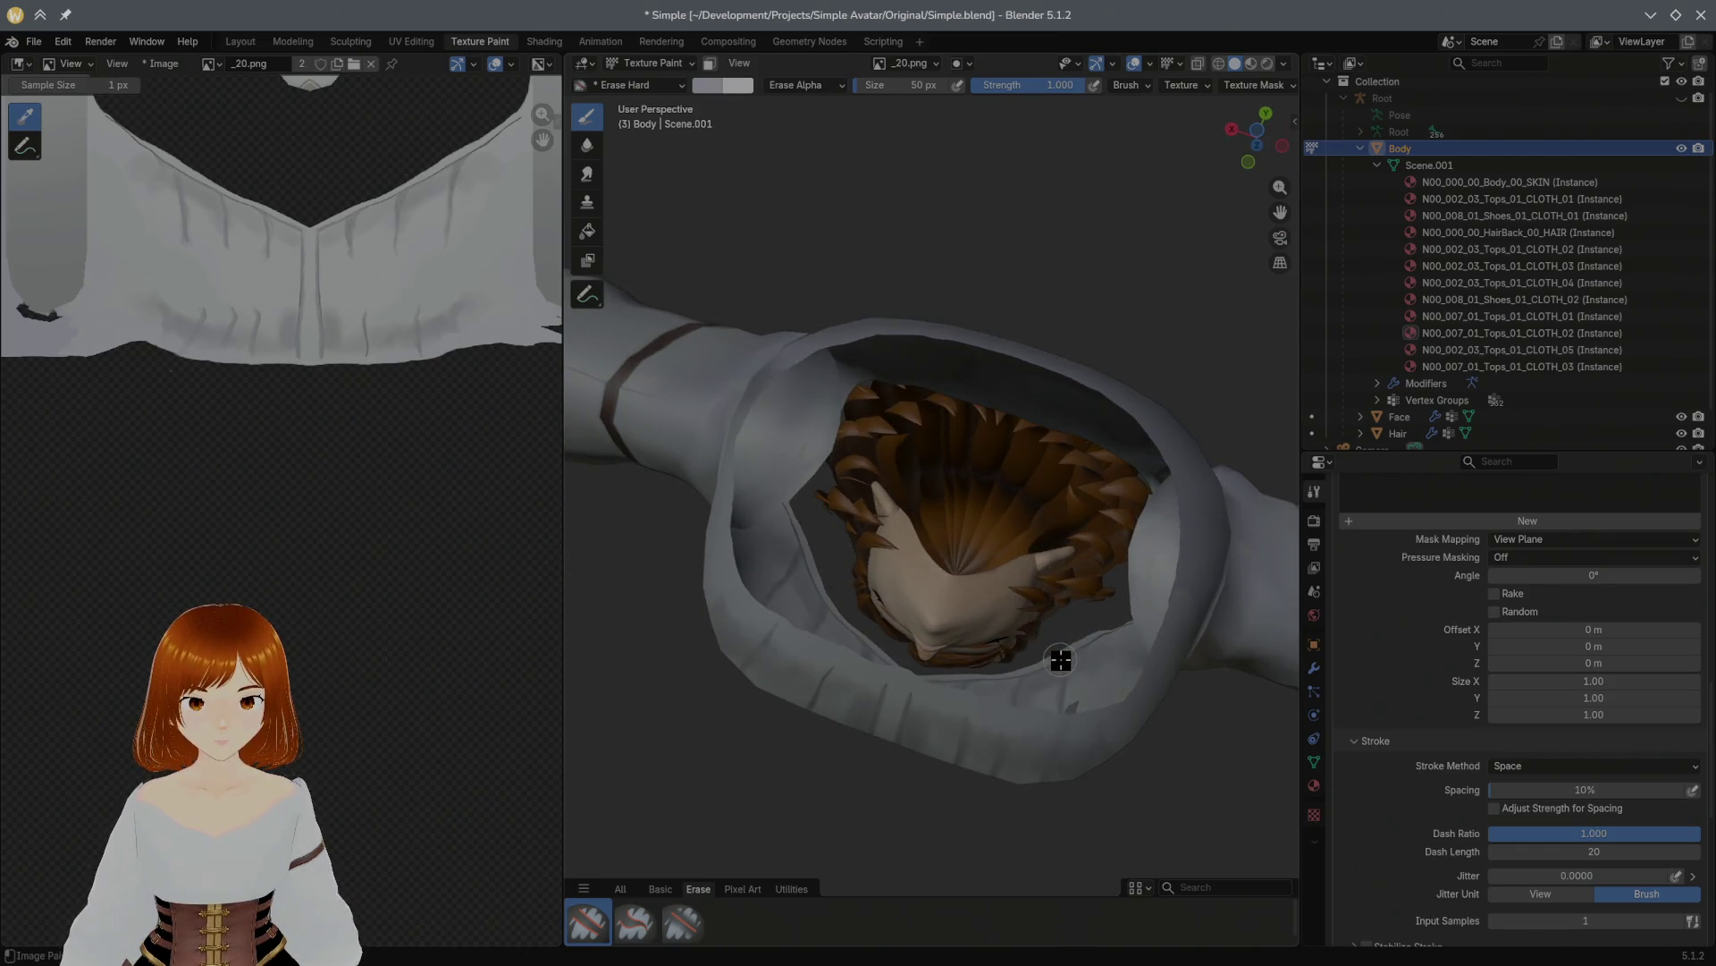
mouse_move(1077, 545)
middle_down()
mouse_move(977, 582)
mouse_move(1038, 701)
mouse_move(1095, 725)
mouse_move(1054, 766)
mouse_move(1064, 813)
mouse_move(1153, 739)
mouse_move(1373, 792)
mouse_move(1265, 727)
mouse_move(1019, 659)
mouse_move(1066, 491)
middle_up()
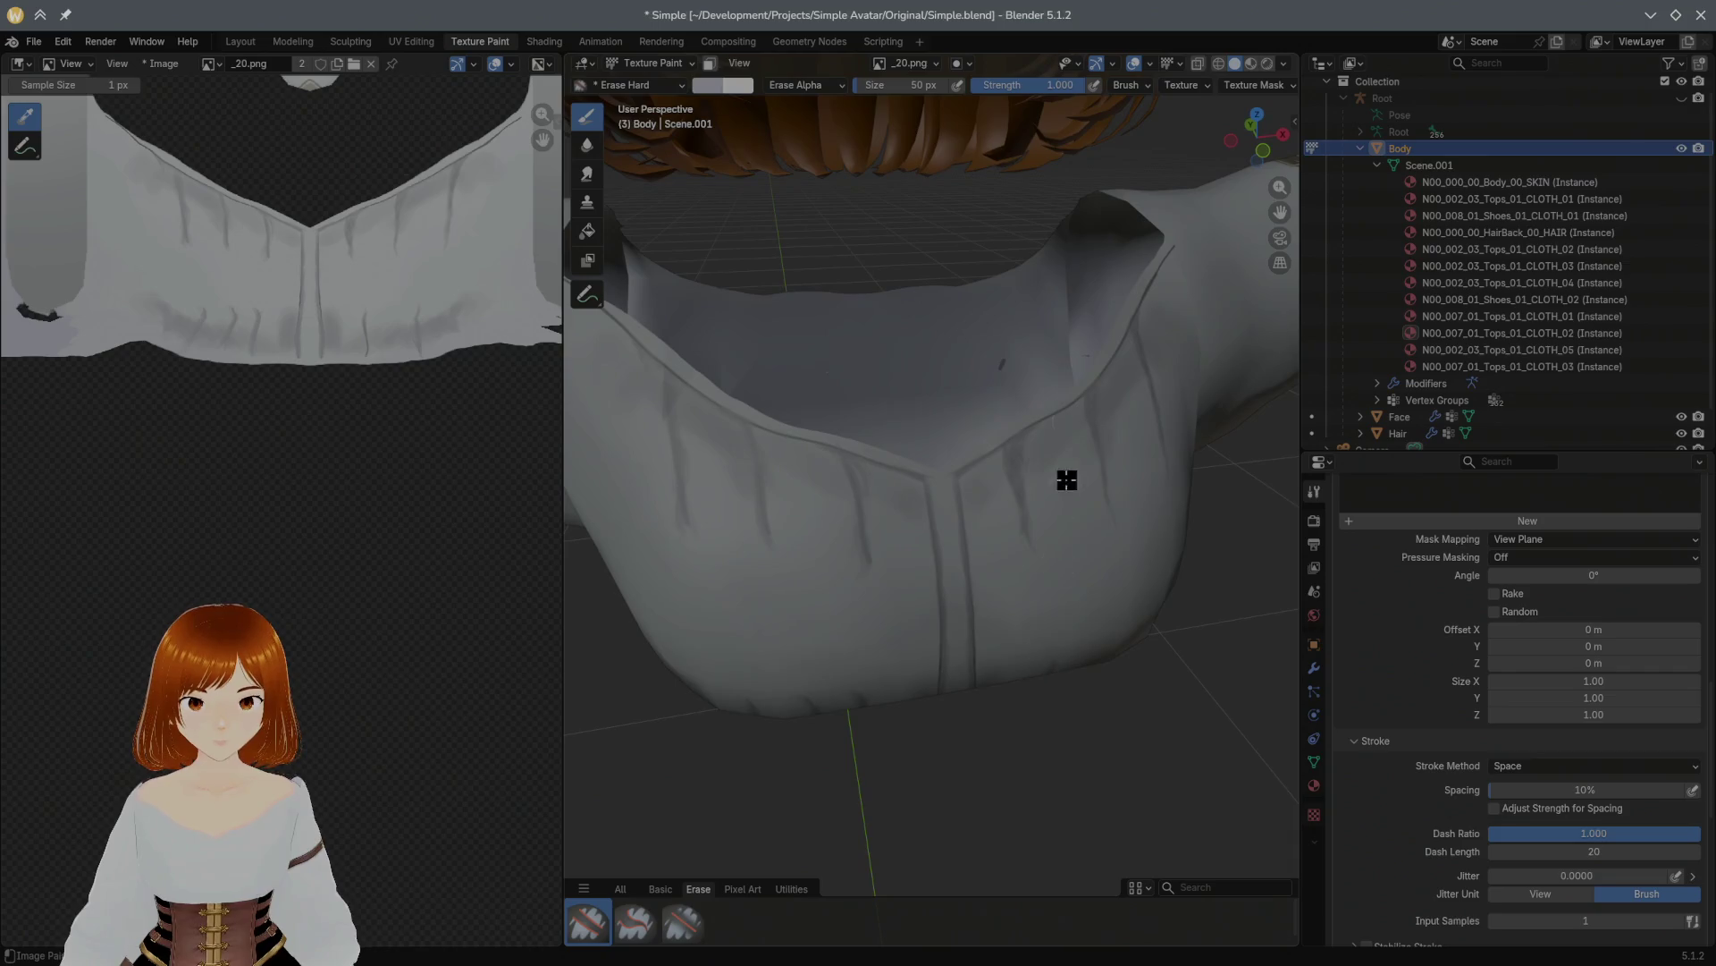
middle_drag(1010, 484, 1062, 428)
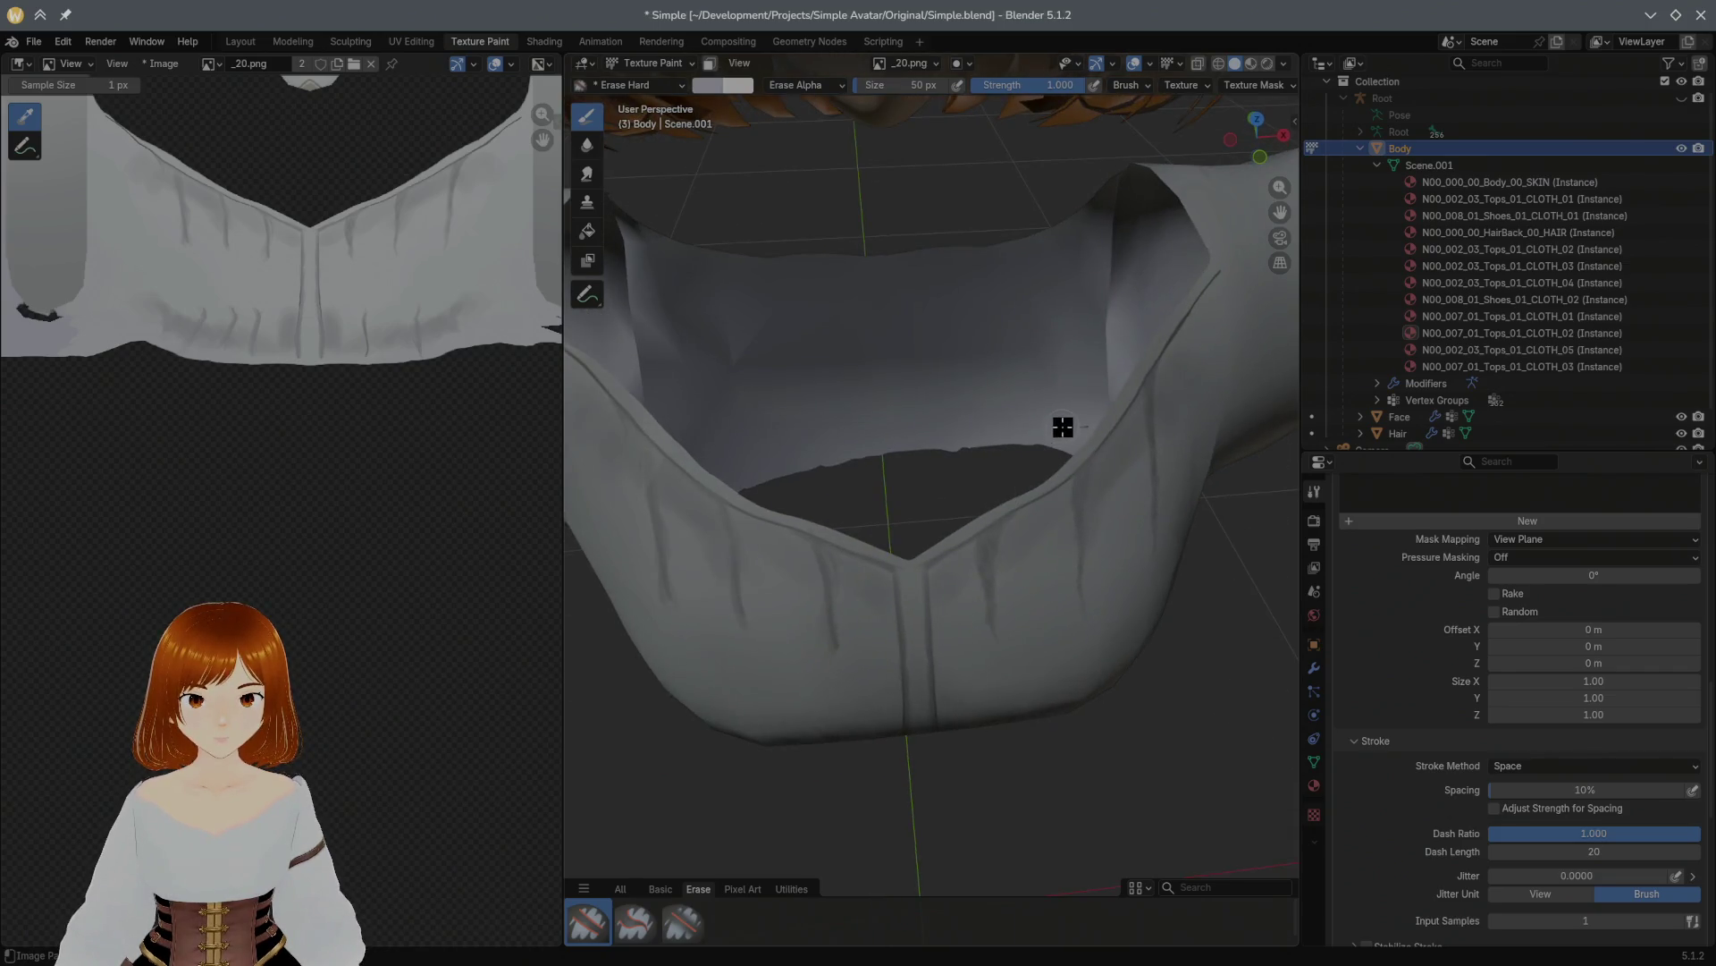
mouse_move(995, 513)
middle_down()
mouse_move(931, 483)
mouse_move(983, 305)
mouse_move(984, 372)
mouse_move(989, 349)
mouse_move(1091, 310)
mouse_move(1142, 359)
mouse_move(1123, 333)
middle_up()
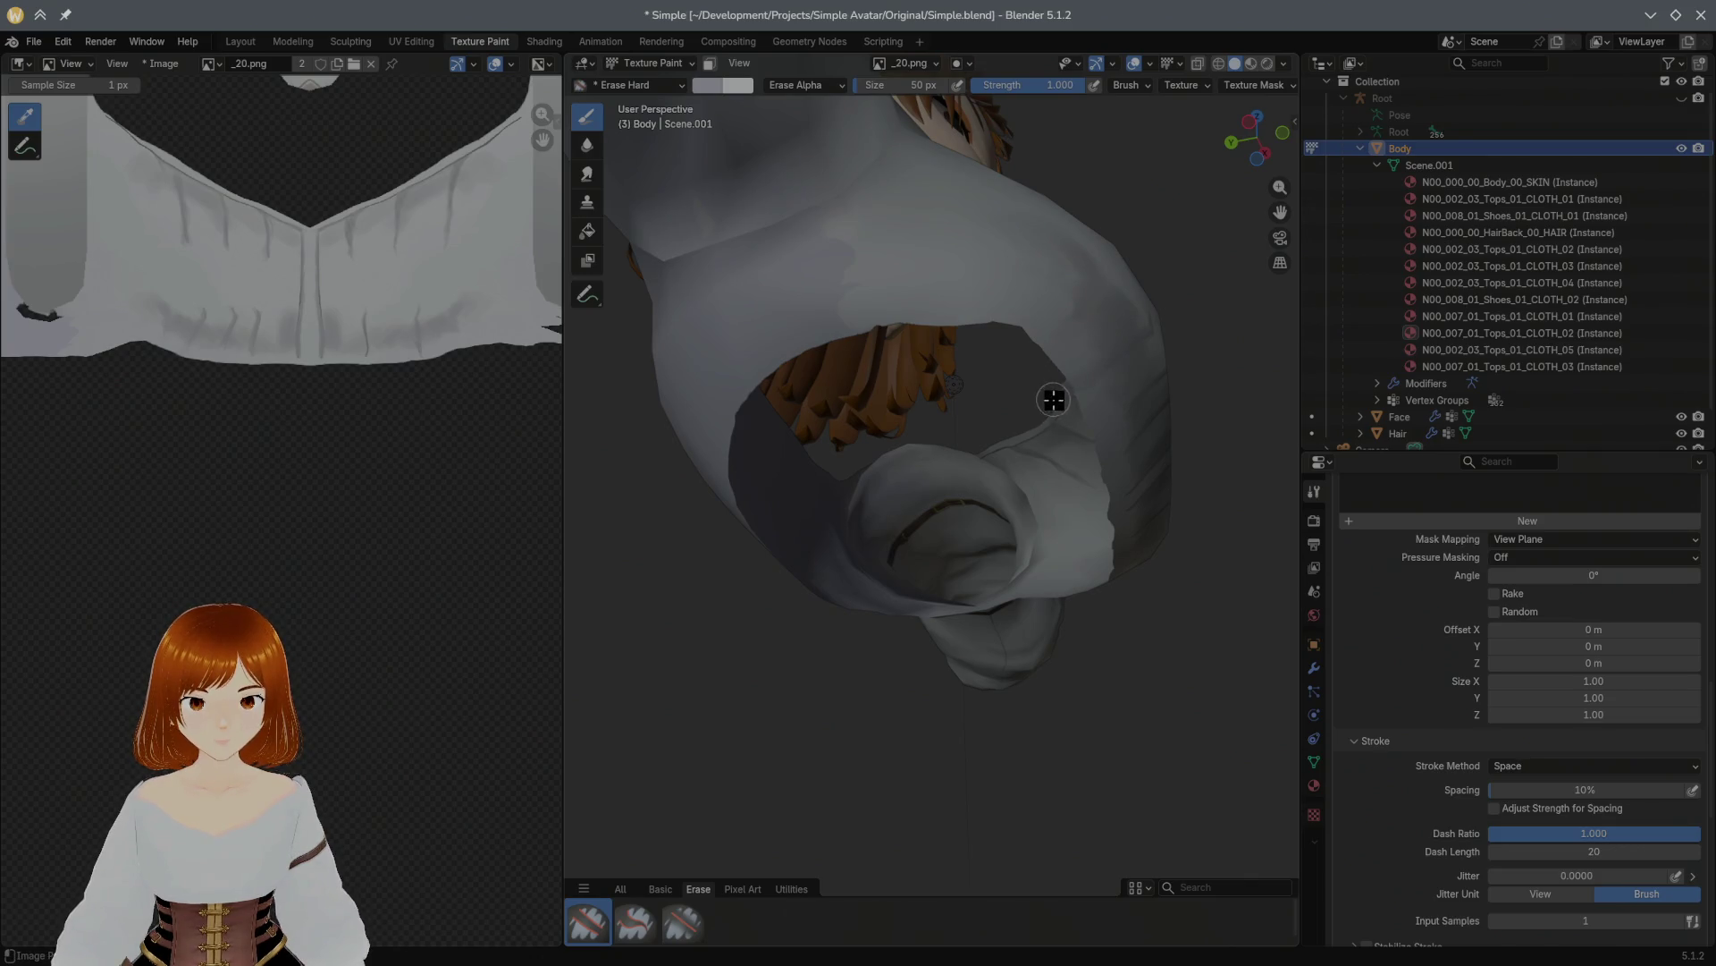
mouse_move(1071, 426)
middle_down()
mouse_move(1019, 428)
mouse_move(912, 484)
middle_up()
Step: Save Simple.blend and write the painted _20.png texture via Image > Save
key(ctrl+s)
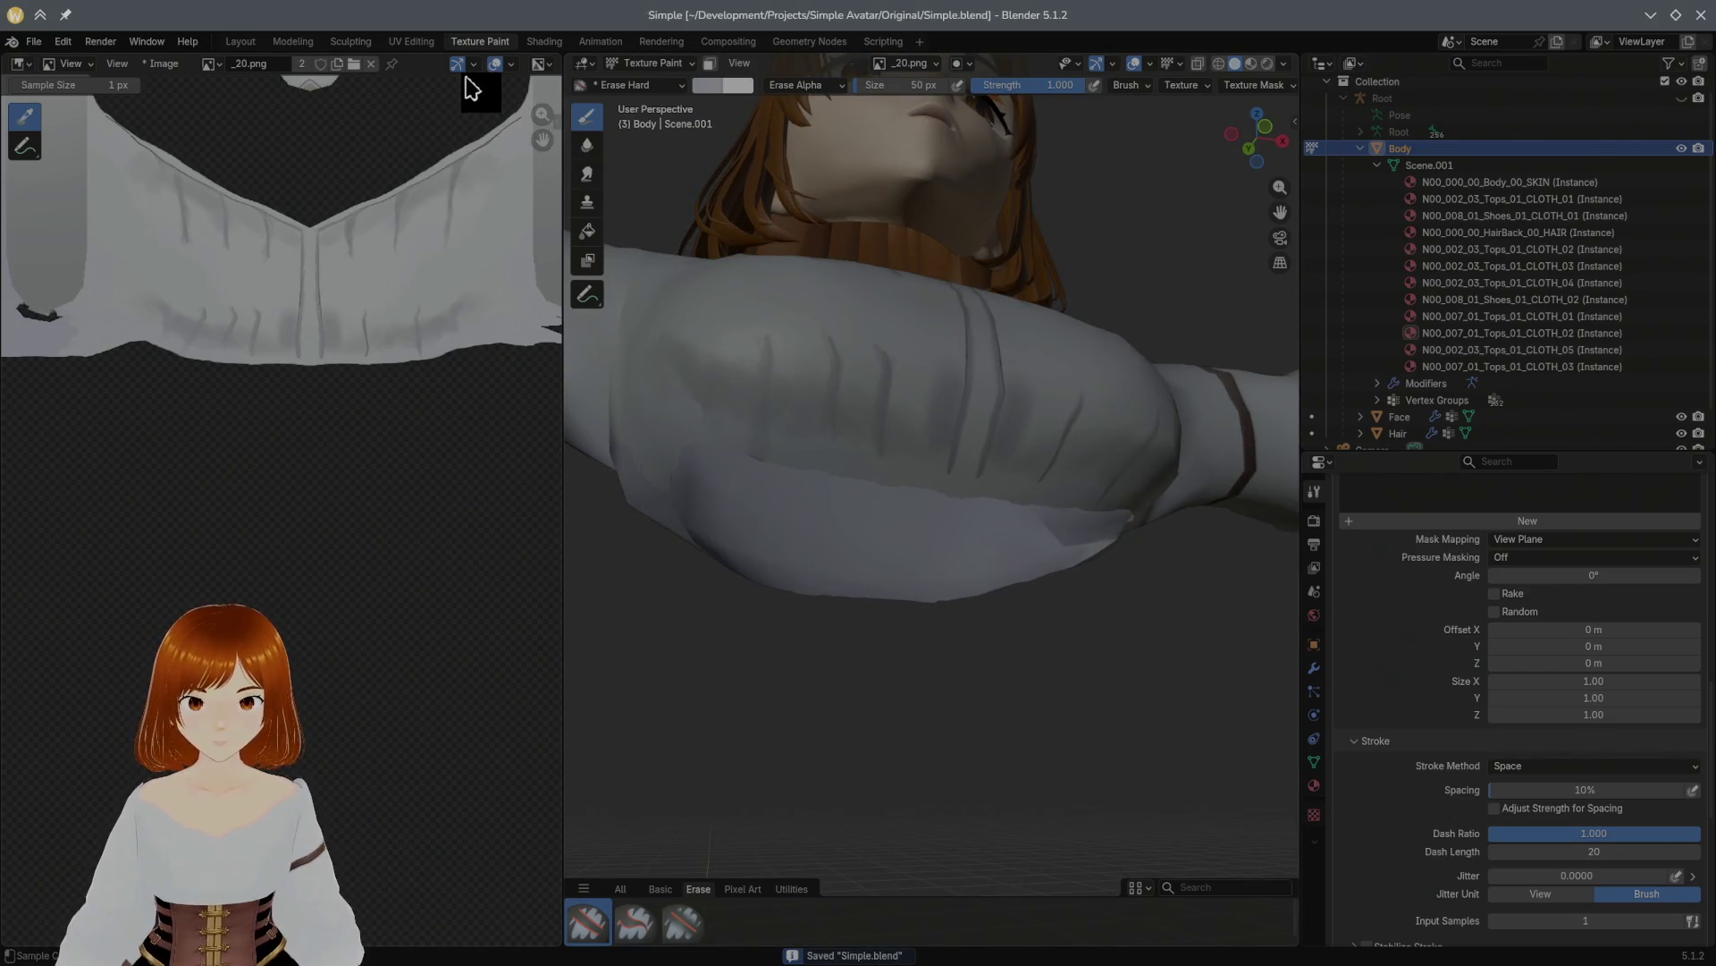
click(164, 63)
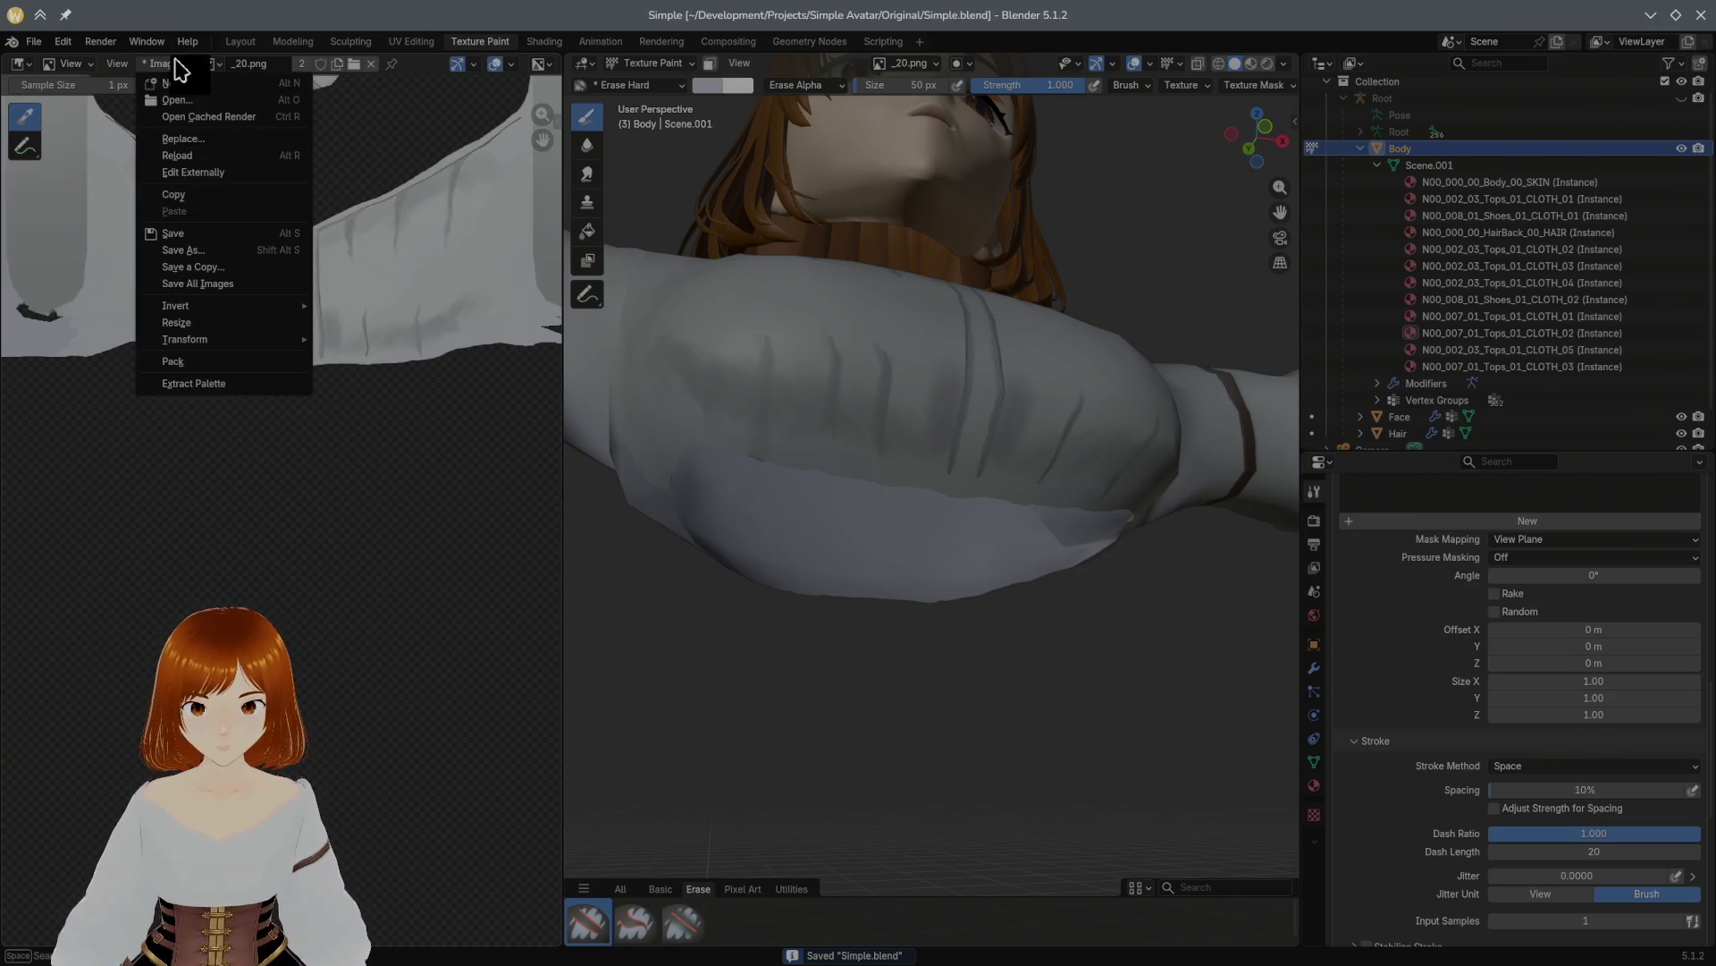
click(173, 232)
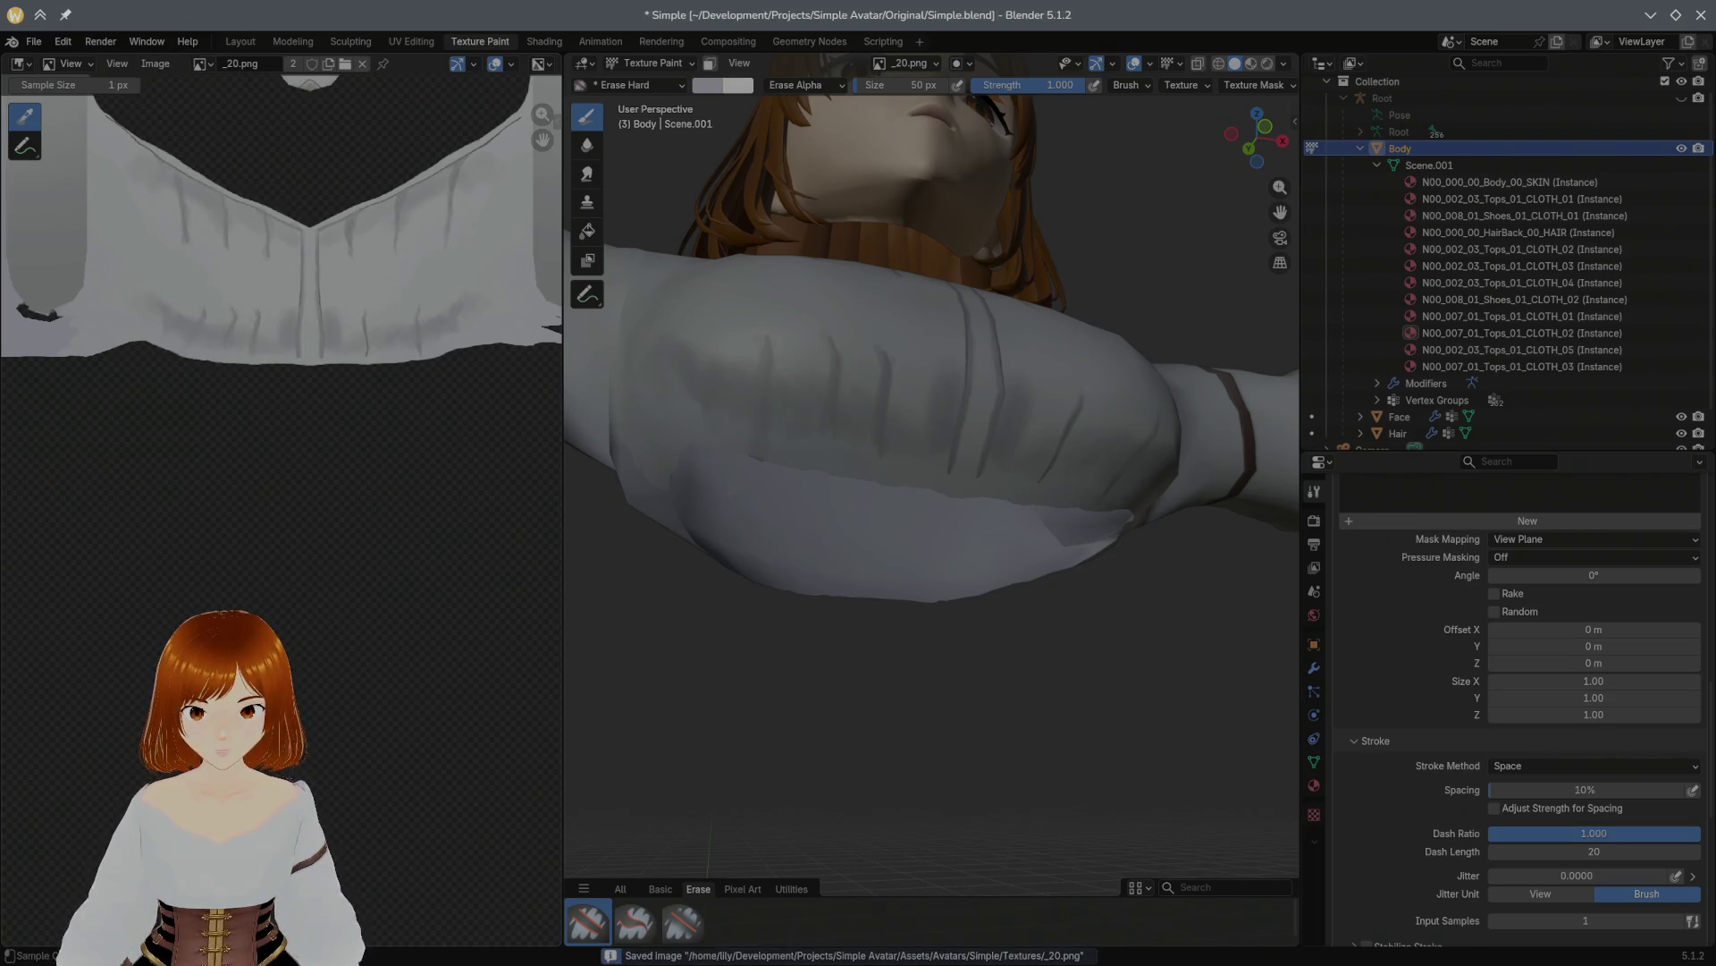
Step: Check the blouse in Unity's Scene view, then come back to Blender
key(alt+Tab)
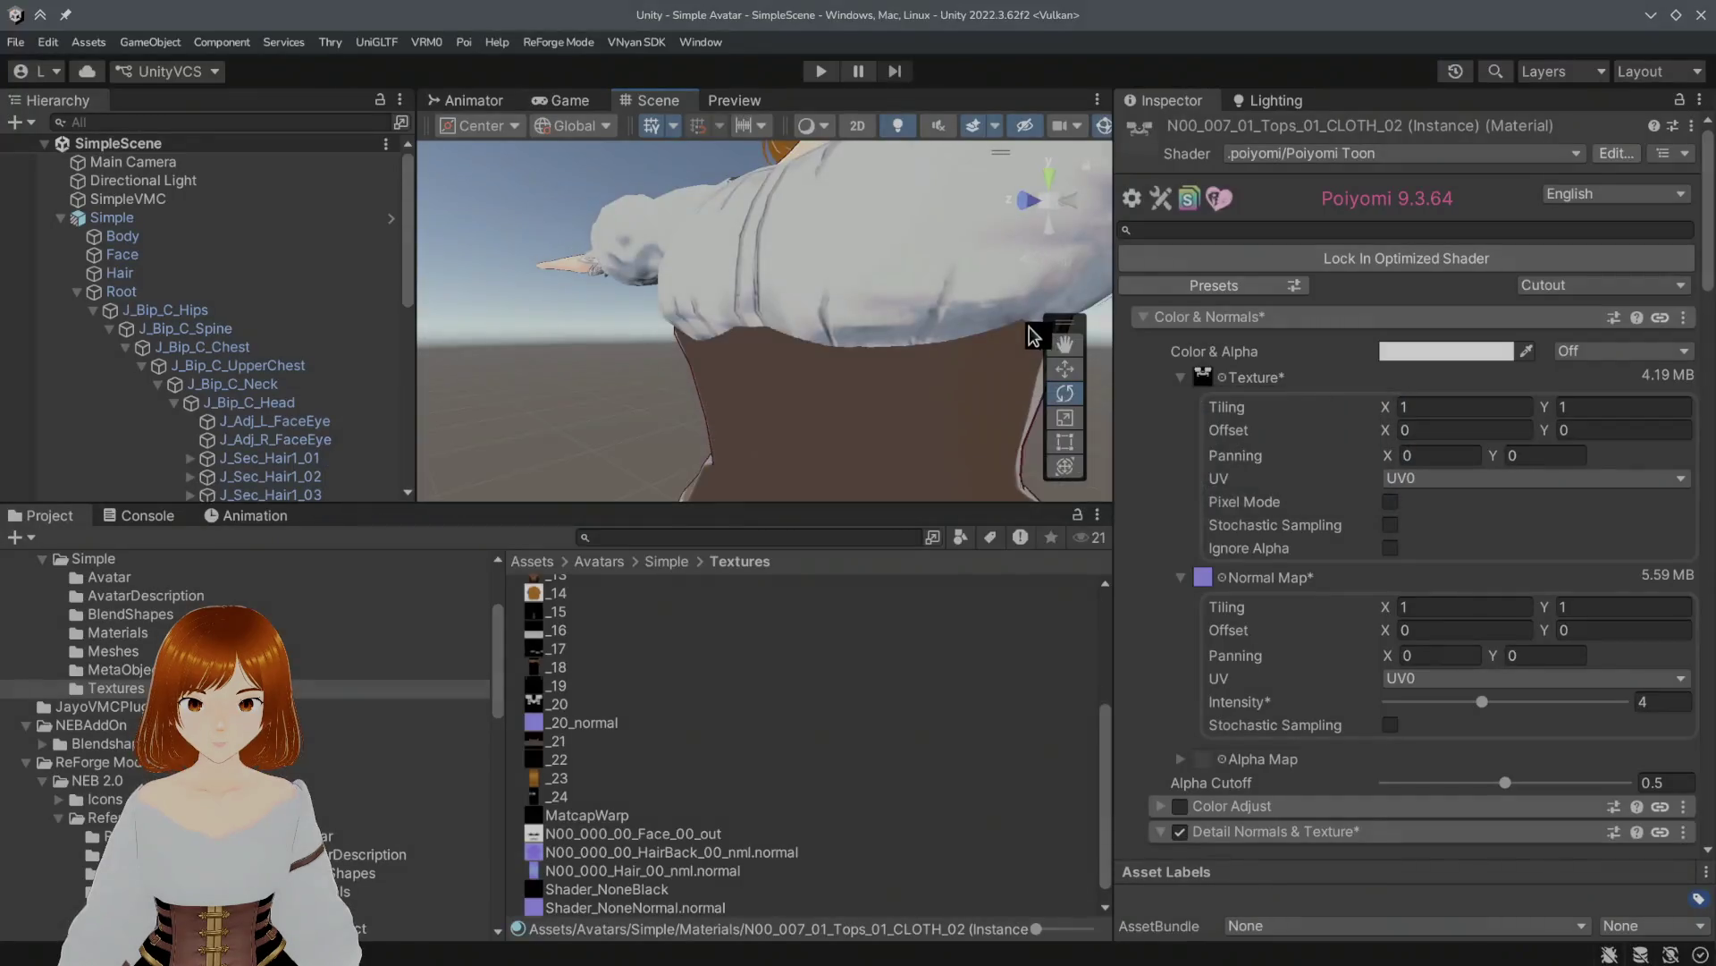
mouse_move(1028, 325)
alt+mouse_down()
mouse_move(901, 349)
mouse_move(992, 340)
alt+mouse_up()
key(alt+Tab)
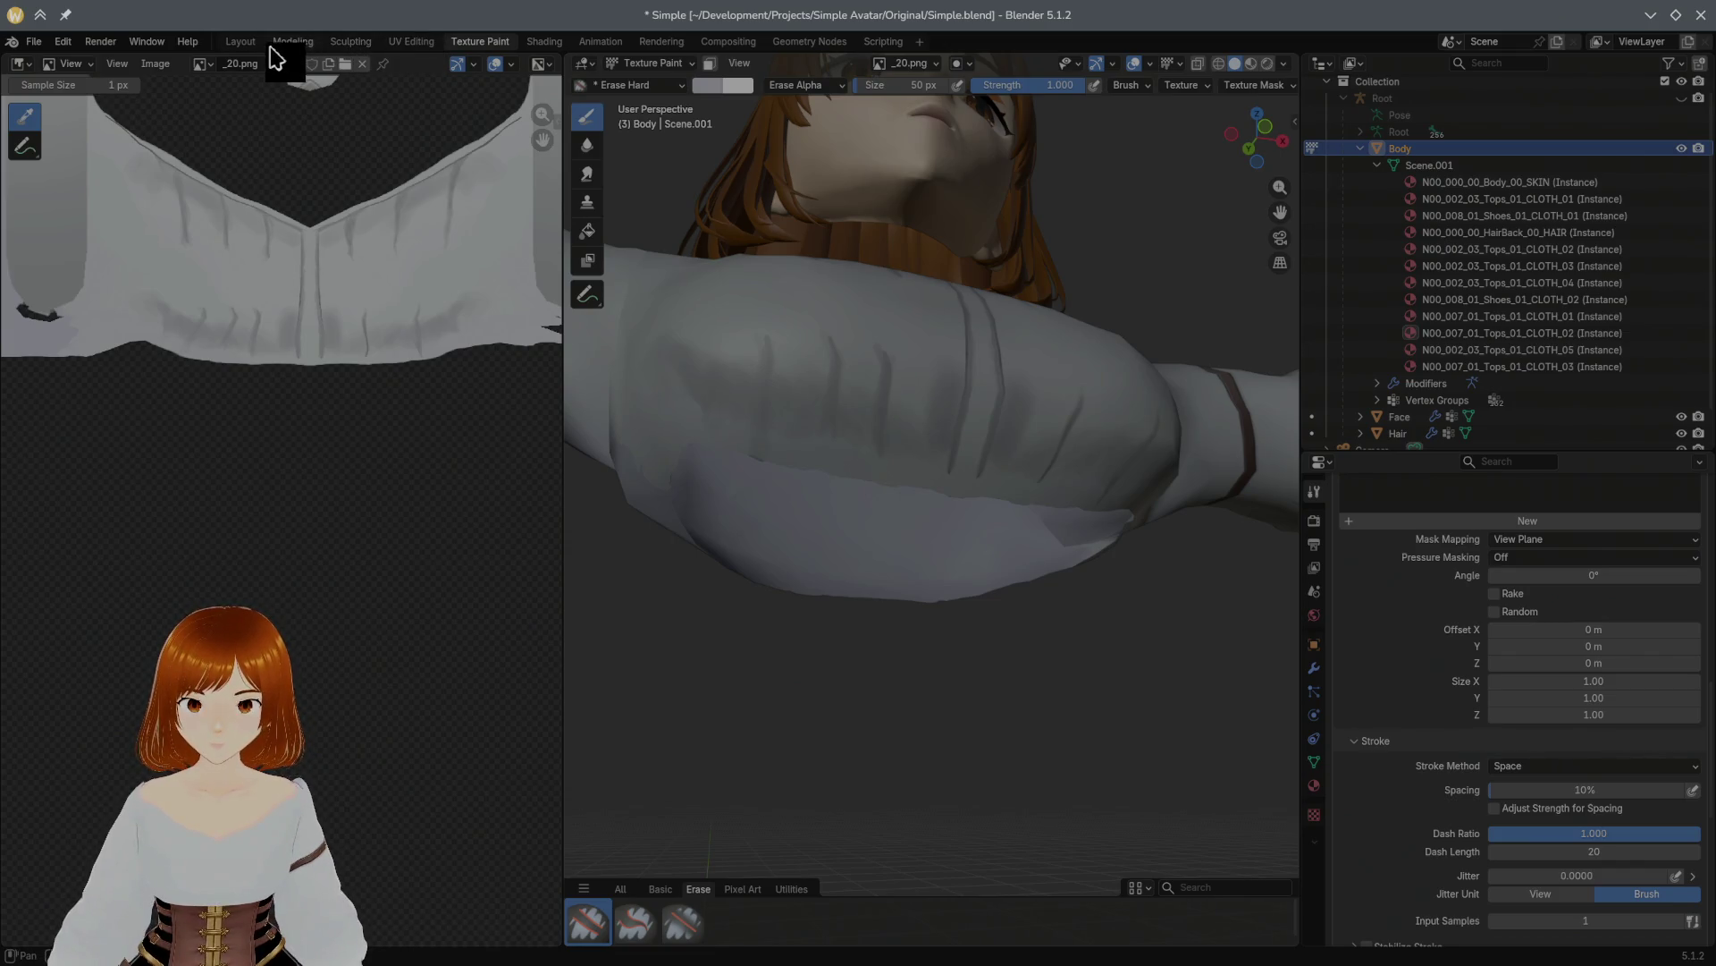
click(293, 42)
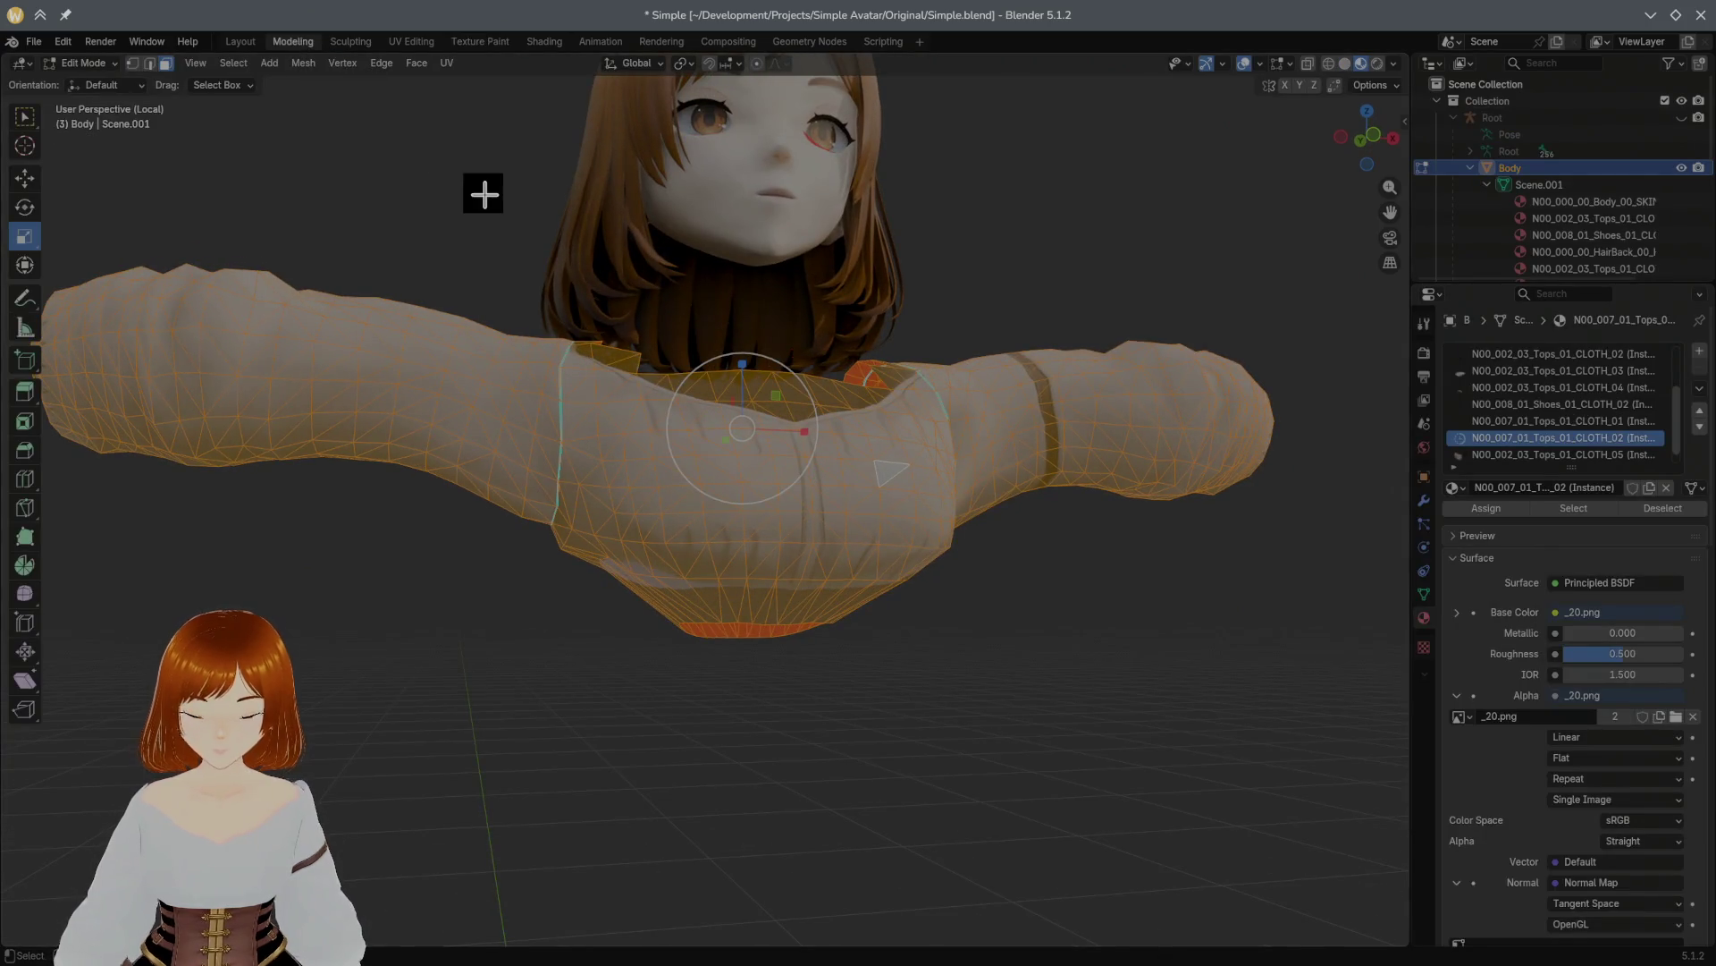
Step: Reveal all hidden mesh, deselect it, and briefly toggle X-ray to inspect the arm
key(alt+h)
key(alt+a)
mouse_move(414, 184)
middle_down()
mouse_move(543, 188)
mouse_move(872, 145)
mouse_move(625, 146)
middle_up()
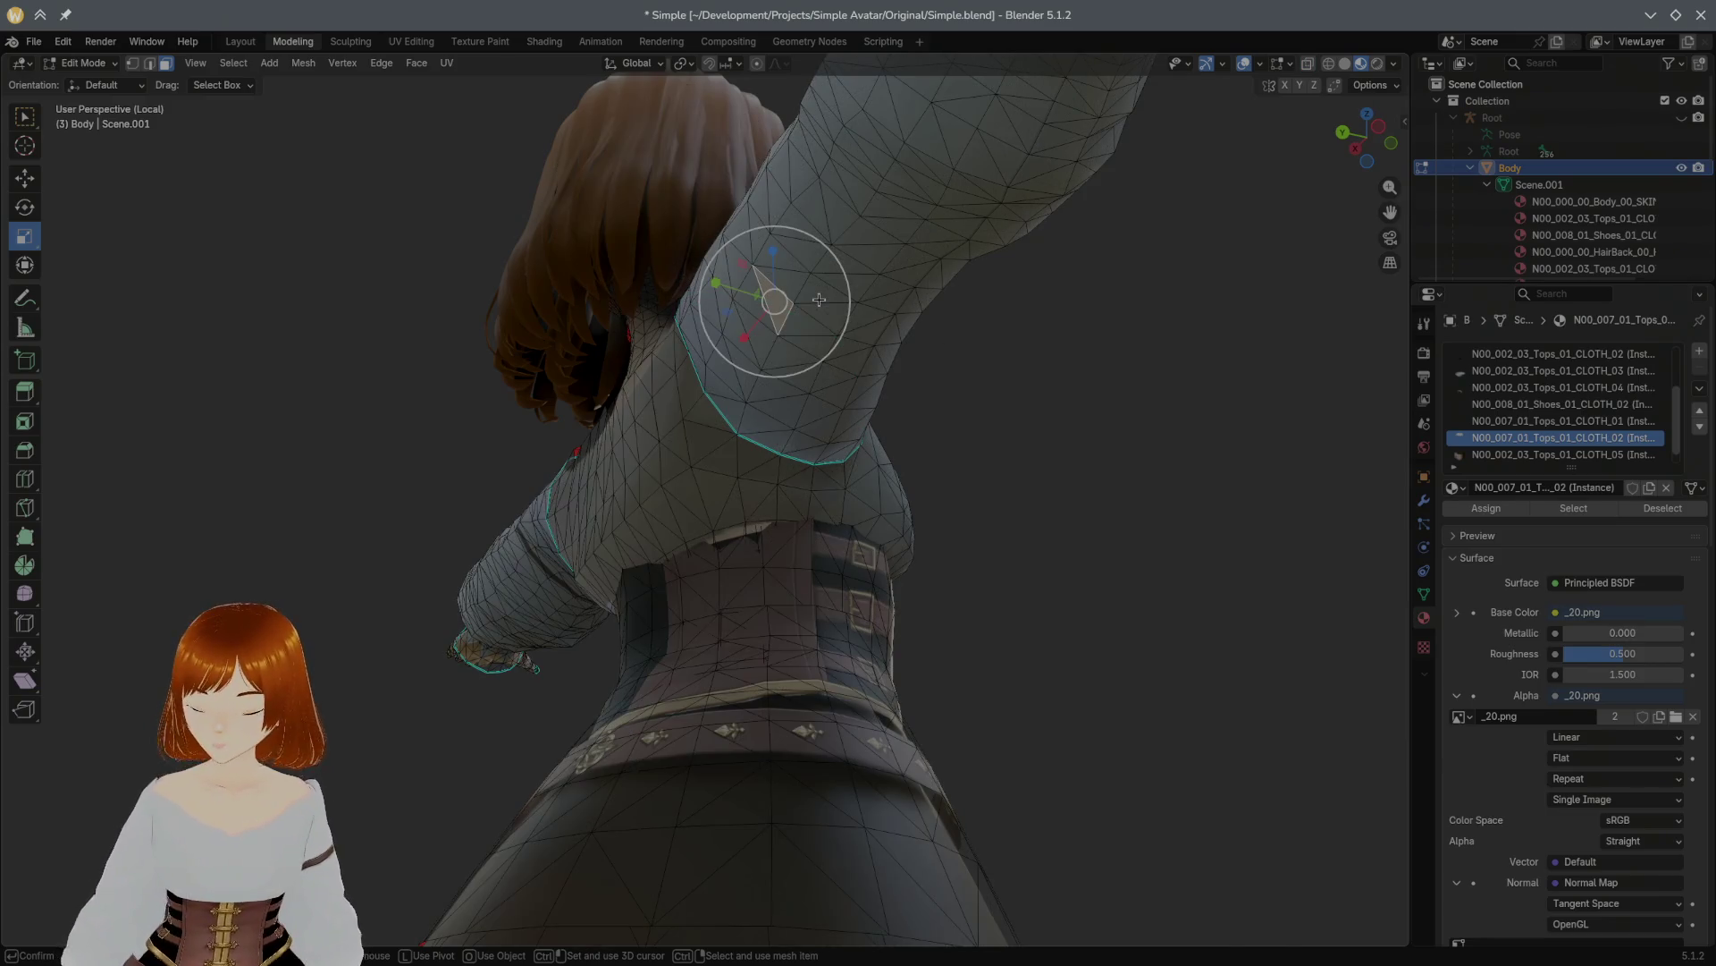
key(shift+l)
key(alt+z)
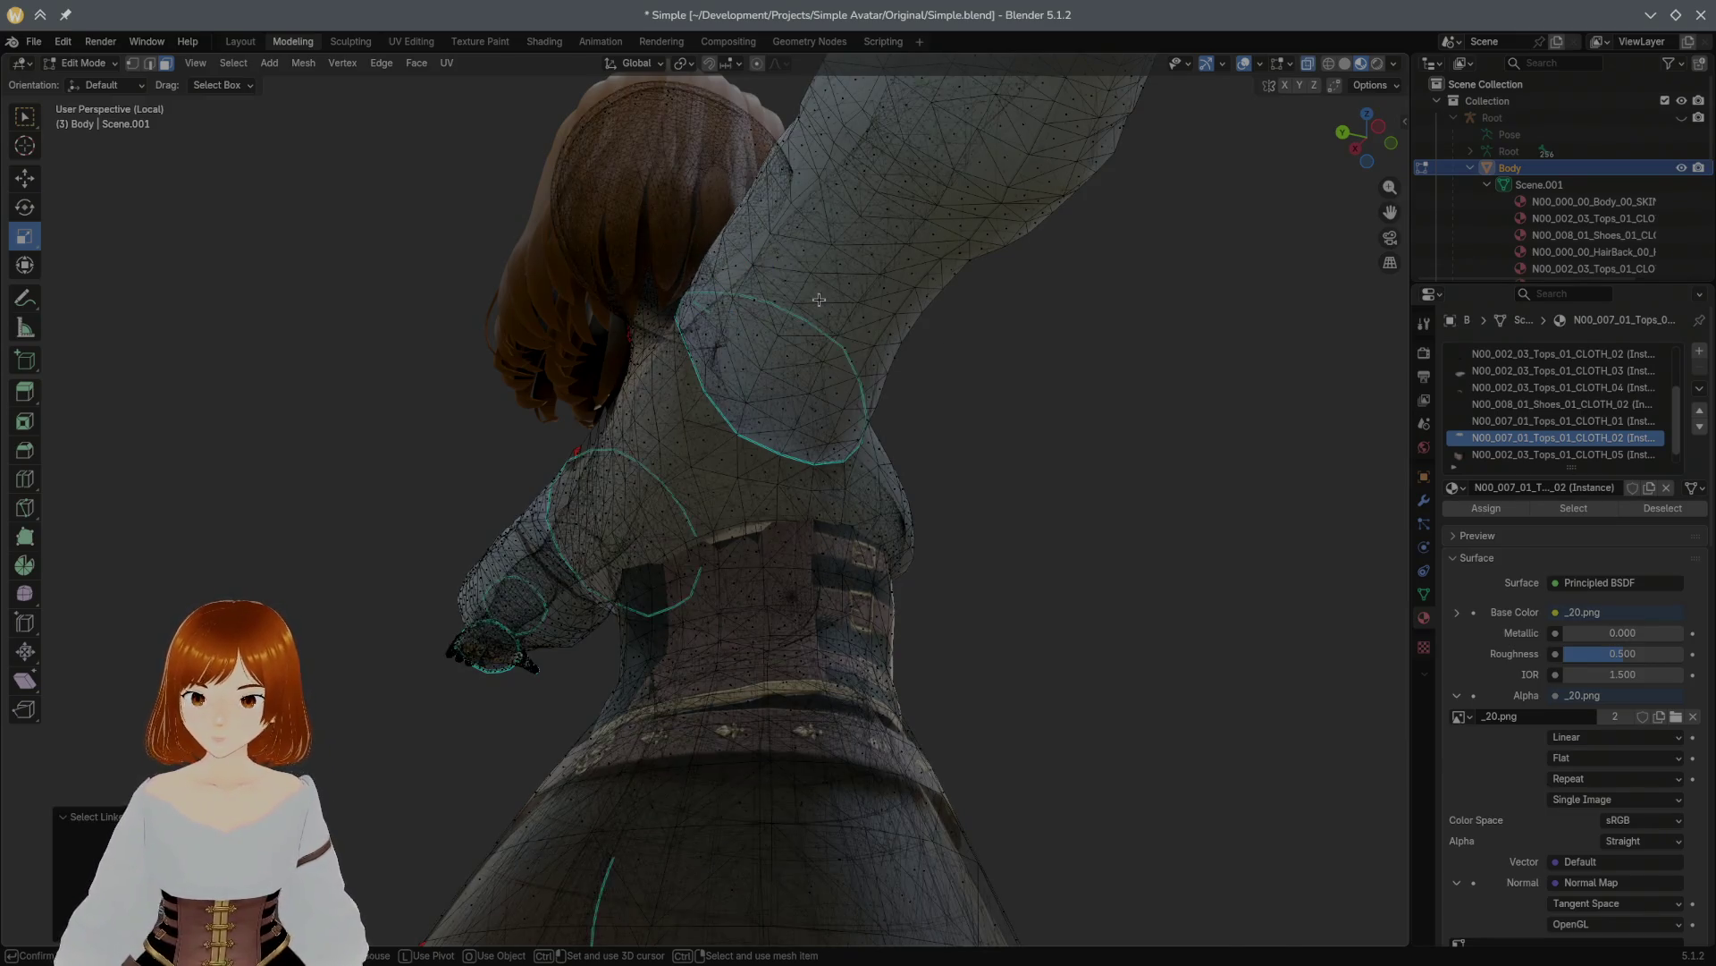
key(alt+z)
Step: Select the linked blouse mesh and hide everything else
click(819, 295)
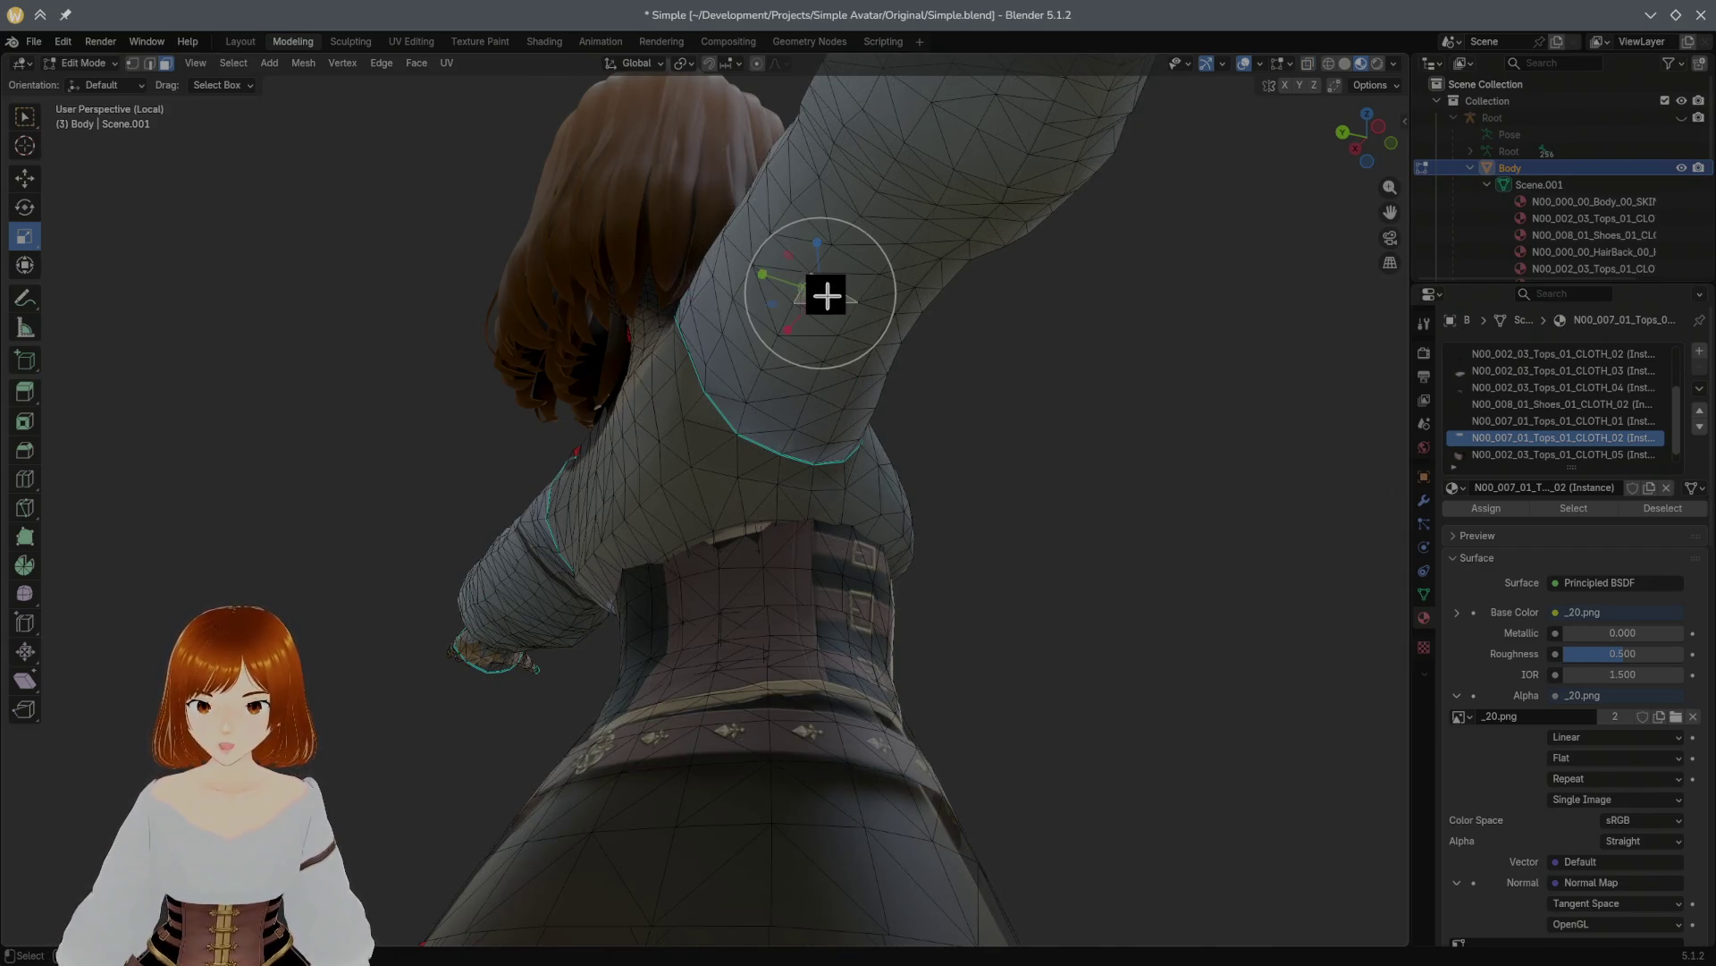
key(shift+l)
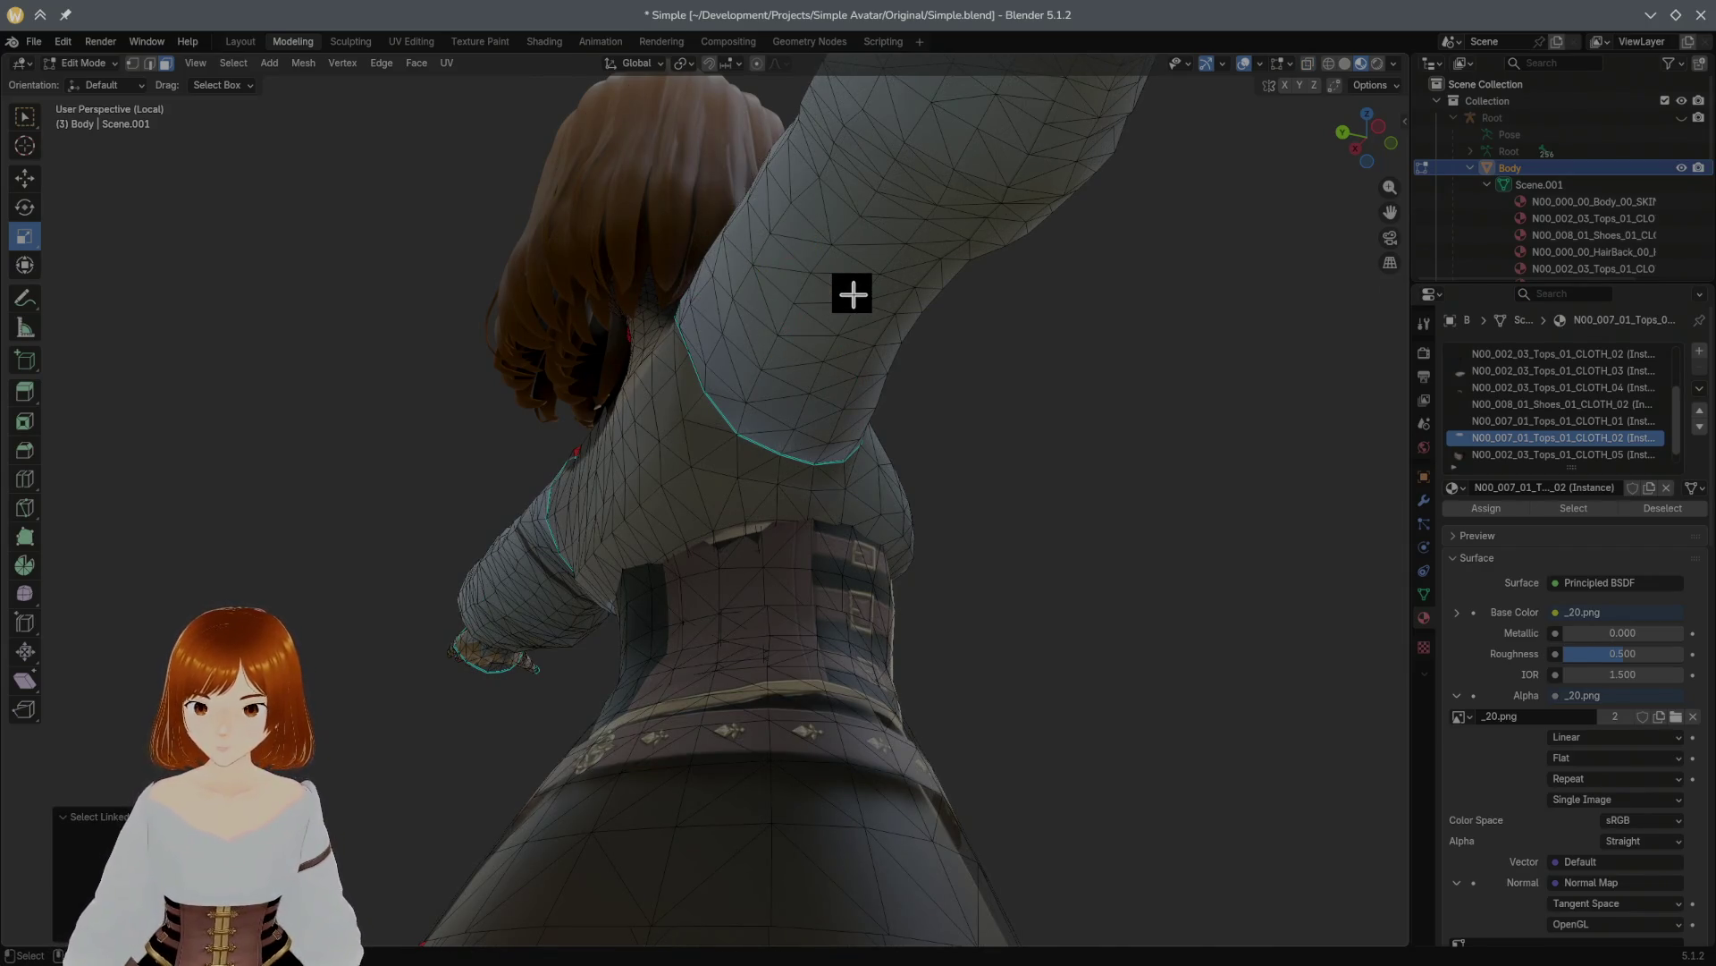
key(ctrl+period)
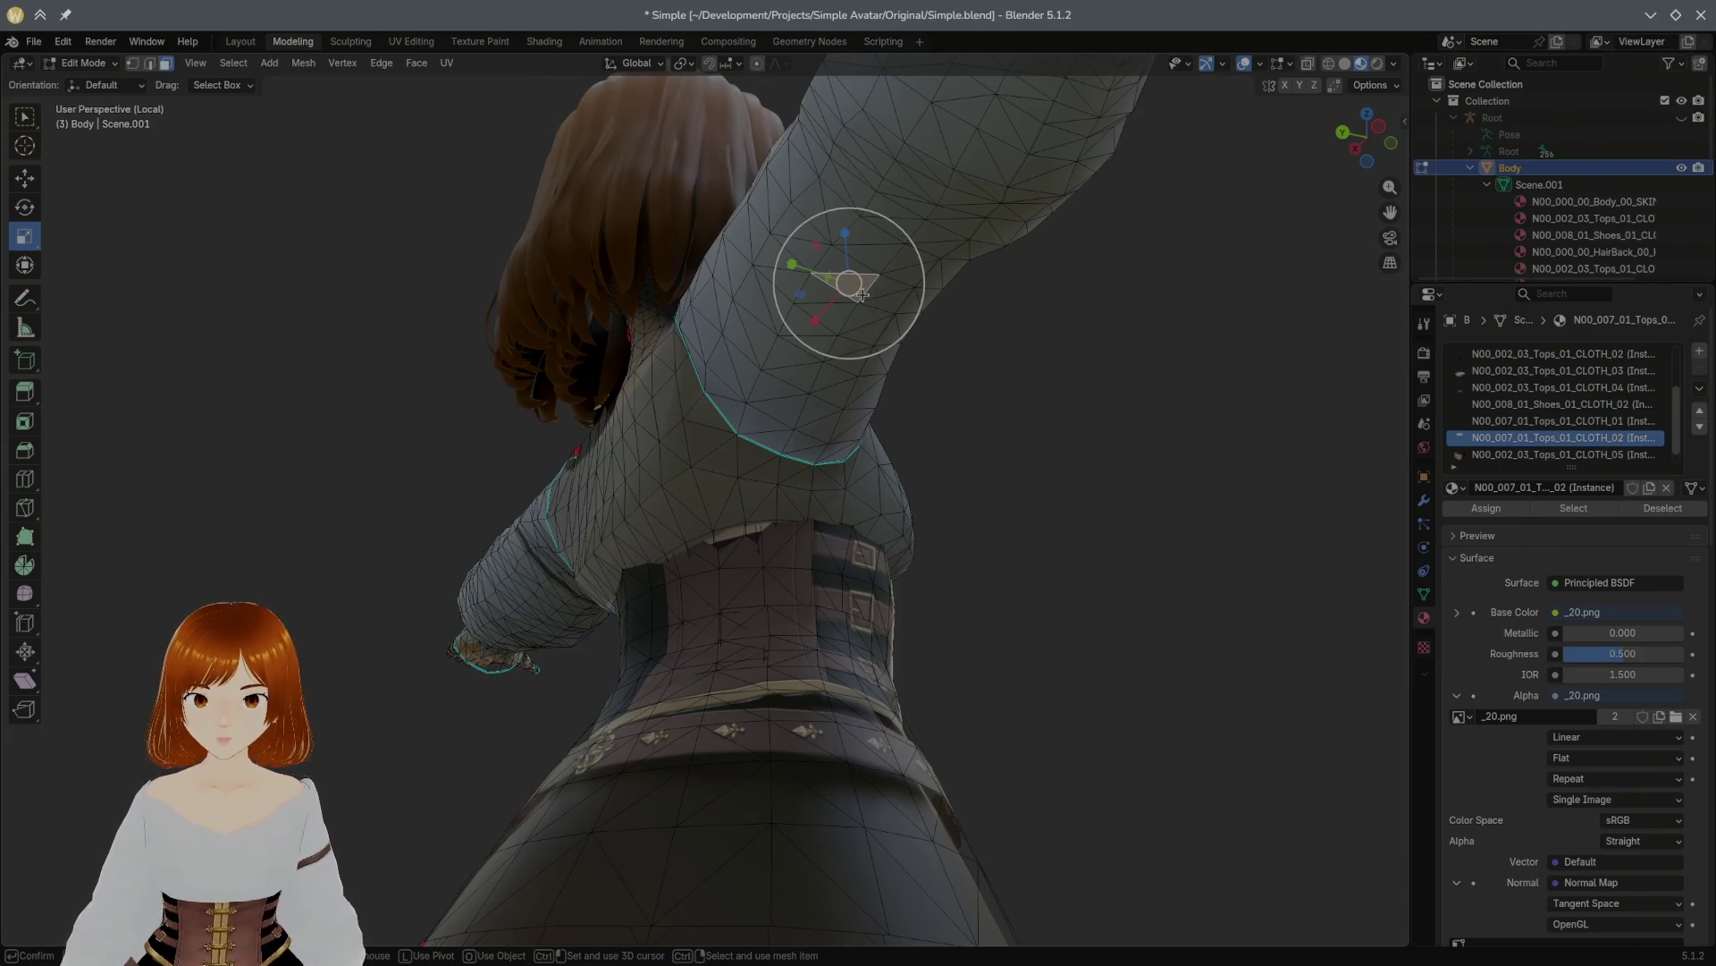
key(l)
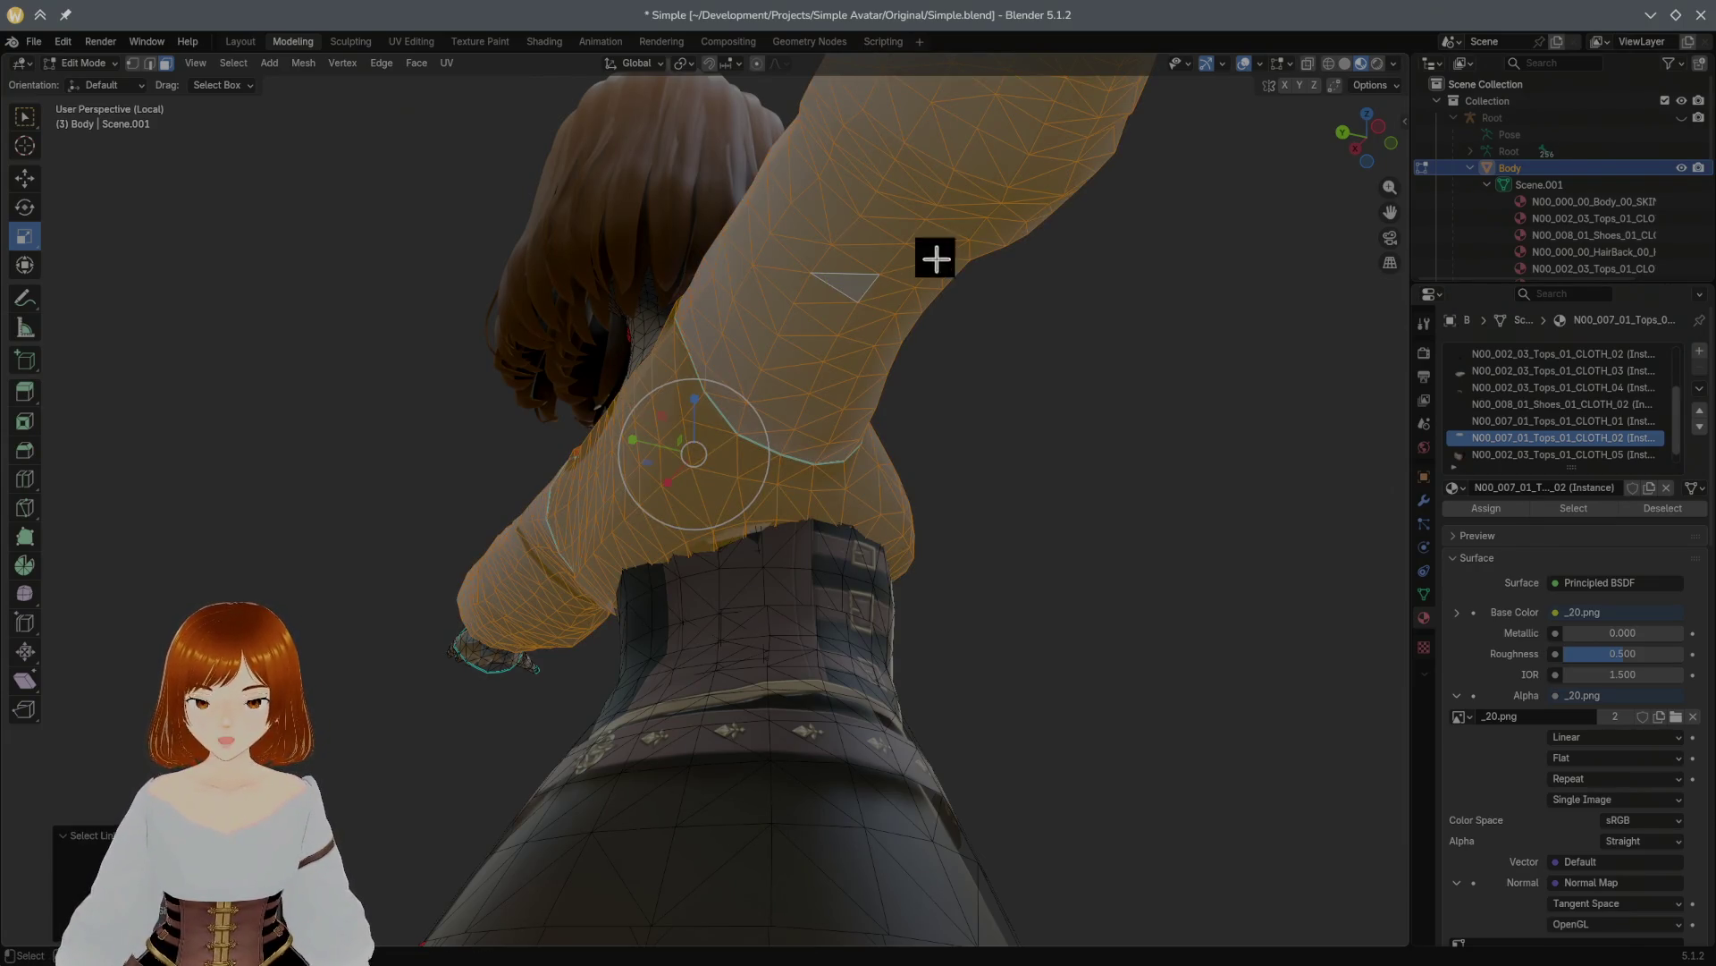
key(alt+a)
mouse_move(1079, 302)
middle_down()
mouse_move(939, 265)
mouse_move(947, 255)
middle_up()
key(l)
key(shift+h)
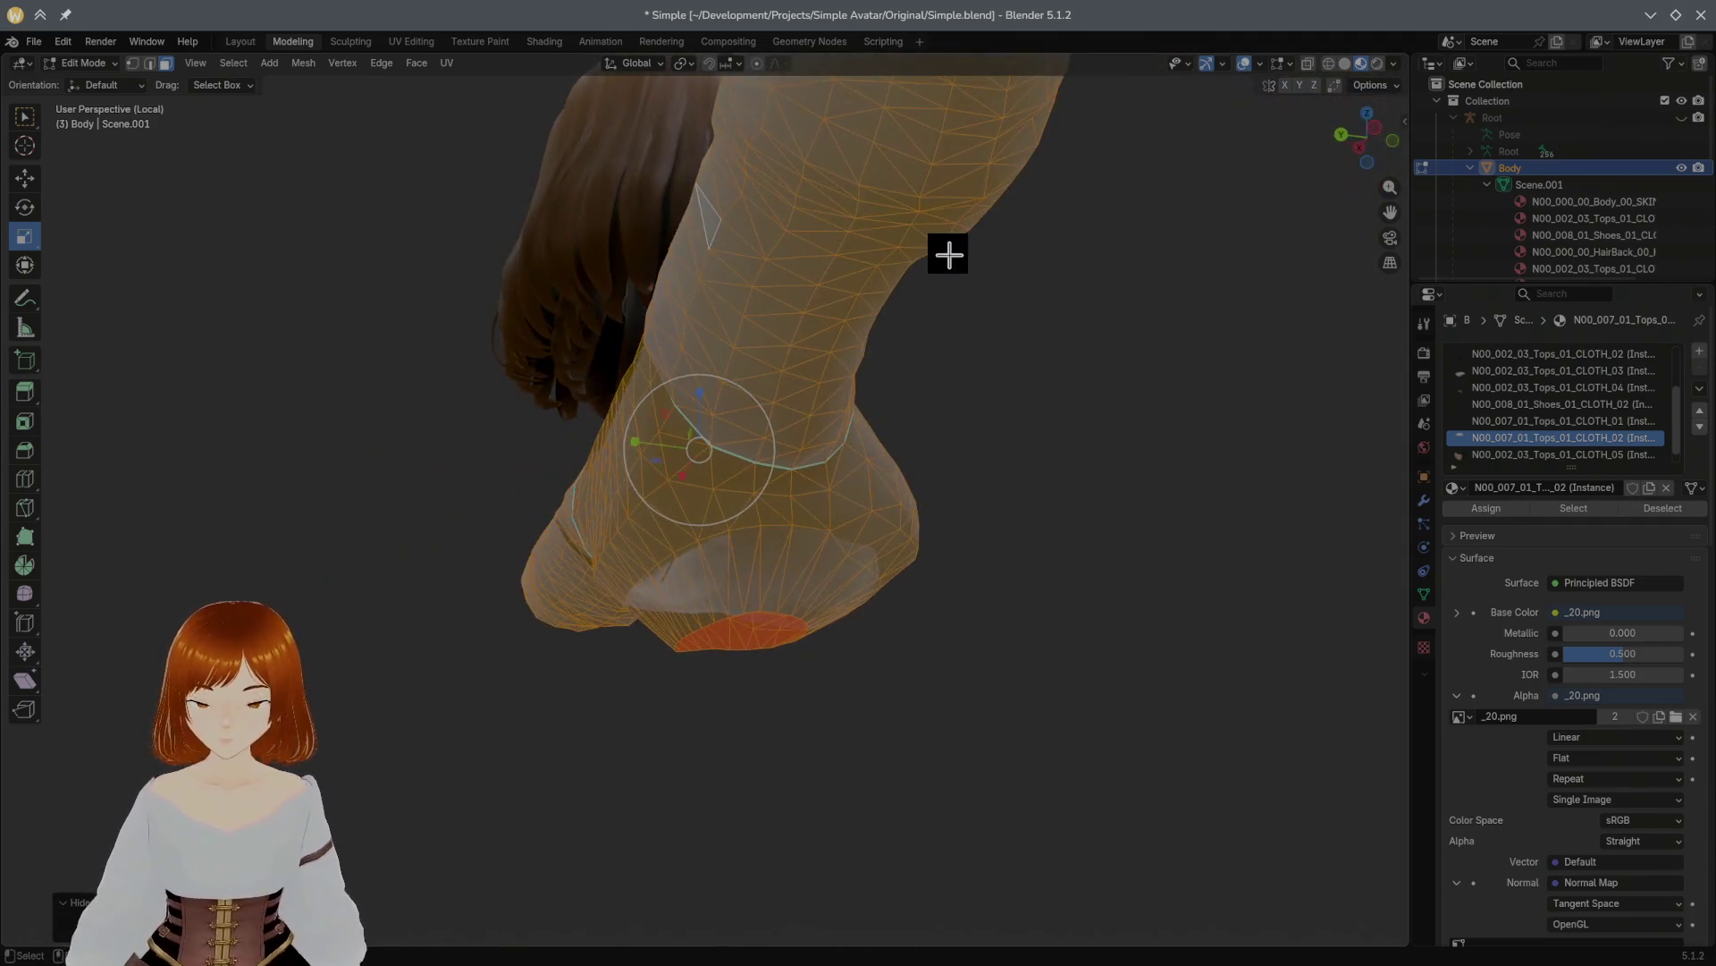
click(480, 42)
Step: Erase a spot on the sleeve, then settle on the Paint Hard brush from the Basic shelf
mouse_move(762, 217)
middle_down()
mouse_move(840, 219)
mouse_move(828, 208)
middle_up()
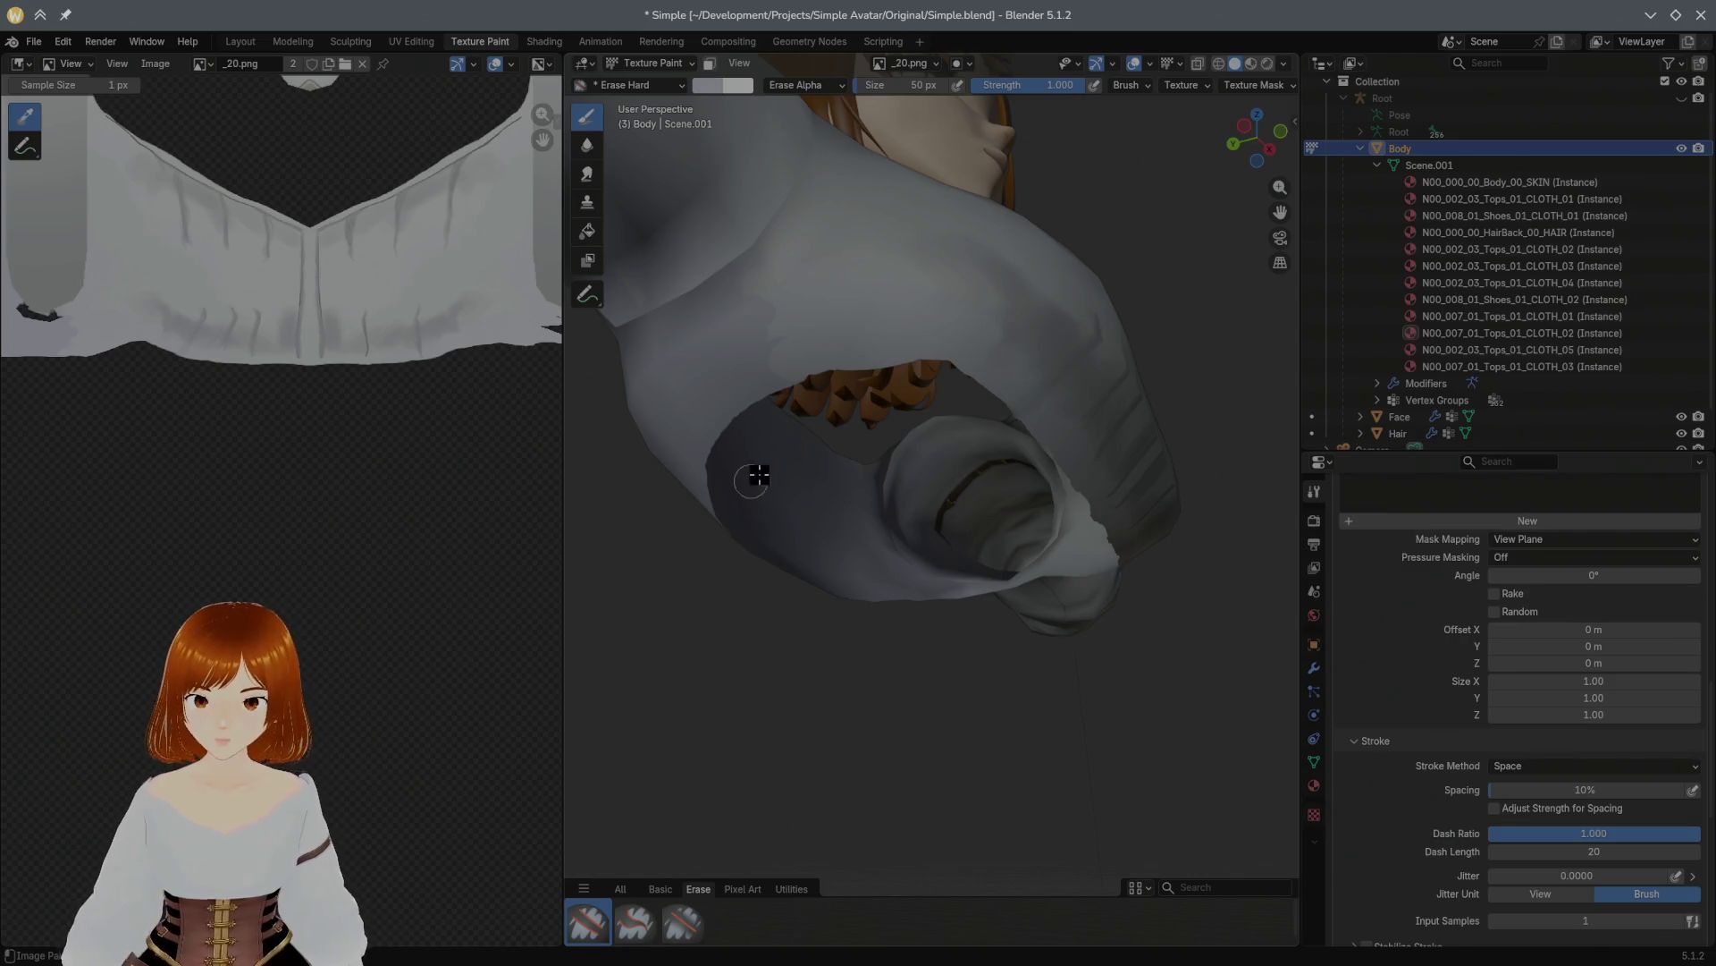
click(762, 395)
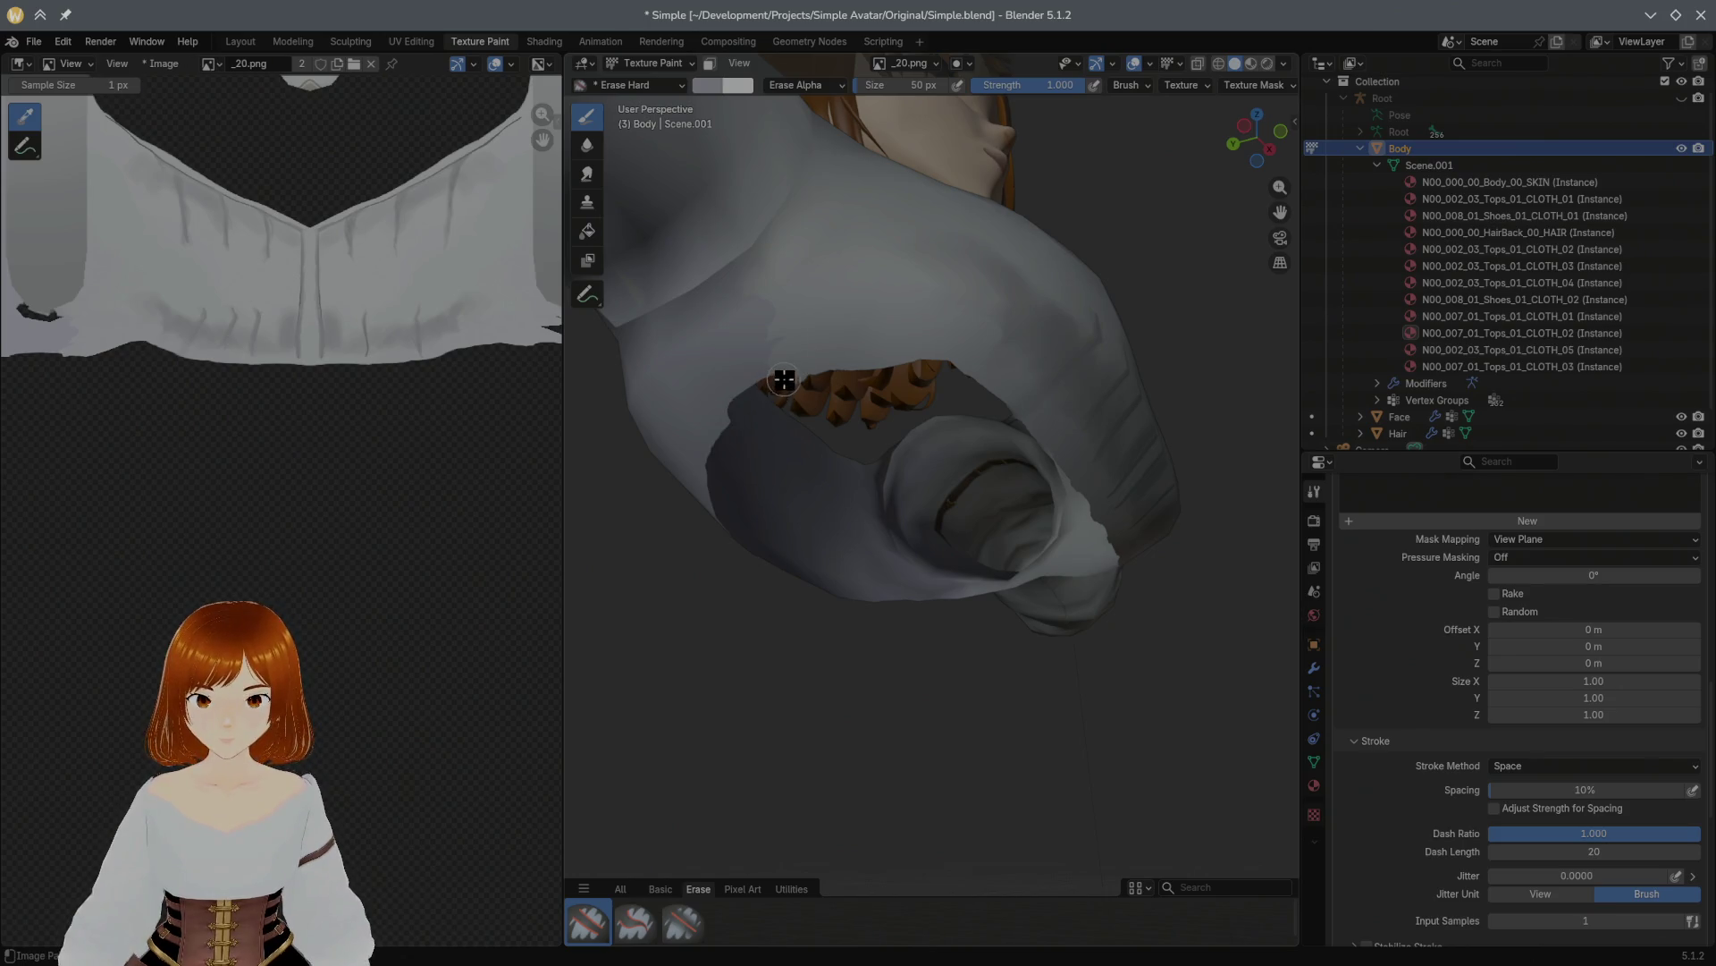
click(660, 888)
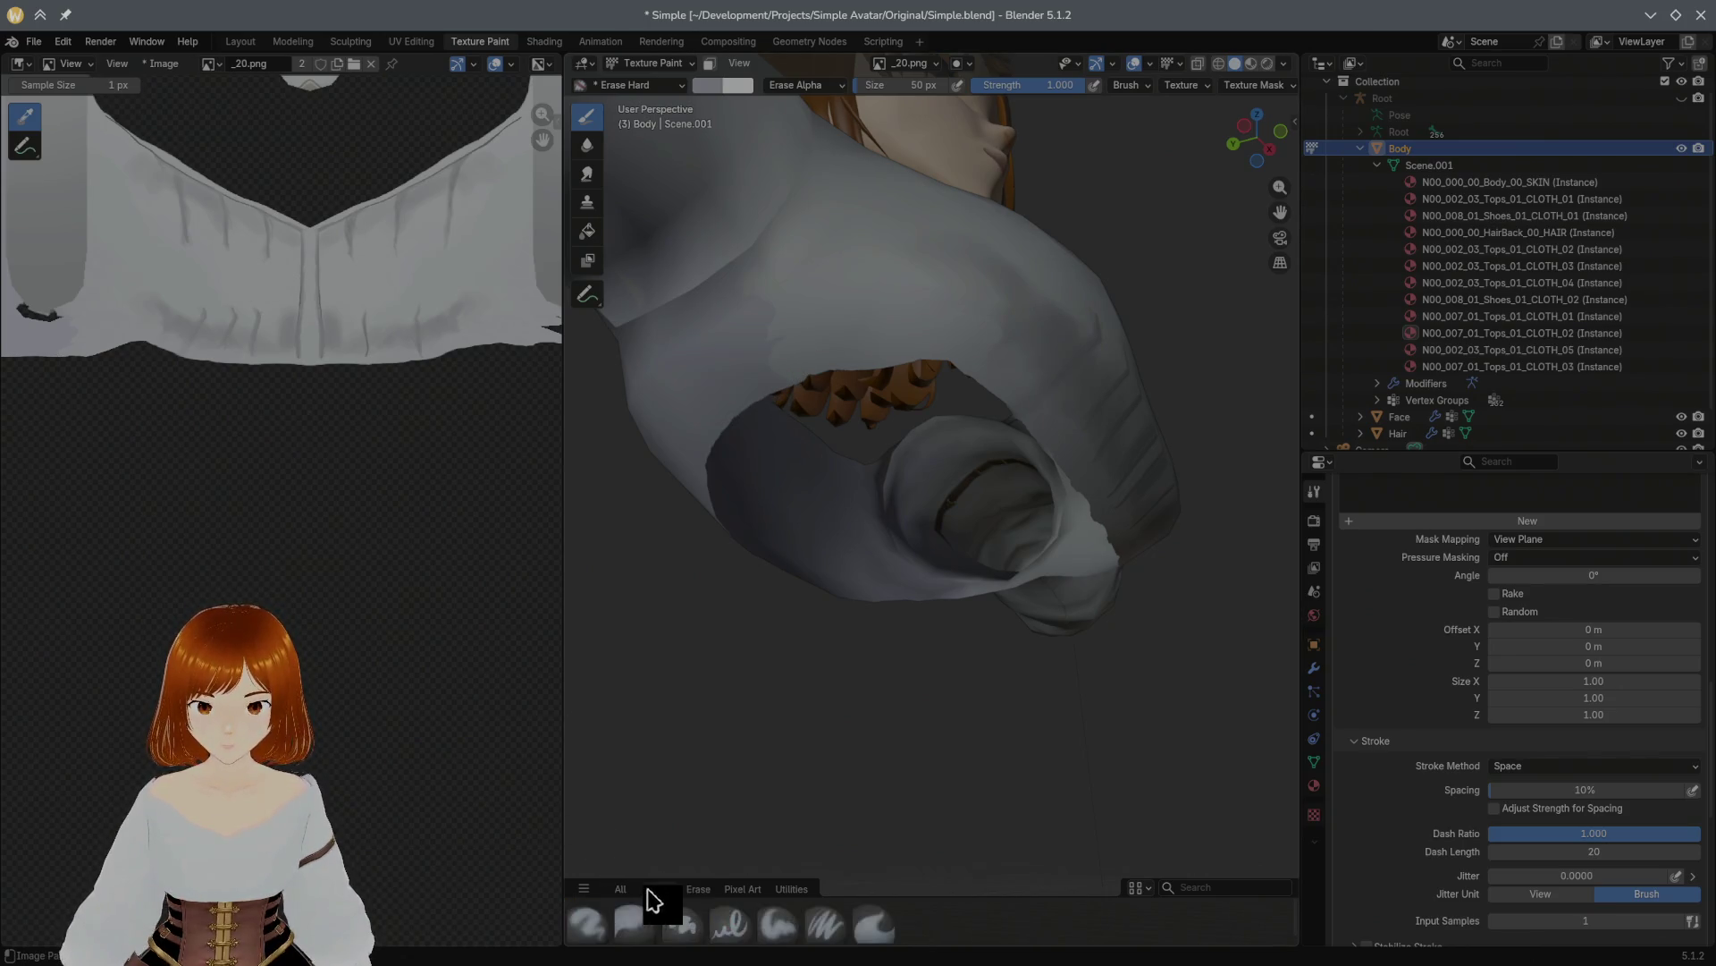
click(680, 921)
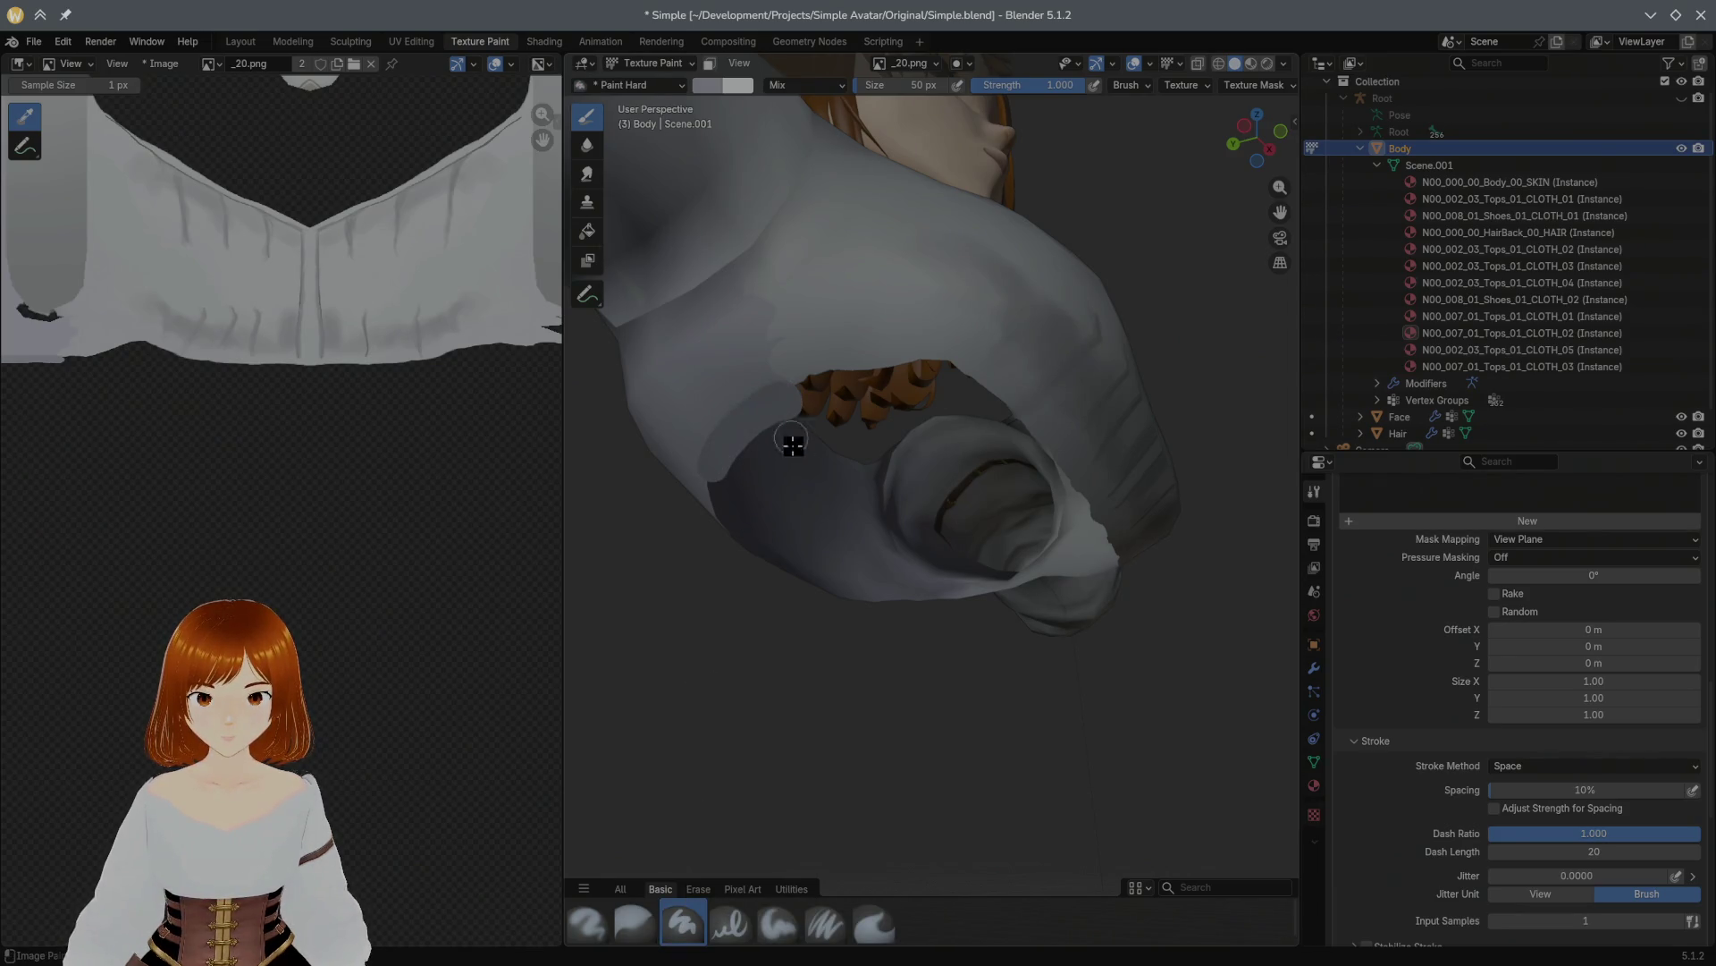
middle_drag(751, 514, 671, 533)
click(732, 922)
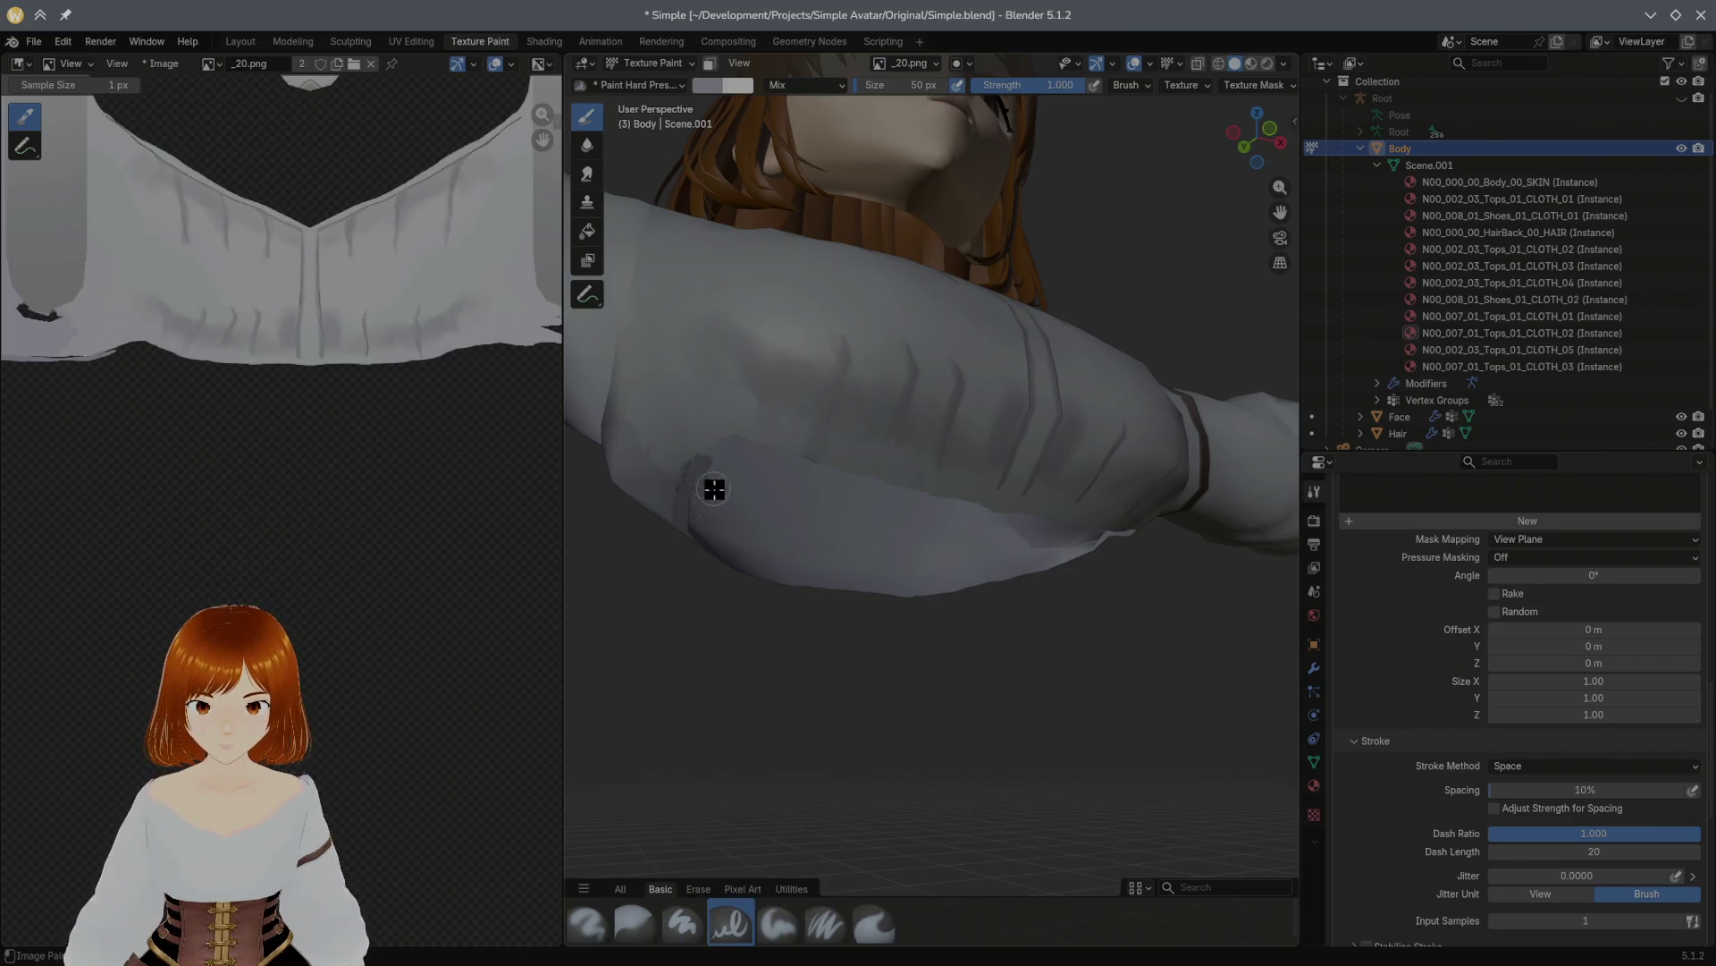
click(778, 922)
key(ctrl+z)
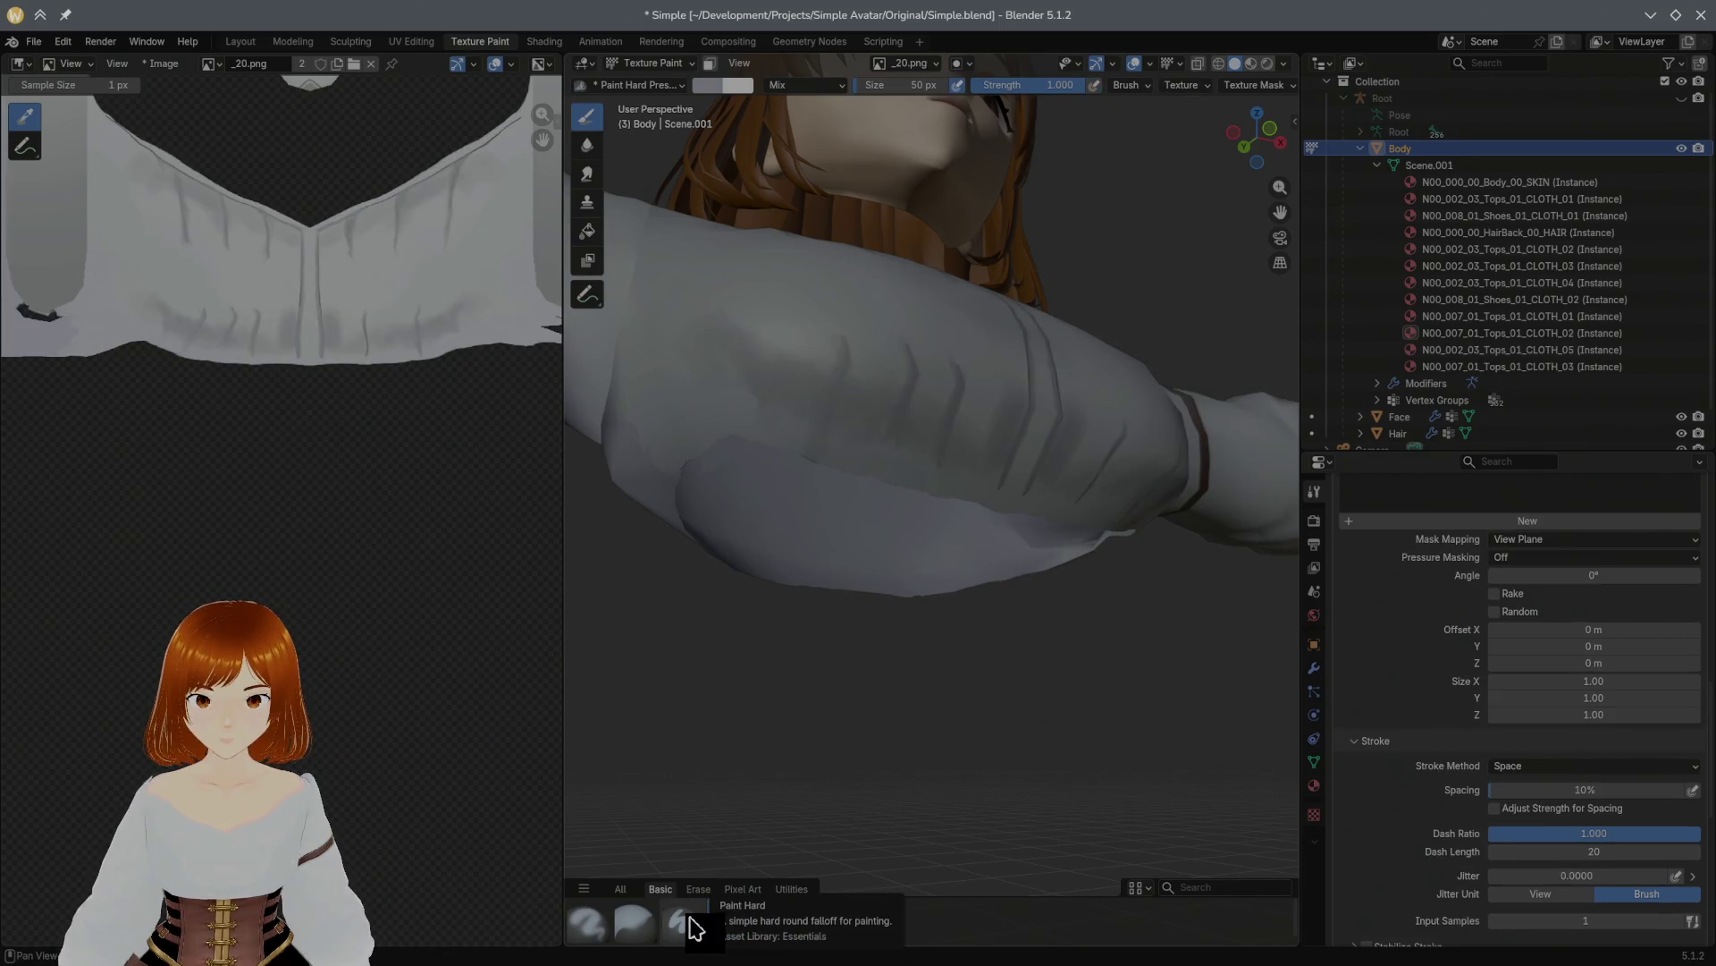
click(684, 923)
Step: Turn on Mirror X symmetry in the brush properties
mouse_move(682, 528)
middle_down()
mouse_move(758, 523)
mouse_move(877, 448)
mouse_move(922, 342)
middle_up()
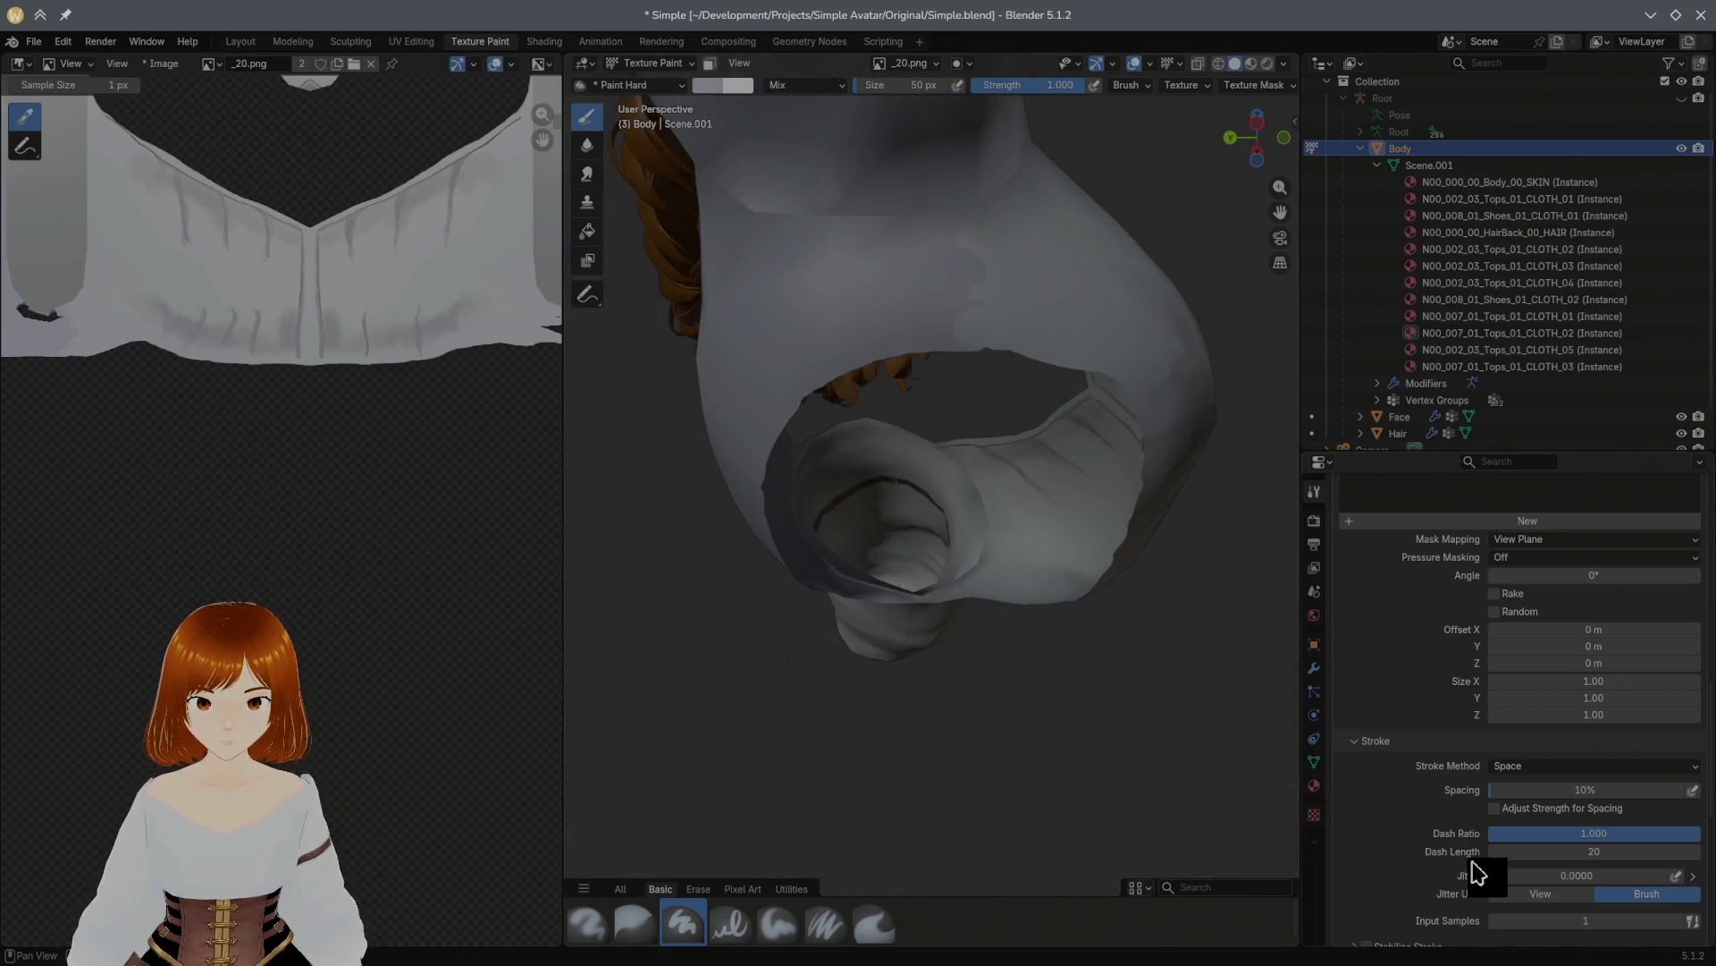
middle_drag(1421, 867, 1430, 670)
mouse_move(1411, 728)
middle_down()
mouse_move(1418, 601)
mouse_move(1387, 702)
middle_up()
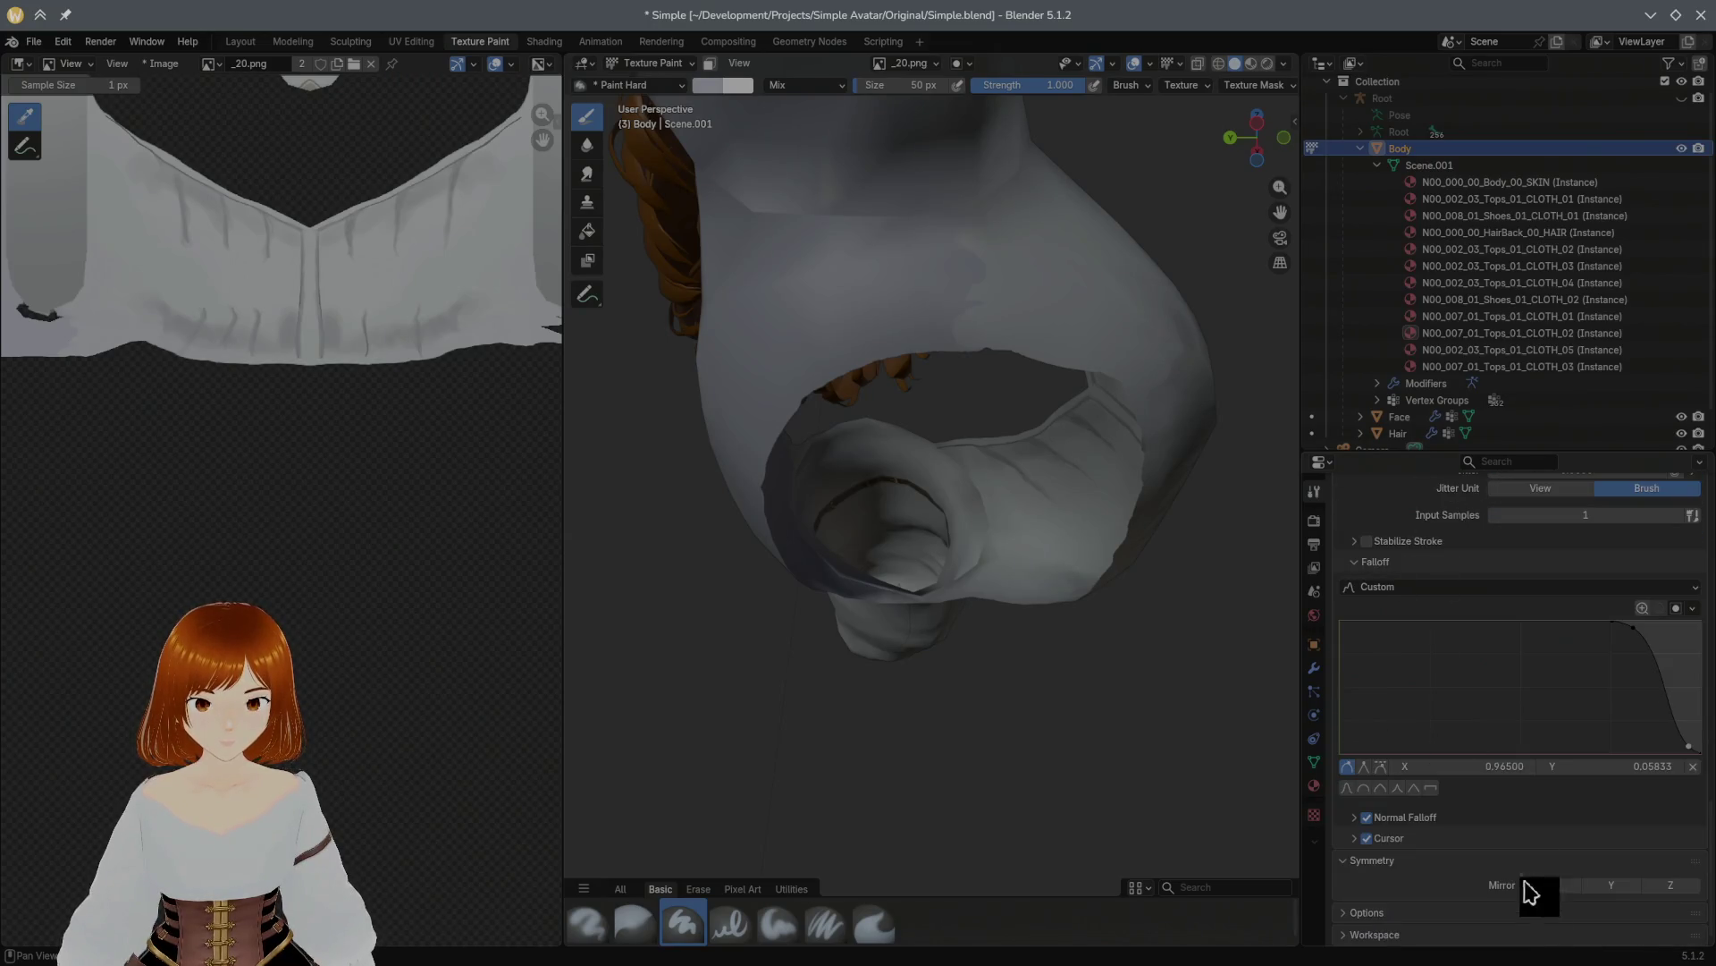
click(1553, 885)
Step: Paint grey over the hair-coloured strands along the blouse opening's rim
mouse_move(915, 358)
mouse_down()
mouse_move(923, 345)
mouse_move(850, 372)
mouse_move(793, 426)
mouse_move(757, 522)
mouse_move(861, 379)
mouse_move(935, 361)
mouse_move(805, 452)
mouse_move(943, 377)
mouse_move(785, 533)
mouse_up()
mouse_move(786, 533)
middle_down()
mouse_move(835, 456)
mouse_move(1017, 449)
middle_up()
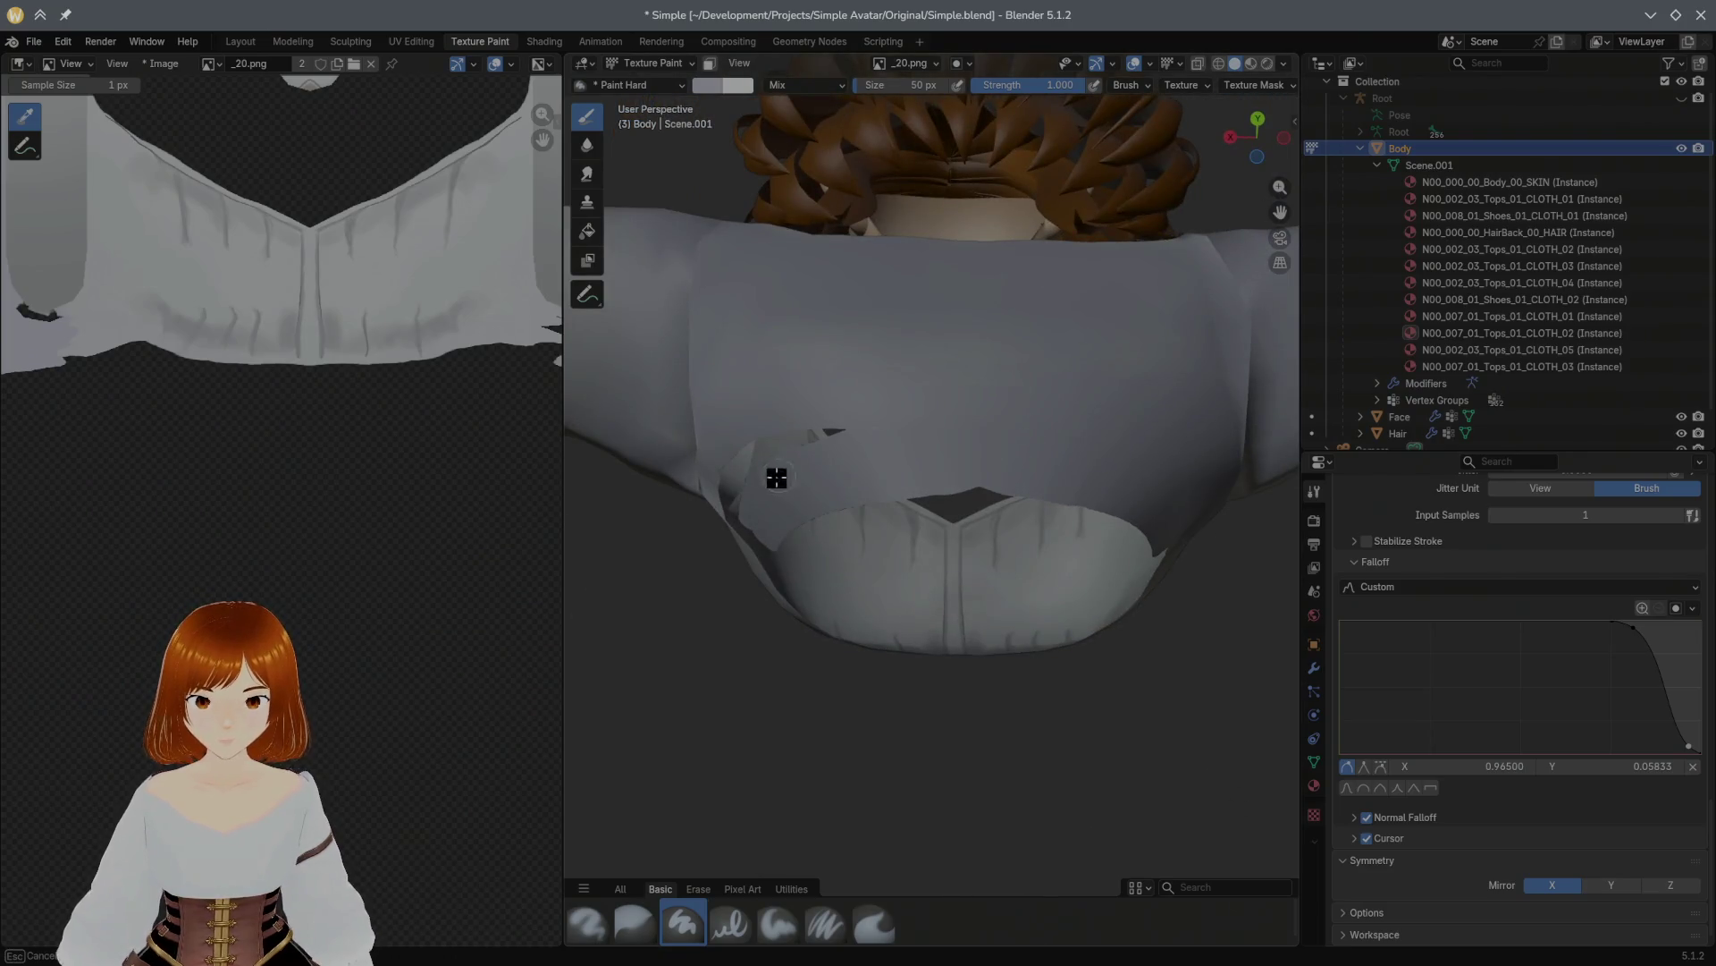
middle_drag(725, 468, 843, 464)
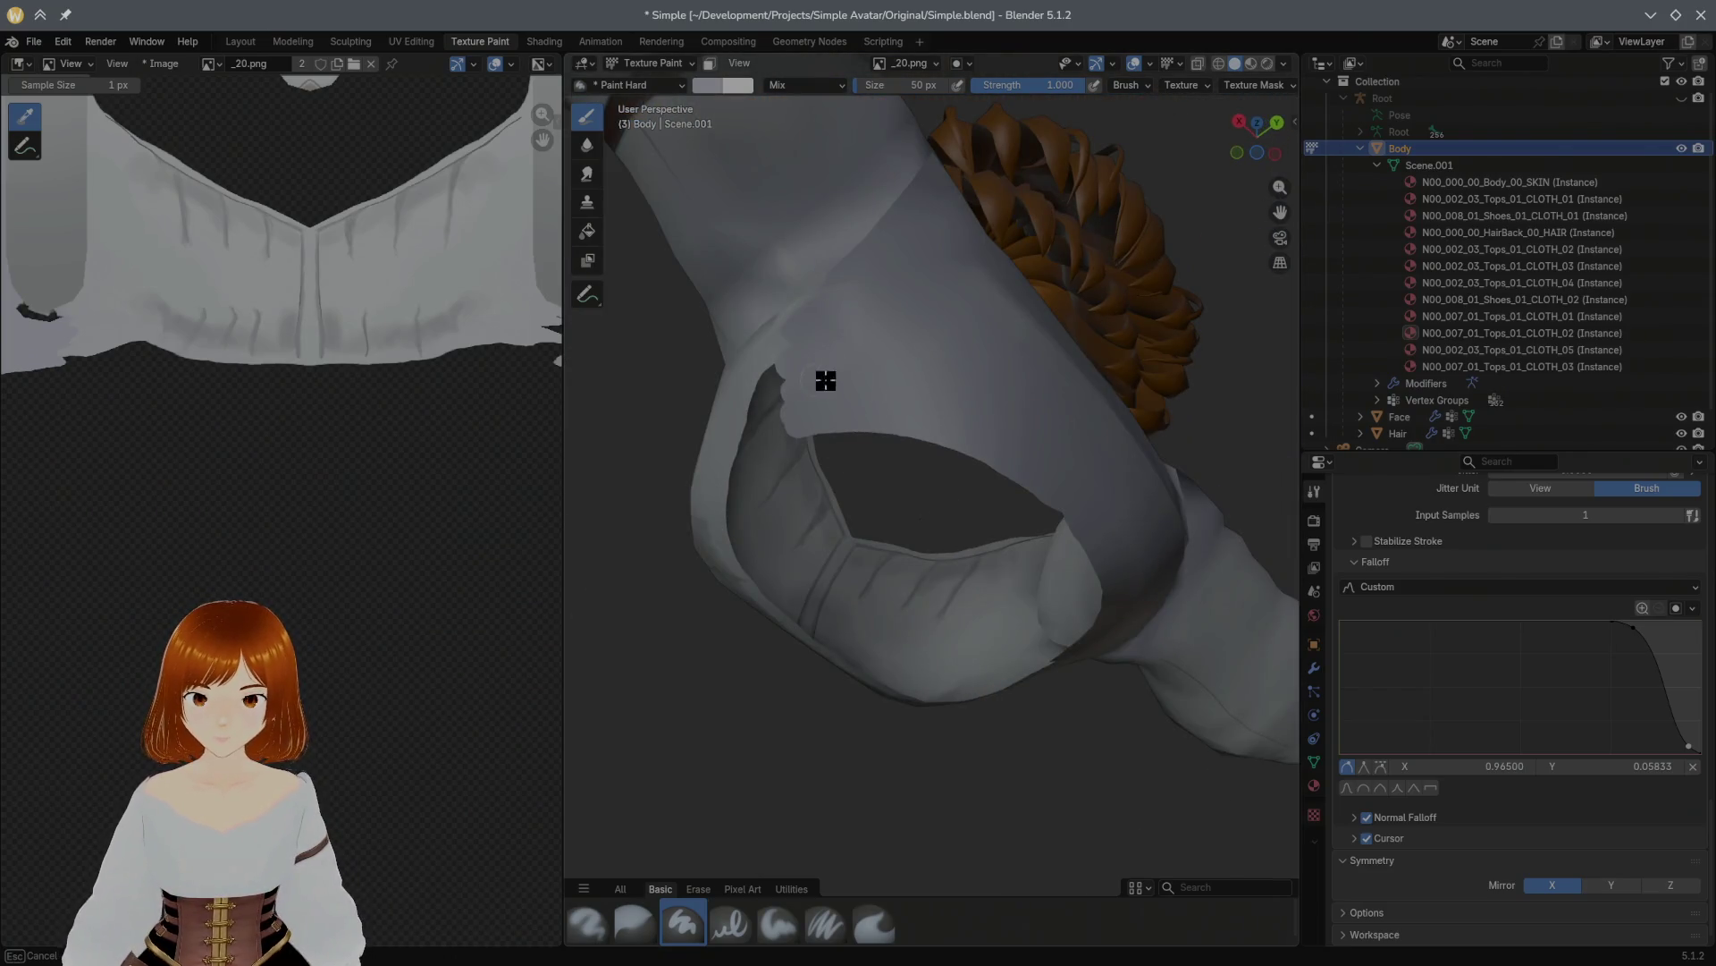
middle_drag(870, 392, 988, 408)
mouse_move(921, 337)
mouse_down()
mouse_move(935, 360)
mouse_move(835, 379)
mouse_move(951, 373)
mouse_move(877, 406)
mouse_move(849, 394)
mouse_up()
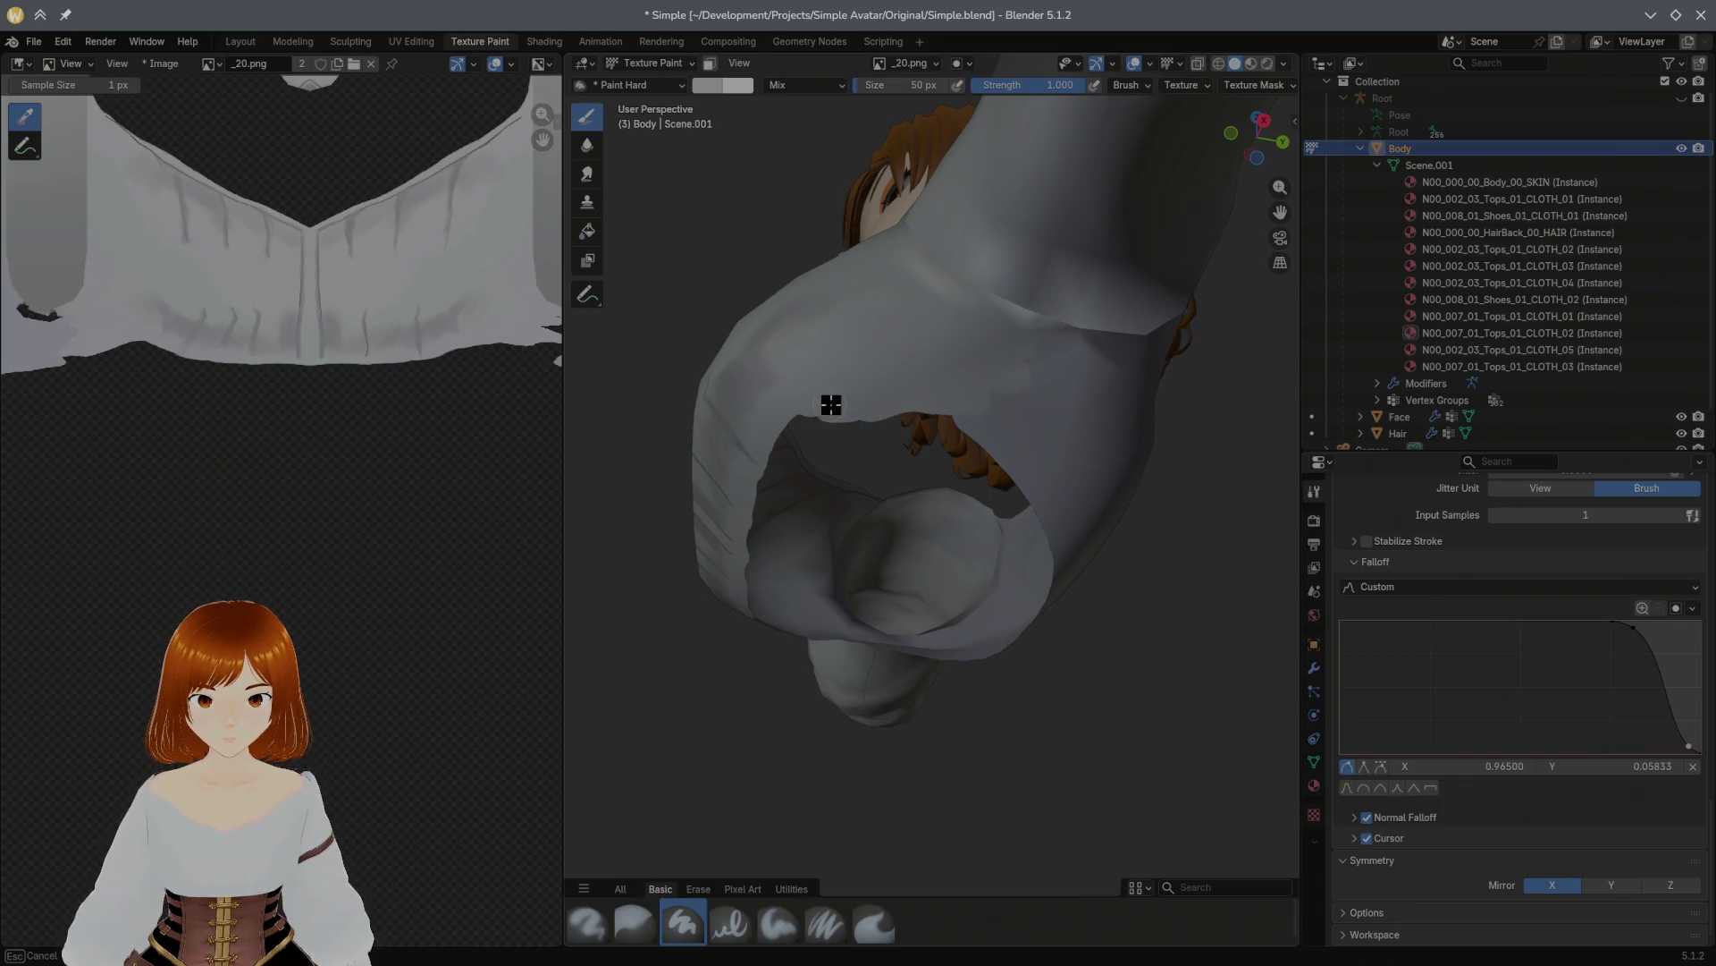
middle_drag(830, 405, 1072, 419)
mouse_move(1025, 467)
mouse_down()
mouse_move(1100, 472)
mouse_move(700, 454)
mouse_up()
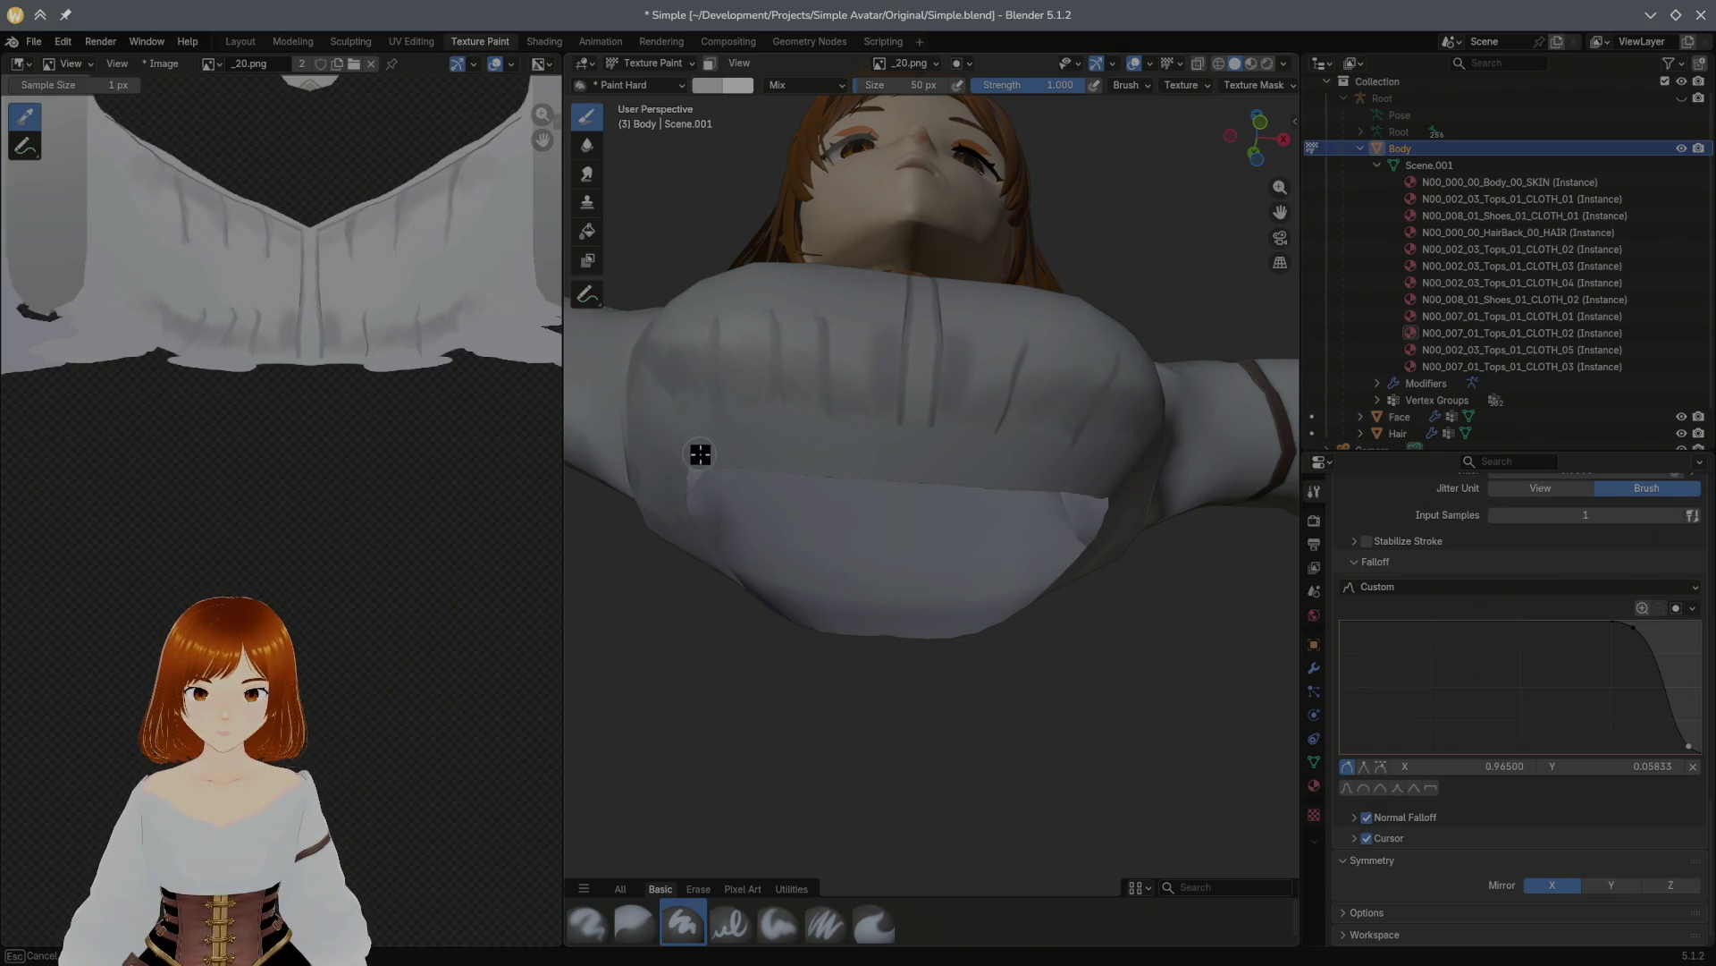
mouse_move(919, 464)
mouse_down()
mouse_move(1099, 486)
mouse_move(923, 474)
mouse_up()
Step: Paint the sleeve opening's upper rim and cuff grey, covering the skin patch inside
middle_drag(923, 474, 1032, 444)
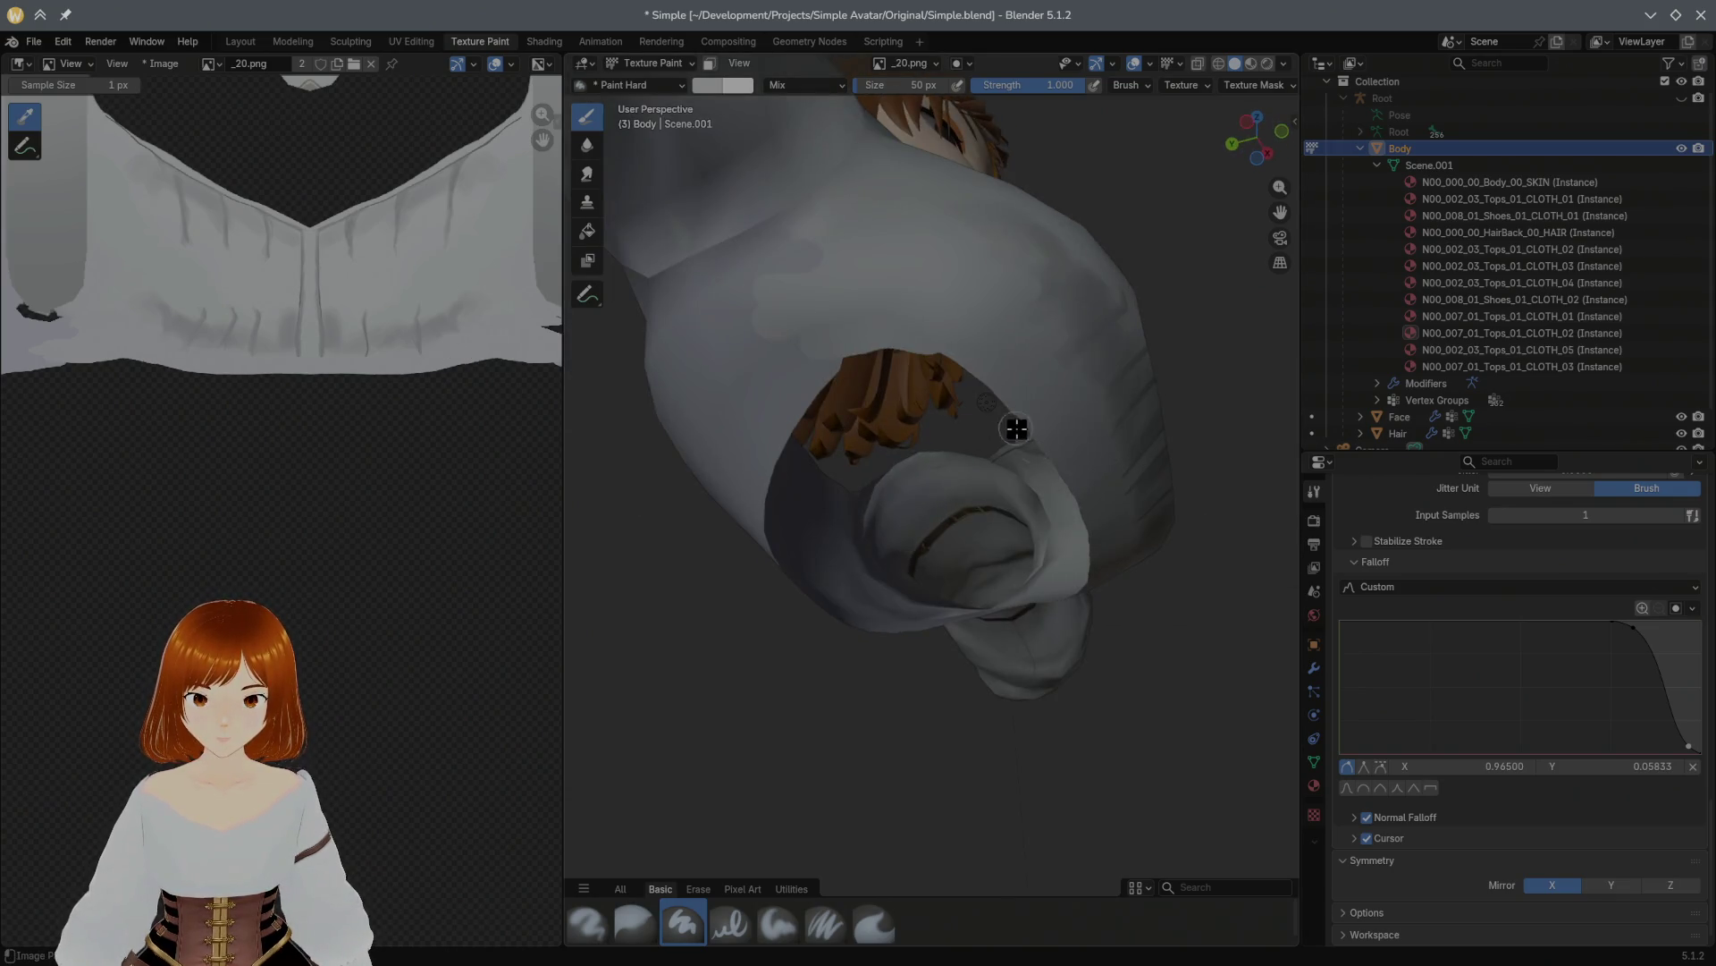
mouse_move(959, 343)
mouse_down()
mouse_move(828, 364)
mouse_move(1000, 367)
mouse_move(1006, 386)
mouse_up()
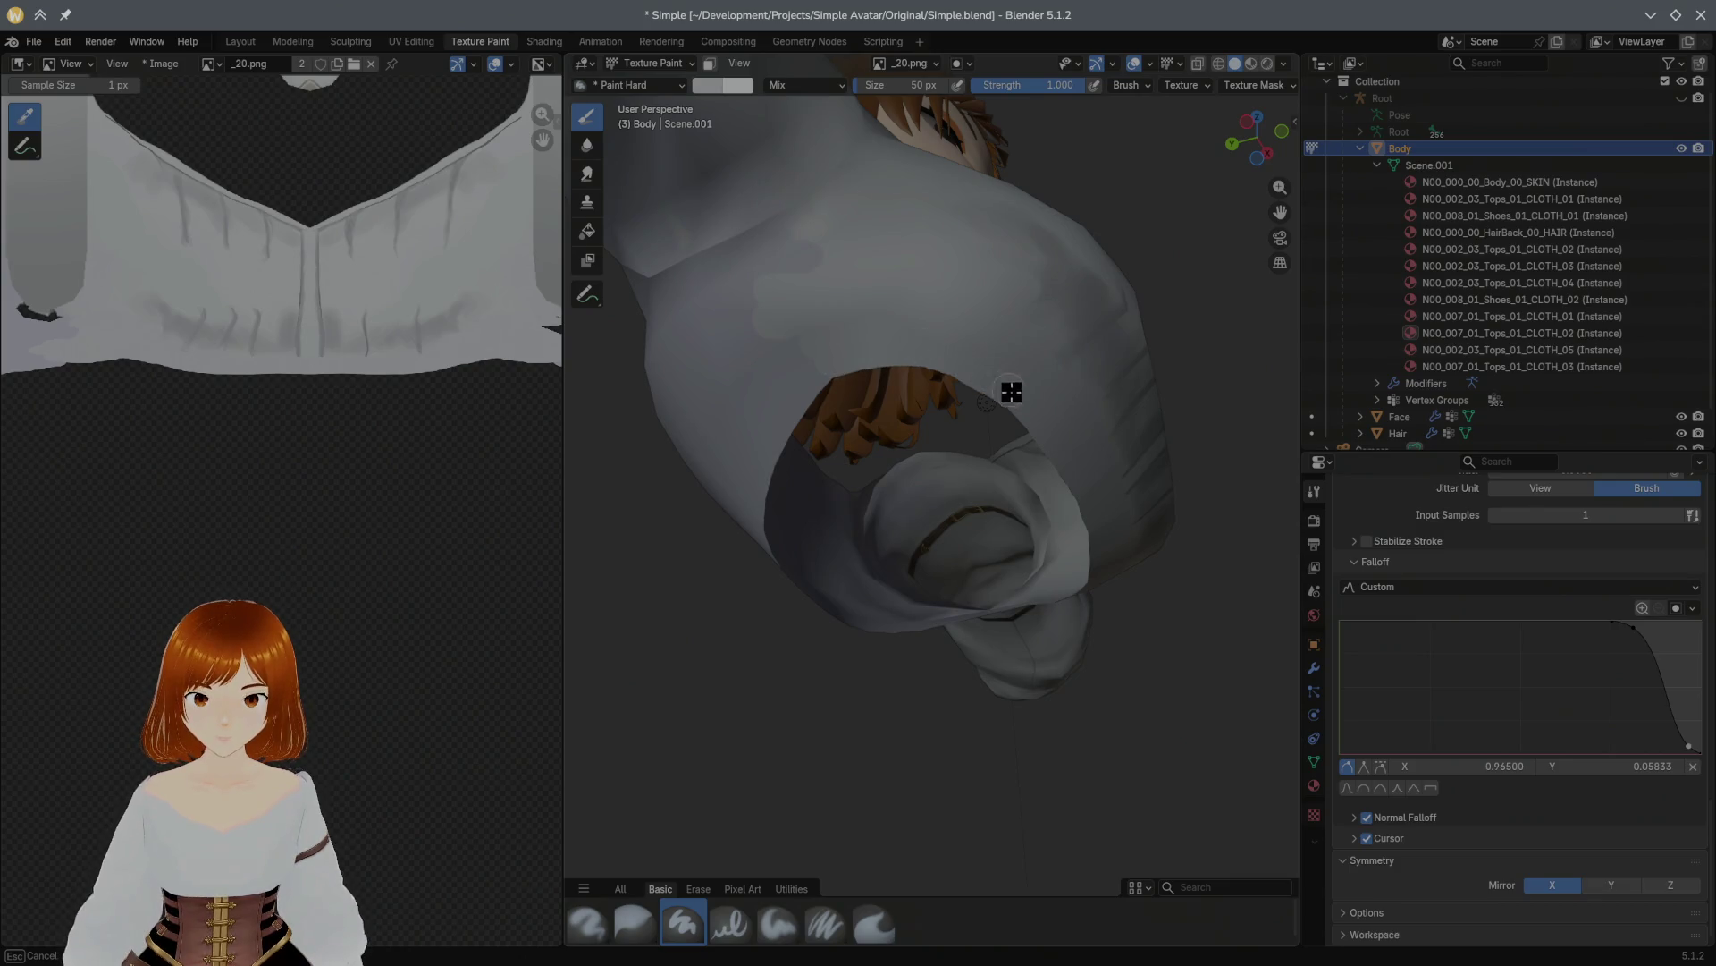
drag(1058, 445, 895, 360)
mouse_move(1047, 436)
mouse_down()
mouse_move(1093, 509)
mouse_move(1026, 420)
mouse_move(1096, 529)
mouse_move(1012, 436)
mouse_up()
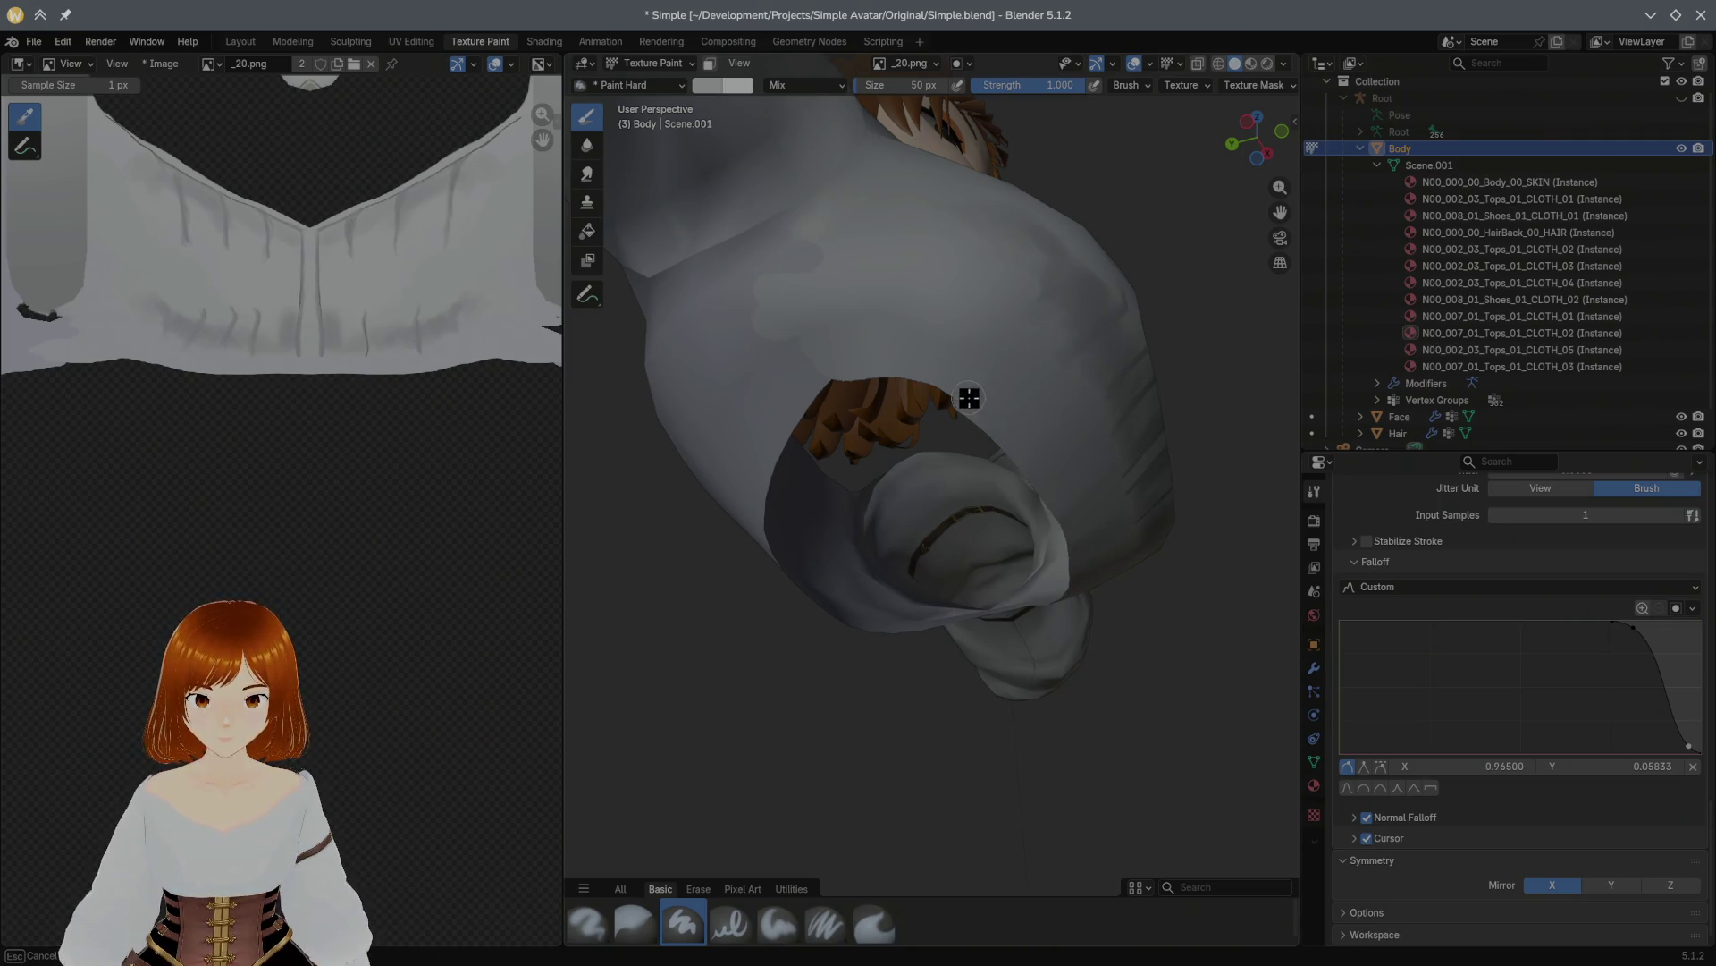
mouse_move(837, 369)
mouse_down()
mouse_move(777, 417)
mouse_move(824, 410)
mouse_move(793, 403)
mouse_move(832, 385)
mouse_move(766, 513)
mouse_up()
middle_drag(766, 513, 986, 437)
mouse_move(1058, 398)
mouse_down()
mouse_move(927, 421)
mouse_move(789, 521)
mouse_move(1151, 431)
mouse_move(870, 471)
mouse_move(804, 559)
mouse_move(991, 434)
mouse_move(1161, 468)
mouse_up()
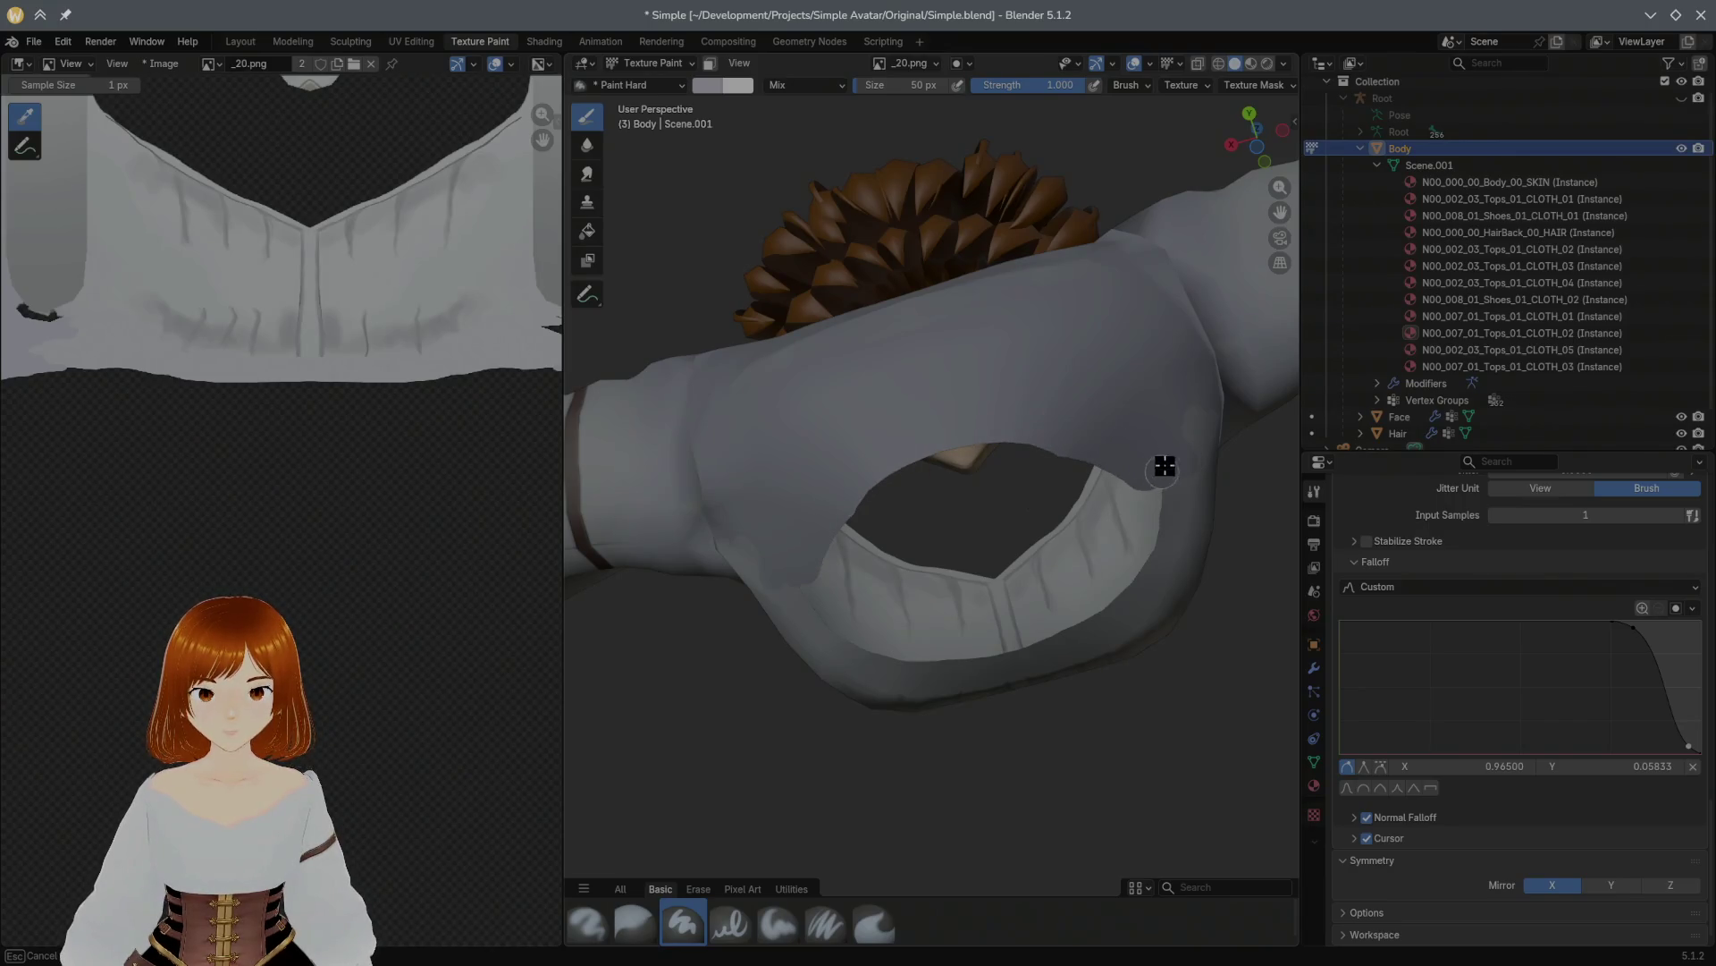
Step: Cover the remaining hair colour inside the opening, seen from below the torso
middle_drag(1161, 467, 933, 411)
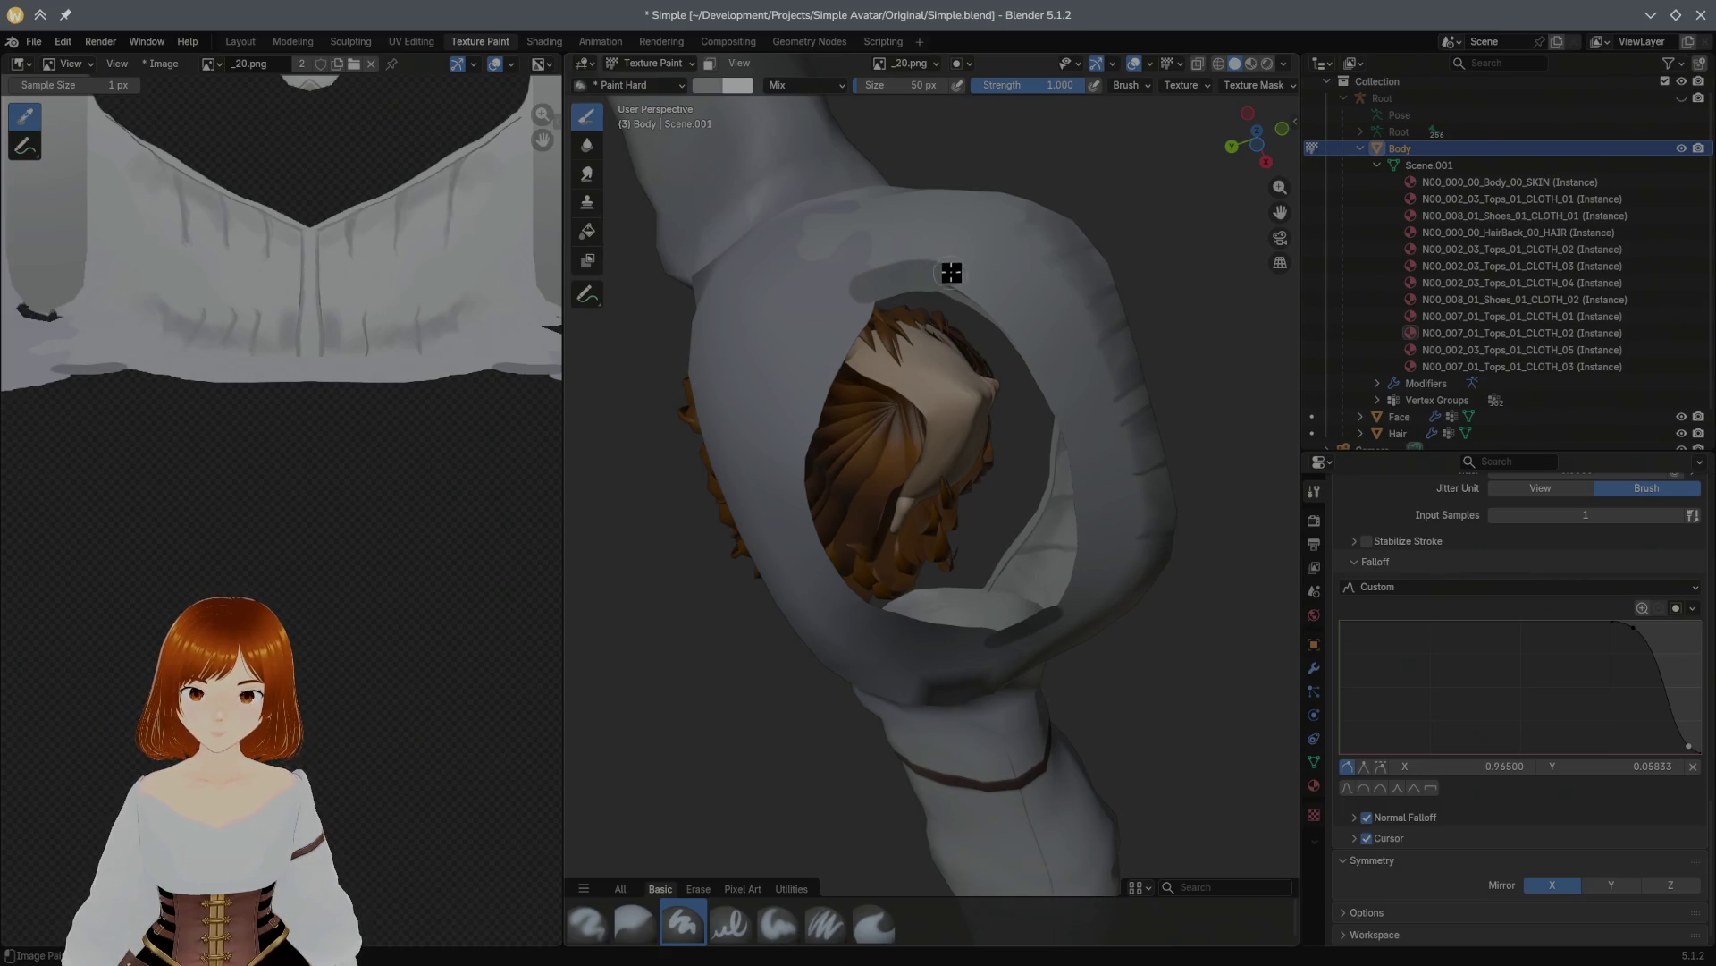
middle_drag(927, 253, 820, 377)
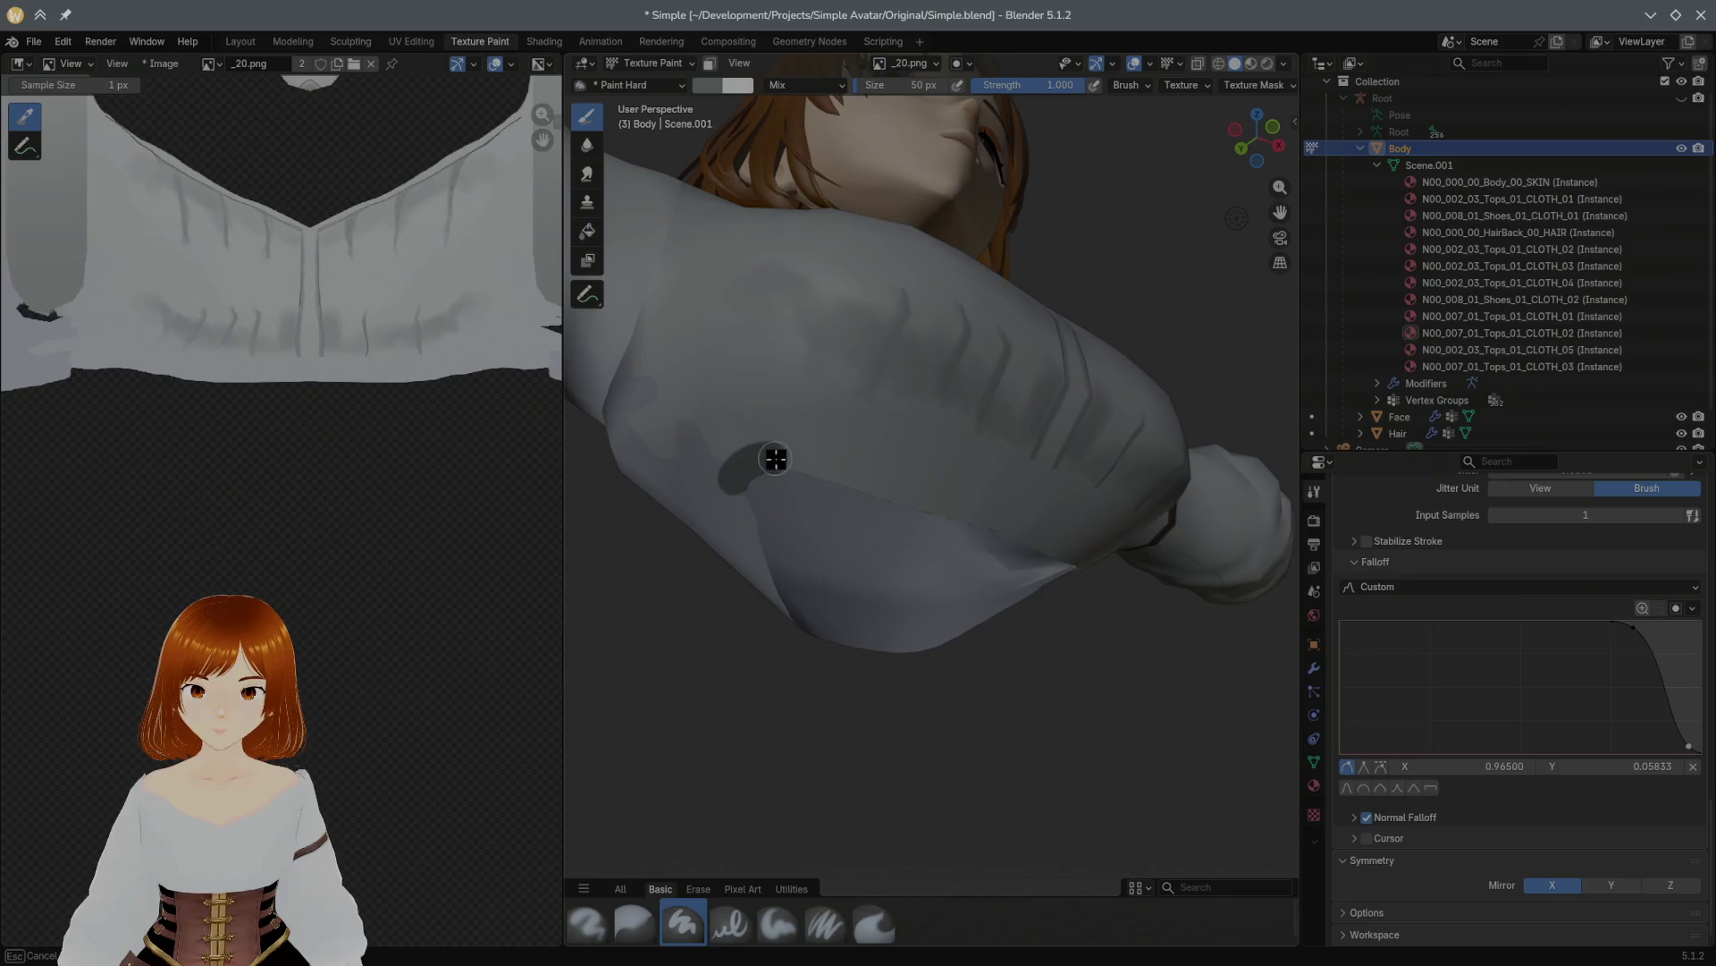
key(ctrl+z)
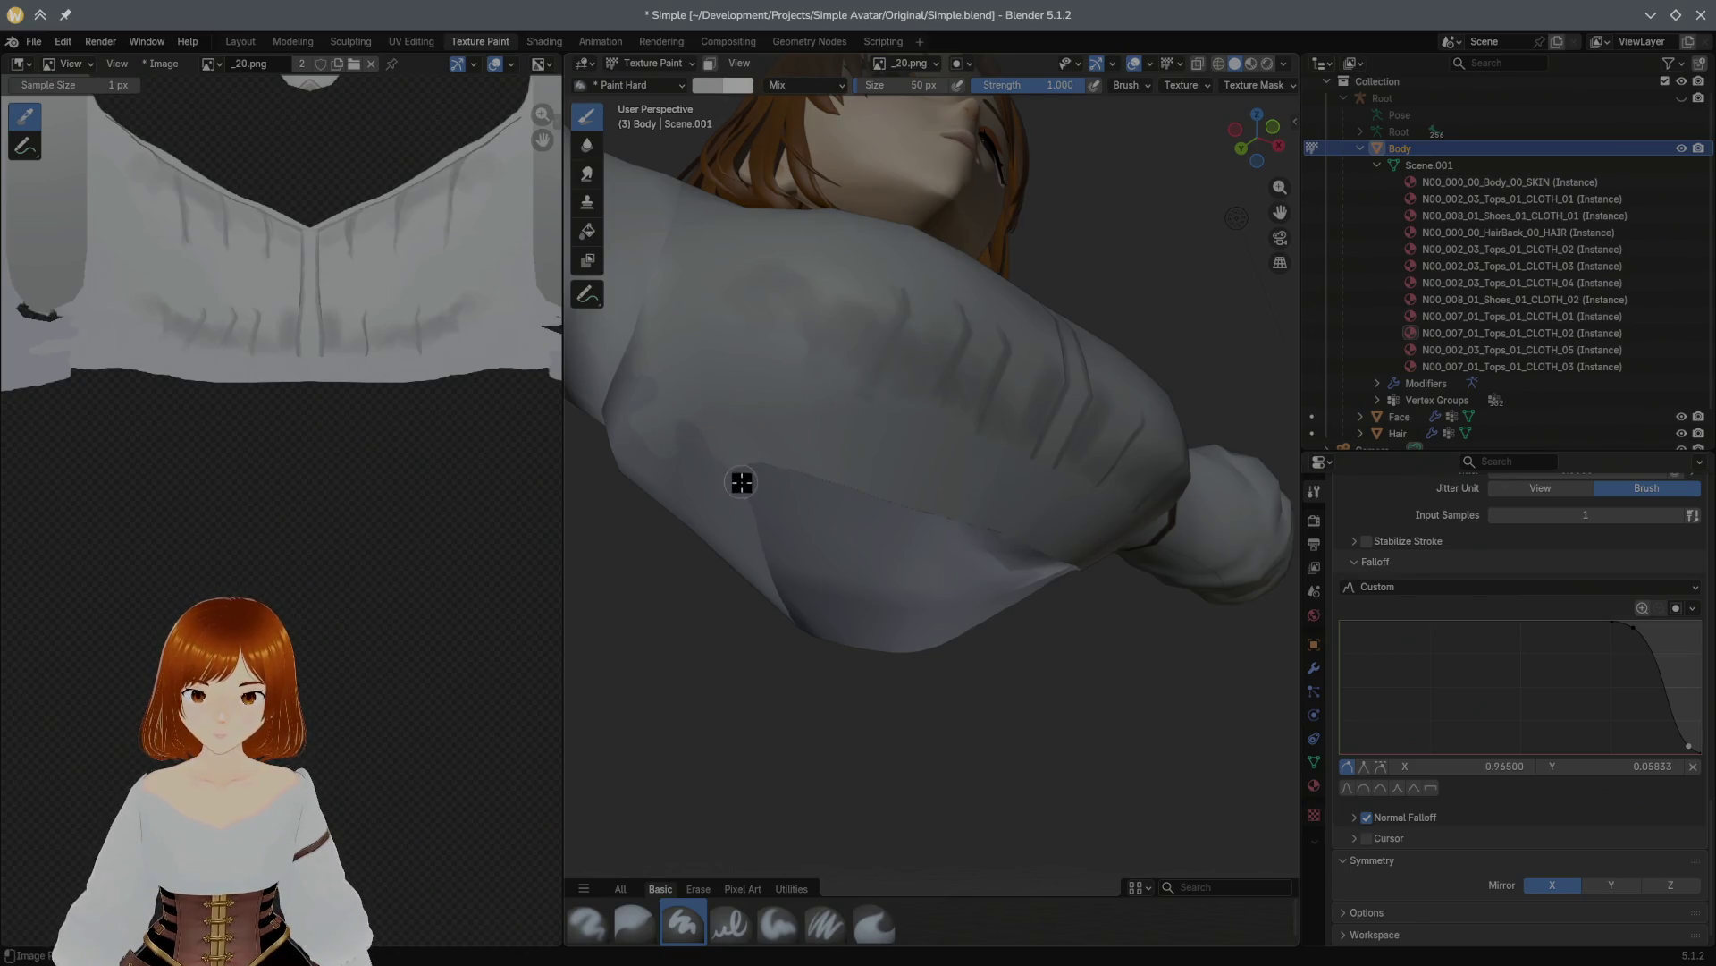
mouse_move(739, 472)
middle_down()
mouse_move(855, 441)
mouse_move(790, 433)
mouse_move(735, 487)
middle_up()
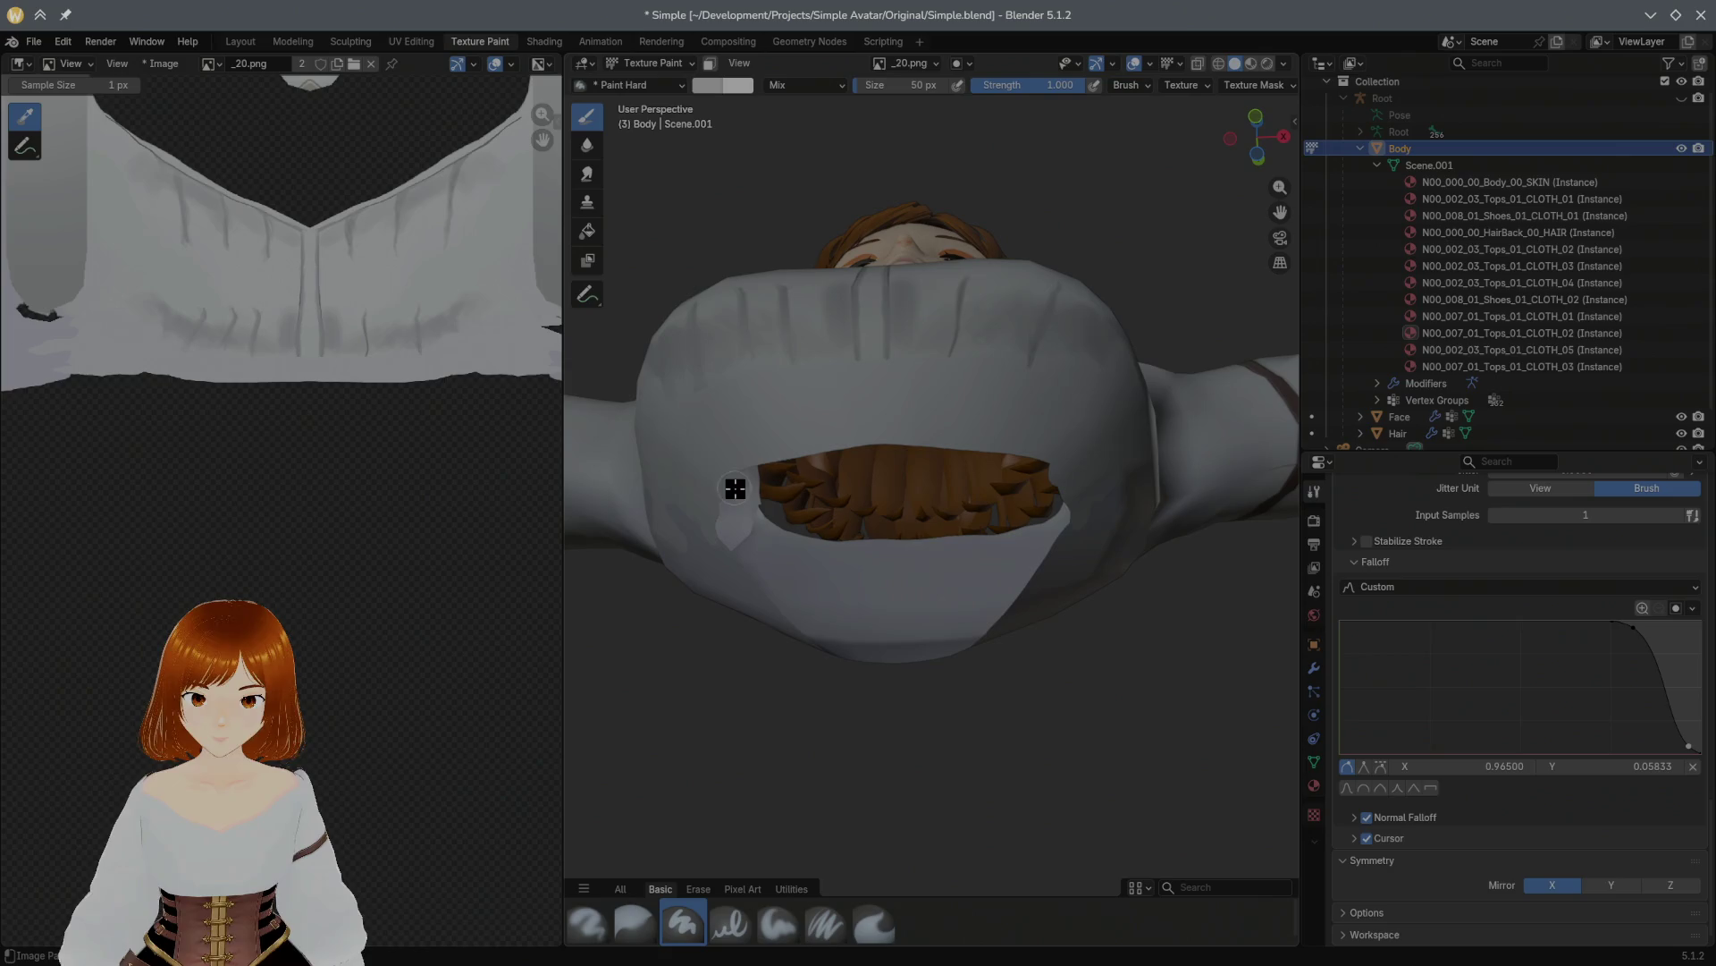
drag(717, 503, 826, 450)
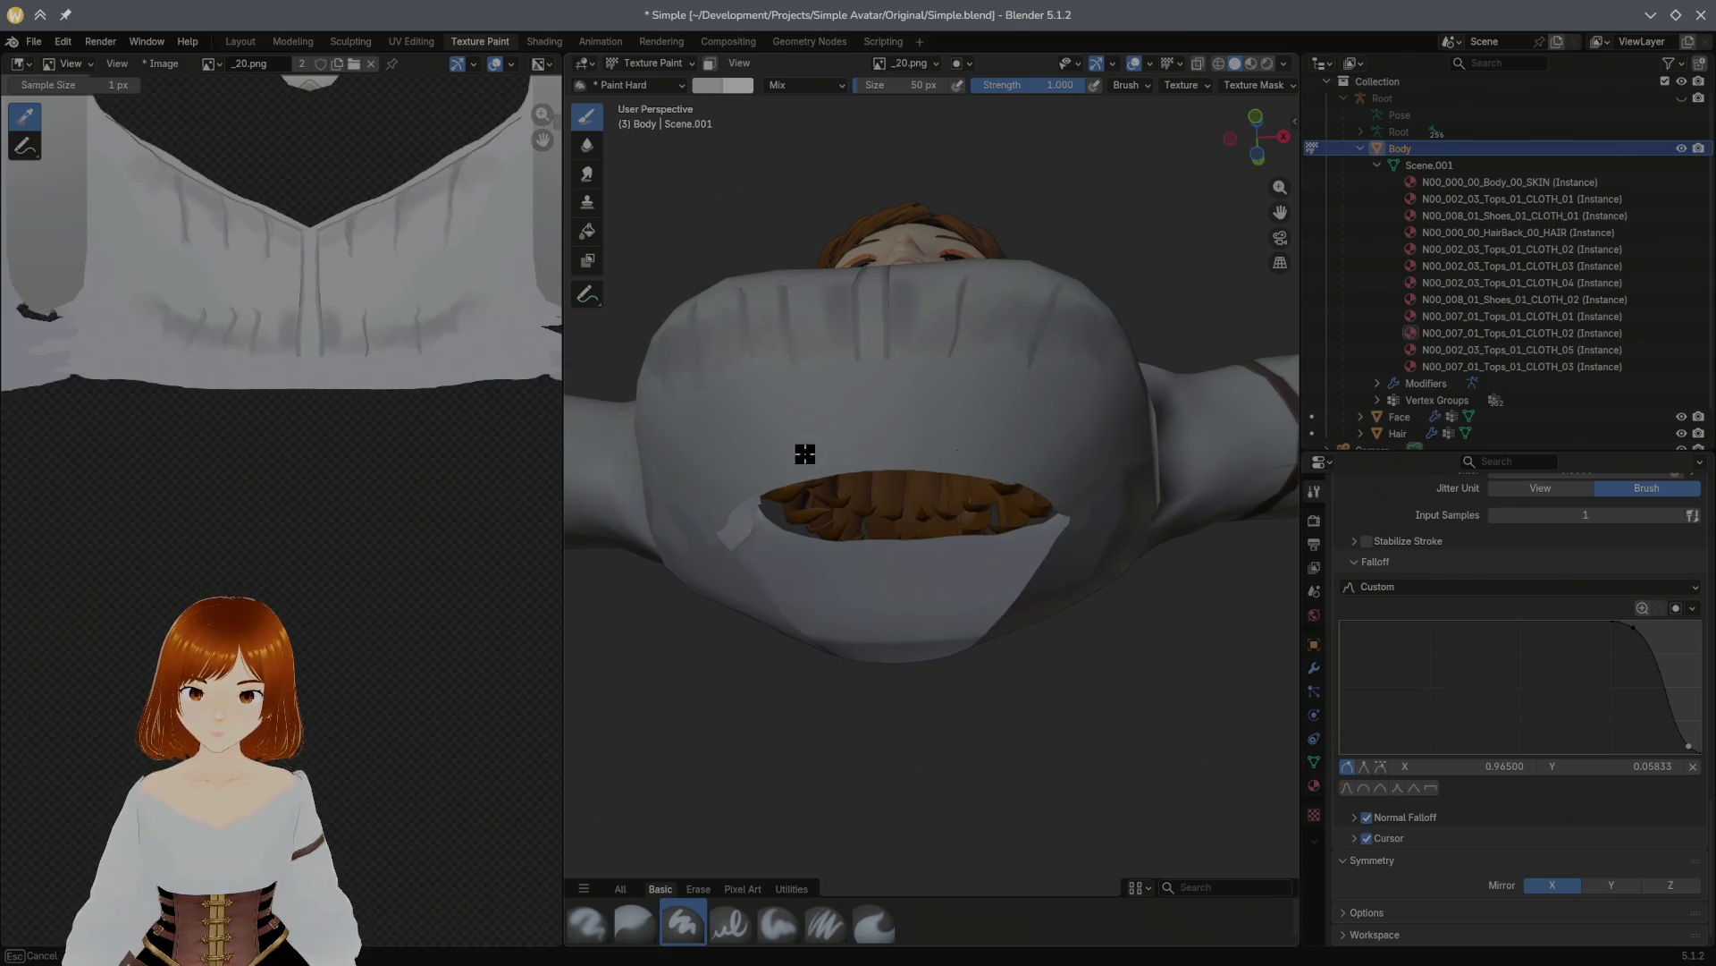
middle_drag(727, 500, 857, 514)
click(634, 920)
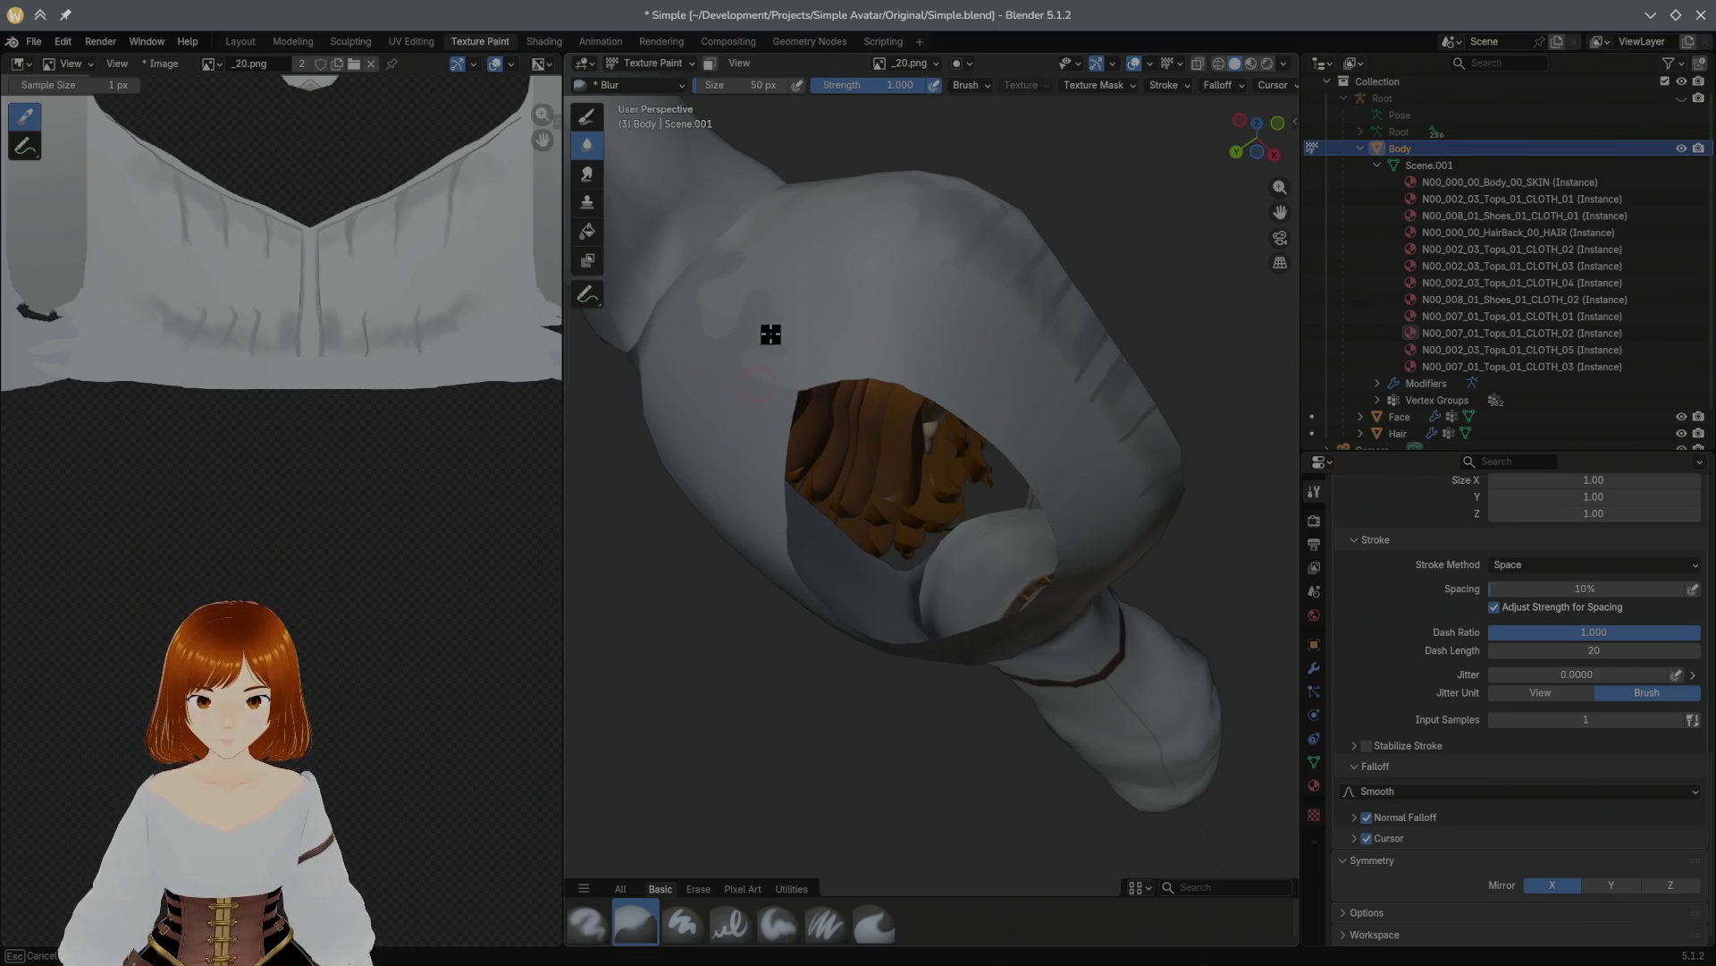
Step: Try the hard pressure and soft paint brushes on the sleeve and undo the test stroke
mouse_move(871, 458)
middle_down()
mouse_move(805, 364)
mouse_move(834, 368)
middle_up()
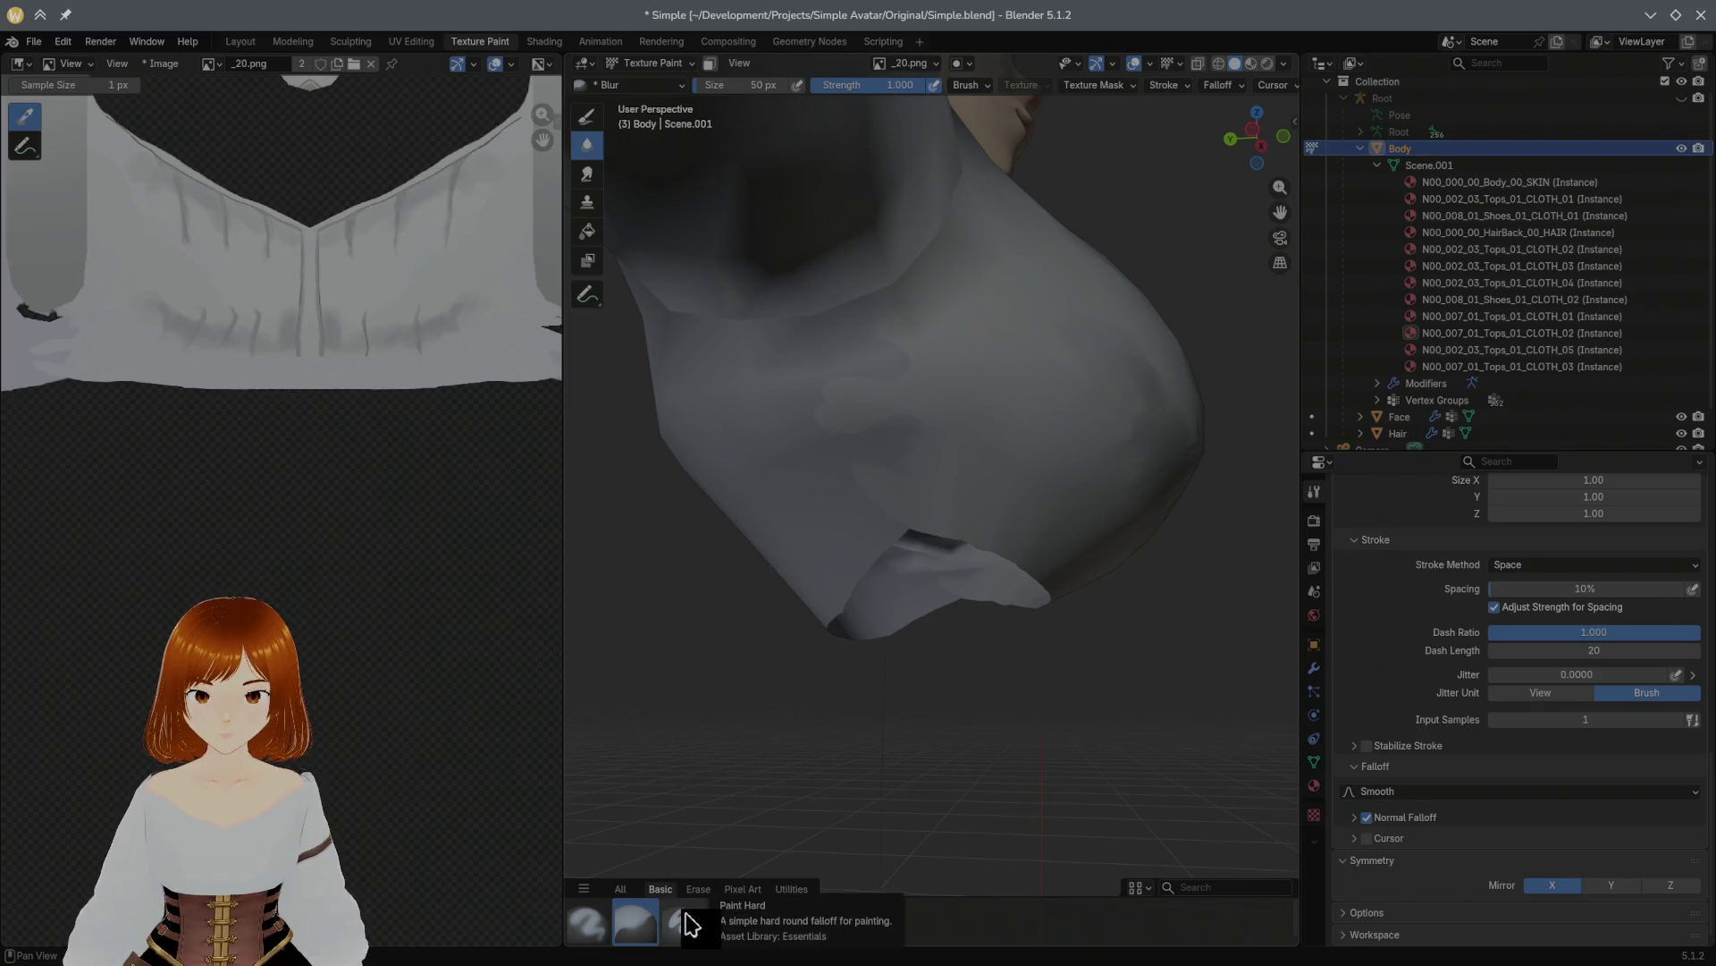
click(729, 922)
click(777, 923)
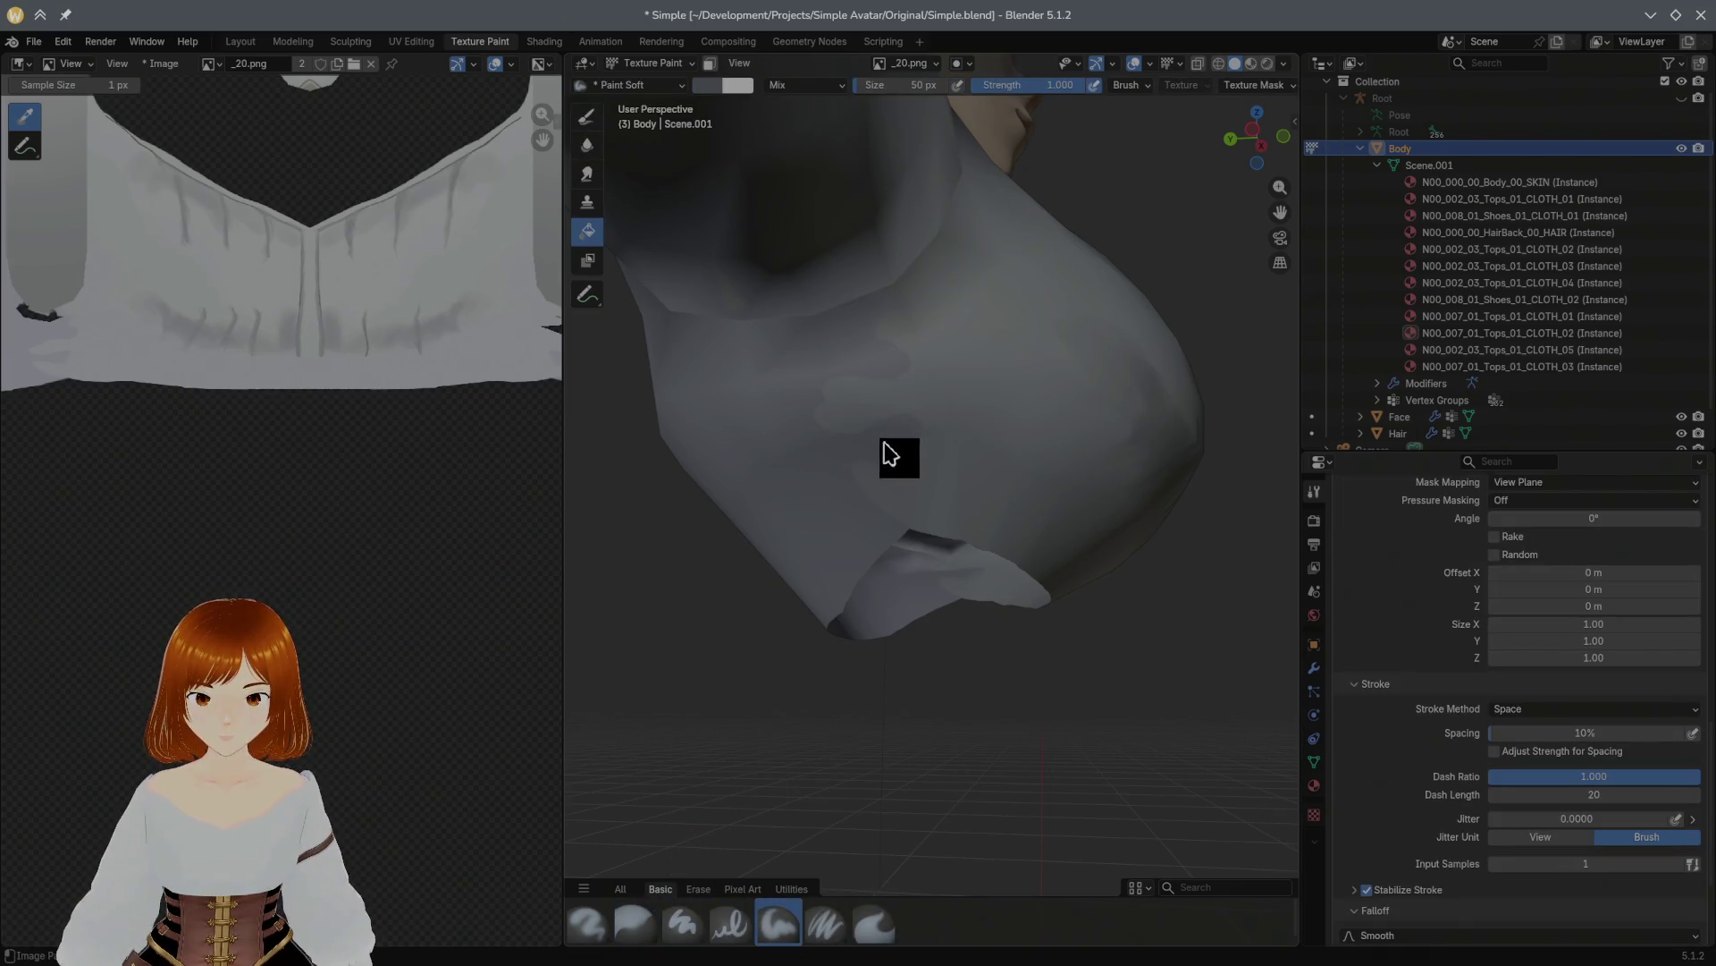
key(ctrl+z)
key(ctrl+z)
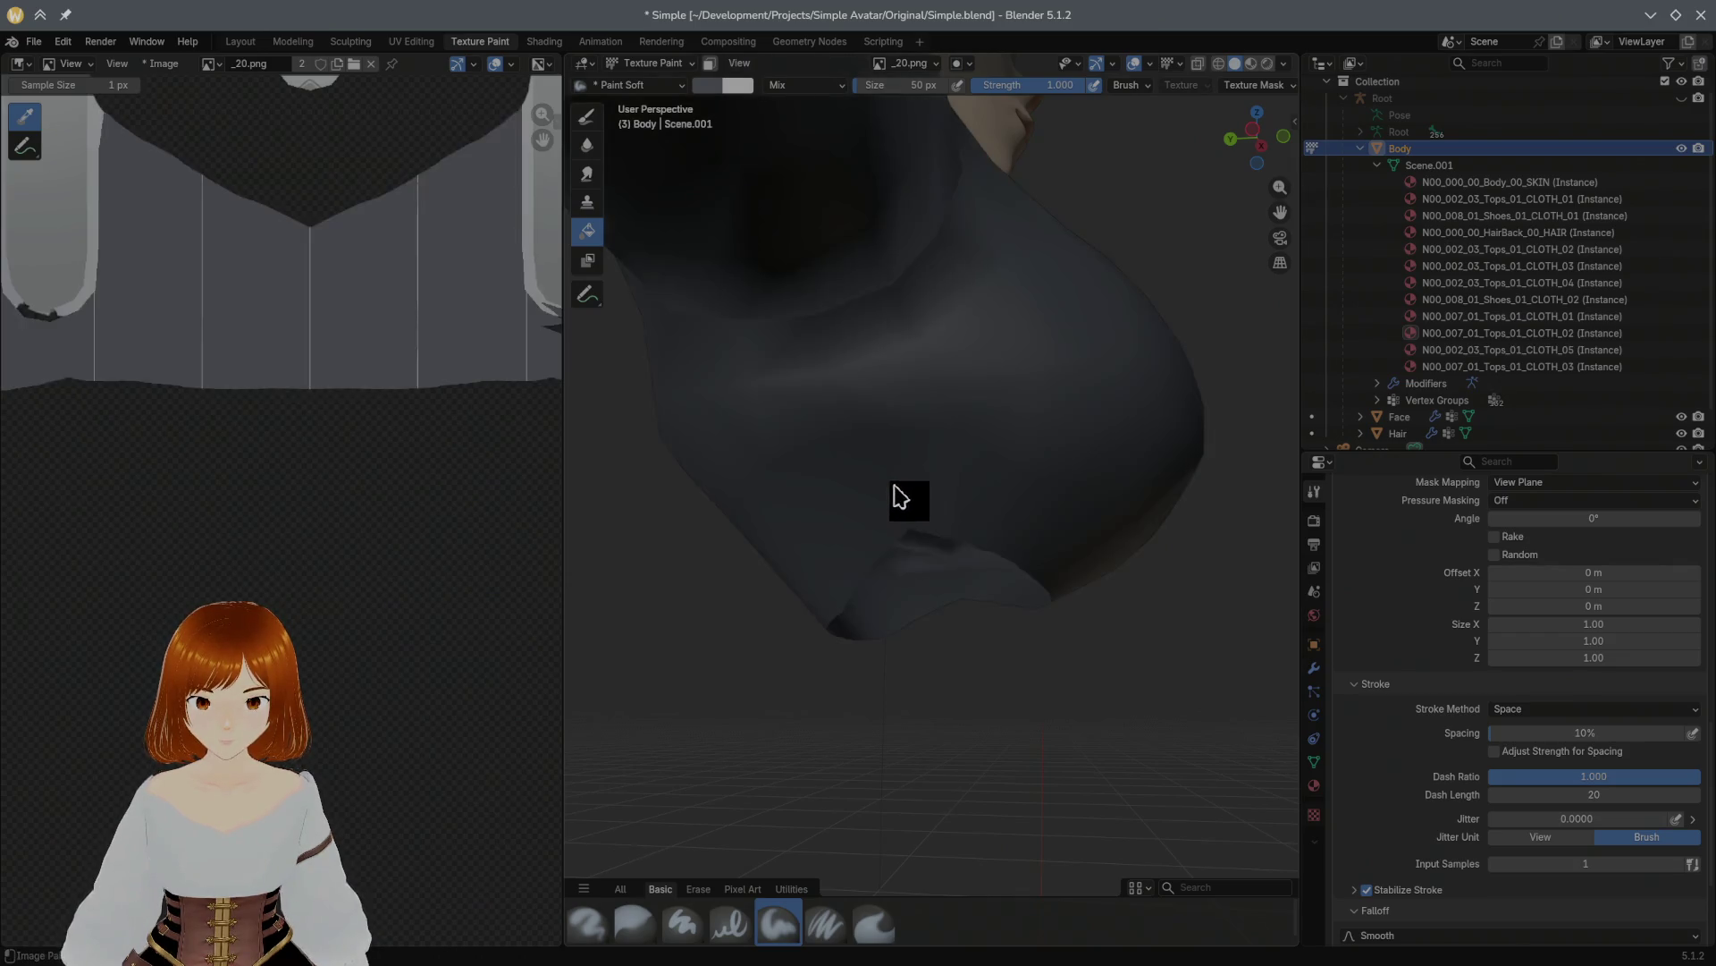
key(ctrl+shift+z)
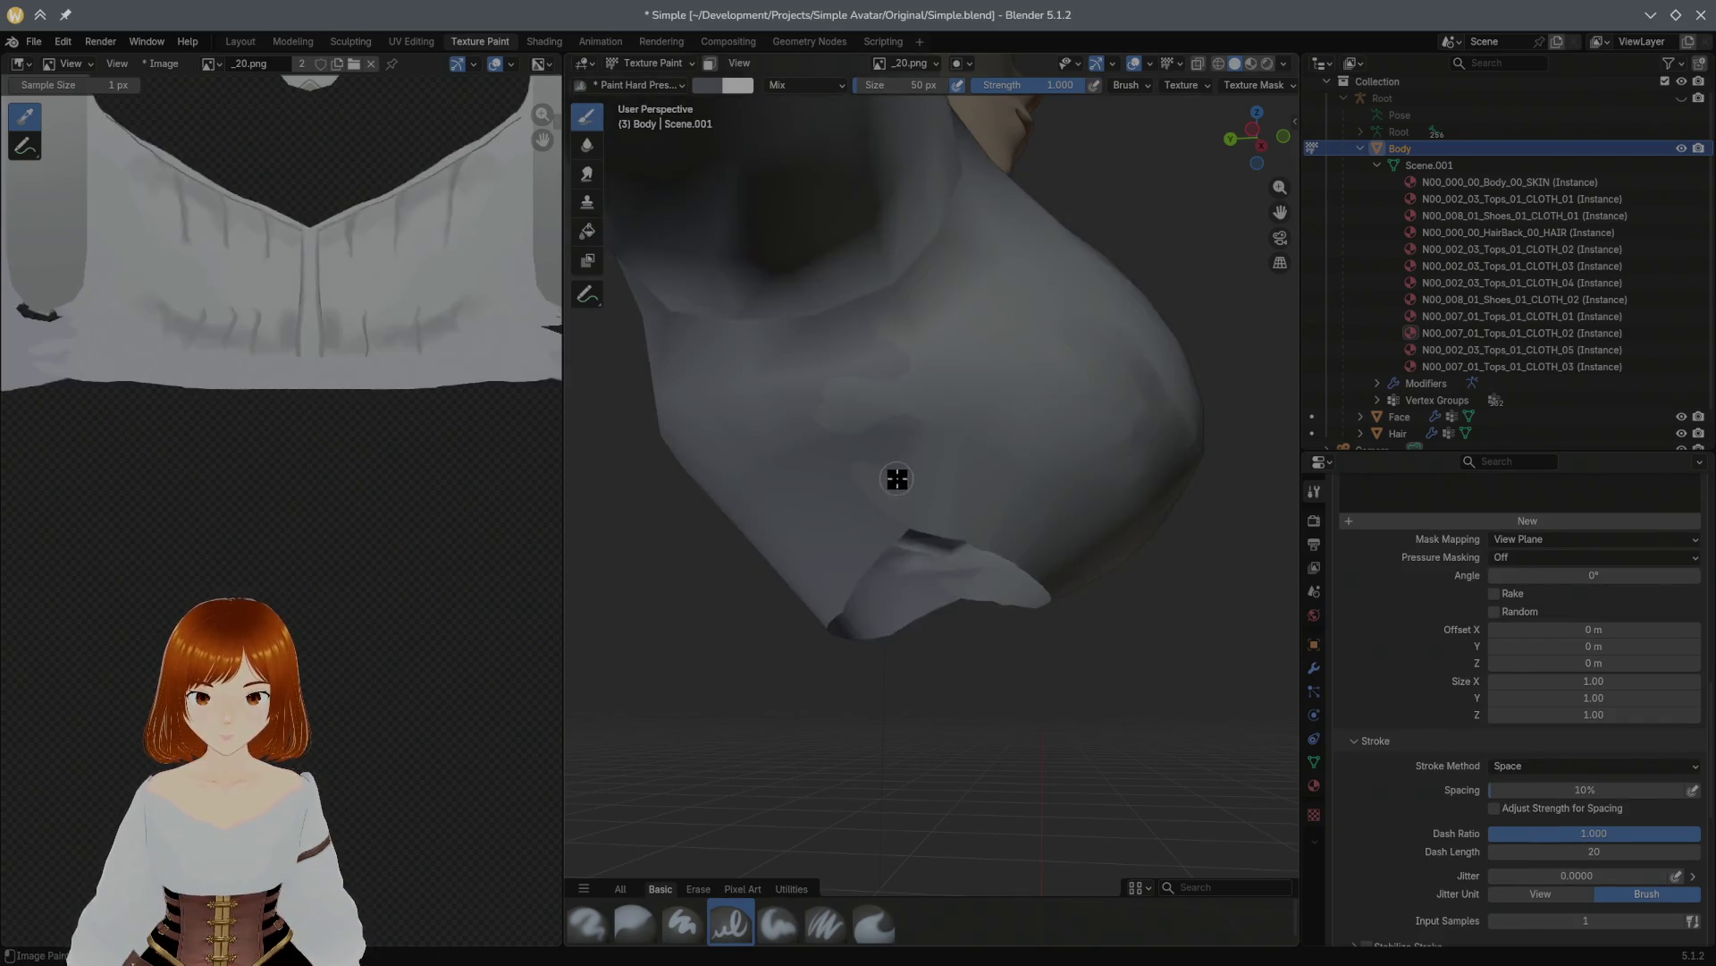
scroll(1348, 644, up, 8)
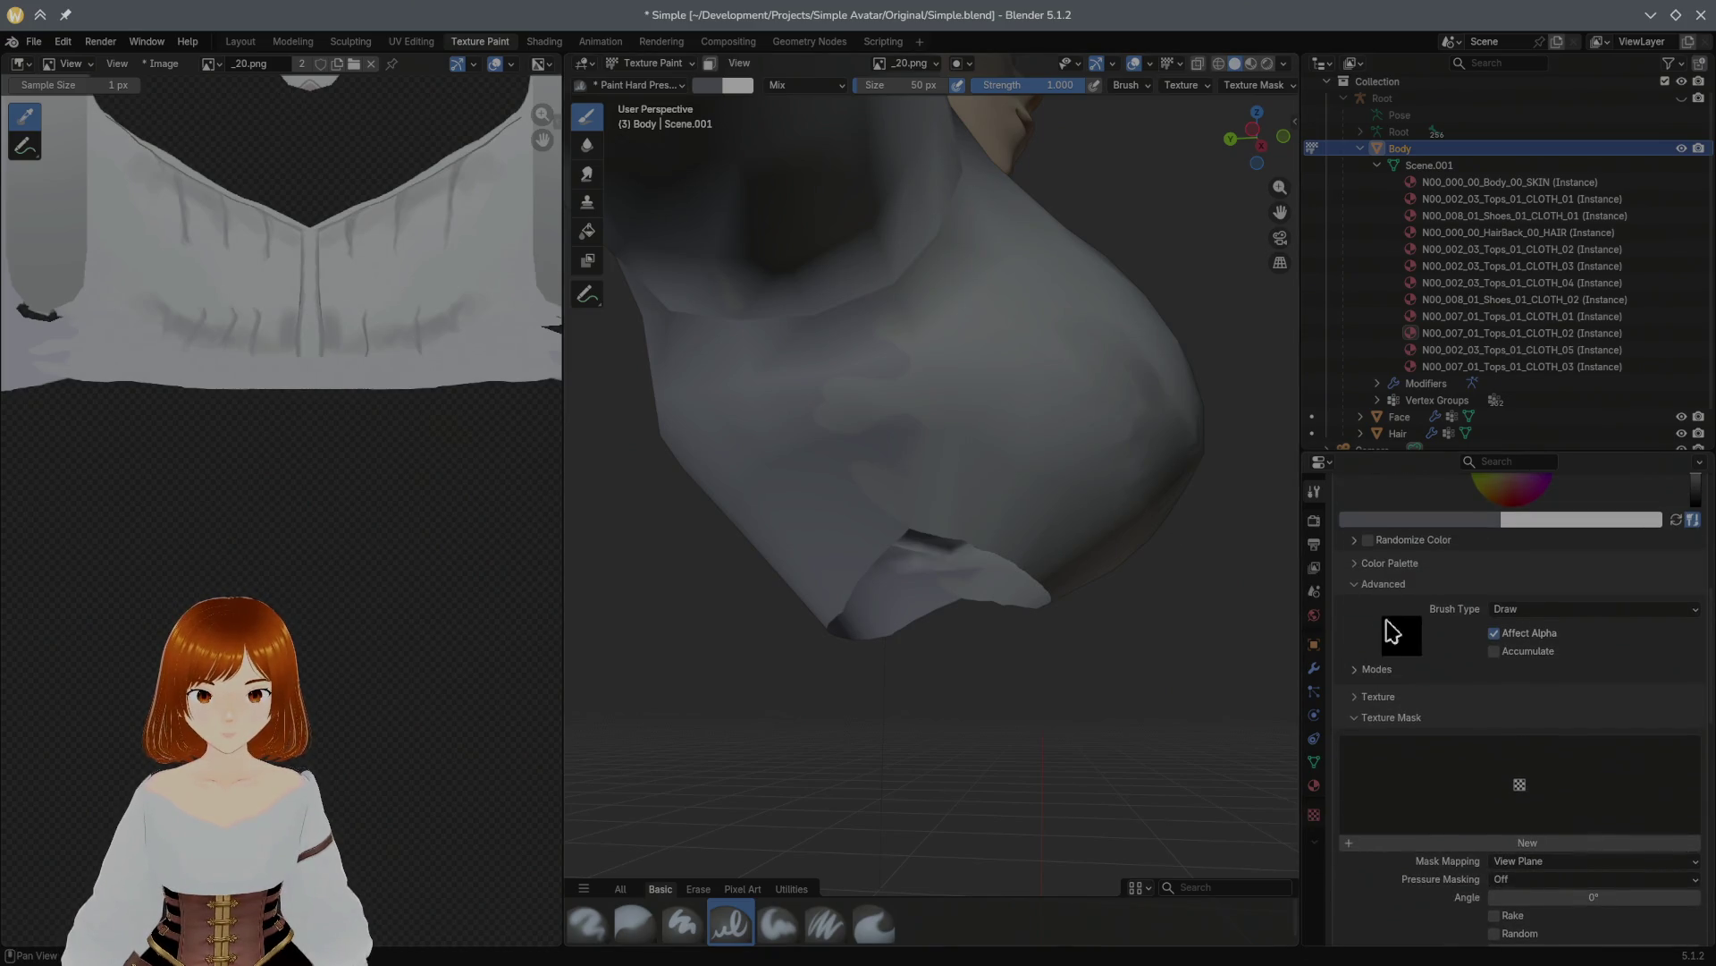
drag(908, 358, 977, 432)
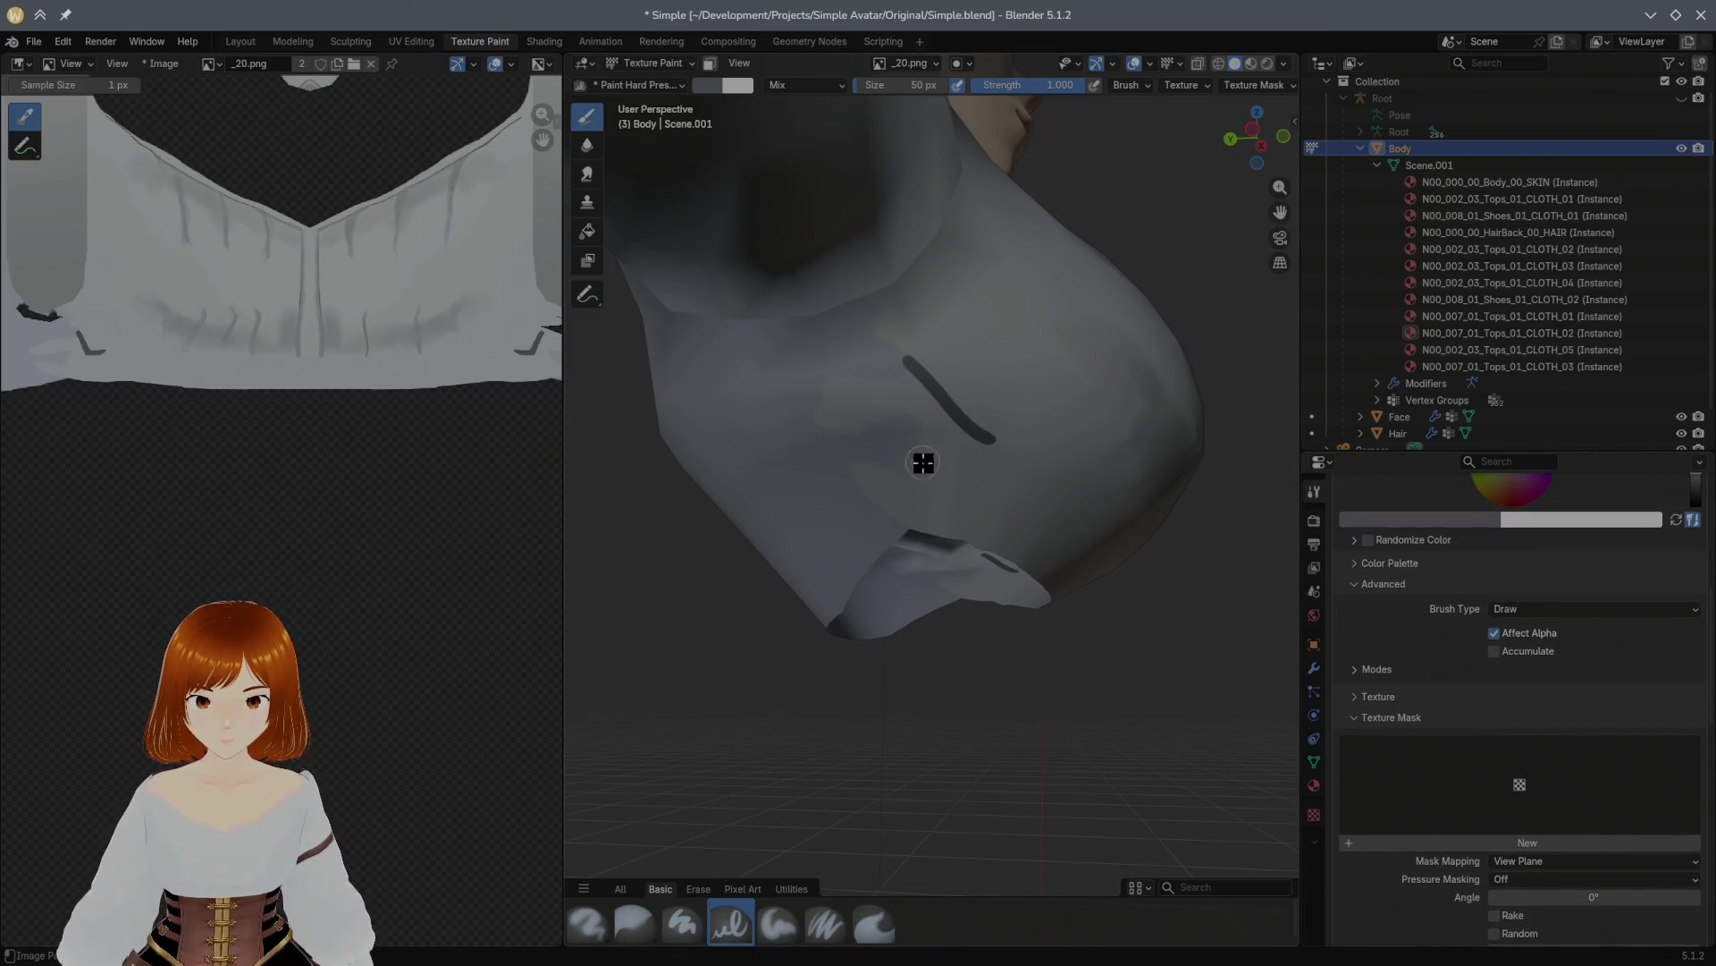
key(ctrl+z)
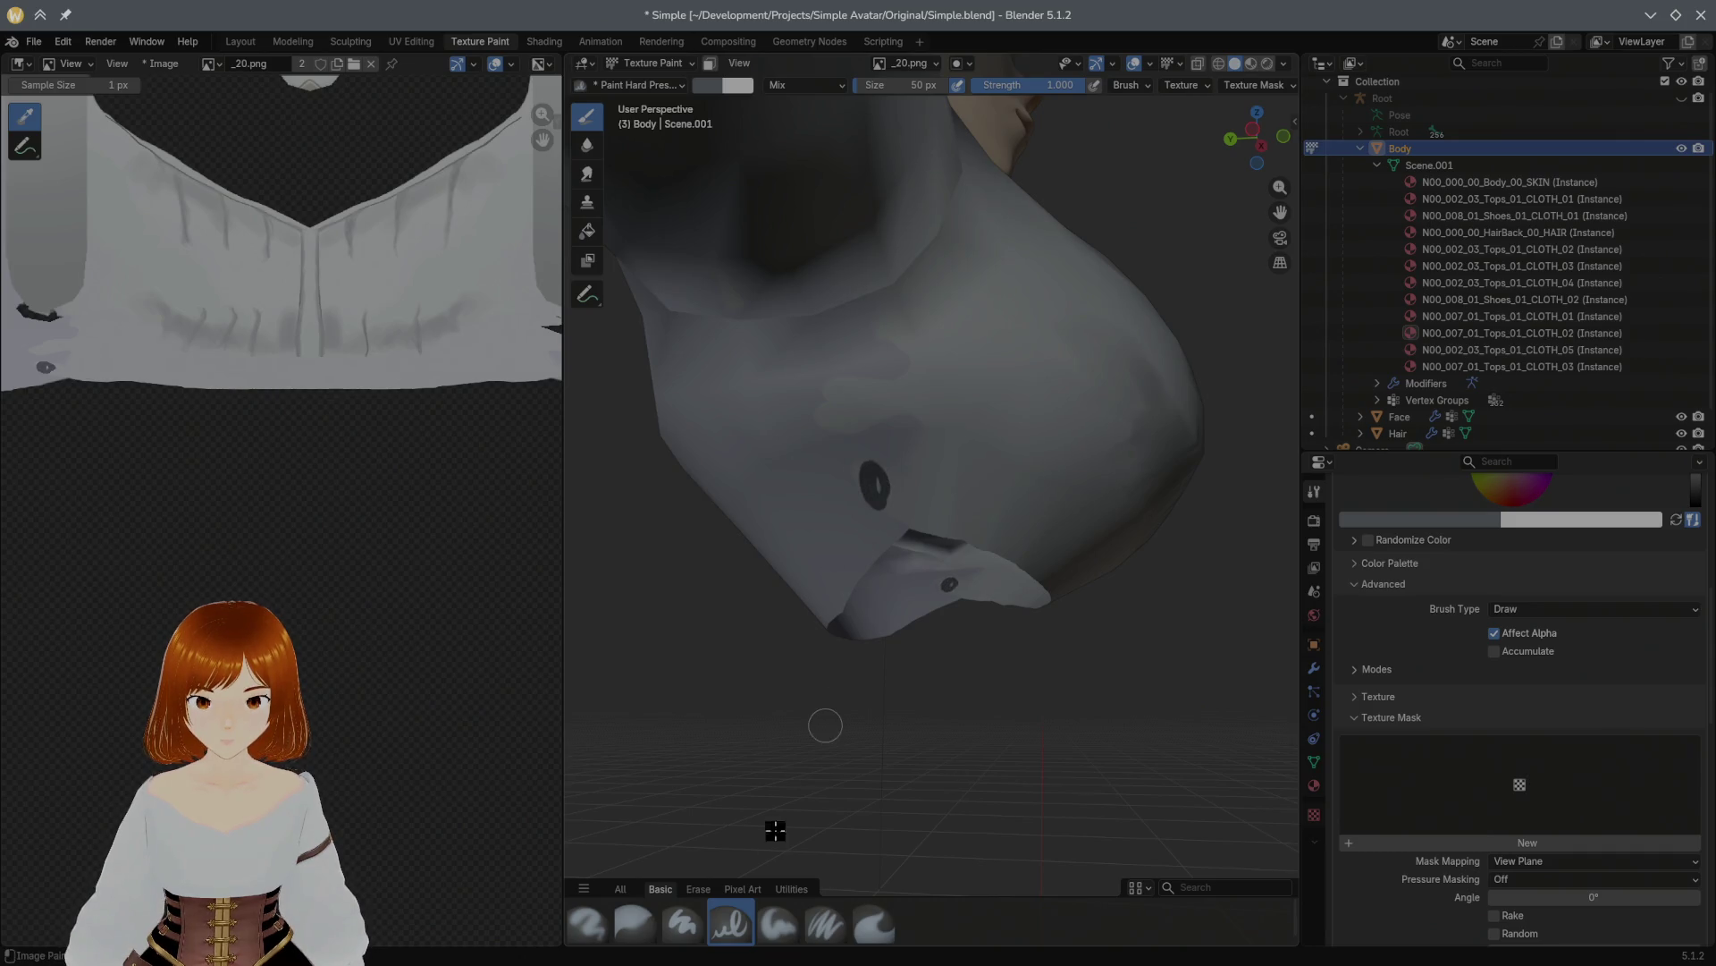
Step: Change the Paint Soft brush type from Fill to Draw
click(778, 924)
click(1522, 591)
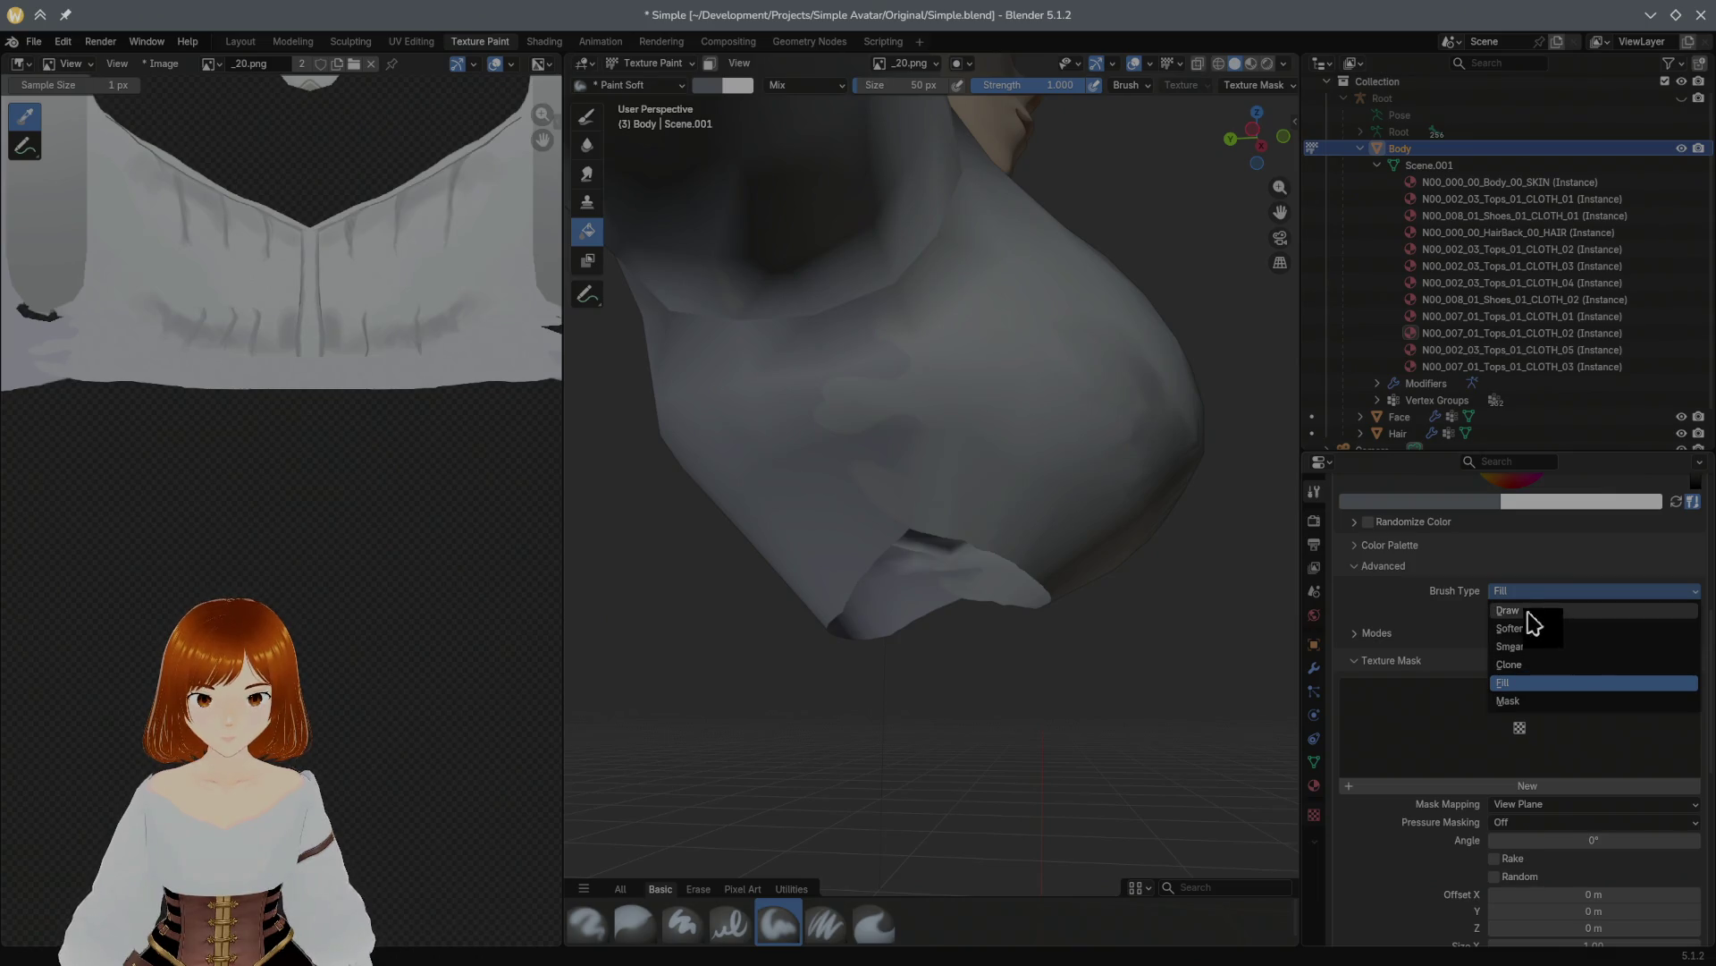
click(1531, 612)
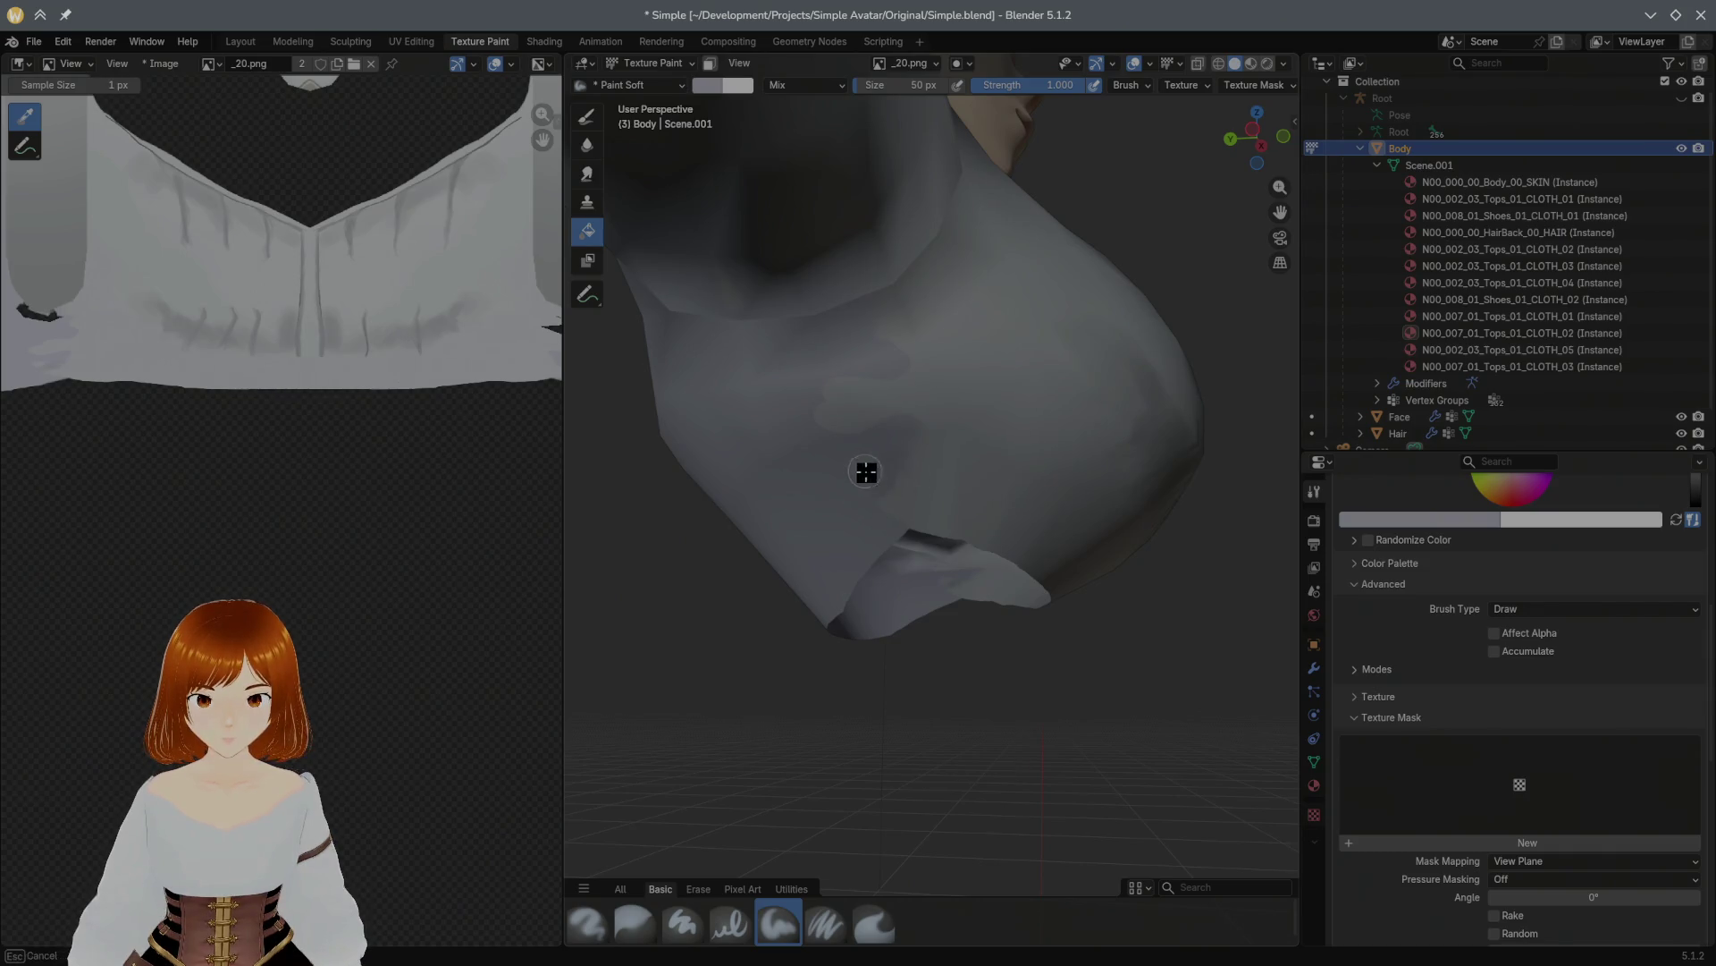
key(ctrl+z)
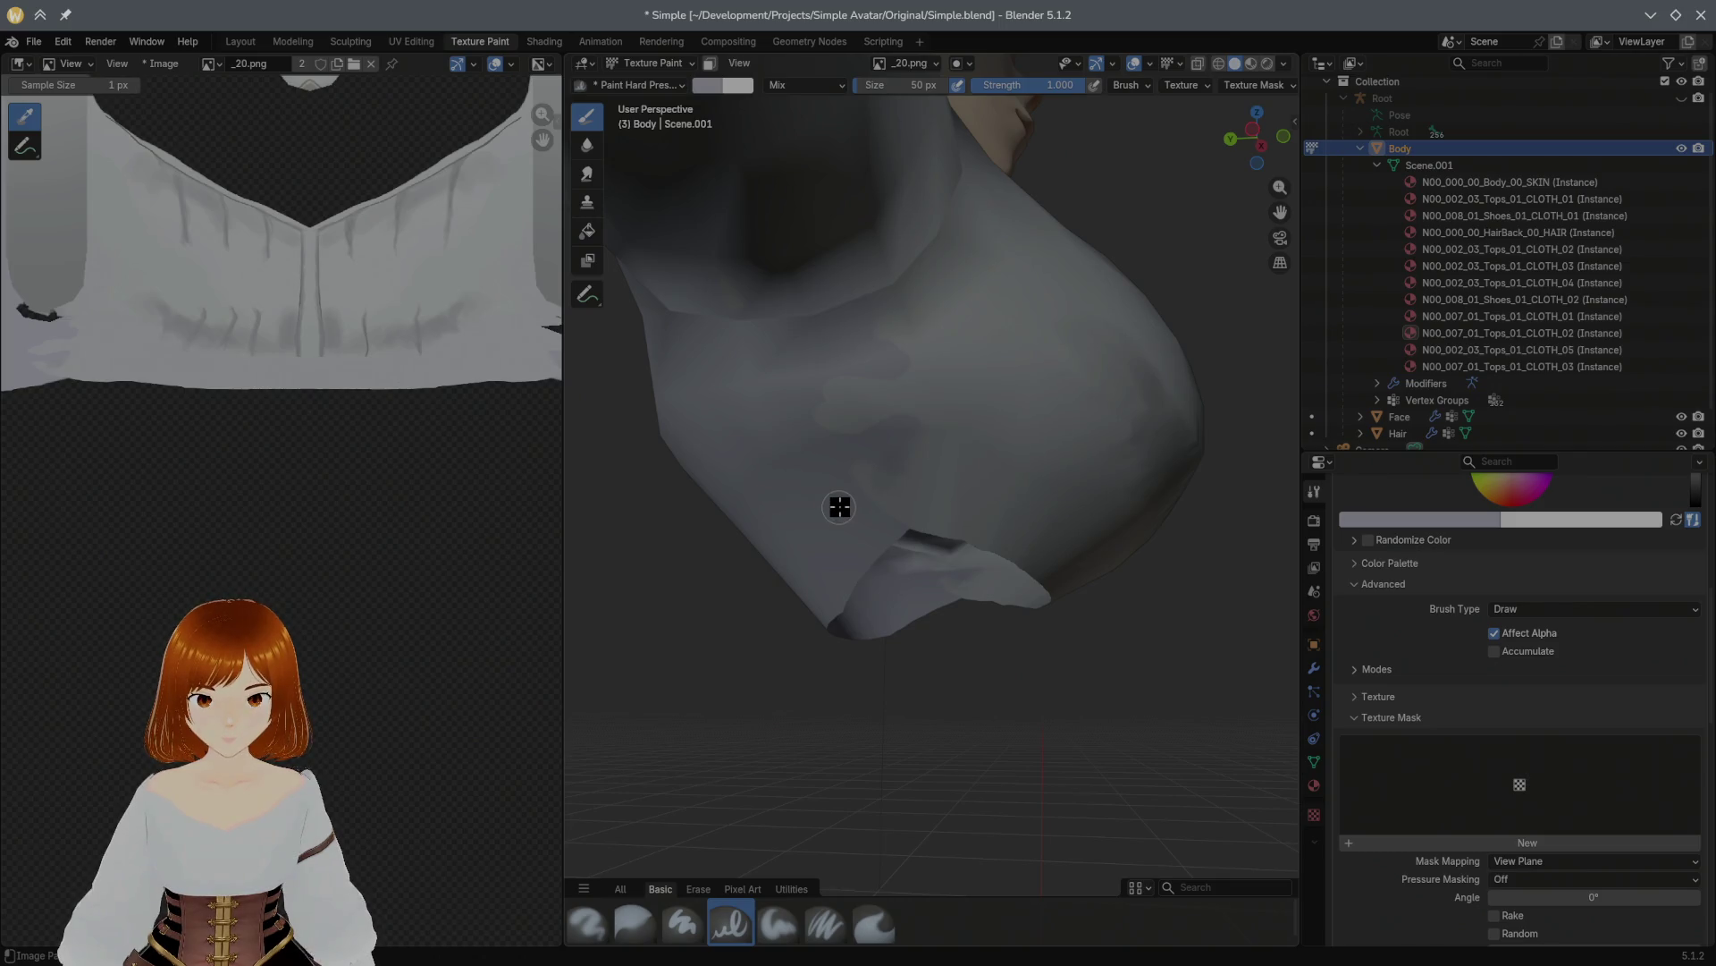
Step: Sample a grey from the blouse with S and begin a stroke on the sleeve
key(s)
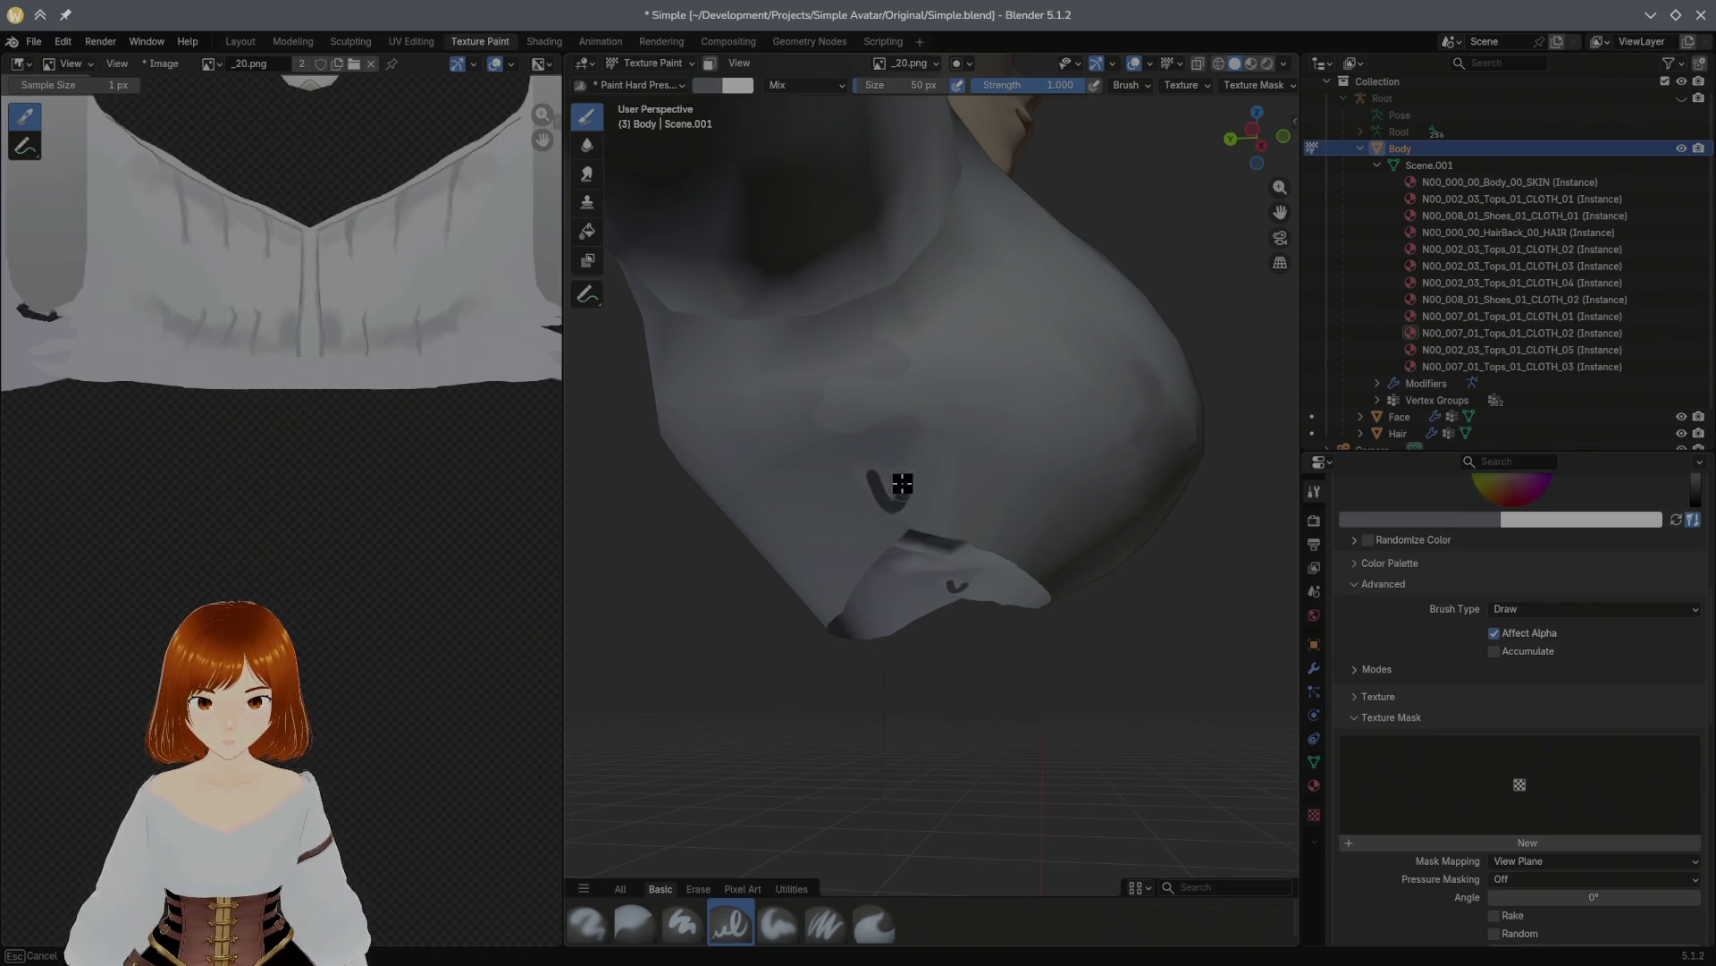
key(s)
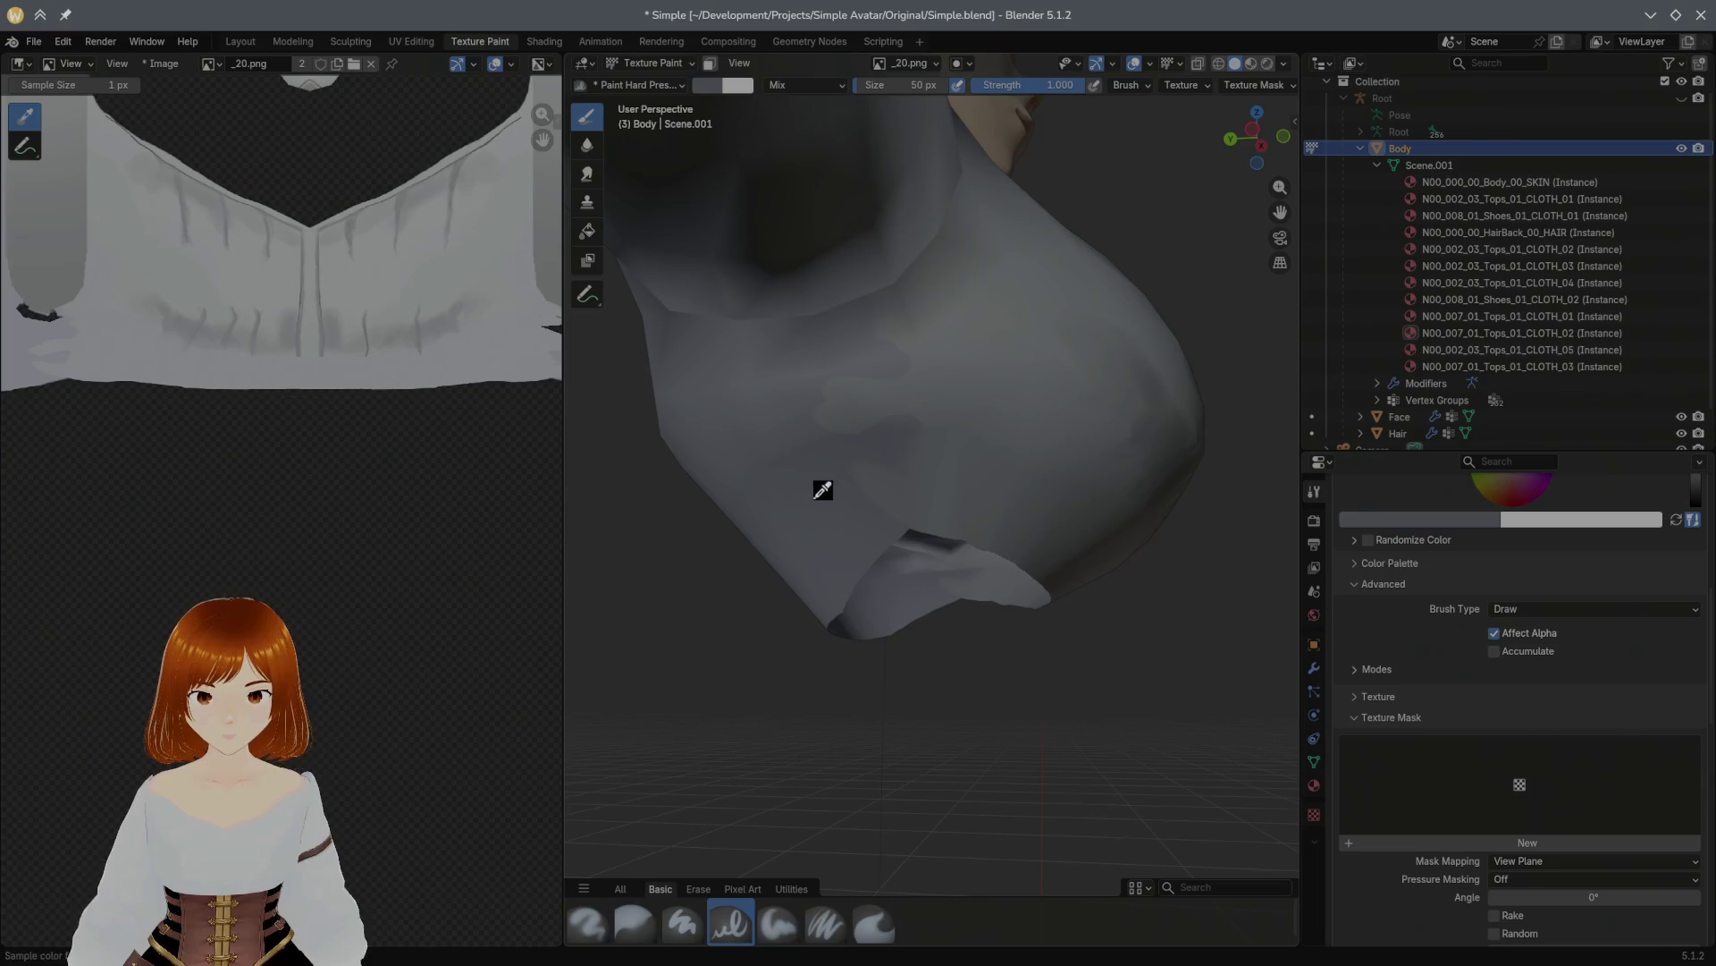
middle_drag(740, 702, 881, 448)
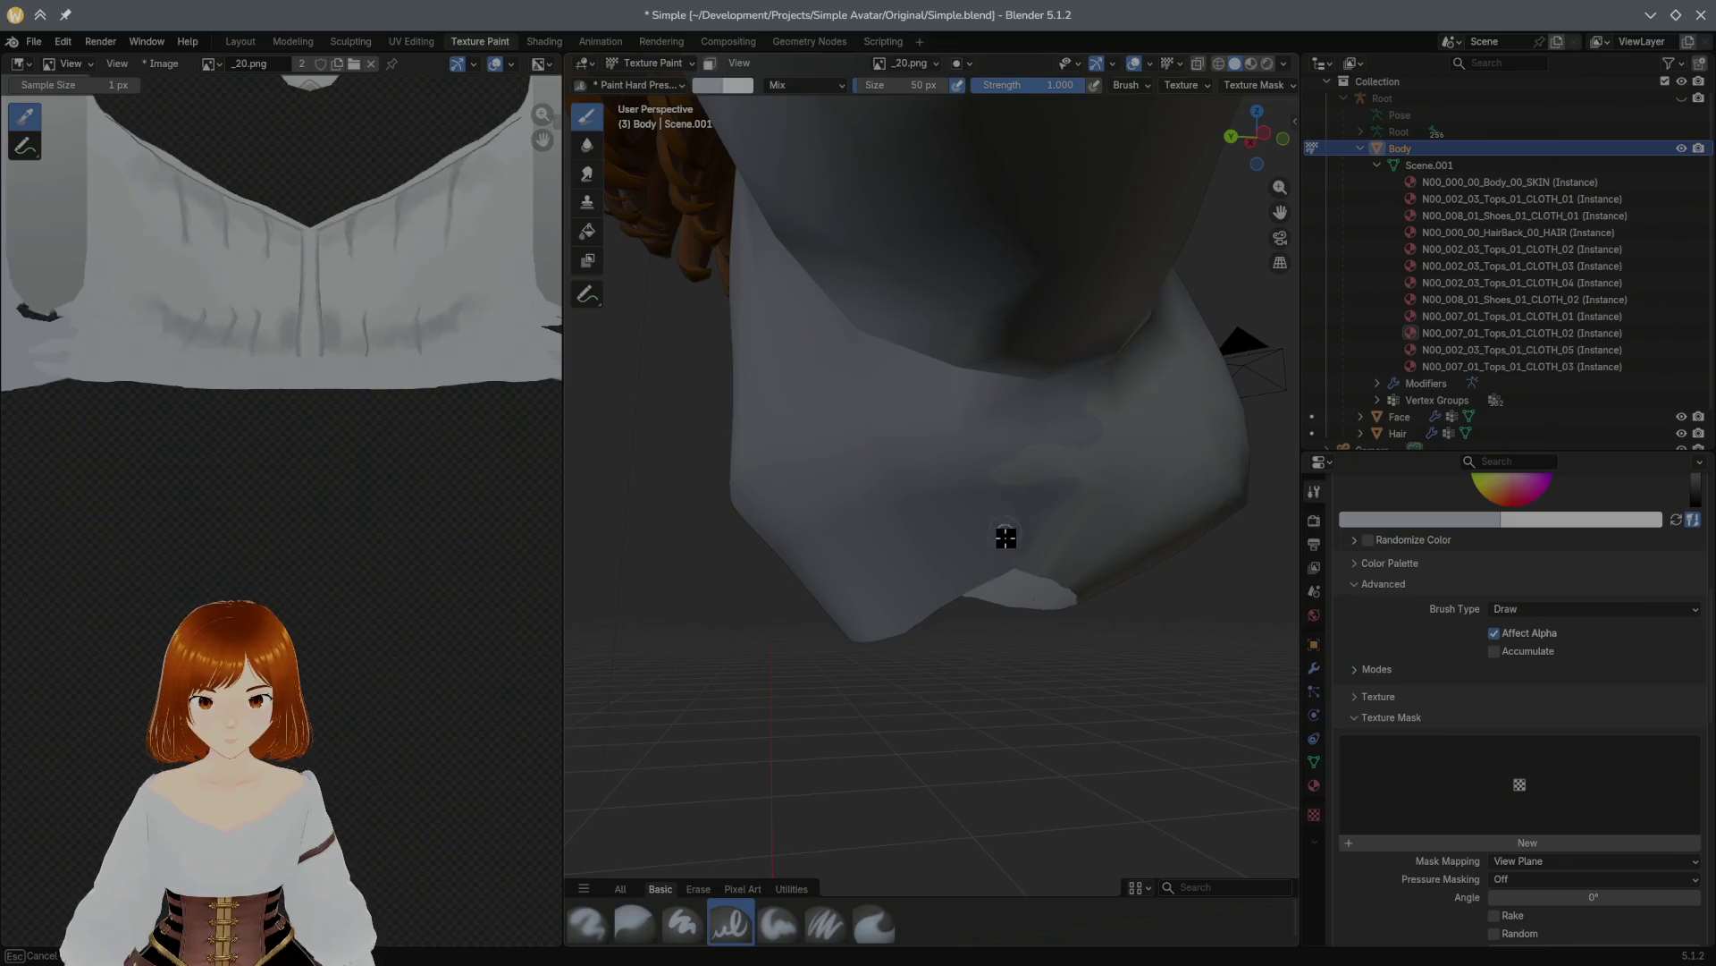
middle_drag(1049, 523, 996, 439)
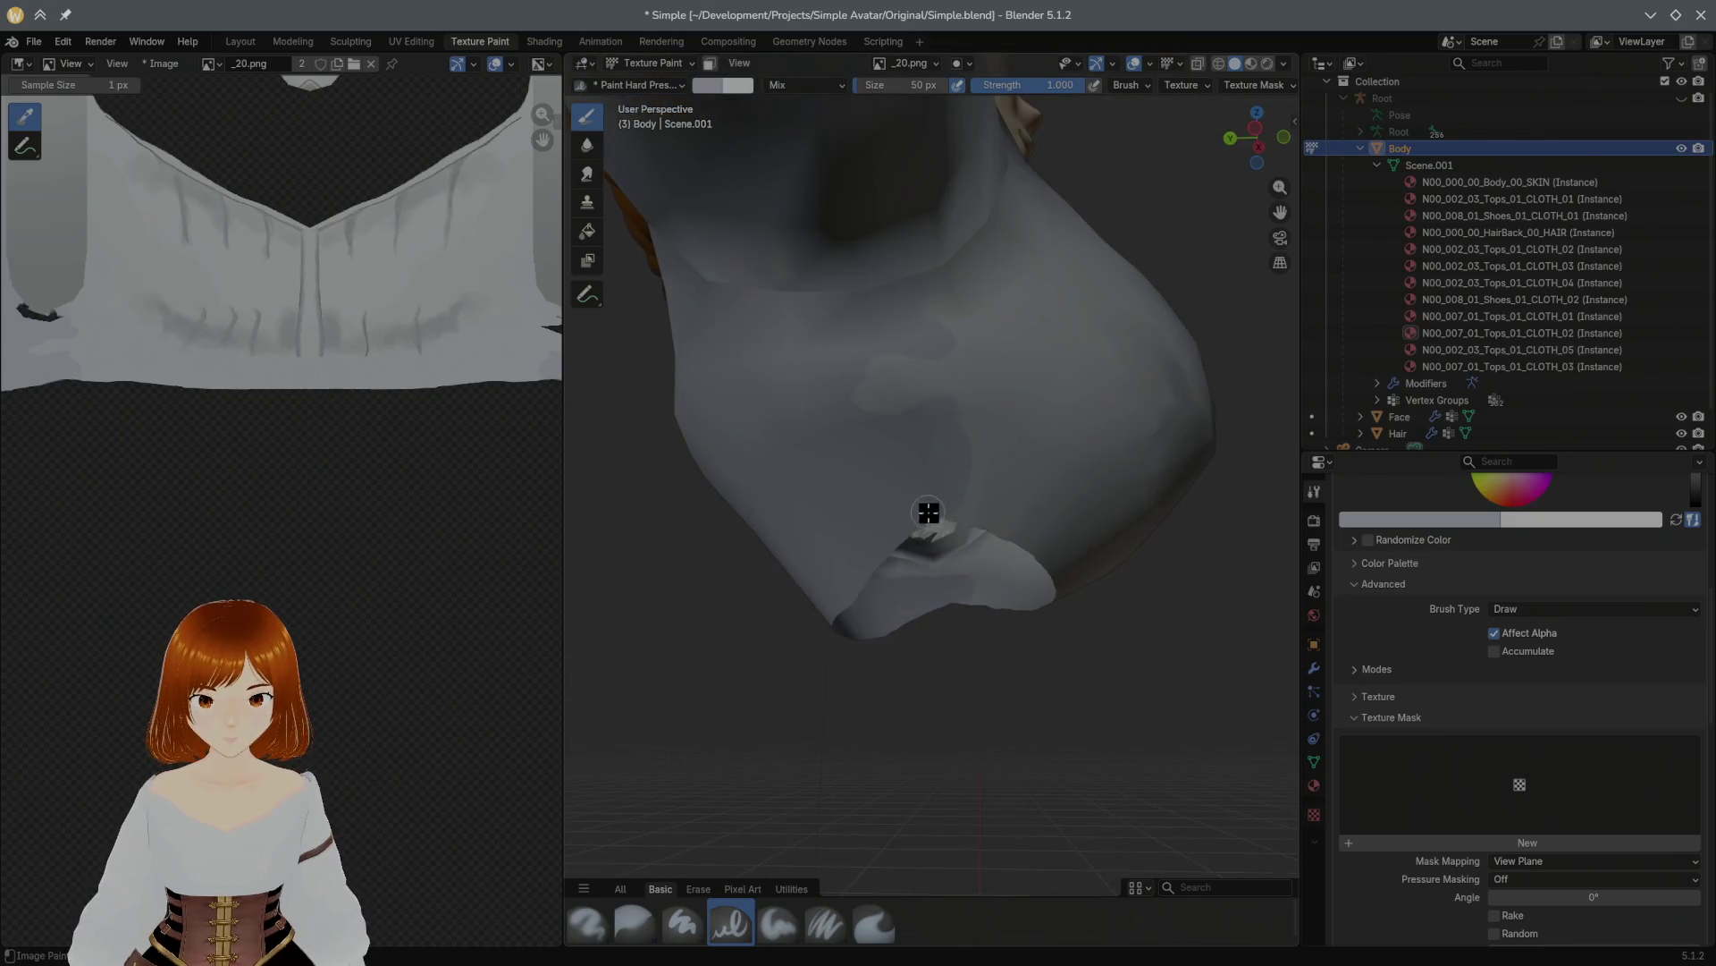
mouse_move(878, 360)
mouse_down()
mouse_move(965, 486)
mouse_move(909, 463)
mouse_move(912, 373)
mouse_up()
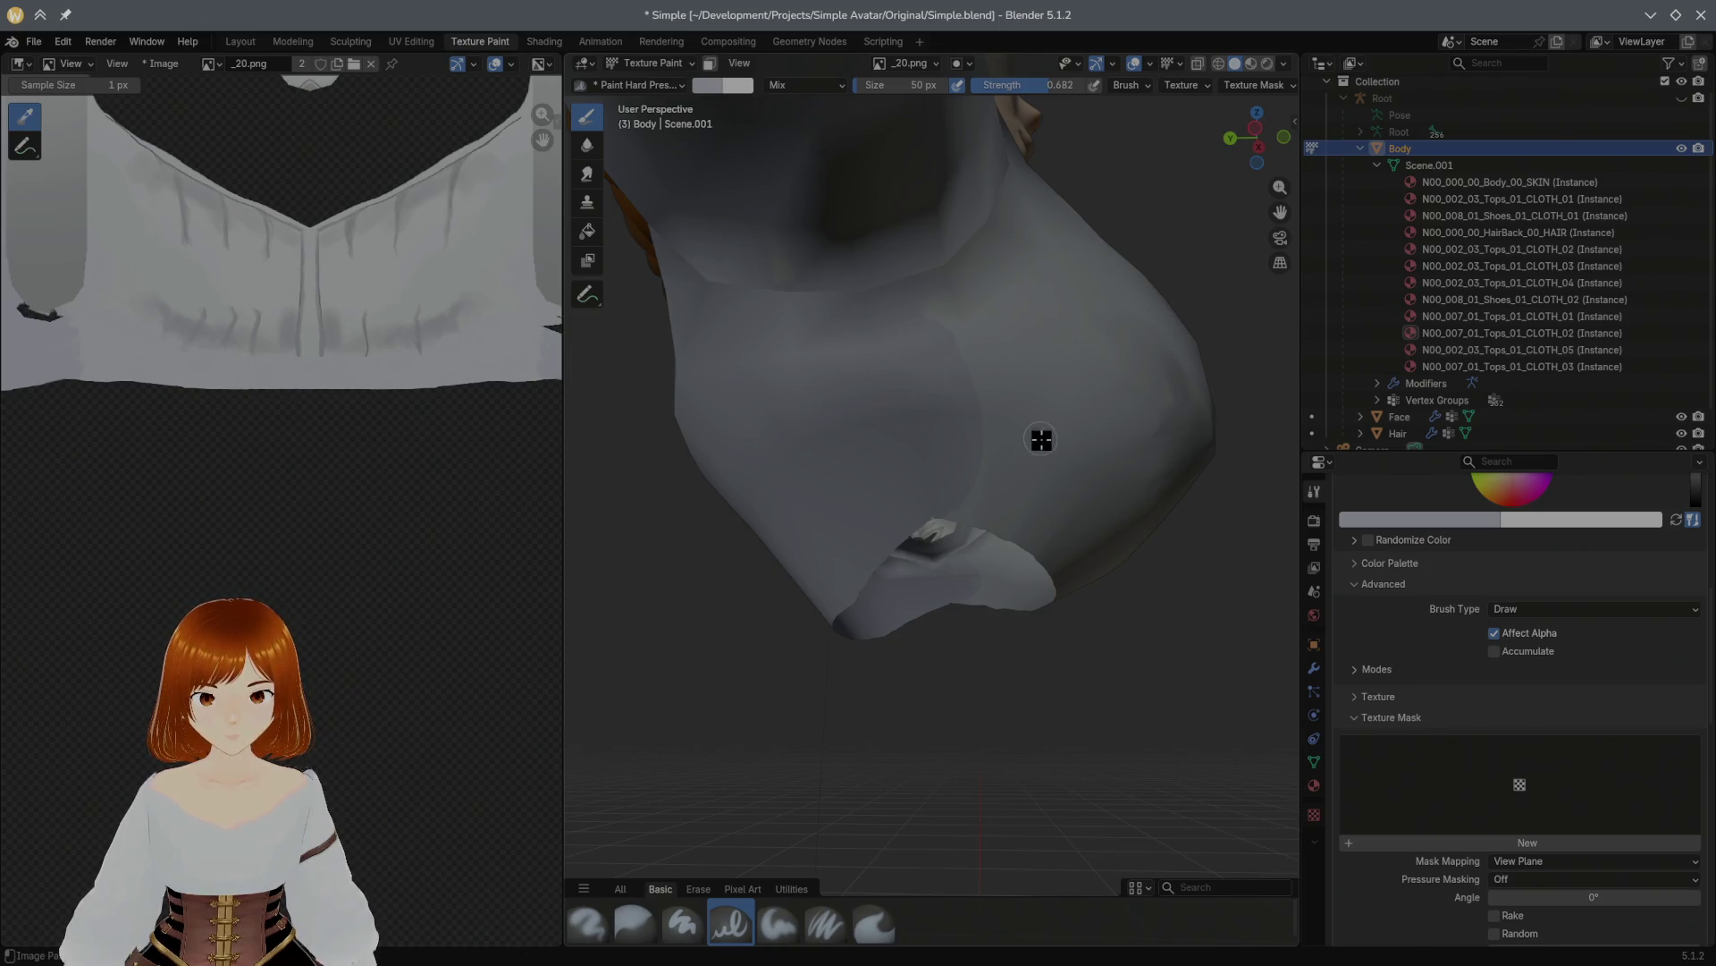
Step: Test thin dark lines on the sleeve, undoing each and resampling the blouse colour
drag(958, 326, 968, 384)
key(ctrl+z)
key(s)
drag(973, 358, 985, 475)
key(ctrl+z)
key(s)
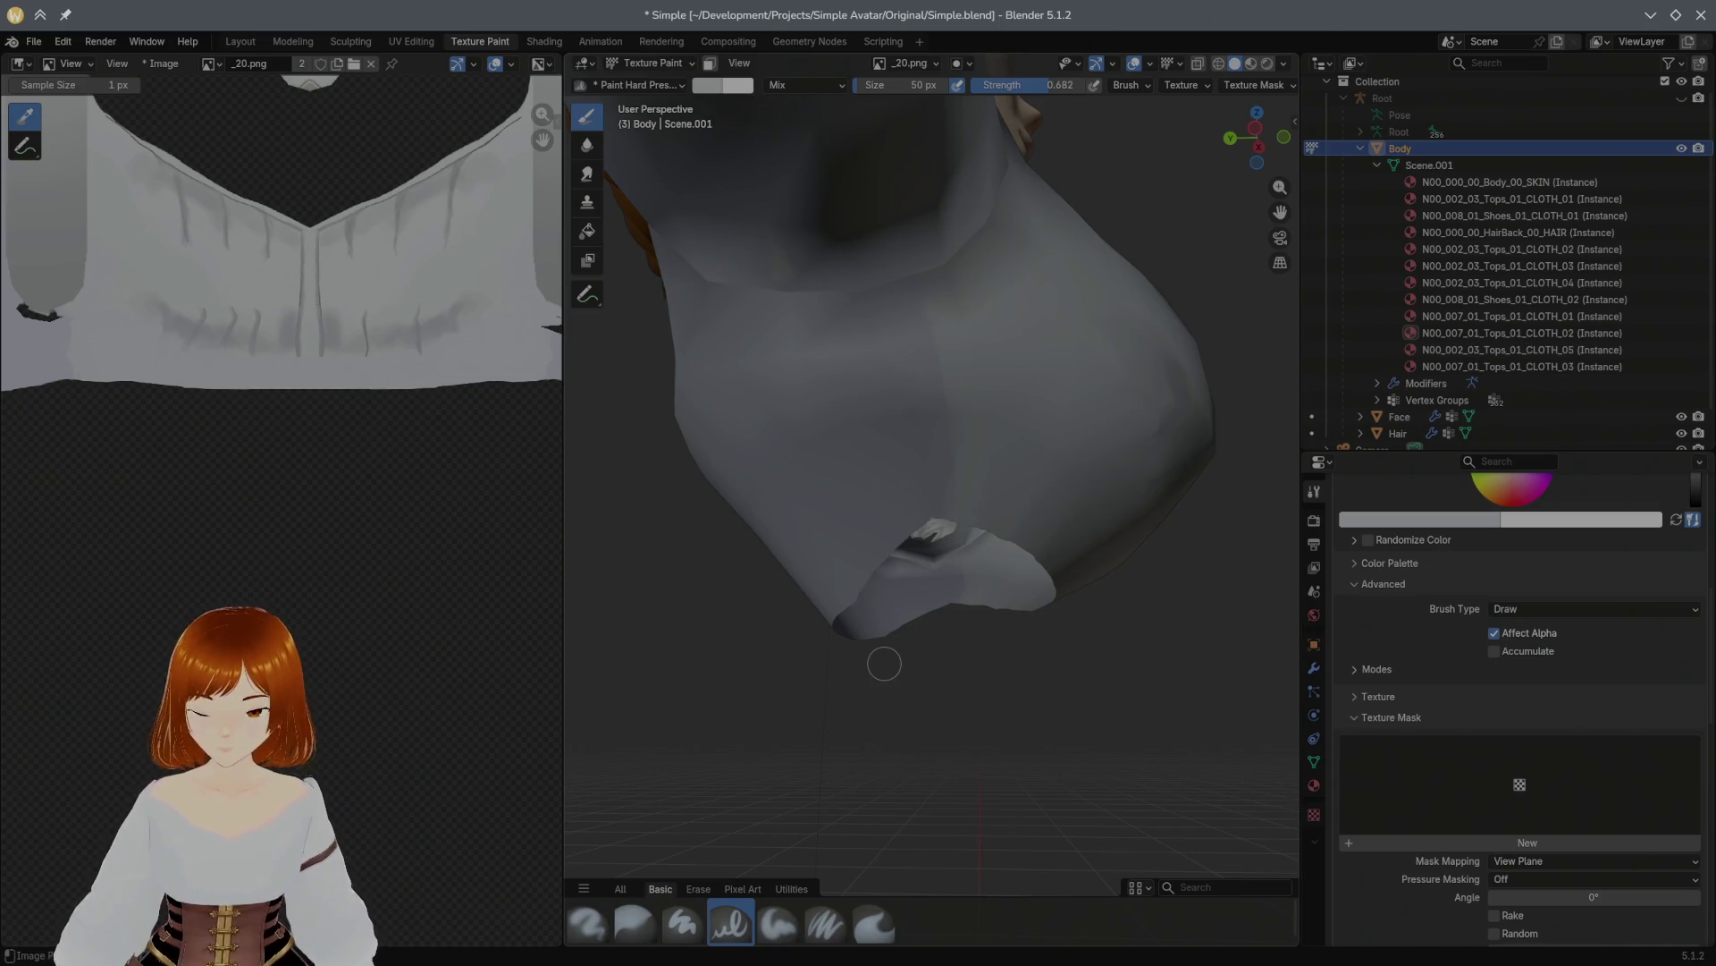
mouse_move(884, 663)
middle_down()
mouse_move(785, 509)
mouse_move(739, 747)
middle_up()
Step: Blur the painted grey shading on the sleeve with the Blur brush
click(634, 921)
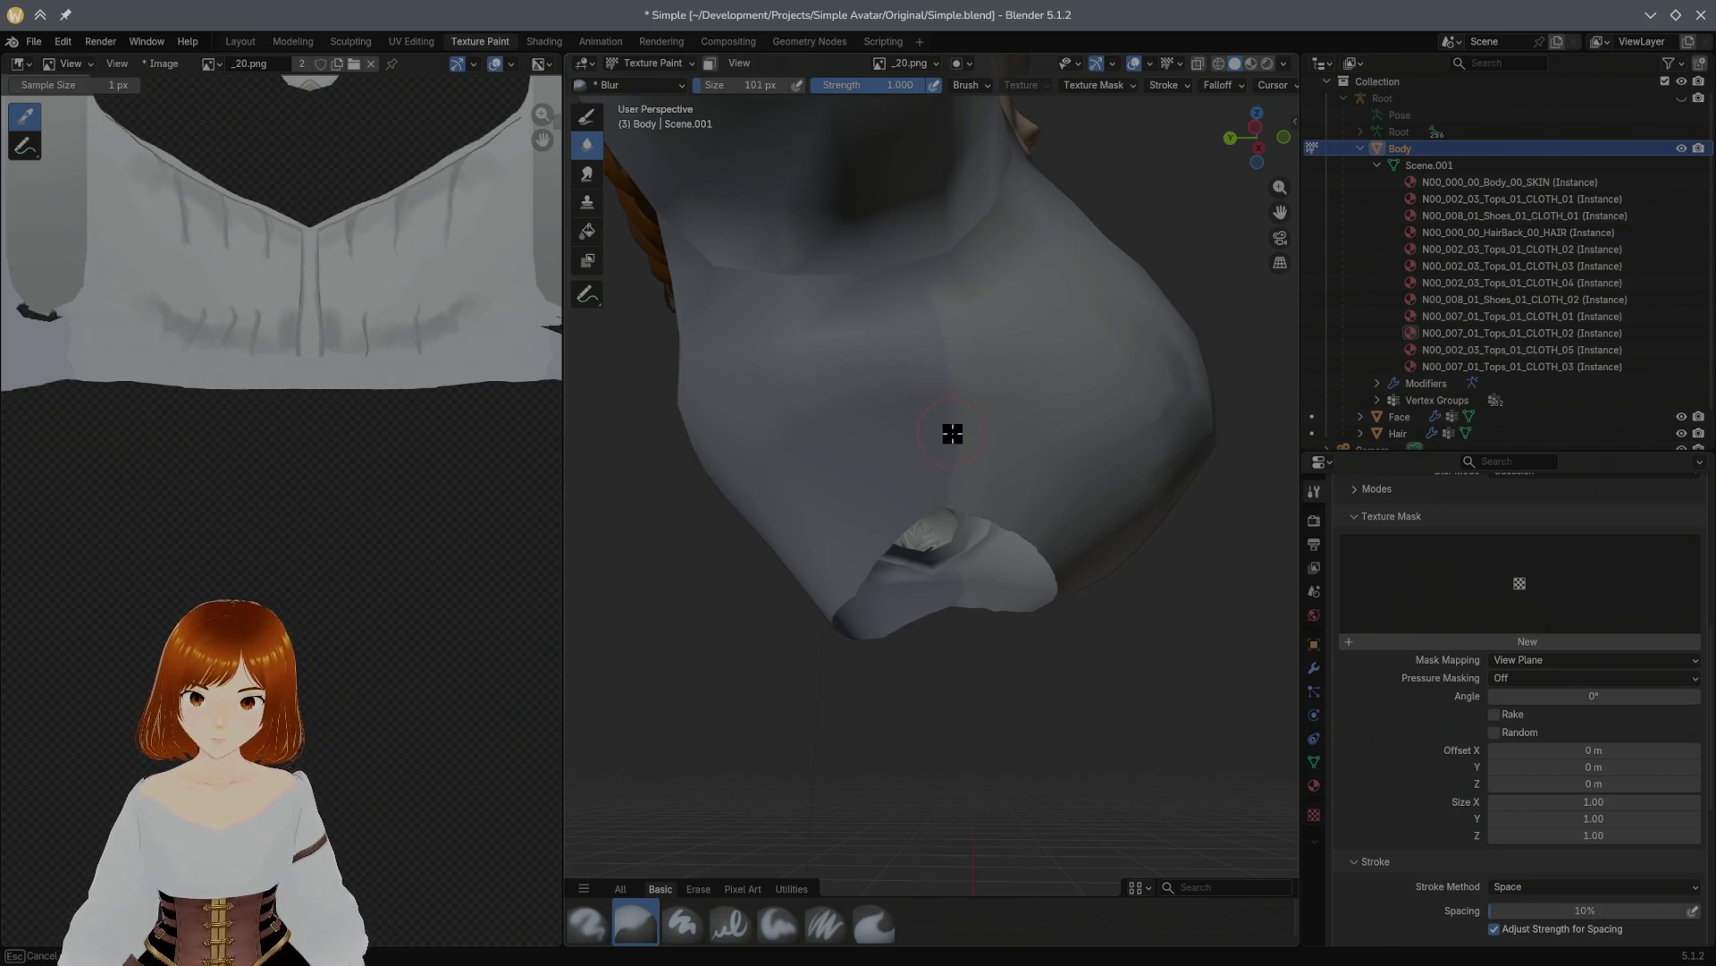
mouse_move(970, 452)
mouse_down()
mouse_move(932, 451)
mouse_move(958, 402)
mouse_move(951, 482)
mouse_up()
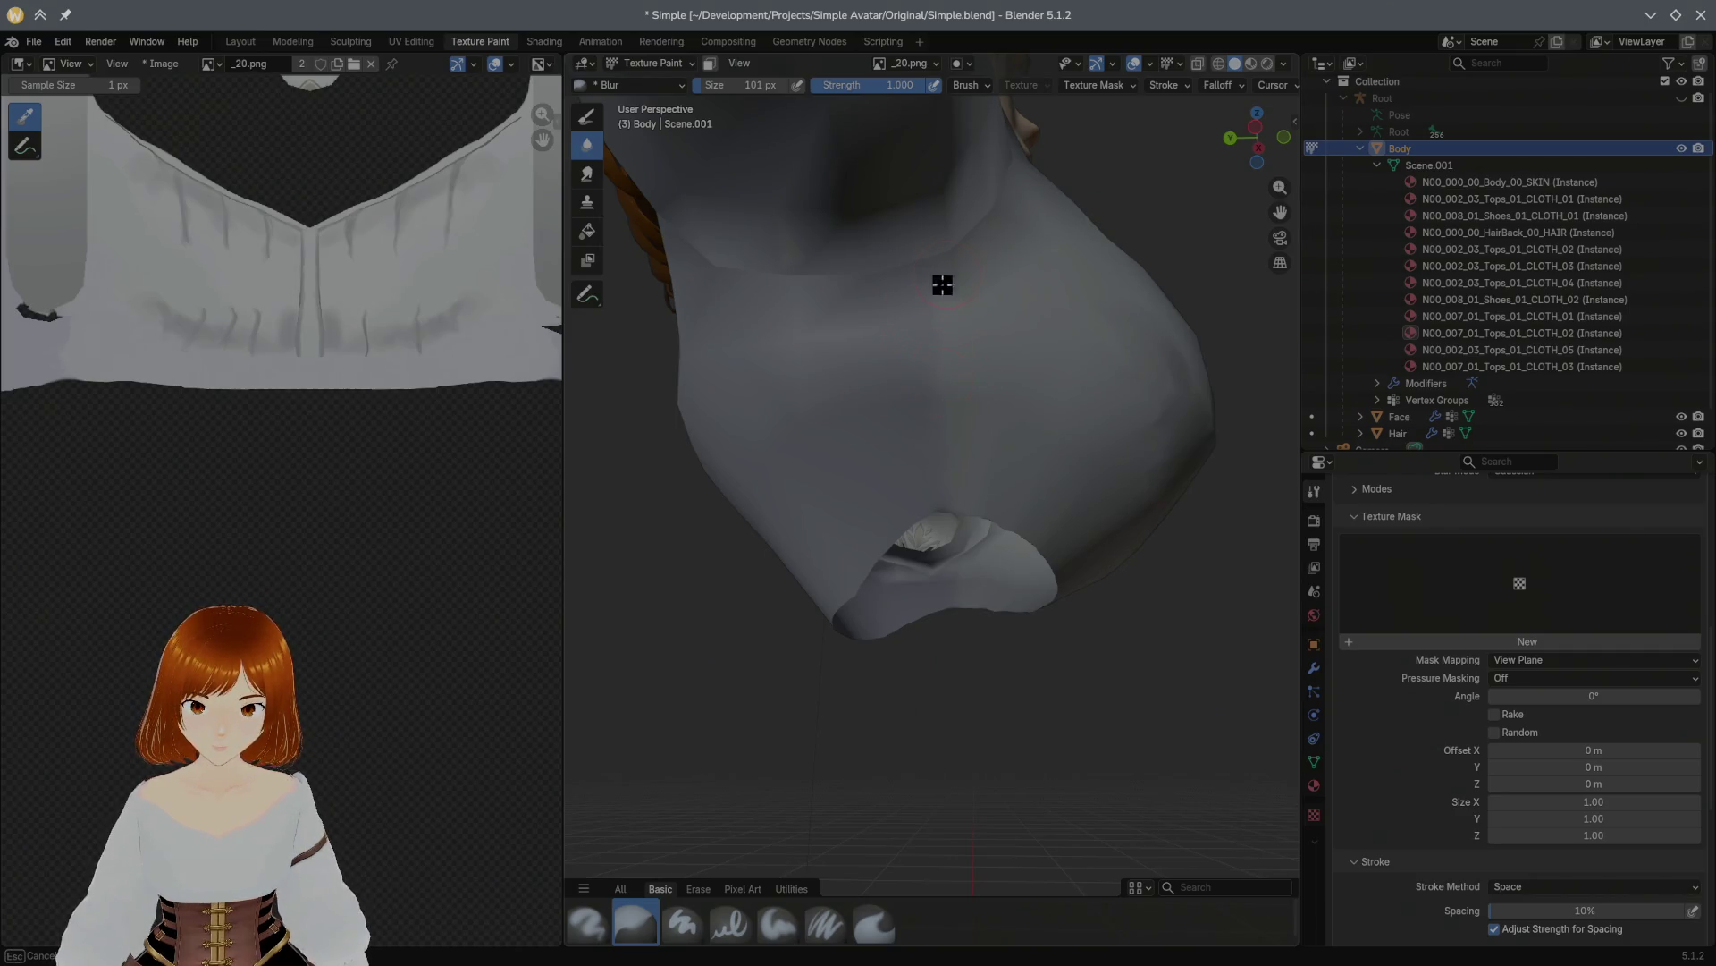
mouse_move(927, 382)
middle_down()
mouse_move(889, 430)
mouse_move(904, 399)
mouse_move(1103, 364)
mouse_move(1073, 361)
mouse_move(916, 441)
middle_up()
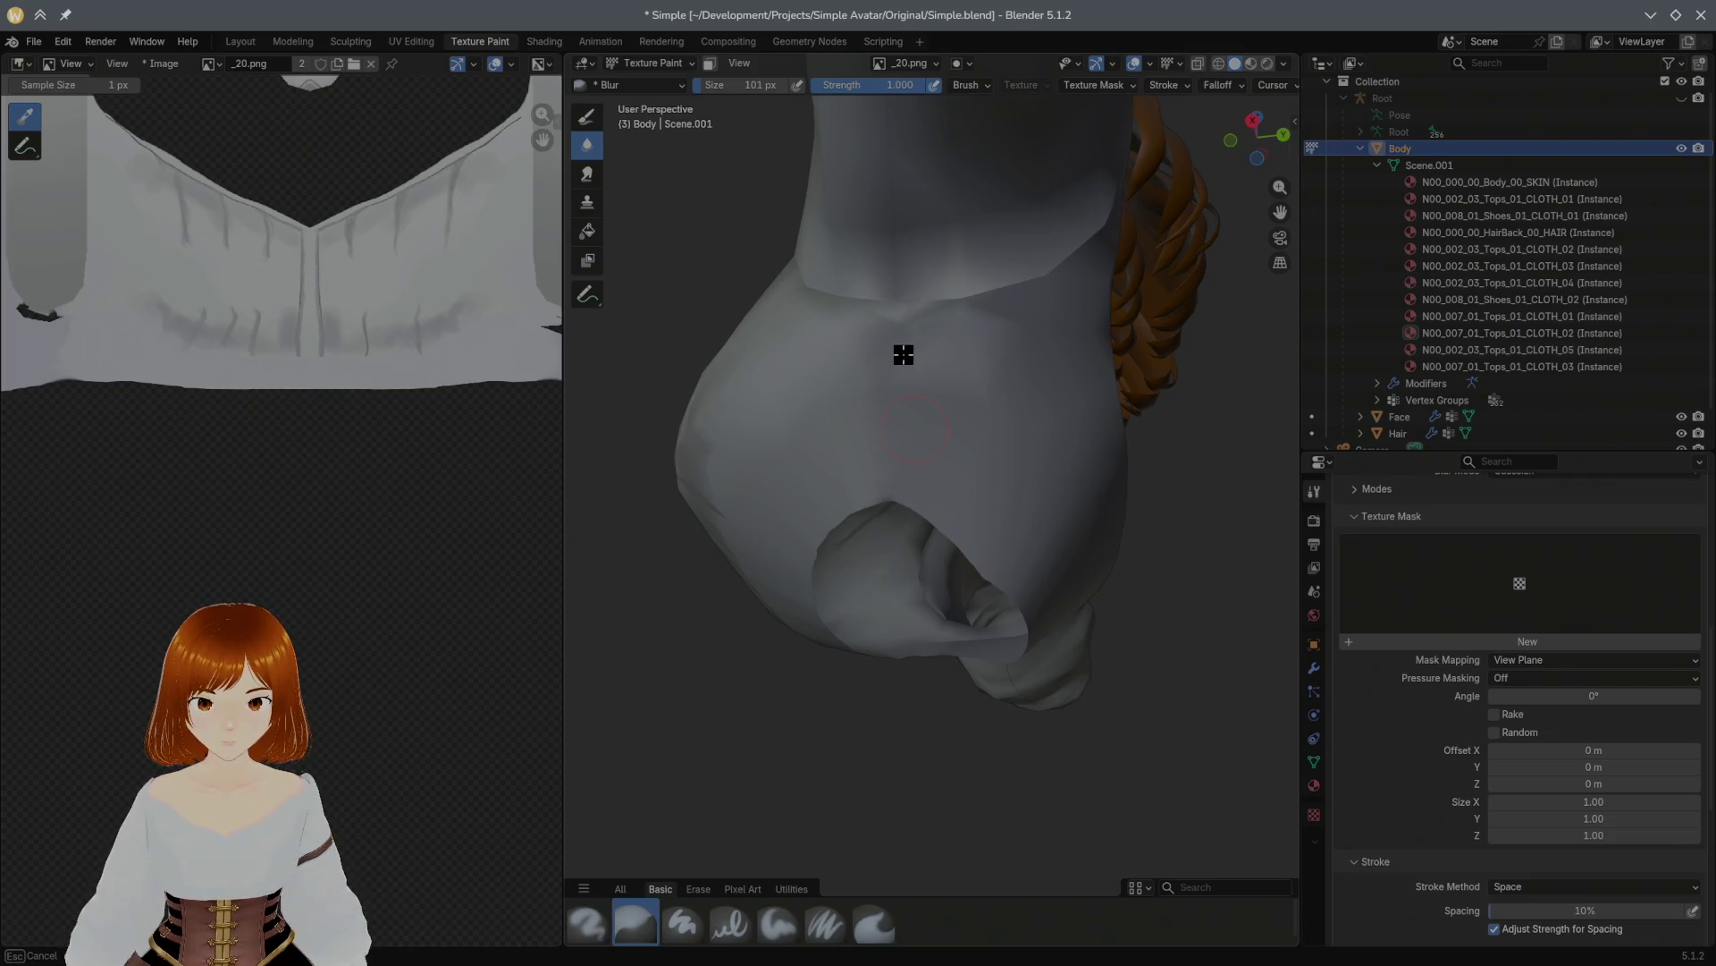
Step: Enter Edit Mode in the Modeling workspace with a front view of the torso
mouse_move(906, 466)
middle_down()
mouse_move(935, 429)
mouse_move(986, 452)
middle_up()
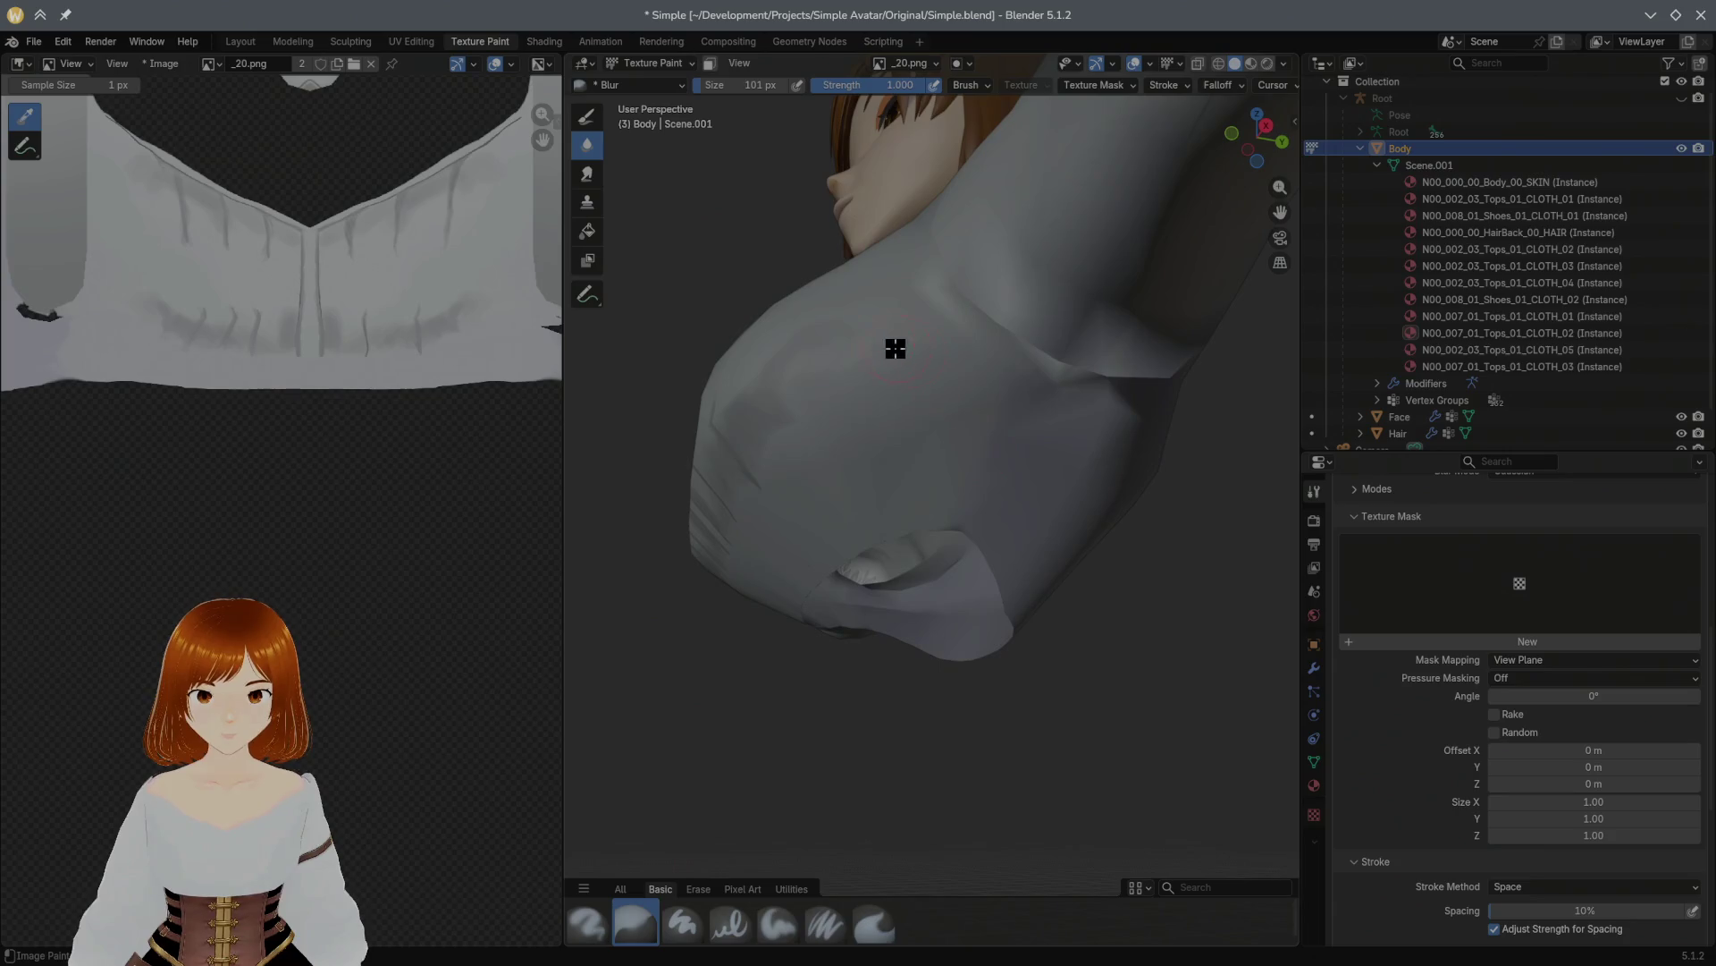
click(294, 42)
mouse_move(696, 433)
middle_down()
mouse_move(724, 452)
mouse_move(858, 457)
mouse_move(513, 447)
mouse_move(659, 421)
mouse_move(636, 465)
middle_up()
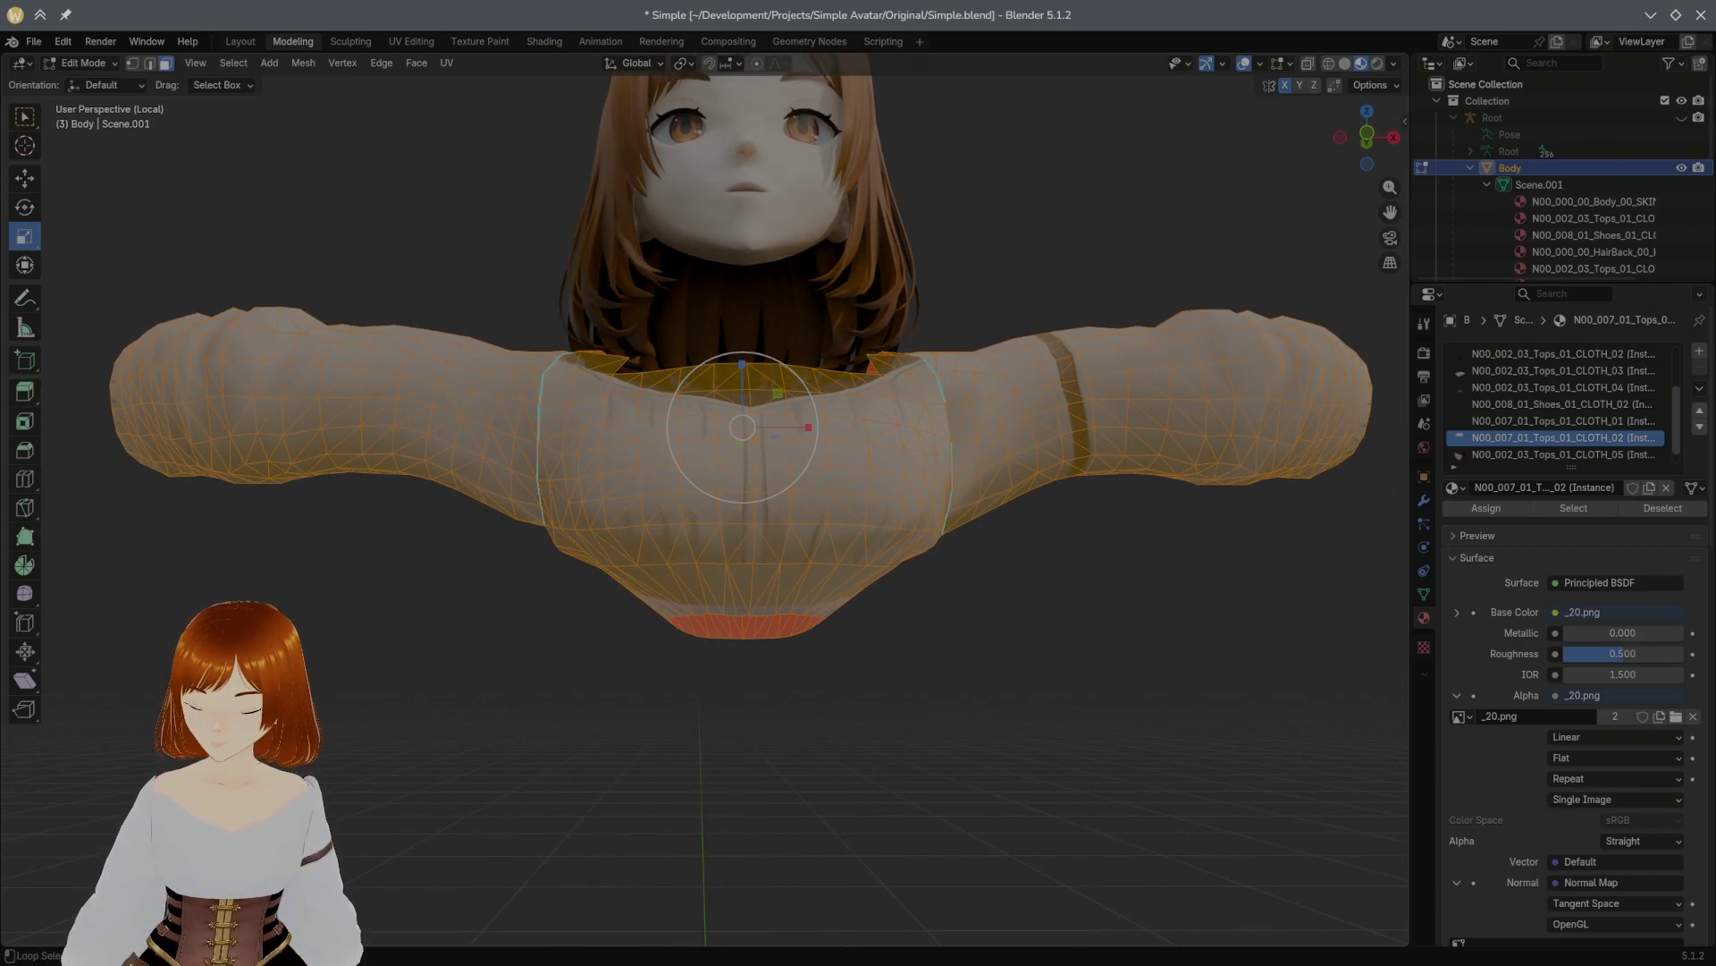
Step: Go from a front view to the back of the body and down to the corset
key(KP_1)
middle_drag(681, 201, 1027, 216)
key(alt+a)
mouse_move(1034, 506)
middle_down()
mouse_move(923, 471)
mouse_move(1088, 498)
mouse_move(1073, 498)
middle_up()
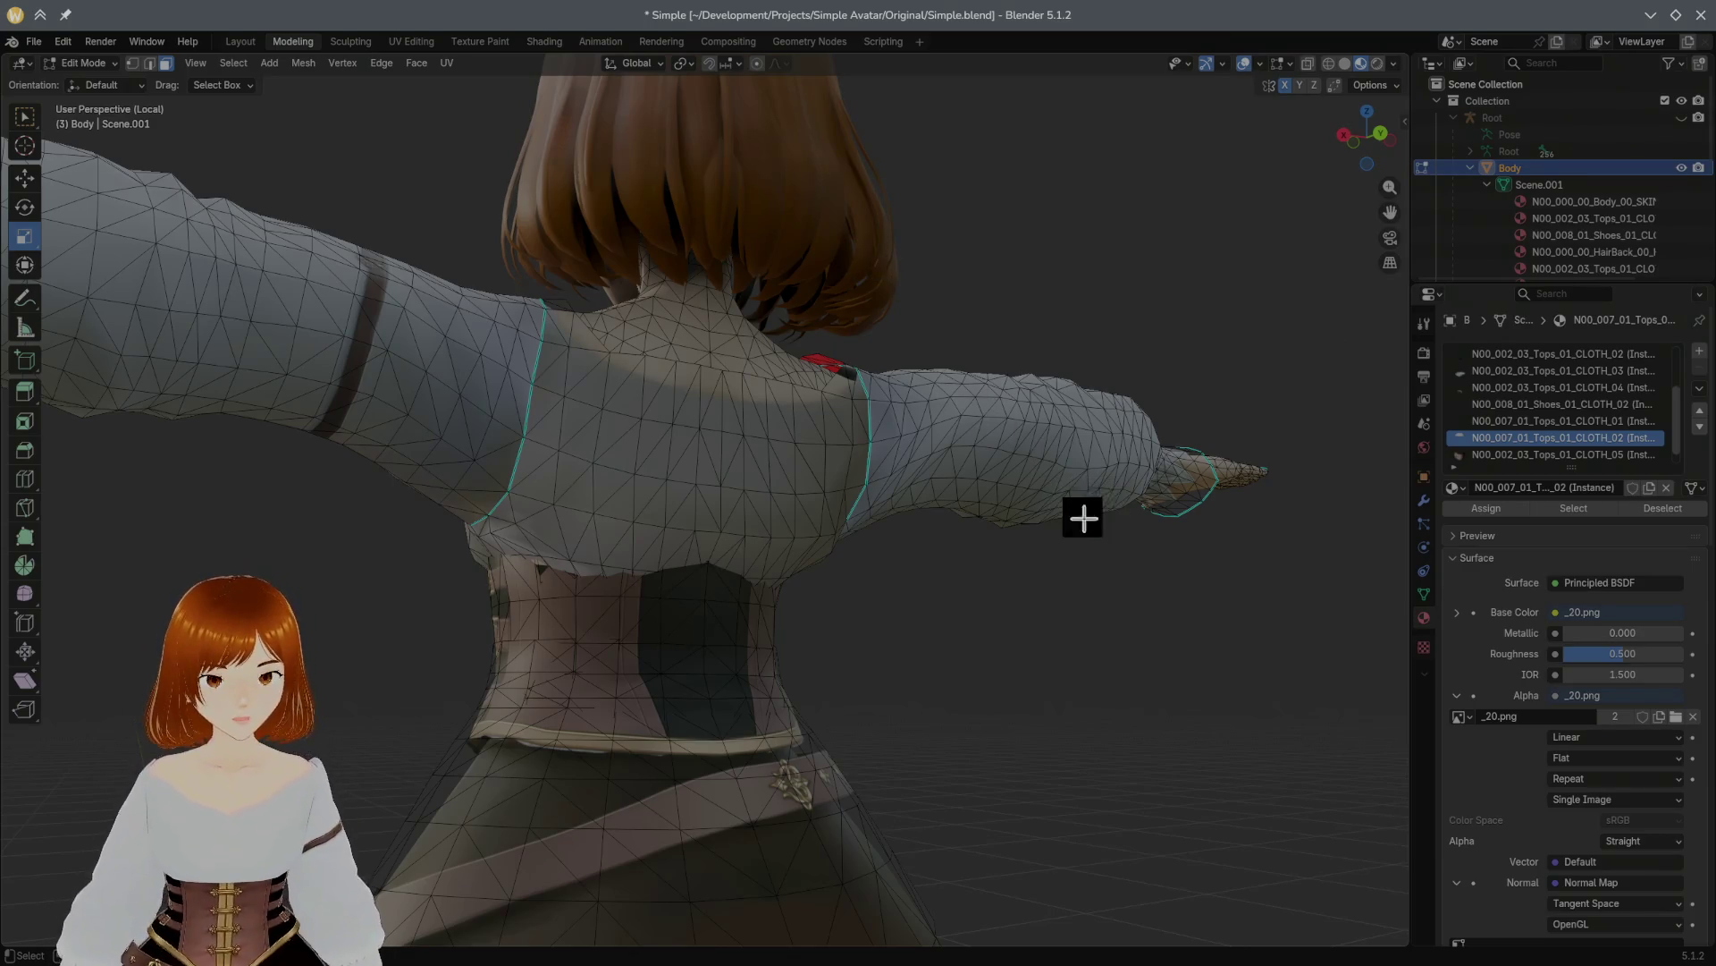
scroll(1095, 510, up, 8)
mouse_move(783, 550)
middle_down()
mouse_move(739, 614)
mouse_move(893, 542)
mouse_move(715, 590)
middle_up()
scroll(892, 542, down, 5)
scroll(877, 547, up, 5)
Step: Select a face where the corset meets the blouse and inspect it from underneath
click(575, 625)
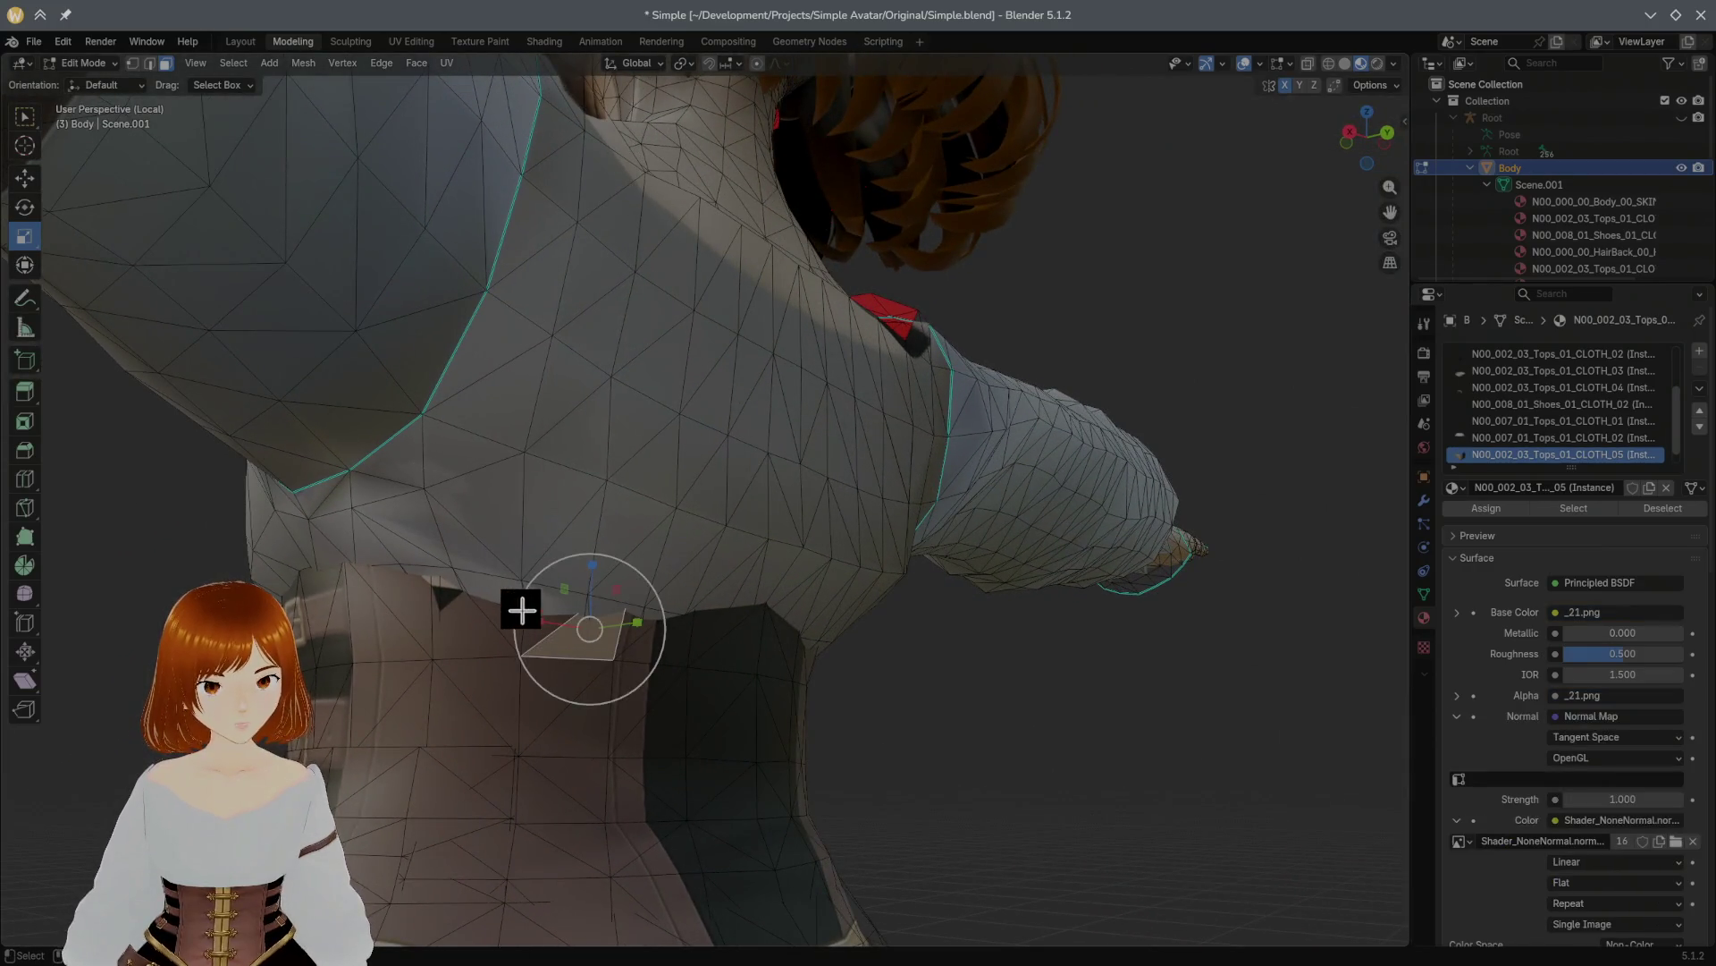
scroll(523, 611, up, 4)
mouse_move(487, 621)
middle_down()
mouse_move(525, 625)
mouse_move(491, 617)
mouse_move(609, 694)
mouse_move(793, 687)
mouse_move(690, 602)
mouse_move(893, 728)
mouse_move(1090, 754)
mouse_move(878, 719)
mouse_move(1114, 689)
mouse_move(1234, 859)
mouse_move(1118, 644)
mouse_move(706, 658)
middle_up()
mouse_move(580, 458)
middle_down()
mouse_move(832, 494)
mouse_move(847, 544)
mouse_move(895, 514)
mouse_move(802, 622)
mouse_move(873, 625)
mouse_move(850, 640)
mouse_move(908, 642)
mouse_move(1467, 882)
mouse_move(948, 702)
middle_up()
scroll(862, 613, up, 4)
mouse_move(696, 666)
middle_down()
mouse_move(620, 712)
mouse_move(670, 740)
mouse_move(626, 751)
mouse_move(617, 692)
mouse_move(680, 729)
middle_up()
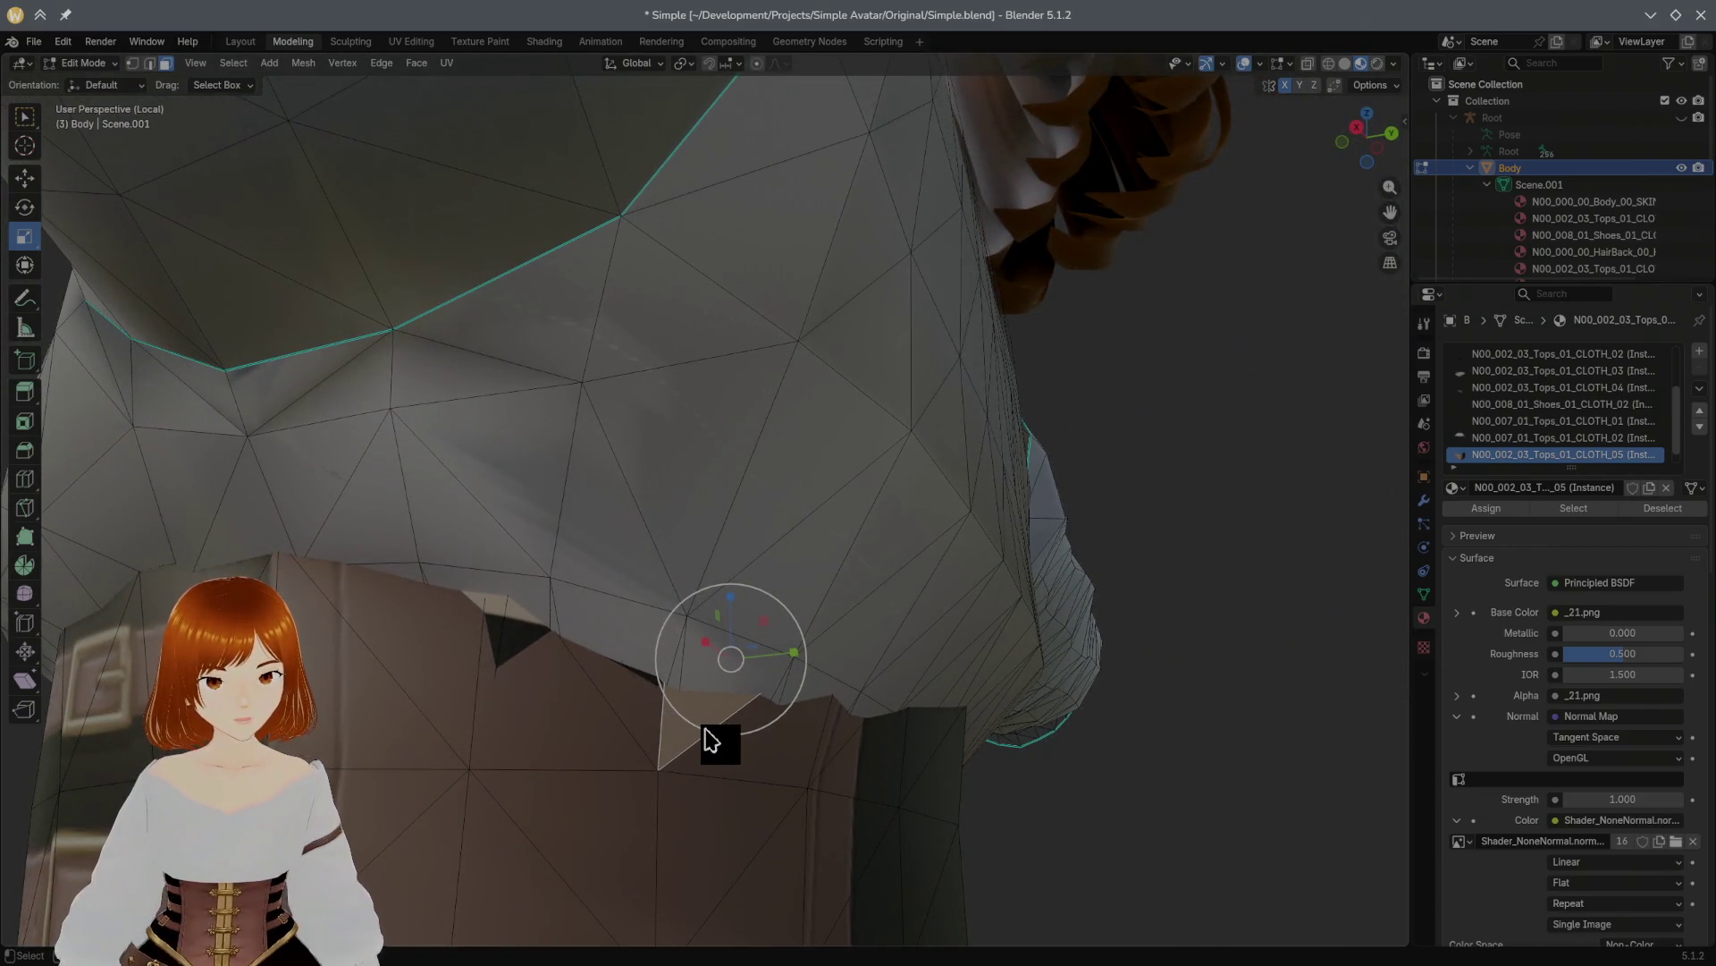
Step: Isolate the corset by selecting it with L and hiding everything else
key(l)
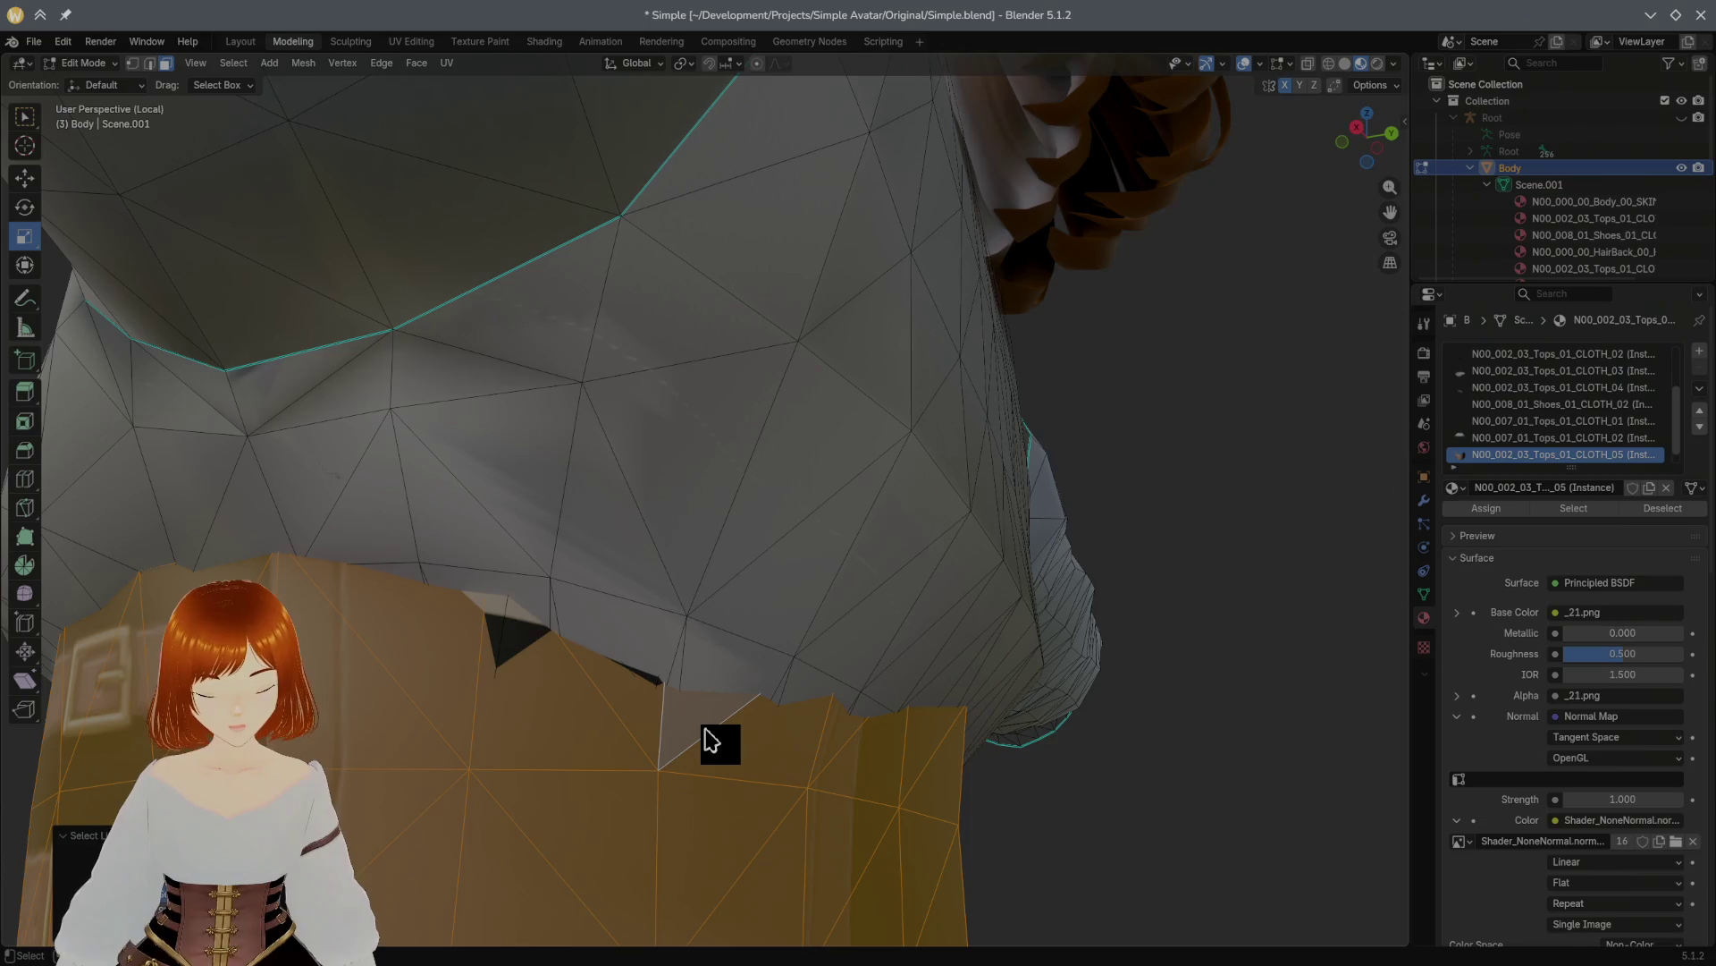
key(shift+h)
middle_drag(689, 721, 647, 726)
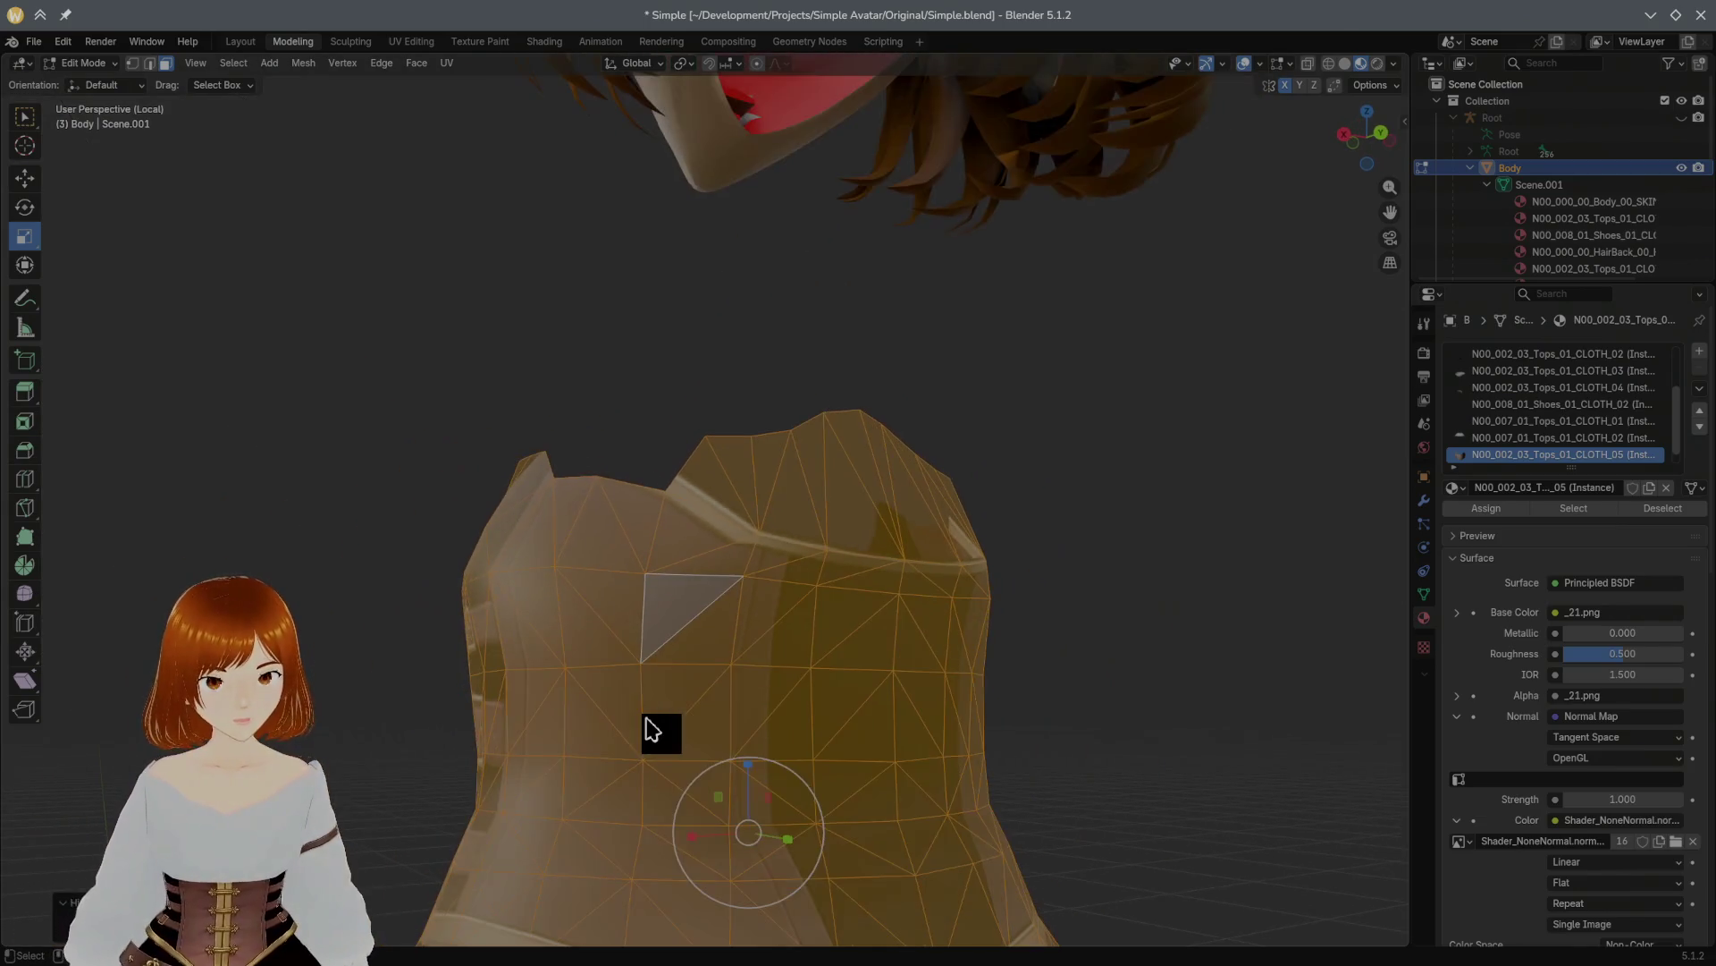
Step: In edge mode, select the edge loop along the corset's top
click(149, 65)
click(670, 571)
middle_drag(671, 571, 724, 525)
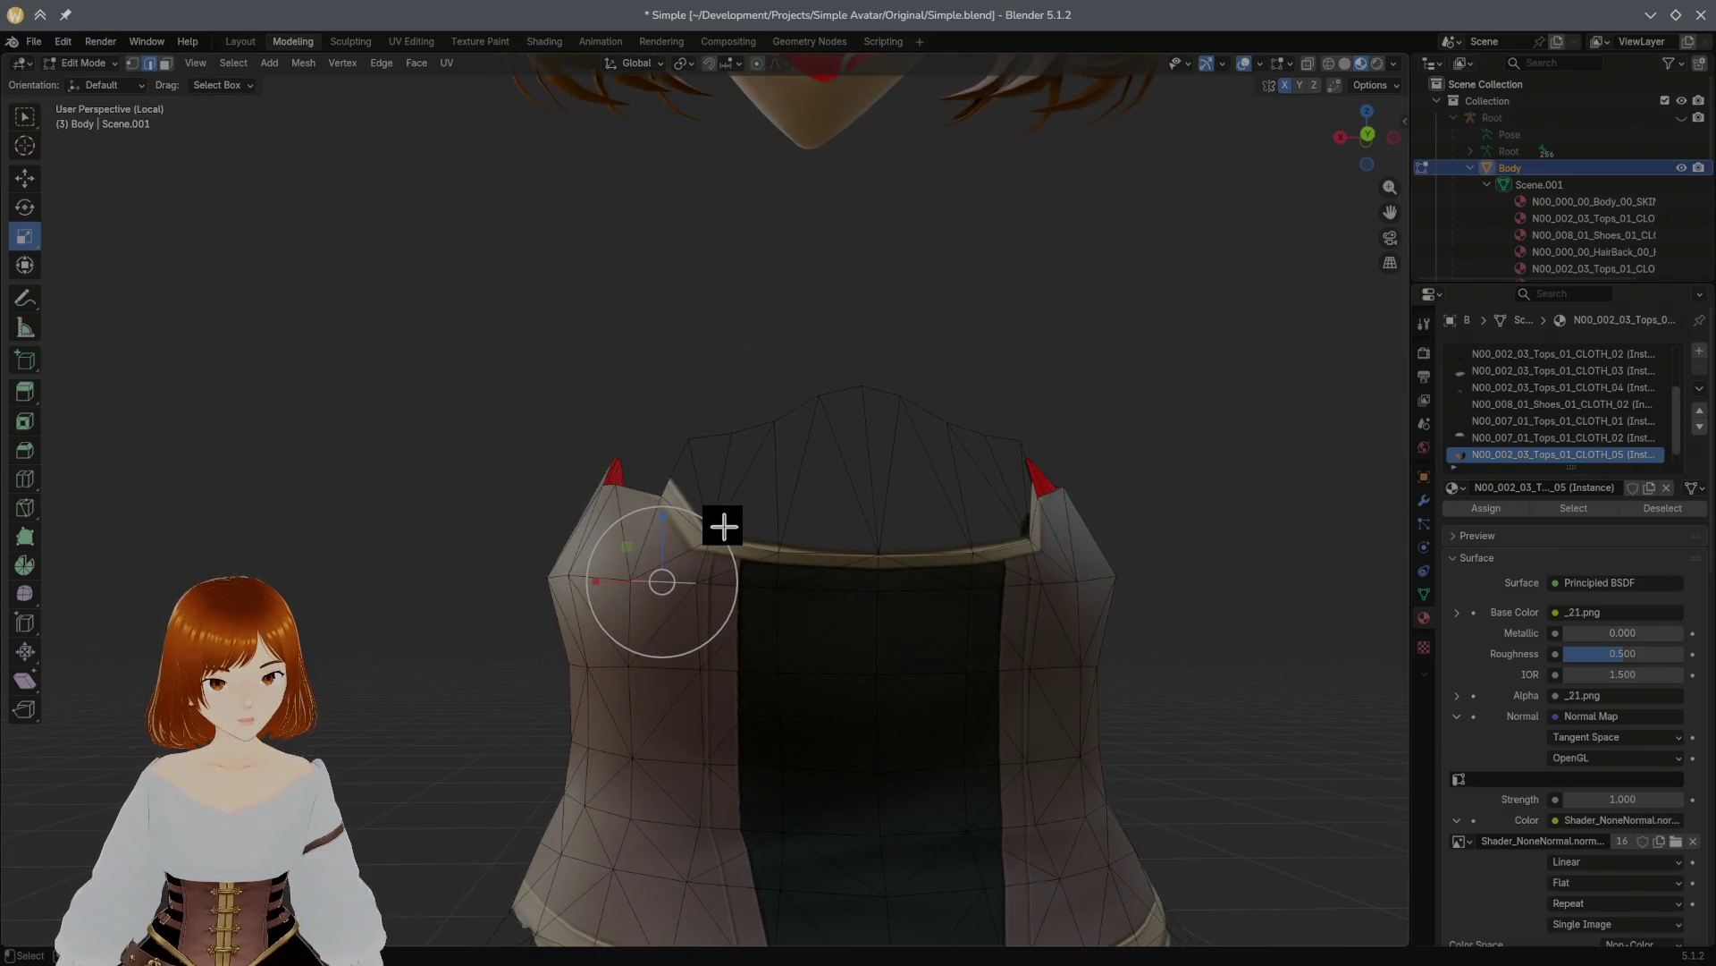
click(234, 63)
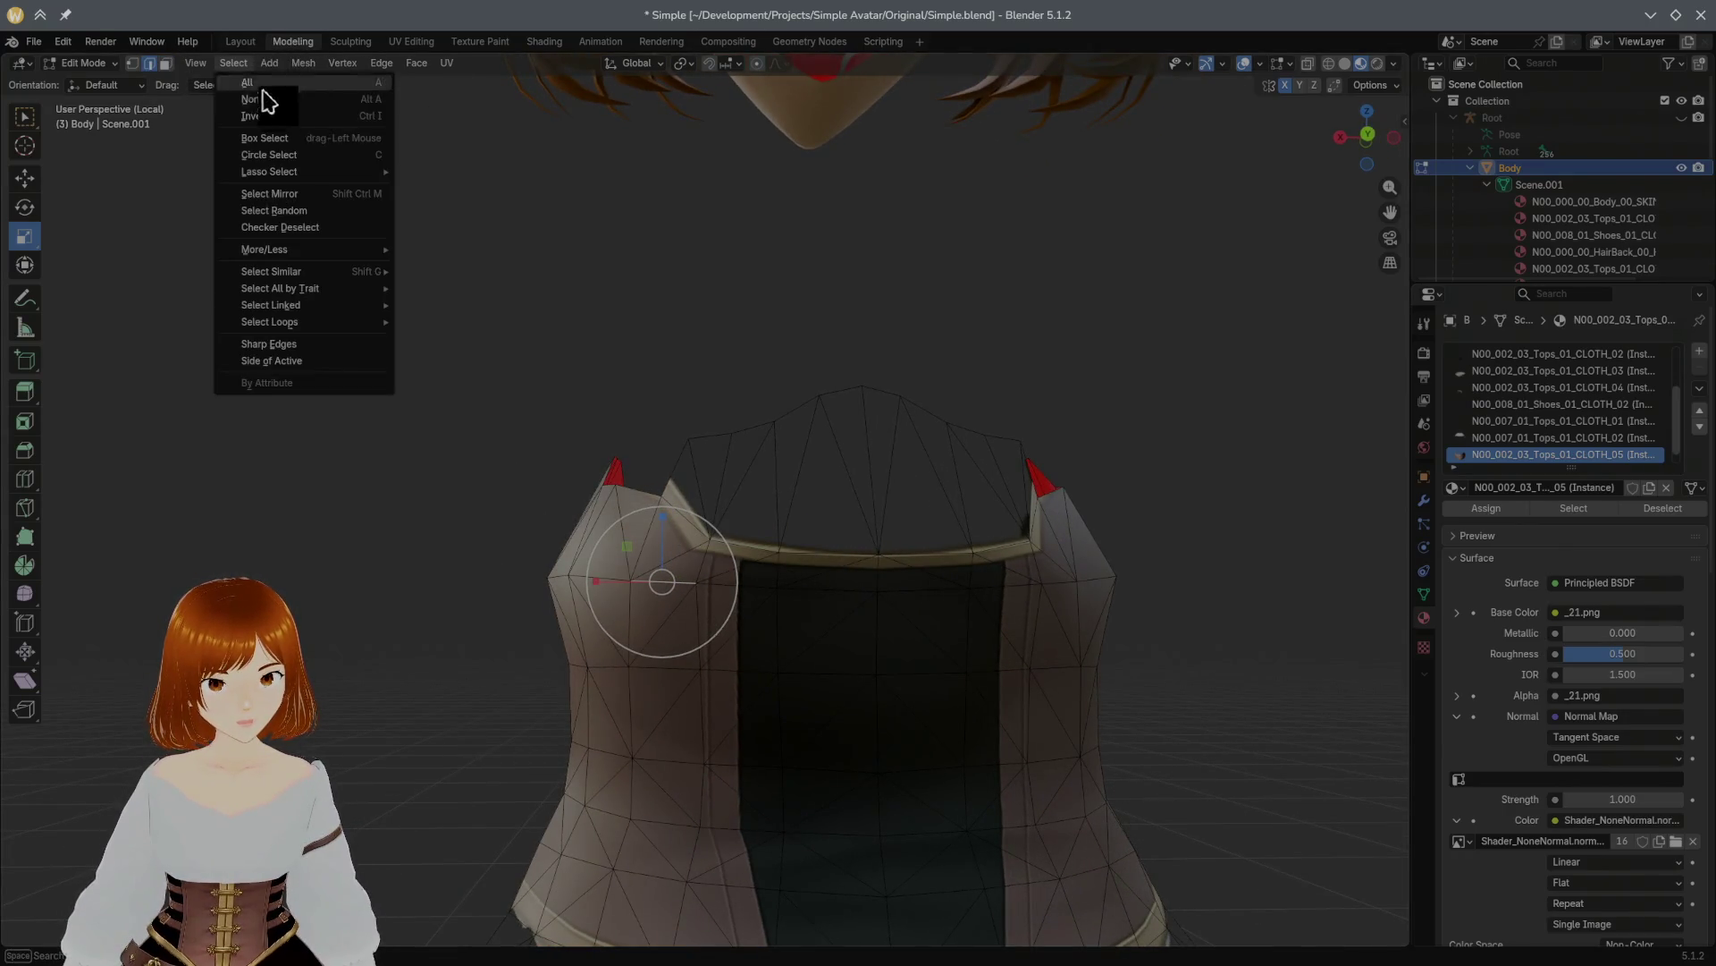
mouse_move(307, 322)
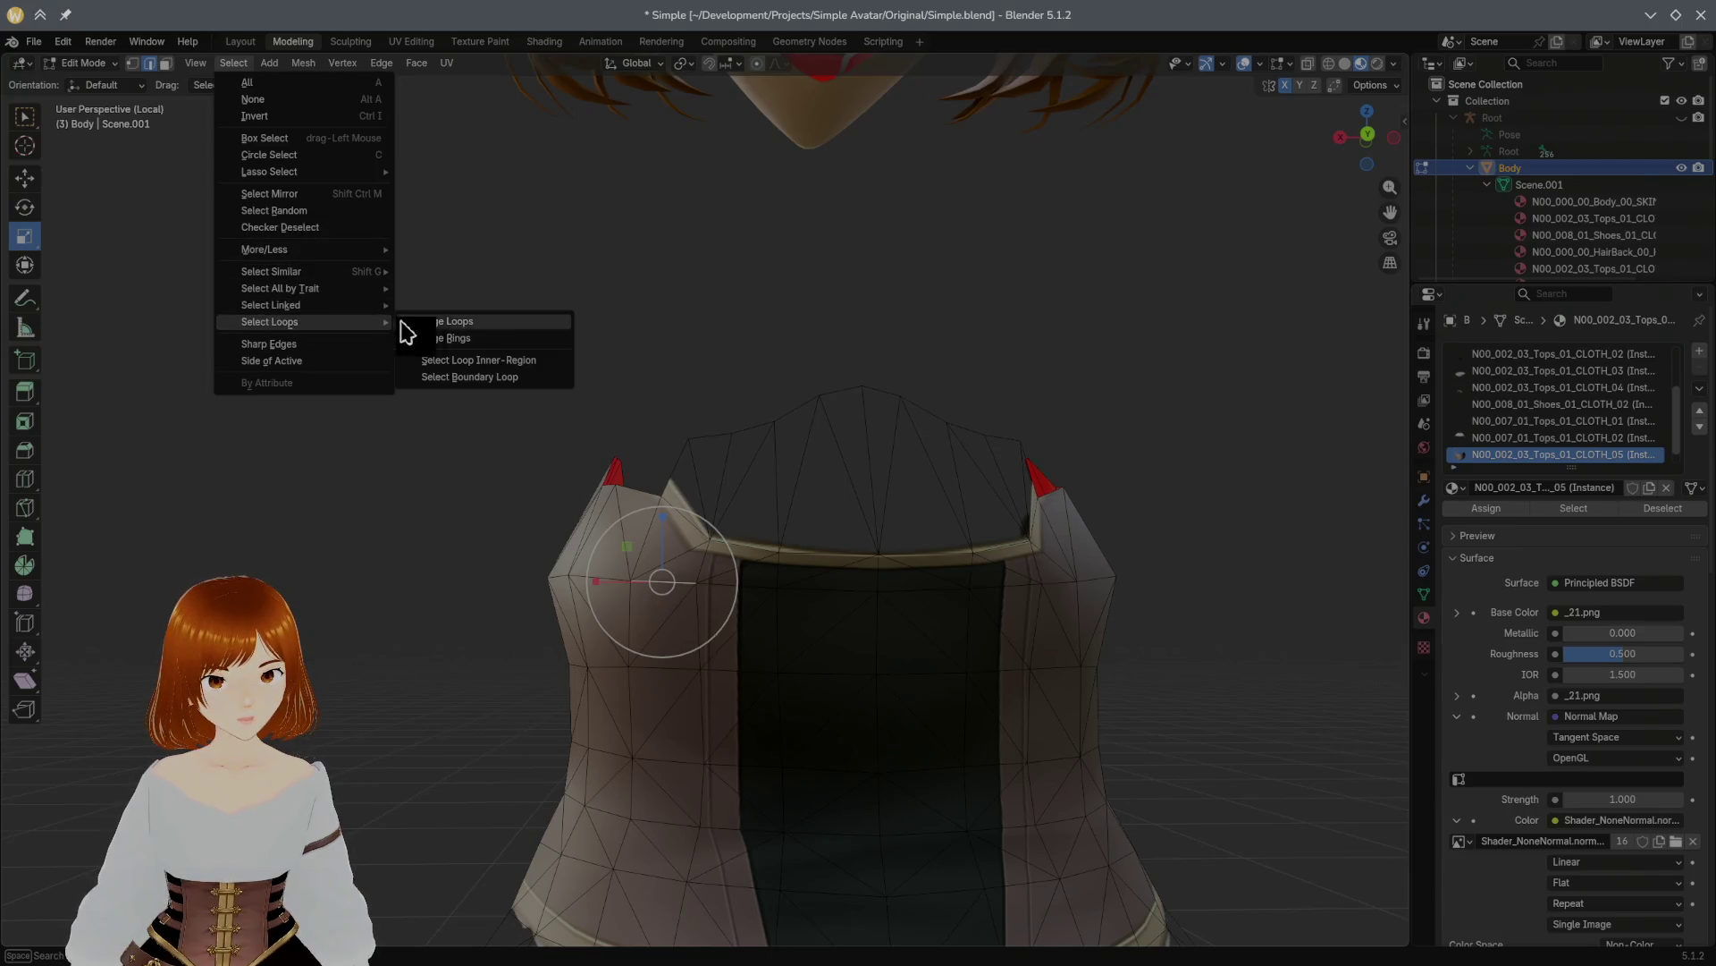
click(451, 324)
mouse_move(471, 337)
middle_down()
mouse_move(644, 406)
mouse_move(903, 441)
middle_up()
click(232, 64)
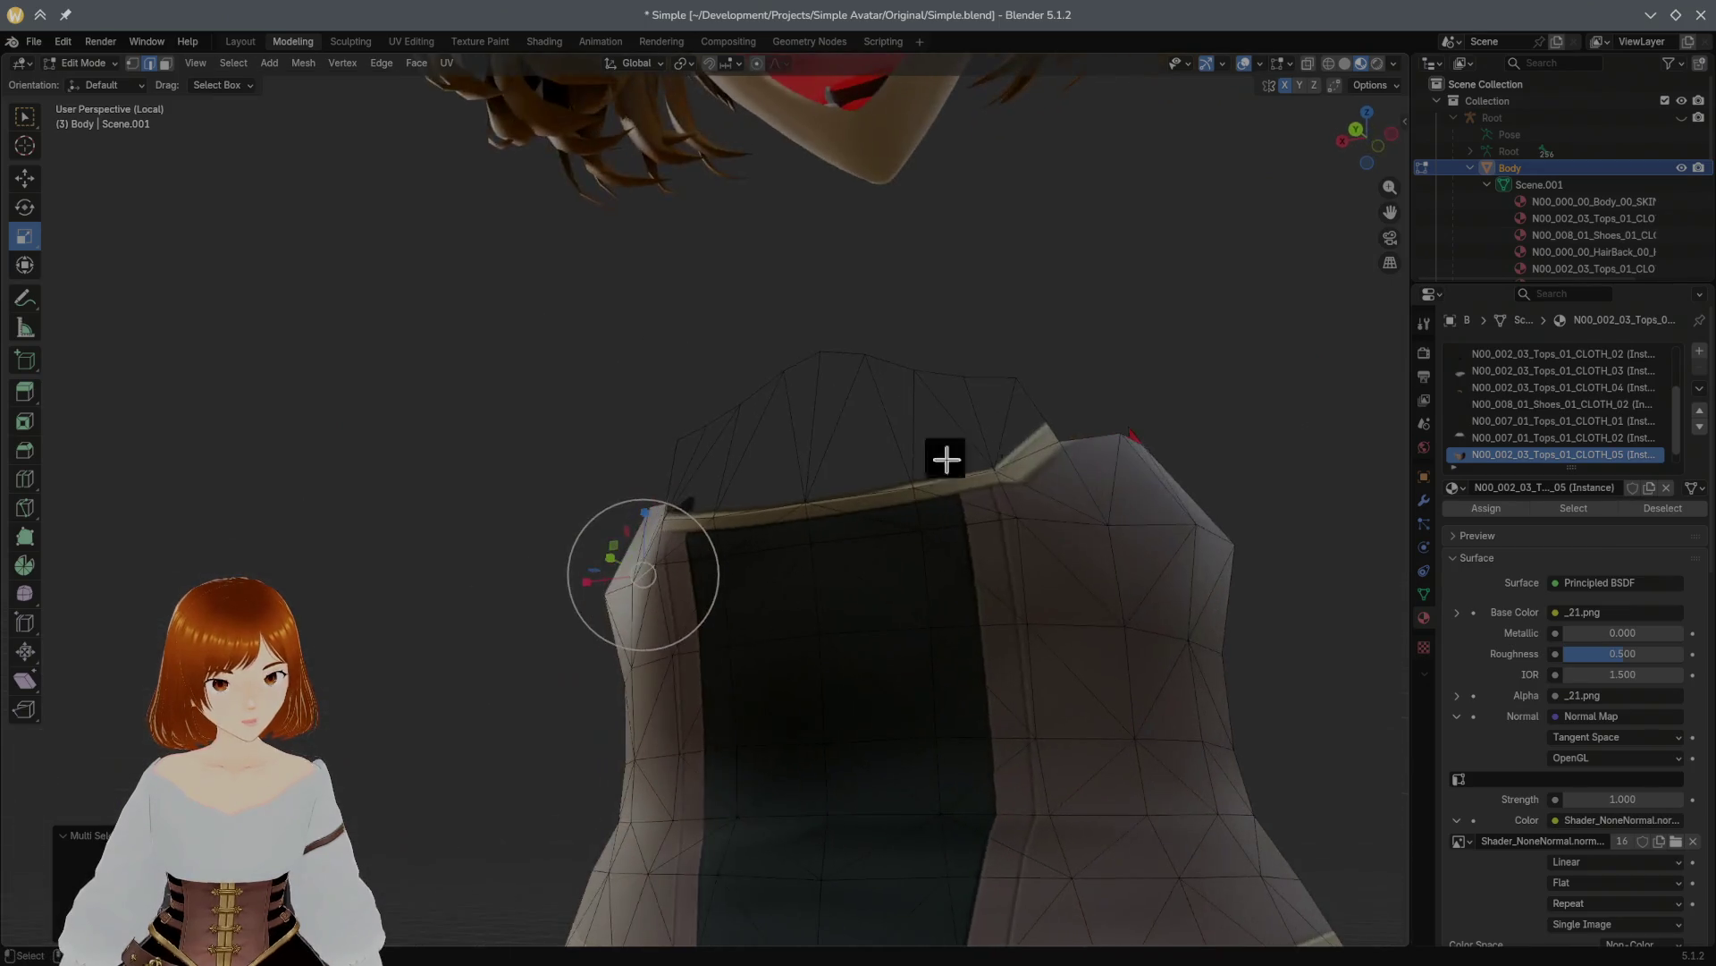
ctrl+click(1000, 517)
Step: Switch the selection's gizmo from Scale to the Move tool
middle_drag(1096, 501, 1092, 503)
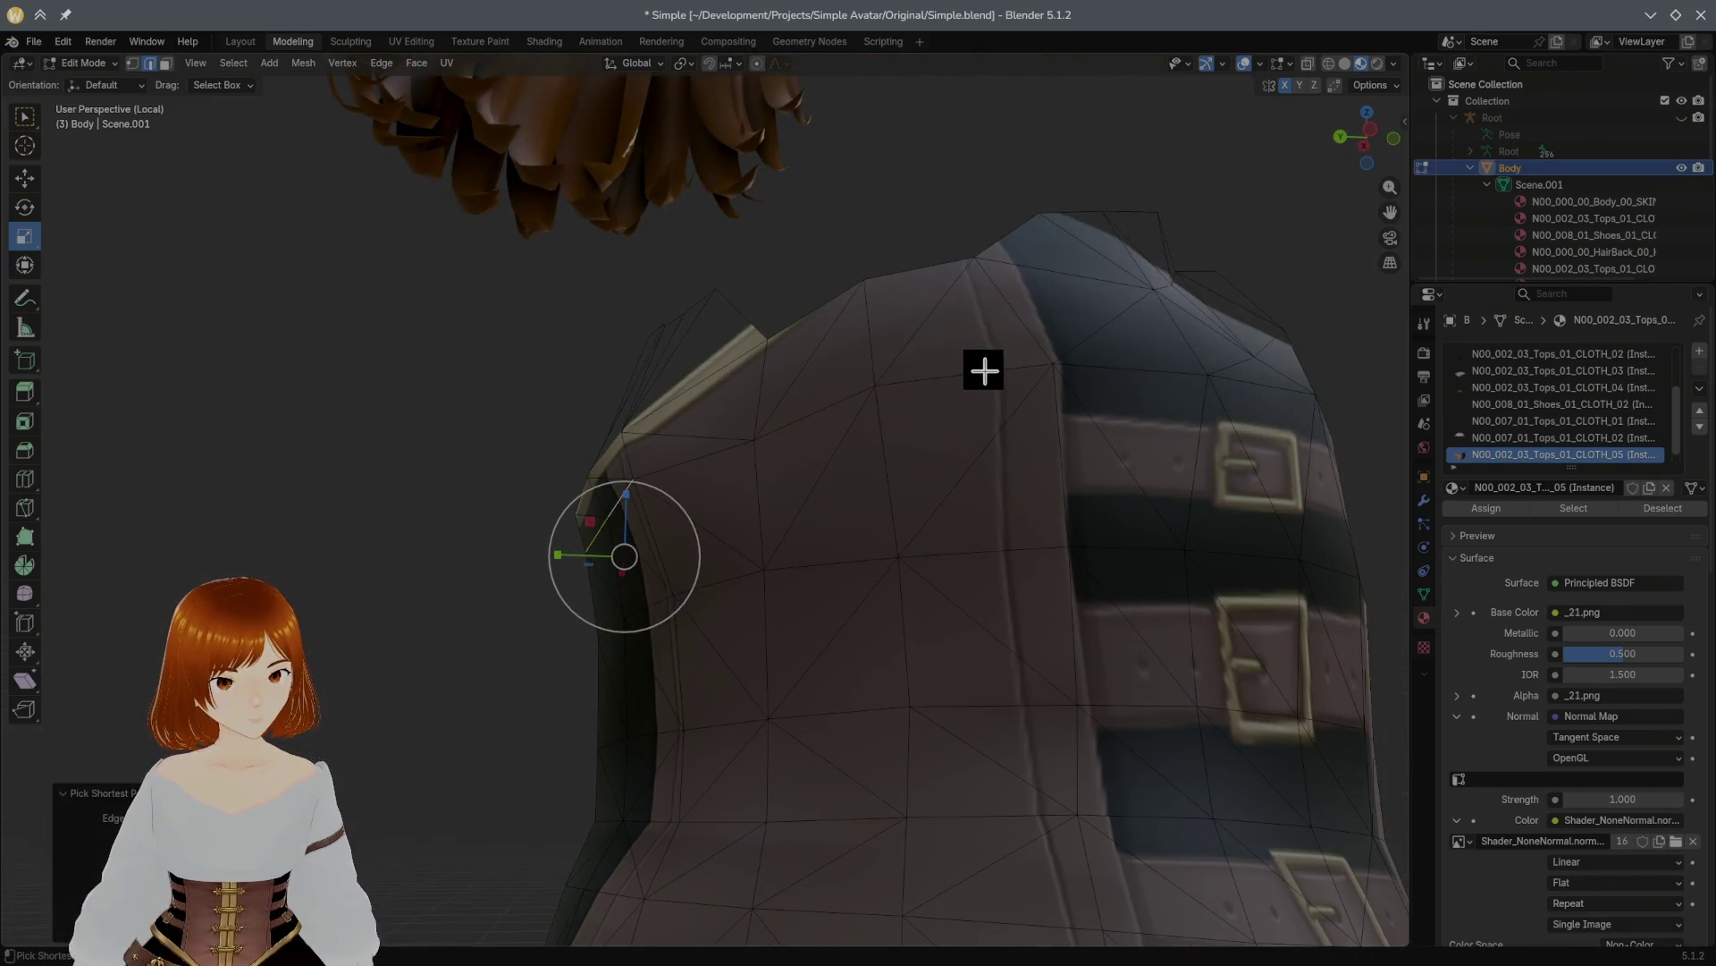
scroll(1104, 382, down, 5)
middle_drag(1103, 383, 828, 486)
mouse_move(719, 523)
middle_down()
mouse_move(835, 490)
mouse_move(698, 475)
mouse_move(644, 533)
middle_up()
scroll(644, 533, up, 3)
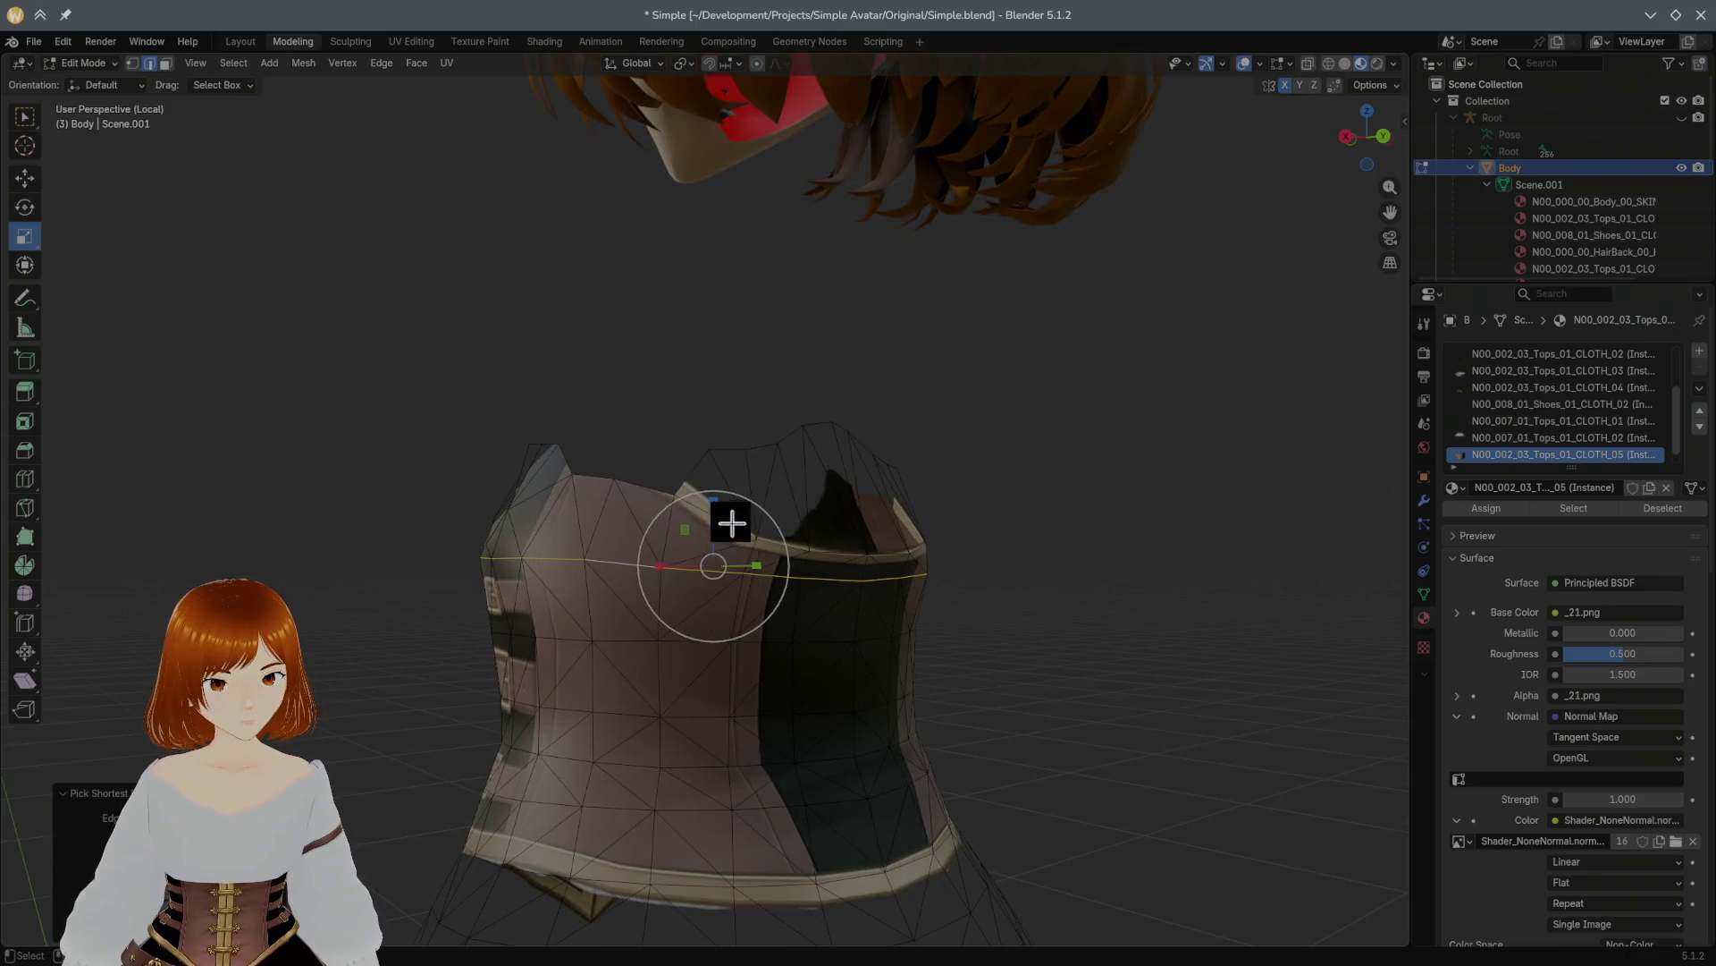
click(27, 179)
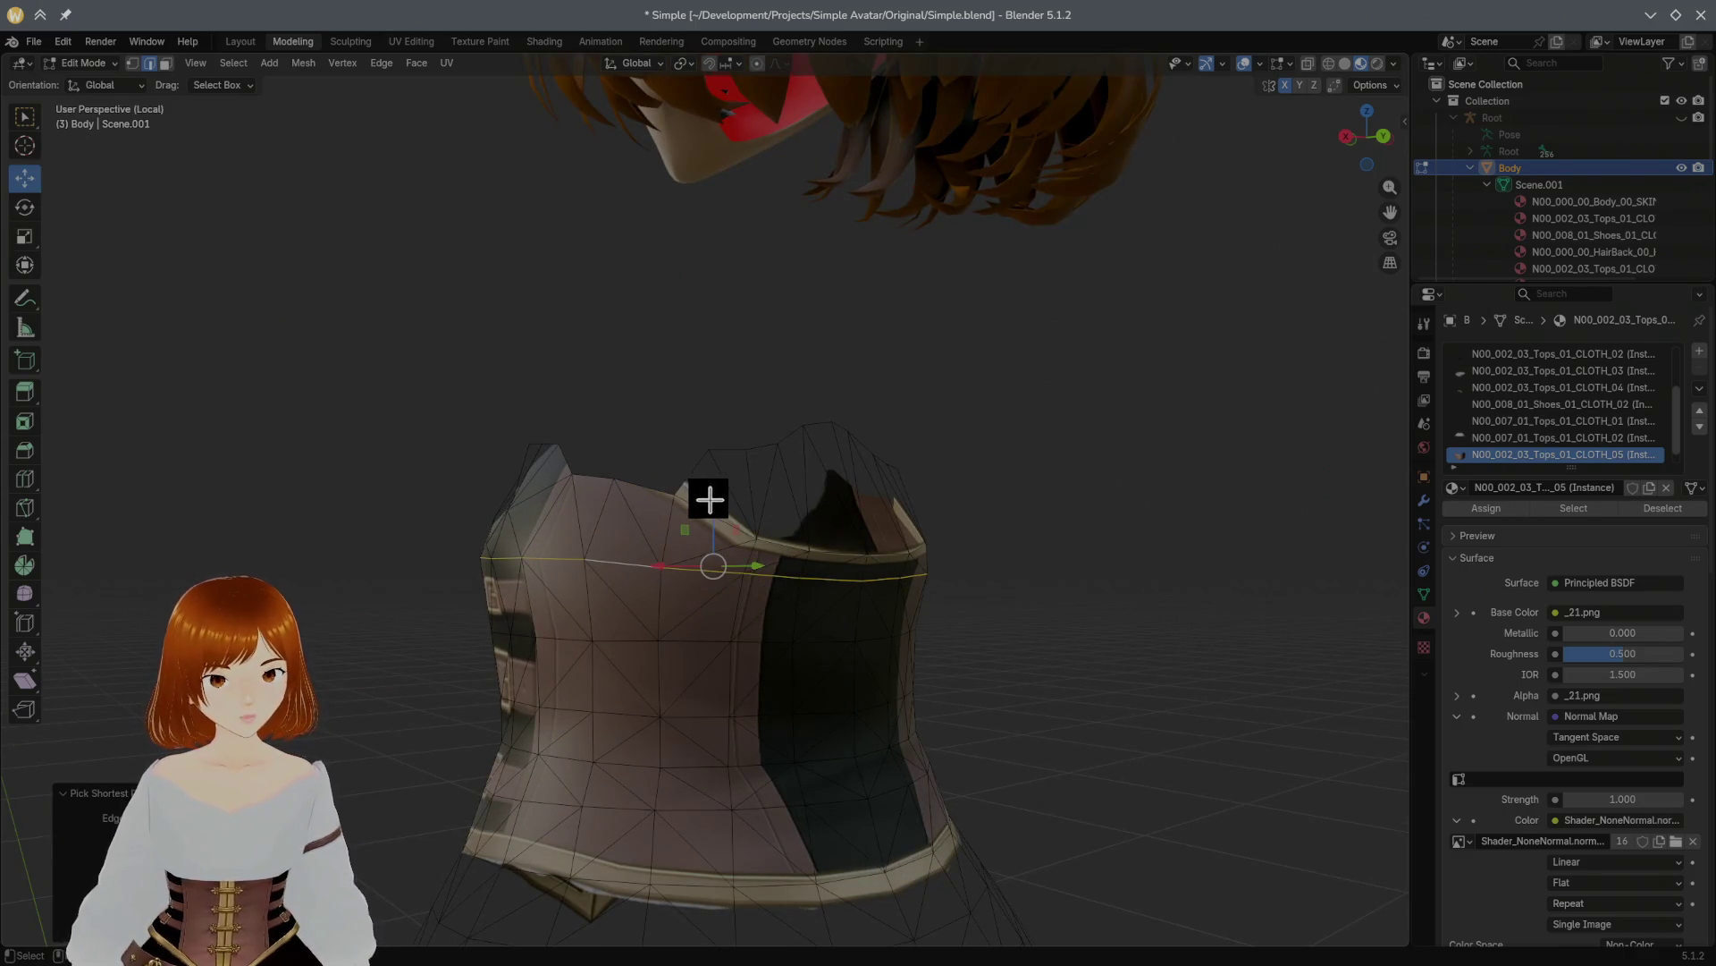
Step: Raise the corset's top rim faces slightly, after undoing a first edge-loop raise
drag(711, 499, 713, 472)
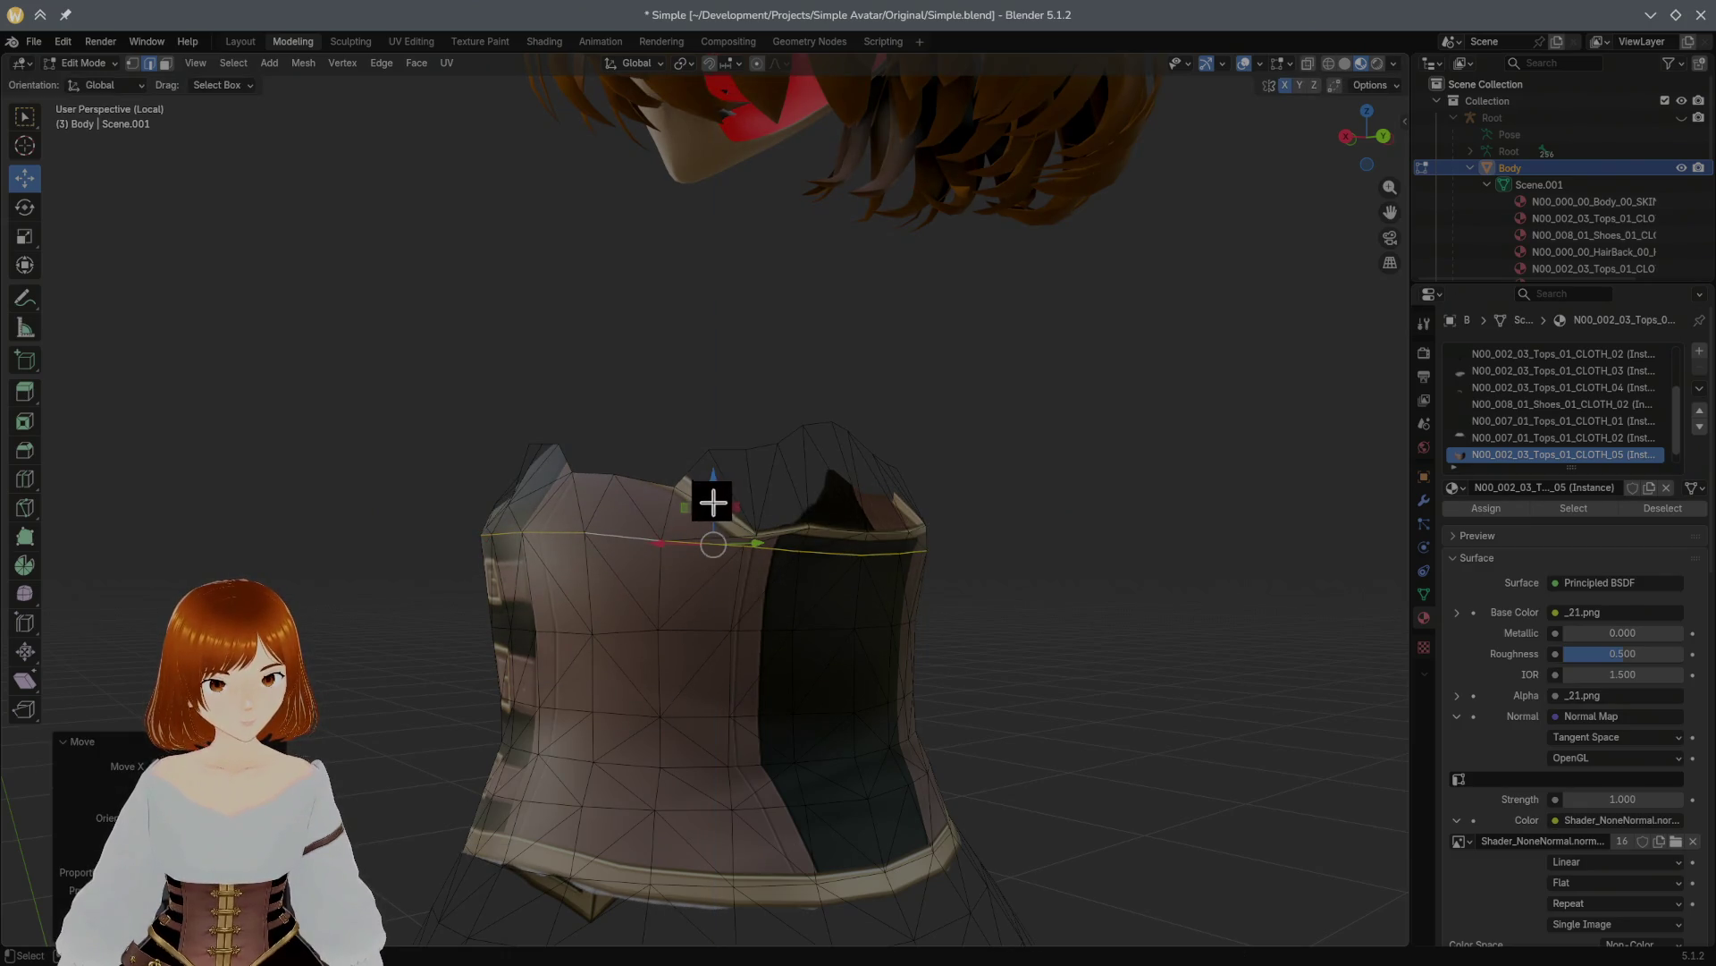
key(ctrl+z)
mouse_move(729, 528)
middle_down()
mouse_move(735, 554)
mouse_move(749, 494)
mouse_move(733, 524)
mouse_move(885, 500)
mouse_move(946, 471)
mouse_move(989, 490)
mouse_move(881, 491)
mouse_move(886, 440)
middle_up()
ctrl+click(946, 472)
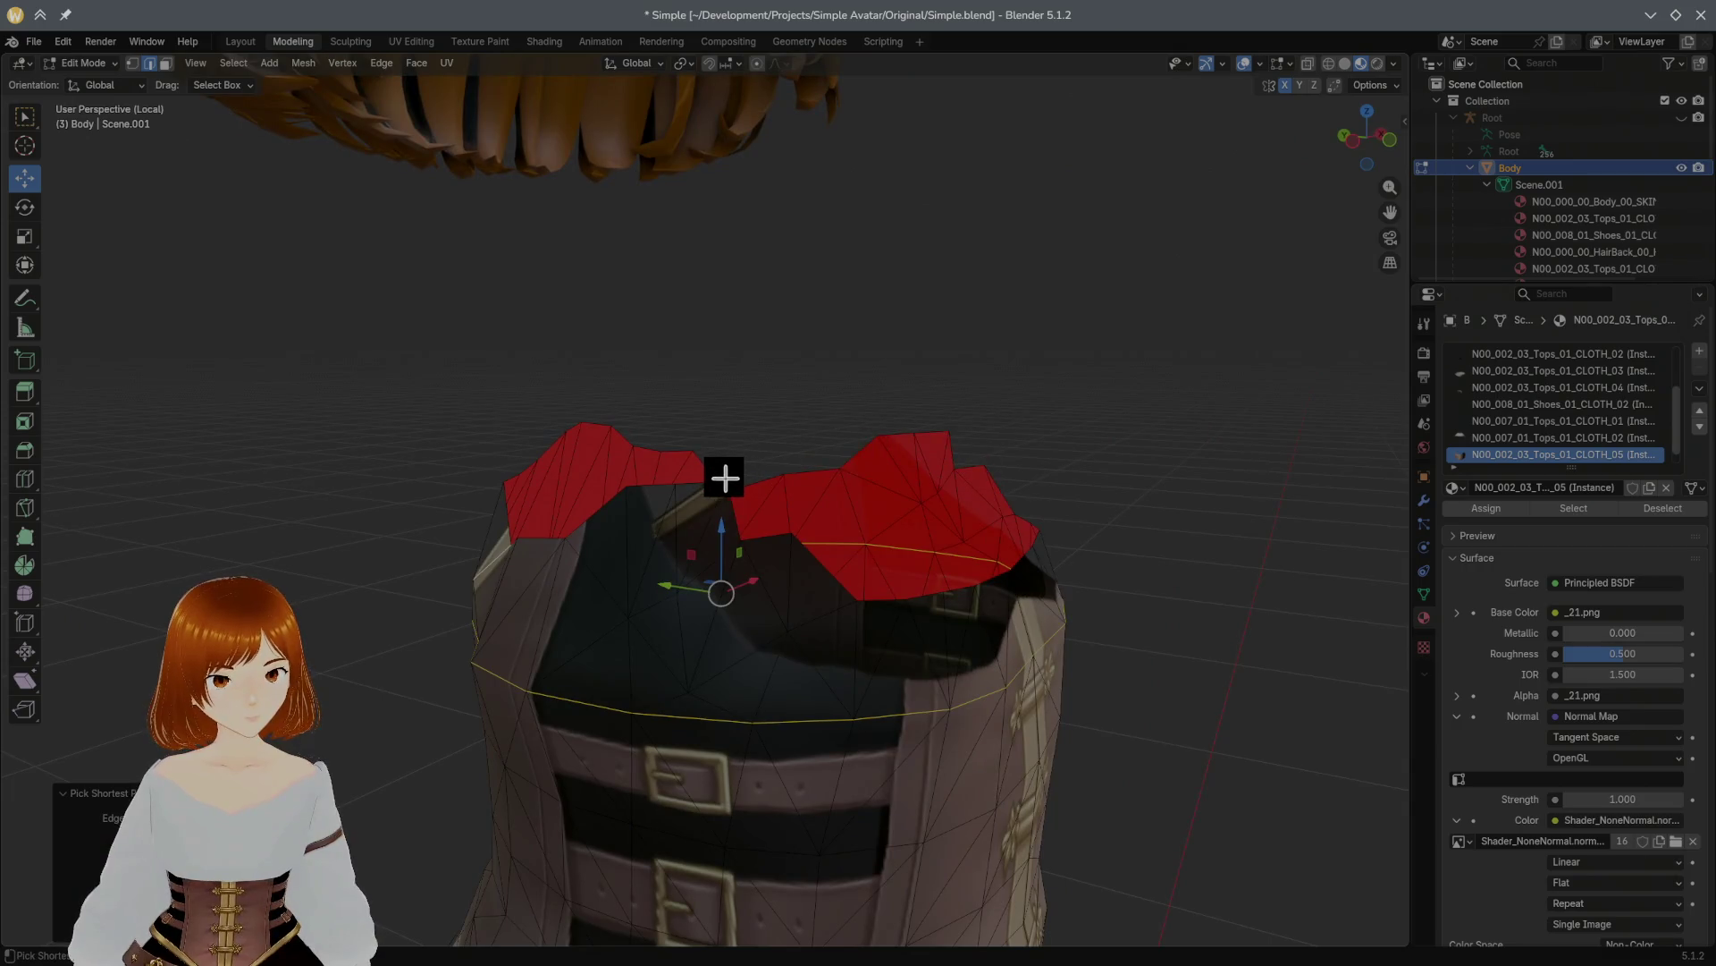
mouse_move(831, 505)
middle_down()
mouse_move(722, 522)
mouse_move(889, 518)
mouse_move(574, 448)
mouse_move(711, 489)
middle_up()
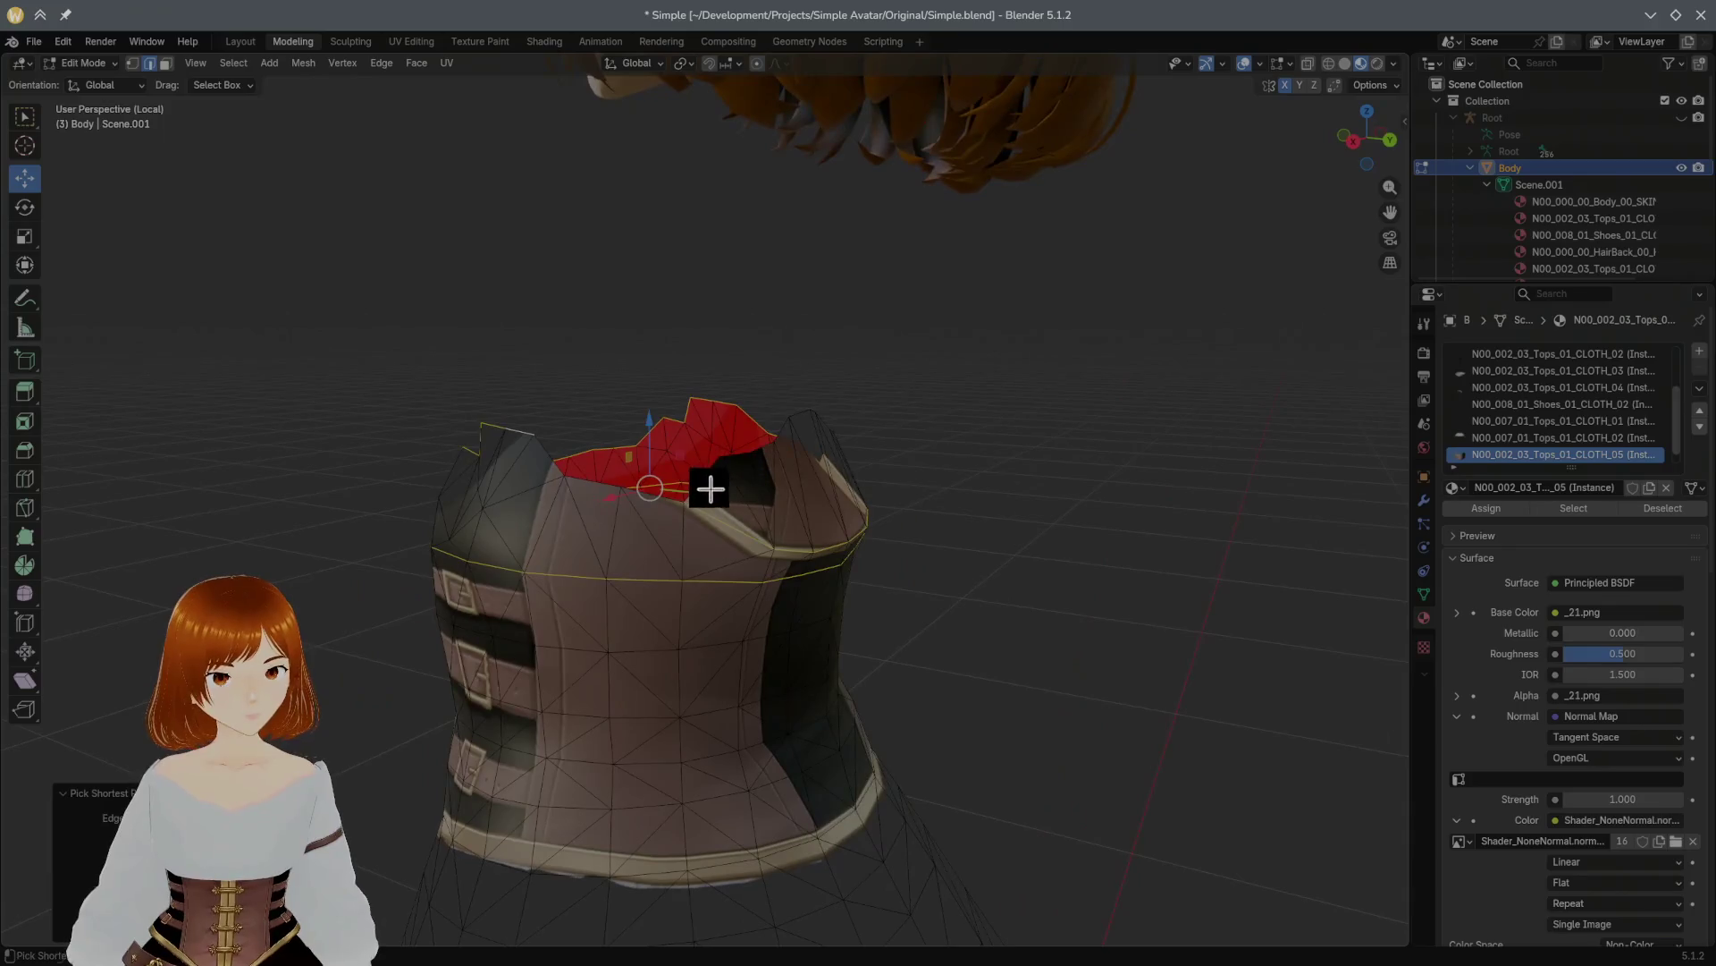
mouse_move(820, 474)
middle_down()
mouse_move(778, 429)
mouse_move(889, 472)
mouse_move(1003, 480)
middle_up()
mouse_move(951, 525)
middle_down()
mouse_move(1019, 535)
mouse_move(1020, 518)
mouse_move(1073, 507)
middle_up()
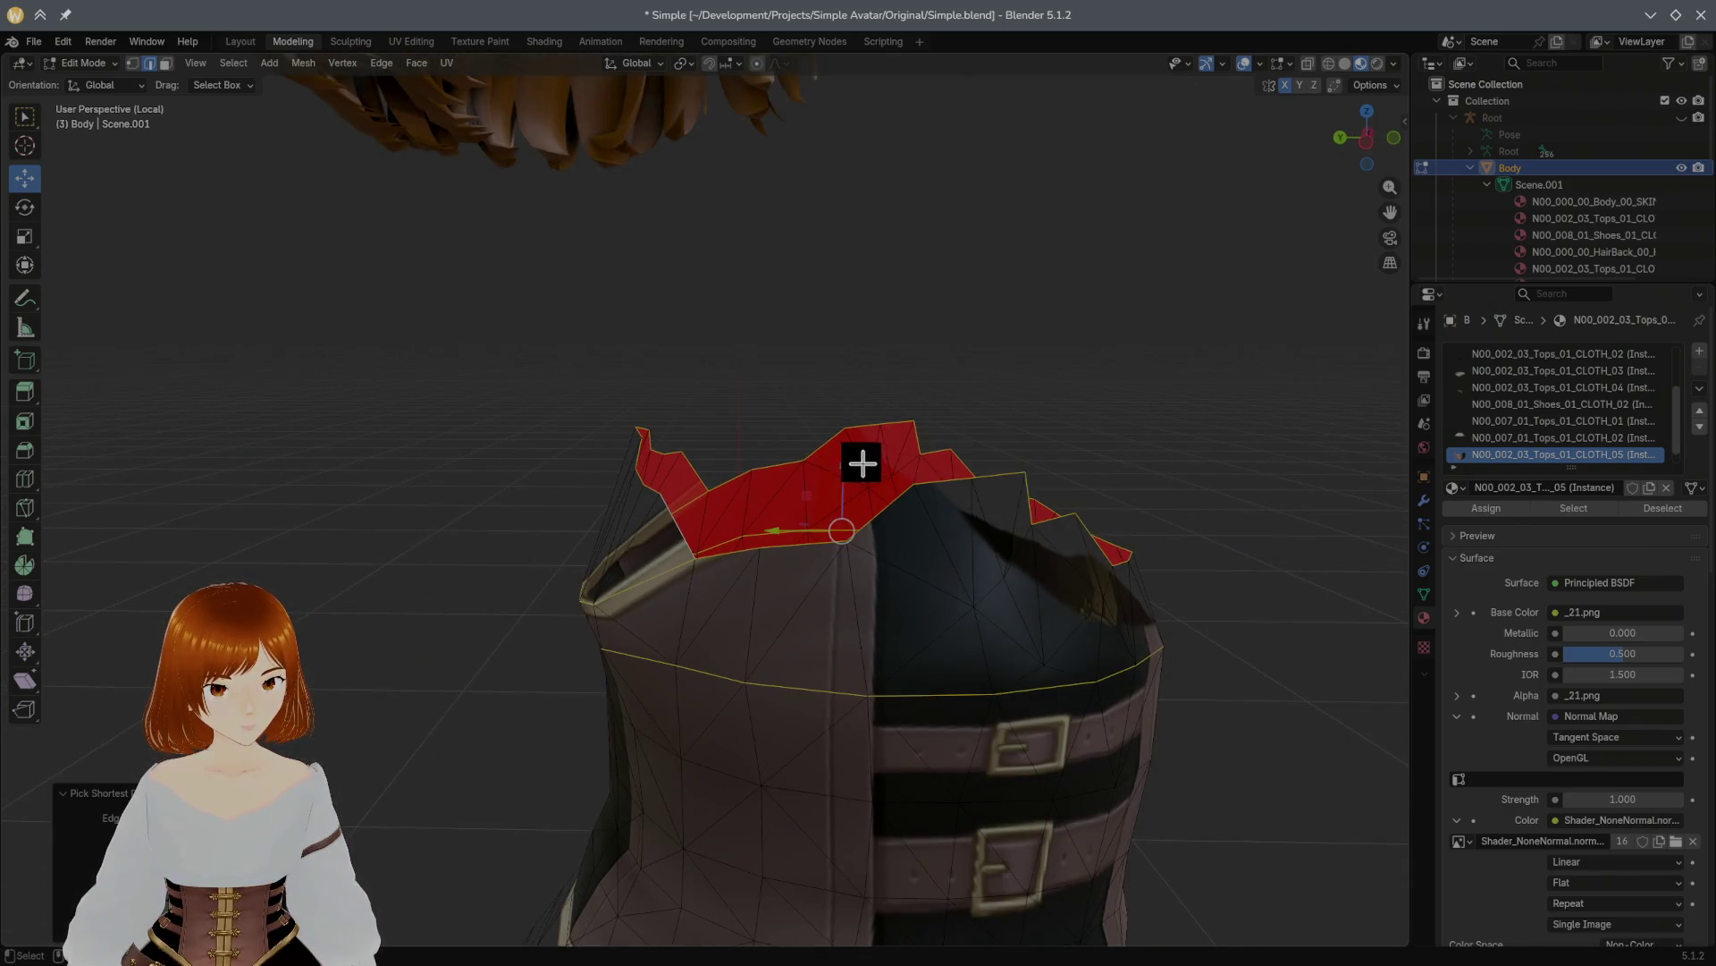
drag(849, 460, 858, 433)
mouse_move(858, 433)
middle_down()
mouse_move(999, 437)
mouse_move(805, 445)
mouse_move(841, 446)
middle_up()
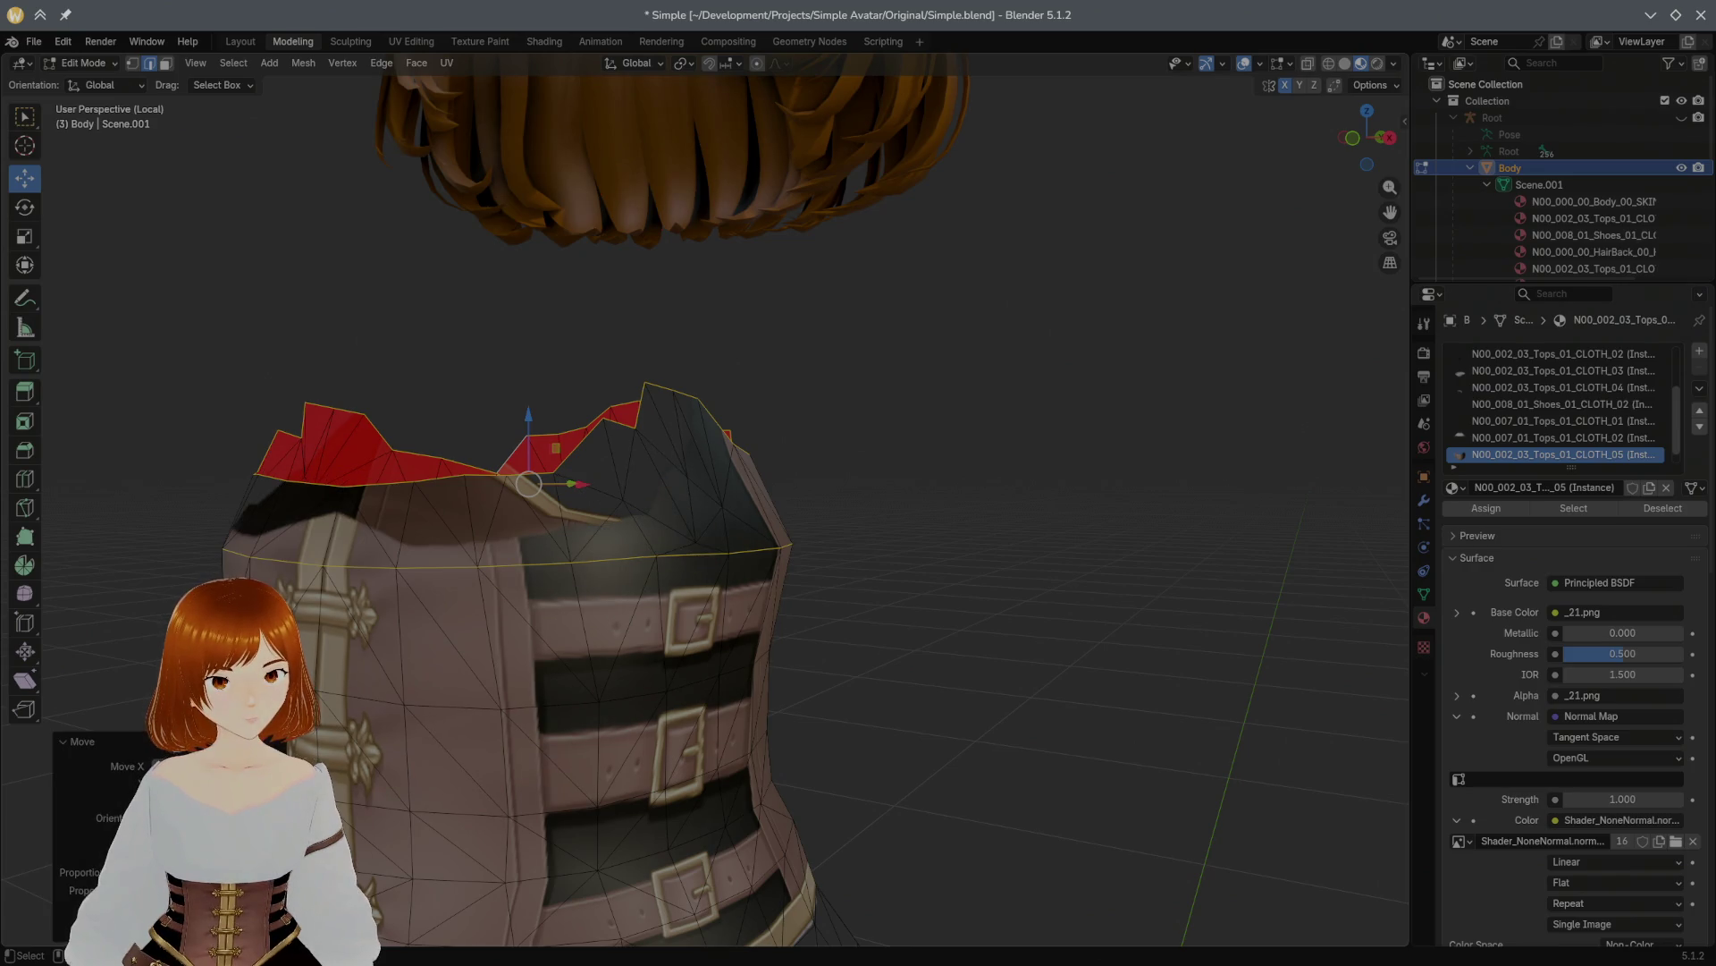
Step: Nudge a top edge of the corset near the belt buckle
mouse_move(434, 735)
middle_down()
mouse_move(544, 726)
mouse_move(433, 735)
middle_up()
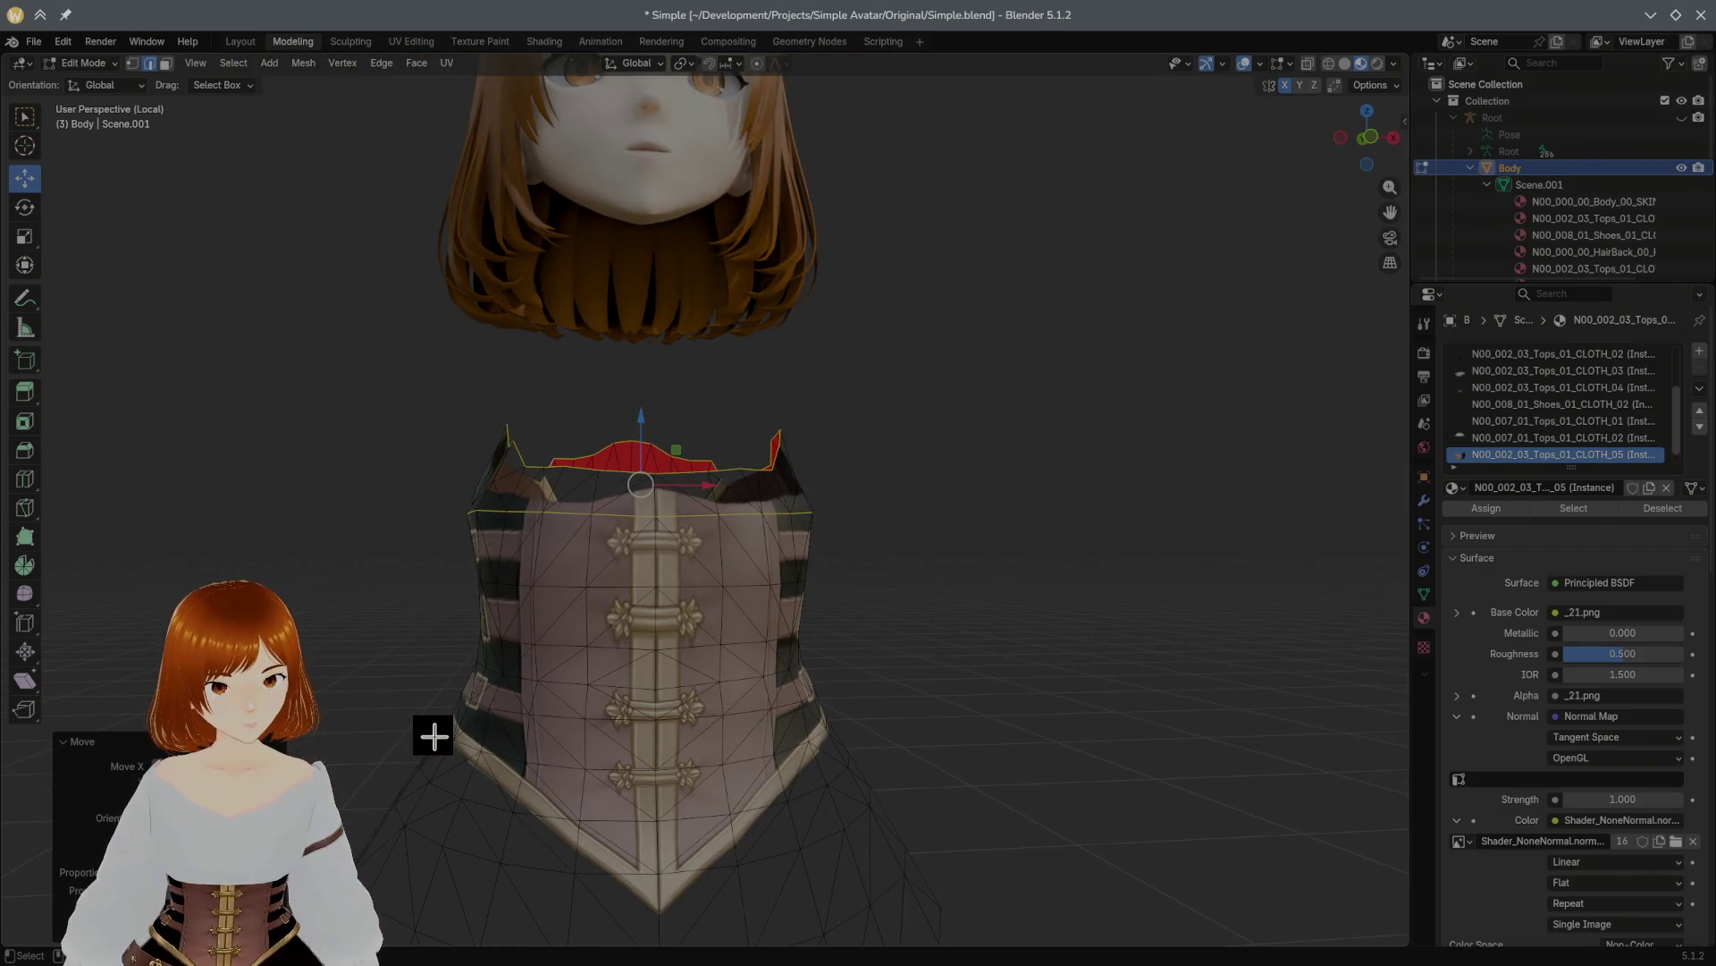
mouse_move(786, 620)
middle_down()
mouse_move(721, 579)
mouse_move(683, 580)
middle_up()
scroll(680, 577, up, 5)
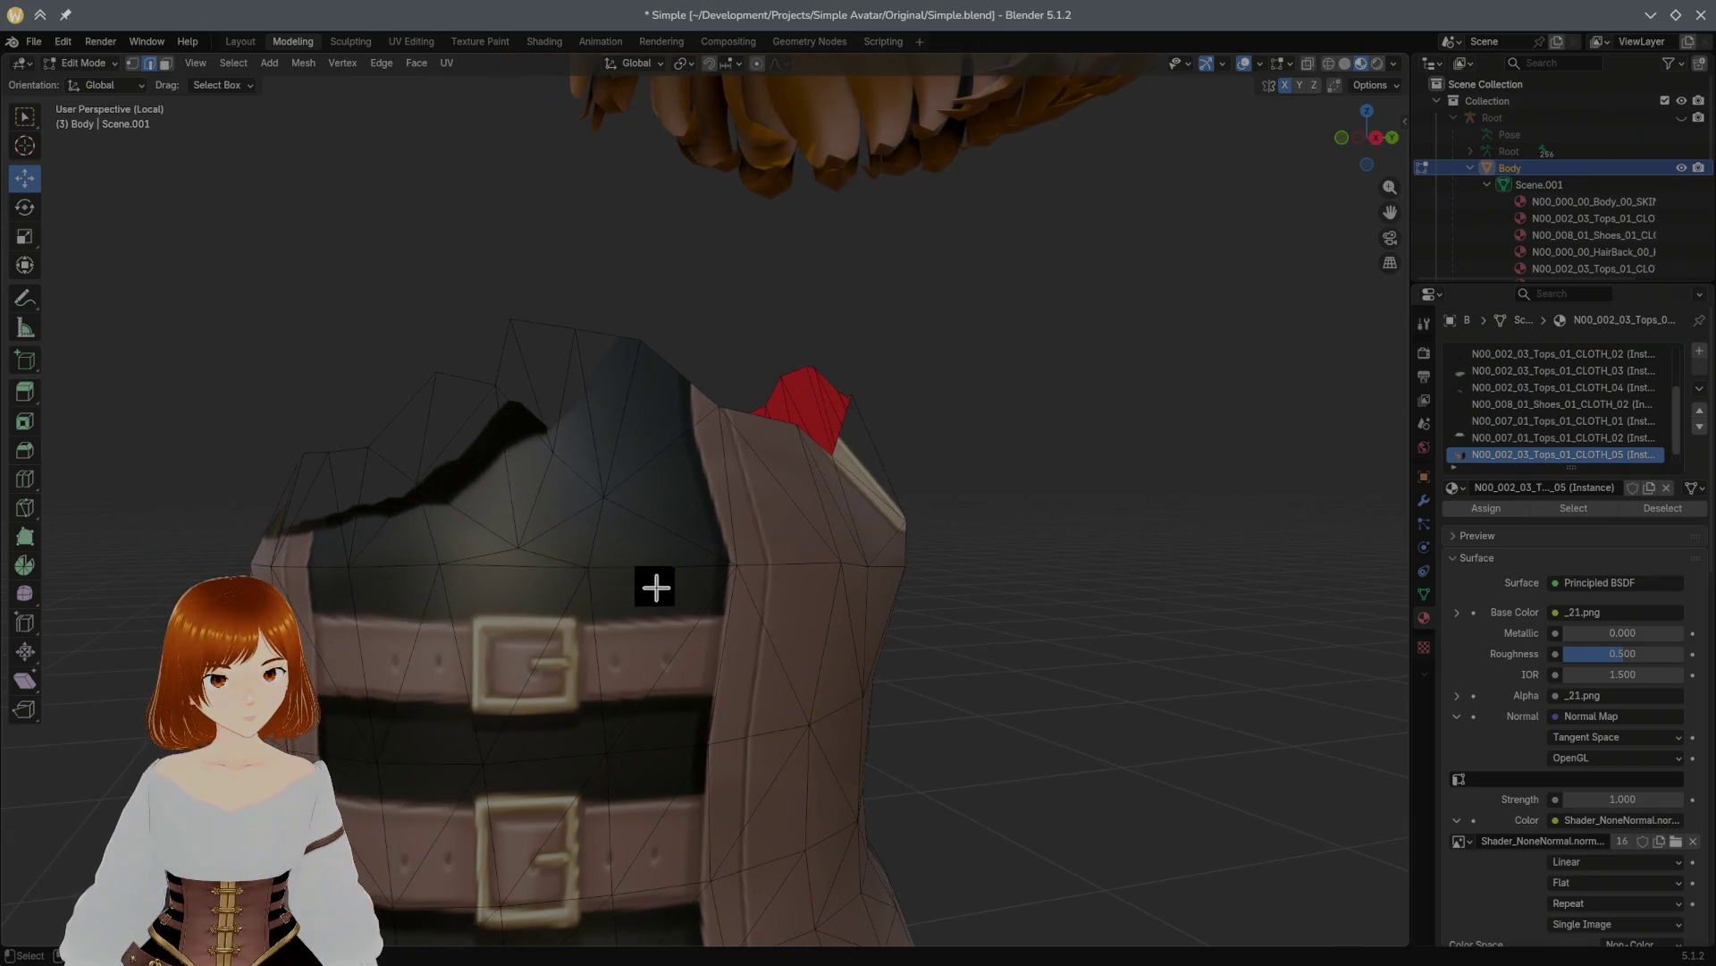
mouse_move(636, 588)
middle_down()
mouse_move(680, 572)
mouse_move(620, 586)
middle_up()
click(471, 535)
mouse_move(490, 476)
mouse_down()
mouse_move(498, 515)
mouse_move(506, 412)
mouse_move(497, 432)
mouse_up()
middle_drag(498, 433, 621, 452)
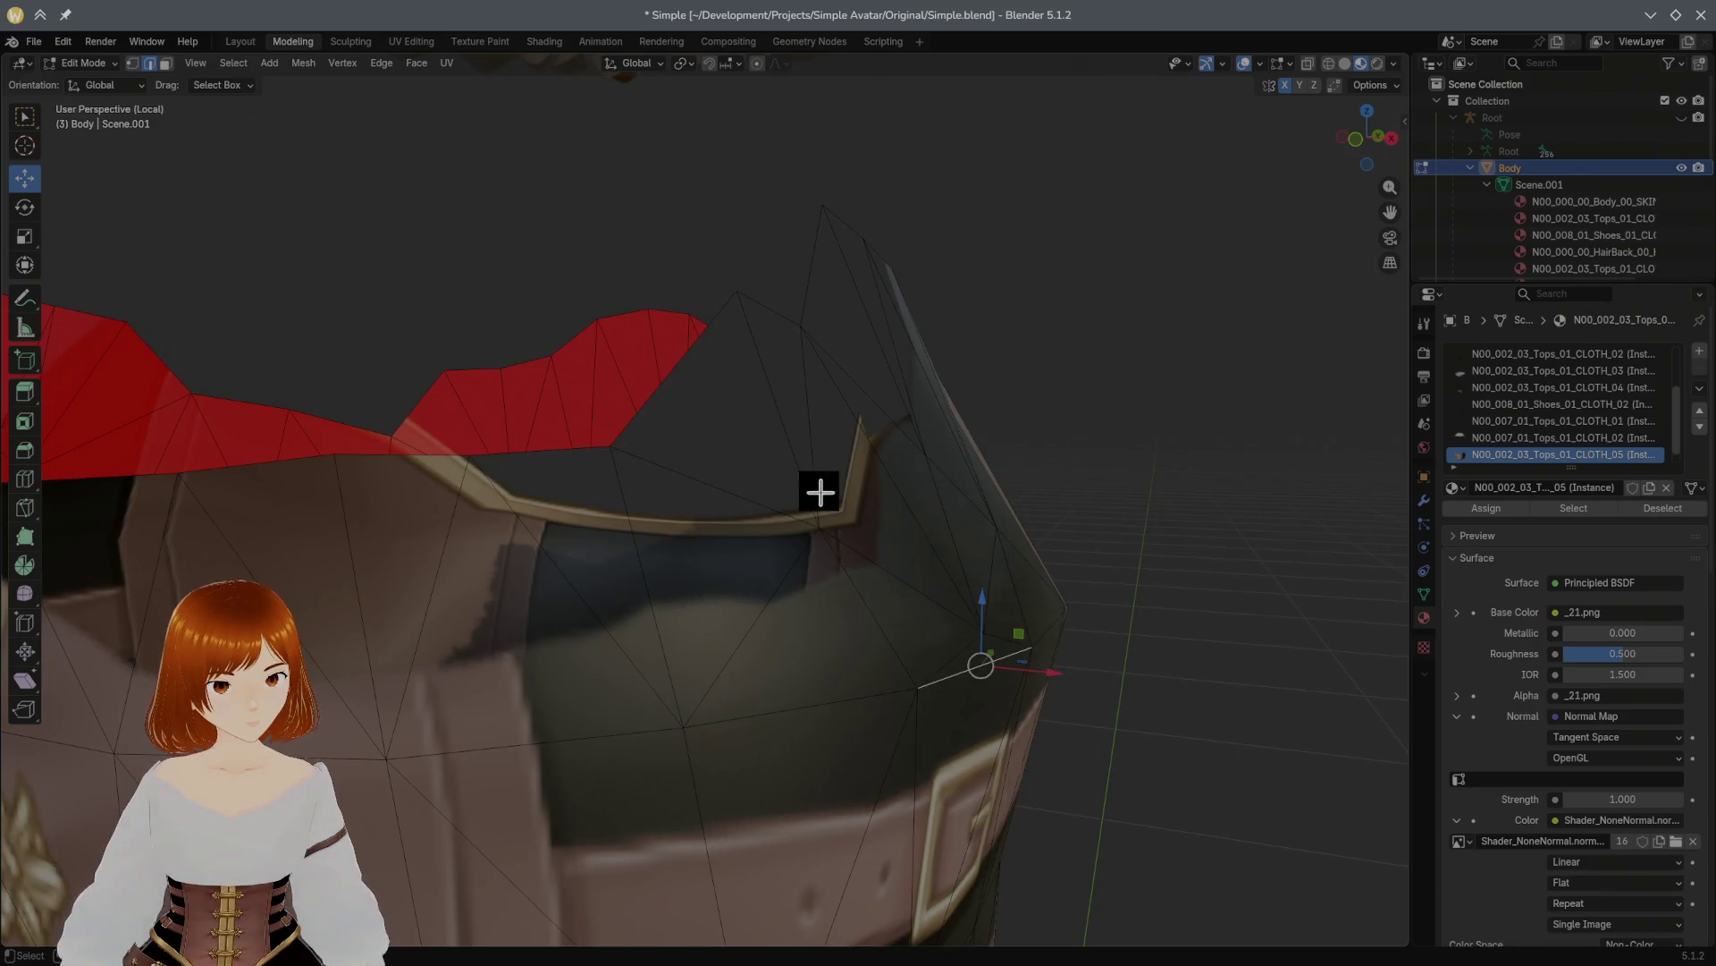
middle_drag(820, 492, 816, 493)
mouse_move(686, 522)
mouse_down()
mouse_move(678, 601)
mouse_move(689, 549)
mouse_up()
Step: Raise a single corset rim vertex after cancelling two tries, then unhide the blouse
click(132, 63)
click(698, 528)
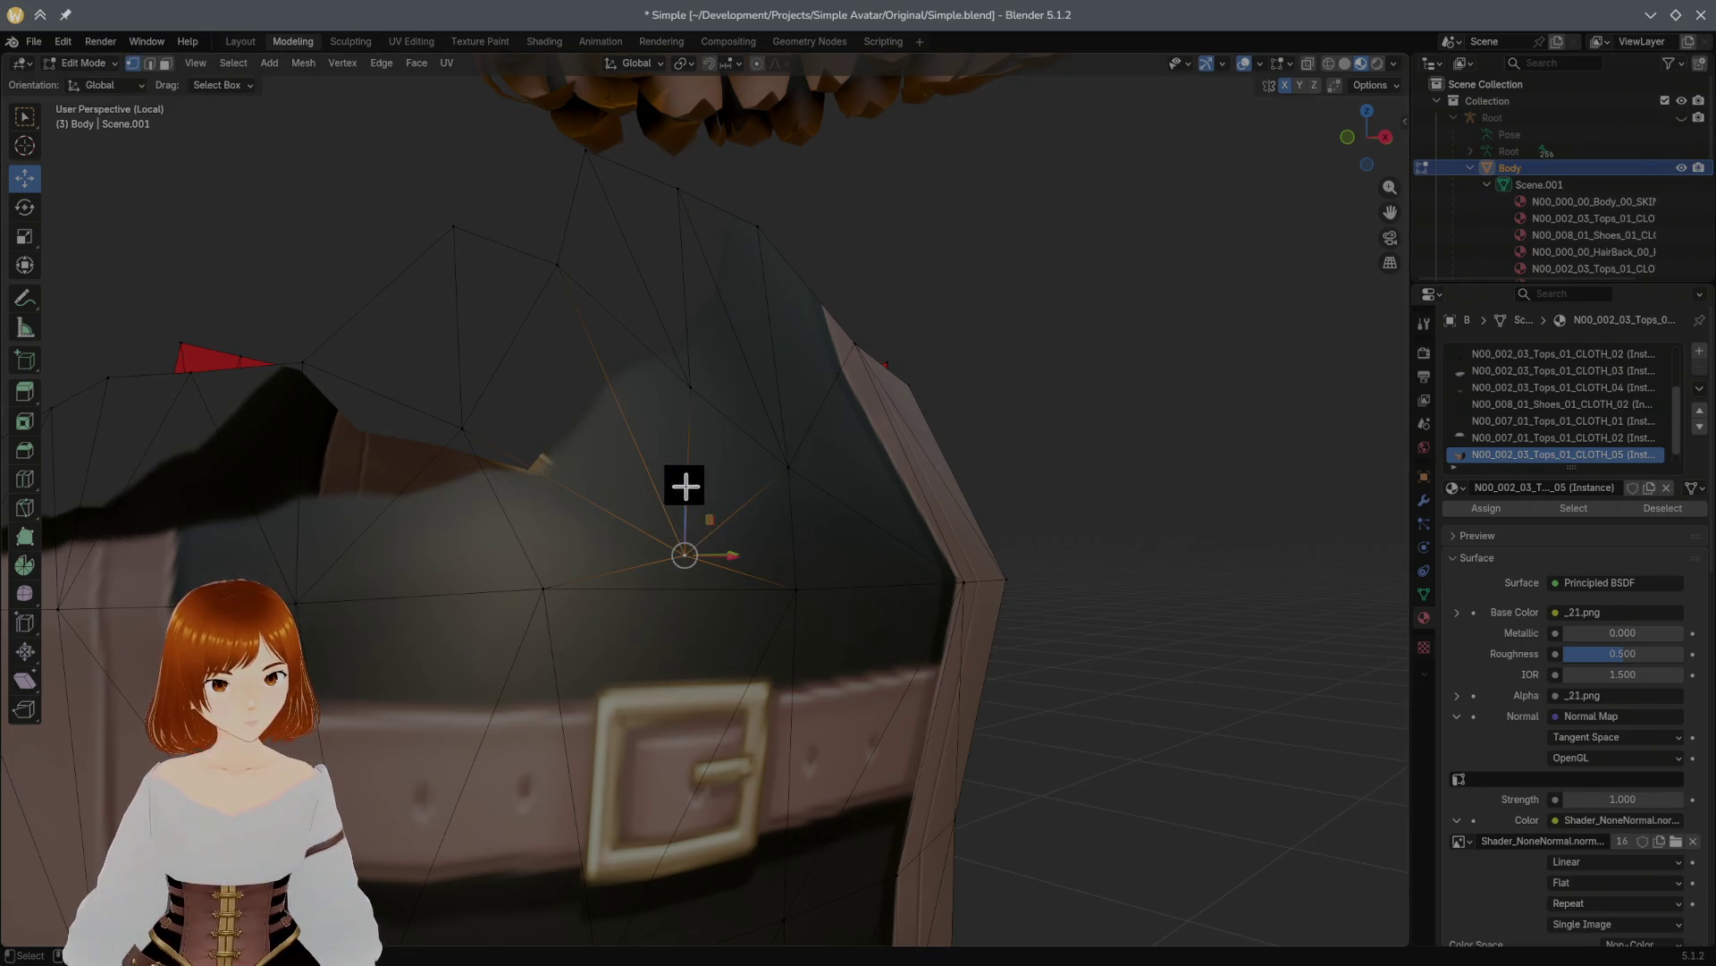
drag(683, 483, 678, 413)
key(Escape)
click(543, 586)
drag(544, 494, 543, 447)
key(Escape)
click(795, 586)
drag(794, 523, 775, 418)
mouse_move(775, 419)
middle_down()
mouse_move(674, 463)
mouse_move(664, 449)
middle_up()
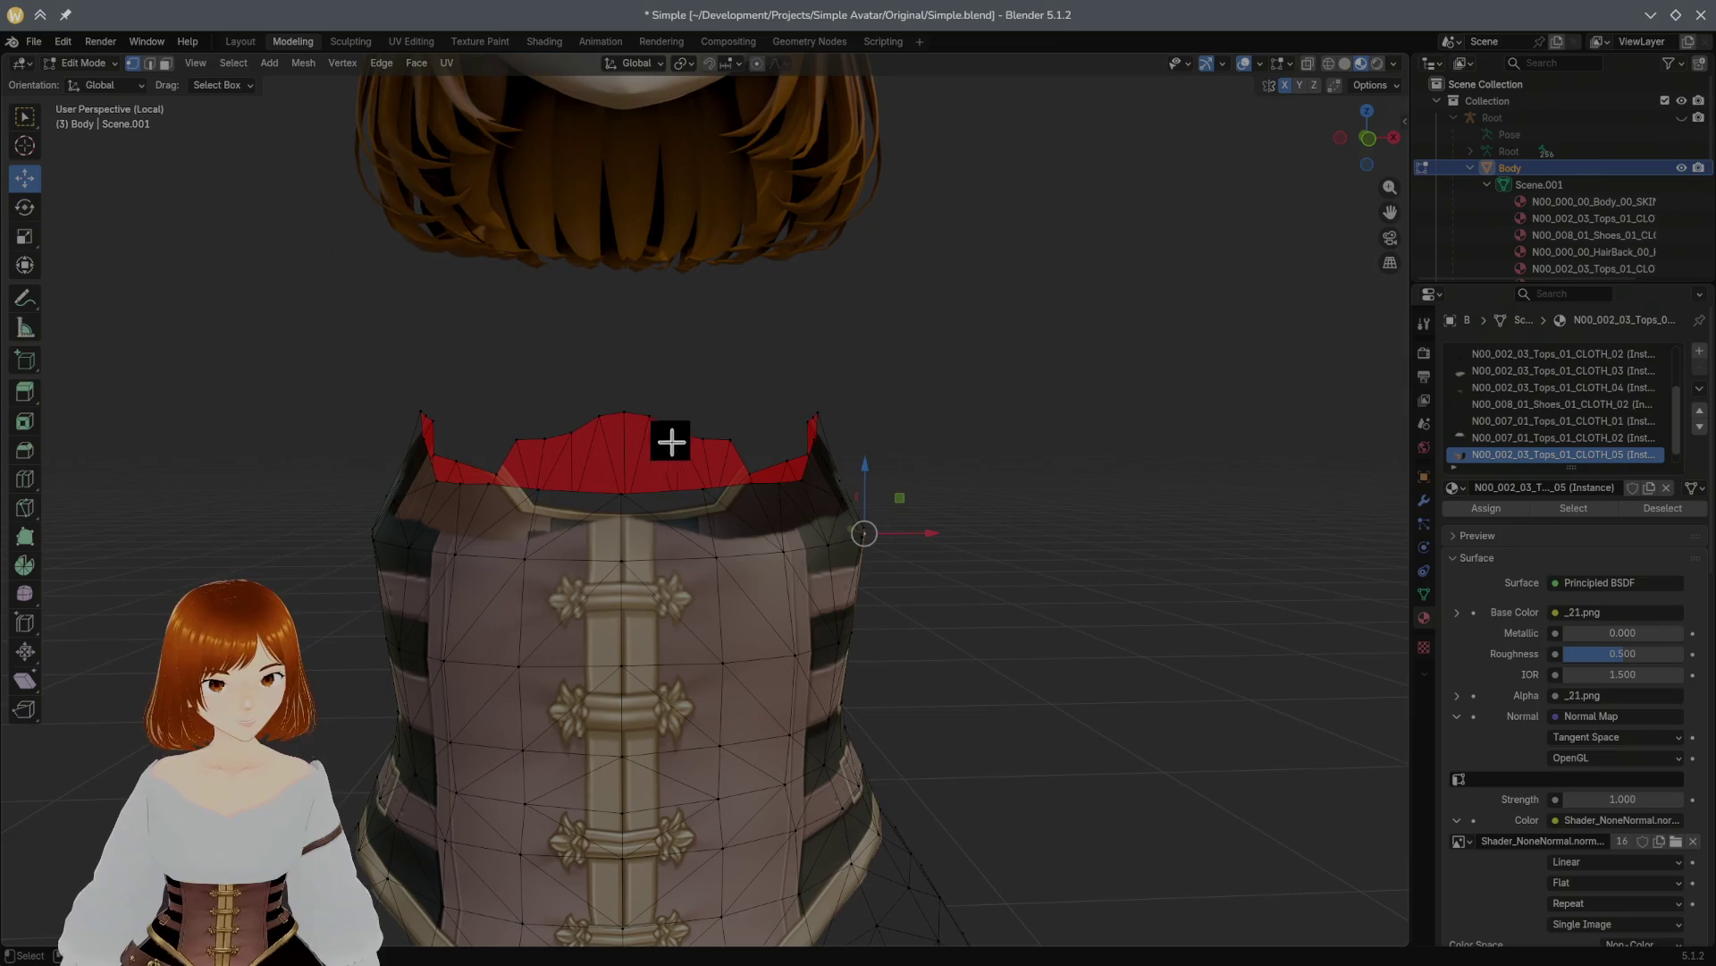
key(alt+h)
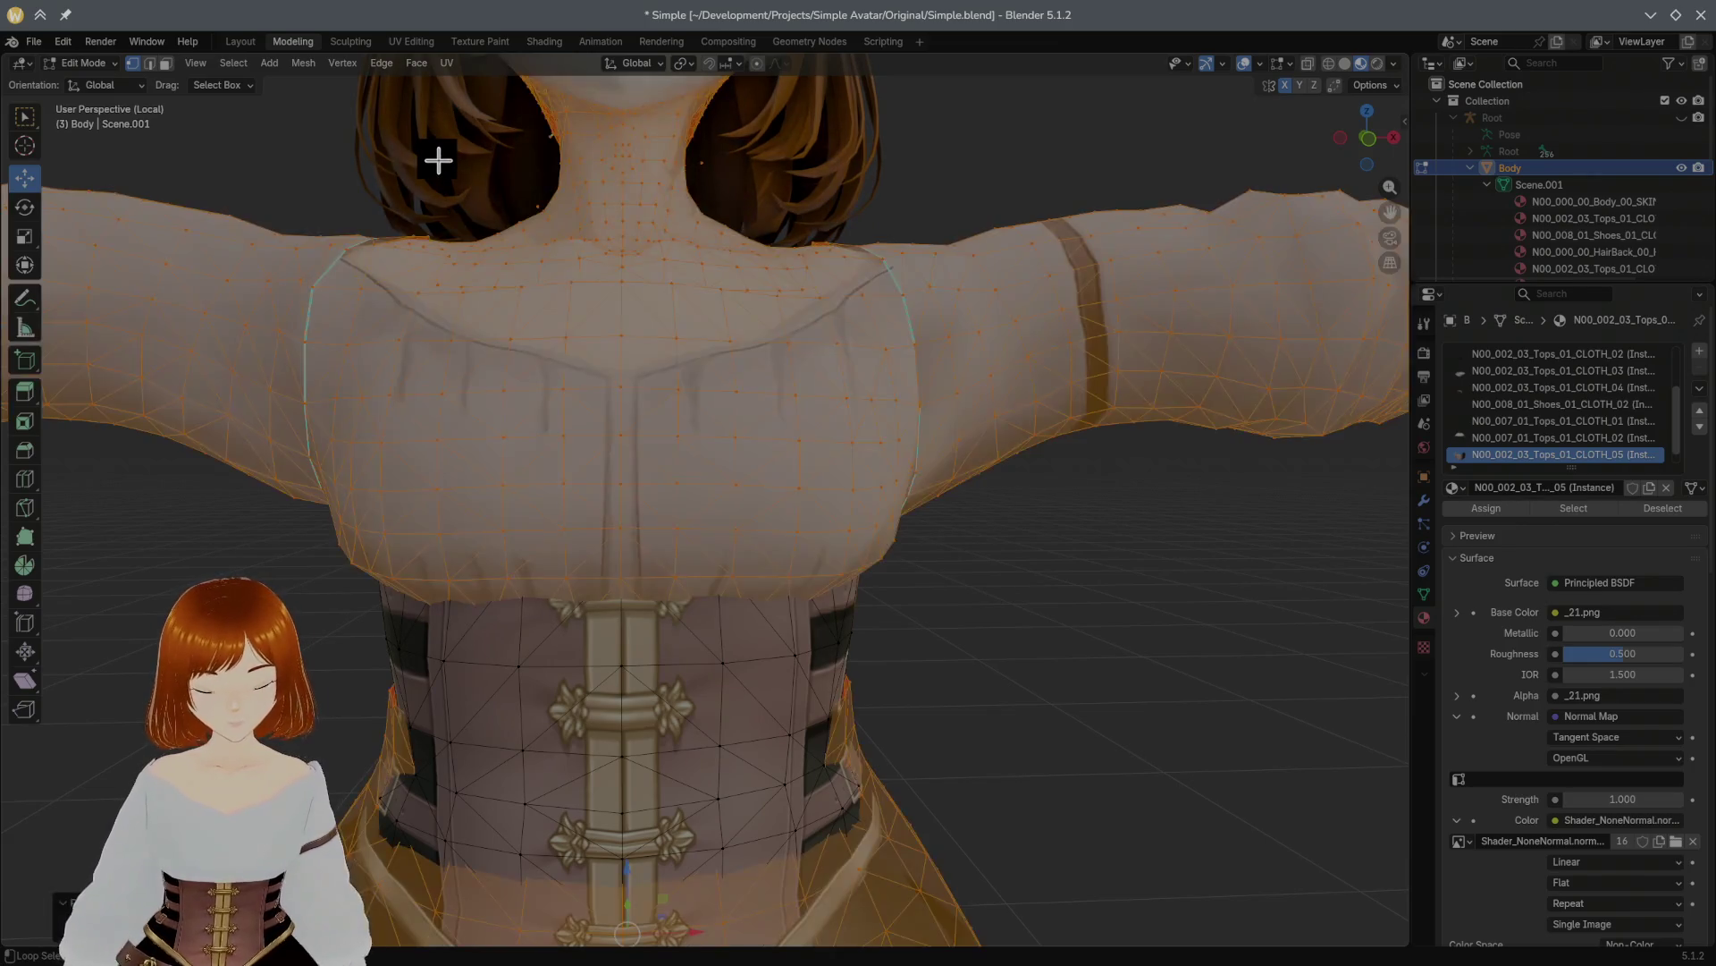
Step: Select the blouse with L and hide it to expose the corset
middle_drag(468, 159, 432, 209)
key(alt+a)
mouse_move(1150, 563)
middle_down()
mouse_move(966, 578)
mouse_move(1110, 570)
middle_up()
key(l)
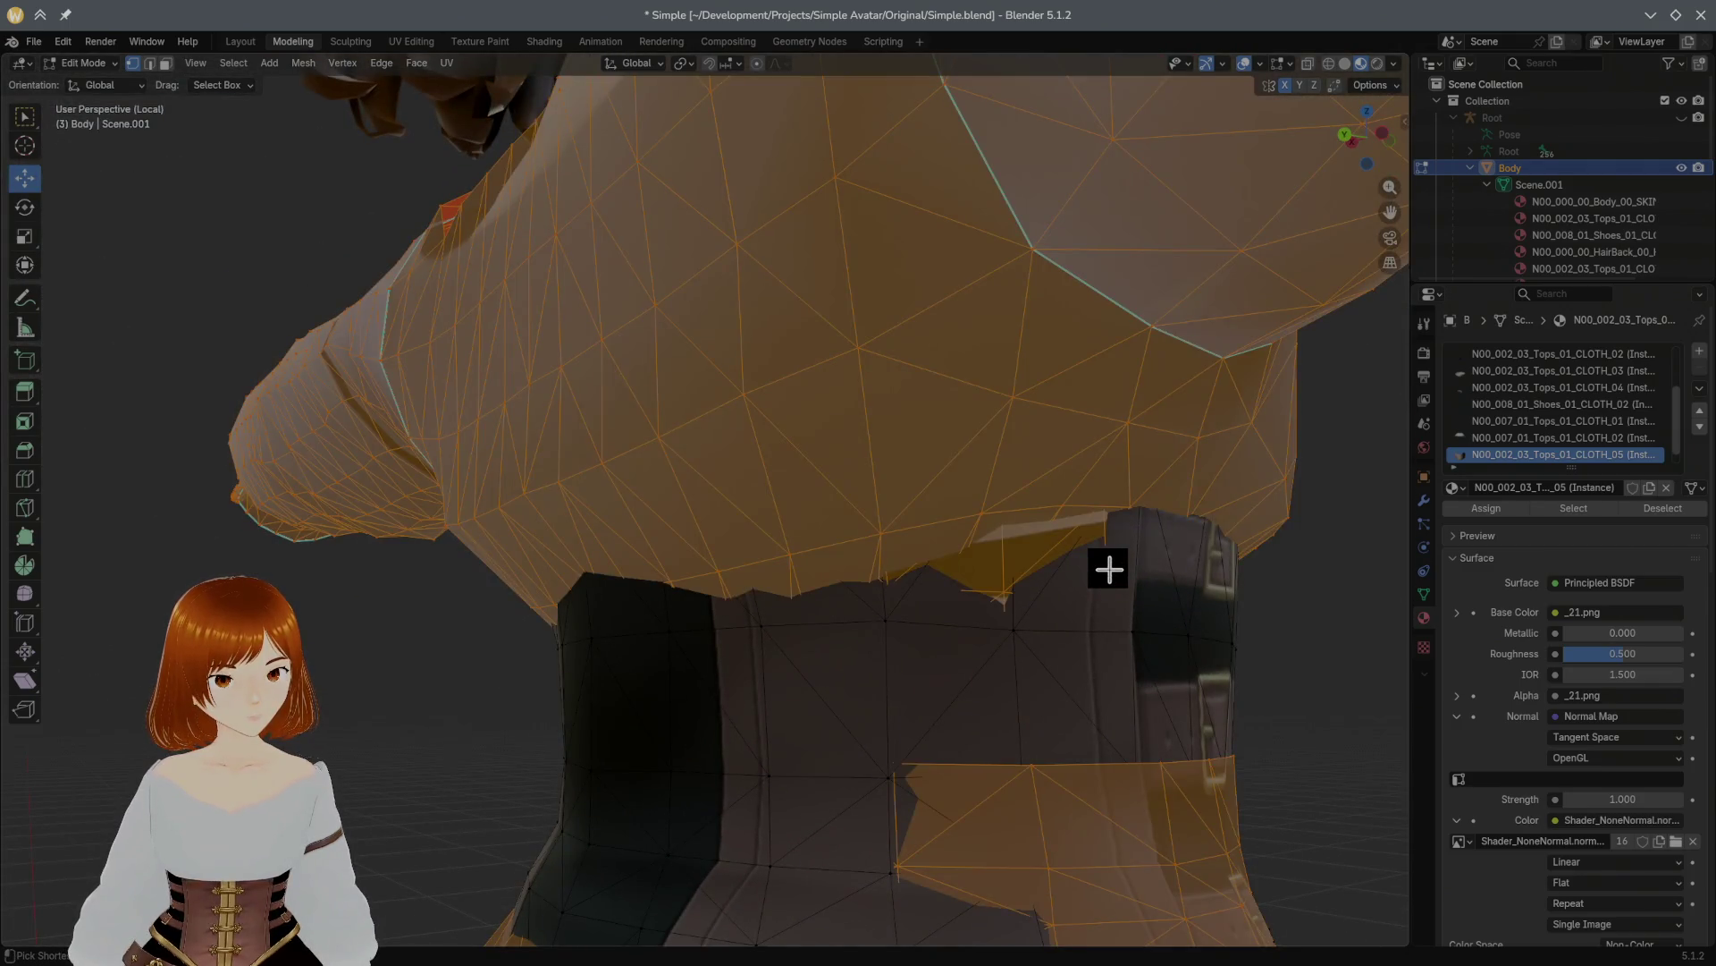
key(h)
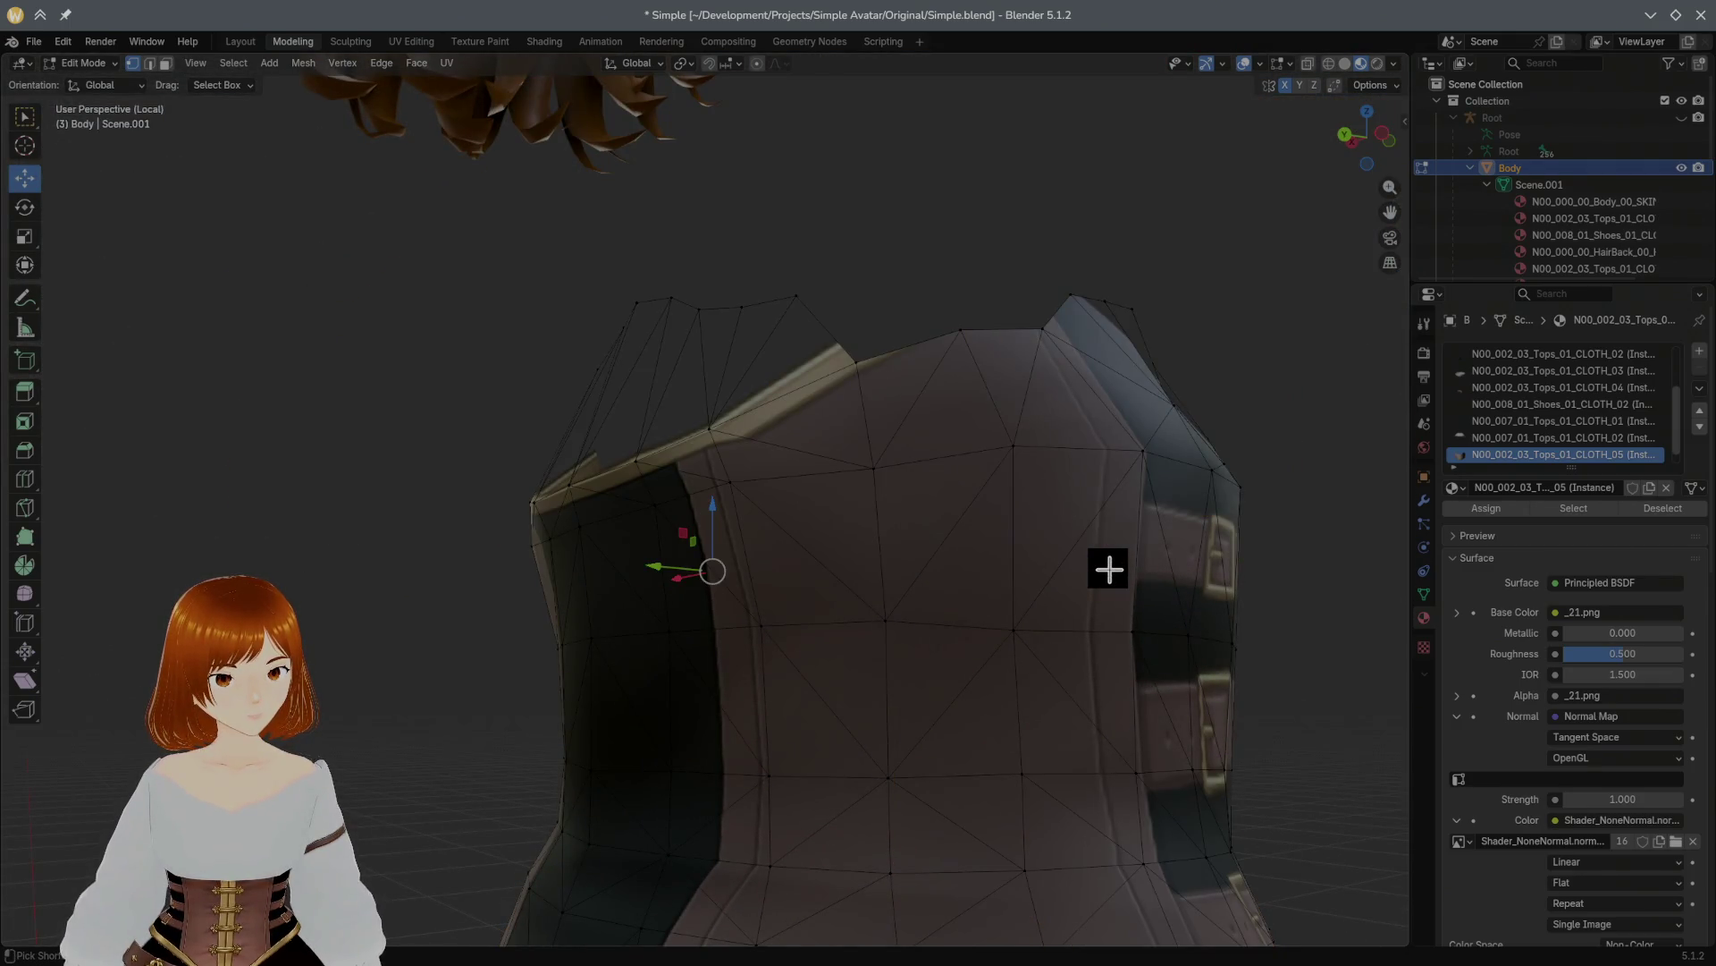
scroll(1099, 565, down, 5)
middle_drag(1091, 560, 1191, 572)
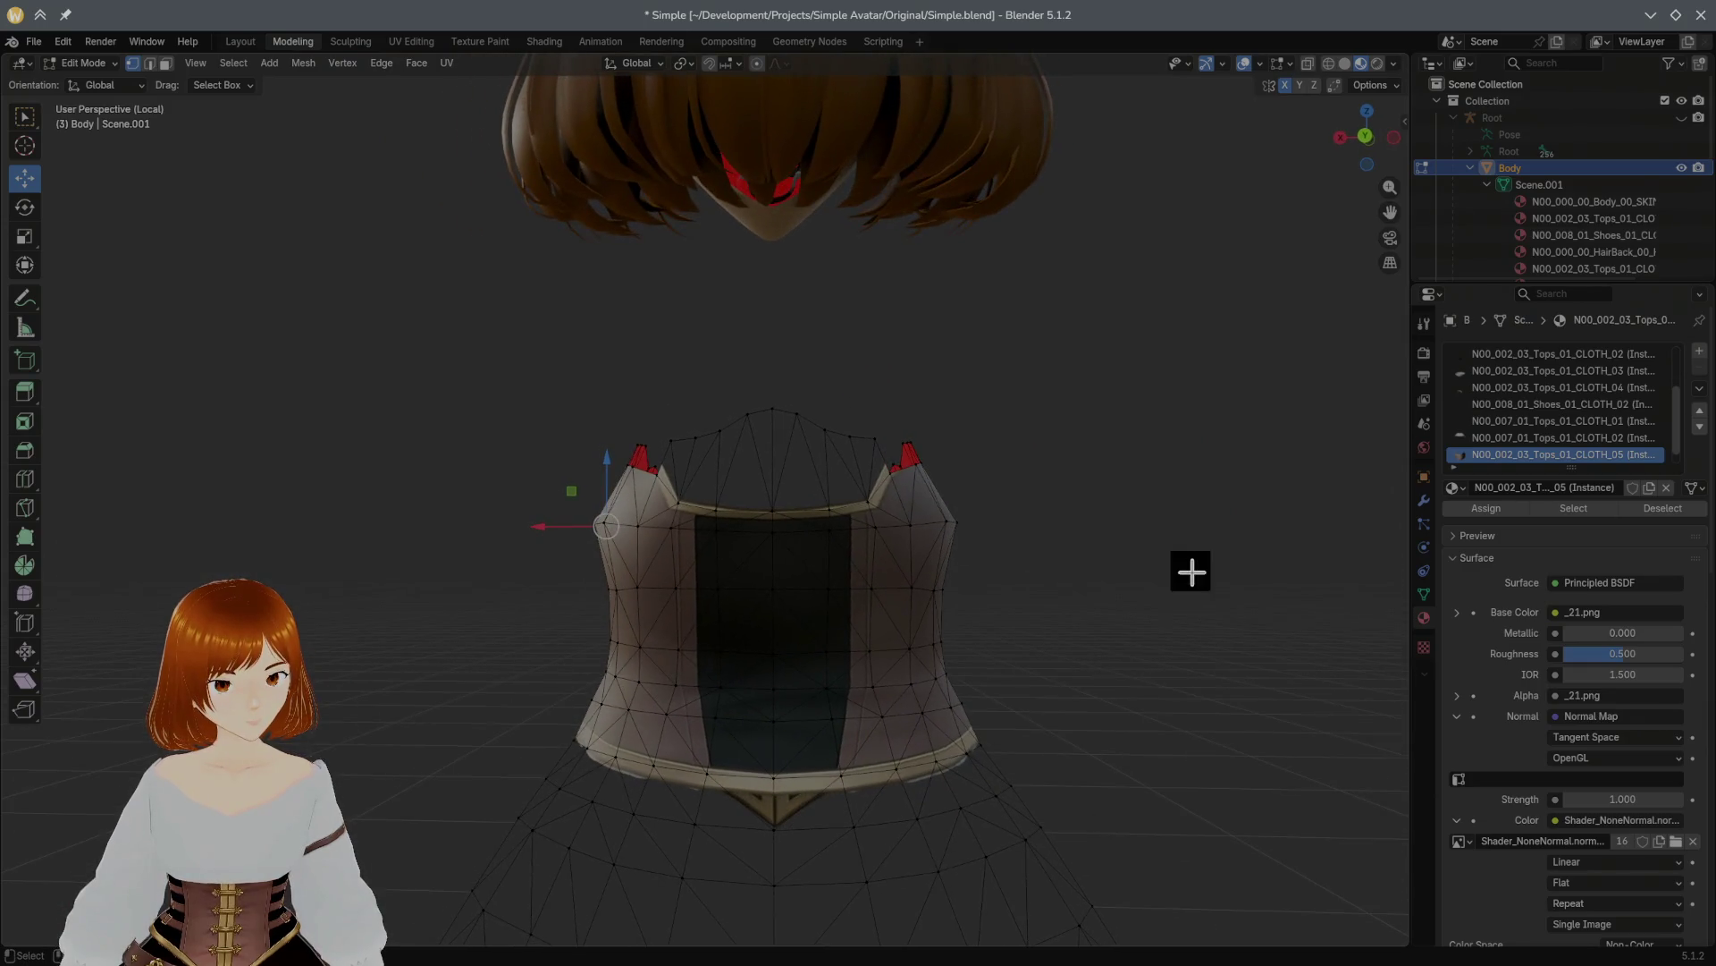
Step: Box-select the corset's upper vertices and scale the top edge inward
mouse_move(514, 397)
mouse_down()
mouse_move(628, 464)
mouse_move(1012, 554)
mouse_up()
middle_drag(1013, 552, 992, 528)
click(24, 236)
mouse_move(479, 280)
middle_down()
mouse_move(421, 337)
mouse_move(534, 295)
middle_up()
middle_drag(749, 479, 699, 474)
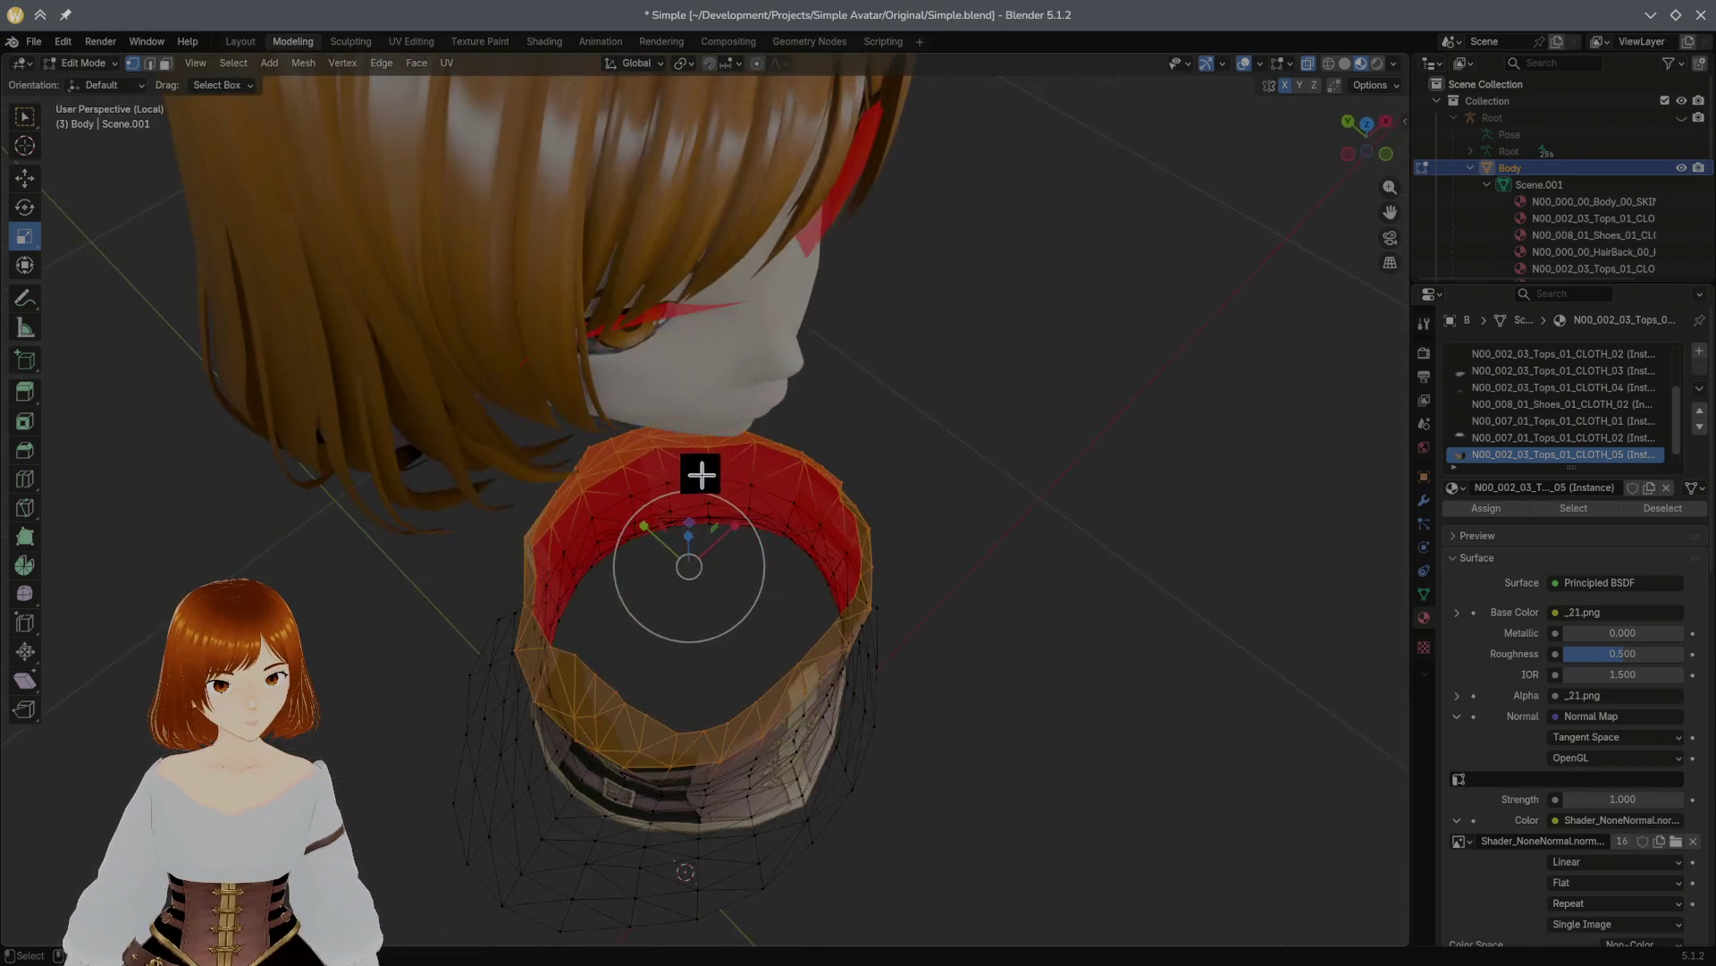
drag(691, 519, 694, 513)
mouse_move(693, 513)
middle_down()
mouse_move(816, 412)
mouse_move(788, 481)
middle_up()
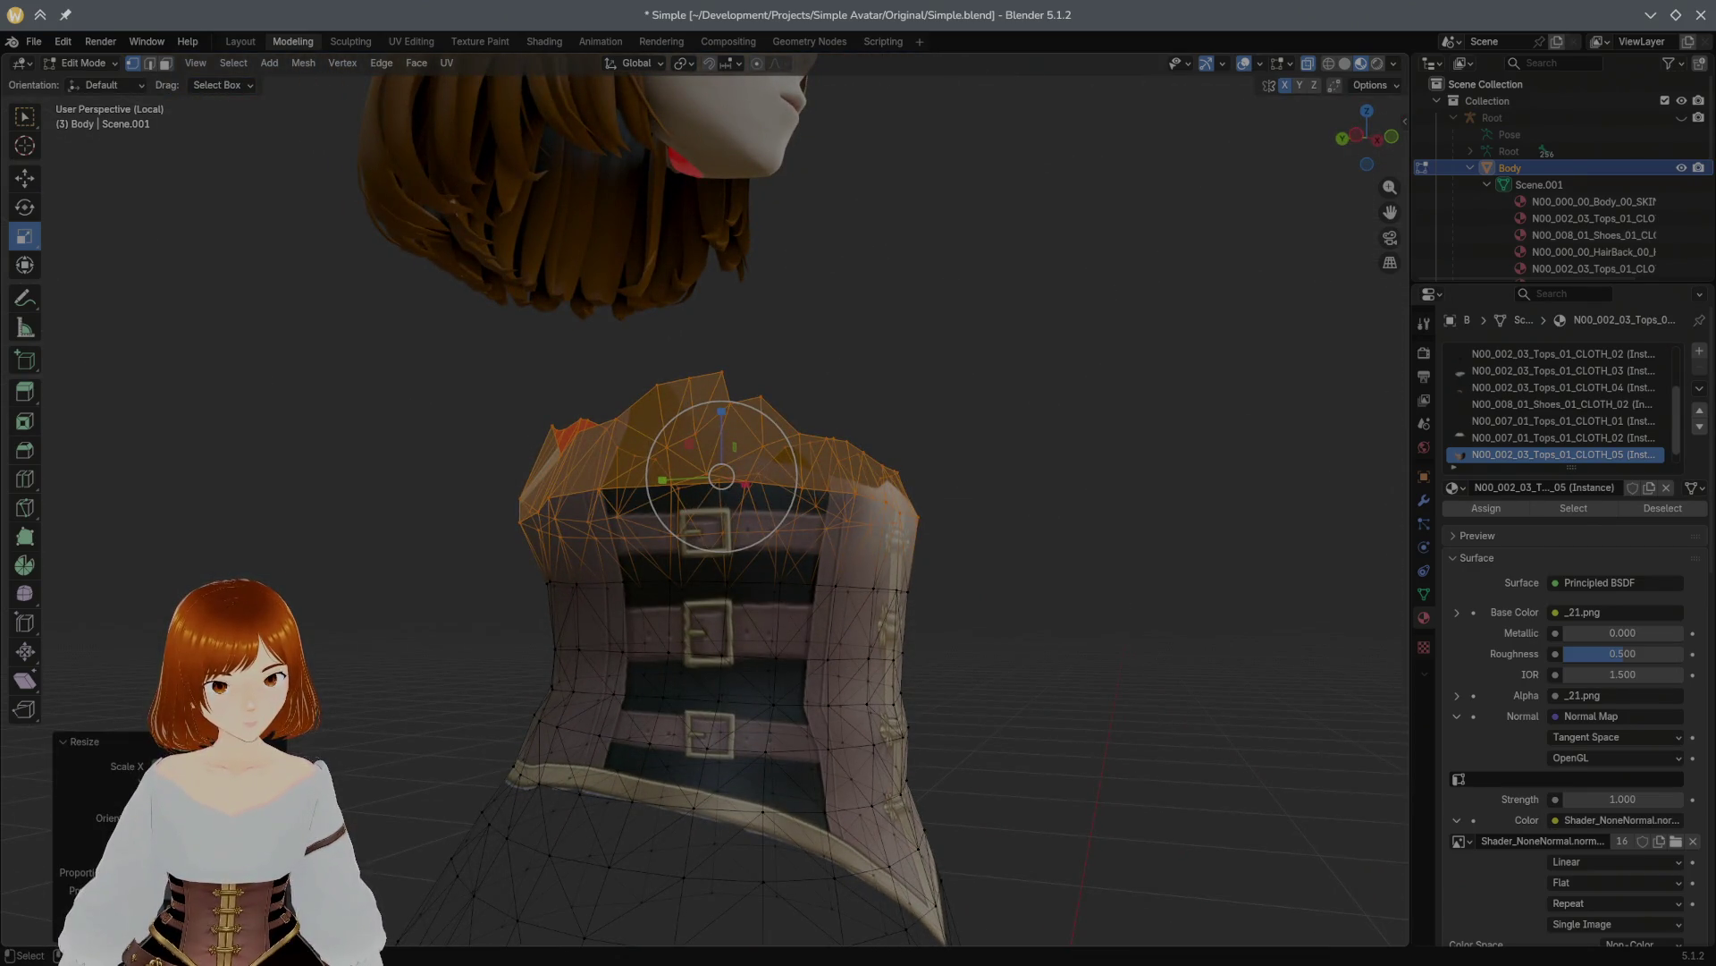
middle_drag(710, 689, 767, 690)
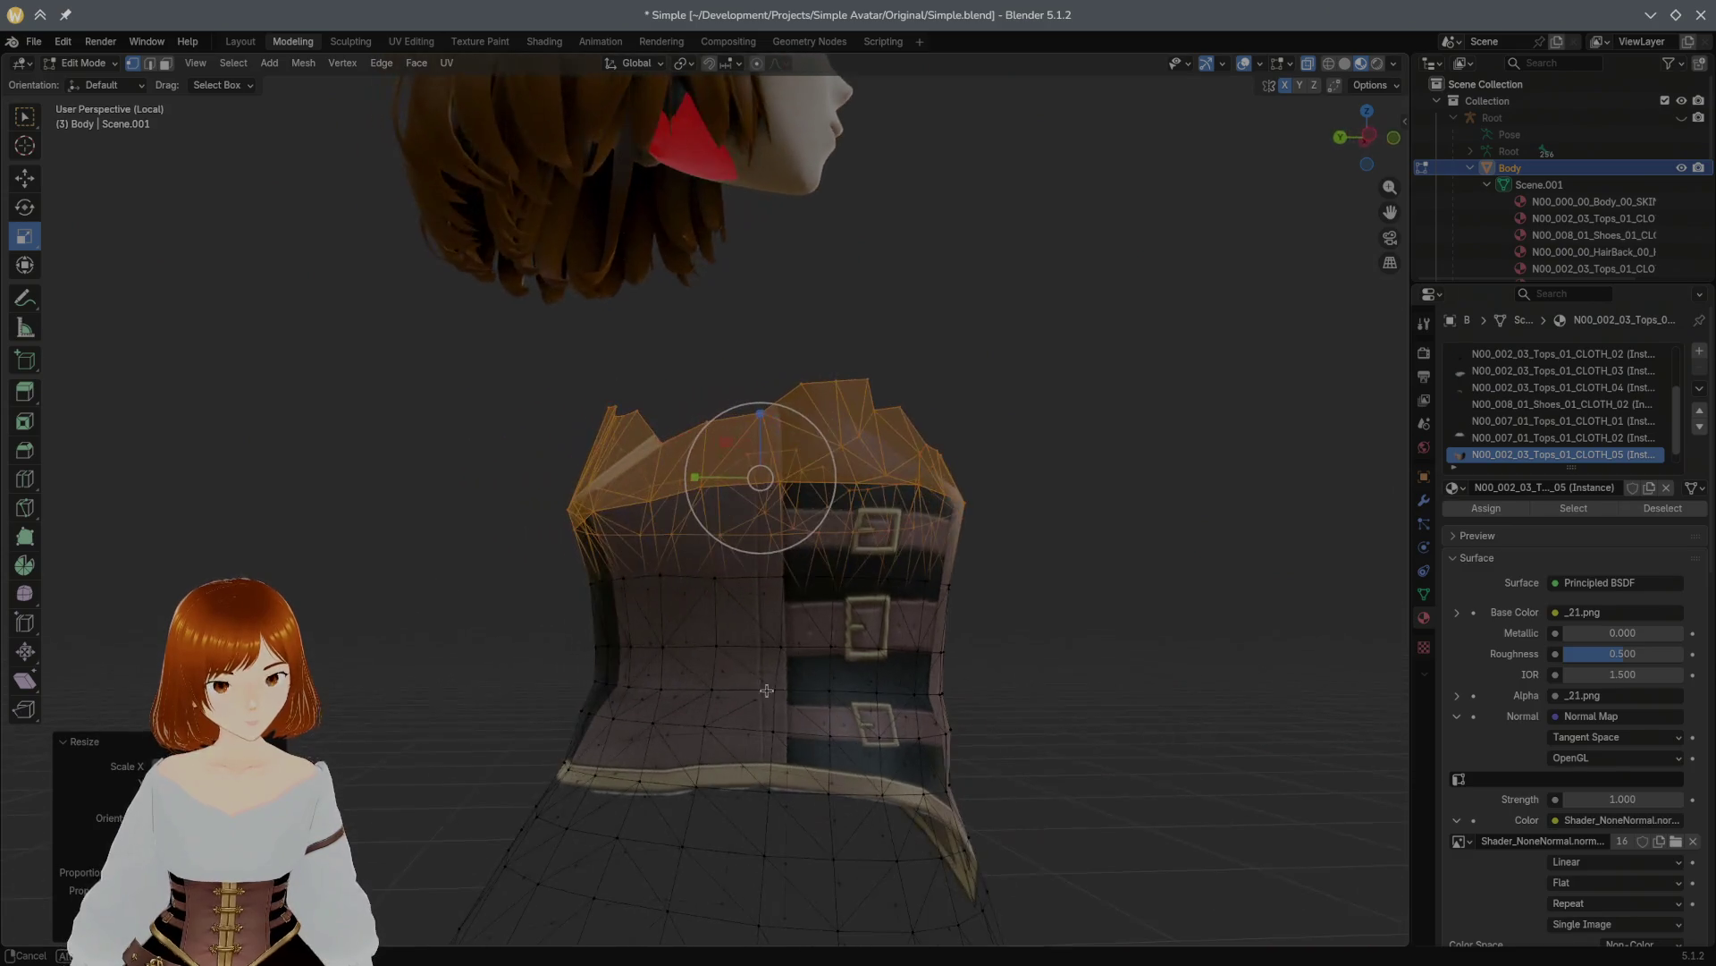
Step: Reveal the blouse again and frame the whole character
key(a)
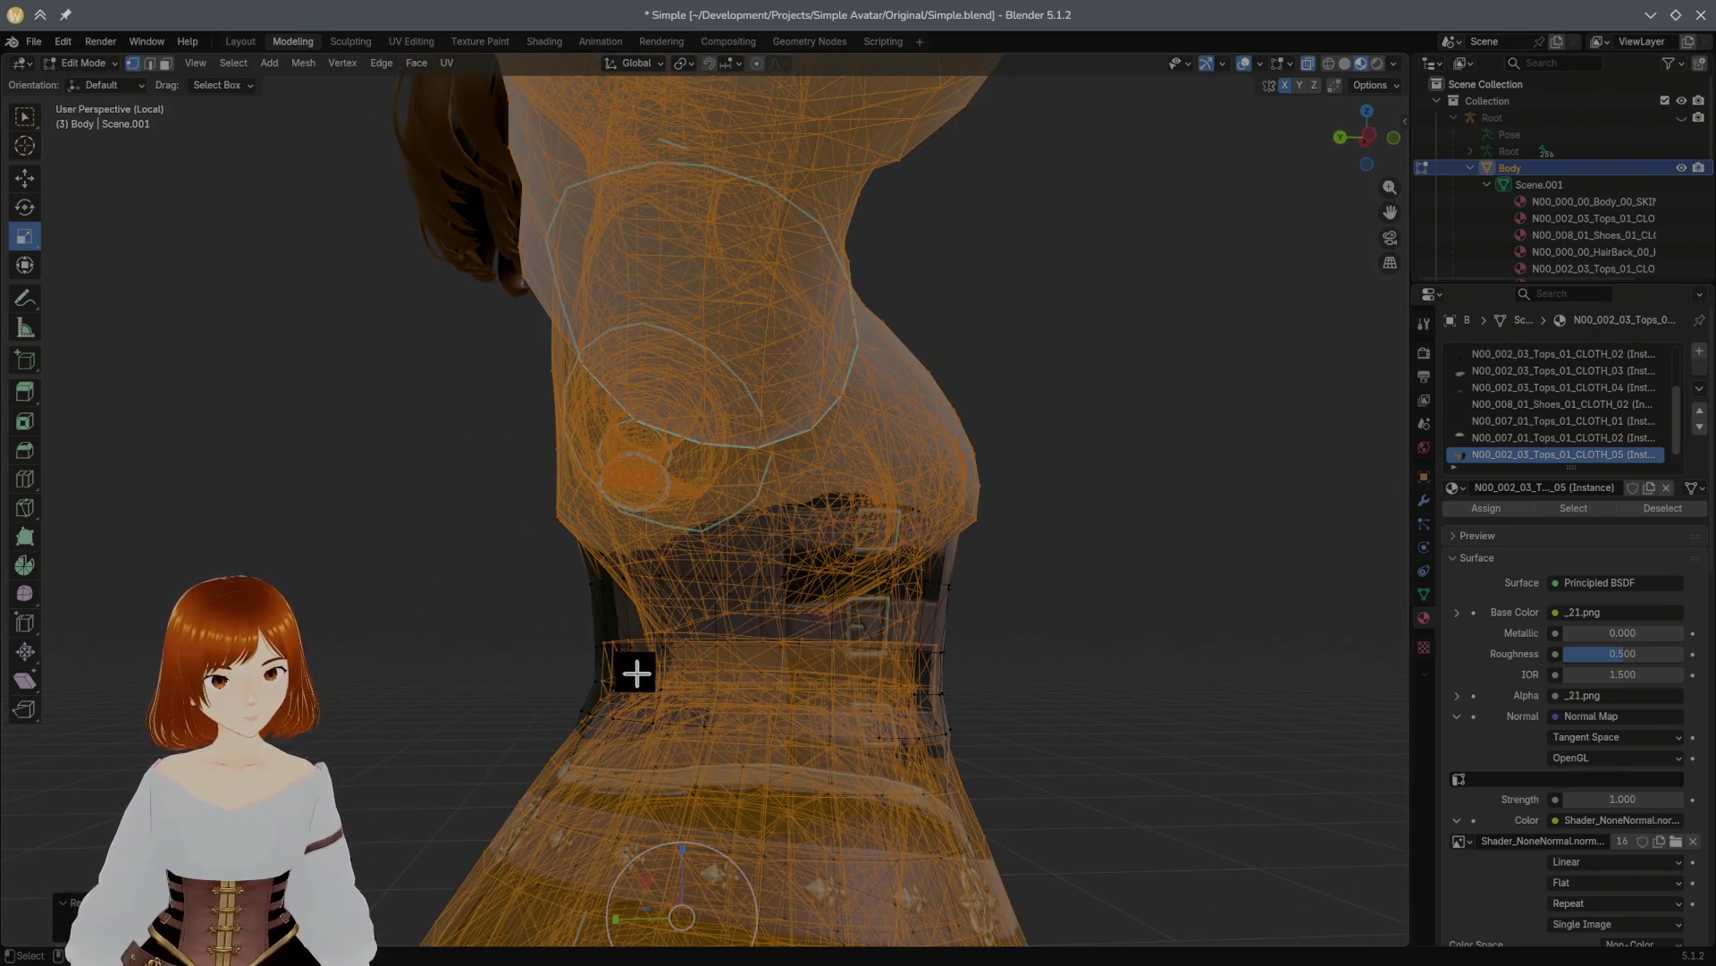
key(KP_Decimal)
key(alt+a)
mouse_move(1189, 647)
middle_down()
mouse_move(1028, 620)
mouse_move(1295, 613)
mouse_move(2, 627)
mouse_move(139, 653)
middle_up()
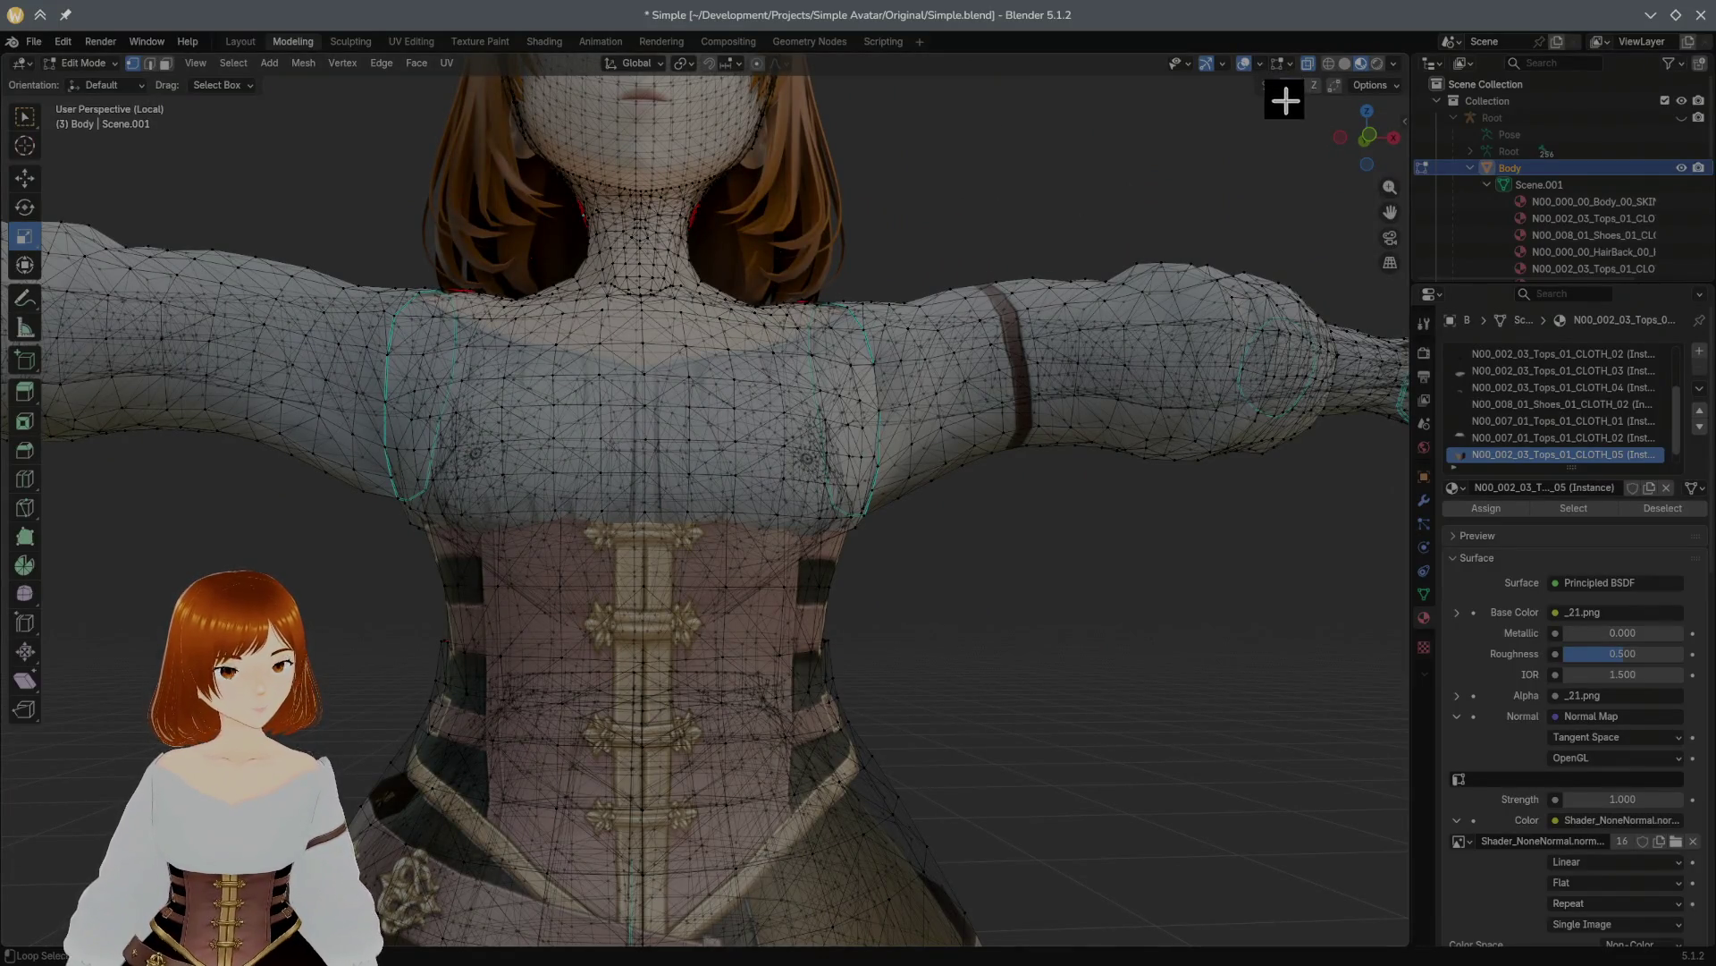
Step: In face select mode, select the whole connected cuff of the first sleeve
mouse_move(996, 388)
middle_down()
mouse_move(563, 412)
mouse_move(325, 398)
mouse_move(200, 420)
mouse_move(1118, 438)
mouse_move(1029, 482)
mouse_move(974, 548)
mouse_move(1092, 509)
mouse_move(1007, 347)
mouse_move(1110, 386)
middle_up()
middle_drag(610, 461, 420, 468)
scroll(786, 383, up, 4)
scroll(966, 375, up, 3)
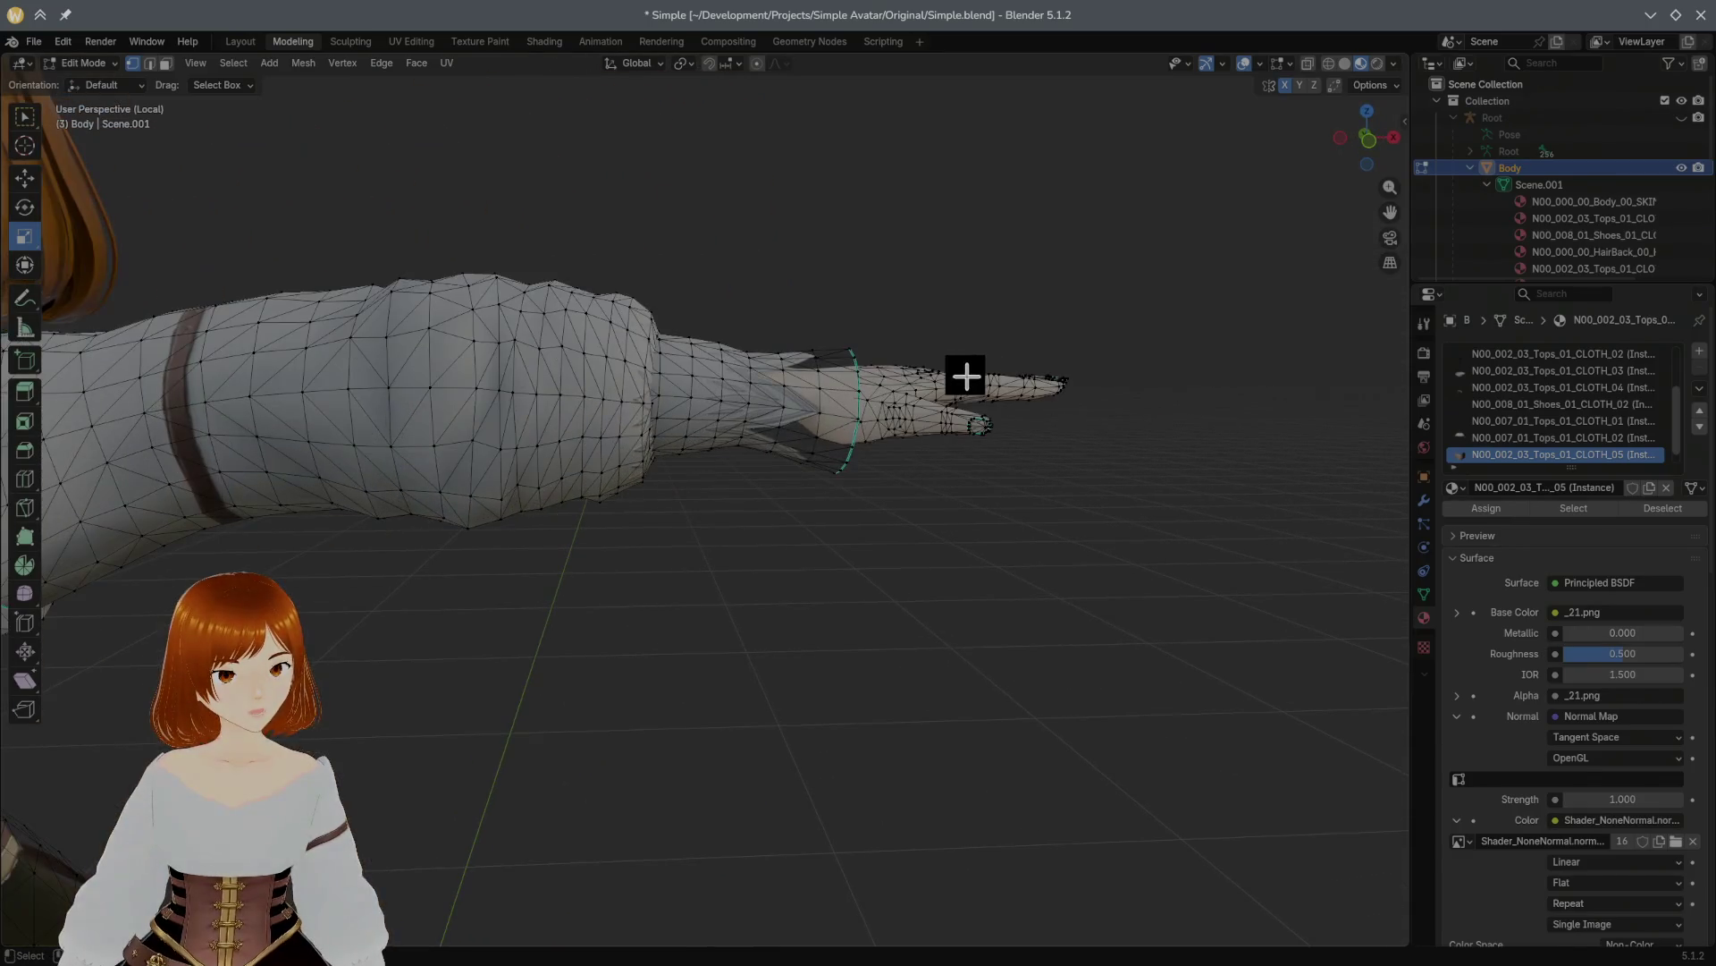
middle_drag(912, 371, 856, 364)
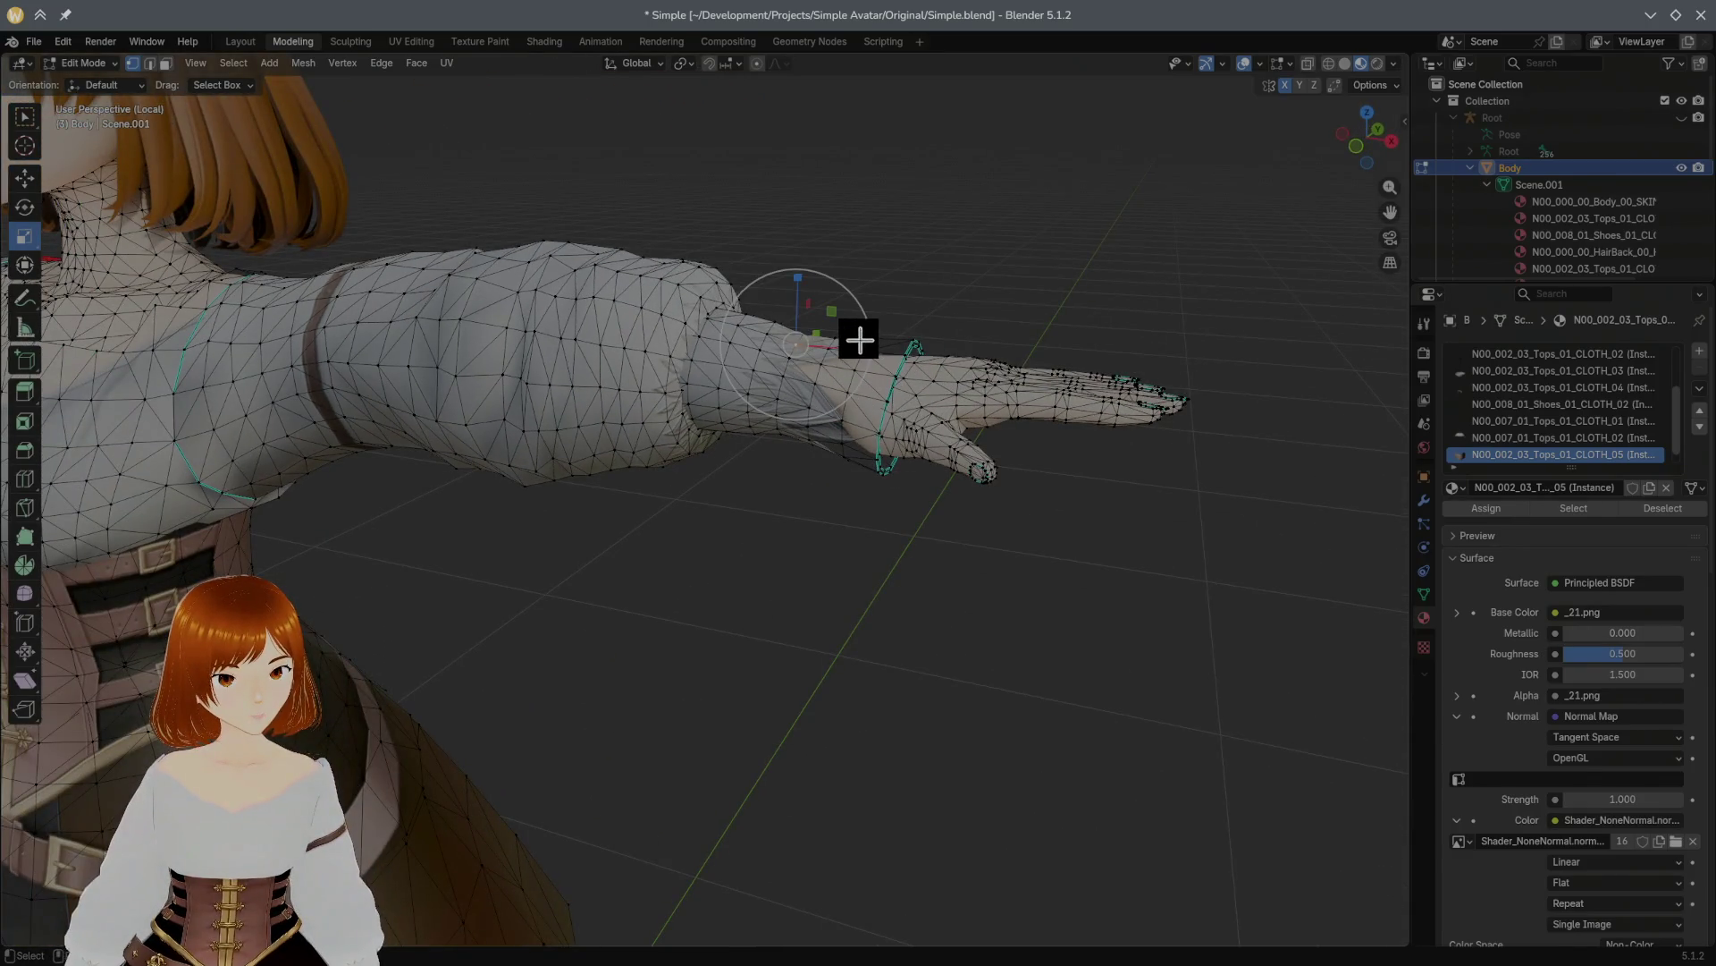
click(166, 62)
middle_drag(842, 201, 854, 204)
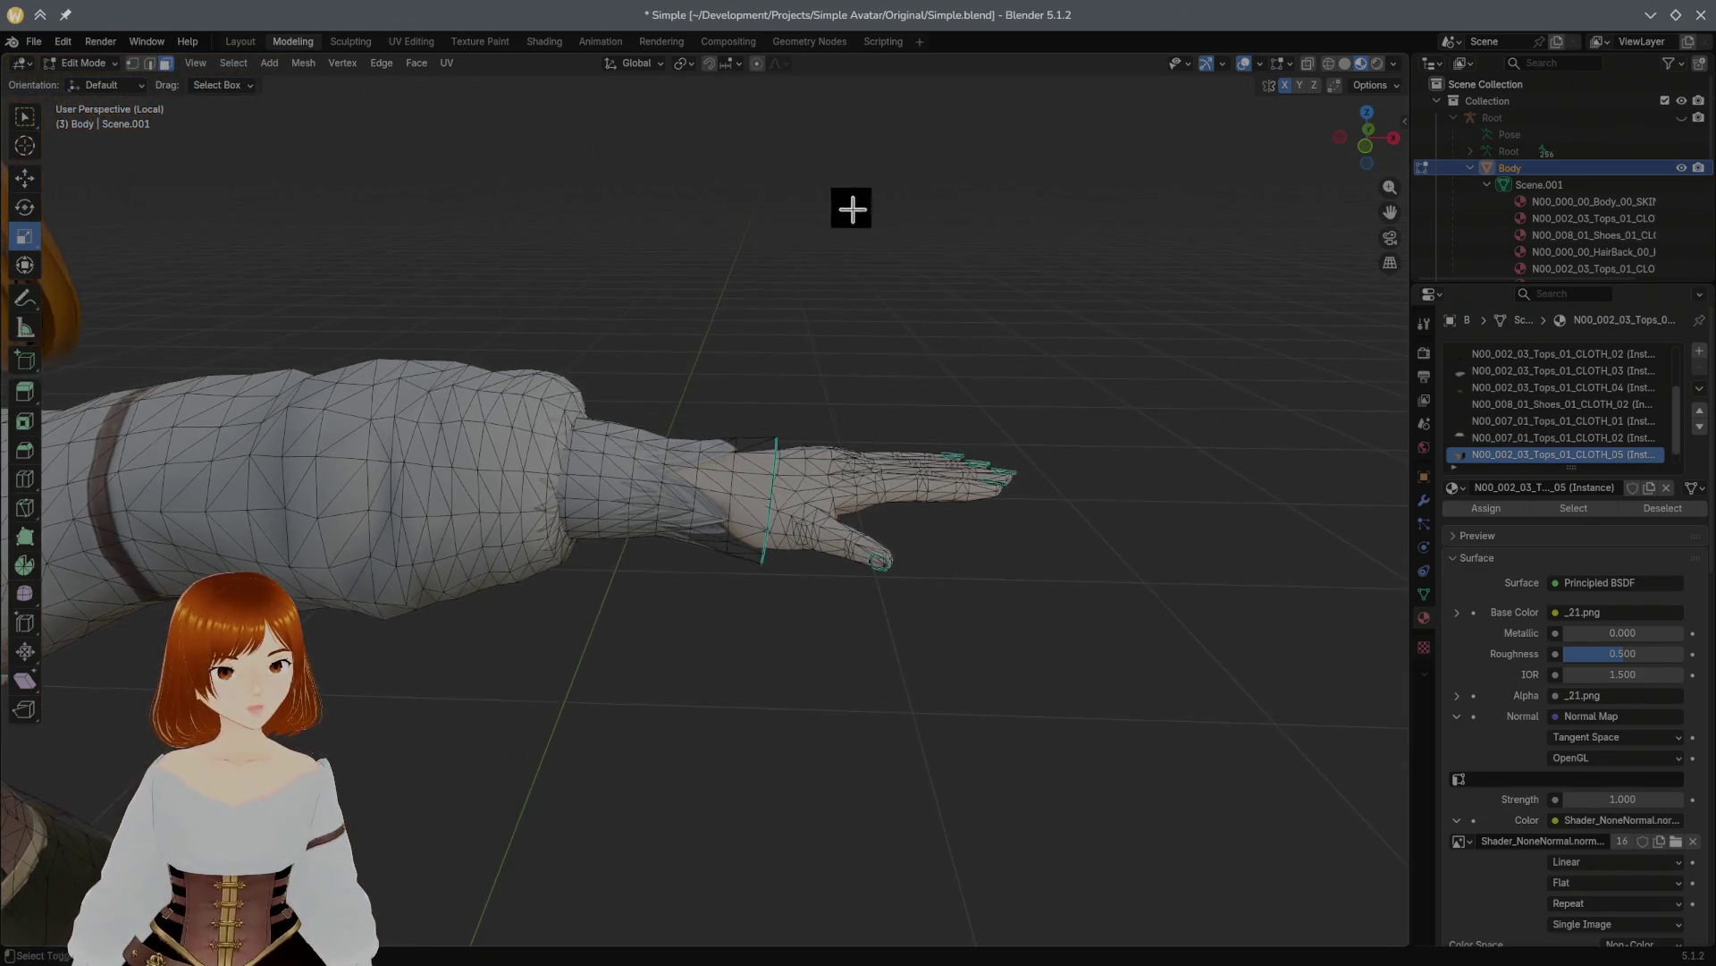
click(690, 469)
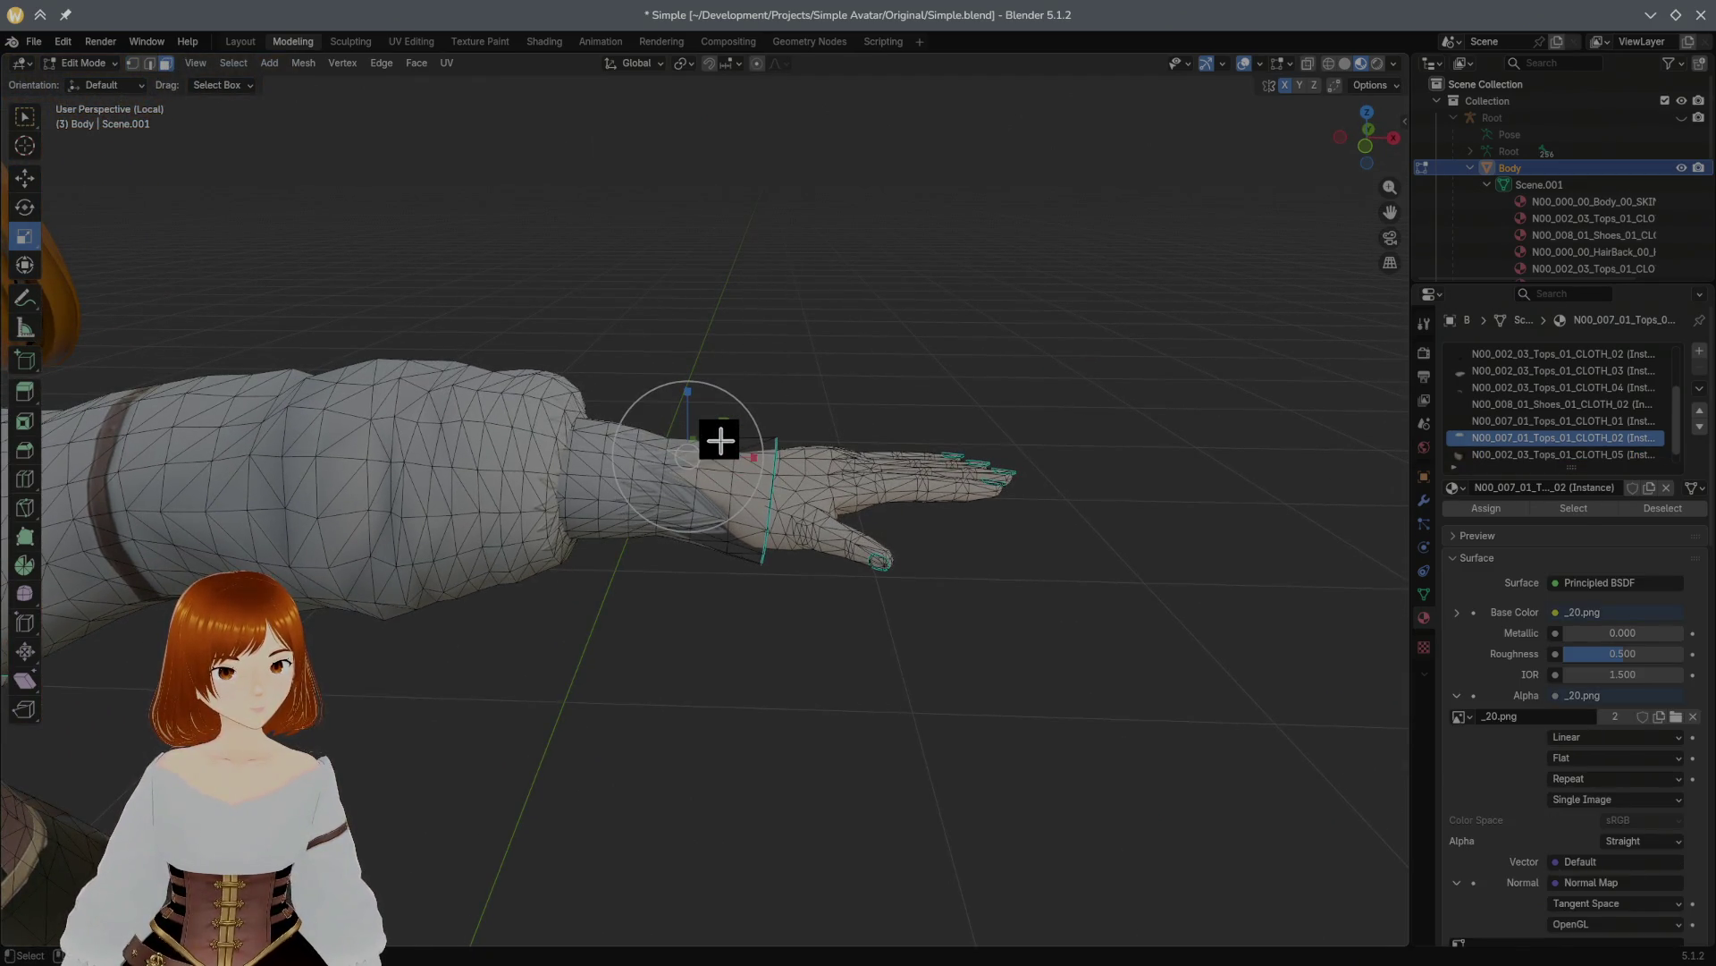
key(ctrl+l)
Step: Add the other sleeve's connected cuff faces to the selection
mouse_move(575, 410)
middle_down()
mouse_move(778, 429)
mouse_move(367, 396)
middle_up()
middle_drag(237, 356, 333, 359)
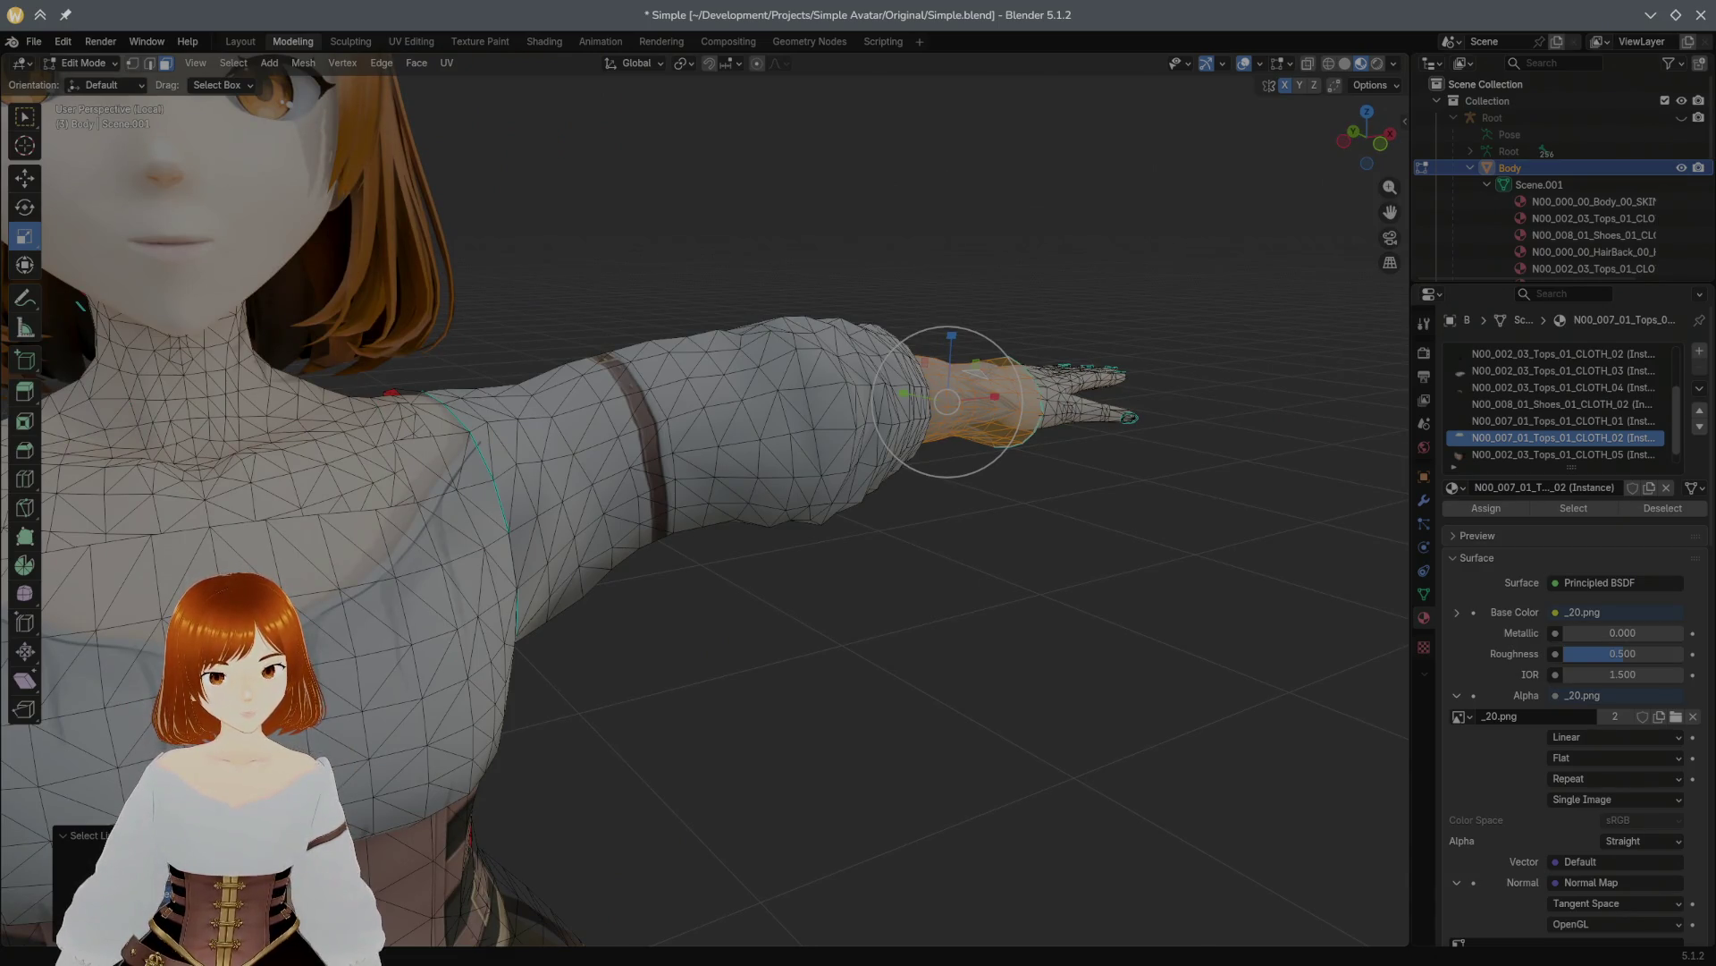
mouse_move(382, 345)
middle_down()
mouse_move(253, 352)
mouse_move(364, 403)
mouse_move(341, 403)
mouse_move(311, 480)
mouse_move(303, 452)
middle_up()
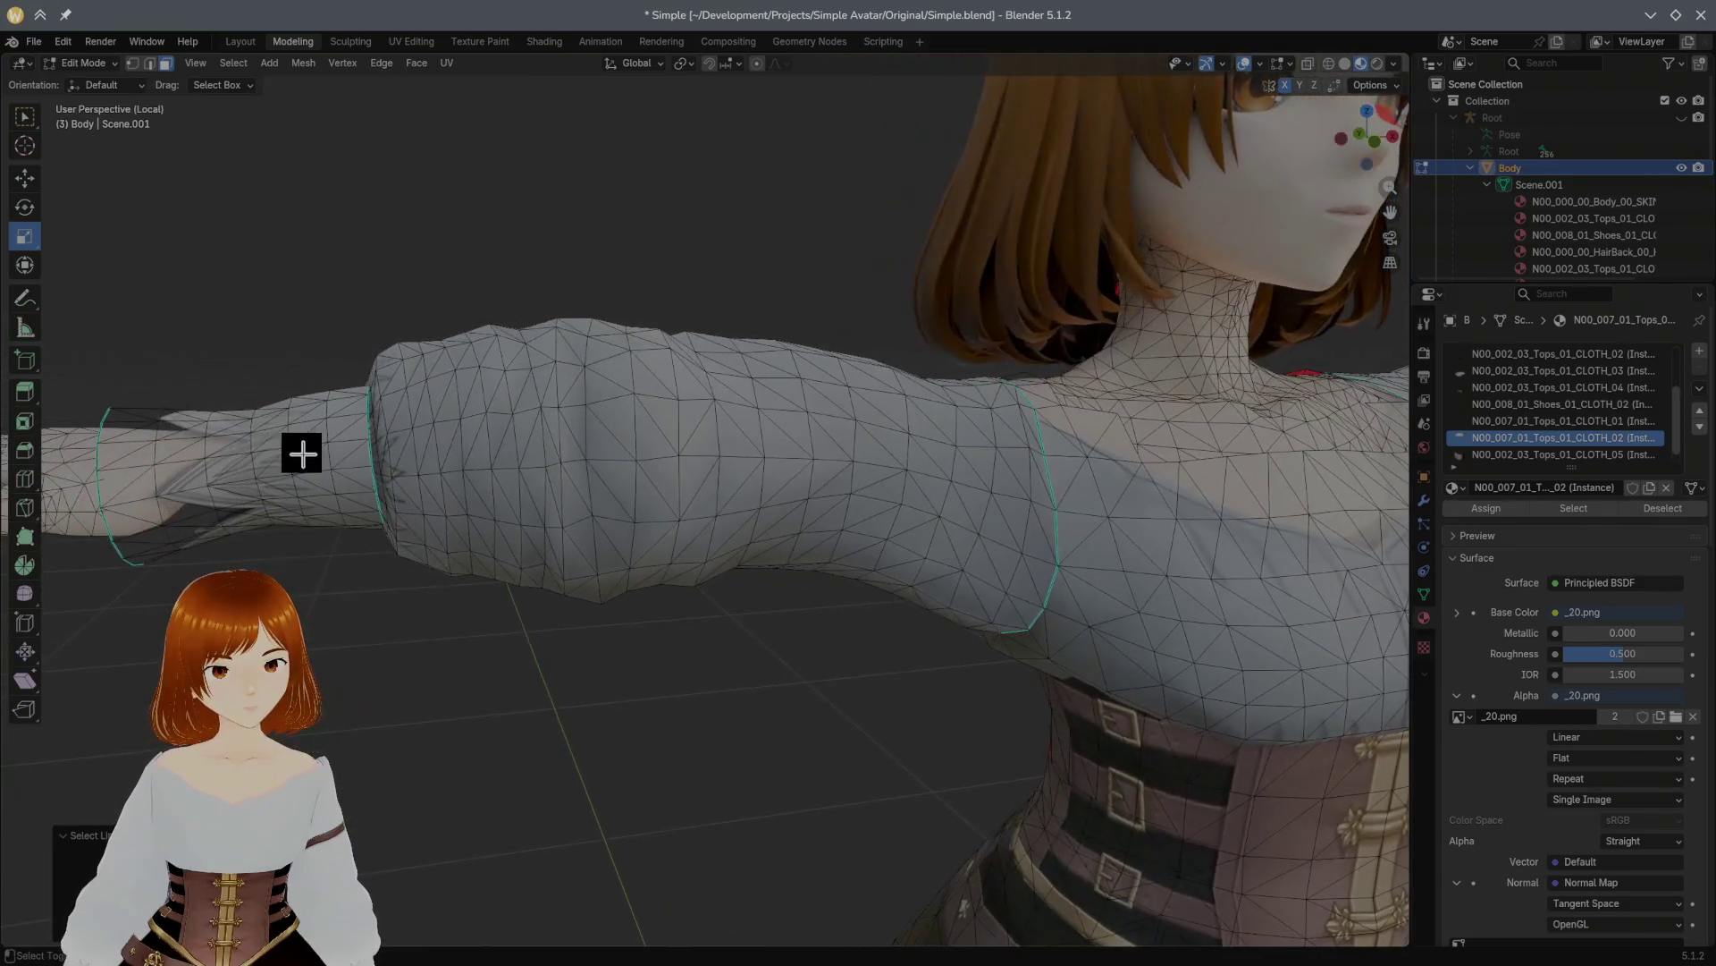
ctrl+click(311, 454)
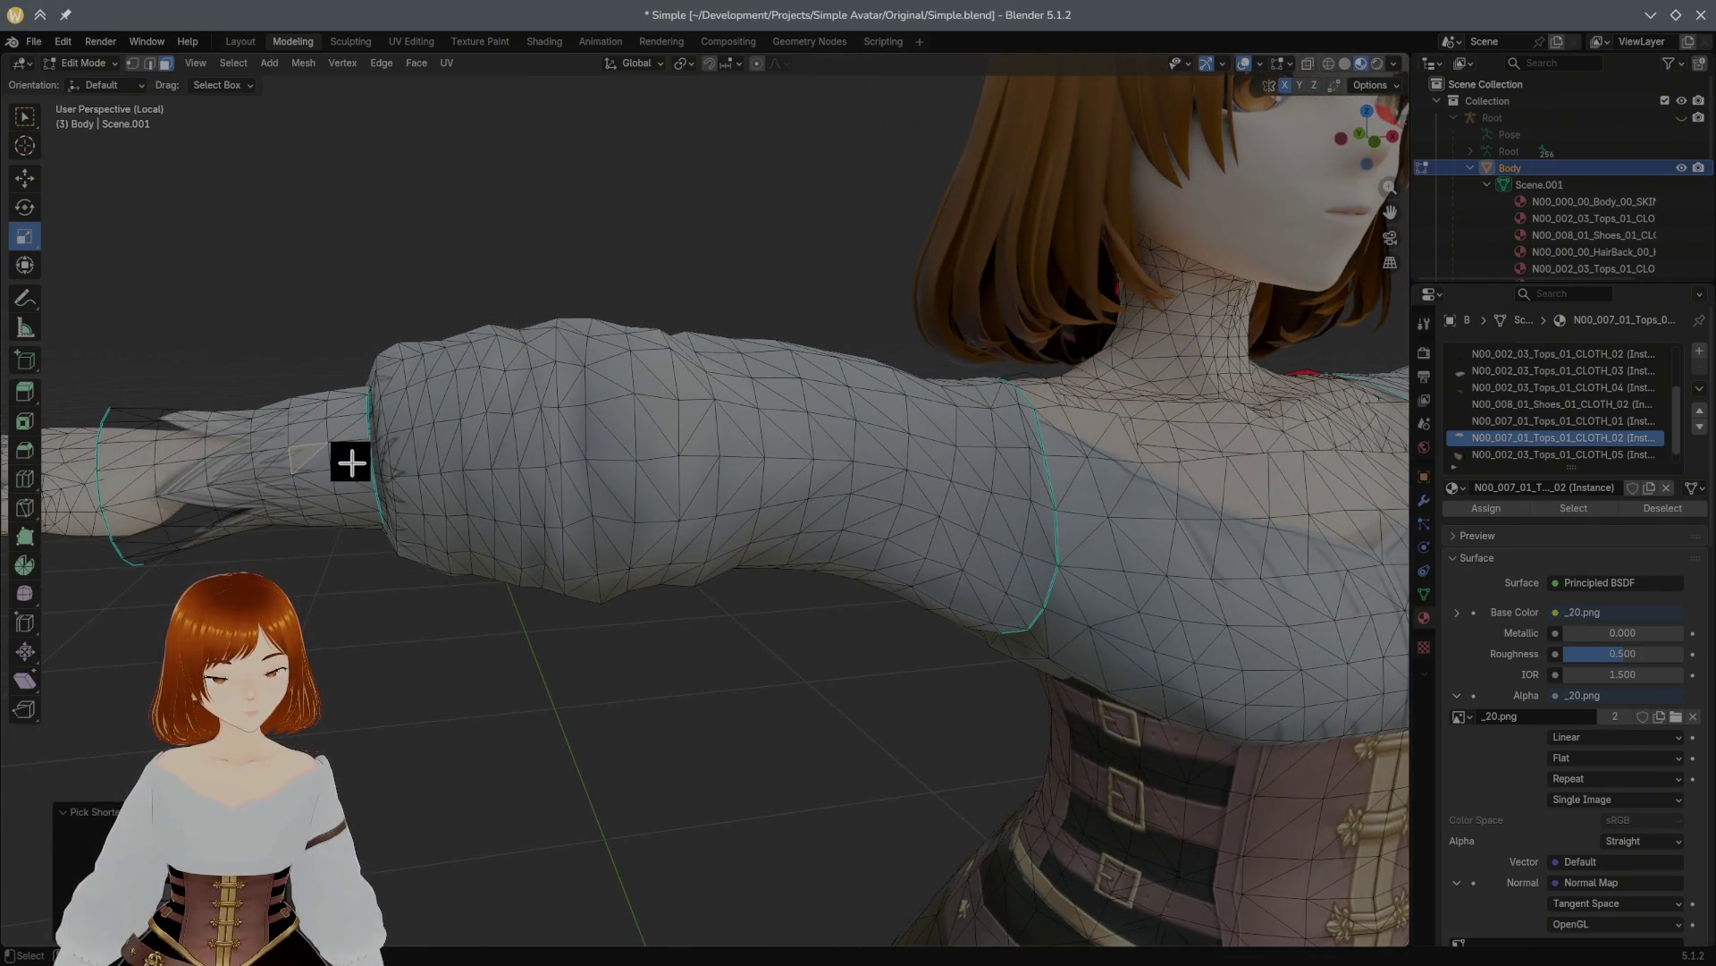
key(l)
mouse_move(349, 460)
middle_down()
mouse_move(601, 444)
mouse_move(368, 433)
middle_up()
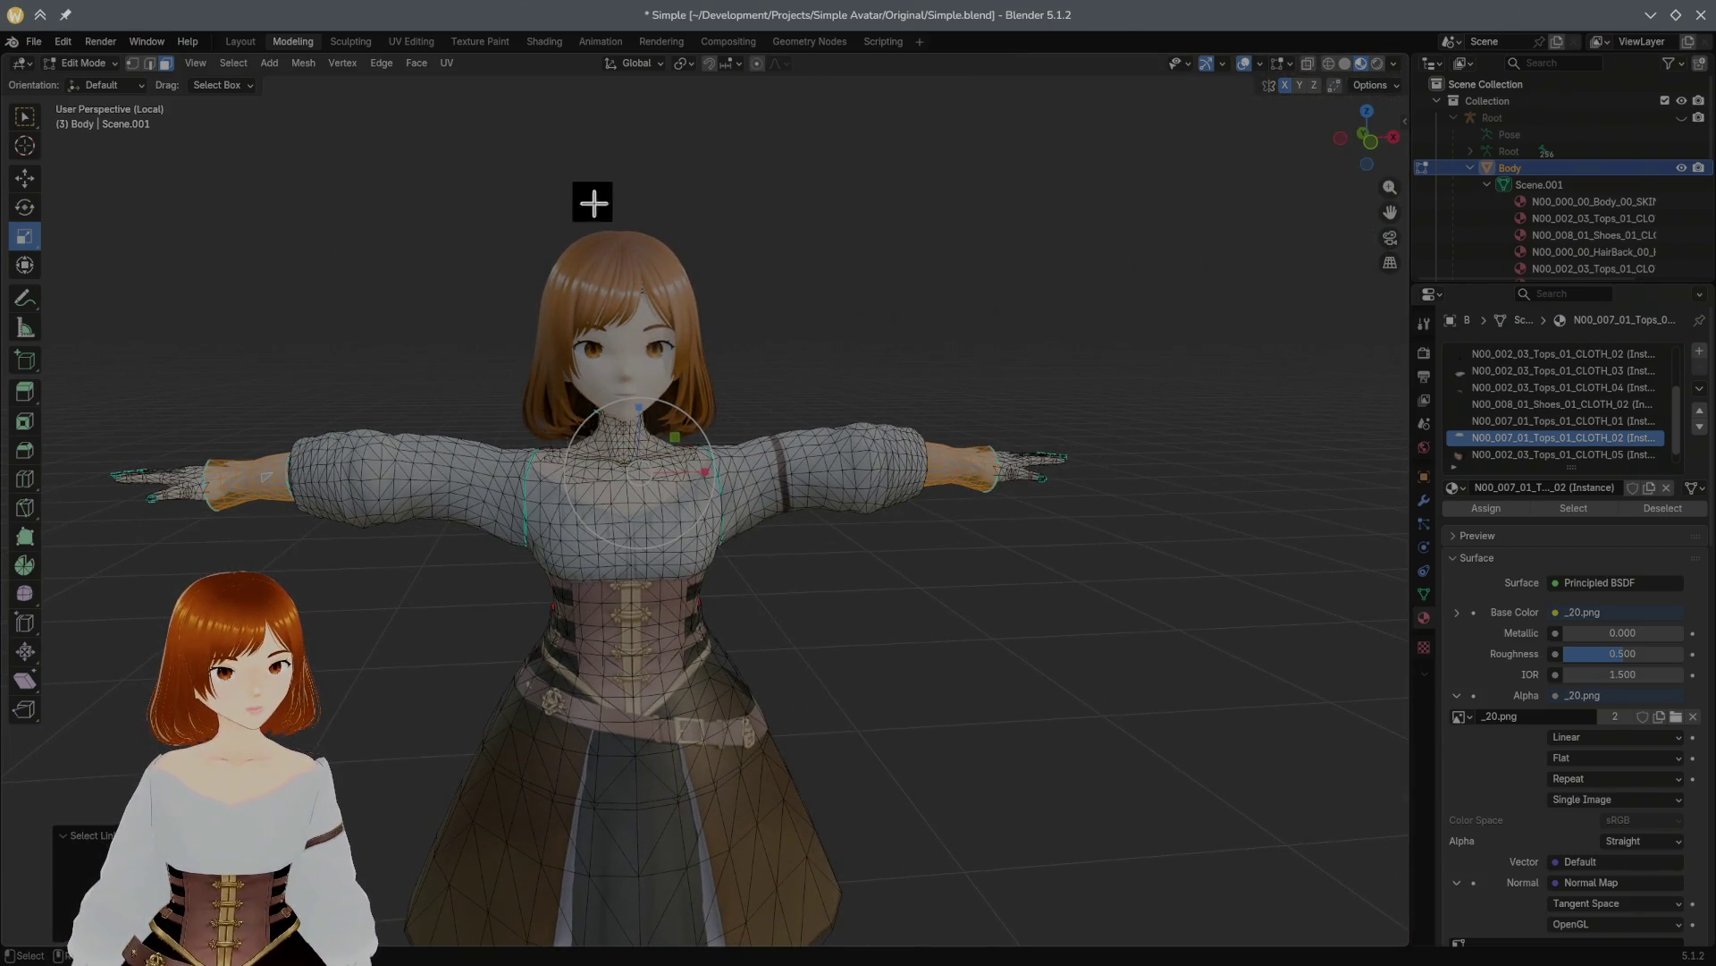
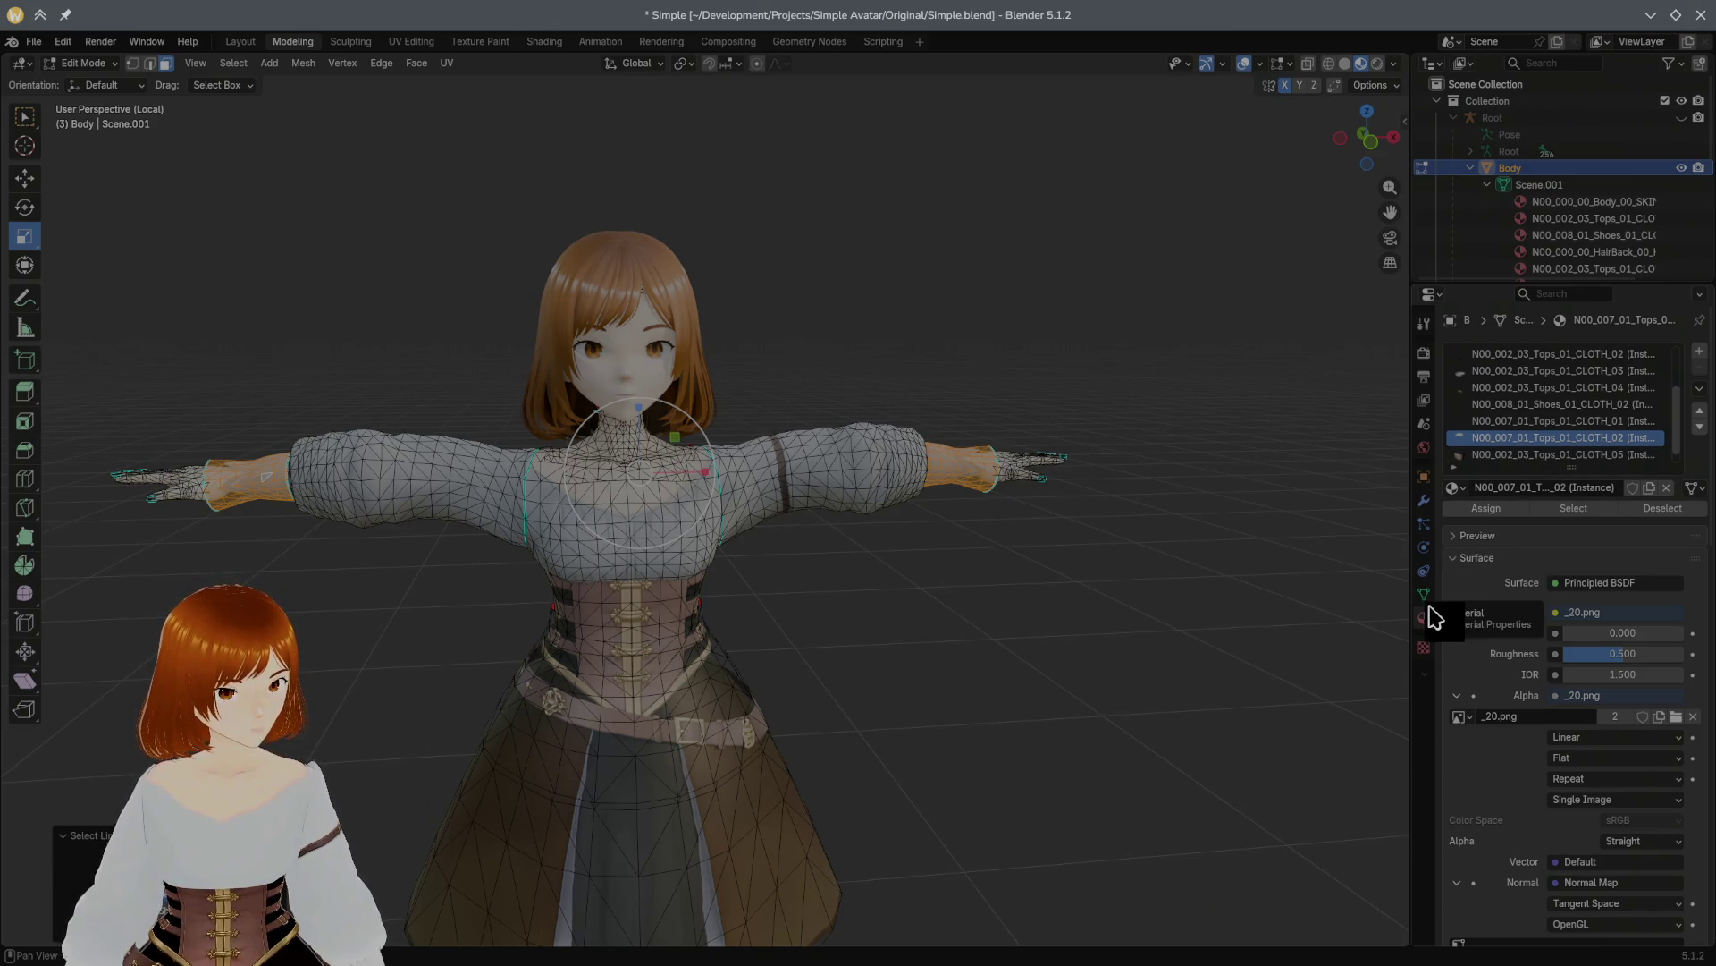
Step: Make N00_002_03_Tops_01_CLOTH_05 the active material and enter Texture Paint with the _20.png texture
click(1484, 455)
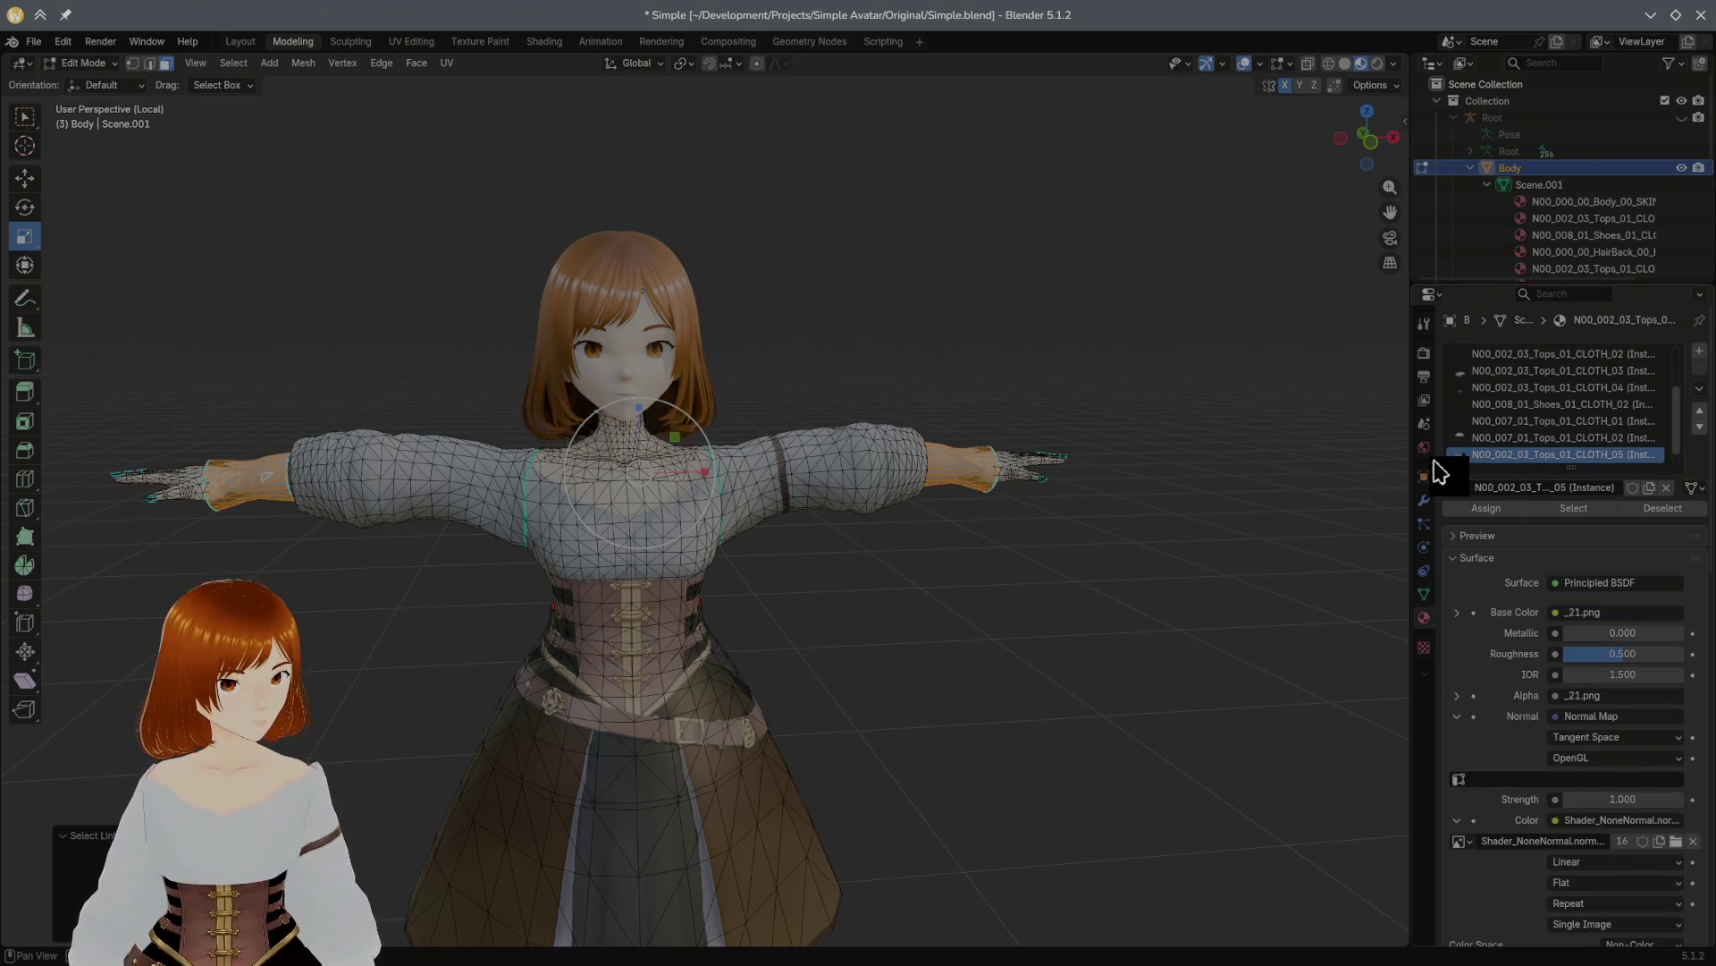
mouse_move(1413, 466)
mouse_down()
mouse_move(1246, 467)
mouse_move(1279, 460)
mouse_up()
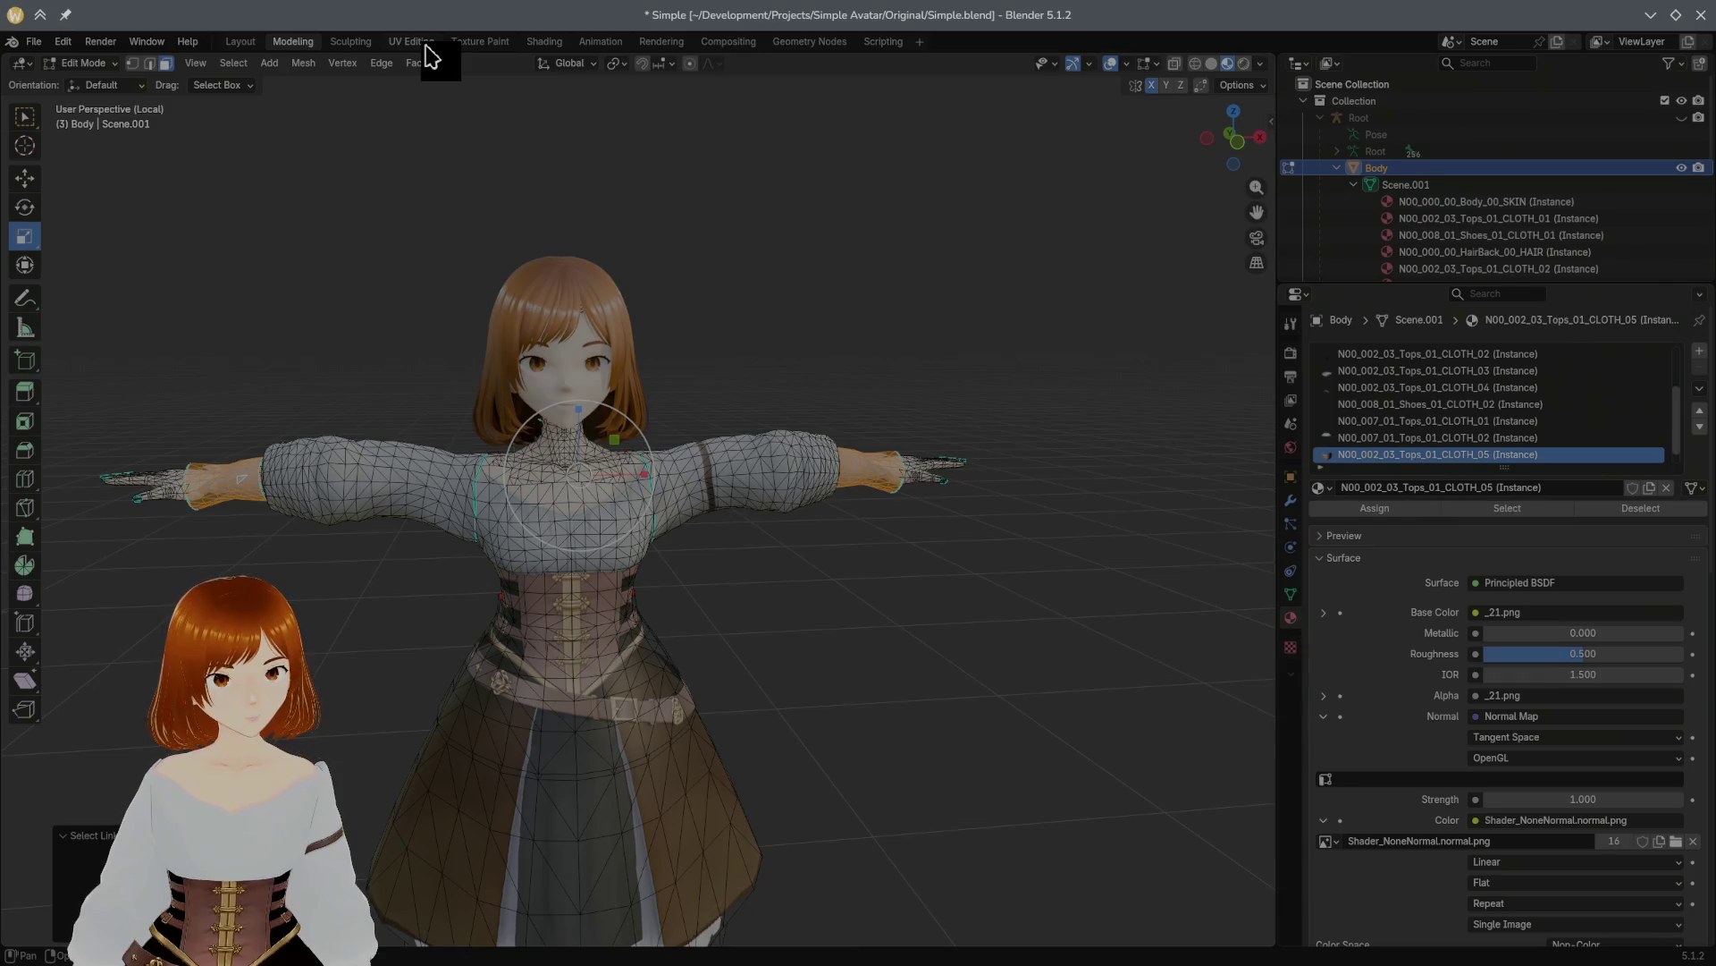
click(461, 42)
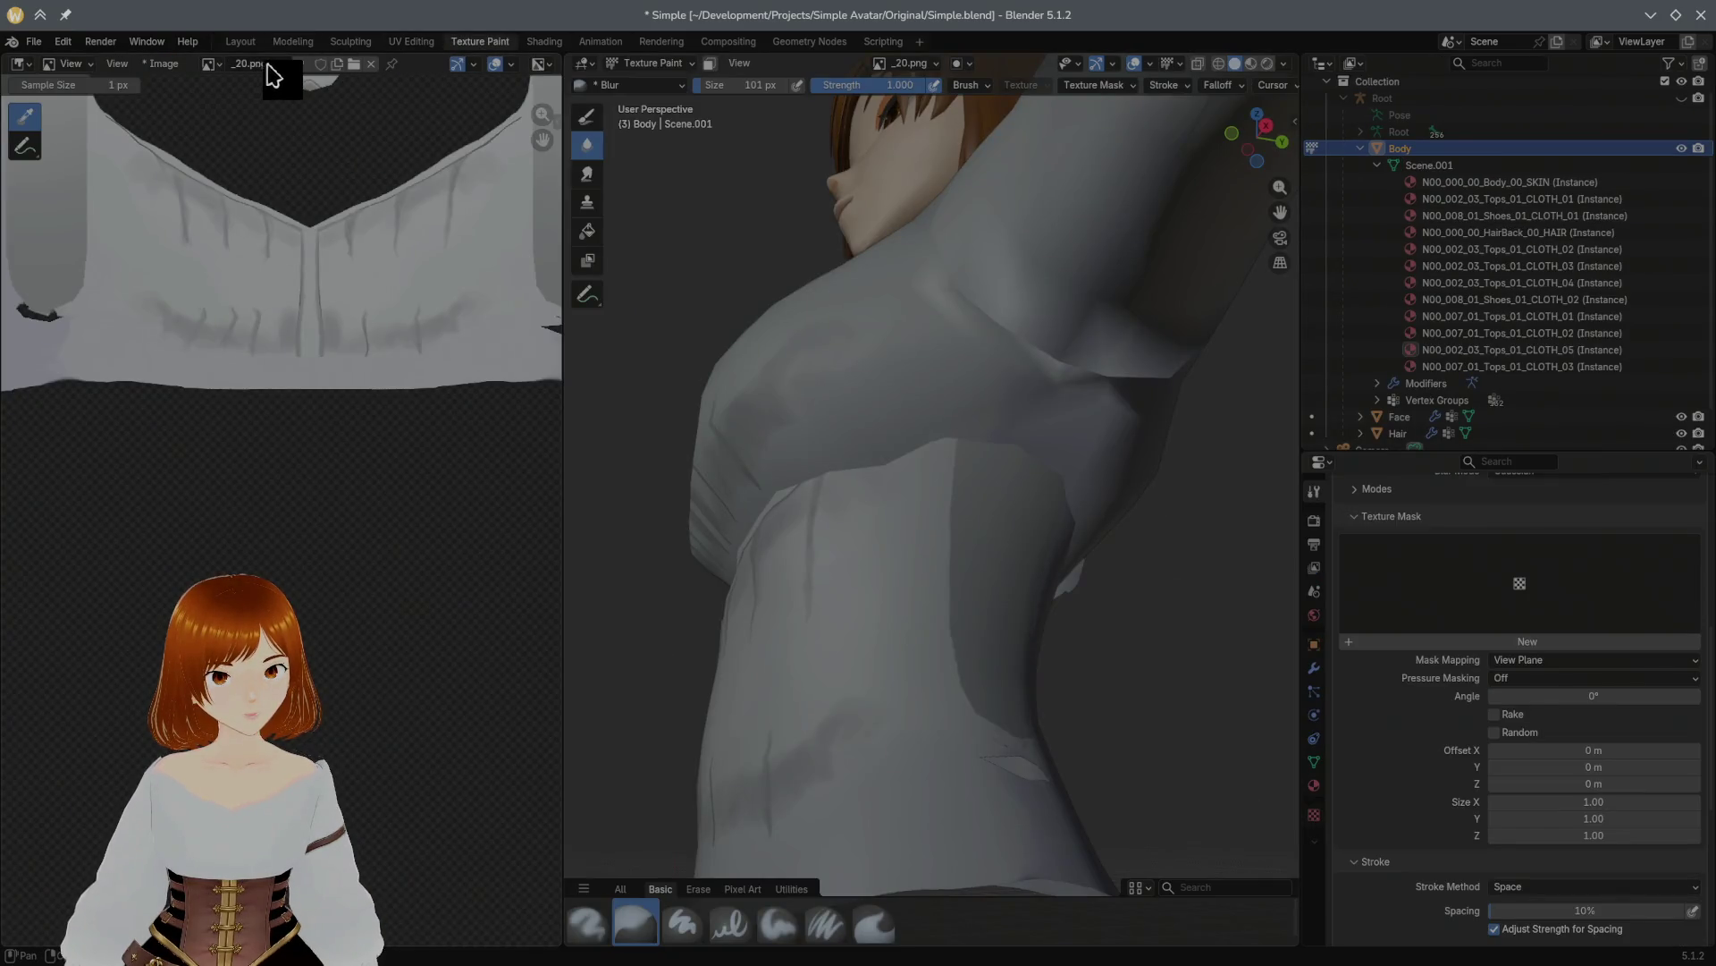
Step: Browse the _21.png, _22.png and _23.png textures in the image editor
click(221, 63)
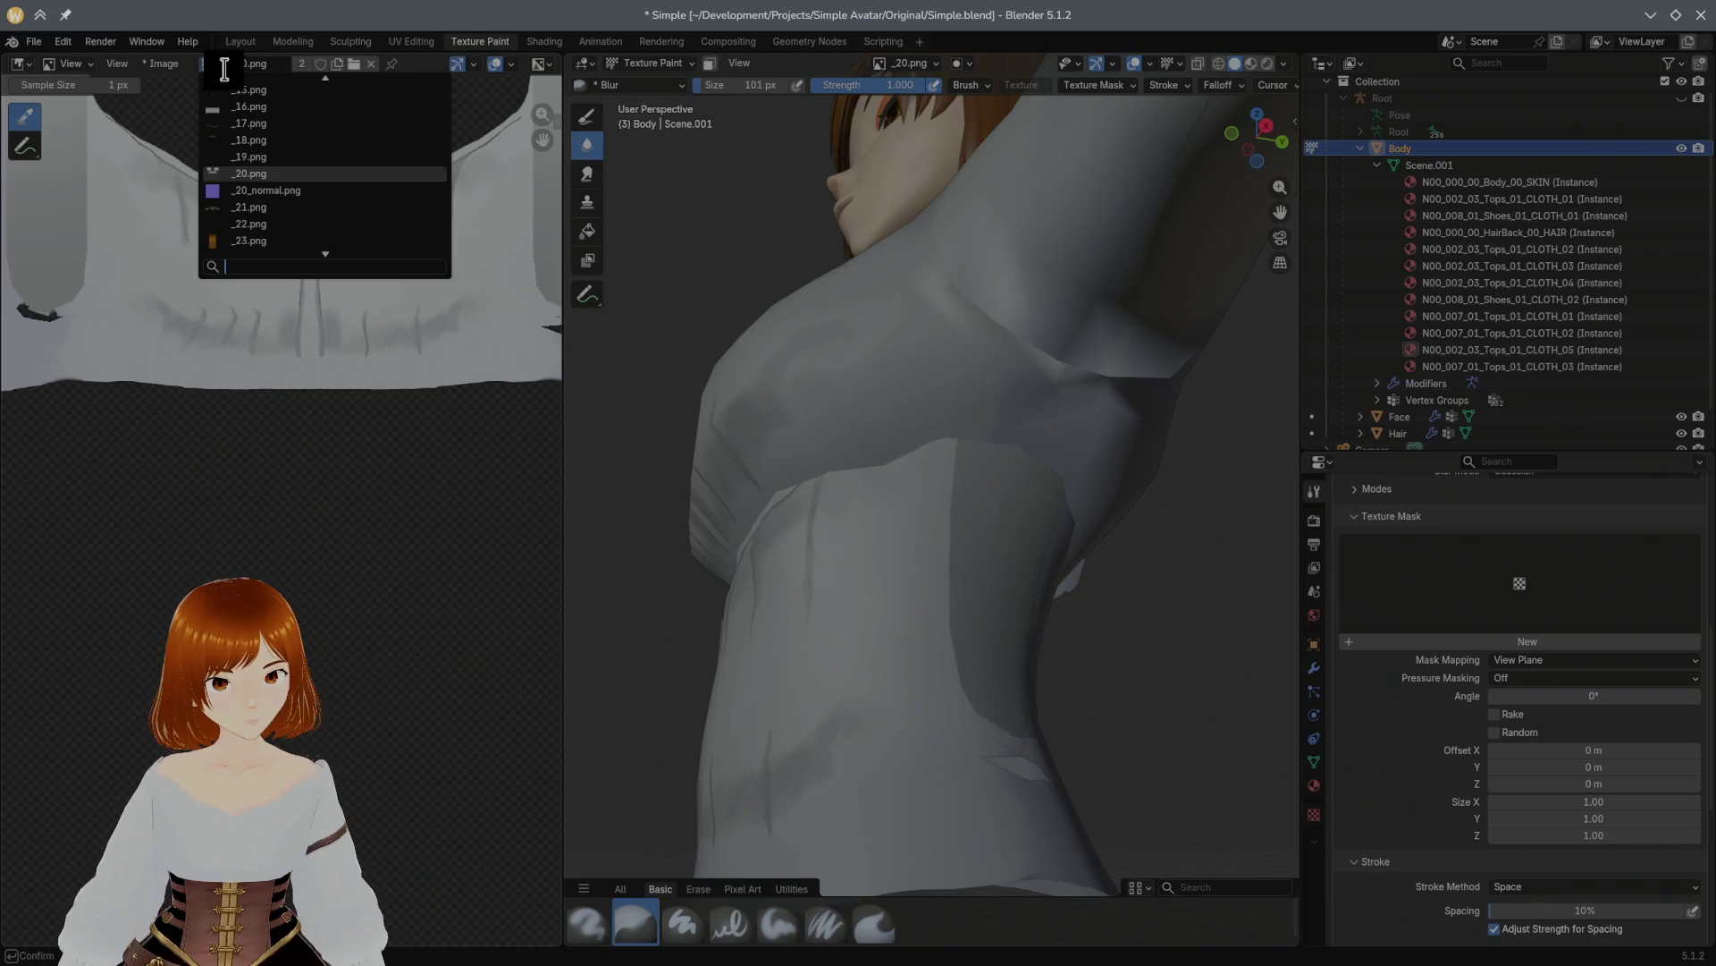
click(266, 206)
click(211, 64)
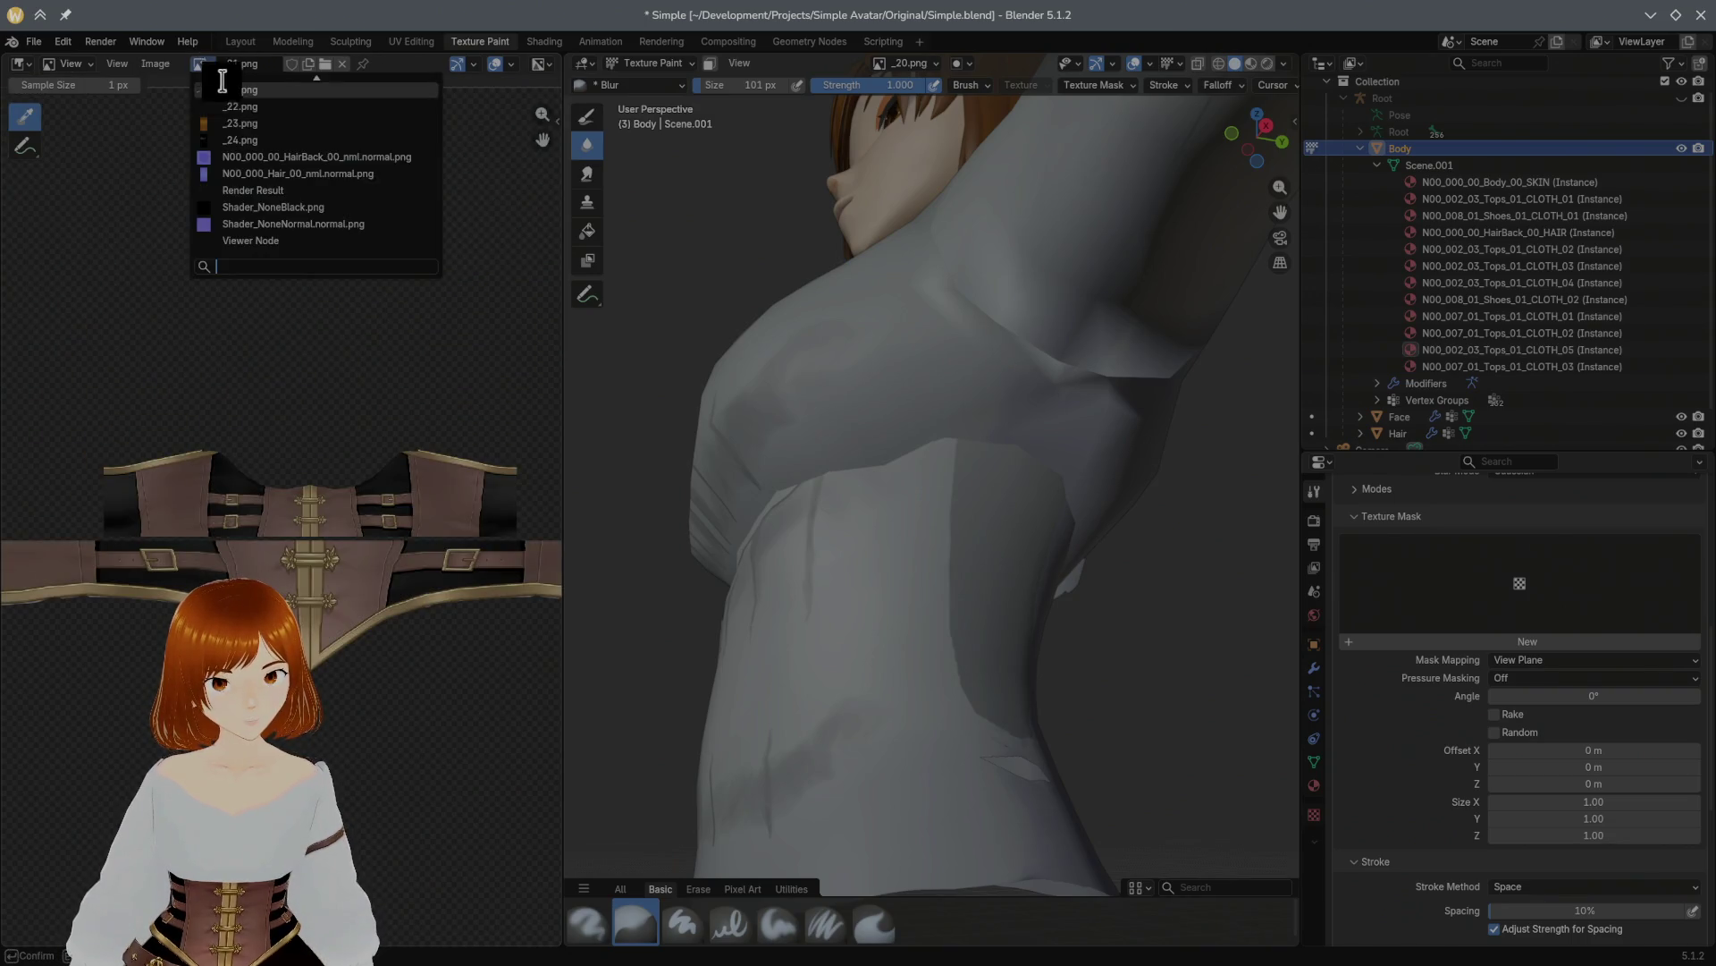
click(285, 147)
key(Home)
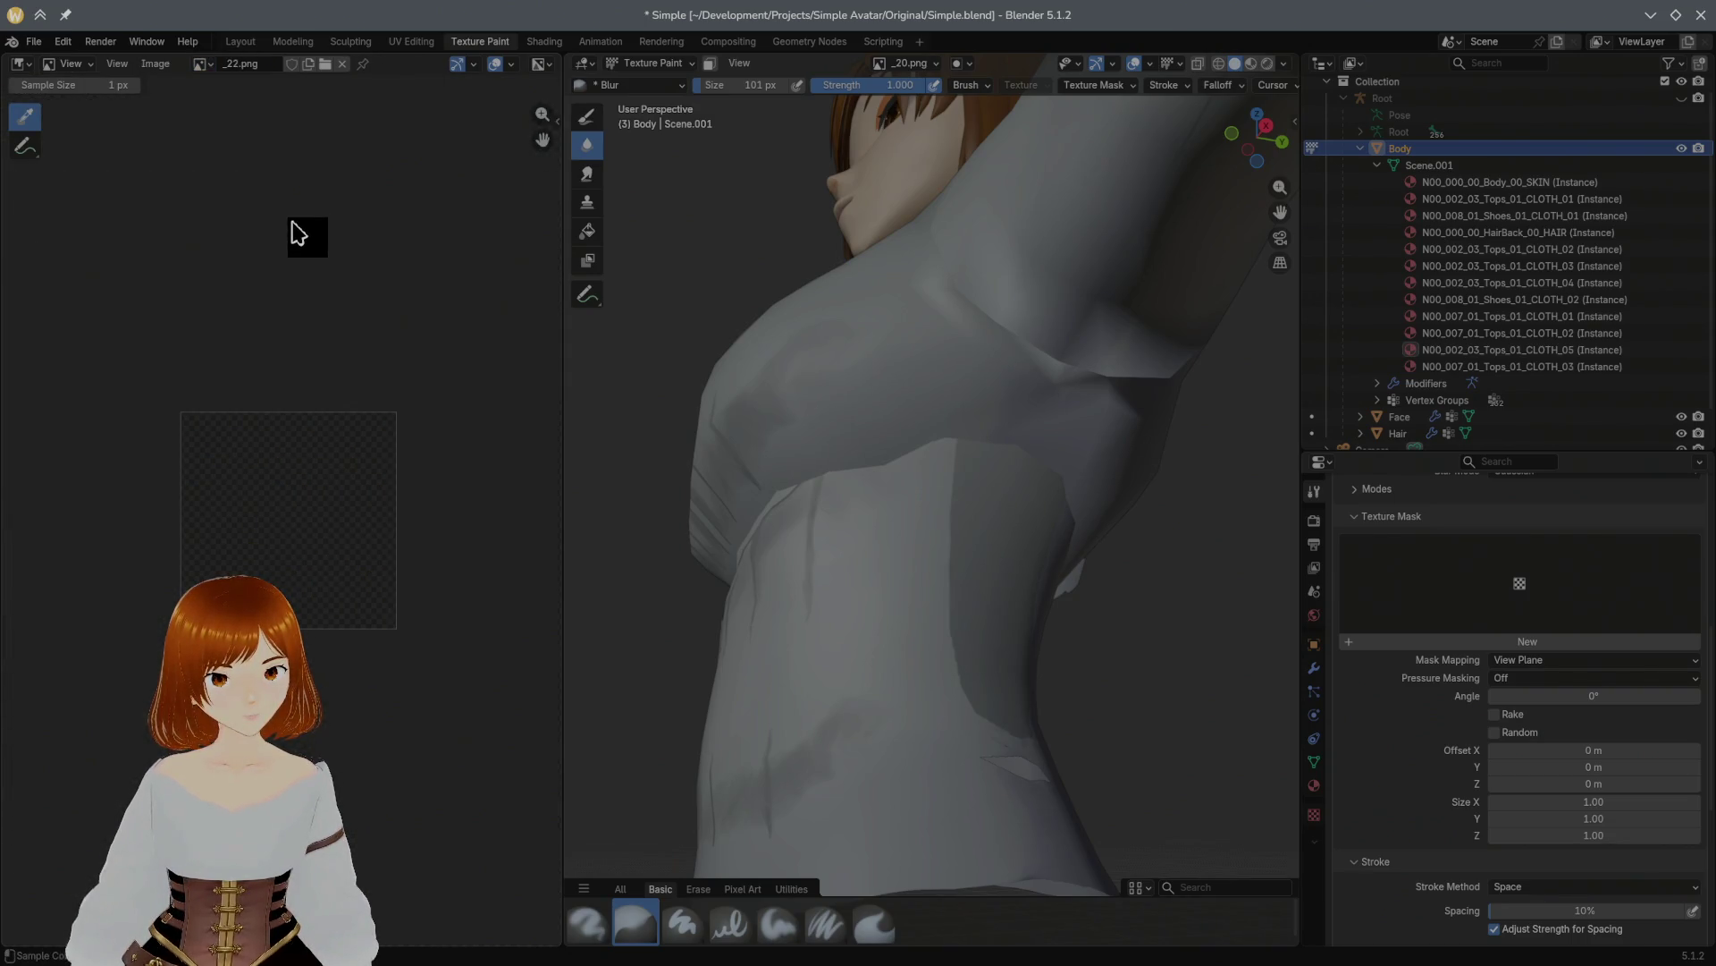
click(212, 64)
click(230, 122)
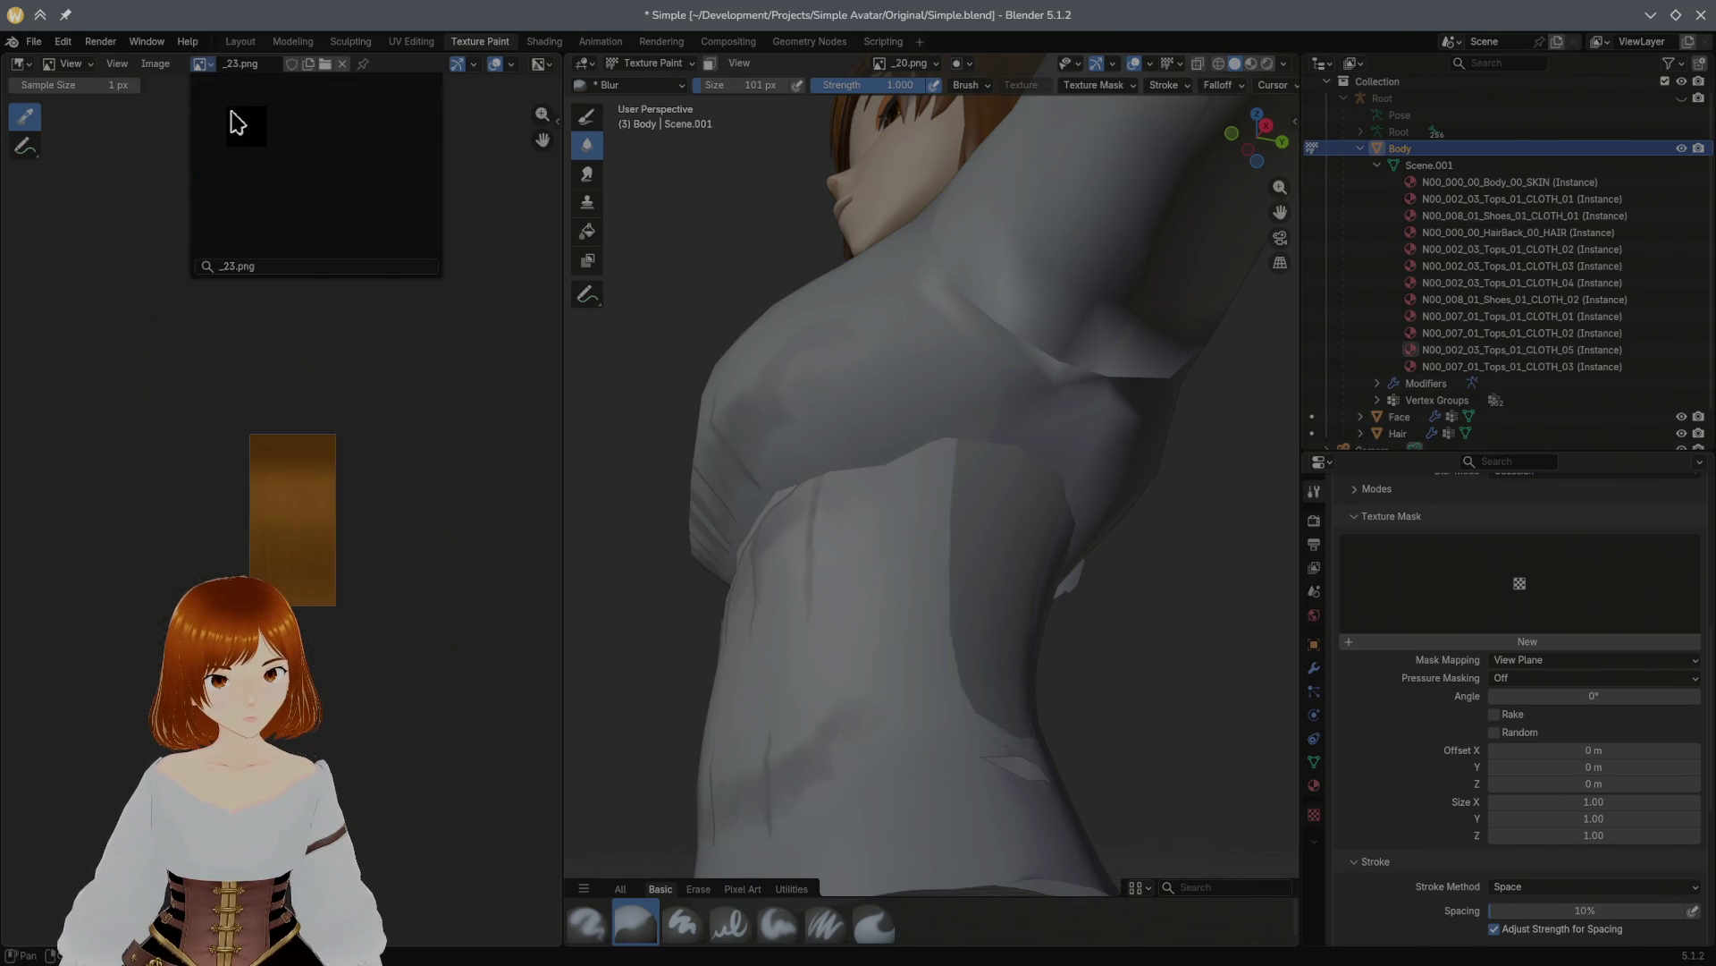
Step: View the _24.png and _19.png textures, then return to the Modeling workspace
click(211, 64)
click(219, 105)
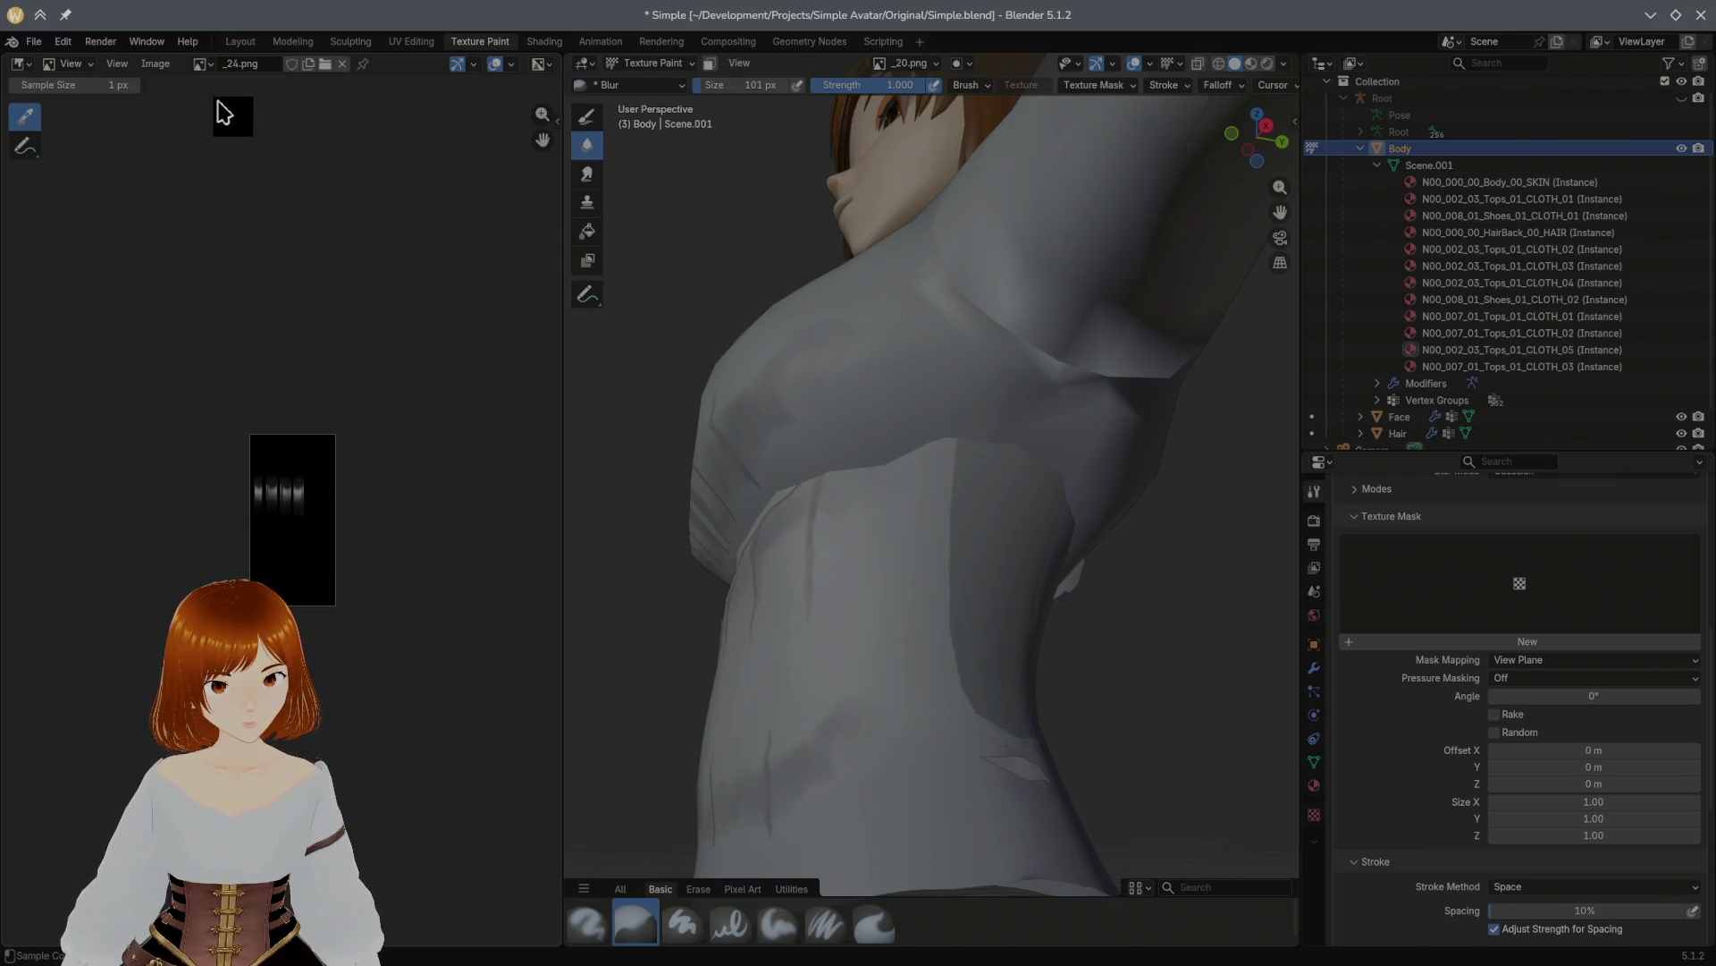
click(211, 63)
scroll(268, 123, up, 3)
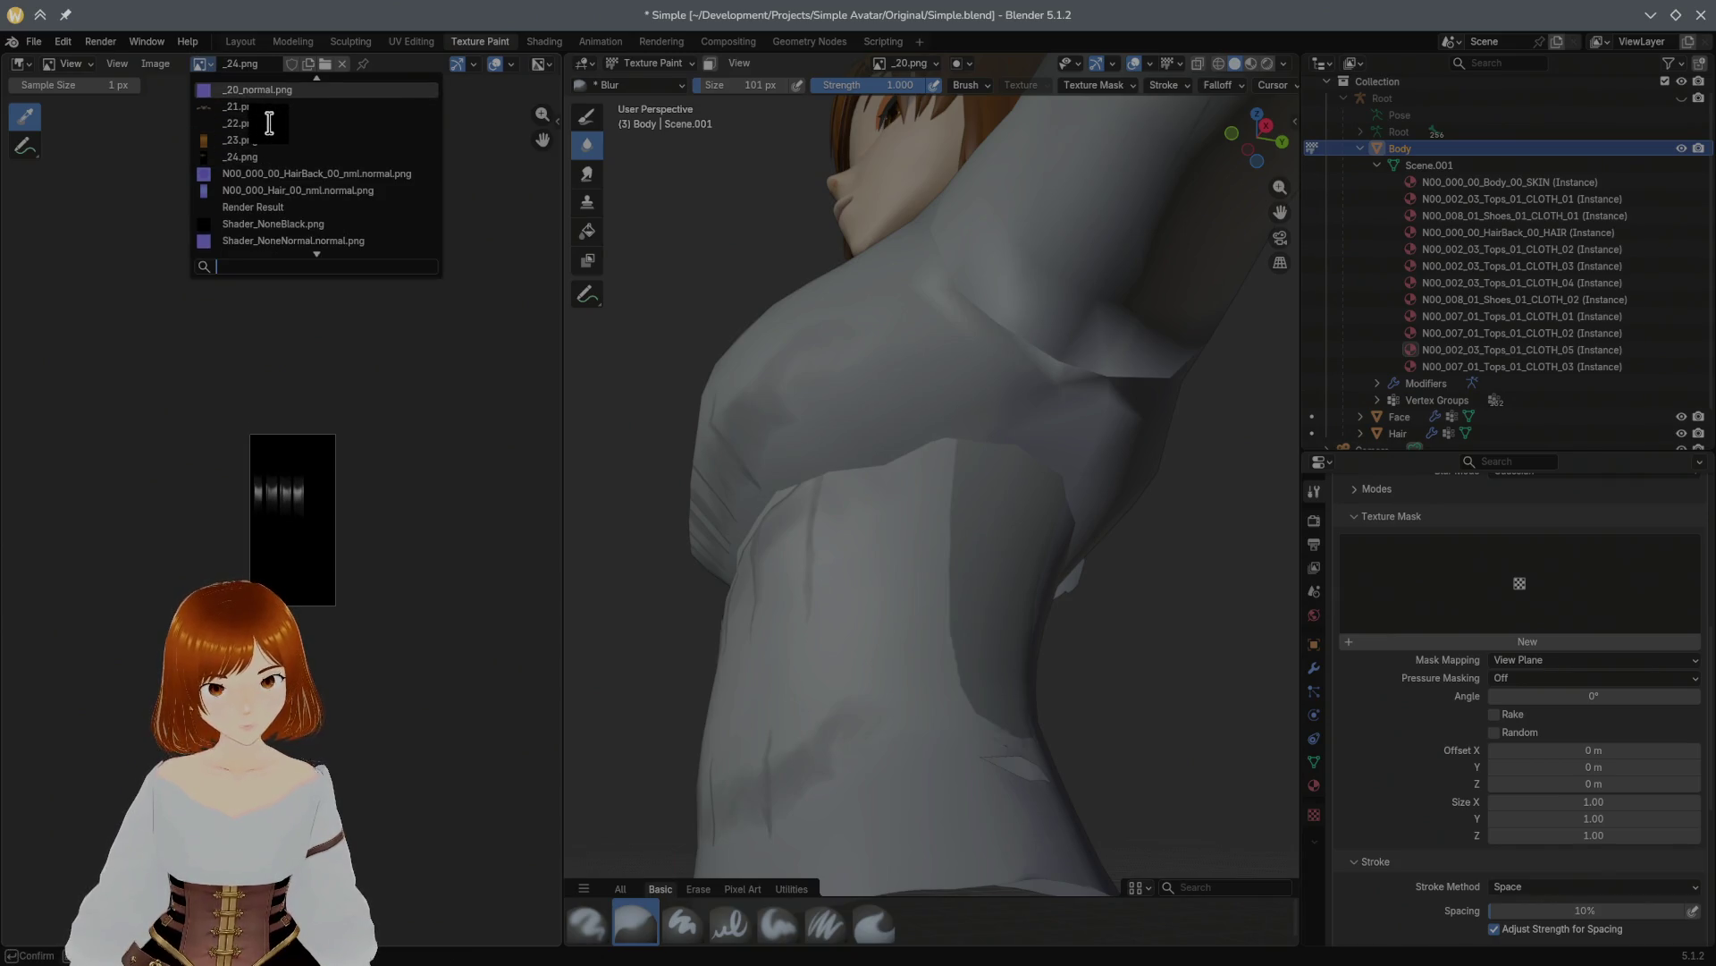
click(258, 107)
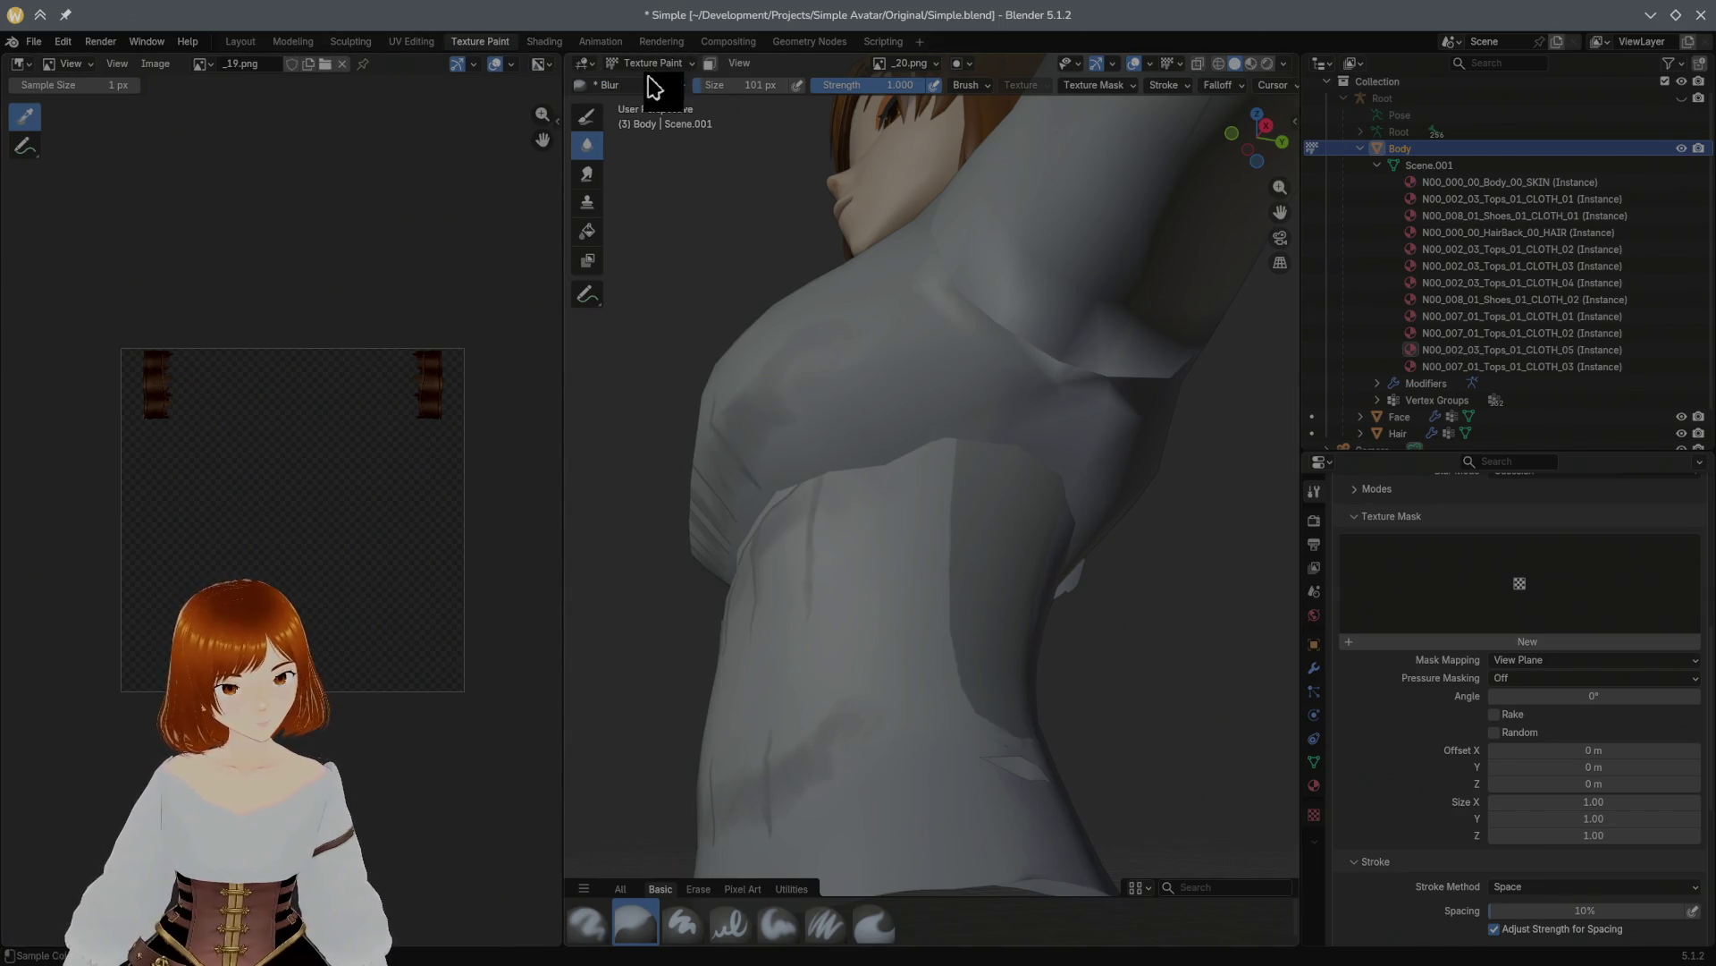
click(292, 42)
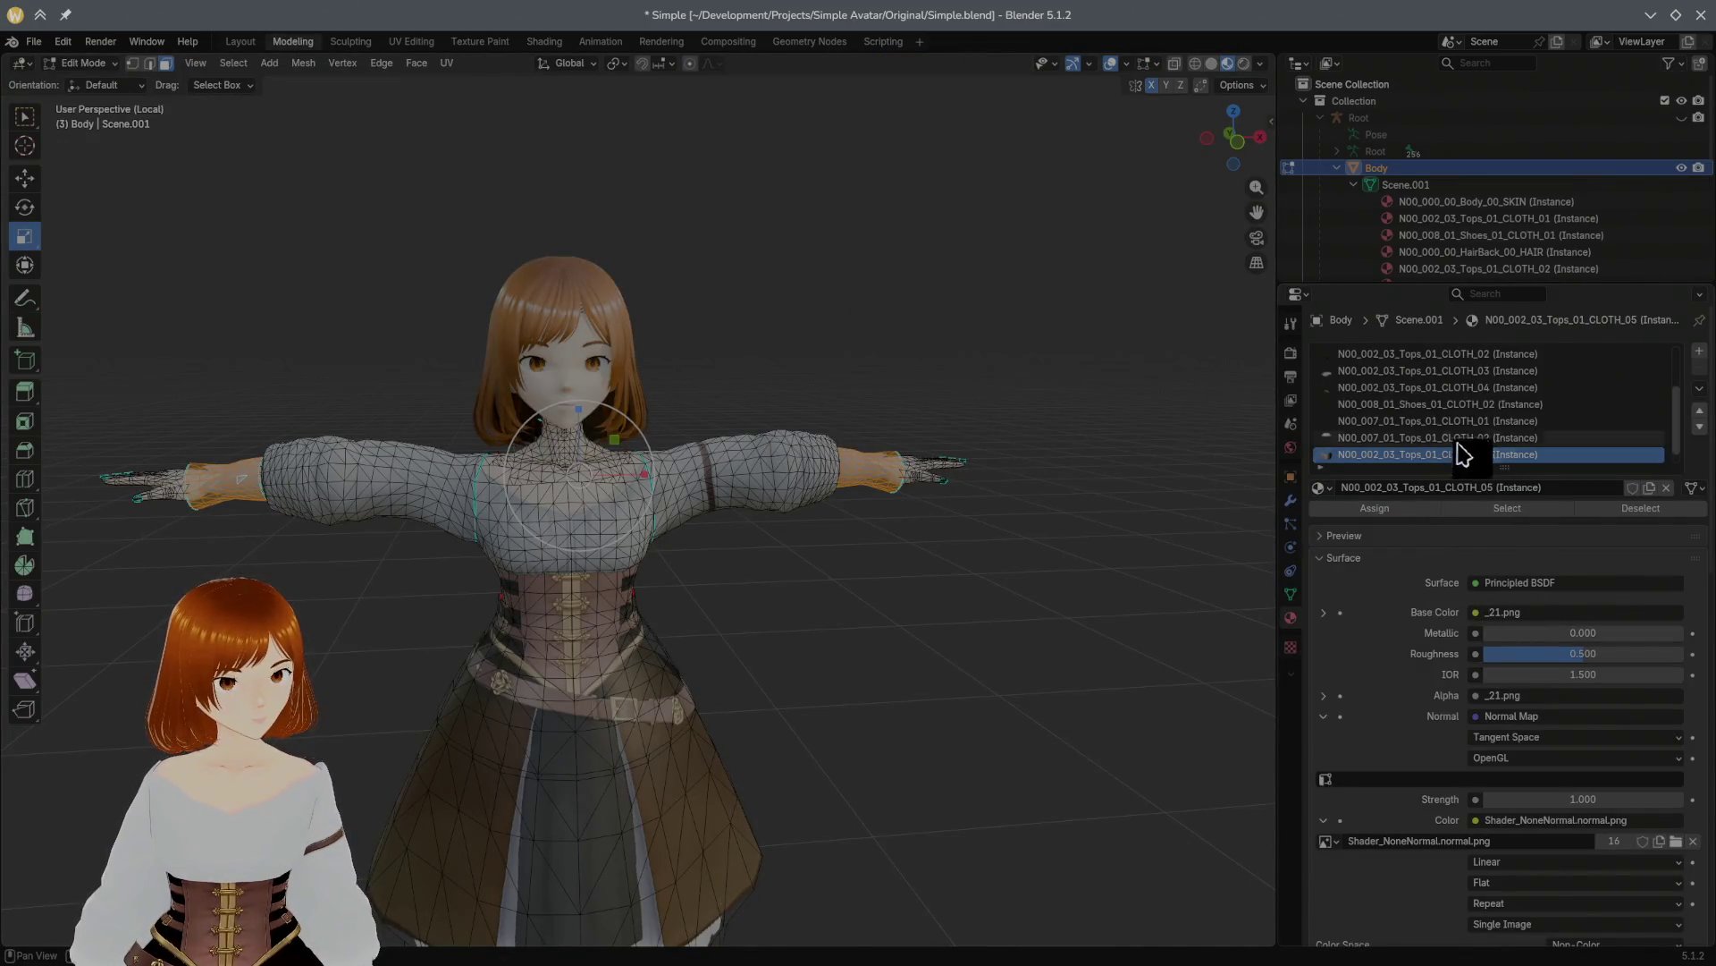
Step: Make N00_007_01_Tops_01_CLOTH_01 active, select both wrist cuffs, and return to Texture Paint
click(1496, 438)
click(1502, 422)
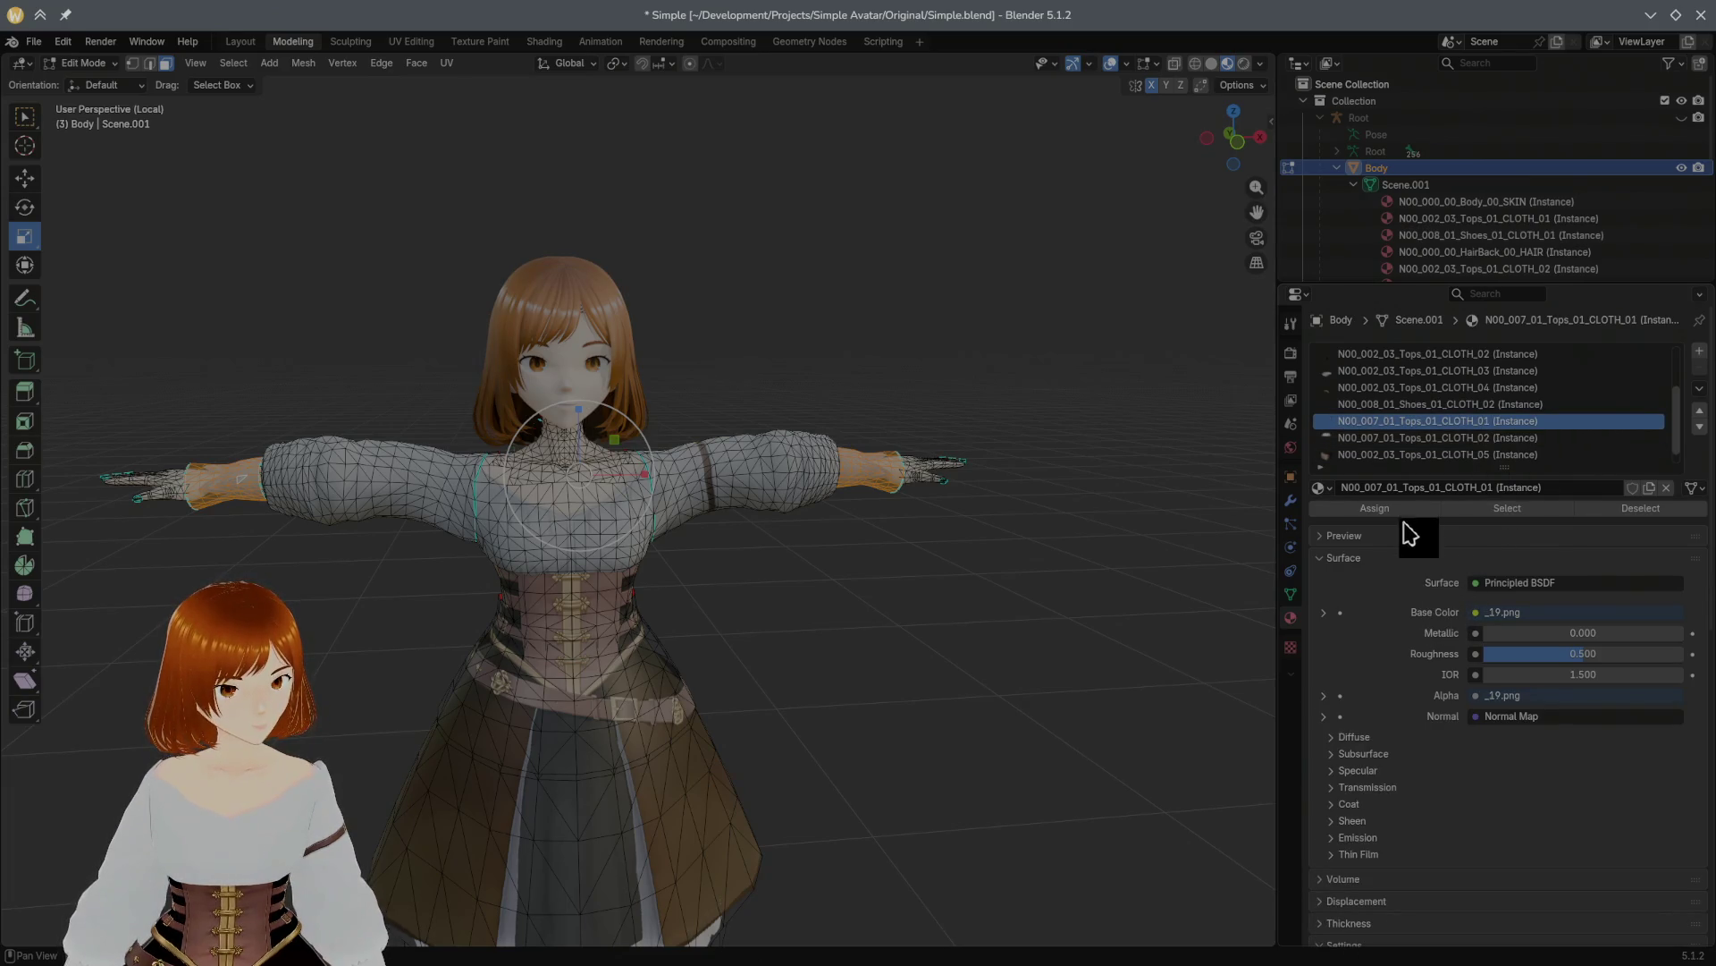
mouse_move(1028, 526)
middle_down()
mouse_move(989, 498)
mouse_move(1055, 510)
mouse_move(1198, 468)
mouse_move(1008, 521)
mouse_move(1028, 473)
mouse_move(1055, 469)
mouse_move(922, 456)
middle_up()
scroll(992, 501, up, 5)
key(ctrl+l)
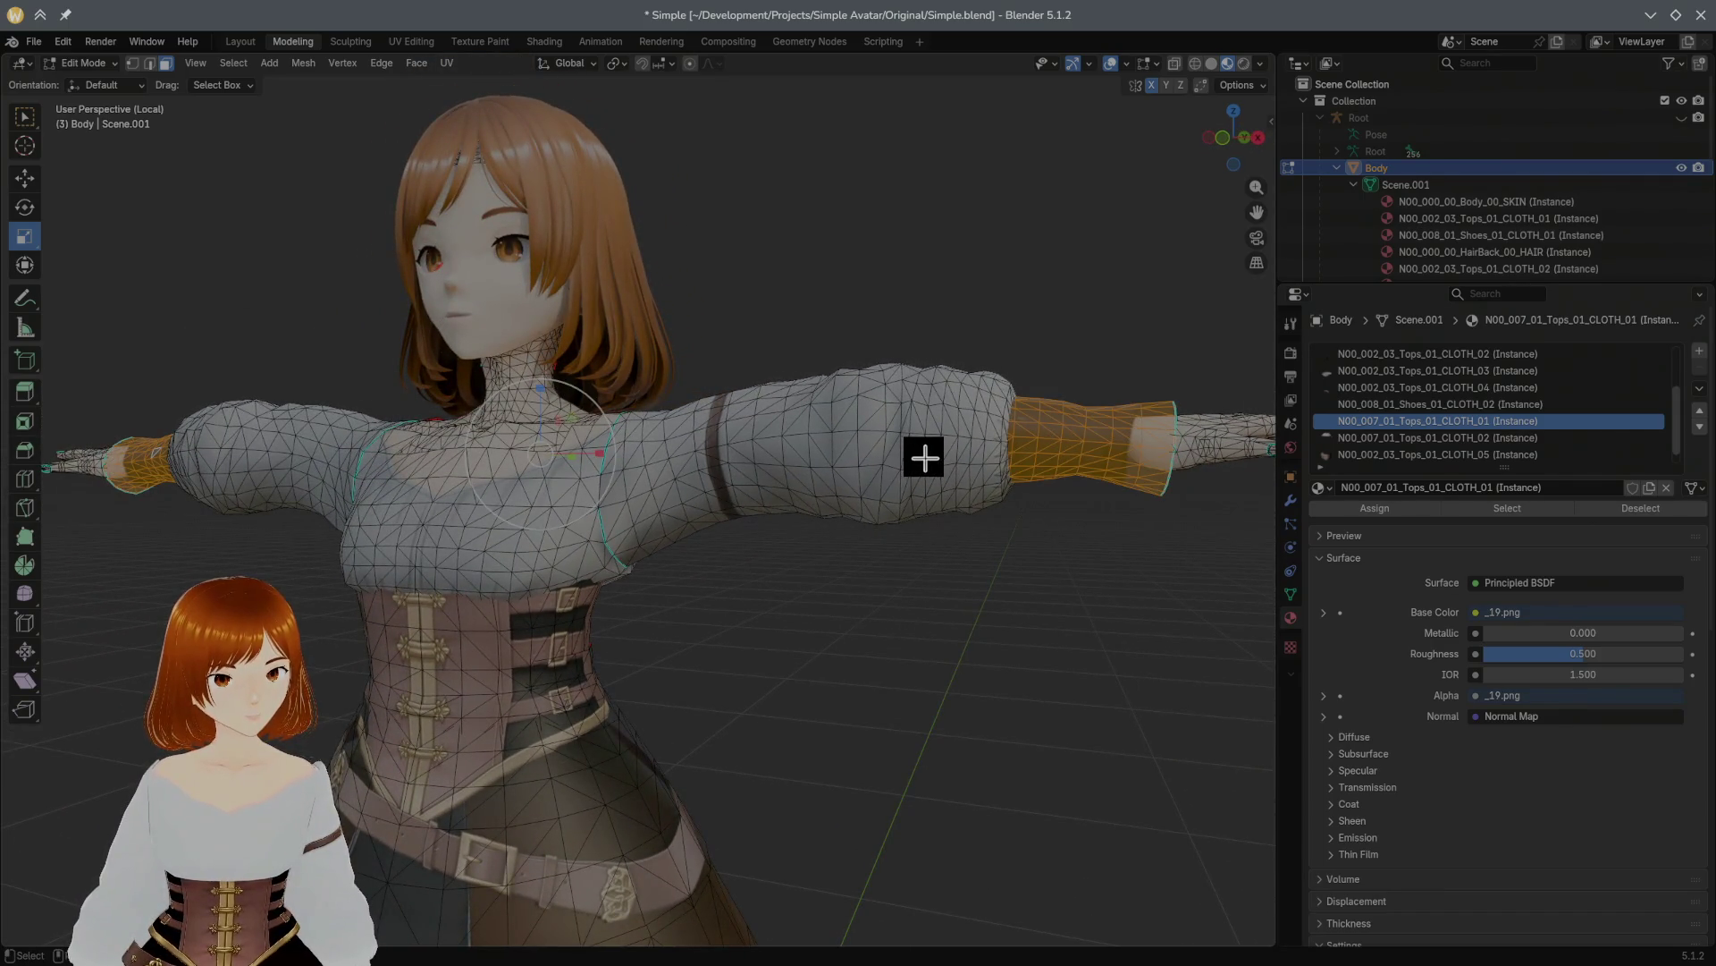
middle_drag(1130, 483, 1127, 488)
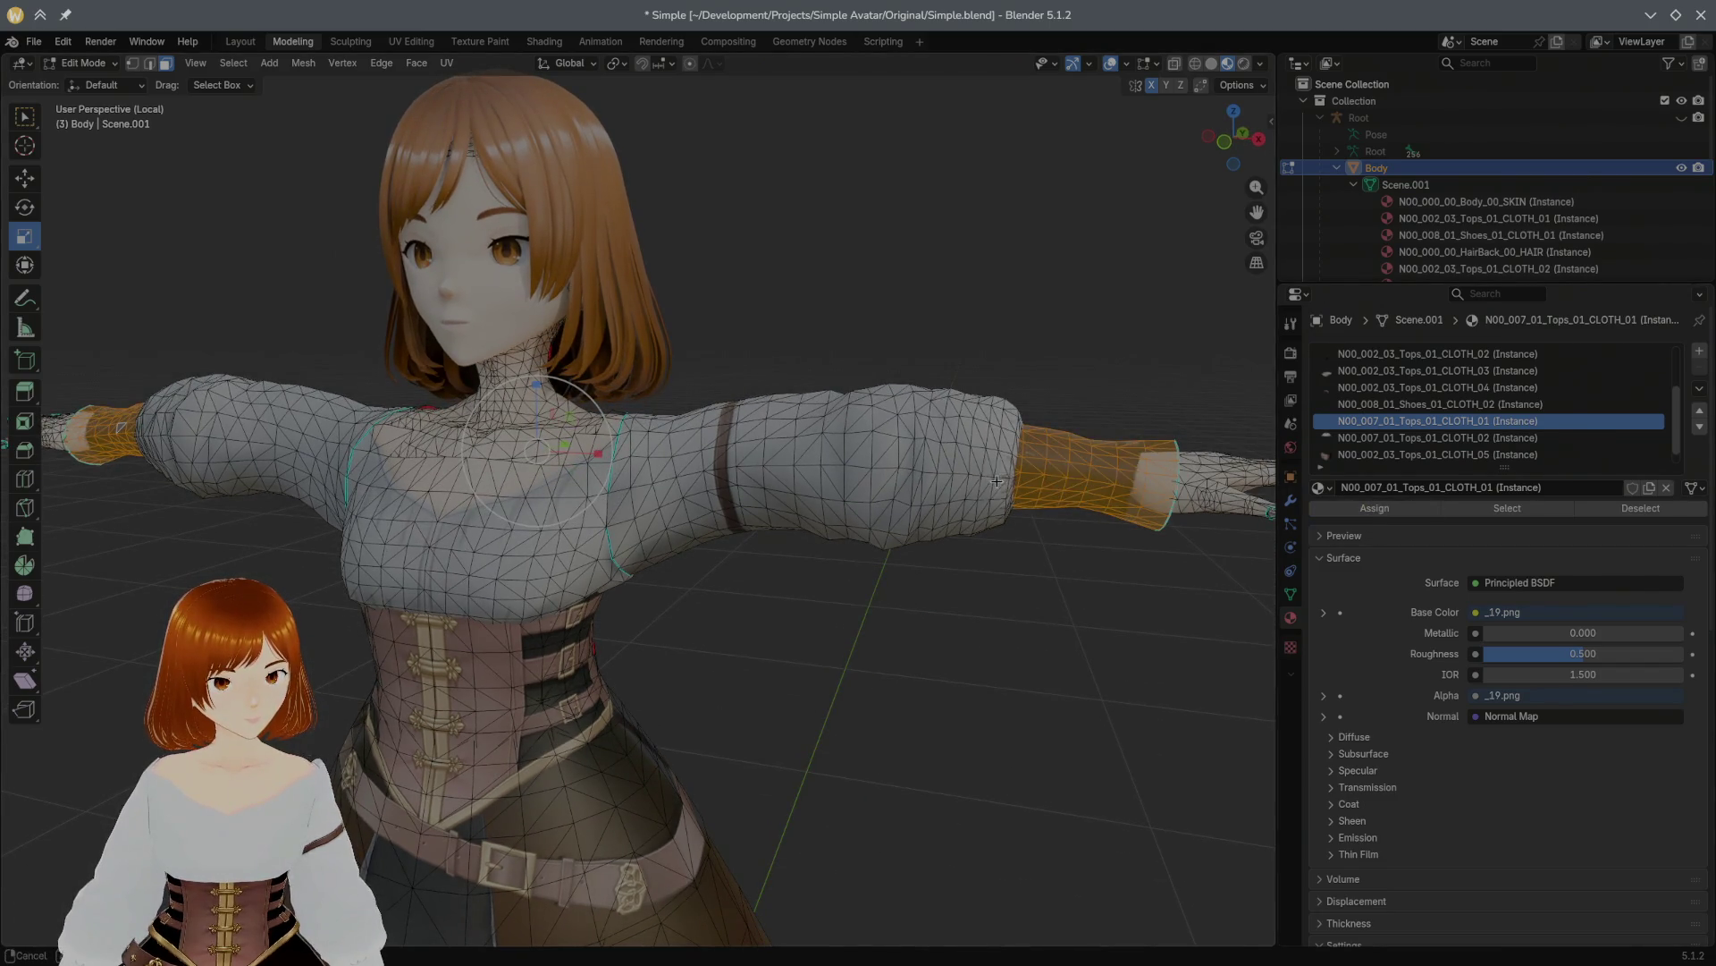
middle_drag(996, 479, 998, 479)
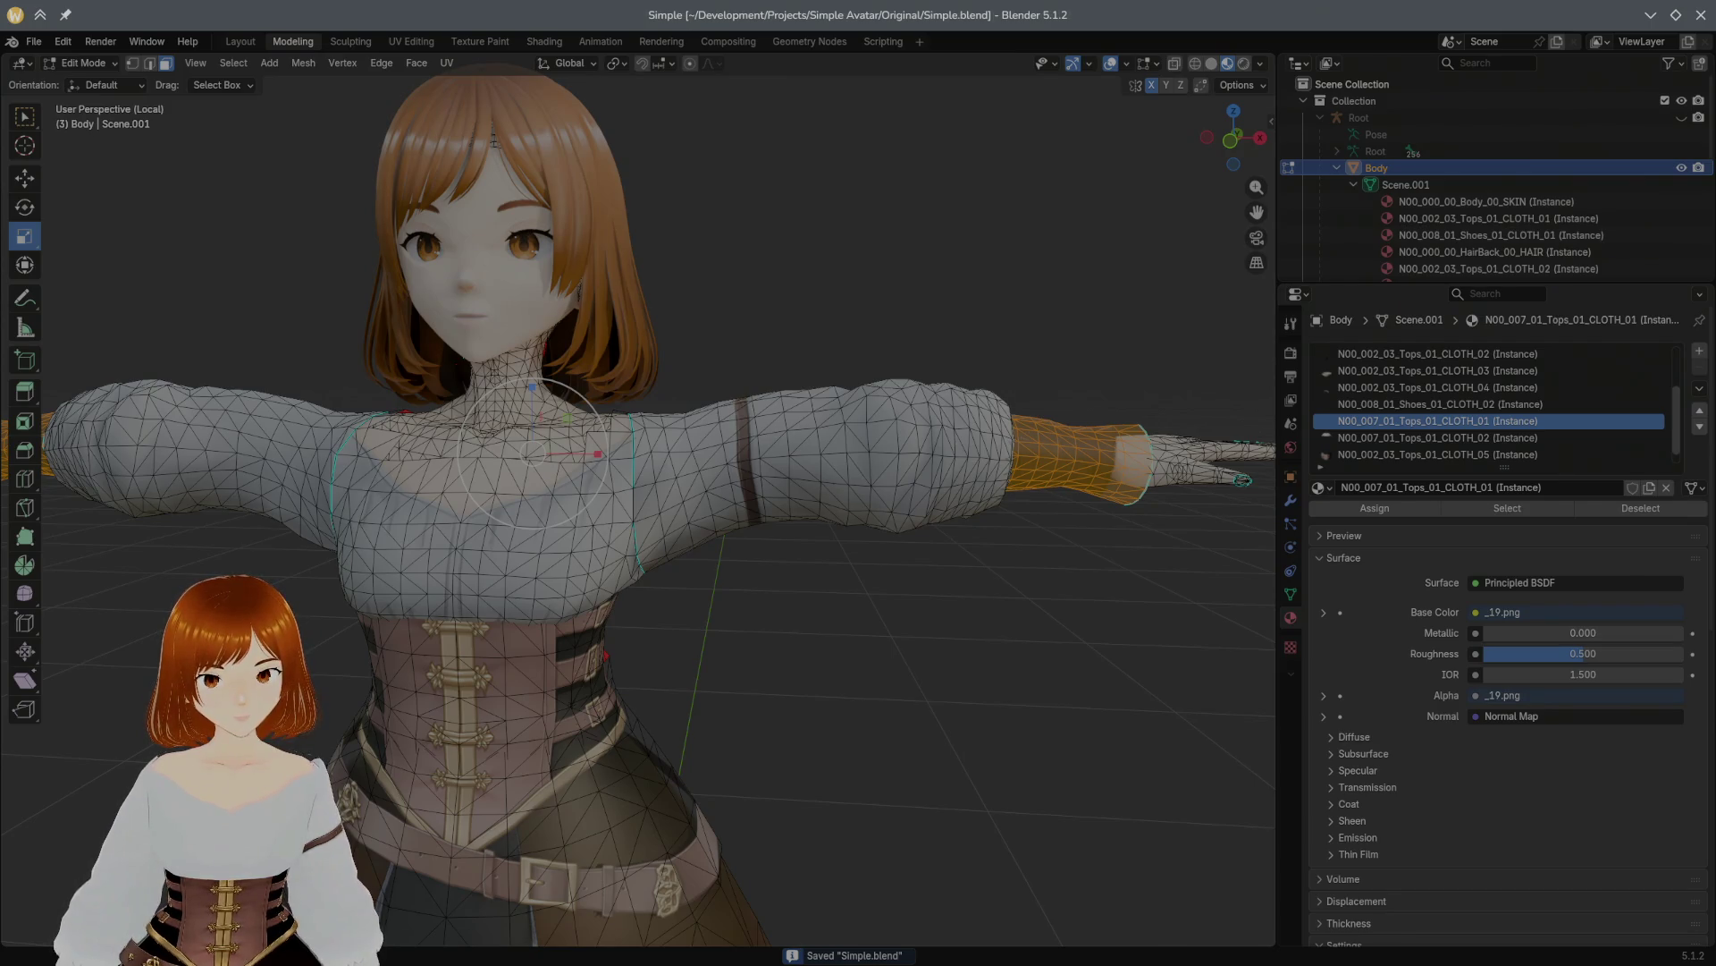
middle_drag(774, 475, 786, 474)
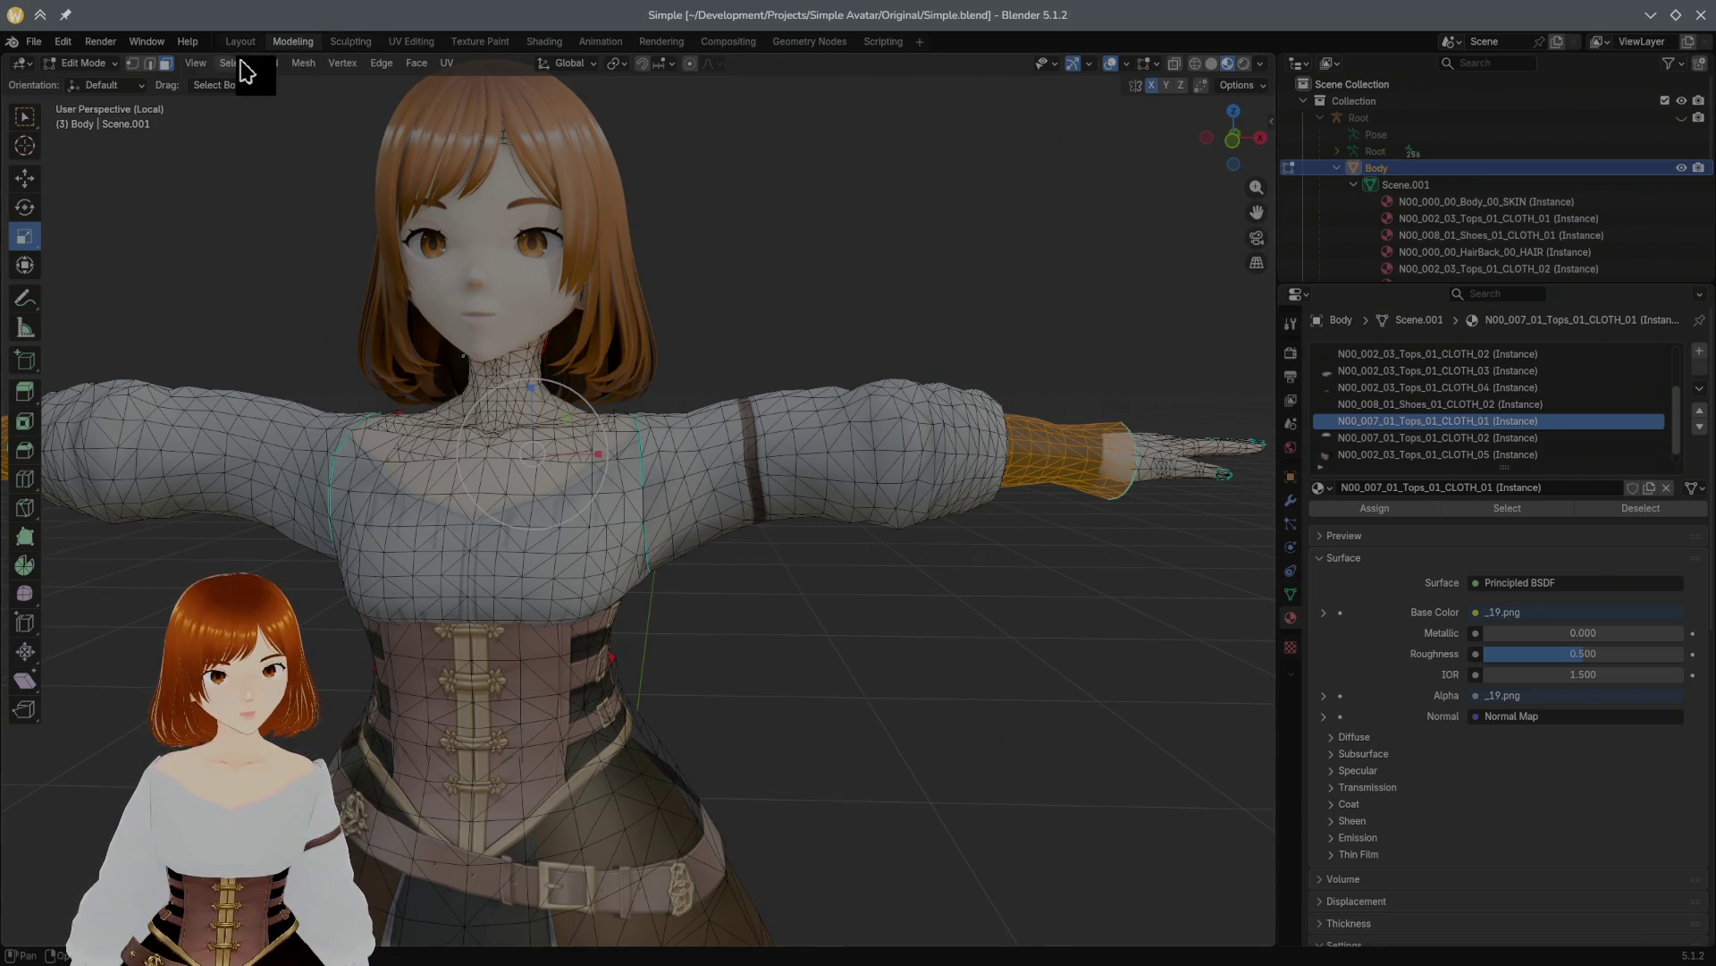
click(474, 41)
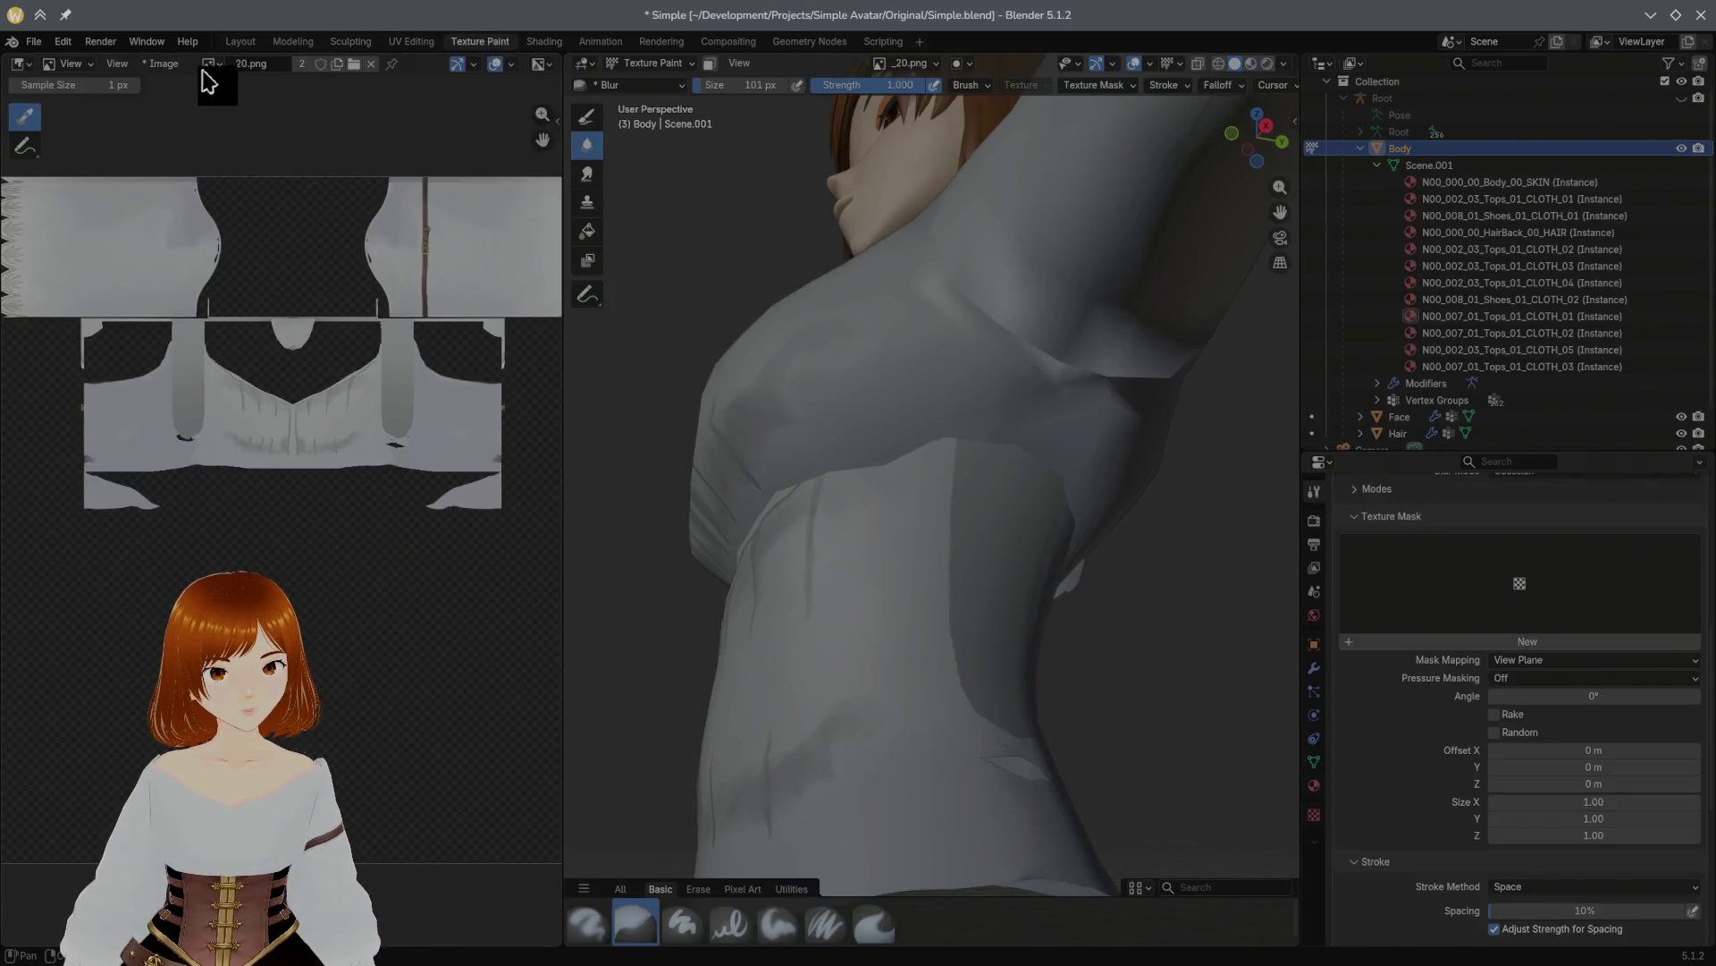
Step: Save all modified texture images from the image editor
click(164, 63)
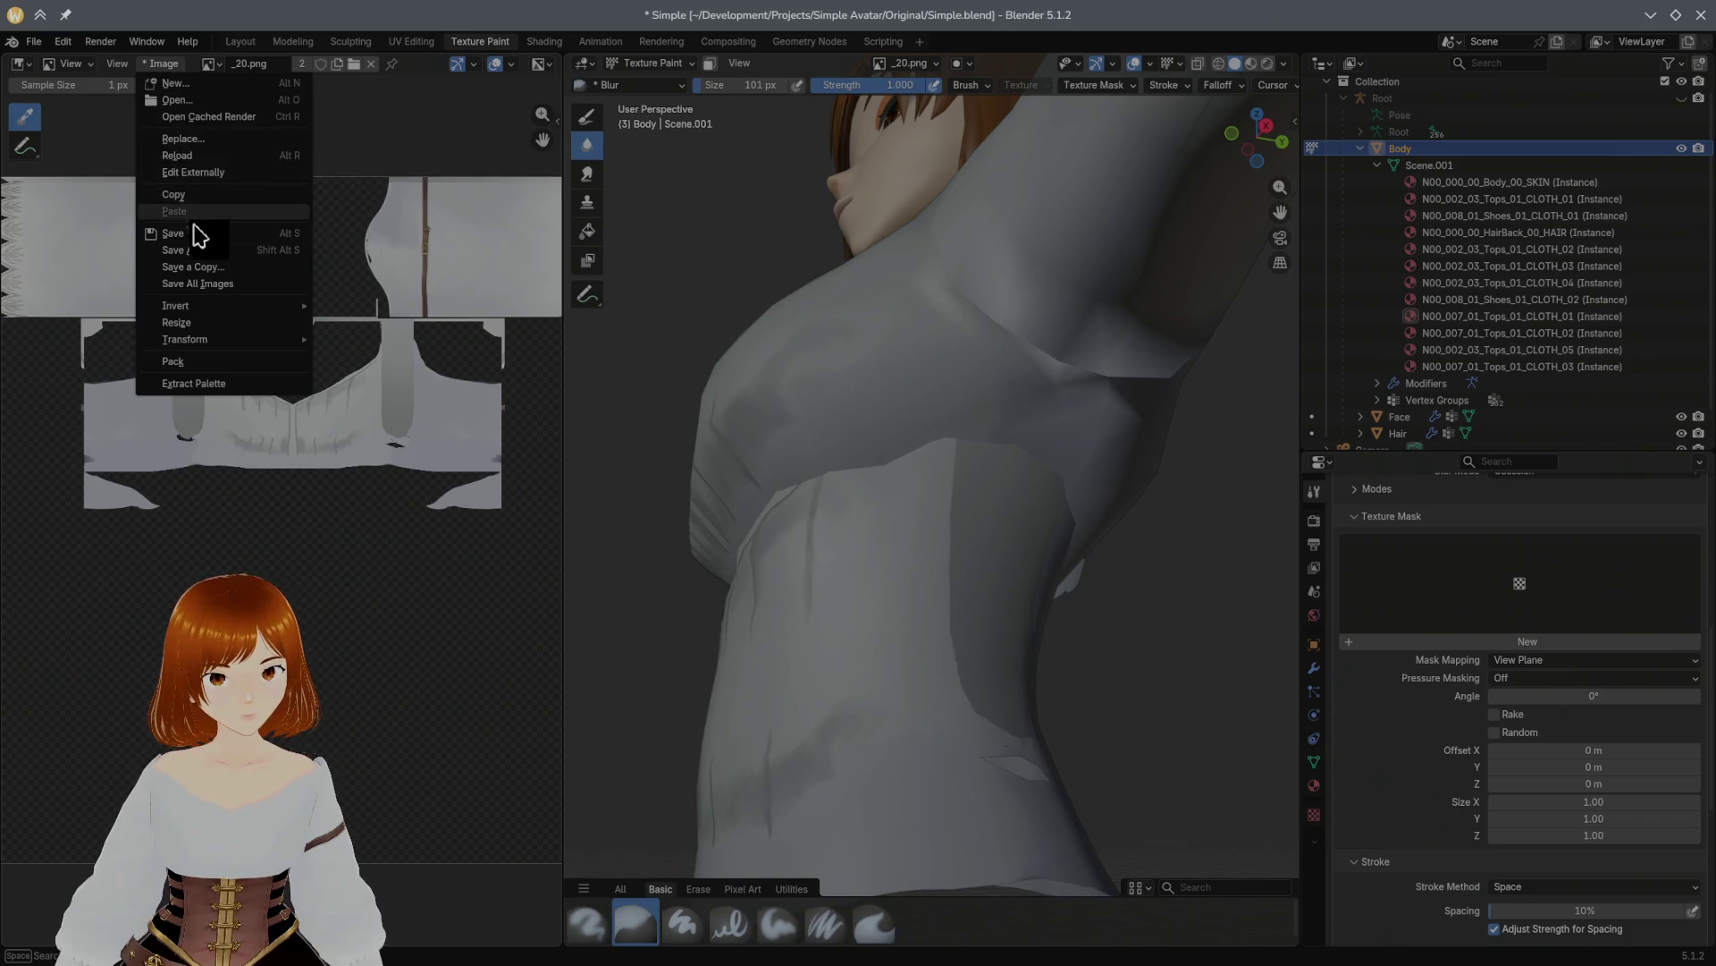
click(232, 284)
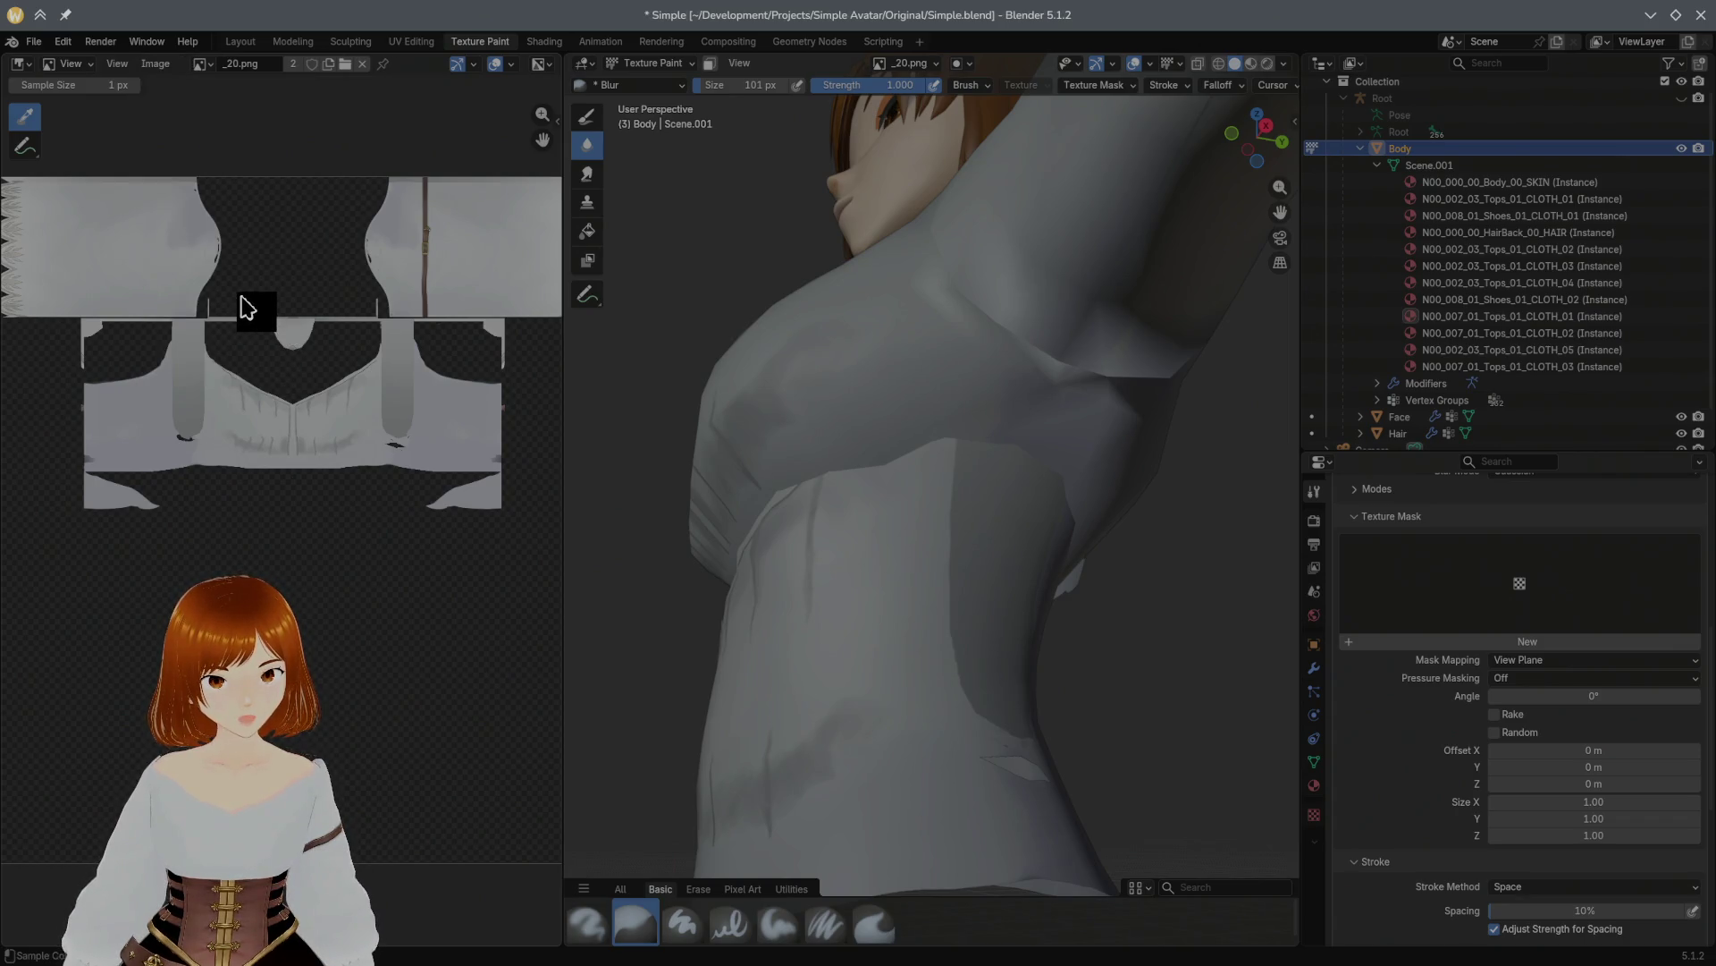
middle_drag(729, 326, 860, 378)
scroll(860, 377, down, 5)
scroll(860, 377, down, 2)
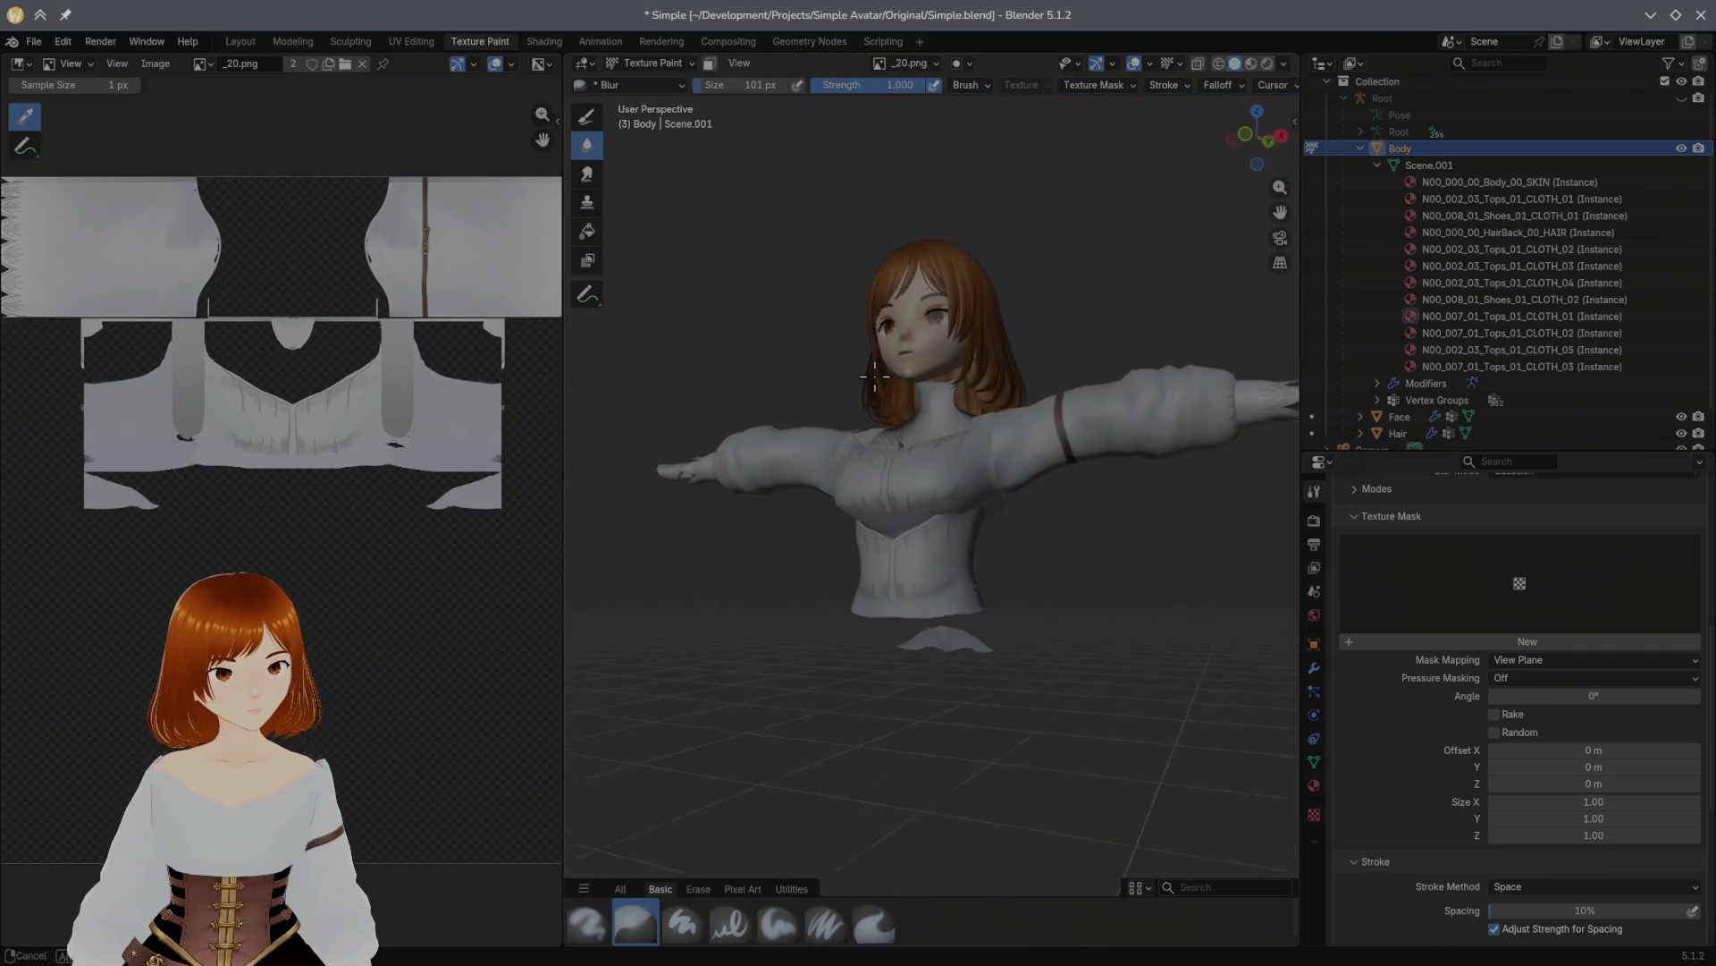
Step: Deselect the cuff faces and re-export the avatar as FBX, overwriting Simple.fbx
click(303, 43)
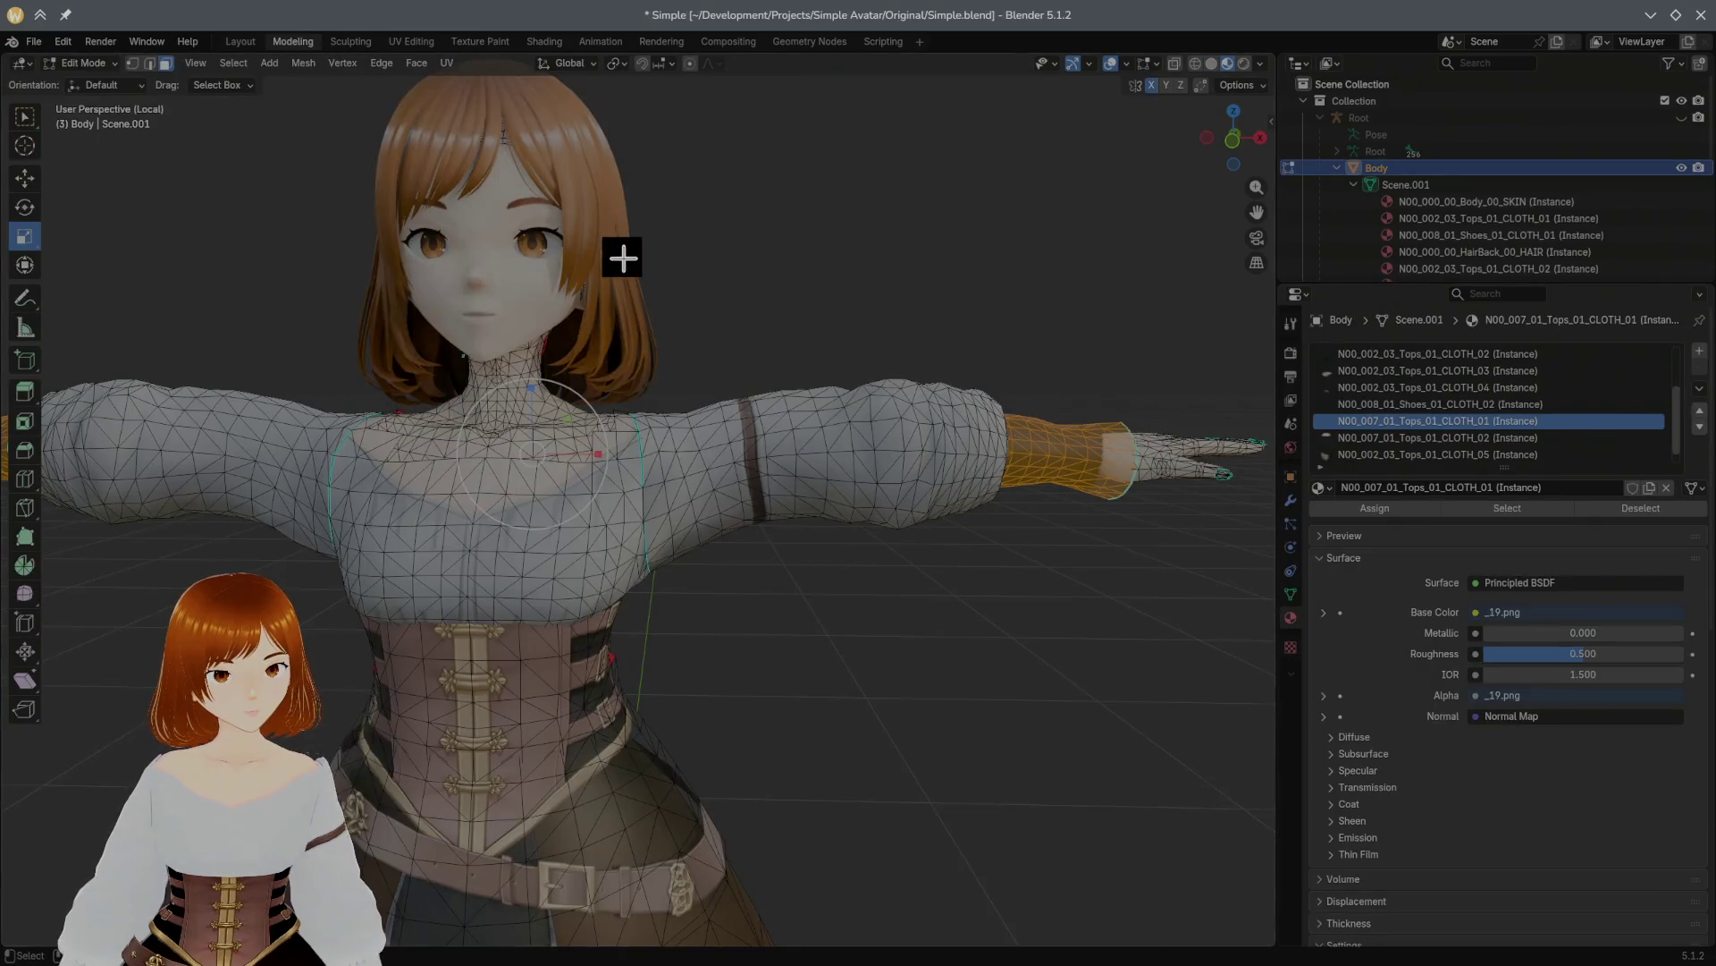
scroll(754, 271, down, 5)
scroll(749, 295, up, 5)
click(750, 305)
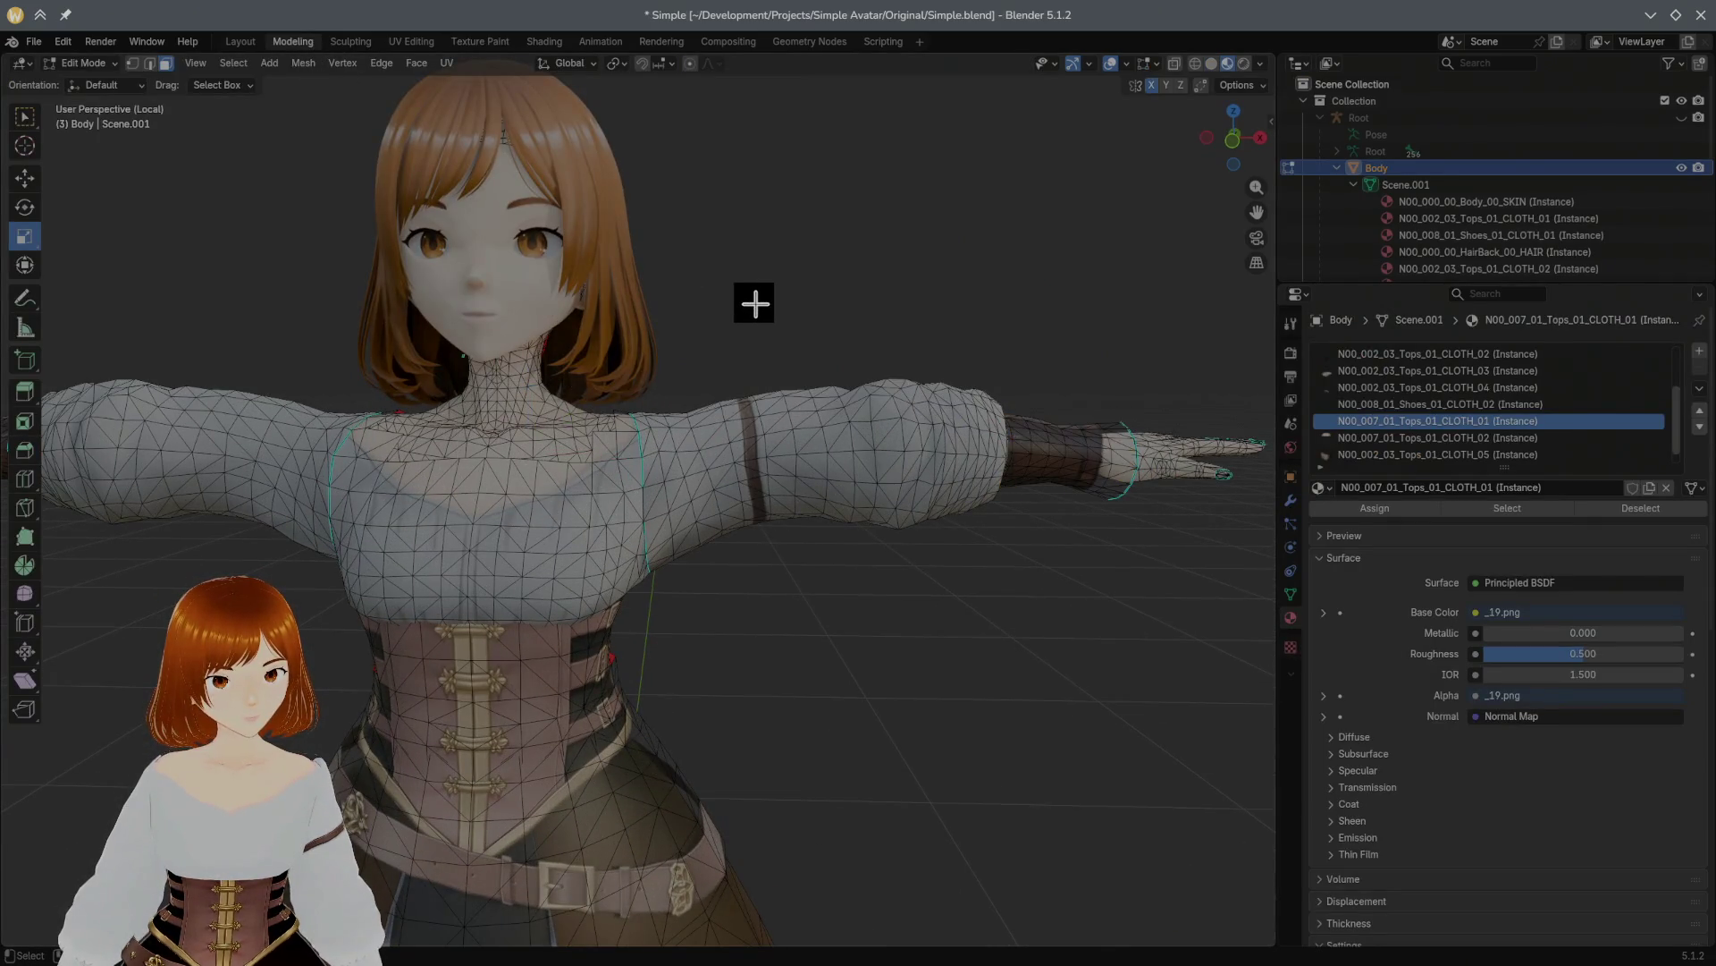
click(33, 42)
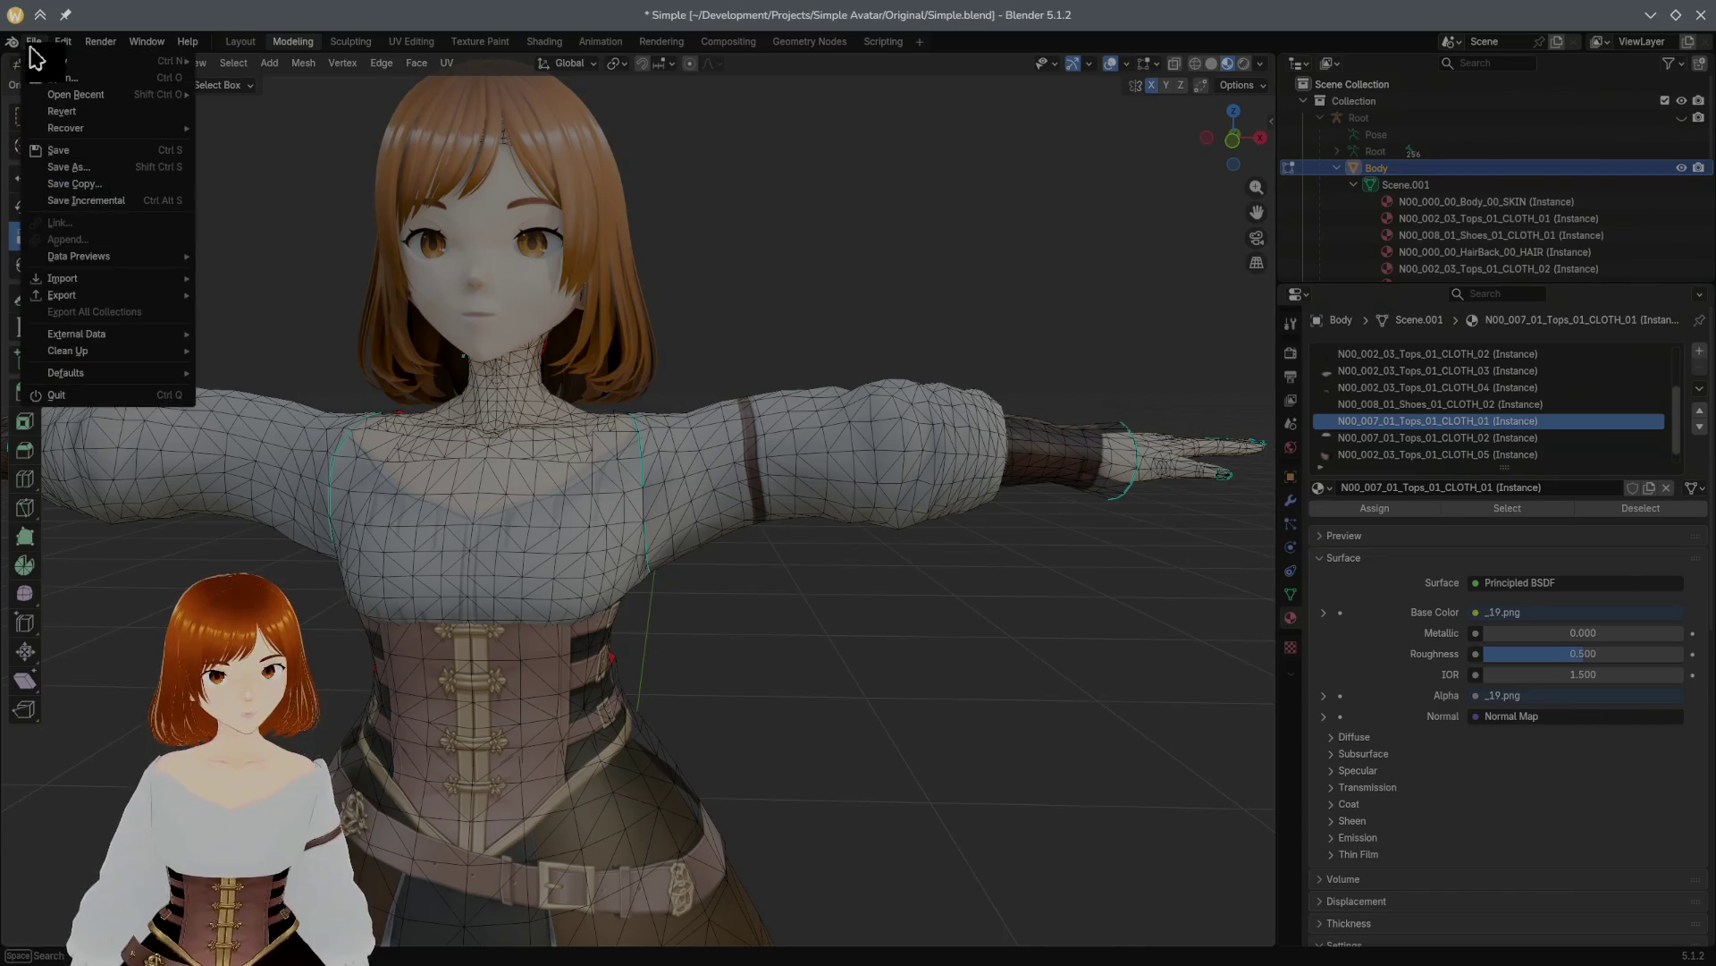
mouse_move(114, 295)
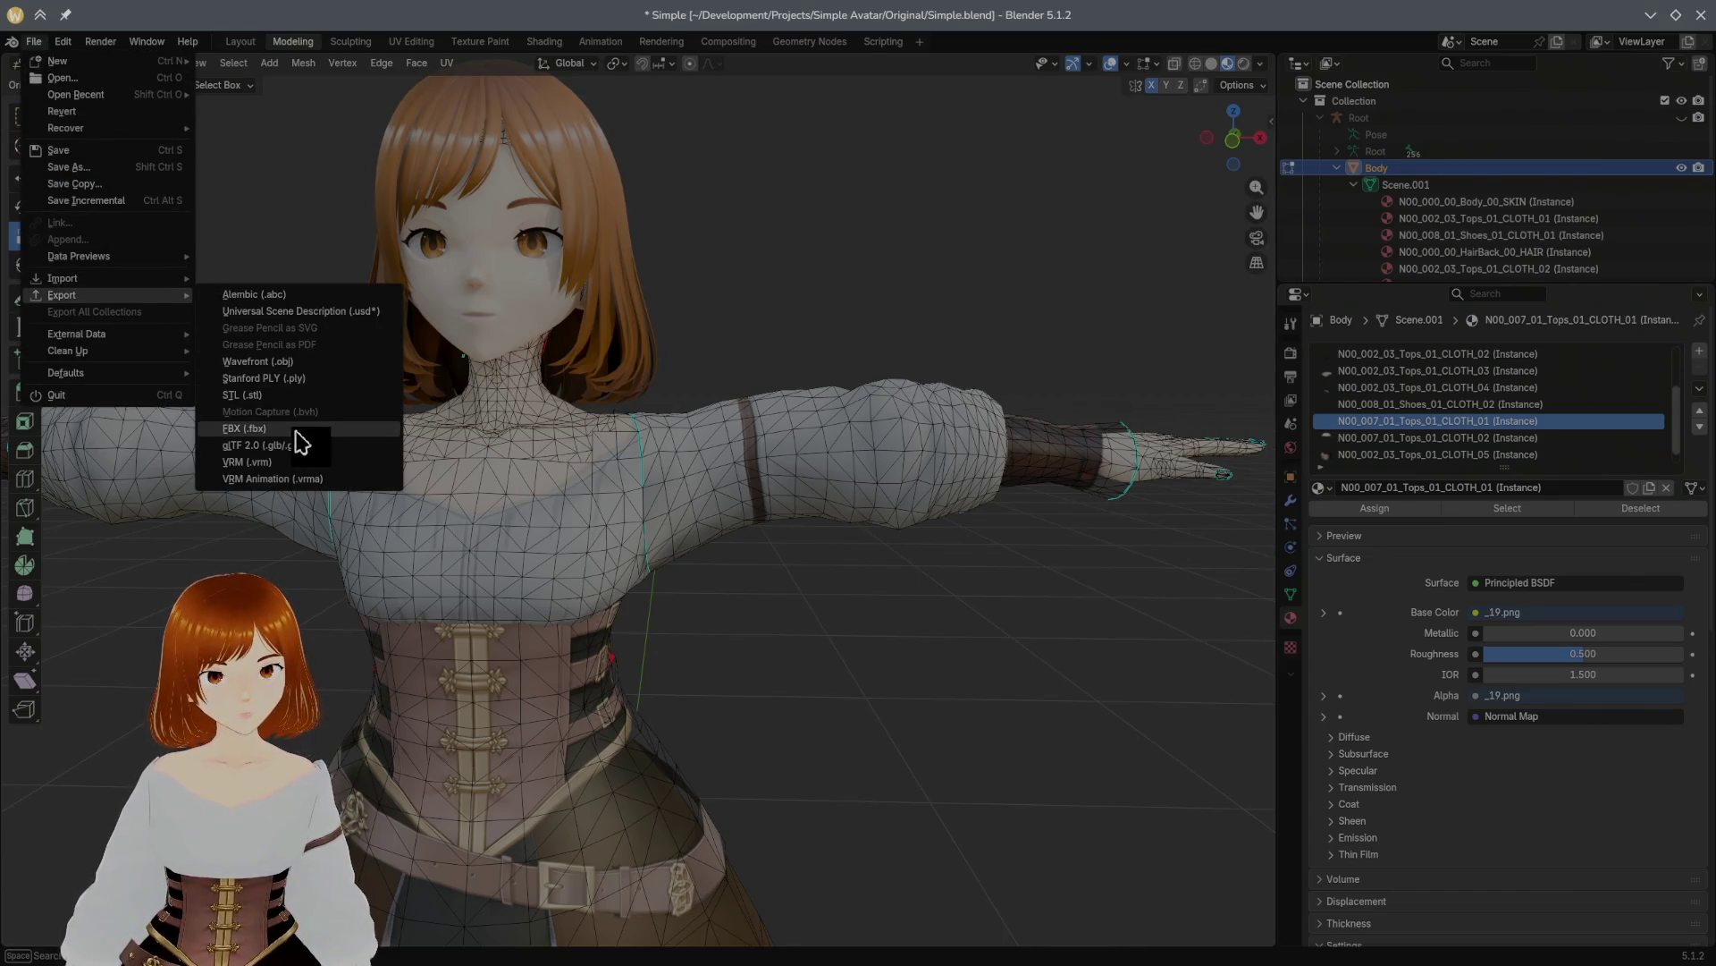
click(298, 431)
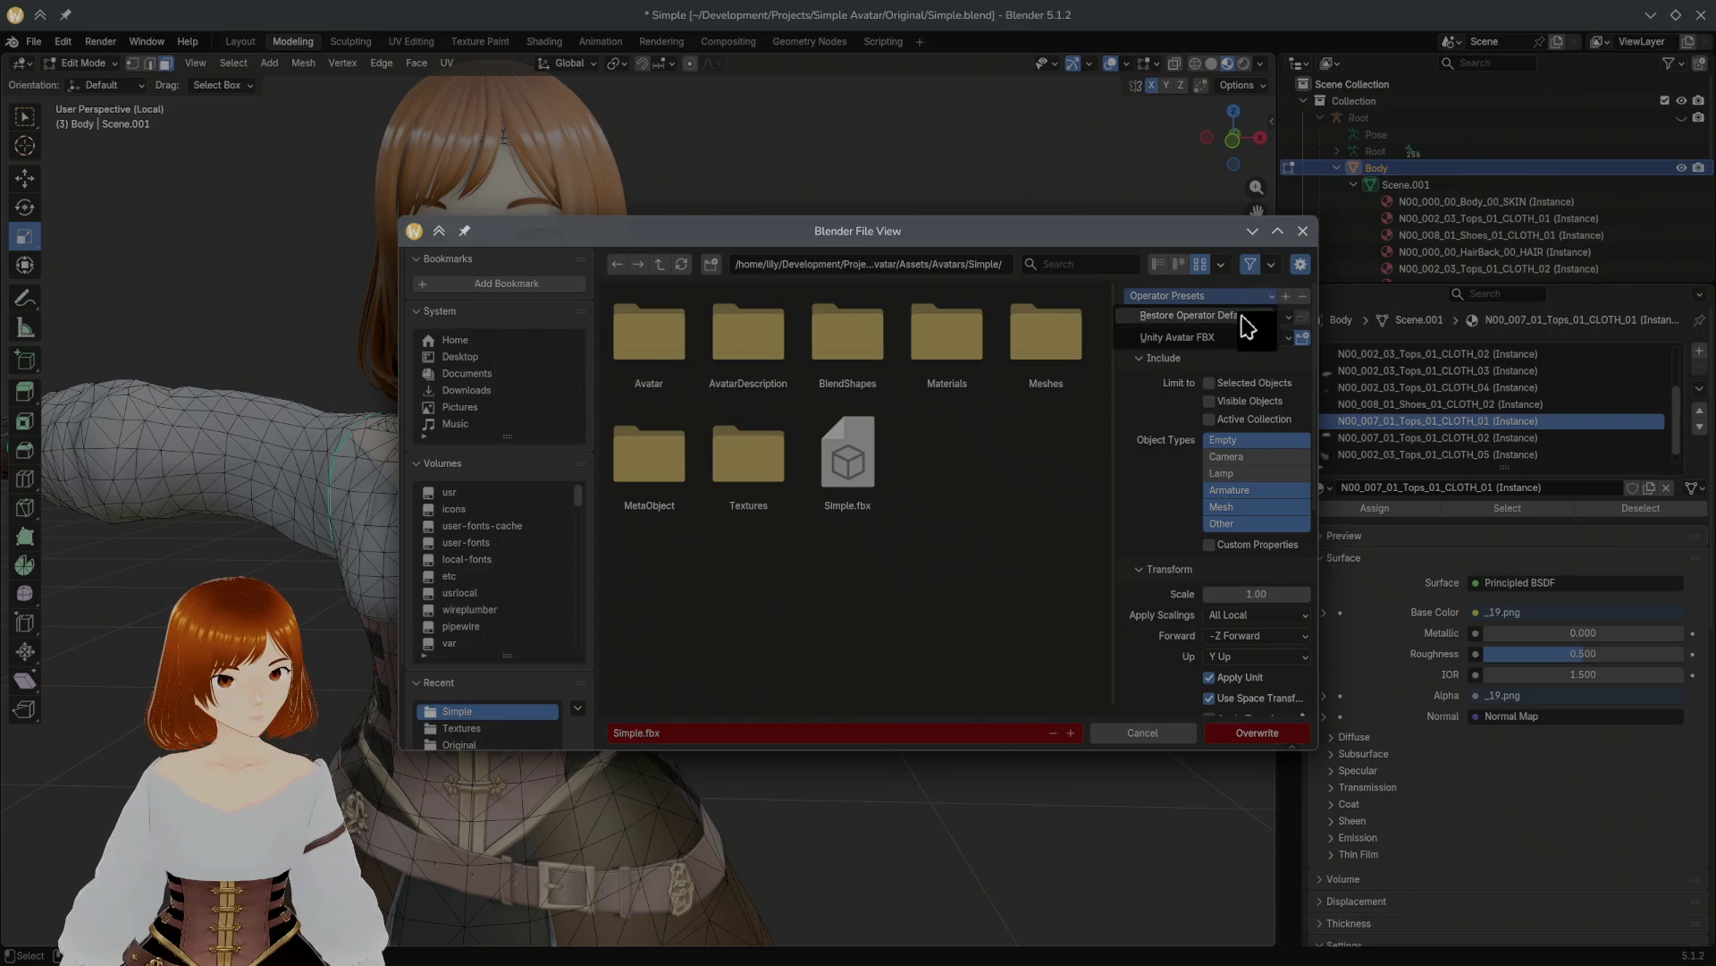
click(1259, 732)
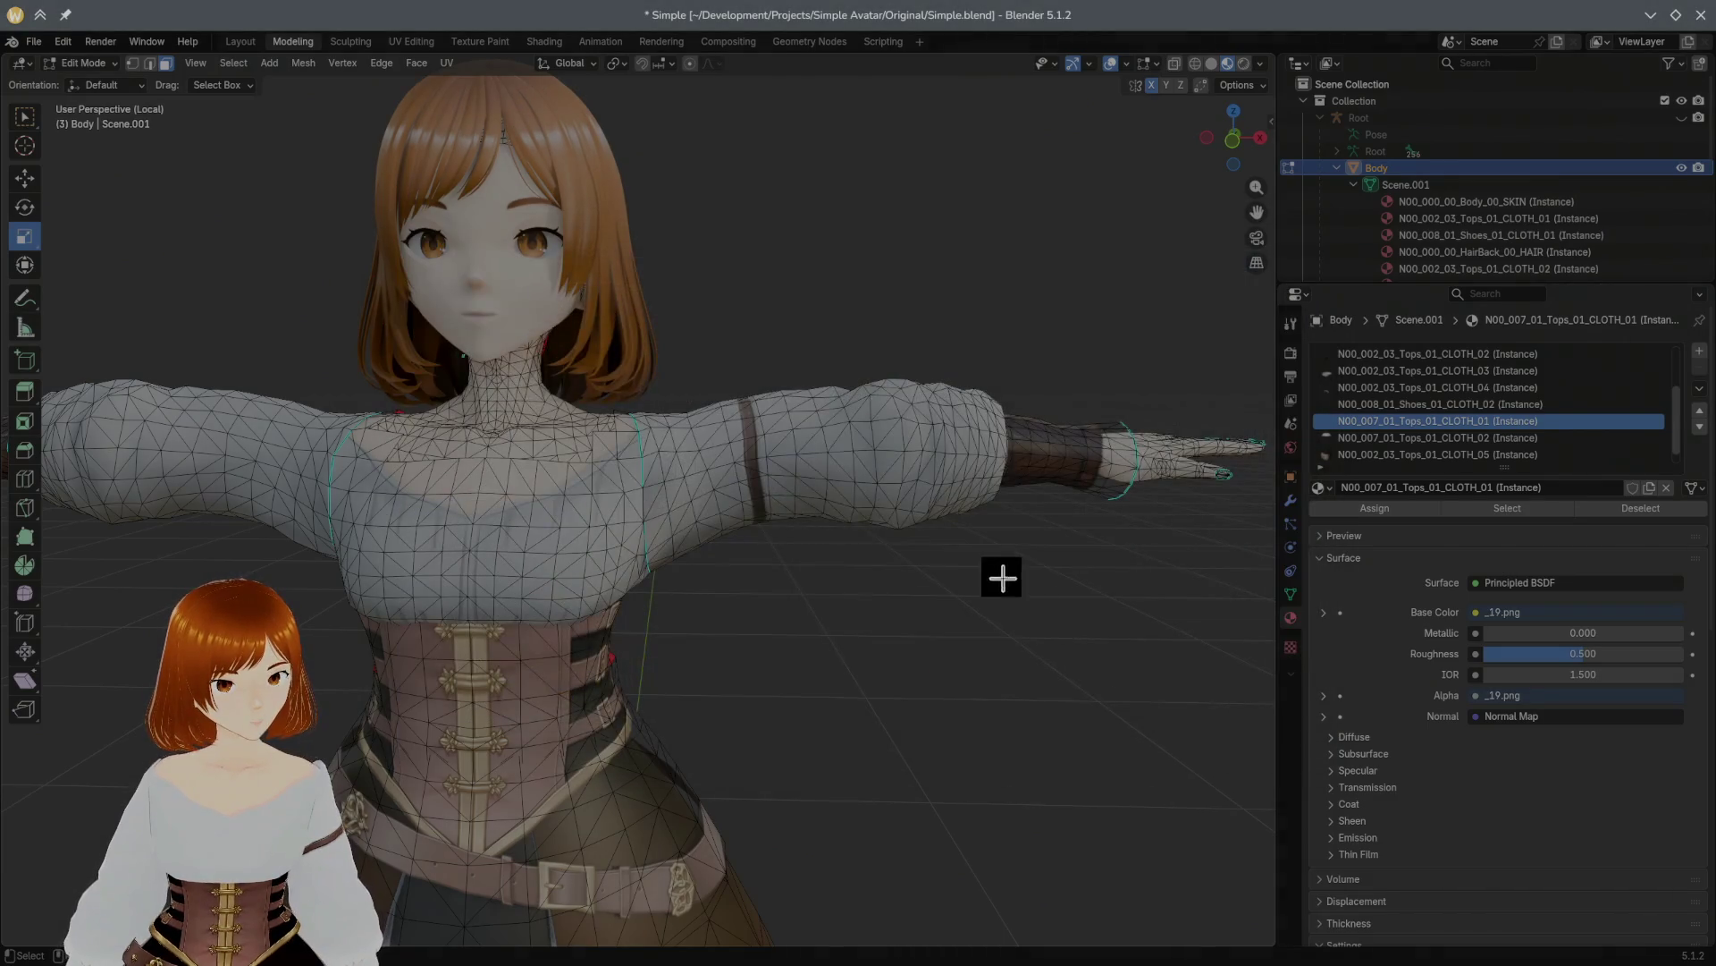
click(946, 944)
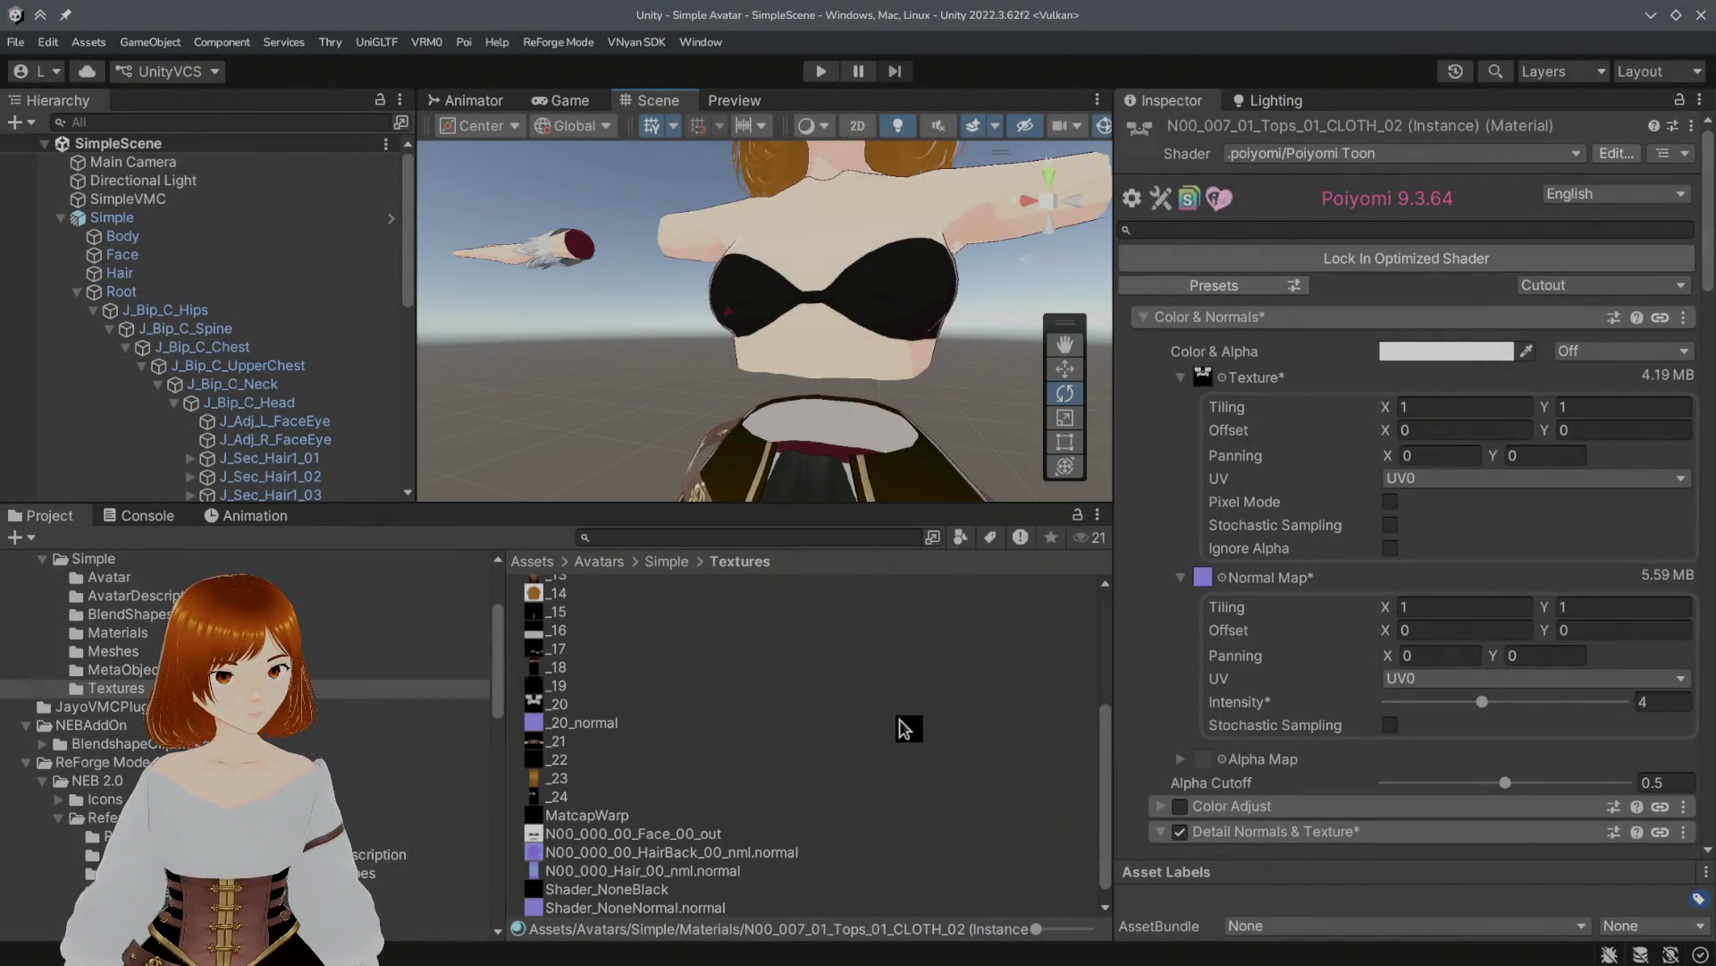
Step: Enable Alpha Is Transparency on the _20 texture and apply the import change
key(alt+Tab)
key(alt+Tab)
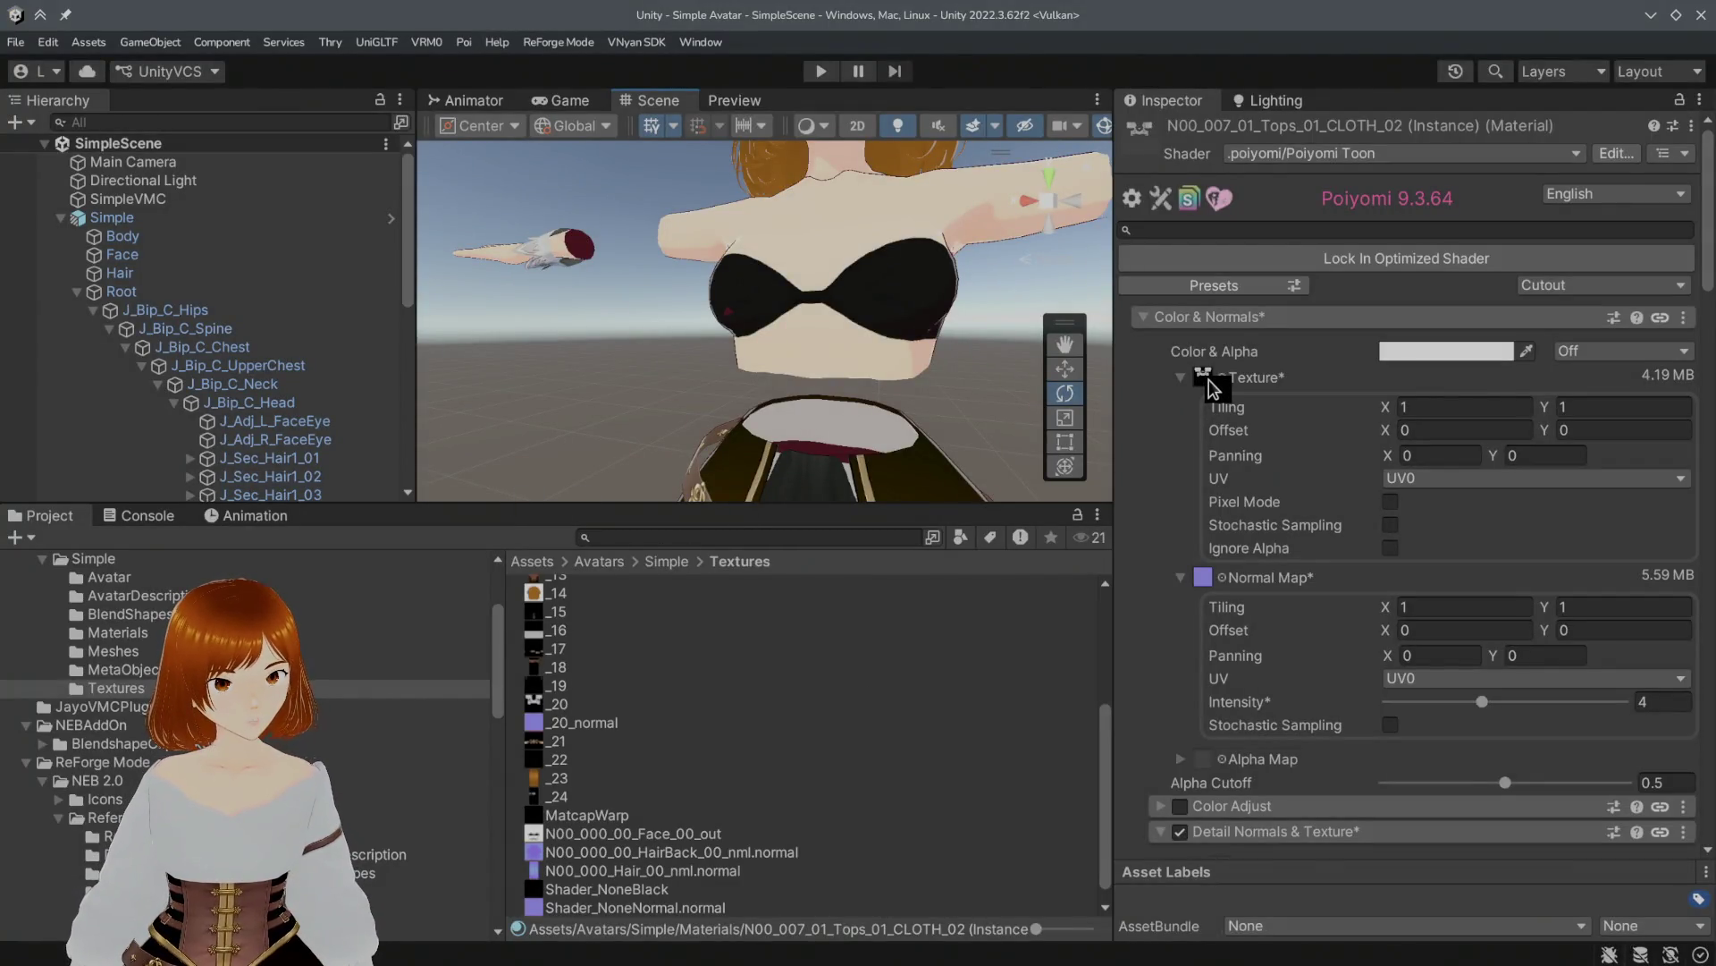
click(1209, 379)
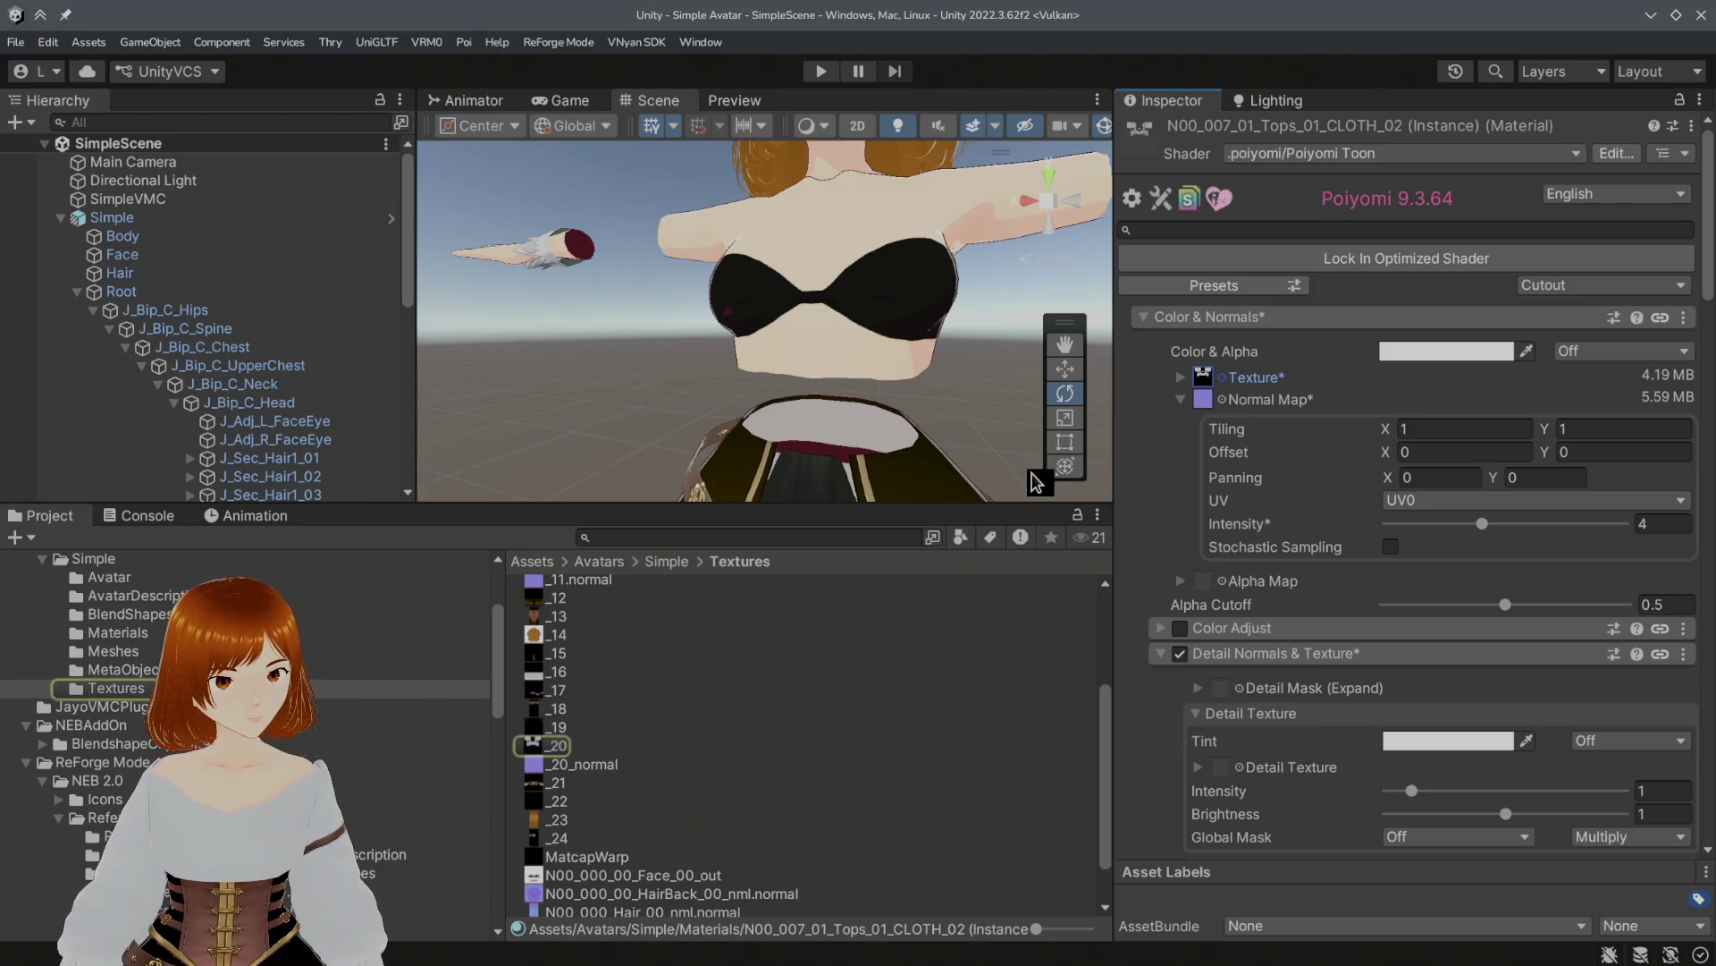
click(1181, 383)
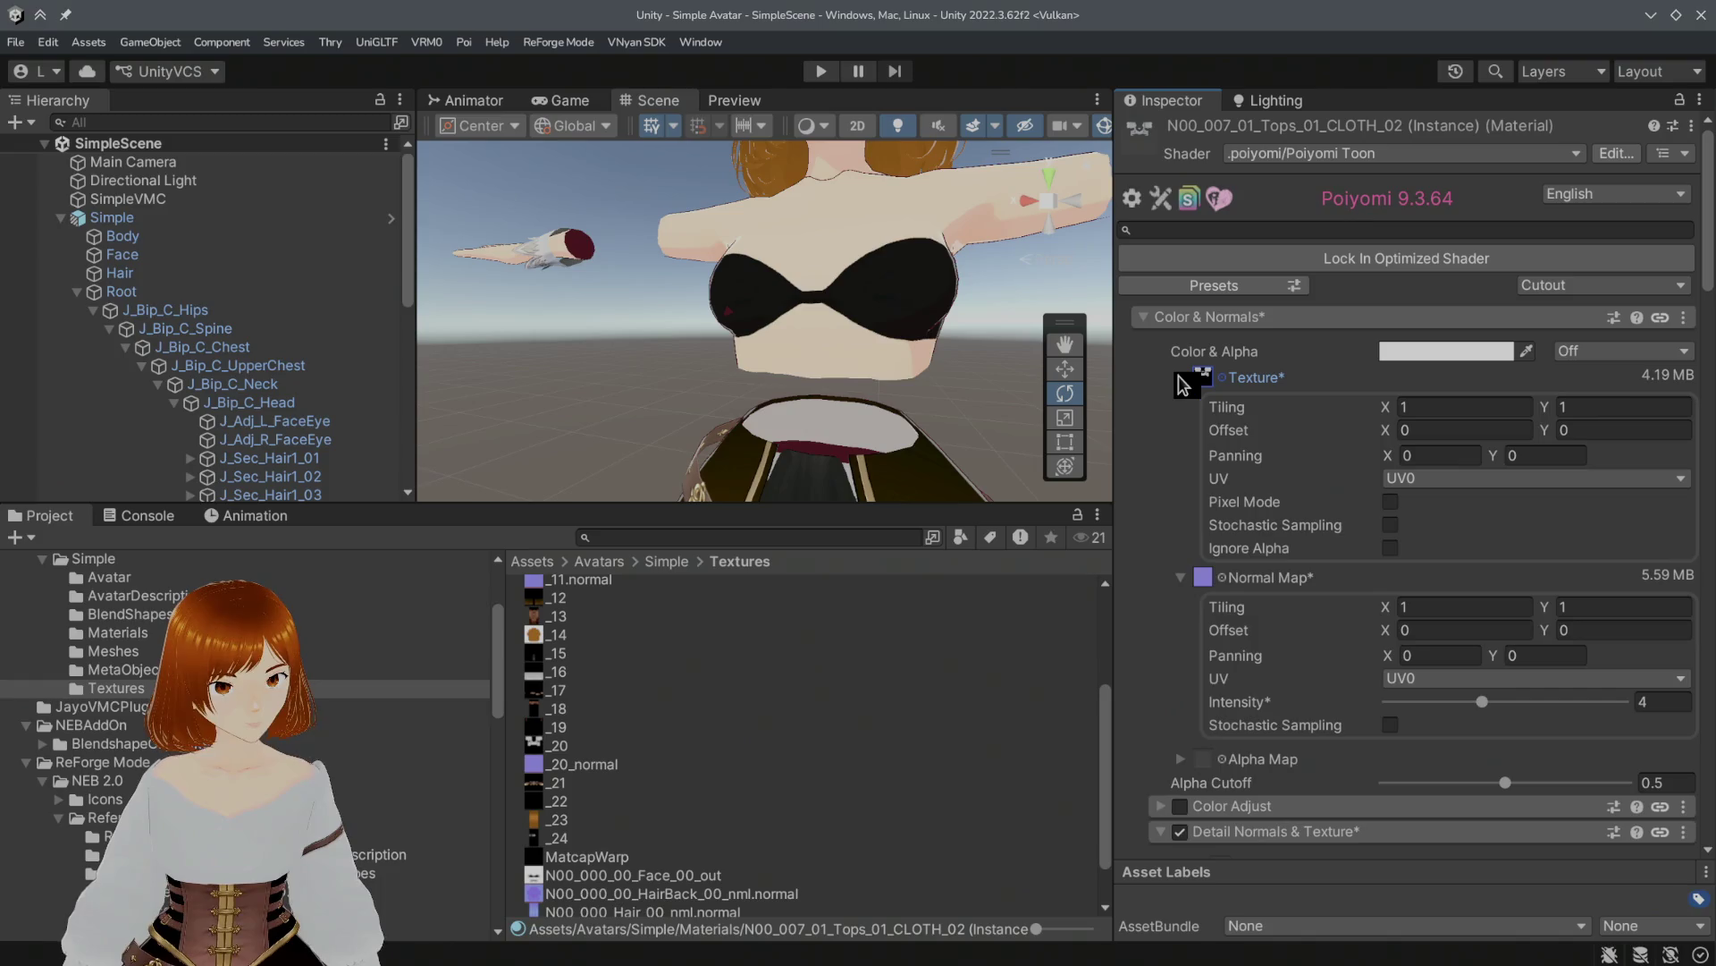
click(1182, 383)
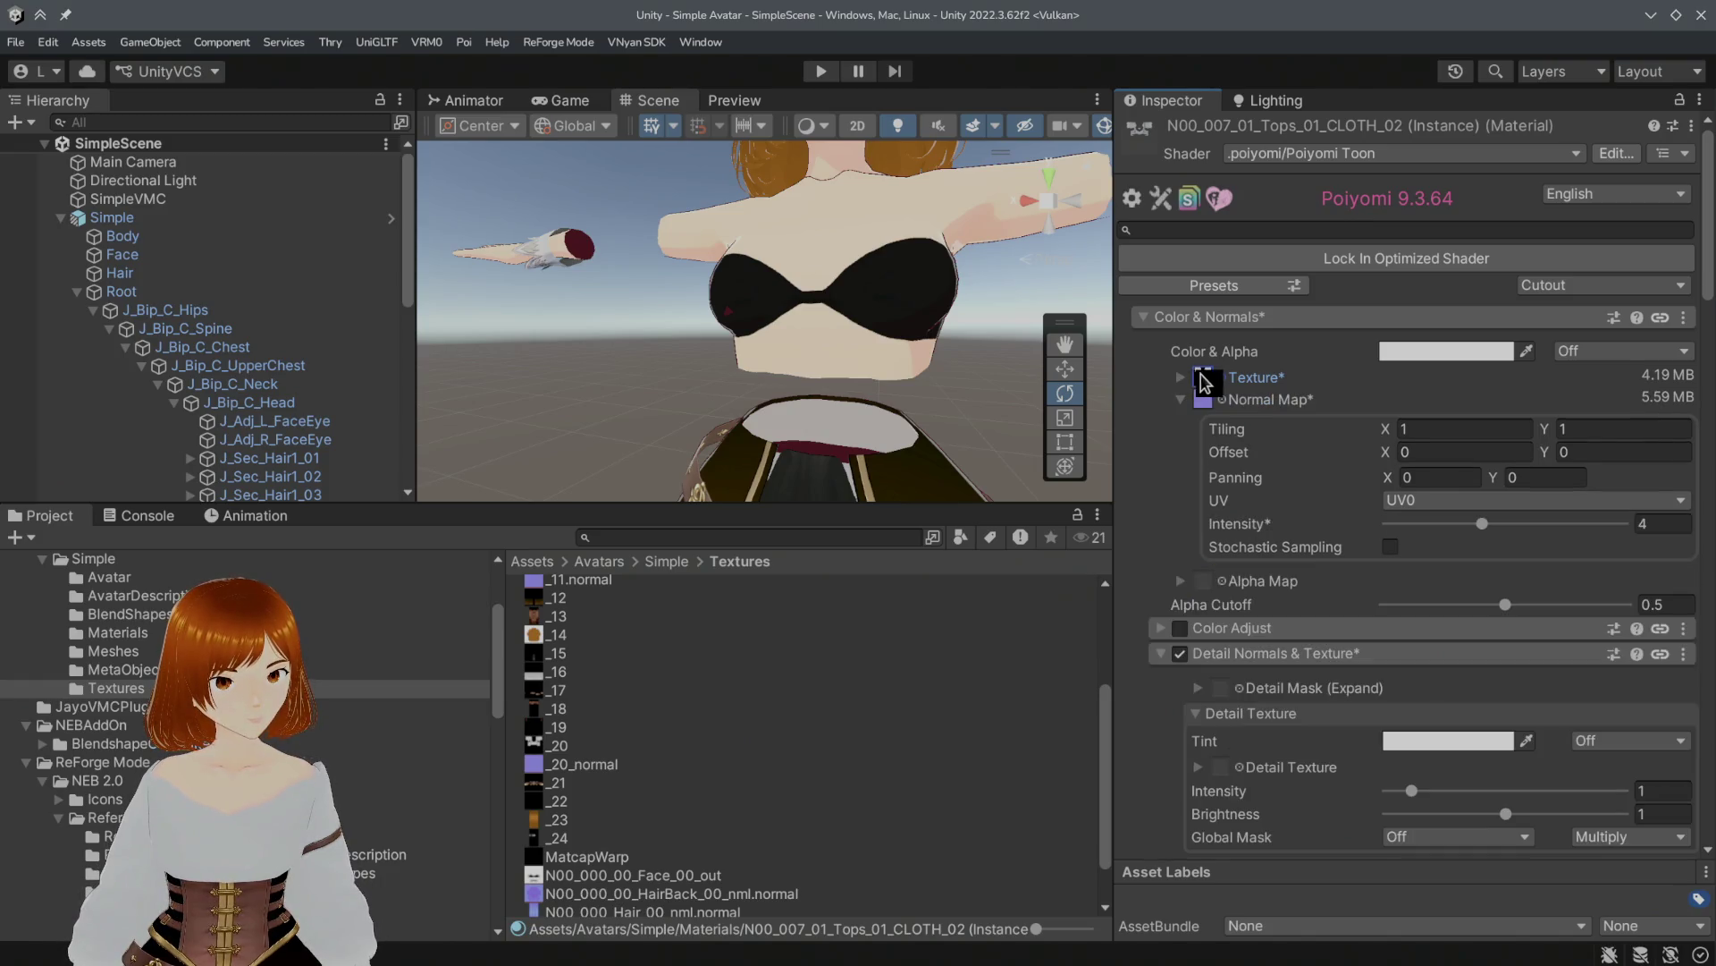
click(552, 748)
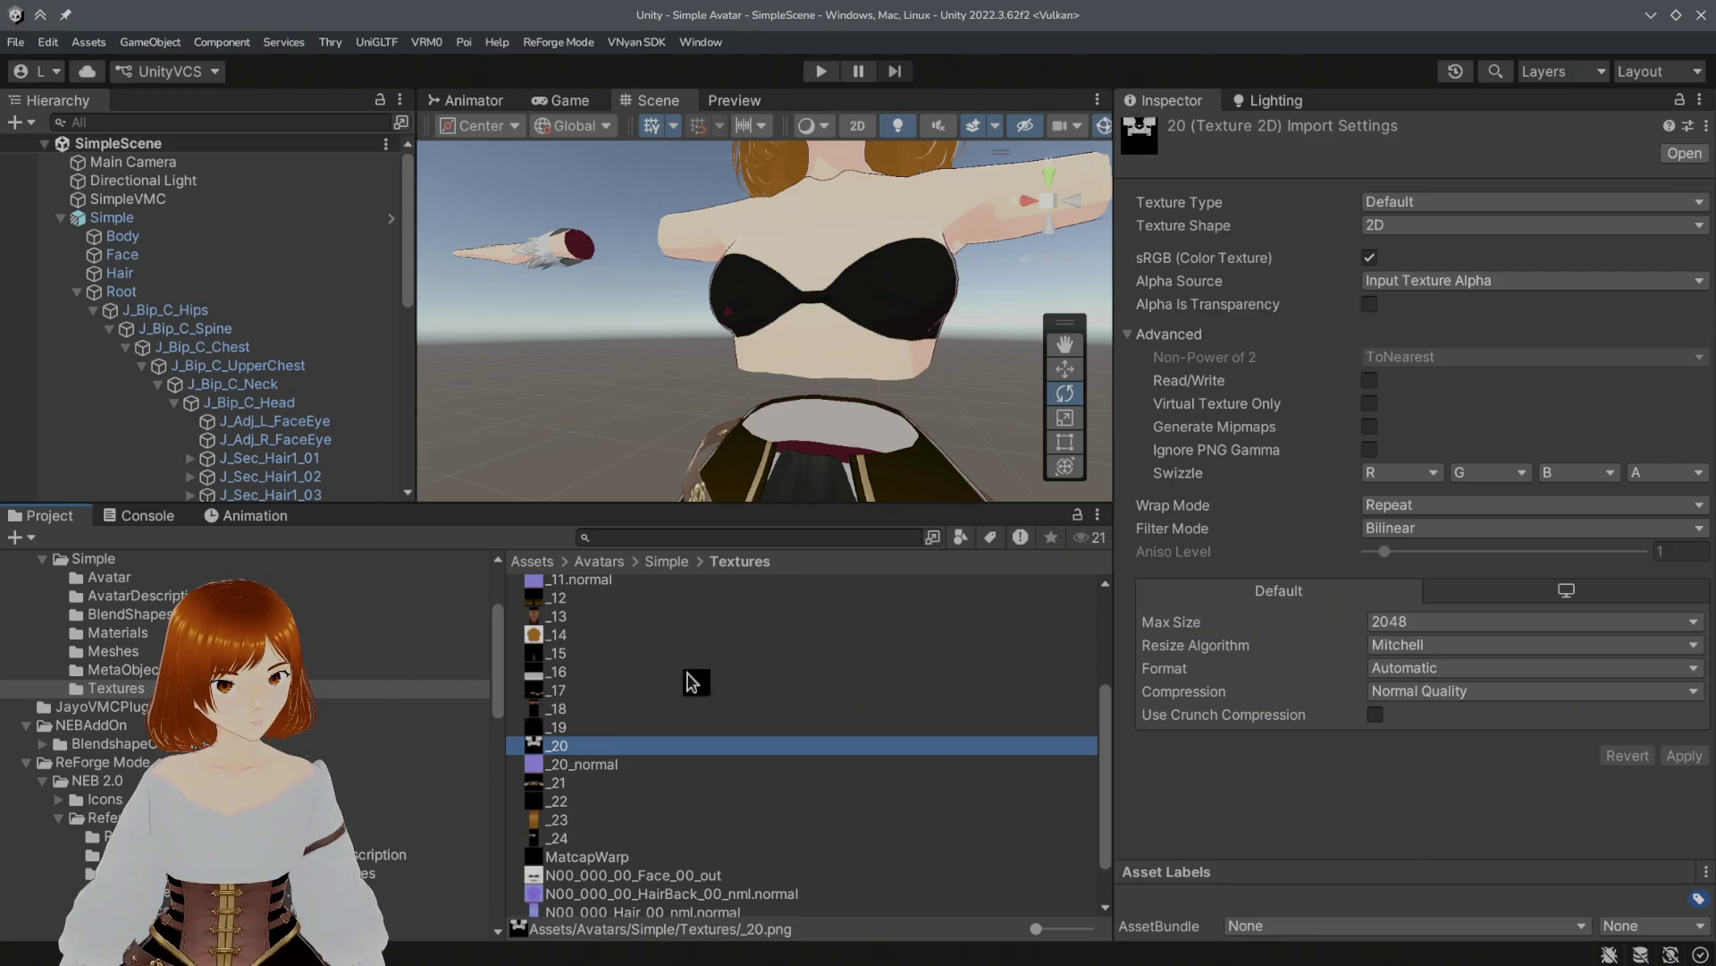
click(1369, 304)
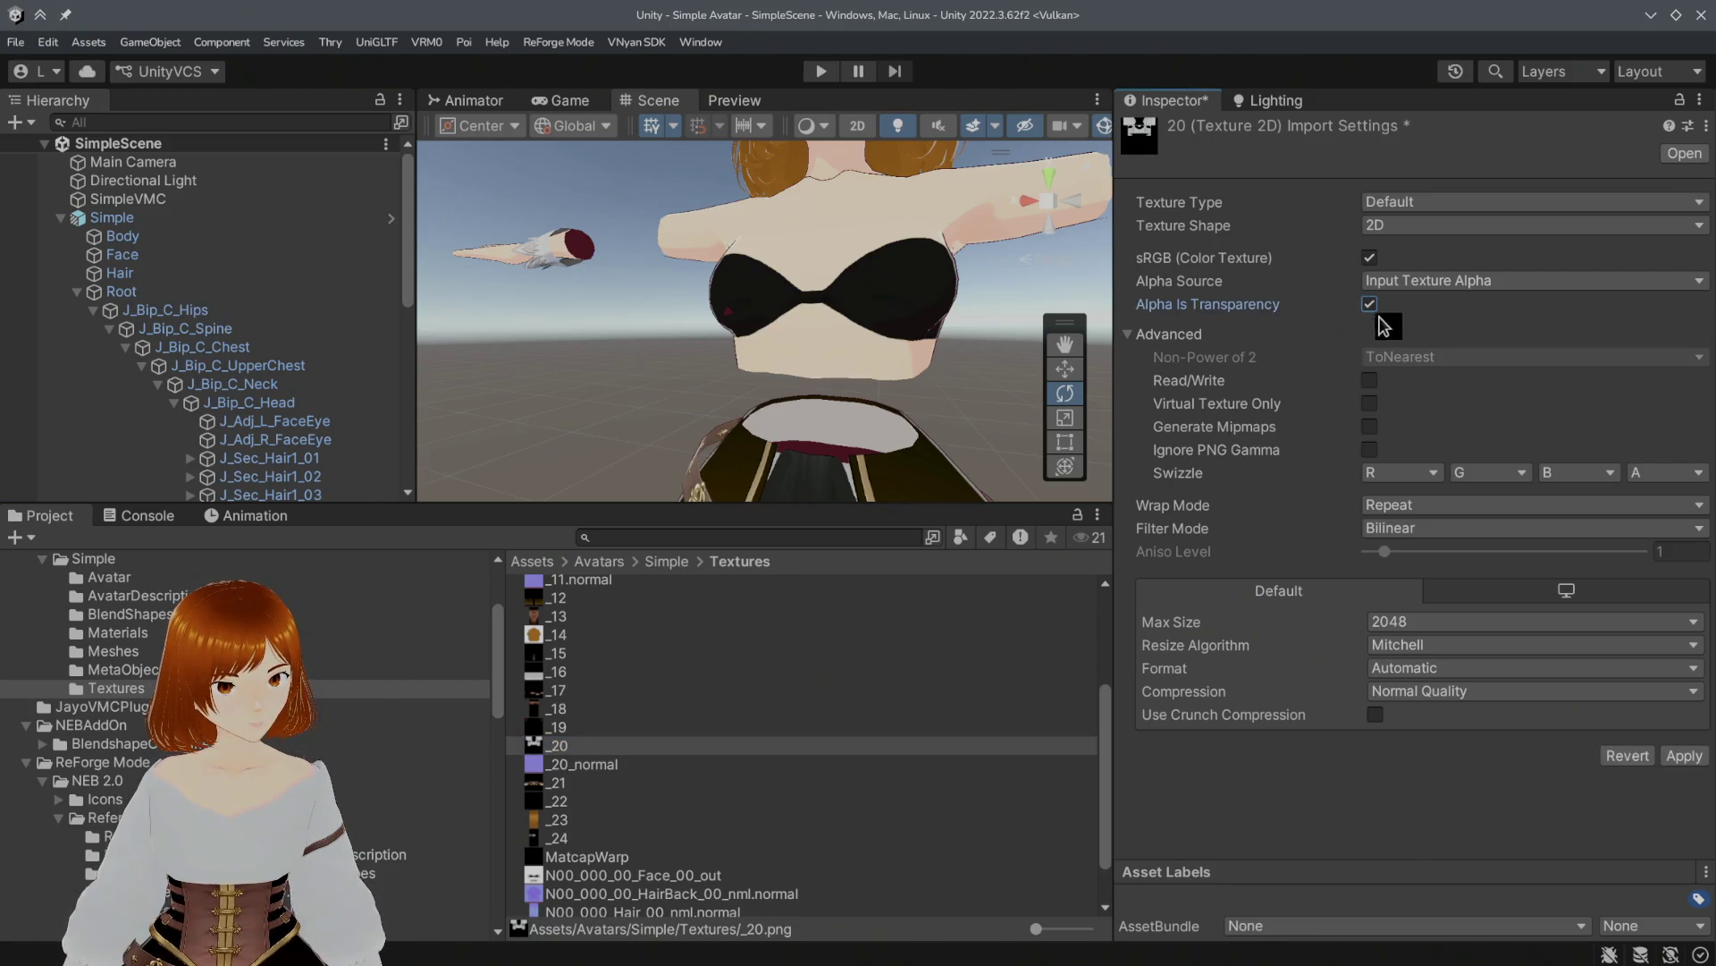
click(1661, 758)
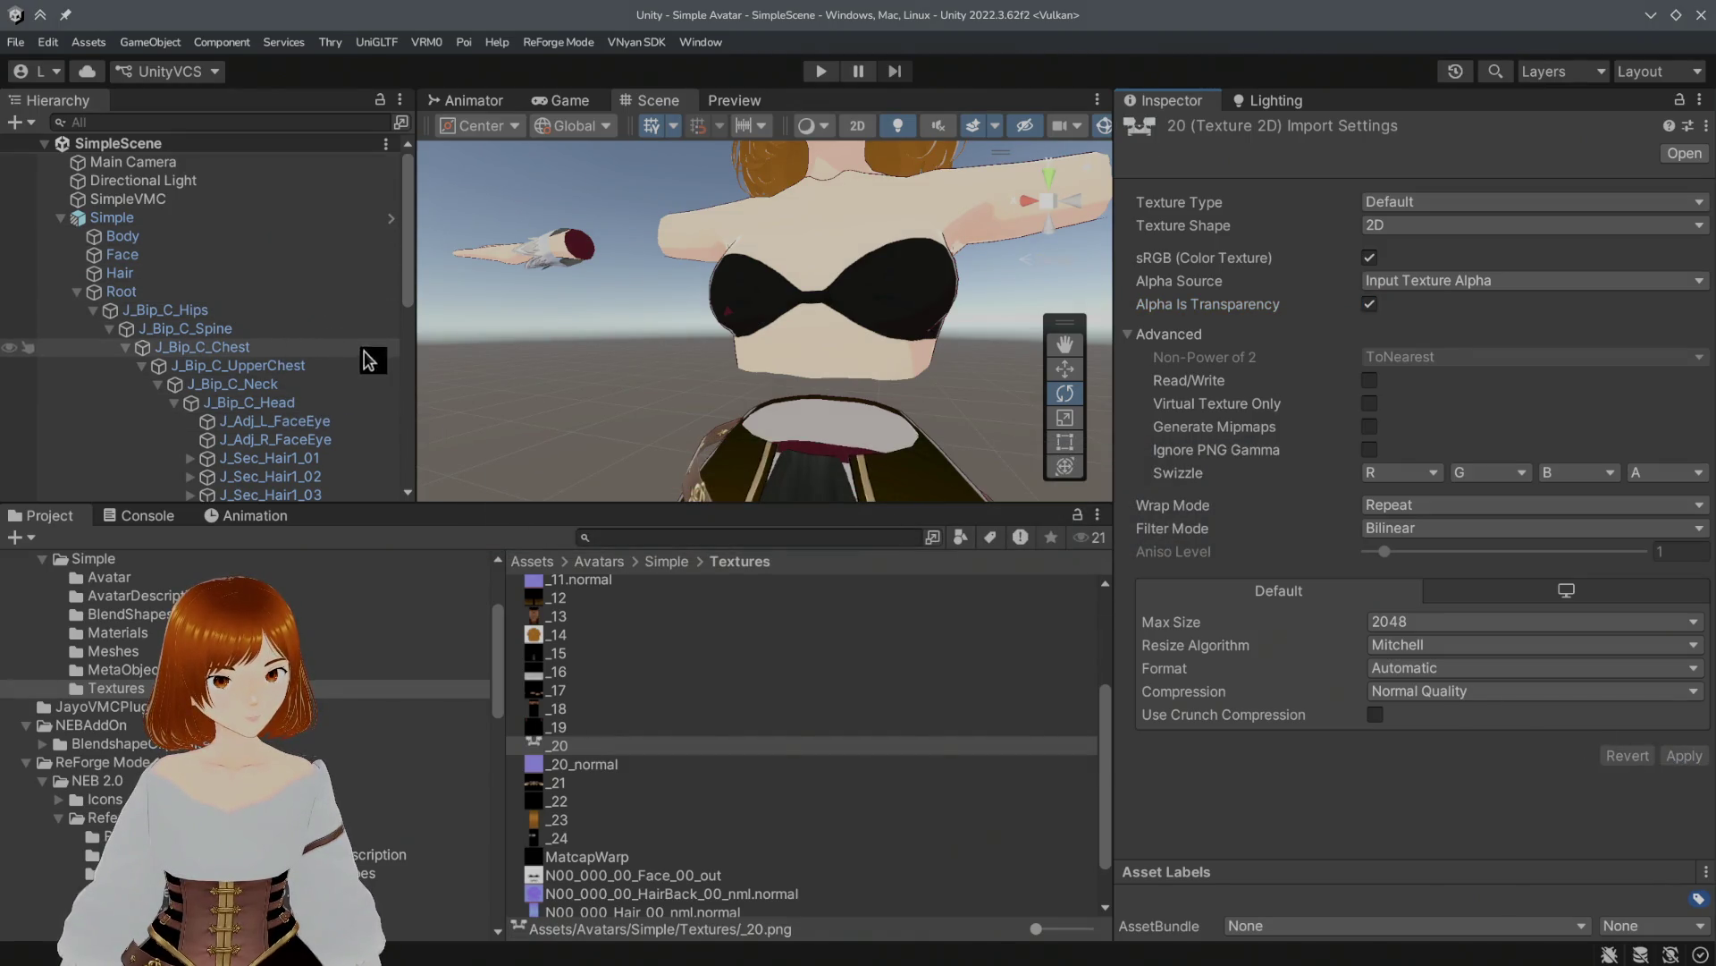
Step: Open the N00_007_01_Tops_01_CLOTH_02 material used by Body's Element 8
scroll(260, 322, down, 10)
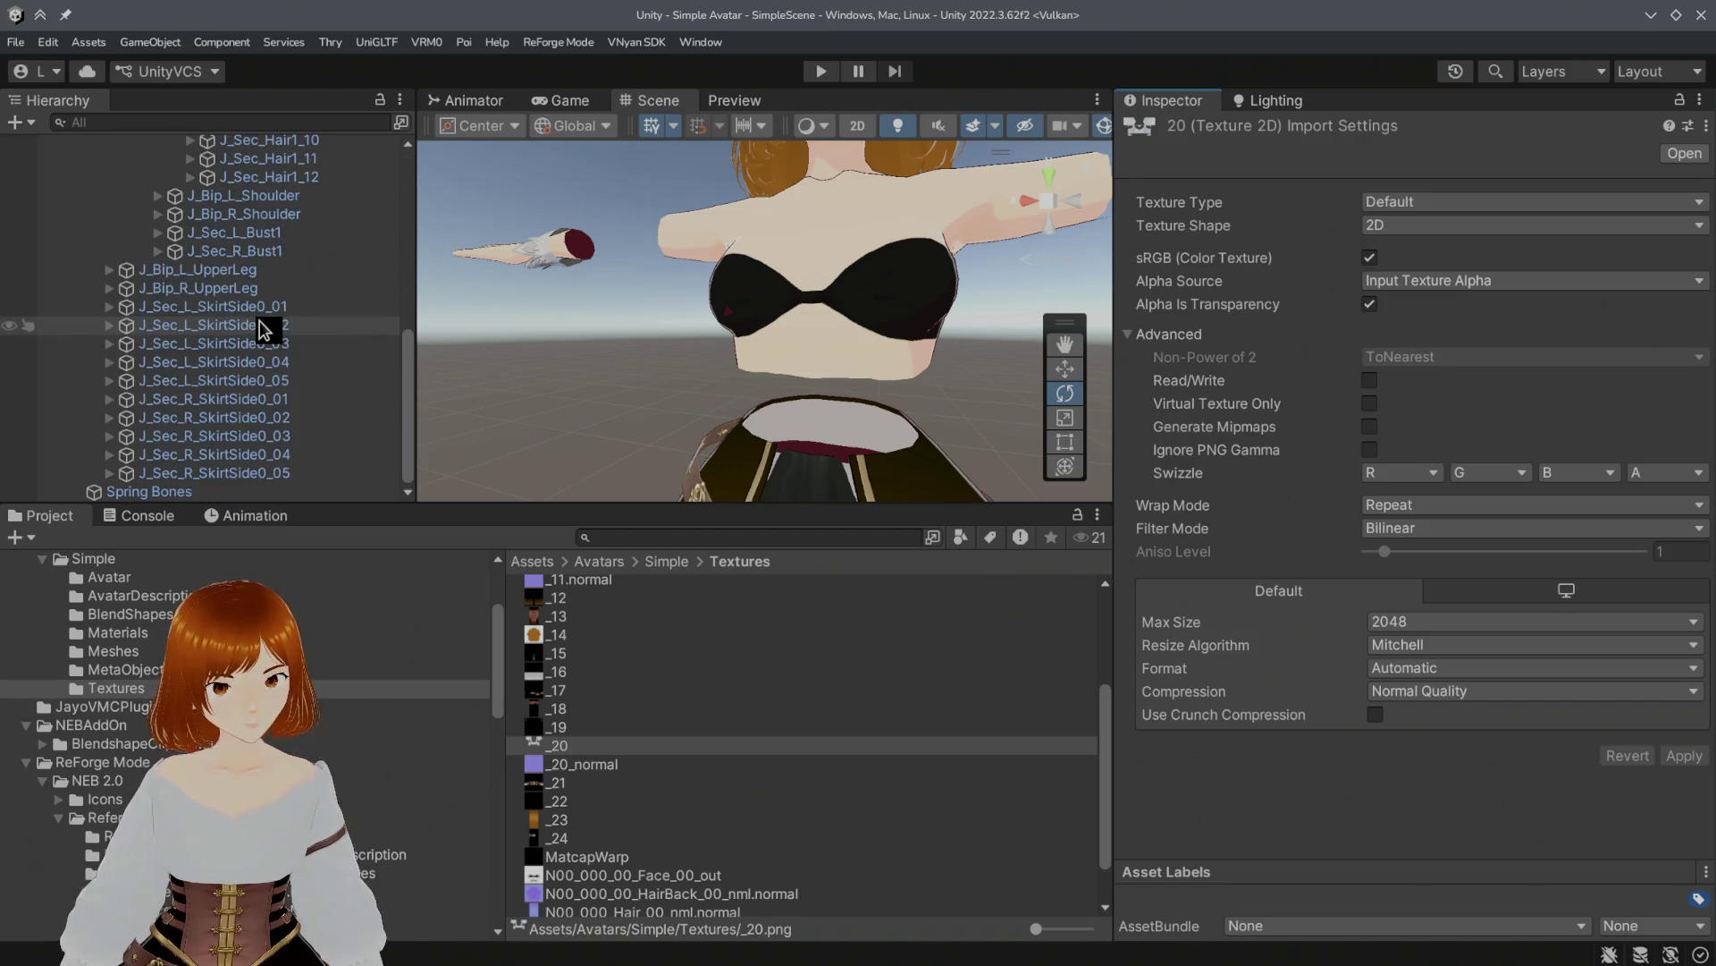
scroll(239, 404, up, 9)
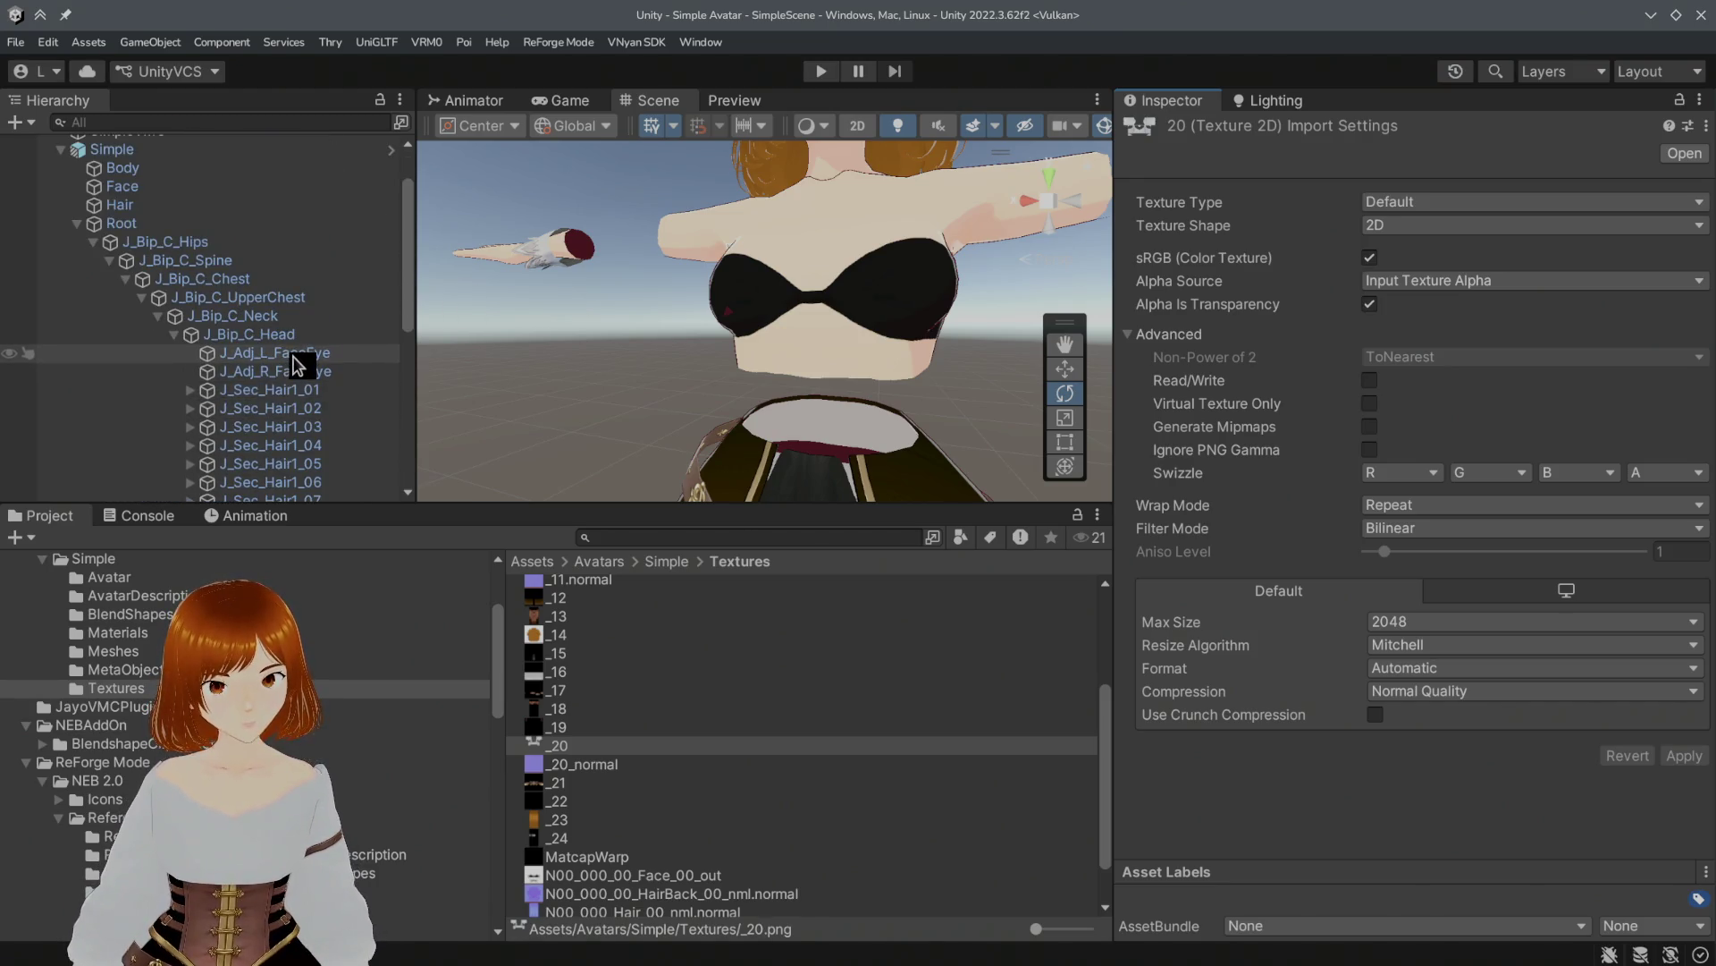
scroll(192, 252, up, 2)
click(215, 236)
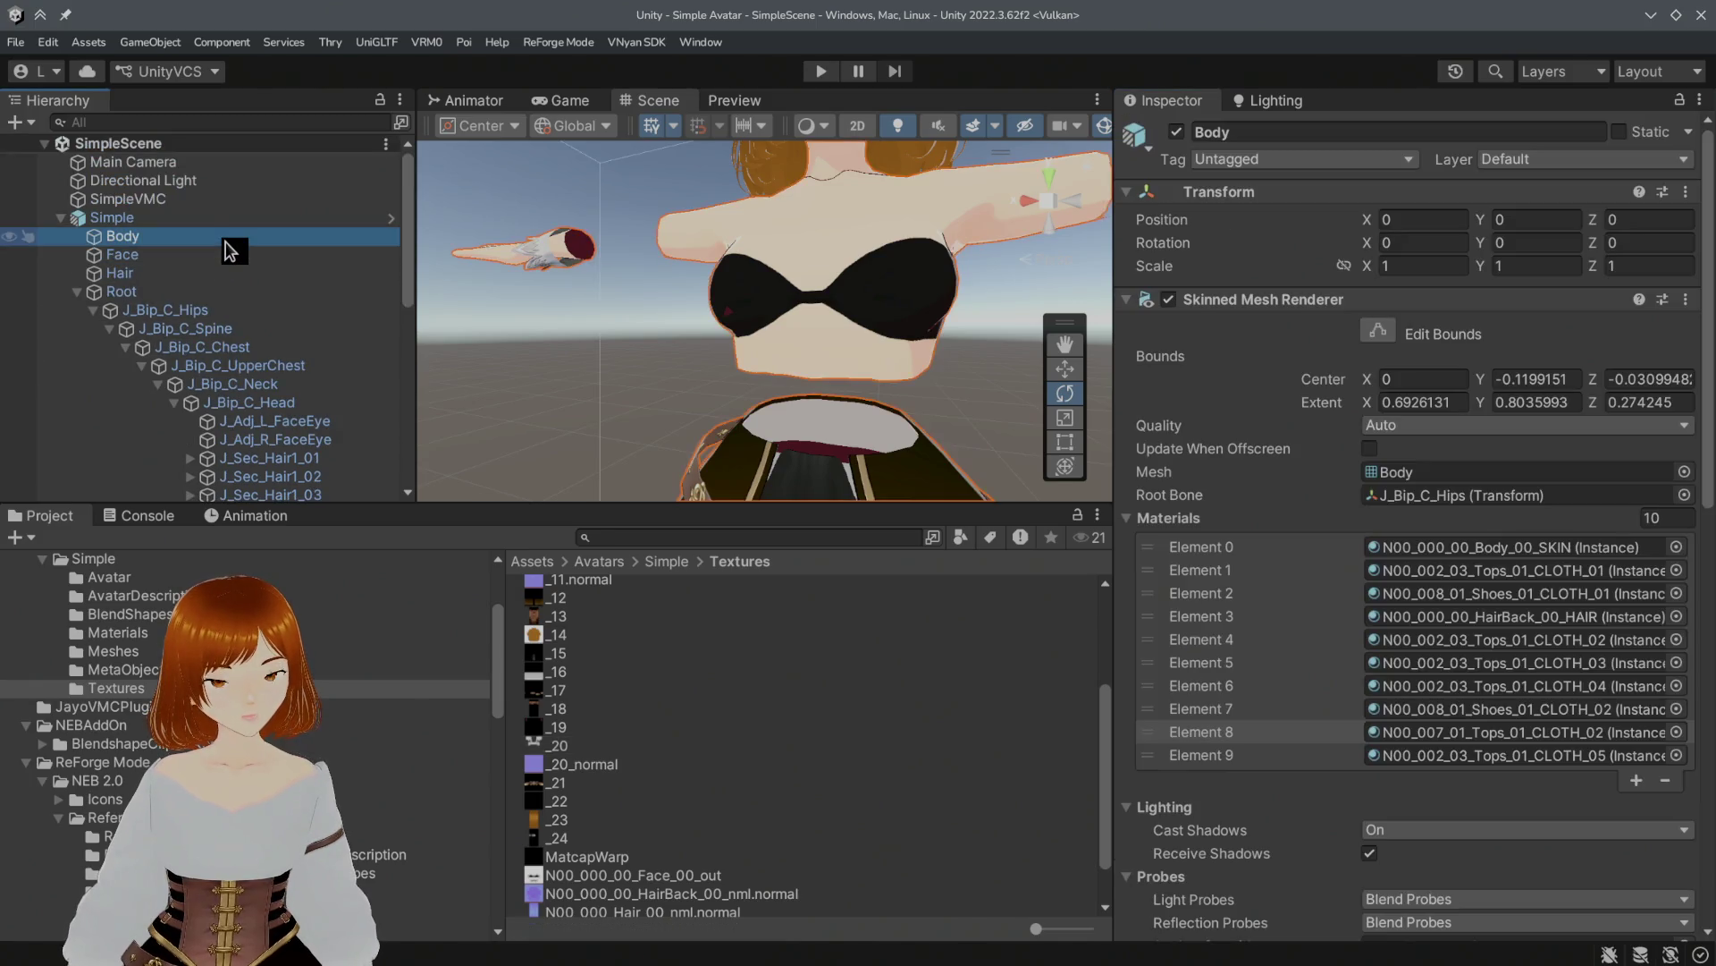
click(125, 255)
click(125, 236)
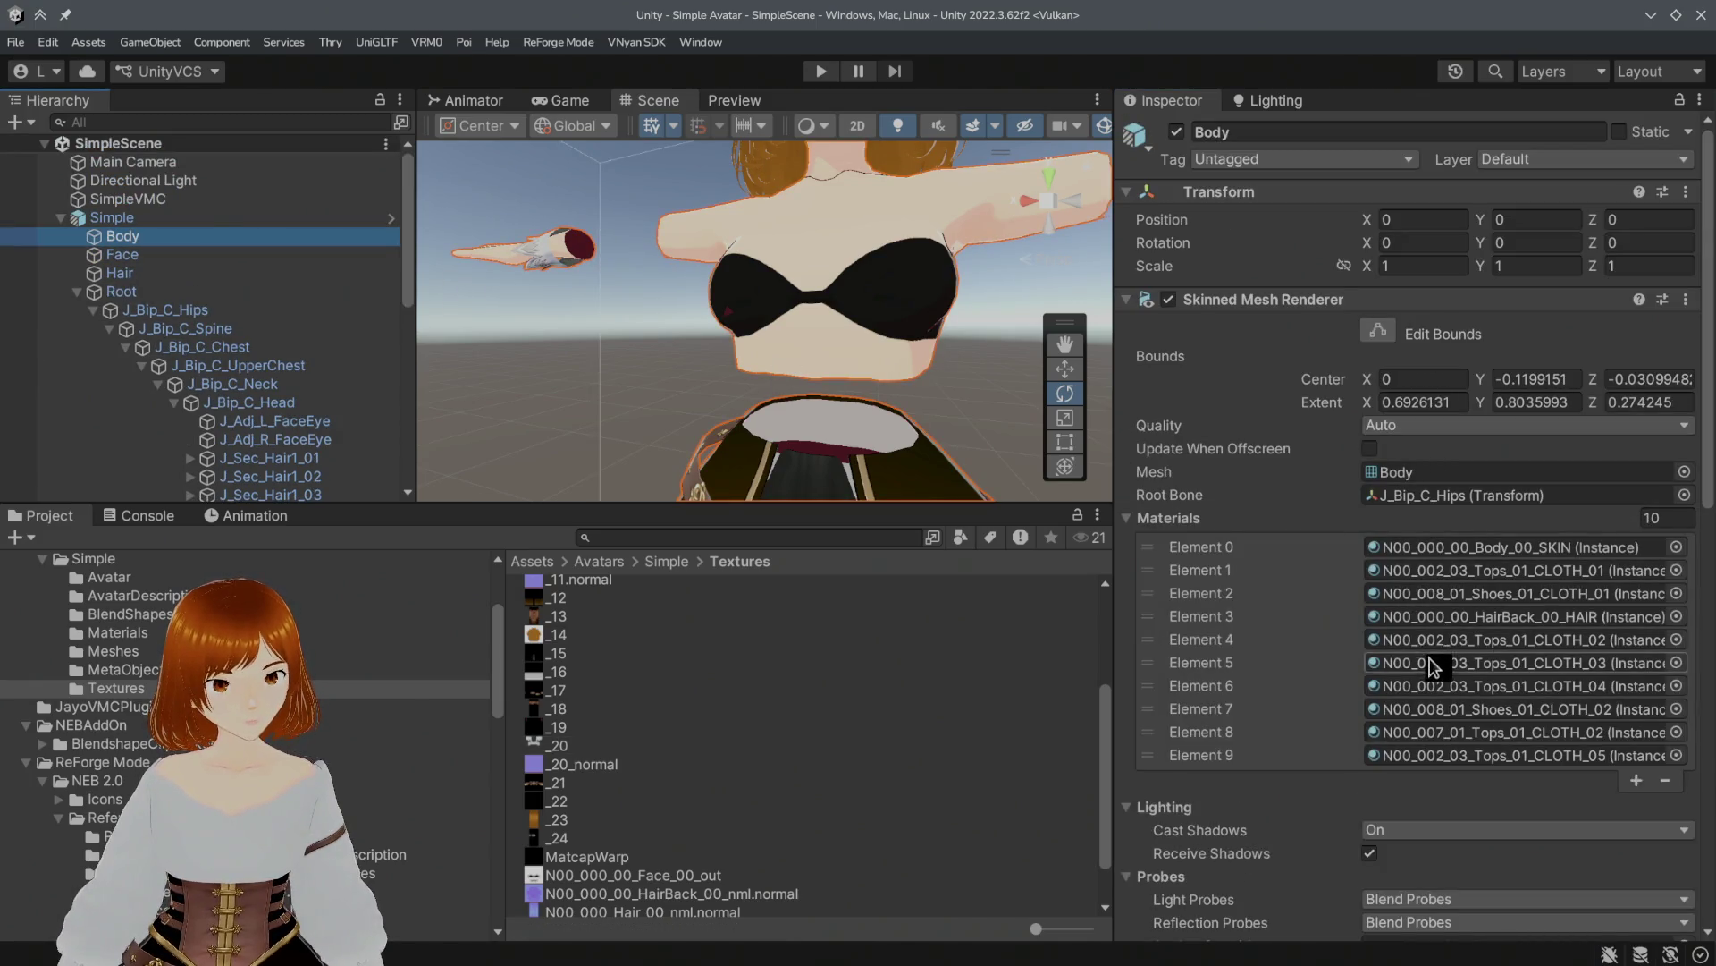
click(1470, 732)
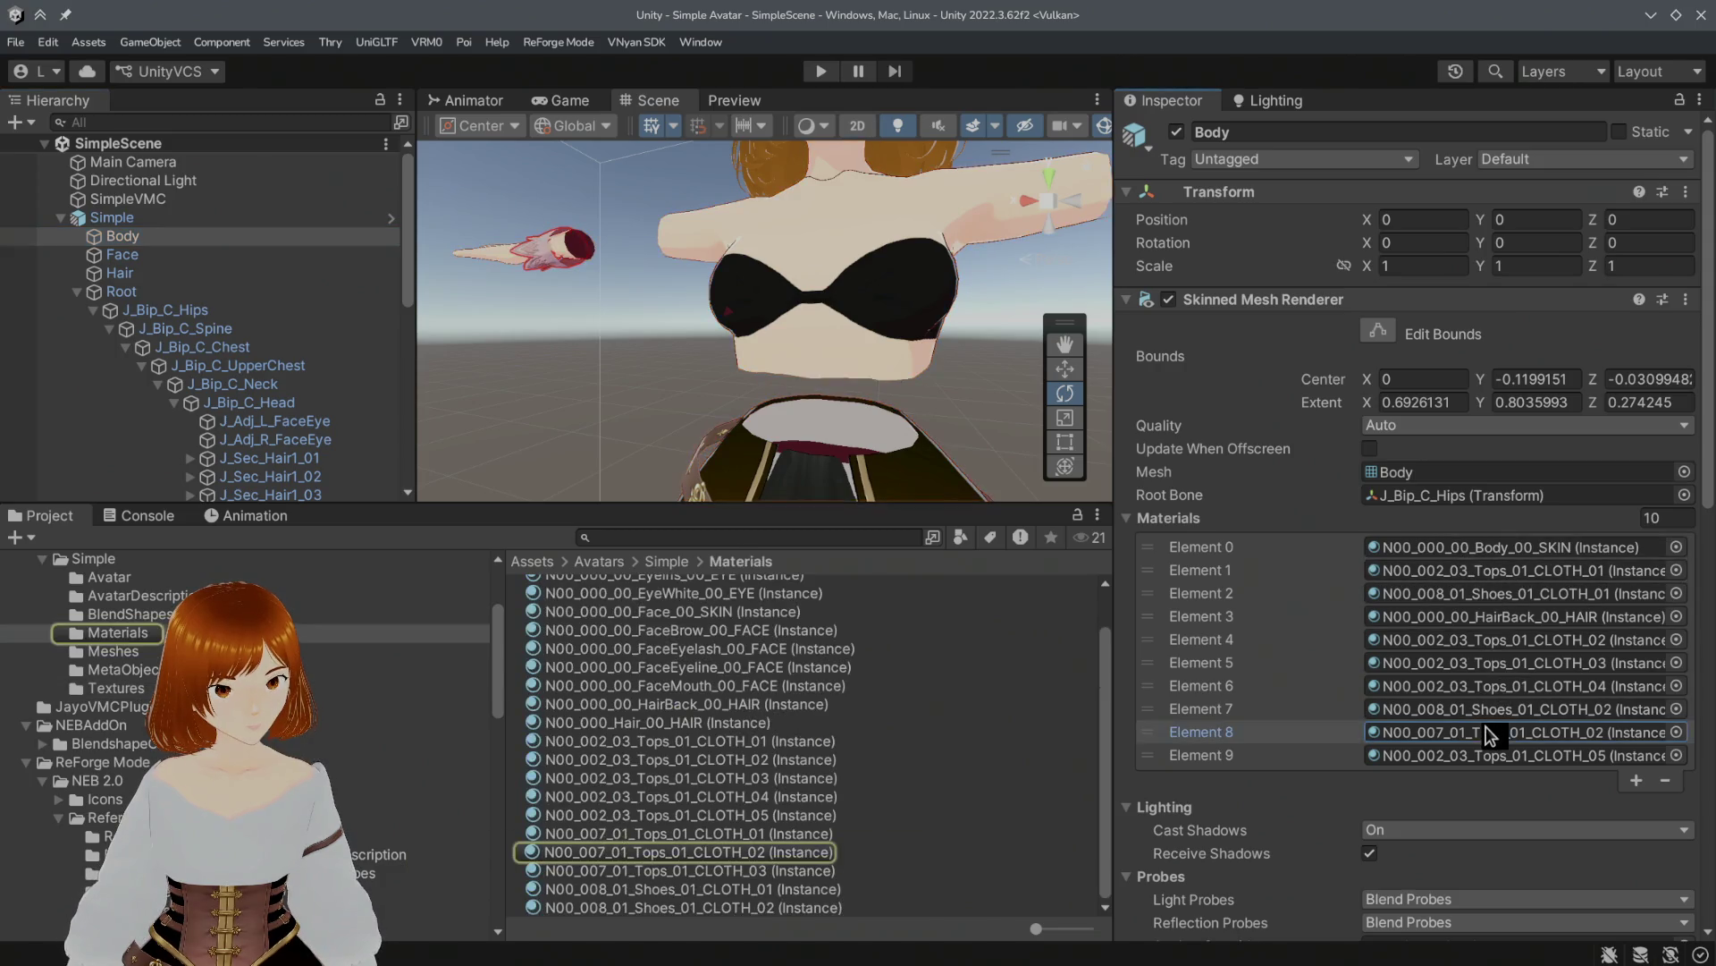
click(715, 845)
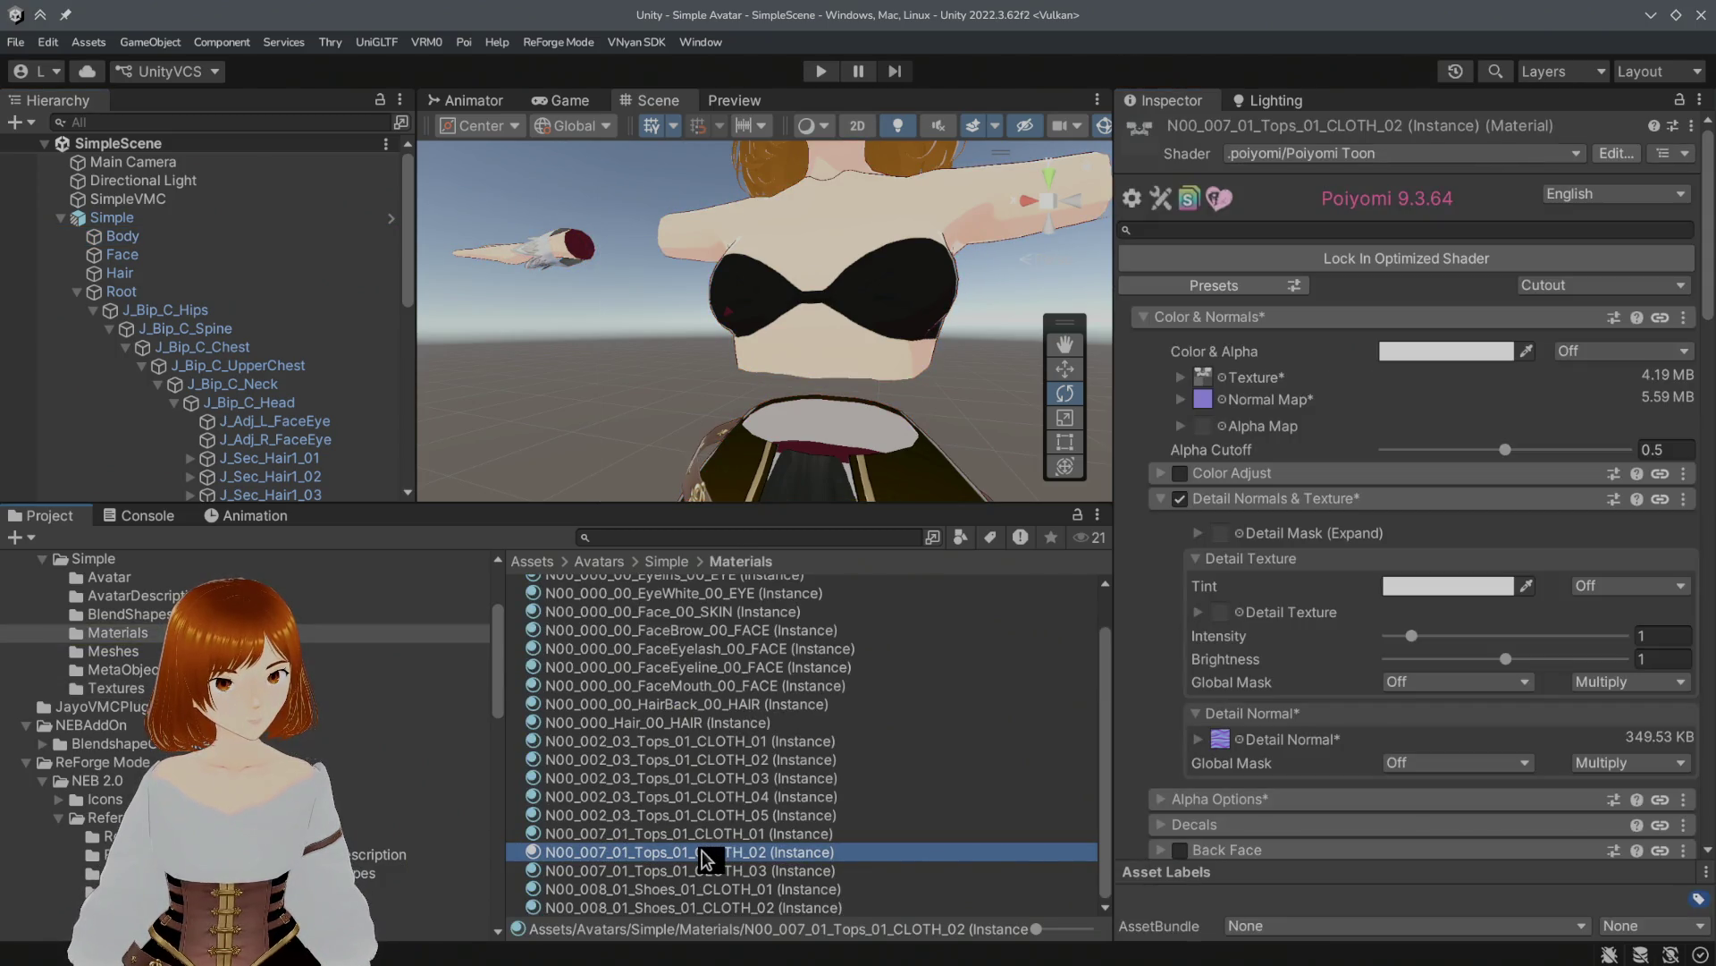
Step: Turn on Stochastic Sampling for the material's base texture
click(1192, 382)
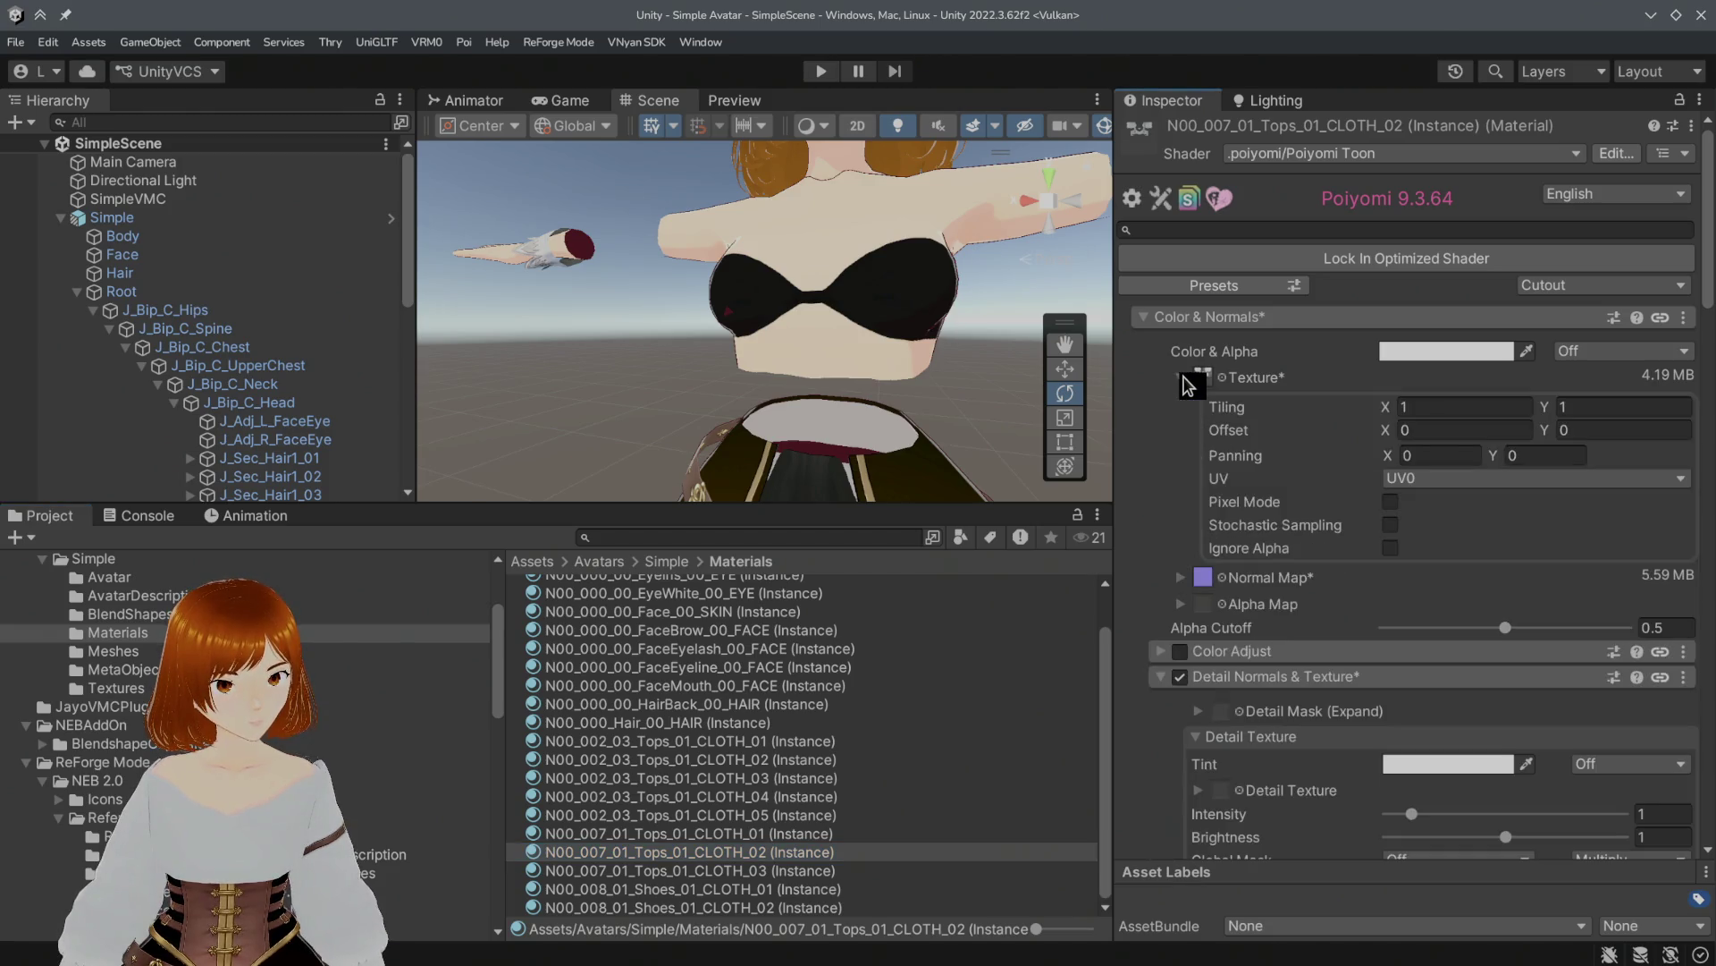
click(1393, 526)
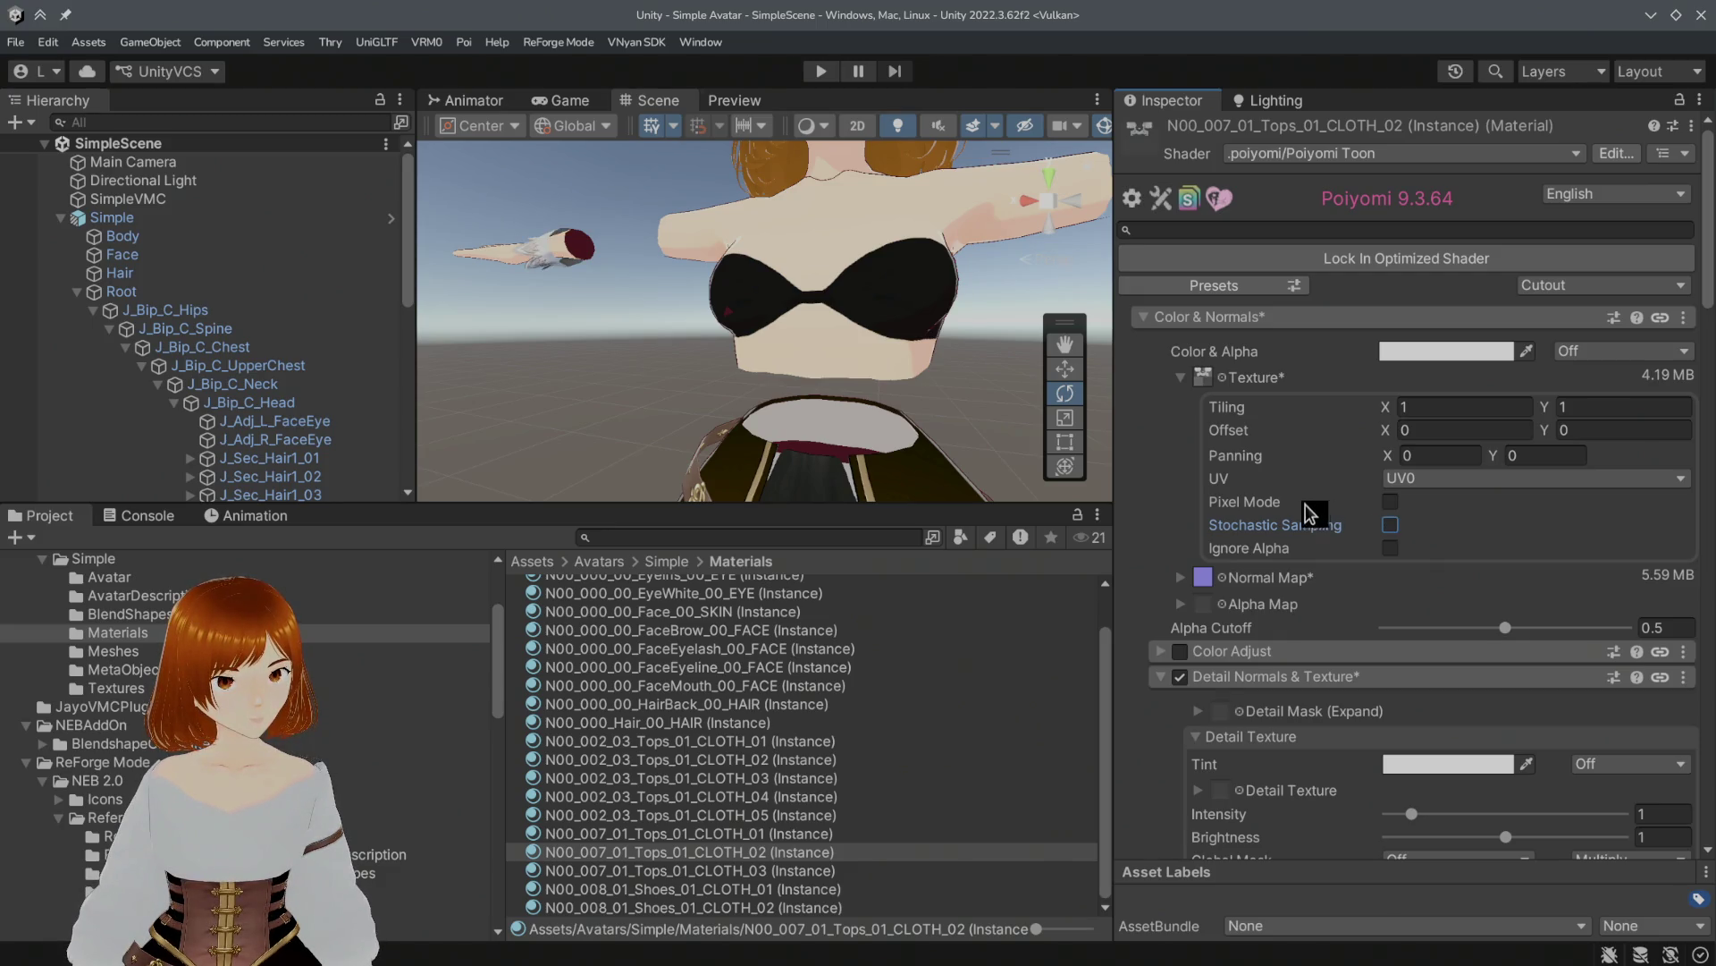
alt+drag(777, 383, 930, 386)
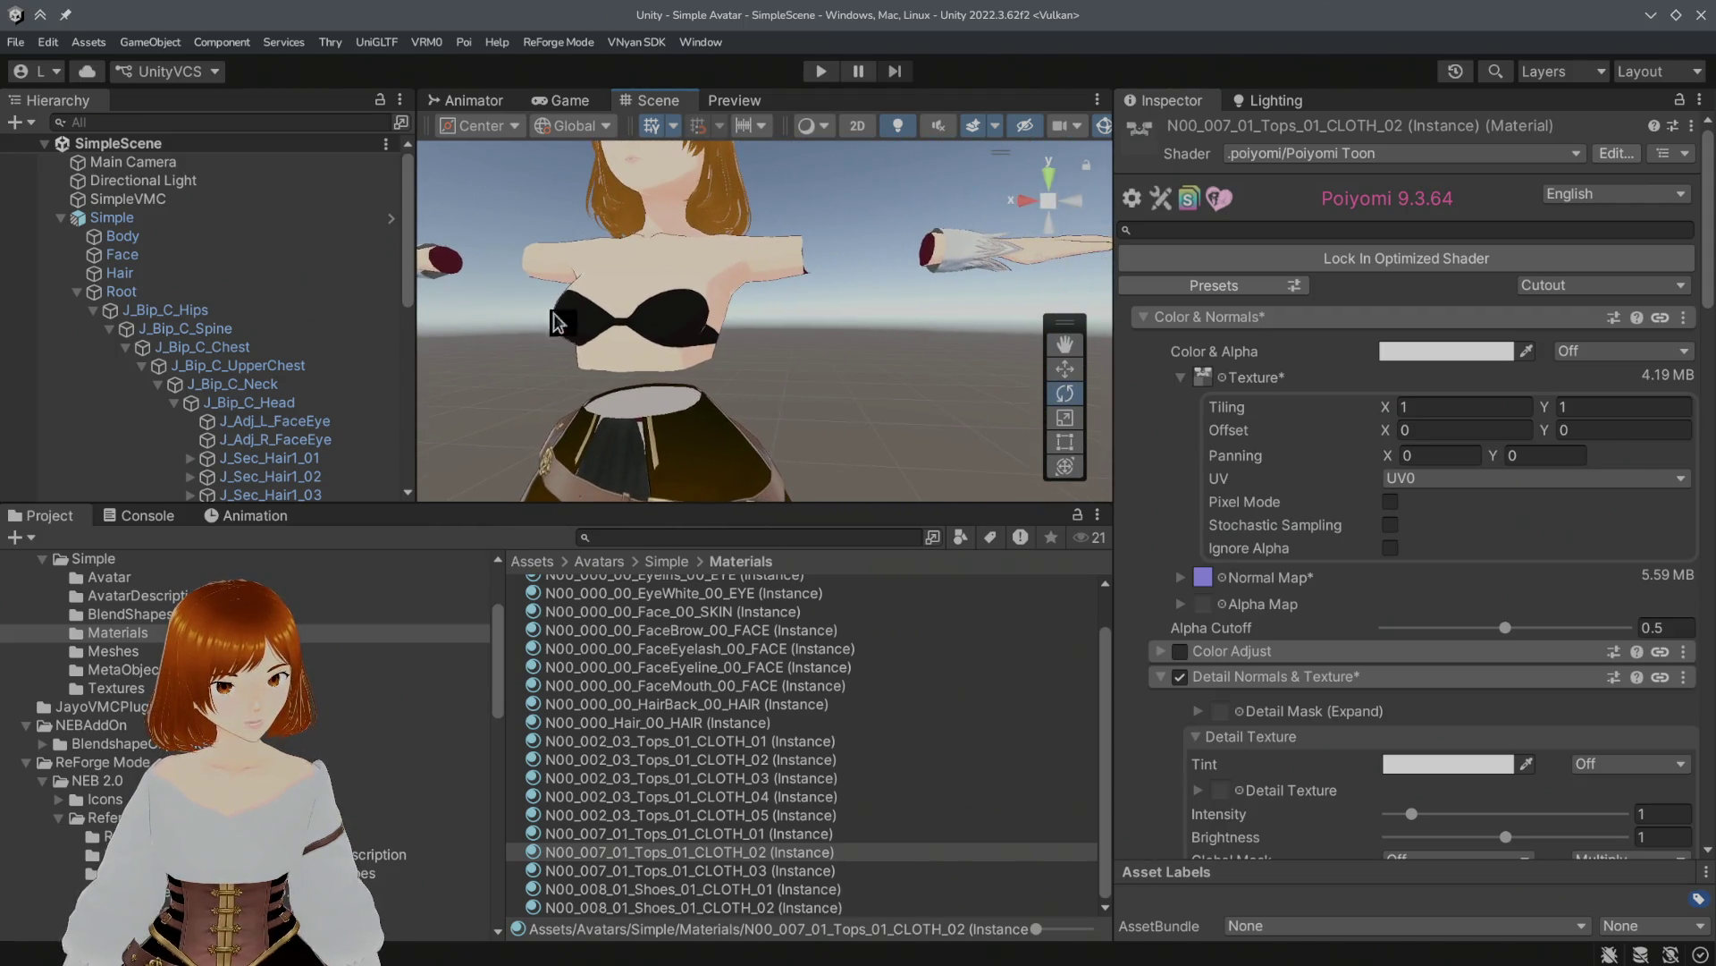
click(232, 247)
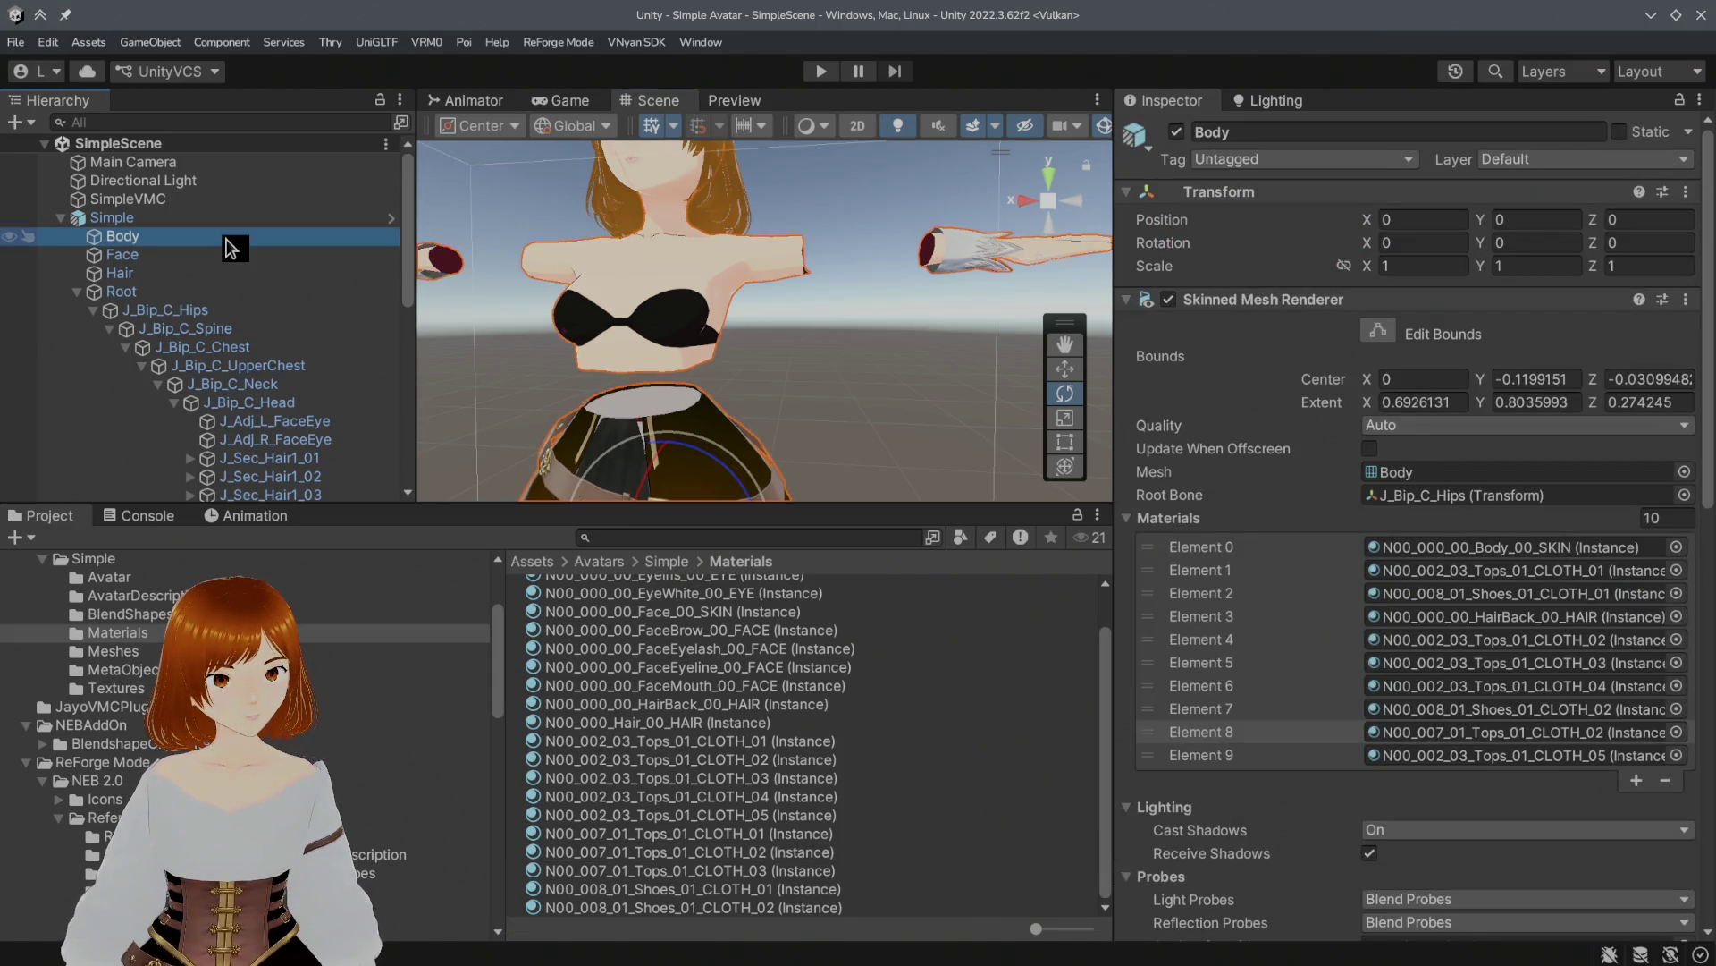
Step: Inspect the scene Body's material list and the Simple avatar's prefab overrides, locating its asset
scroll(233, 249, down, 9)
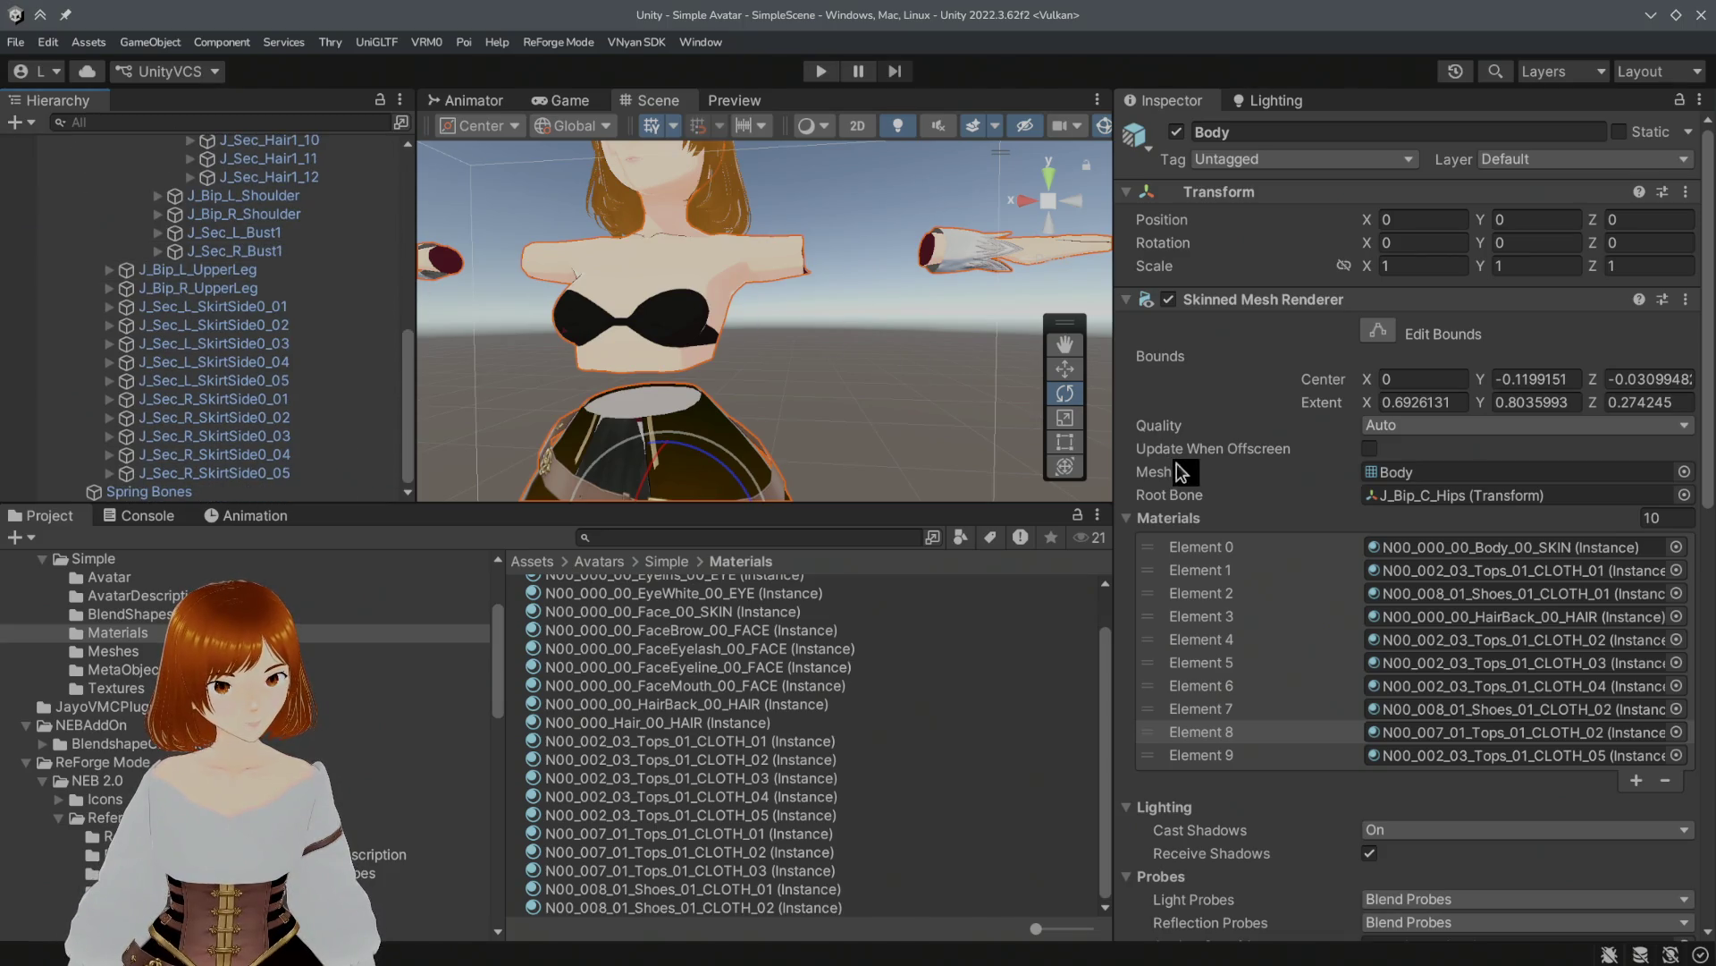
right_click(1170, 517)
click(1175, 526)
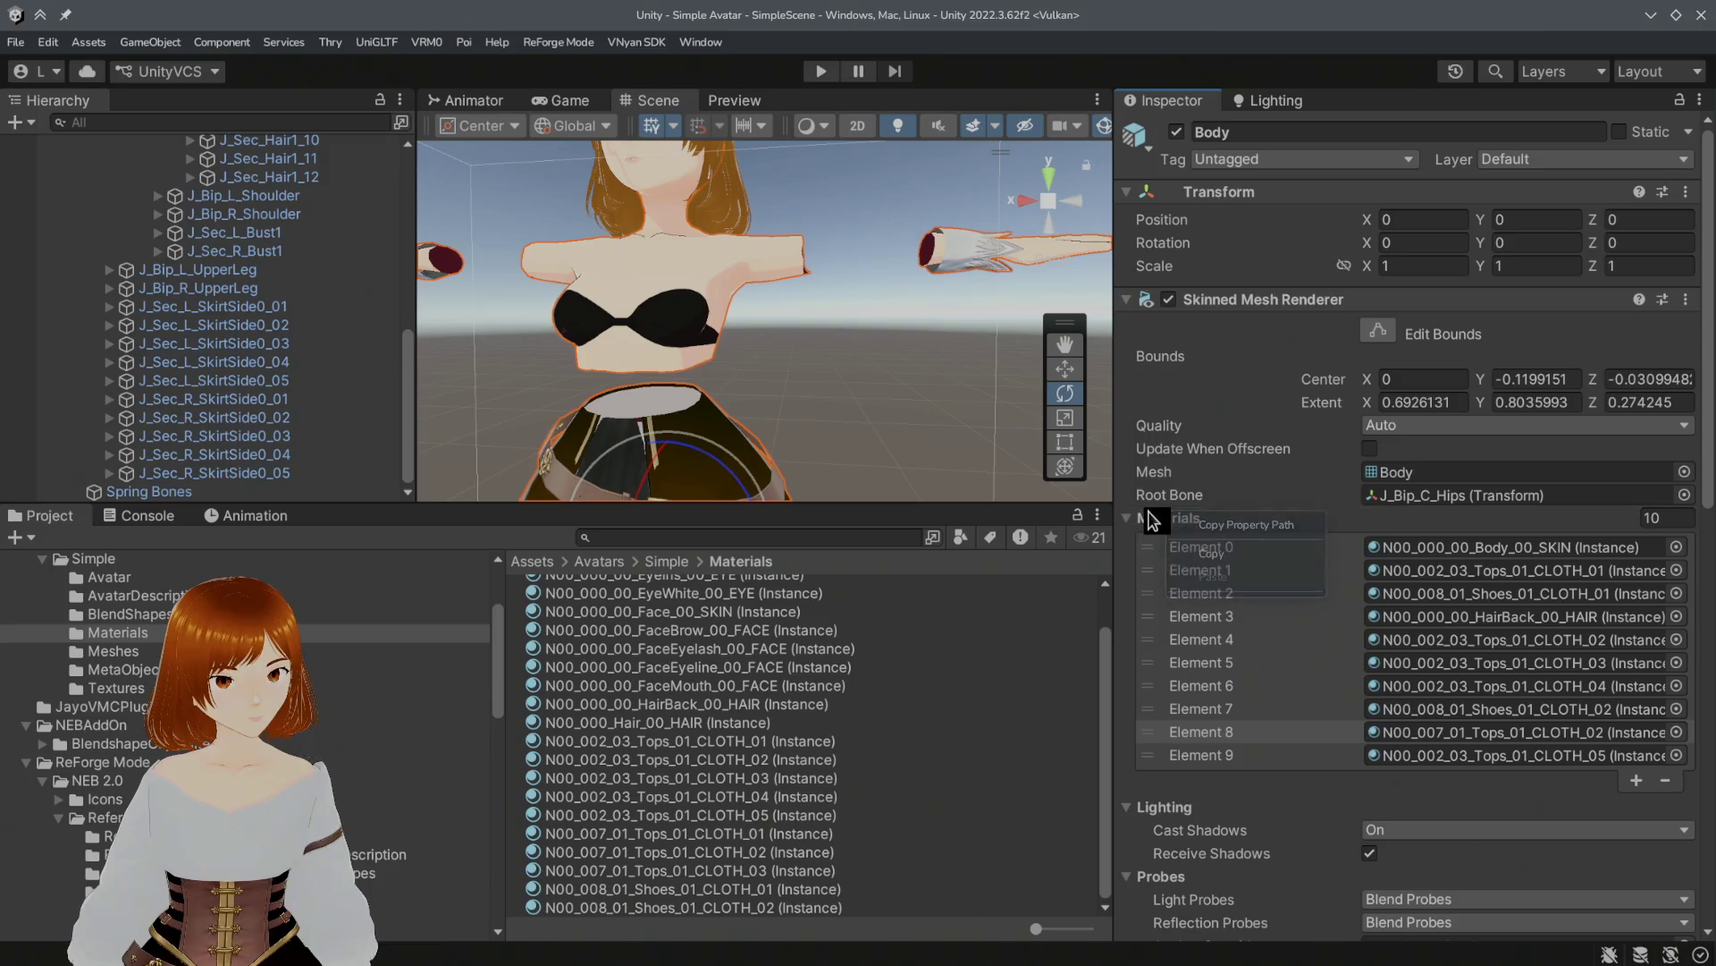
scroll(201, 295, up, 9)
click(113, 217)
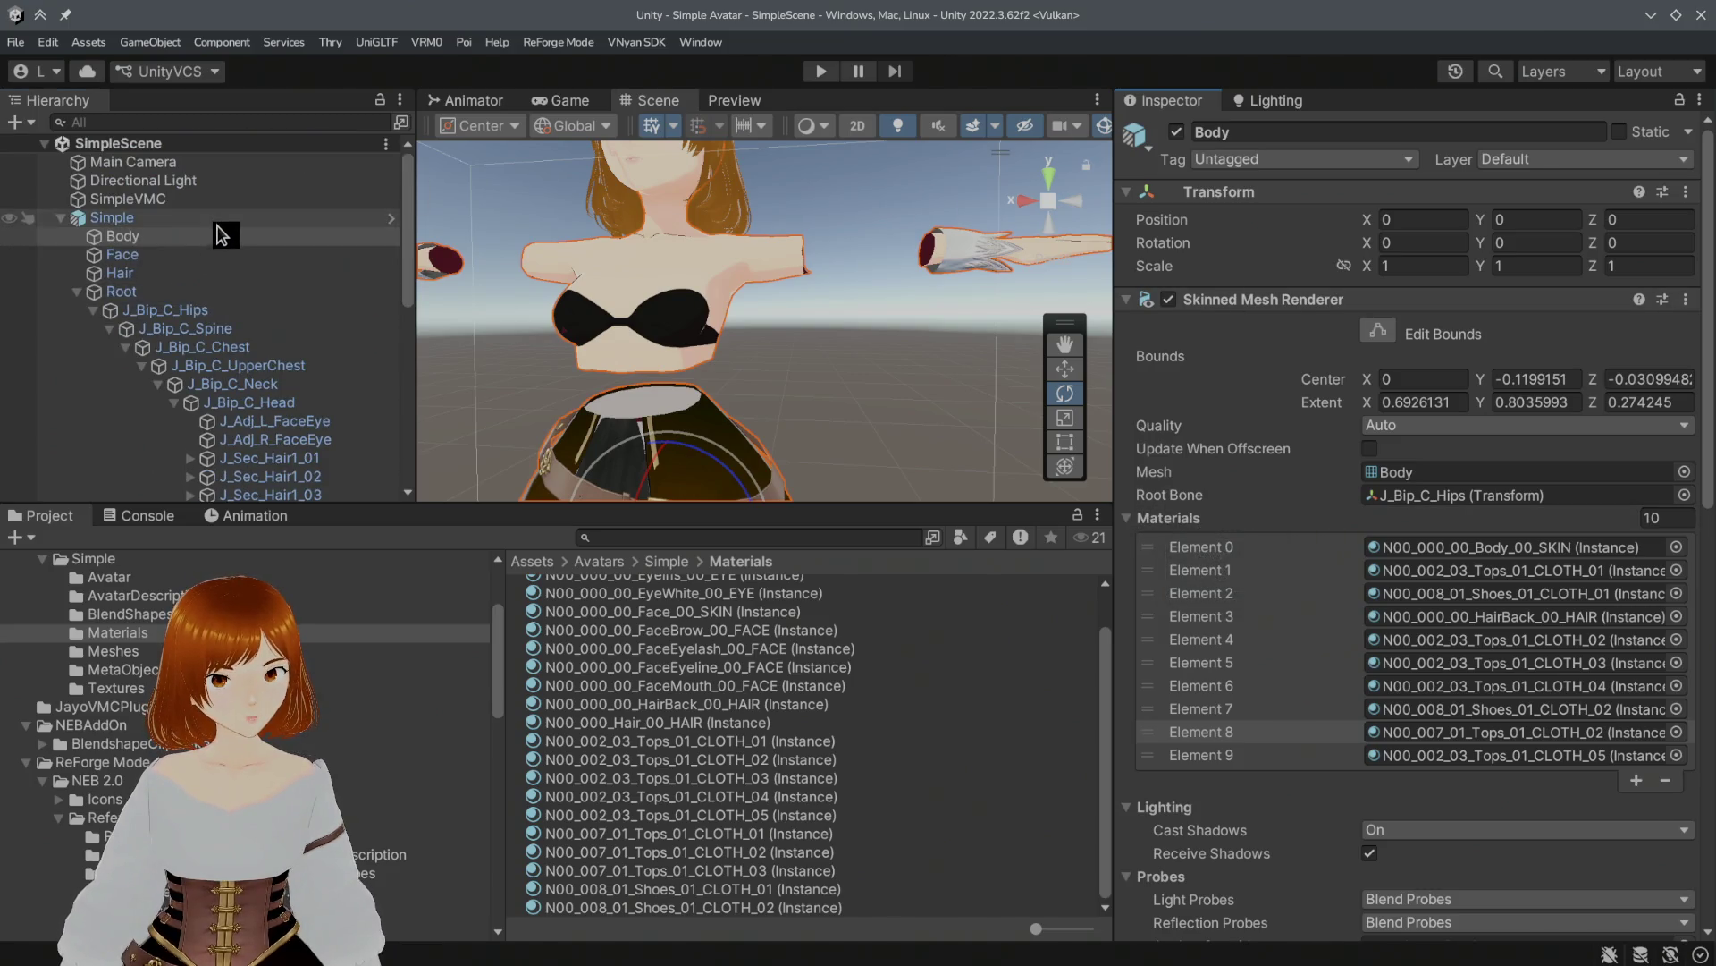
click(1261, 223)
click(1360, 222)
click(1477, 221)
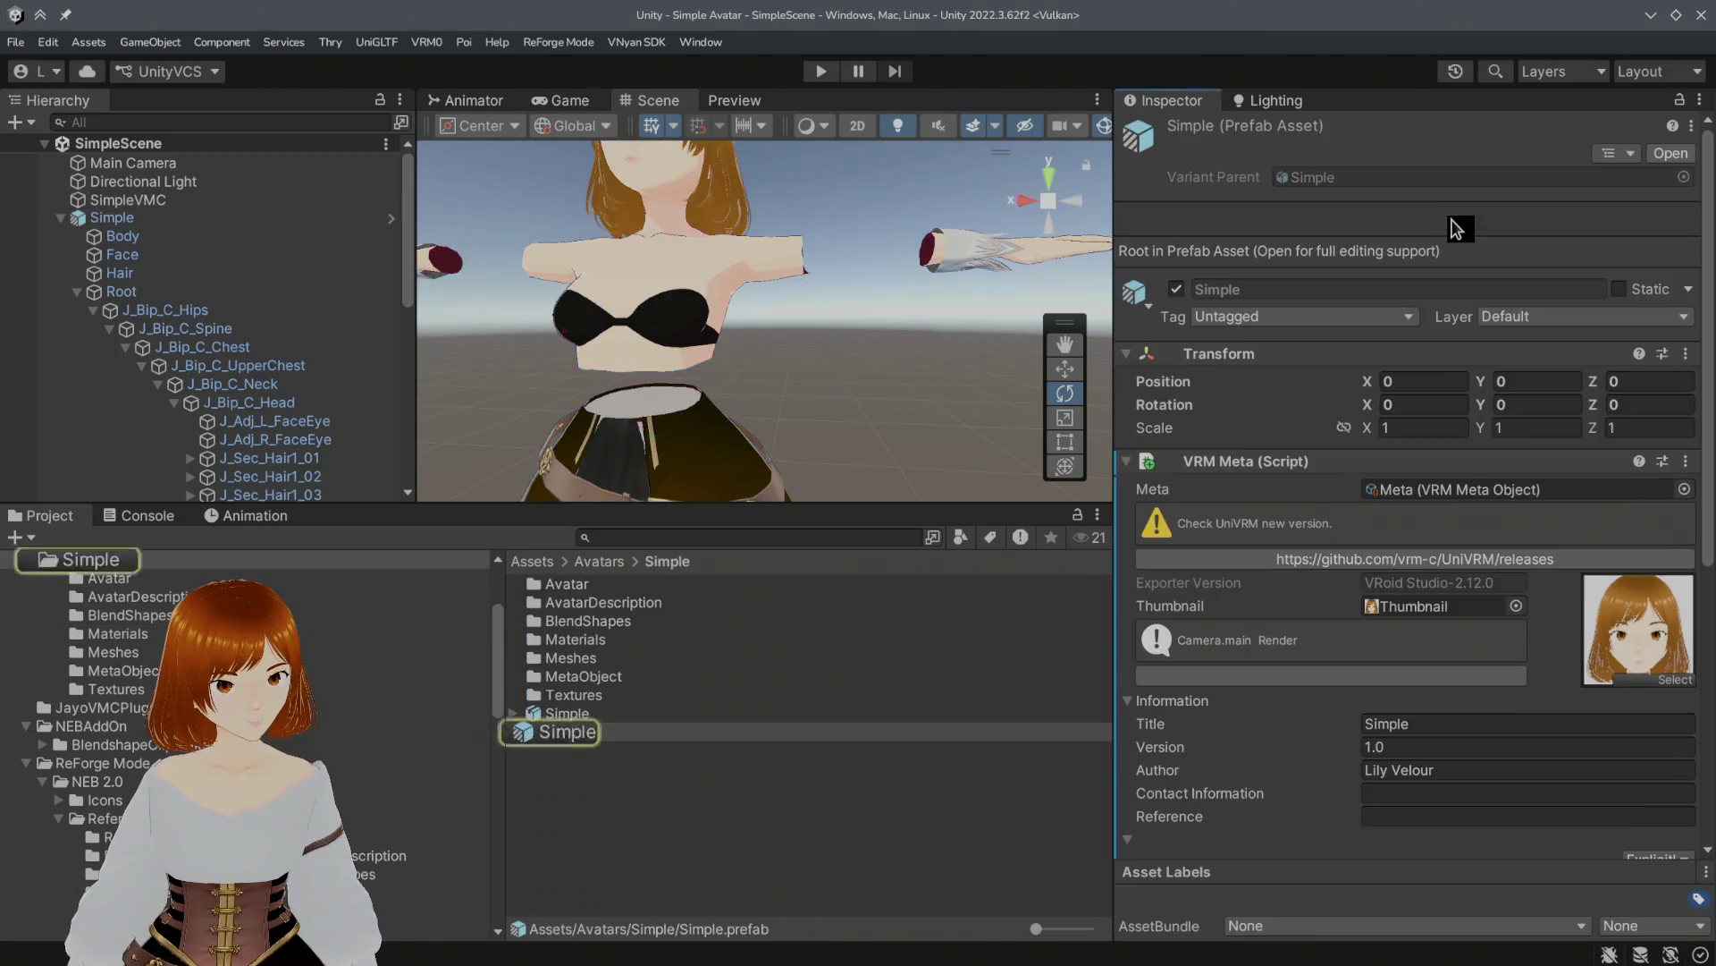
Step: Copy the material list from the Simple model's Body mesh
click(549, 715)
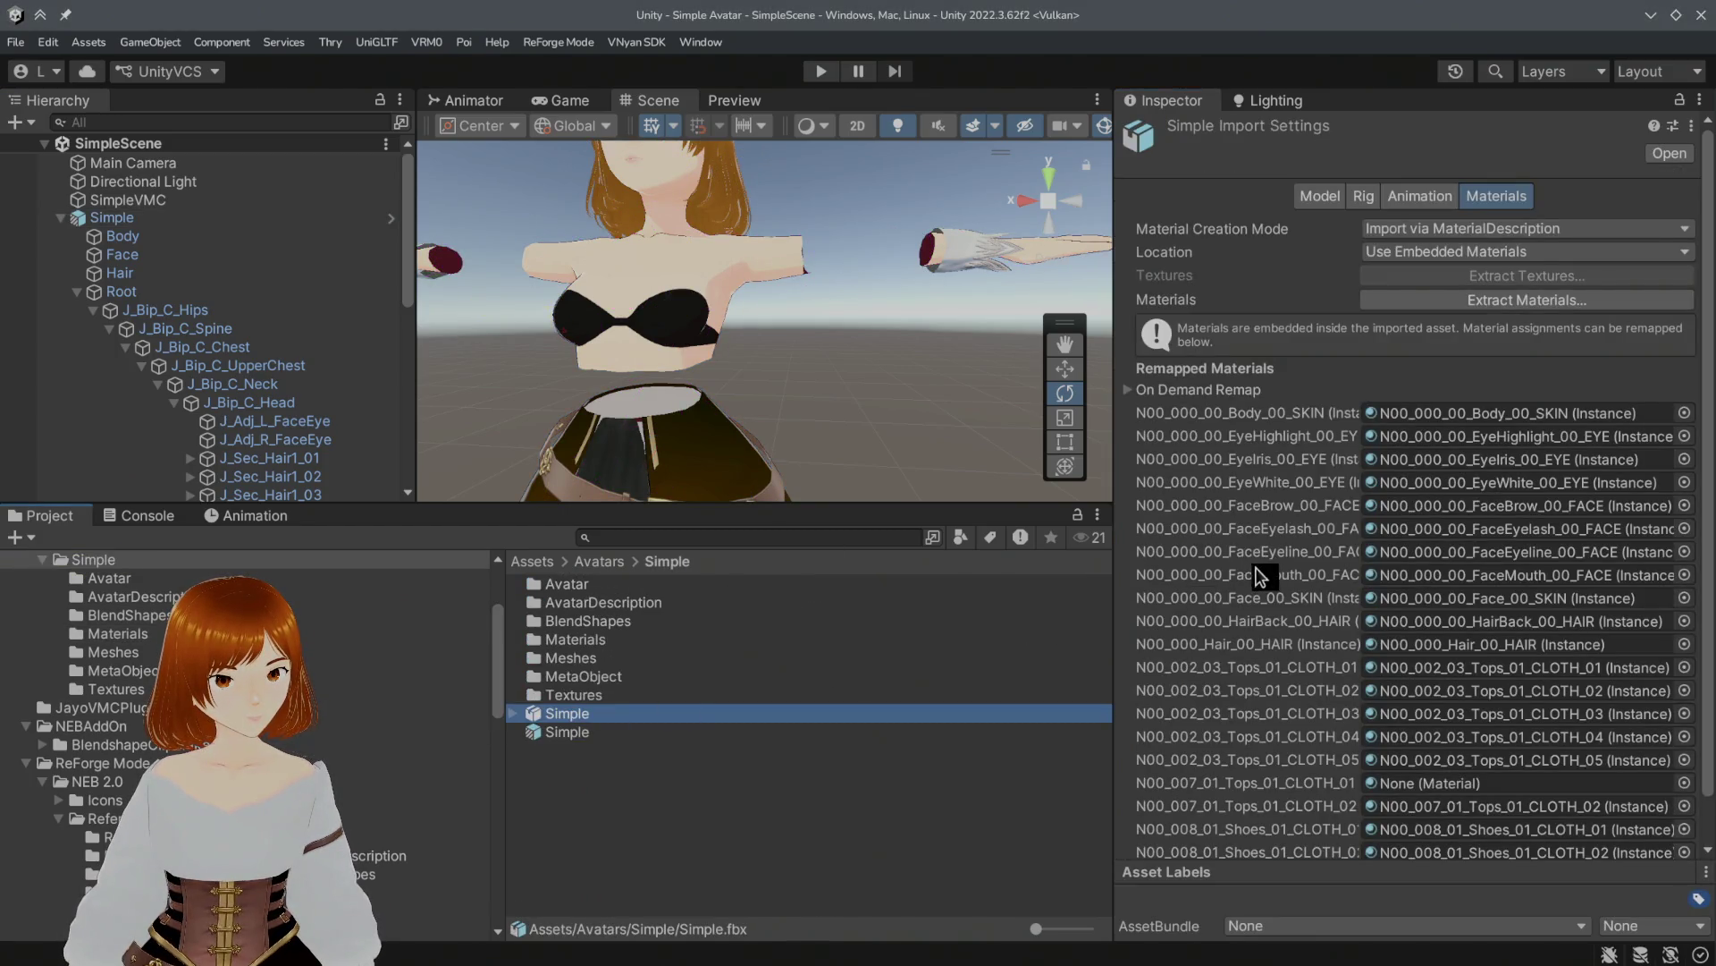
click(515, 714)
click(528, 731)
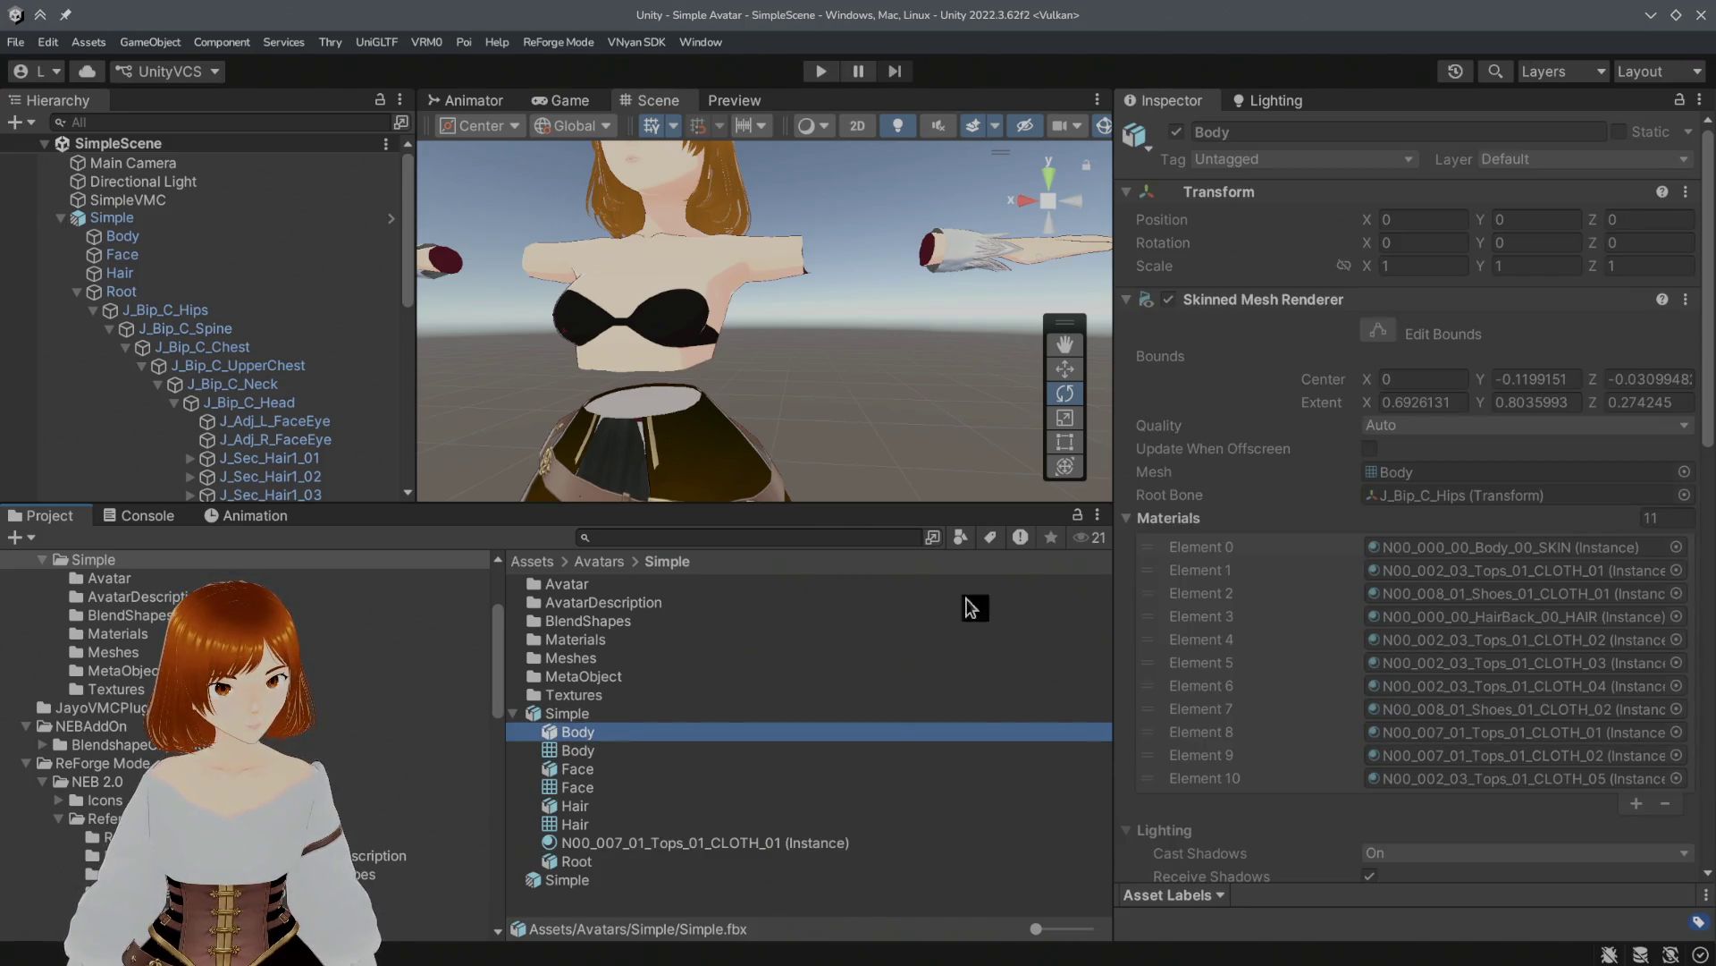
right_click(1187, 524)
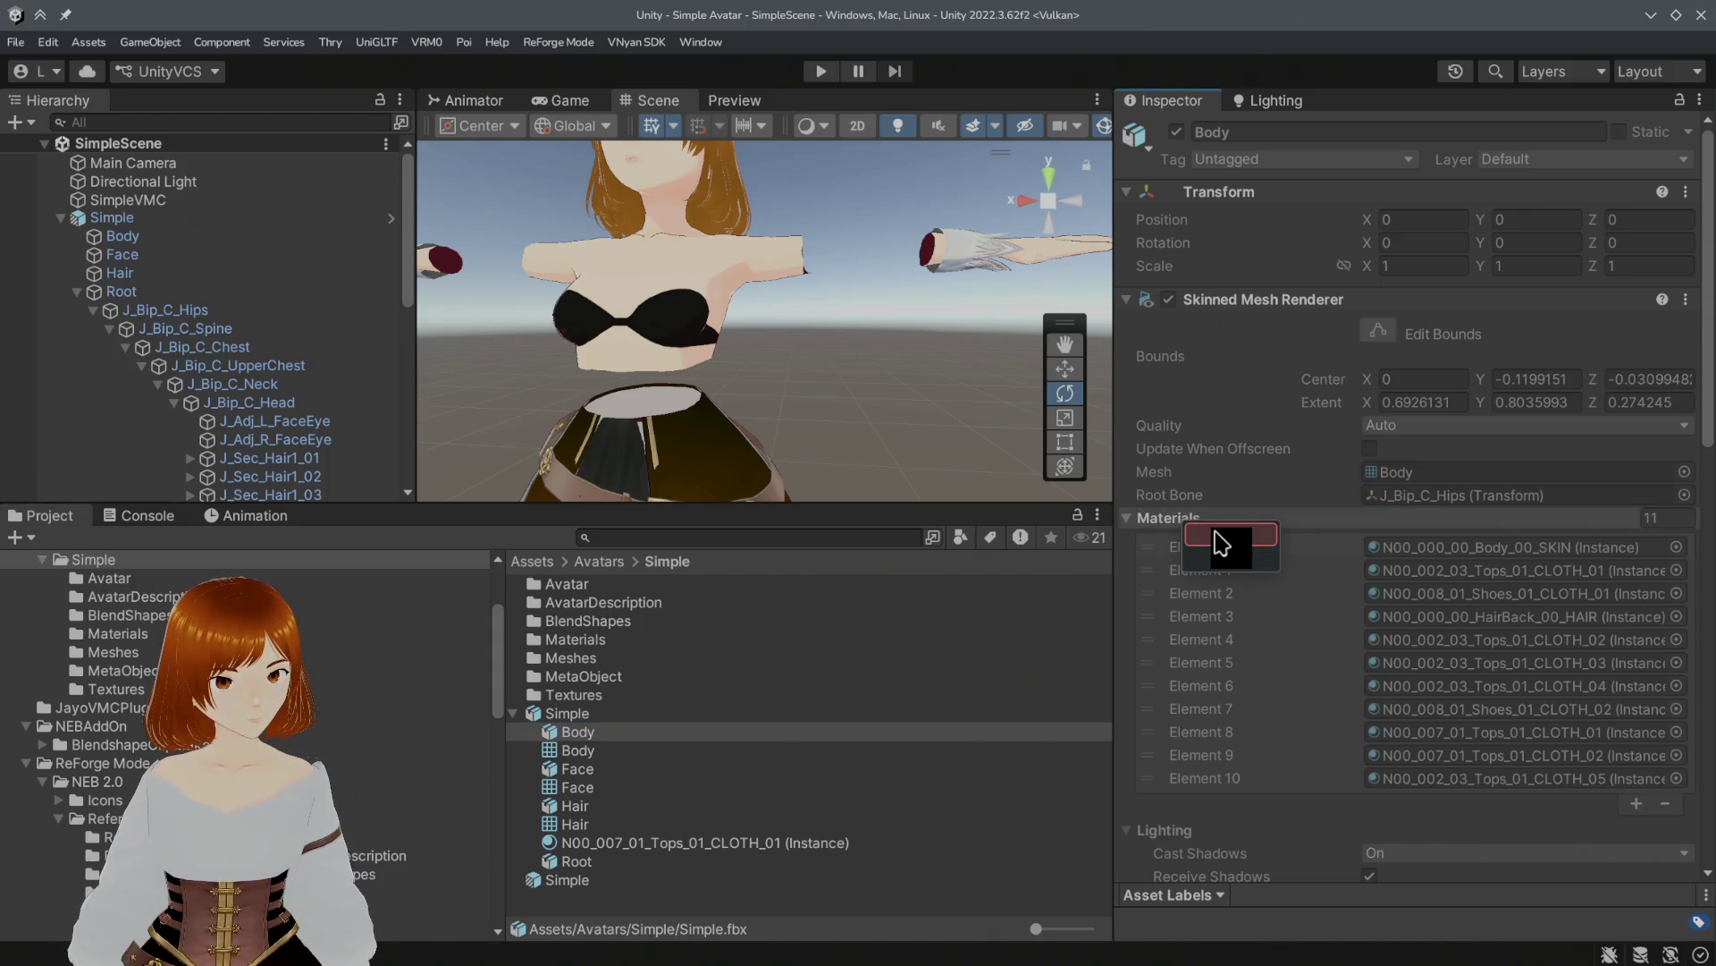
click(1221, 543)
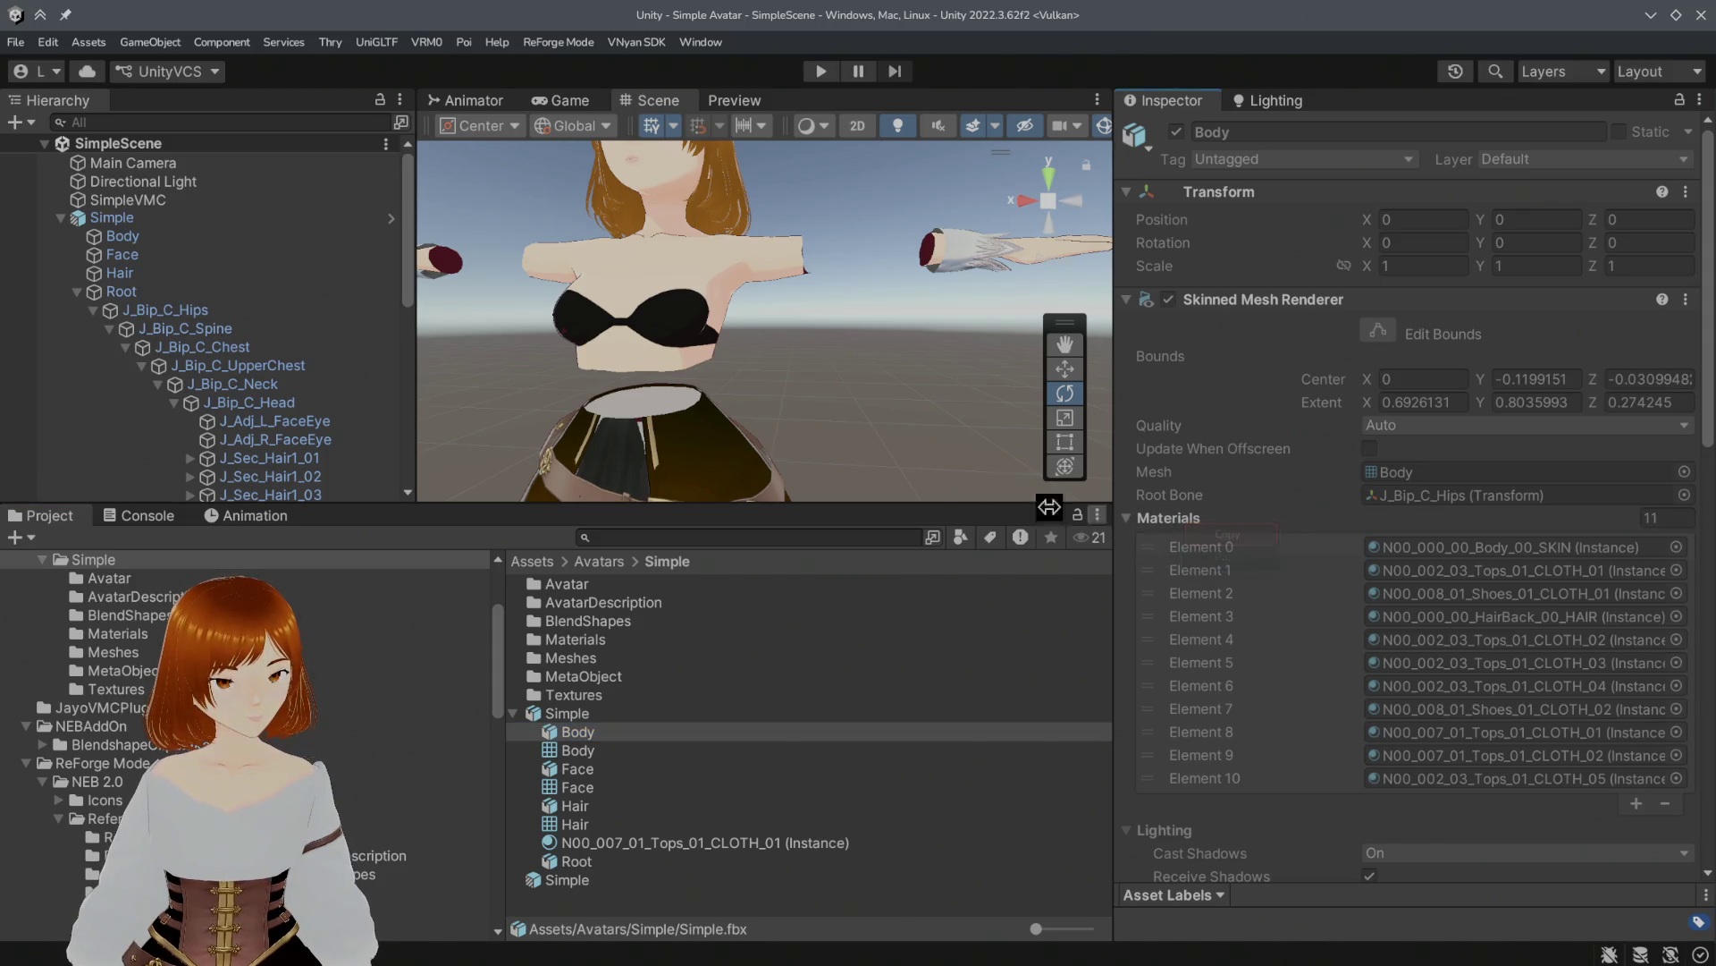
Step: Paste the copied 11-material list onto the scene avatar's Body and check the sleeves
click(225, 242)
right_click(1171, 519)
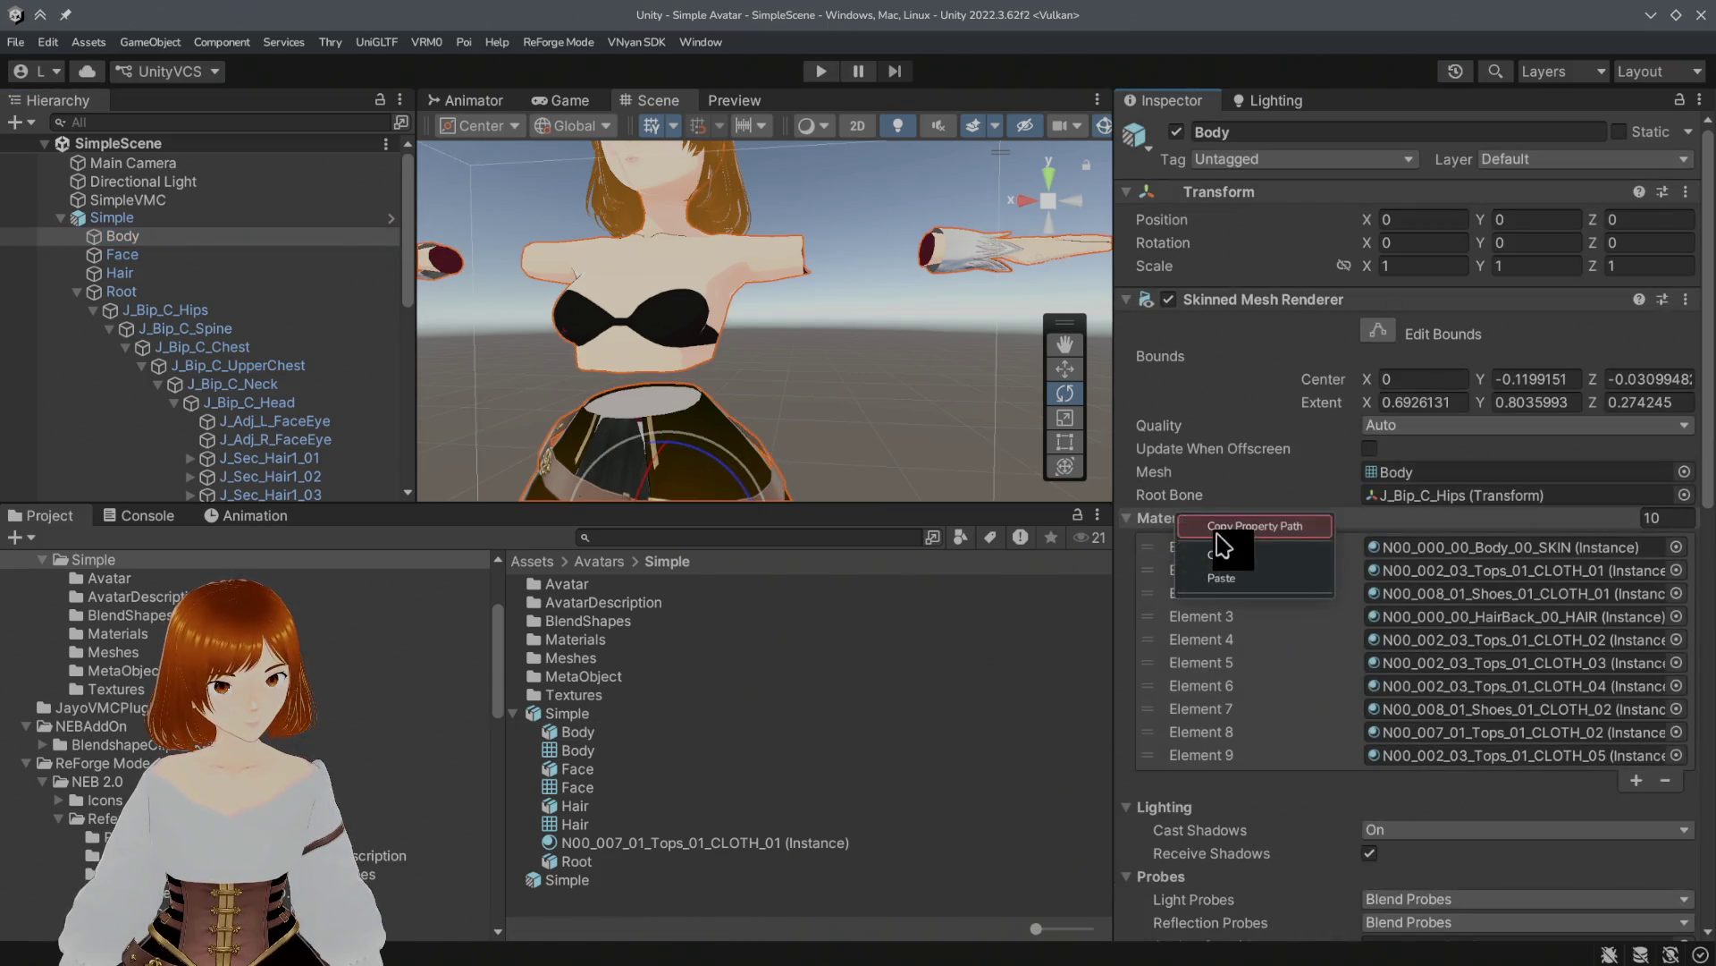
click(1231, 580)
mouse_move(909, 422)
alt+mouse_down()
mouse_move(801, 375)
mouse_move(759, 385)
alt+mouse_up()
mouse_move(909, 440)
alt+mouse_down()
mouse_move(855, 452)
mouse_move(843, 433)
mouse_move(759, 486)
alt+mouse_up()
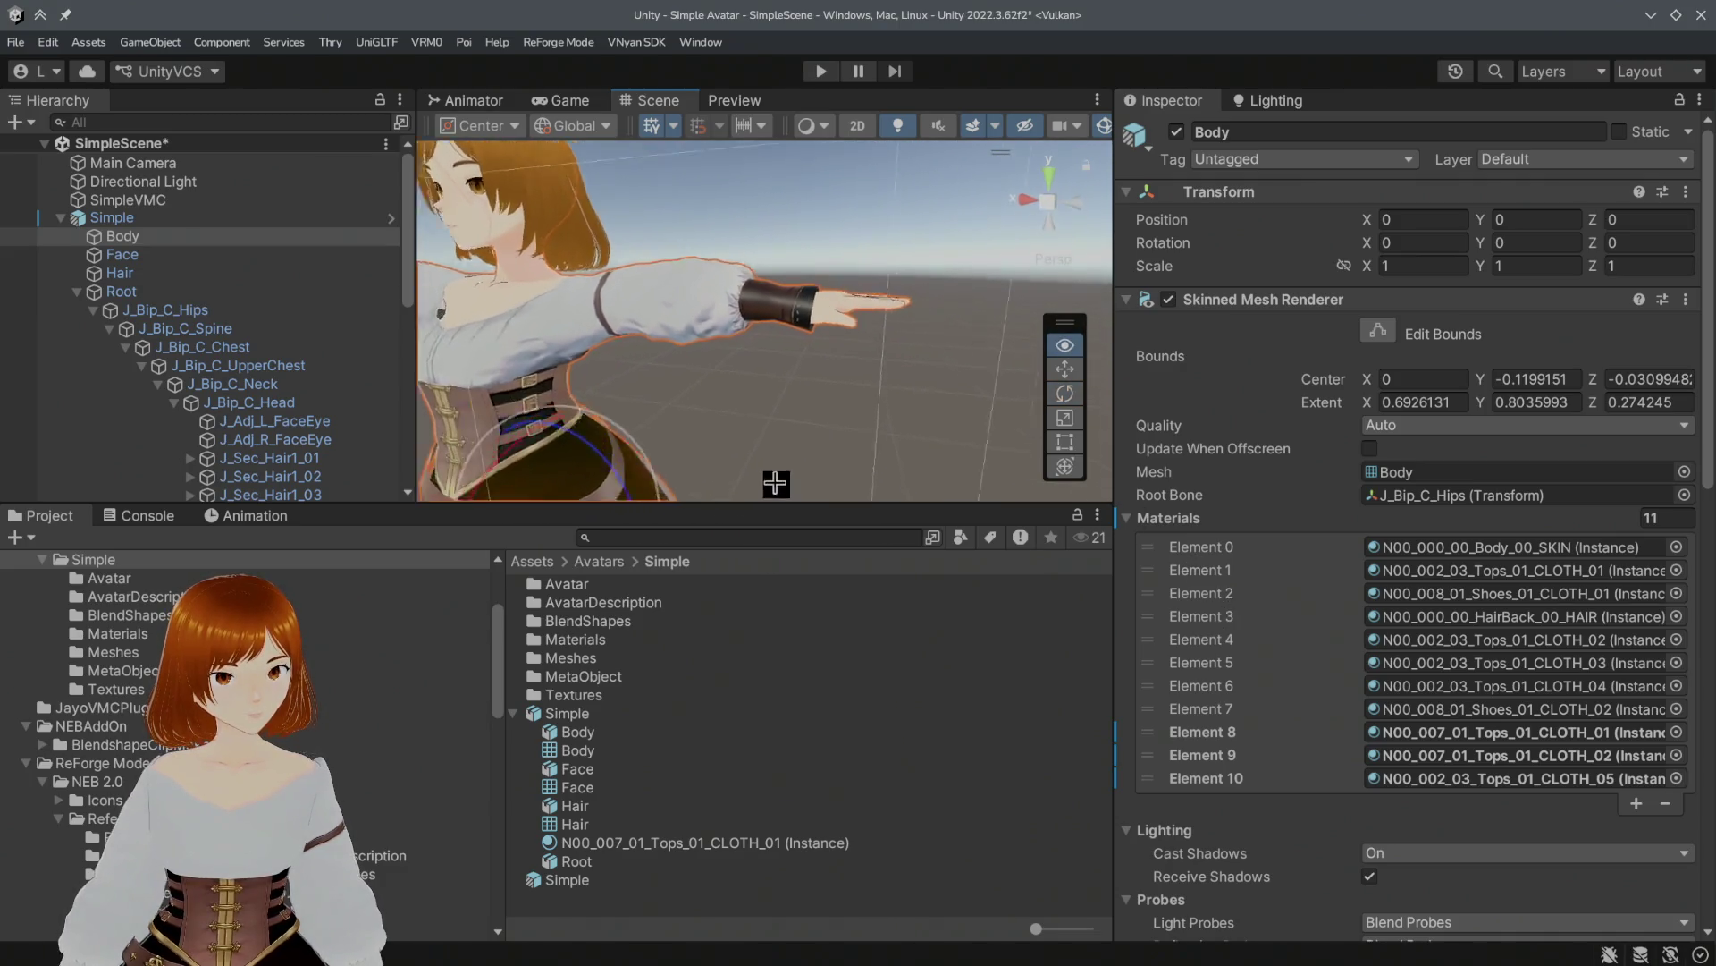
scroll(766, 479, up, 6)
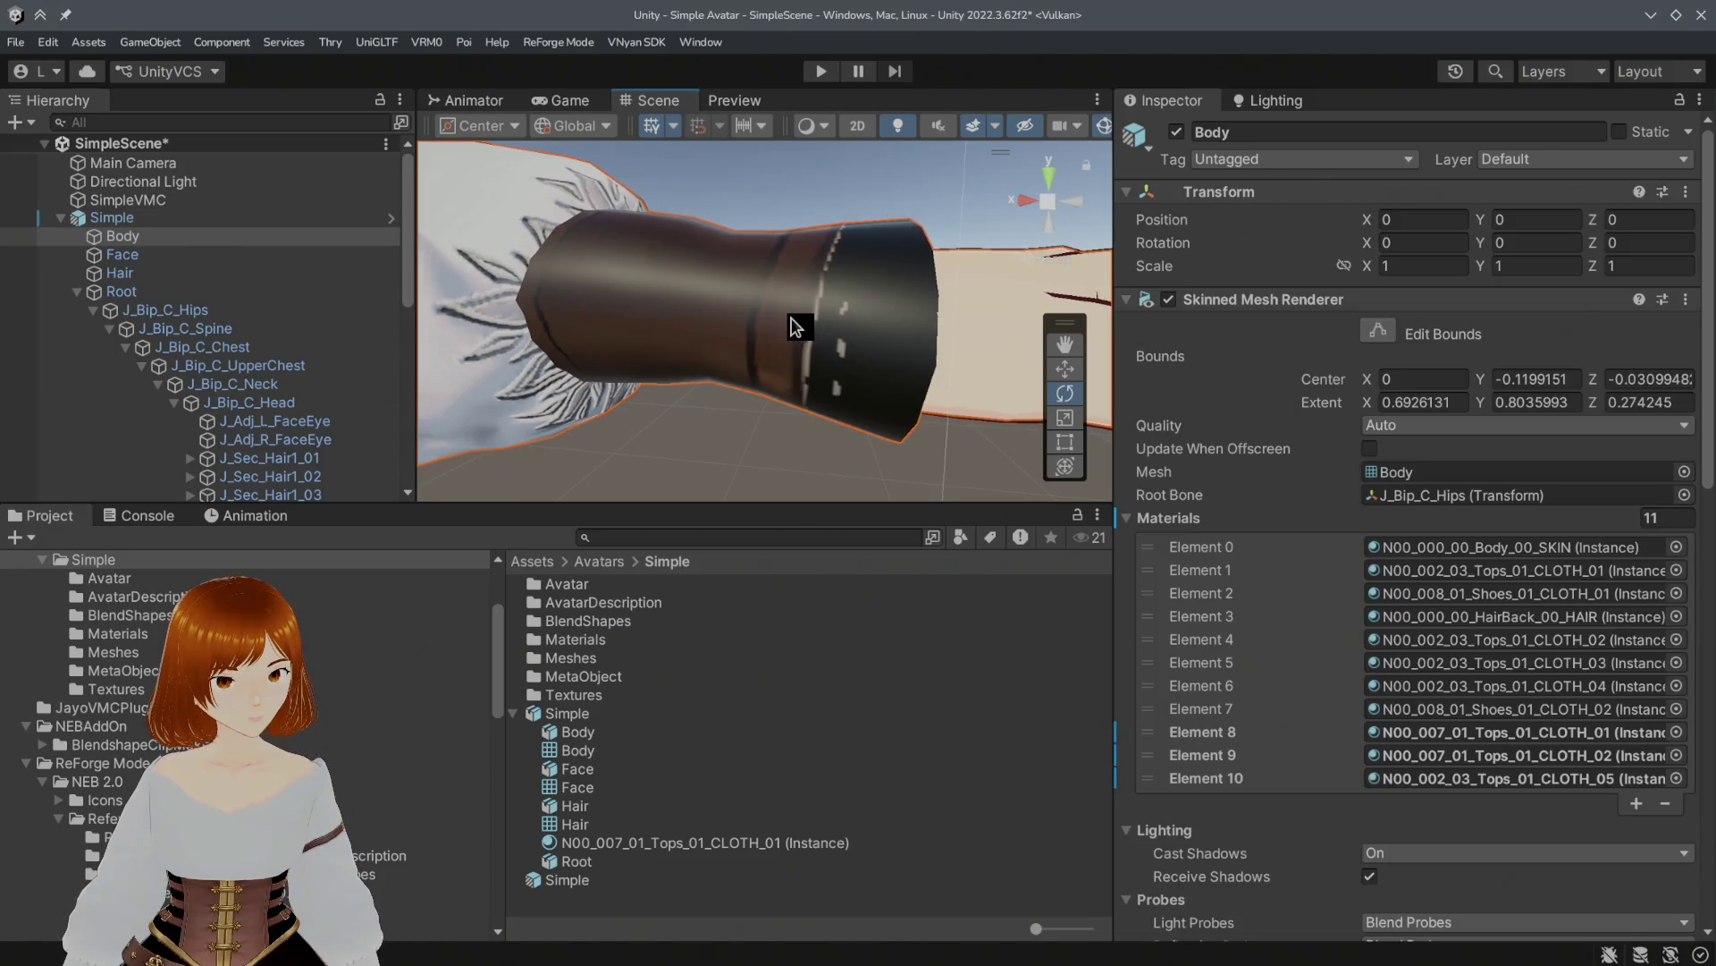
Step: Save SimpleScene with the Simple avatar root selected
click(795, 327)
key(ctrl+s)
scroll(983, 434, down, 3)
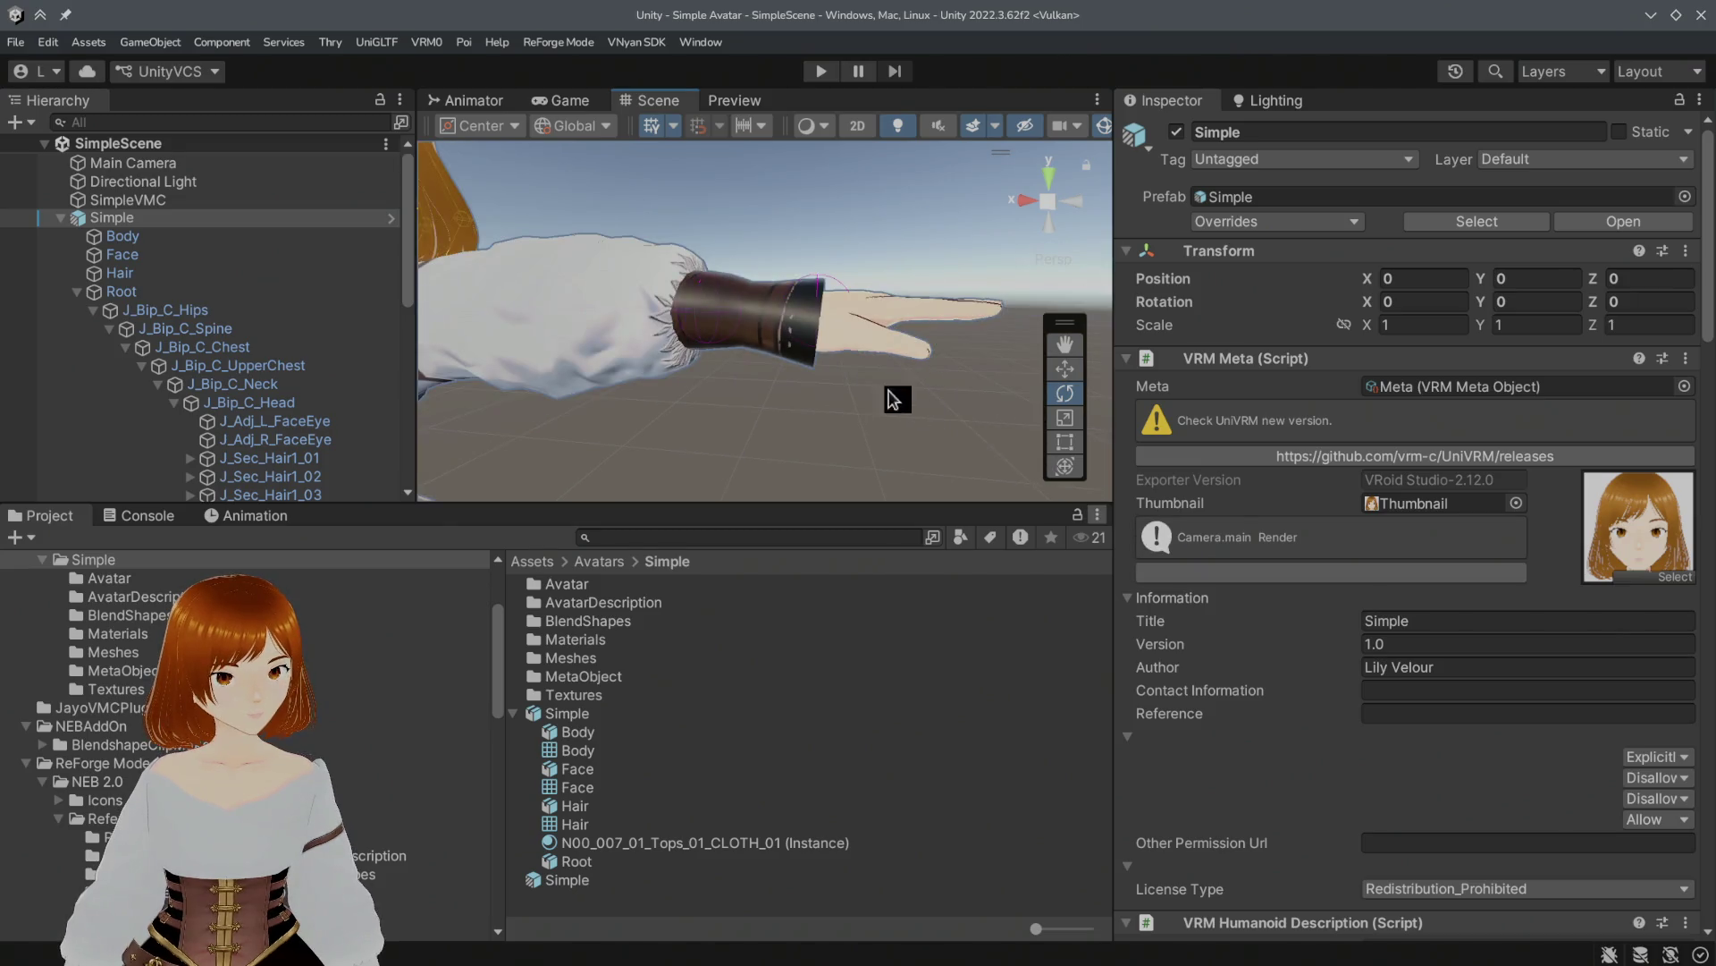
scroll(411, 387, down, 5)
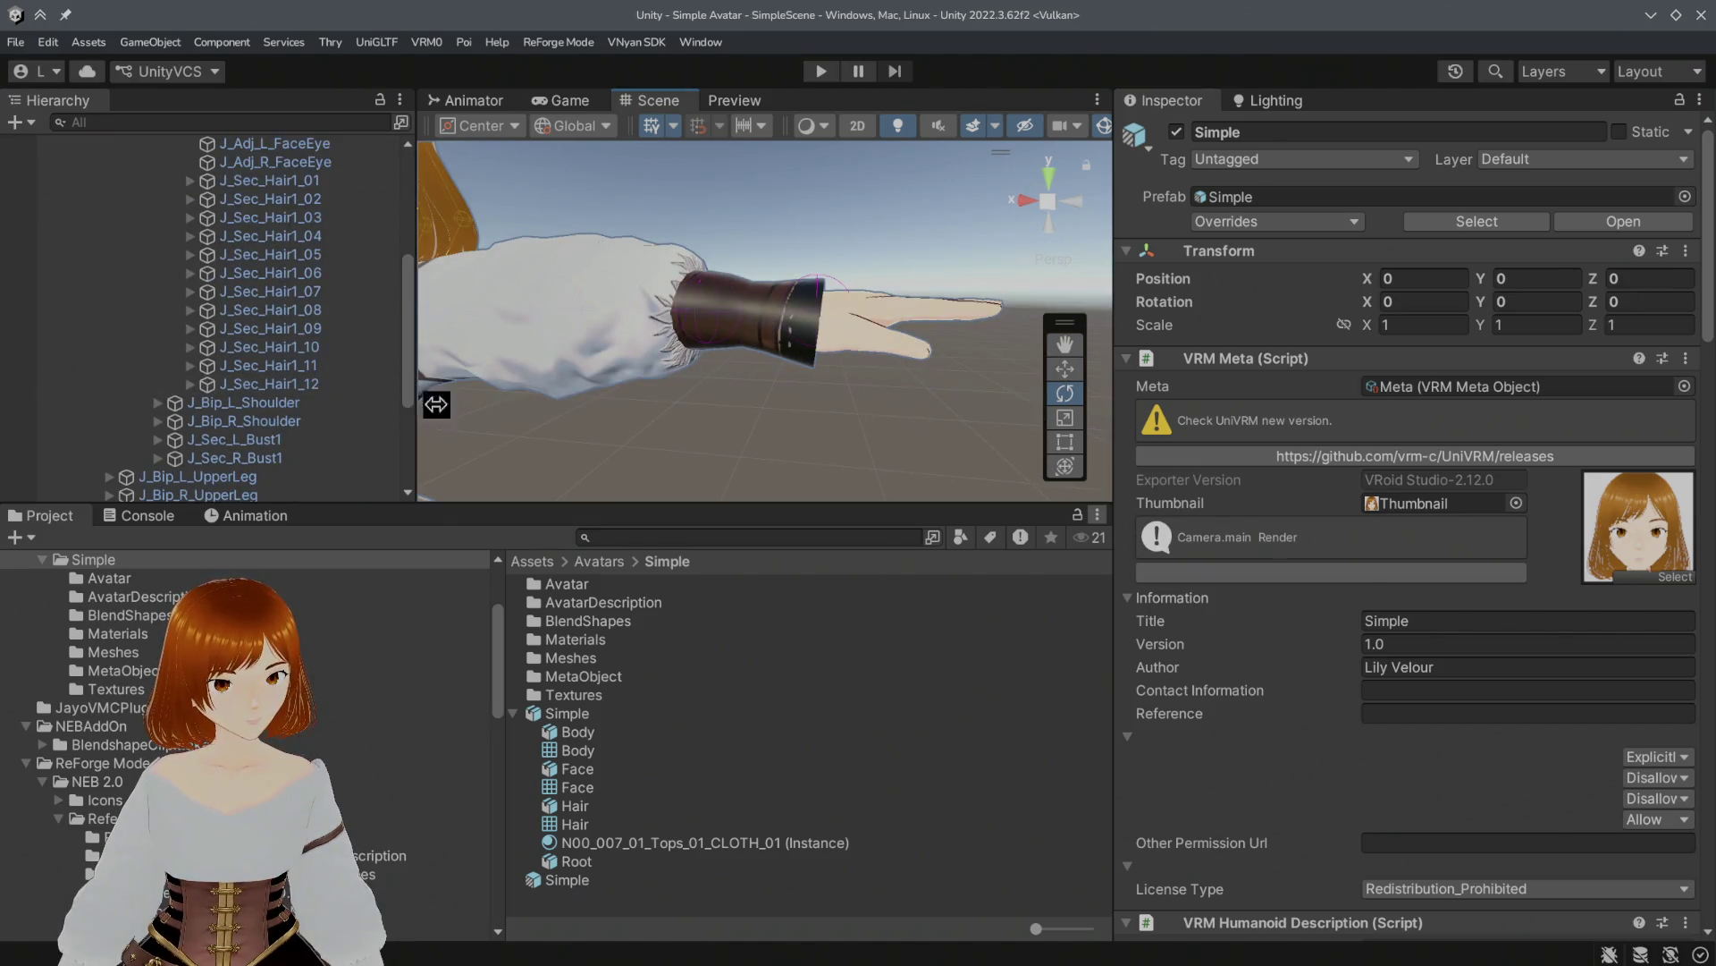
click(561, 642)
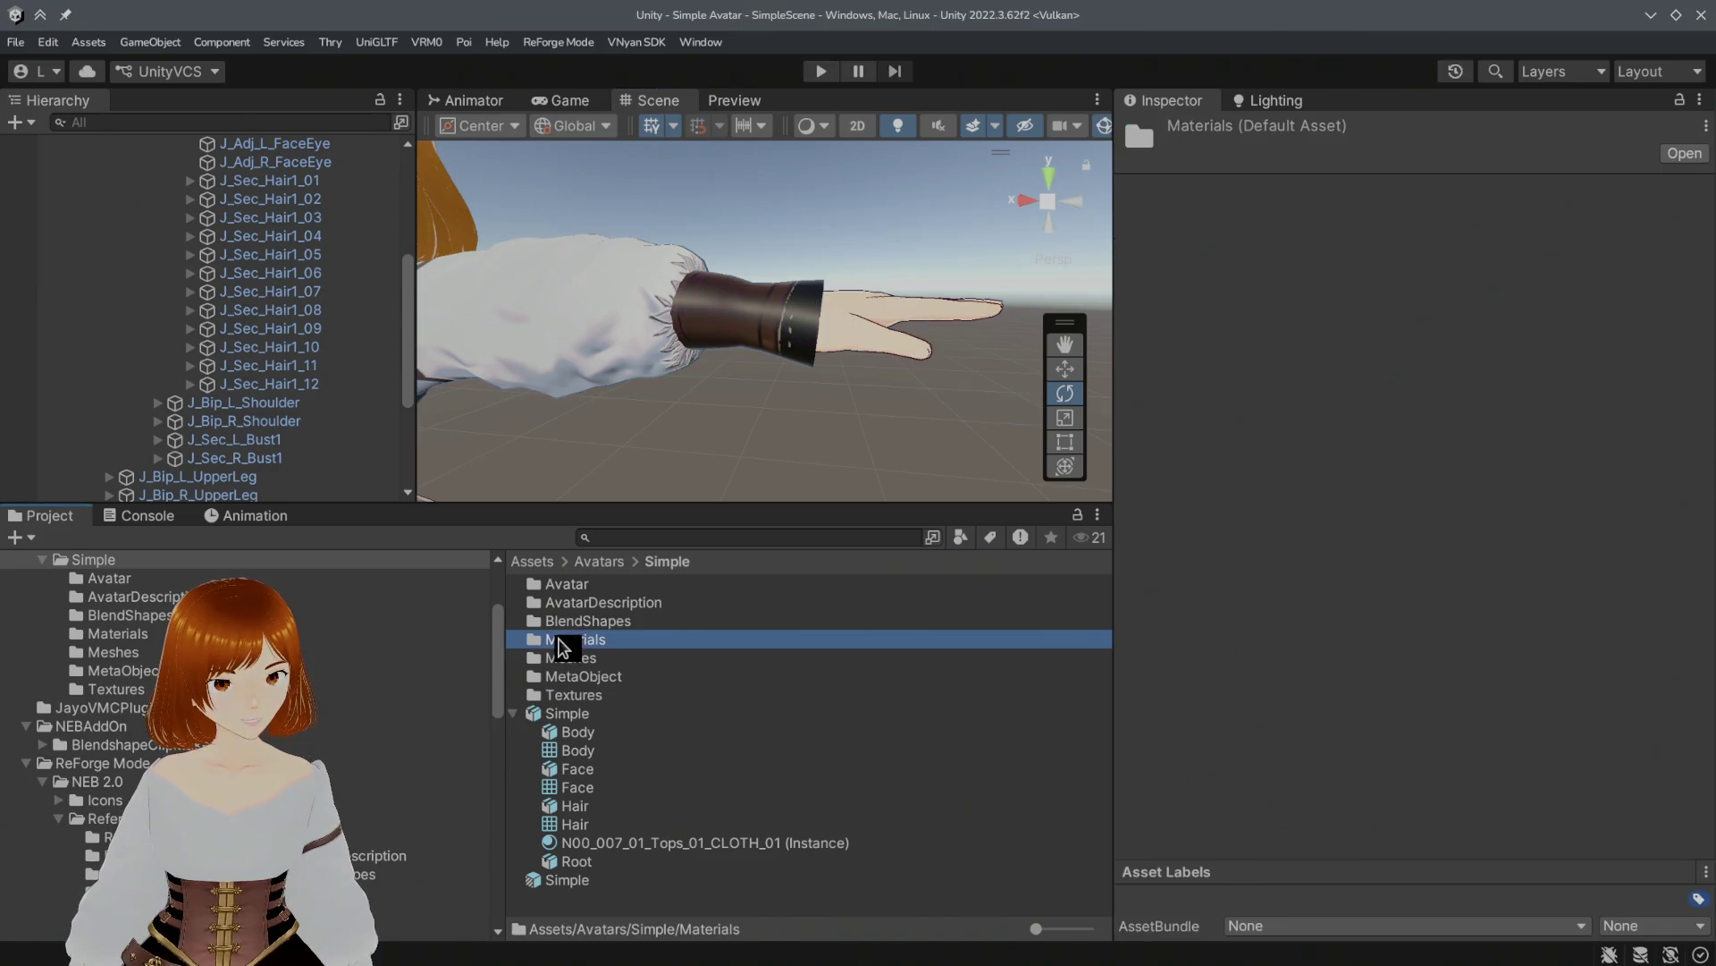
Step: Keep N00_007_01_Tops_01_CLOTH_01 on Cutout rendering after trying Opaque
double_click(545, 638)
scroll(686, 774, down, 2)
click(715, 833)
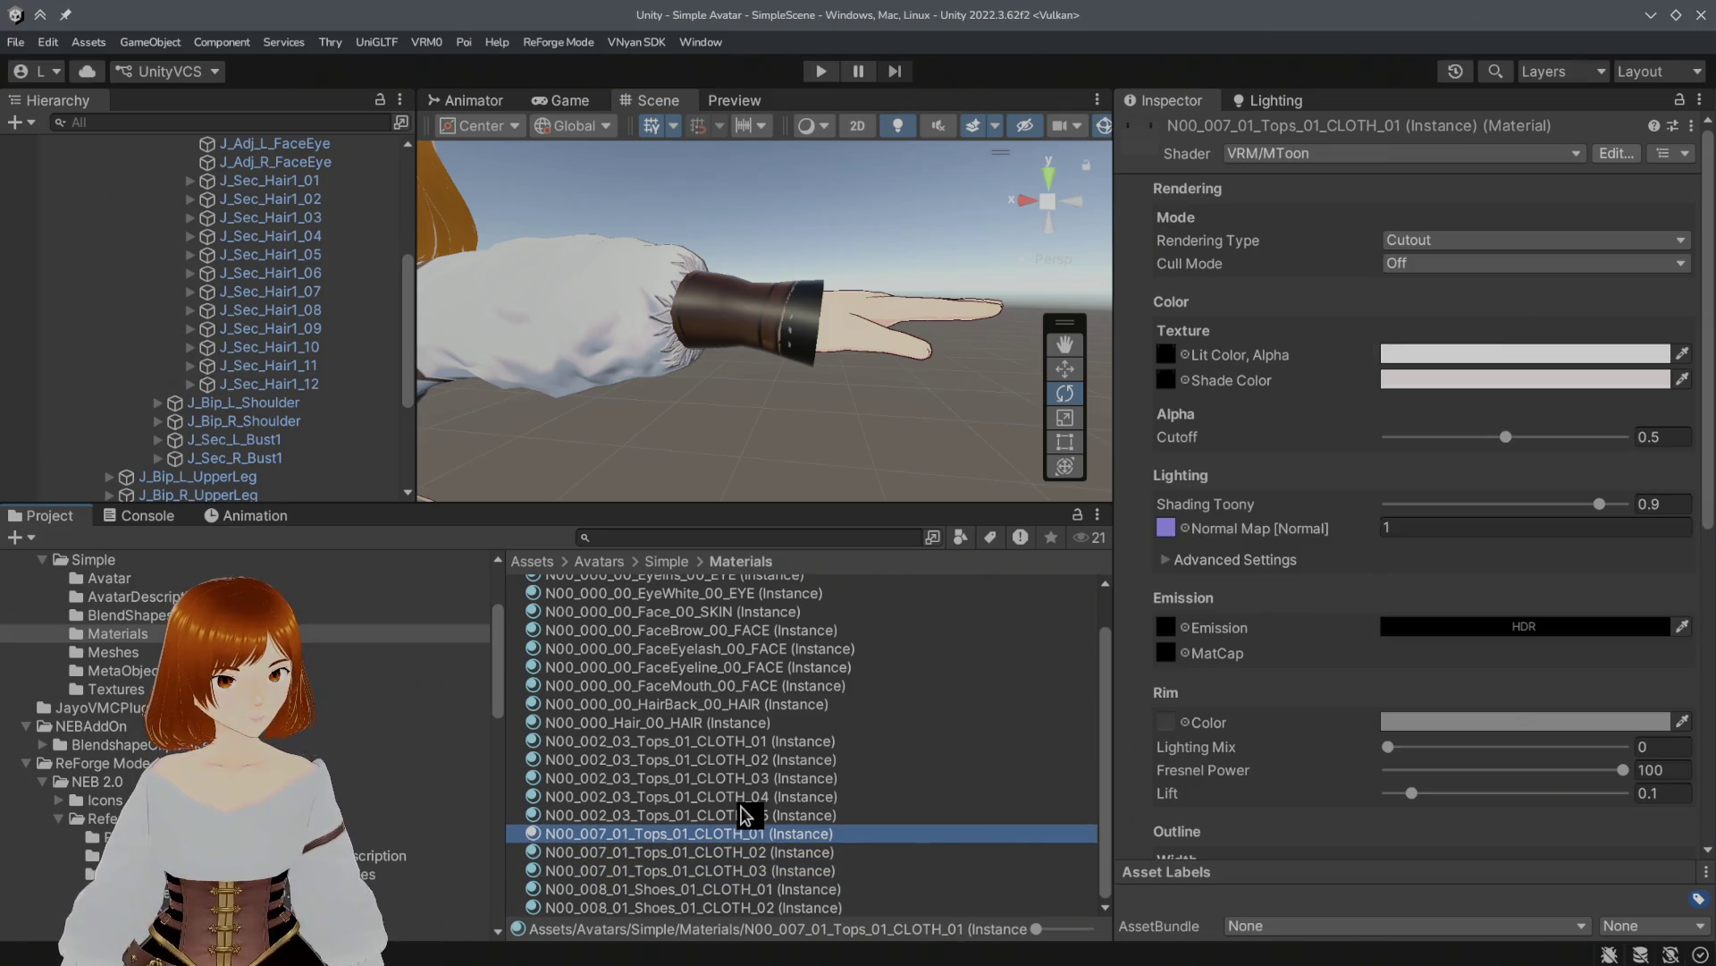
click(1406, 246)
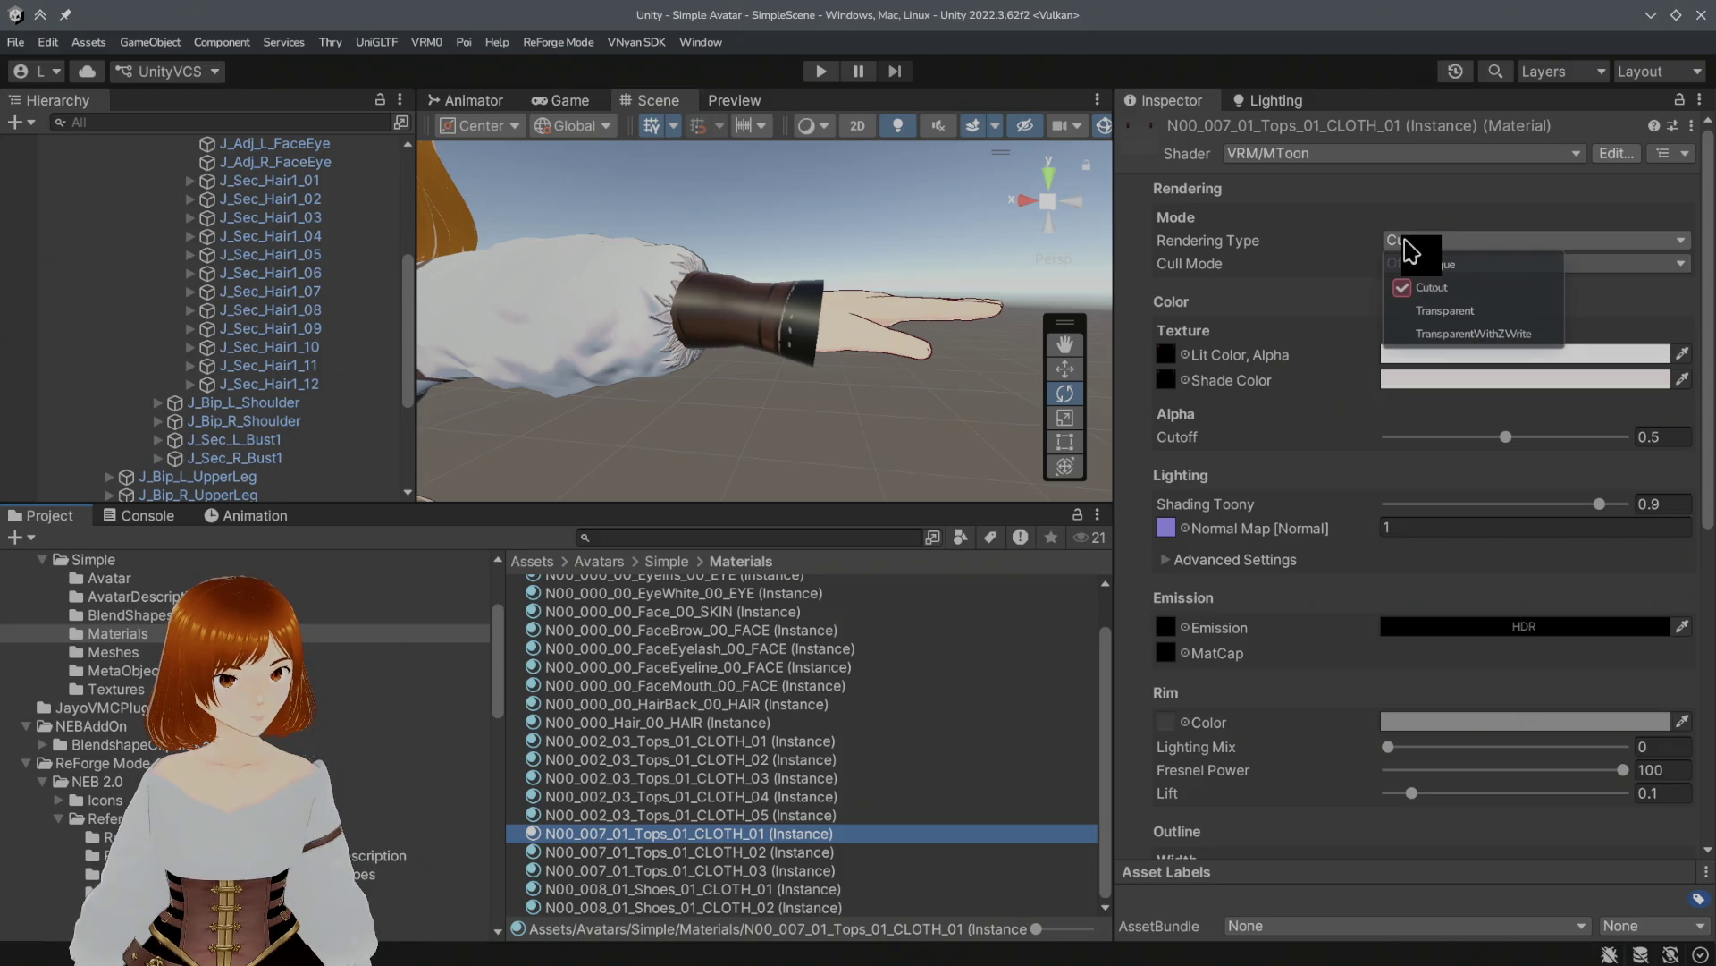
click(1419, 260)
click(1425, 304)
key(ctrl+z)
key(ctrl+z)
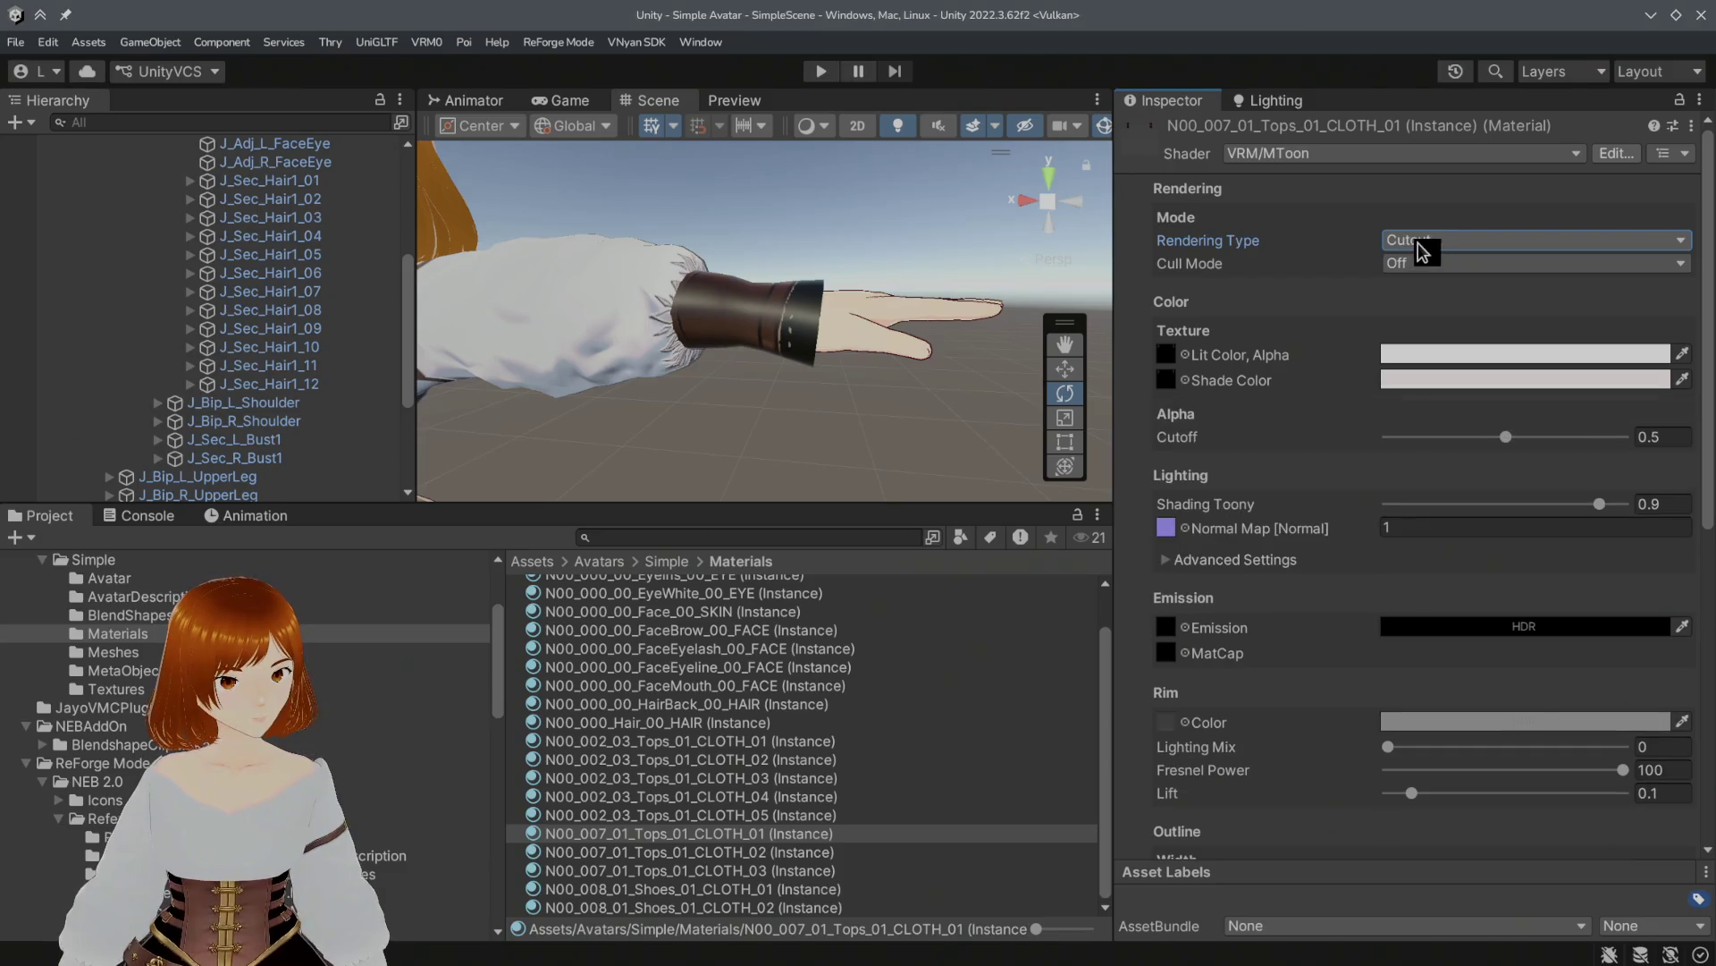
click(1406, 354)
Step: Try a black Lit Color, revert to white, and locate the _19 lit colour texture
drag(1524, 509, 1491, 657)
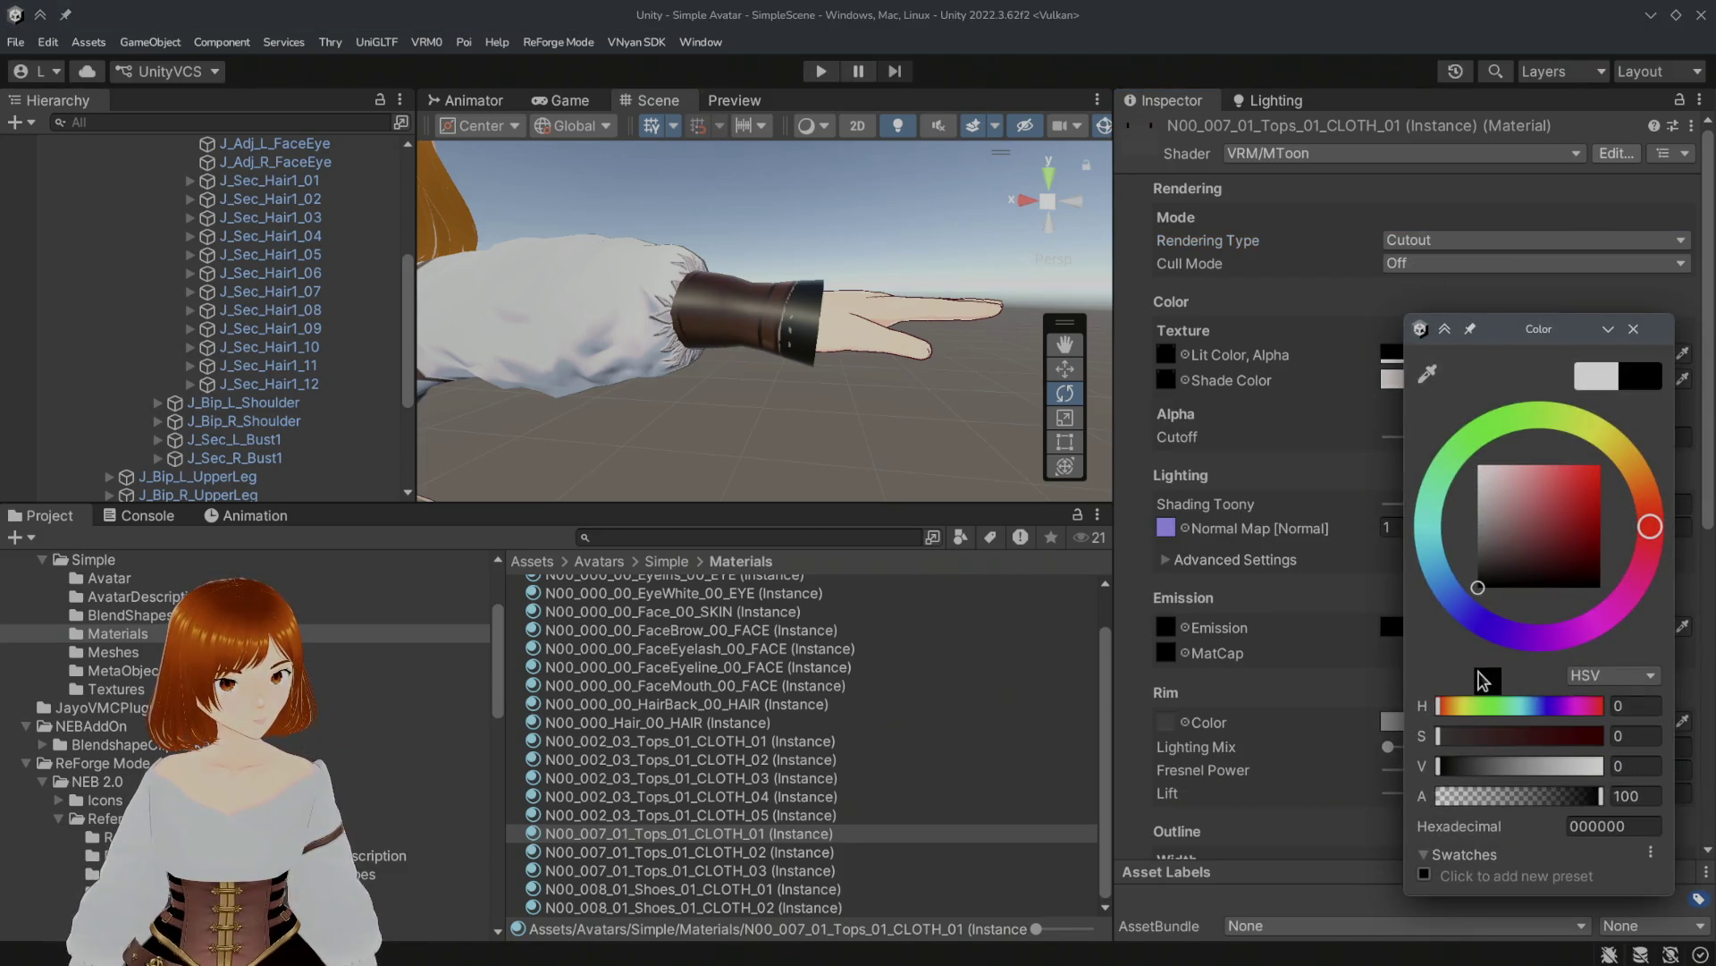
click(1634, 329)
key(ctrl+z)
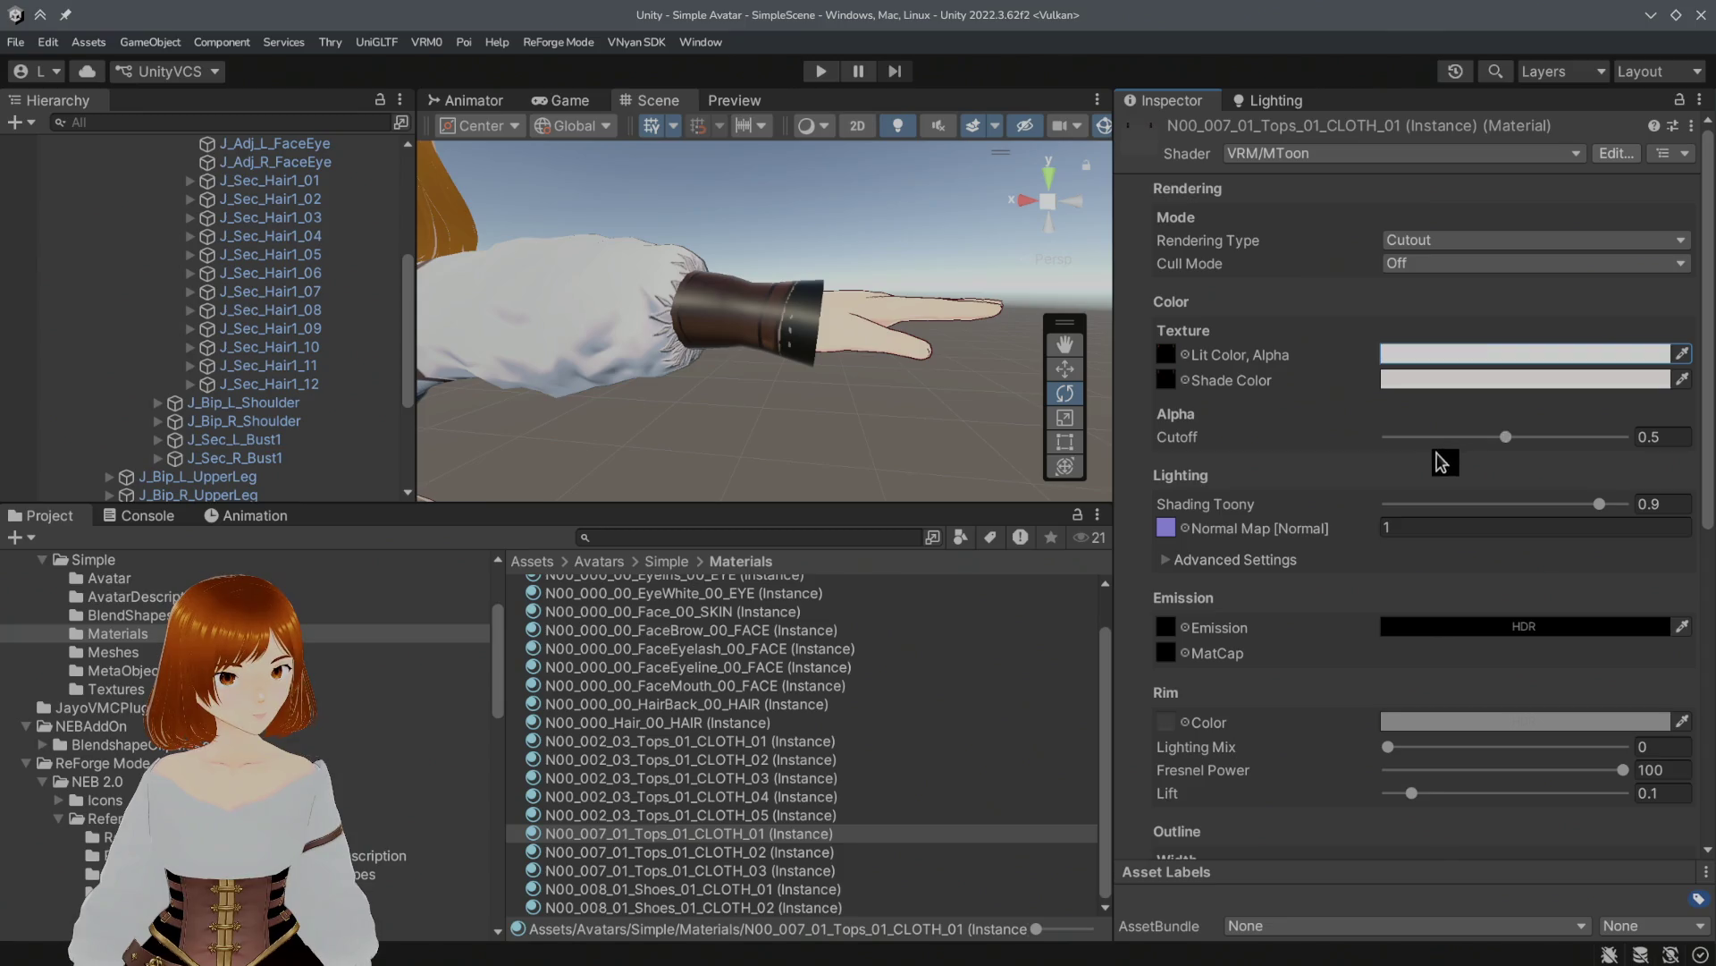
click(1169, 362)
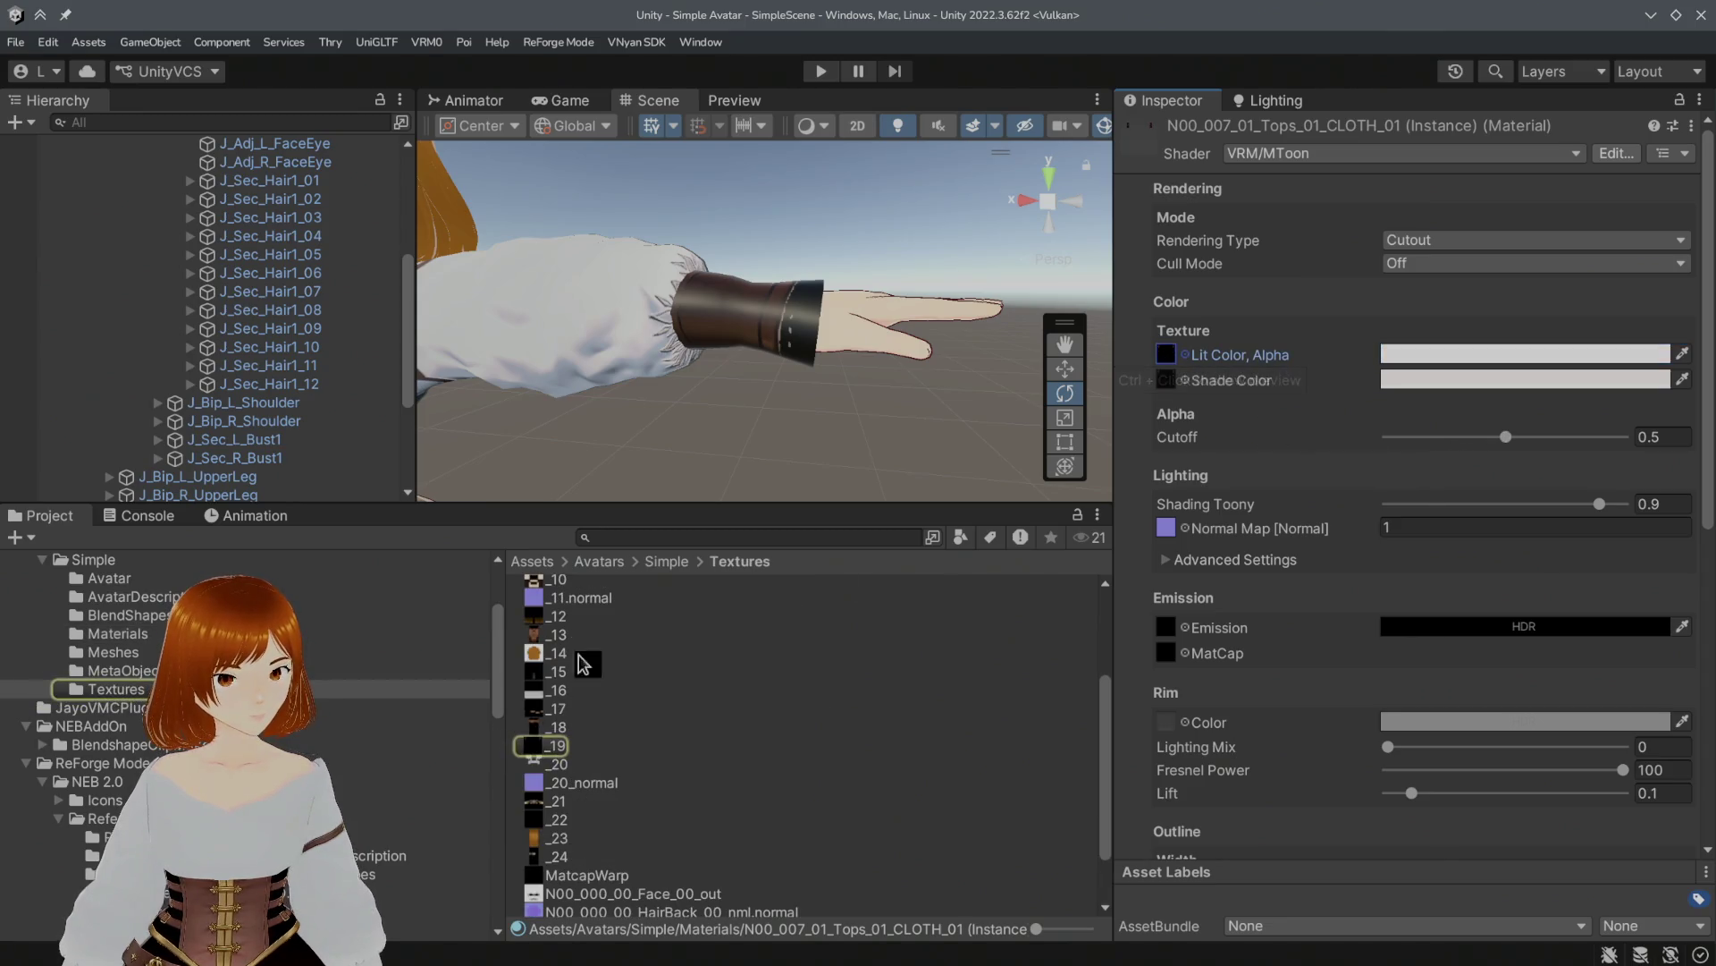
click(548, 747)
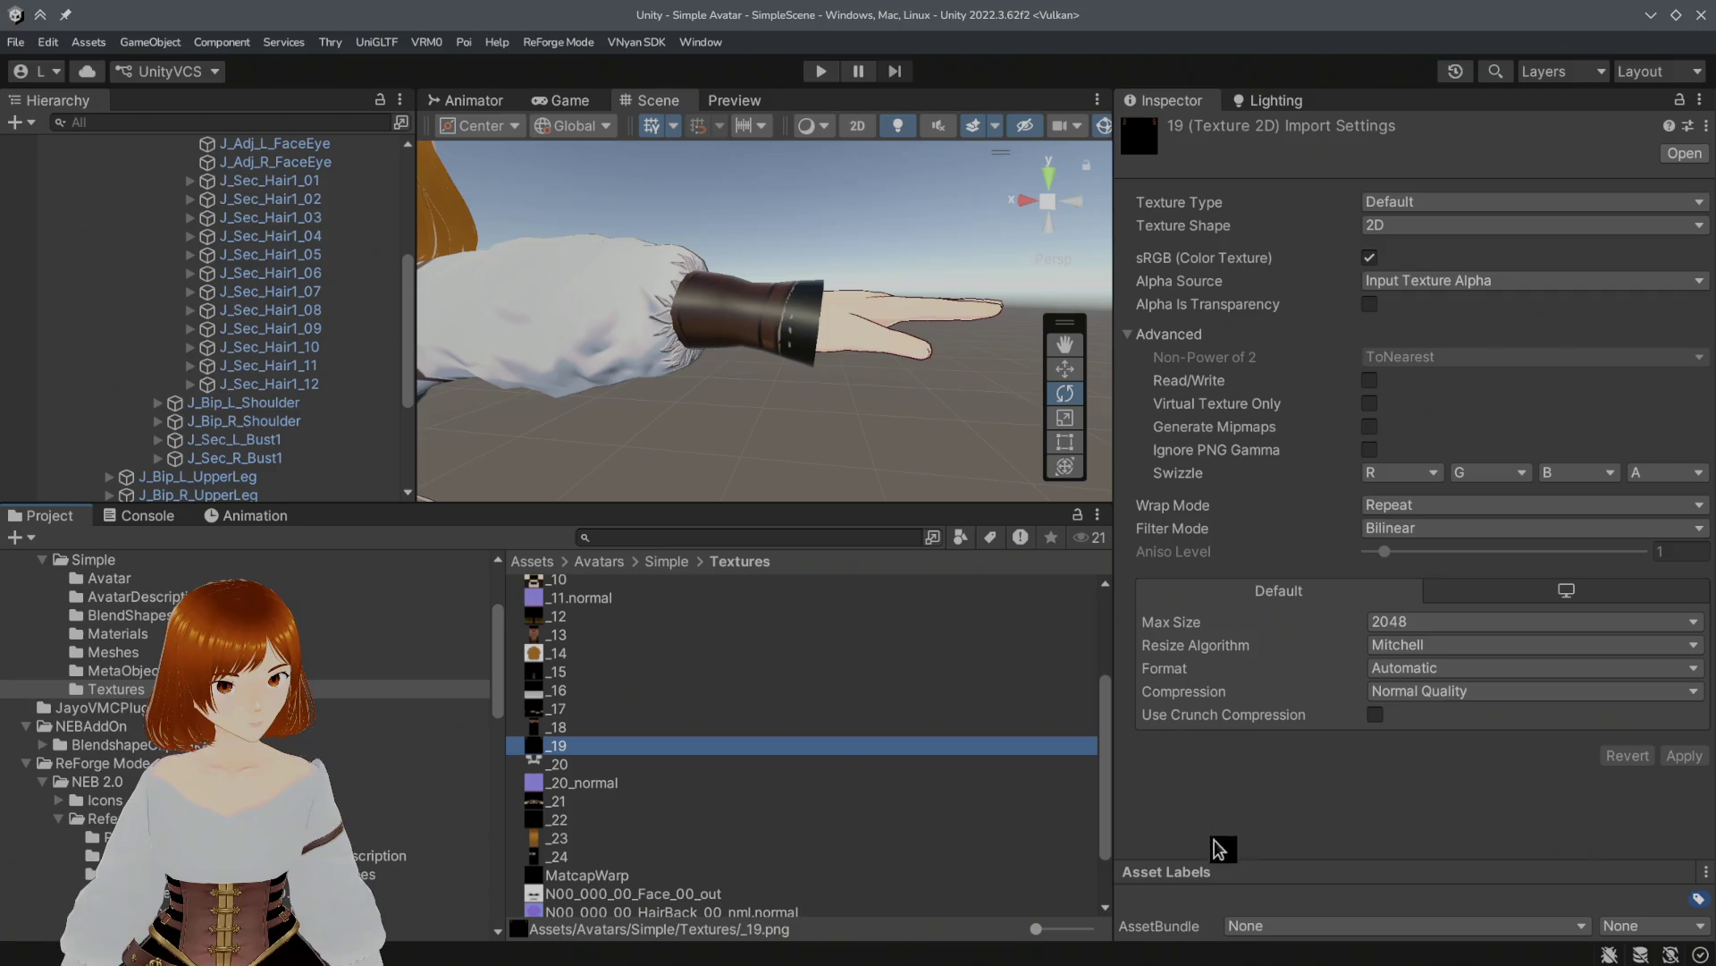
Step: Enable Alpha Is Transparency on _19, apply it, and return to the Scene view
click(733, 100)
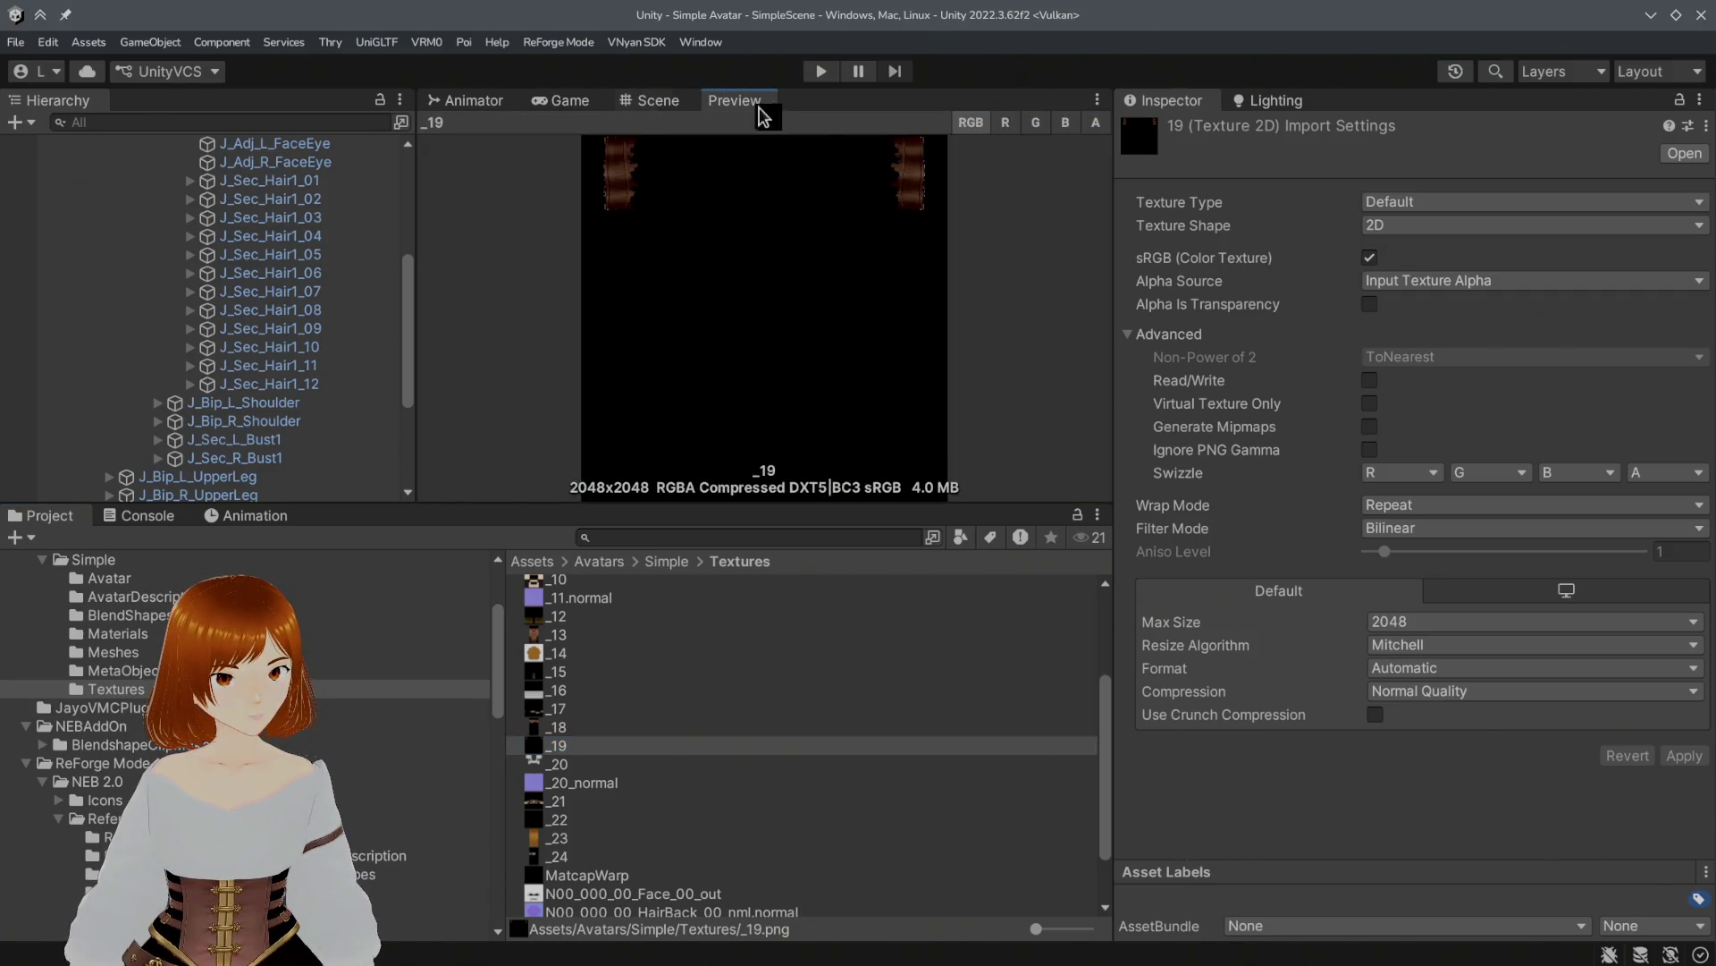
click(1369, 304)
click(1685, 756)
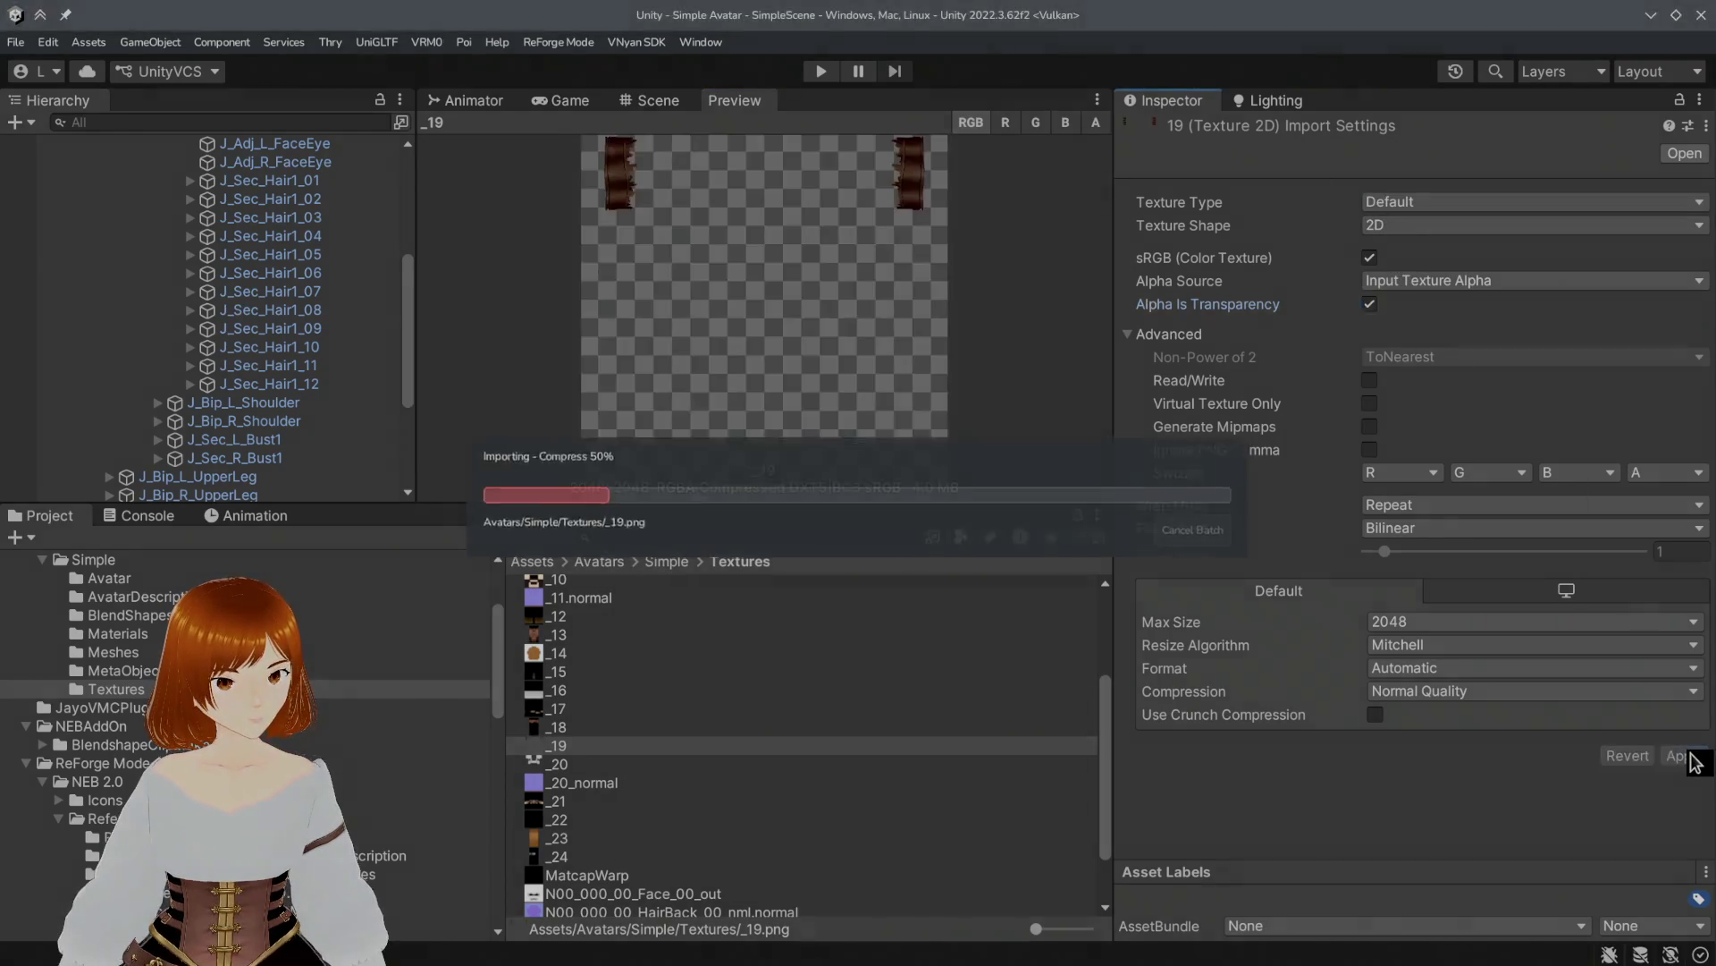
click(572, 103)
click(490, 103)
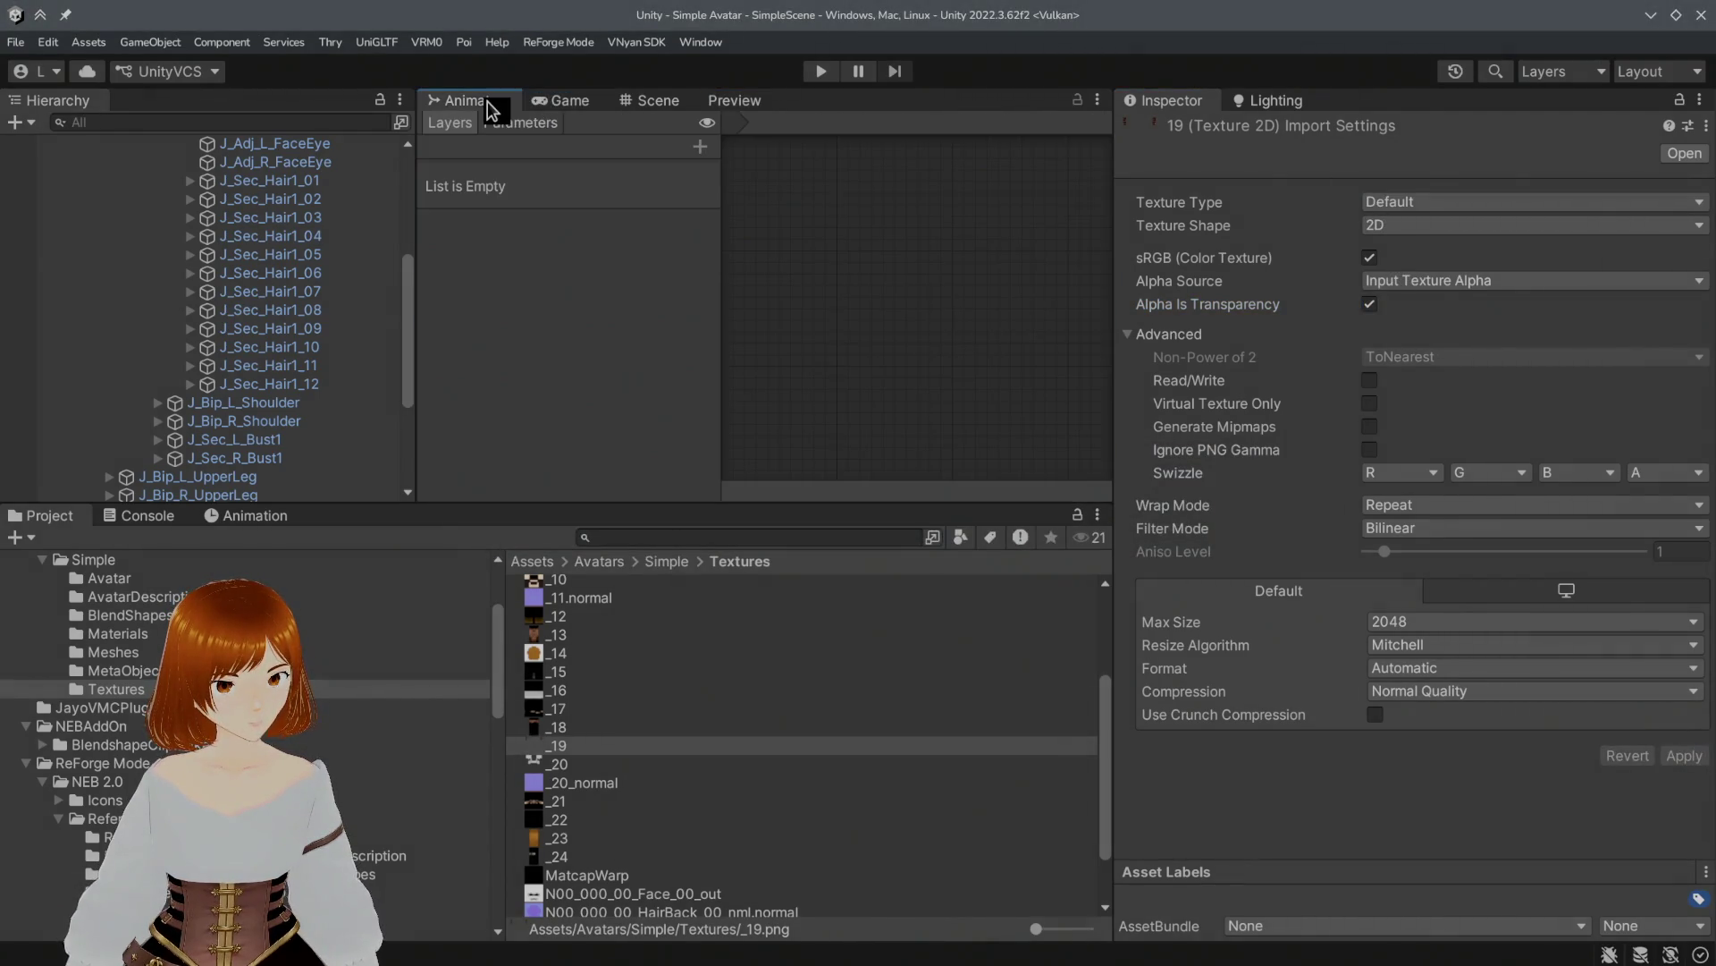
click(569, 100)
click(657, 101)
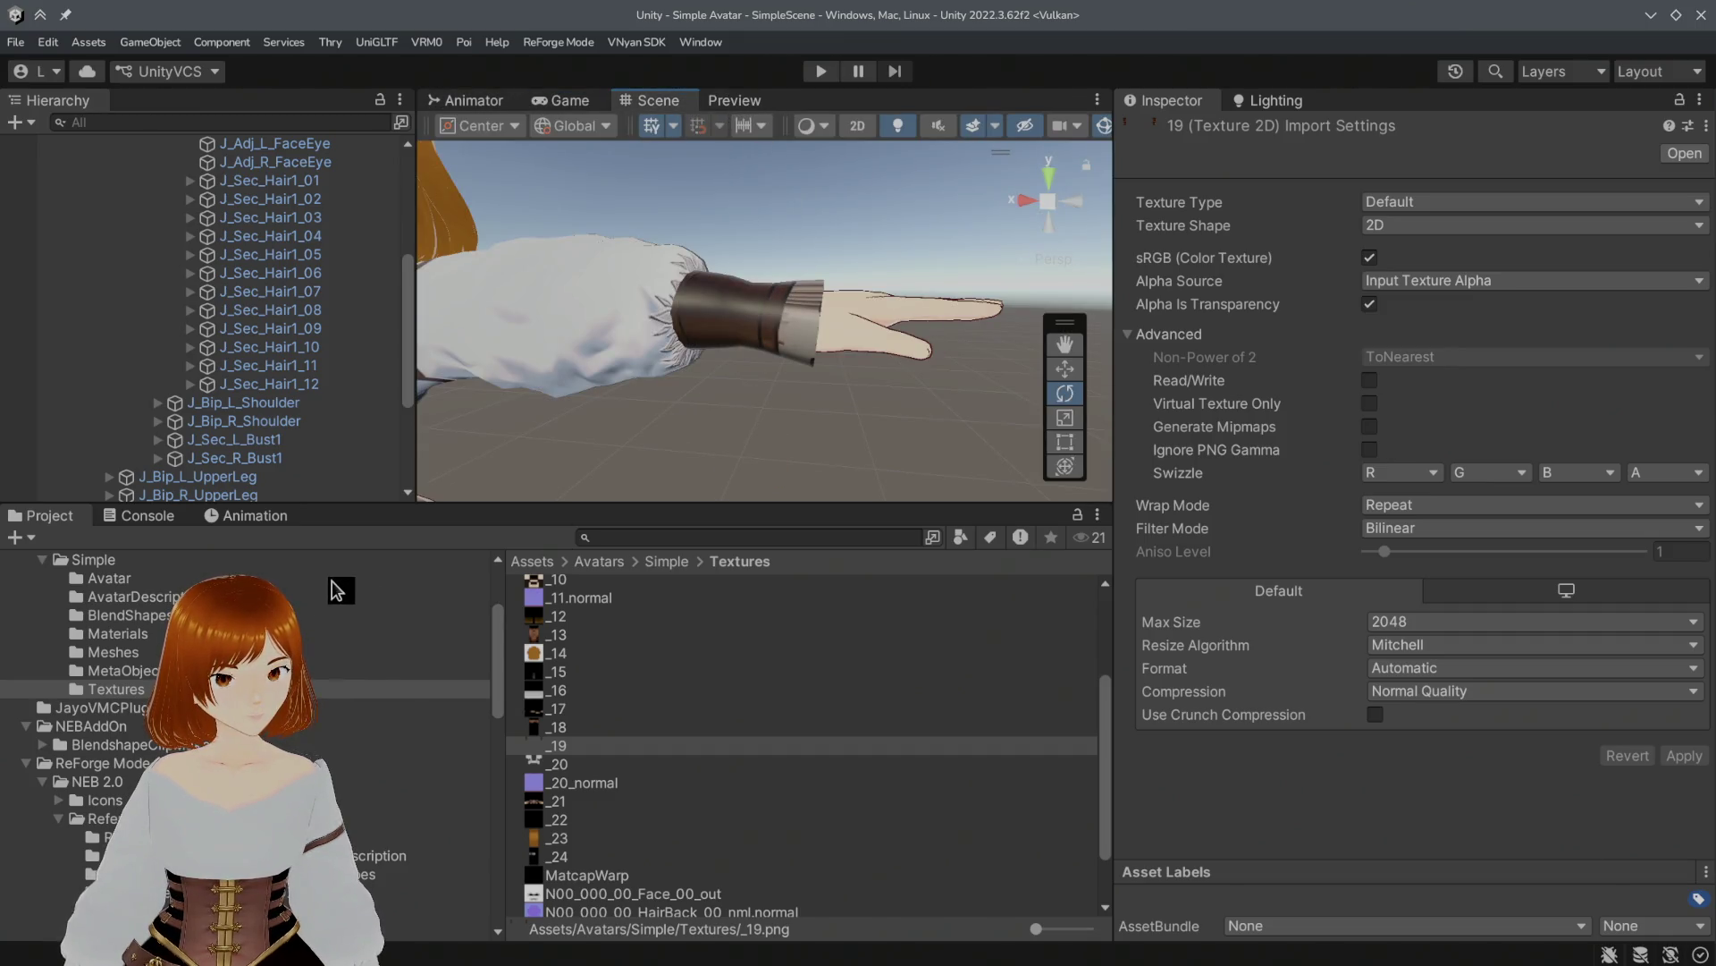
click(117, 633)
Step: Review the Tops materials' alpha cutoff, then show Simple.fbx's material import settings
click(698, 744)
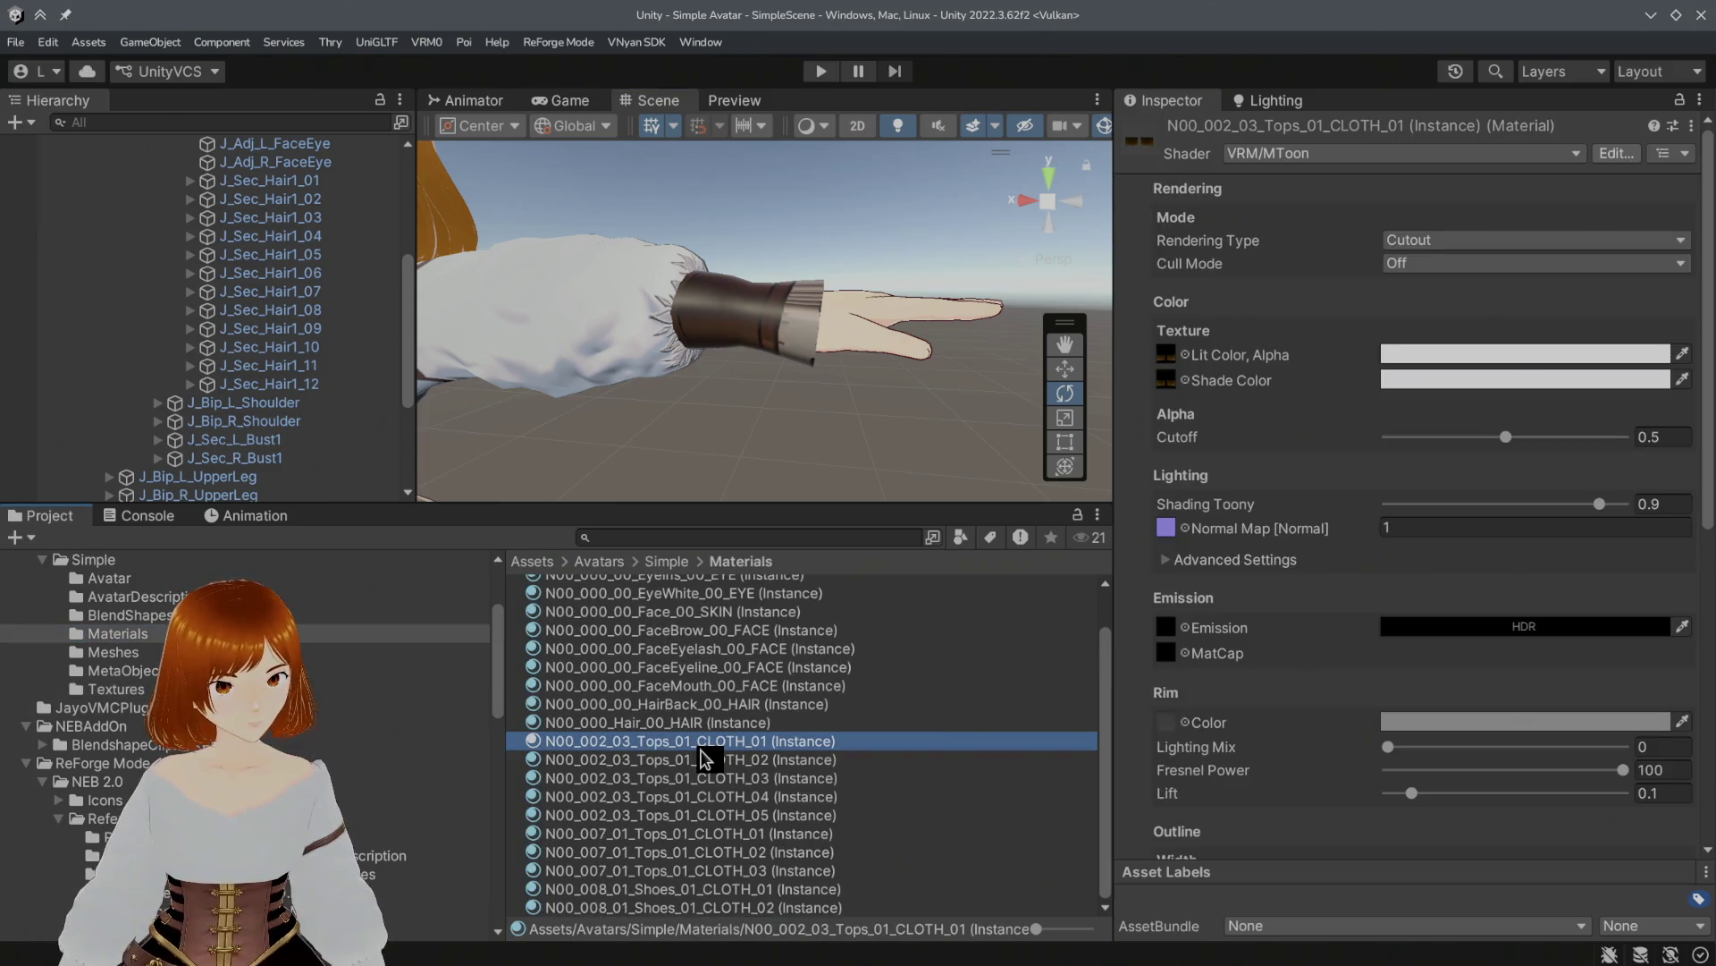
click(702, 759)
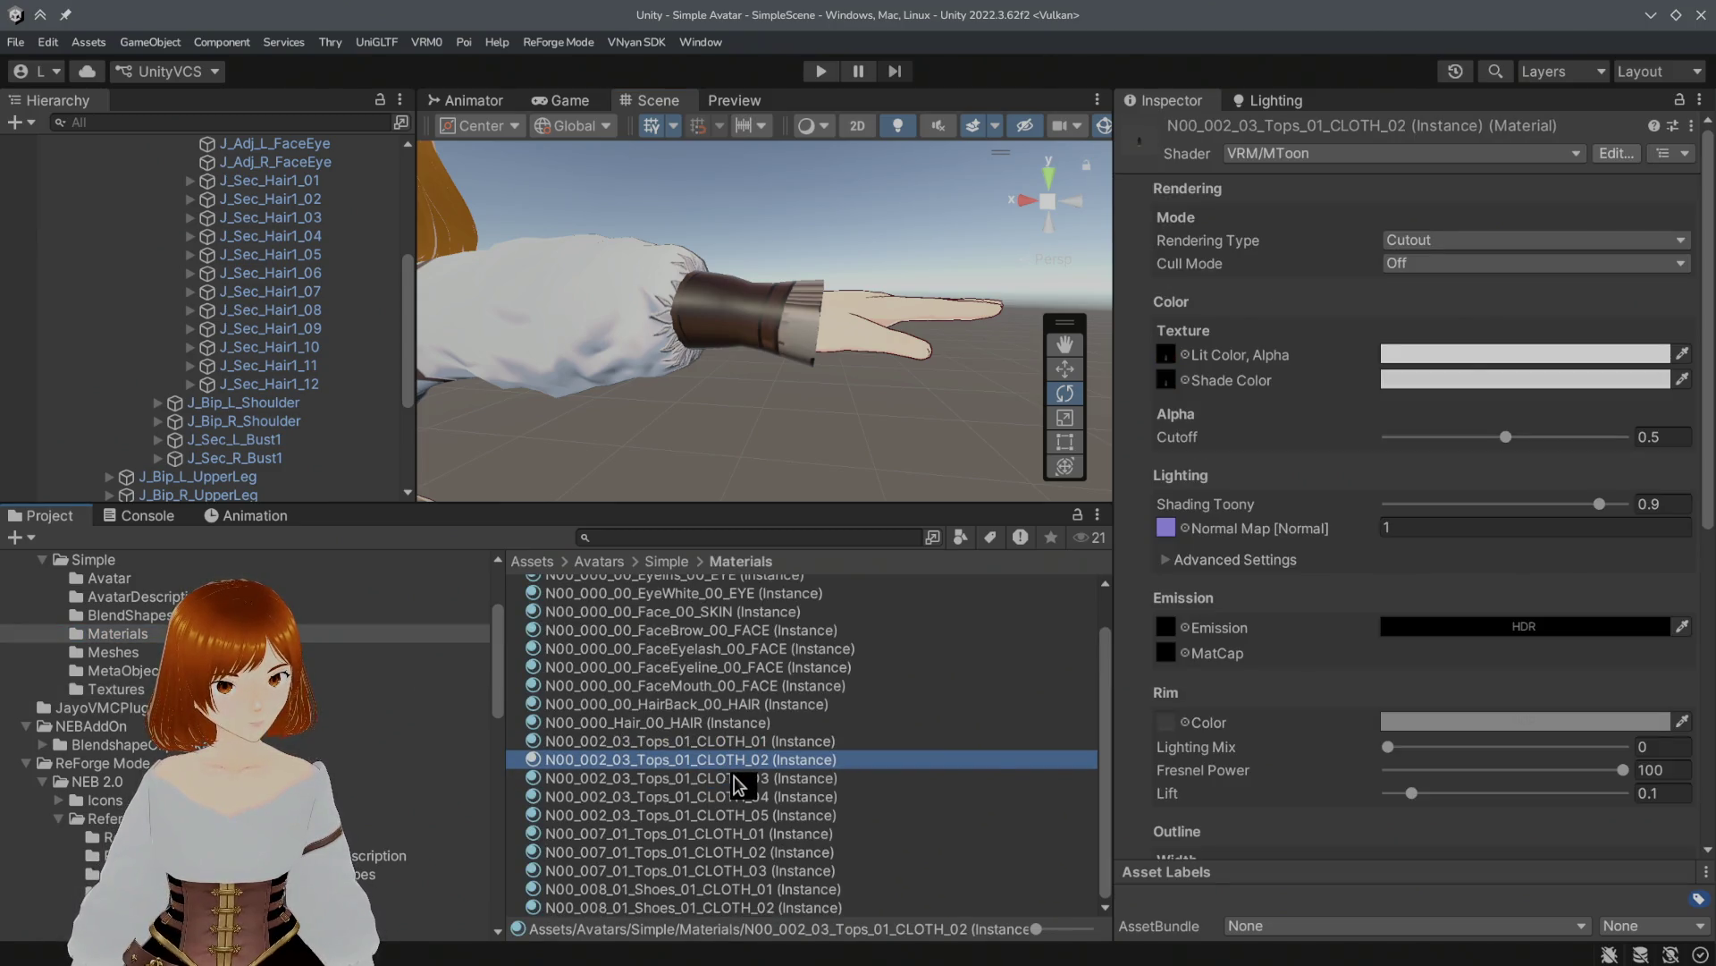
key(Down)
key(Down)
key(Down)
key(Down)
key(Down)
key(Up)
key(Up)
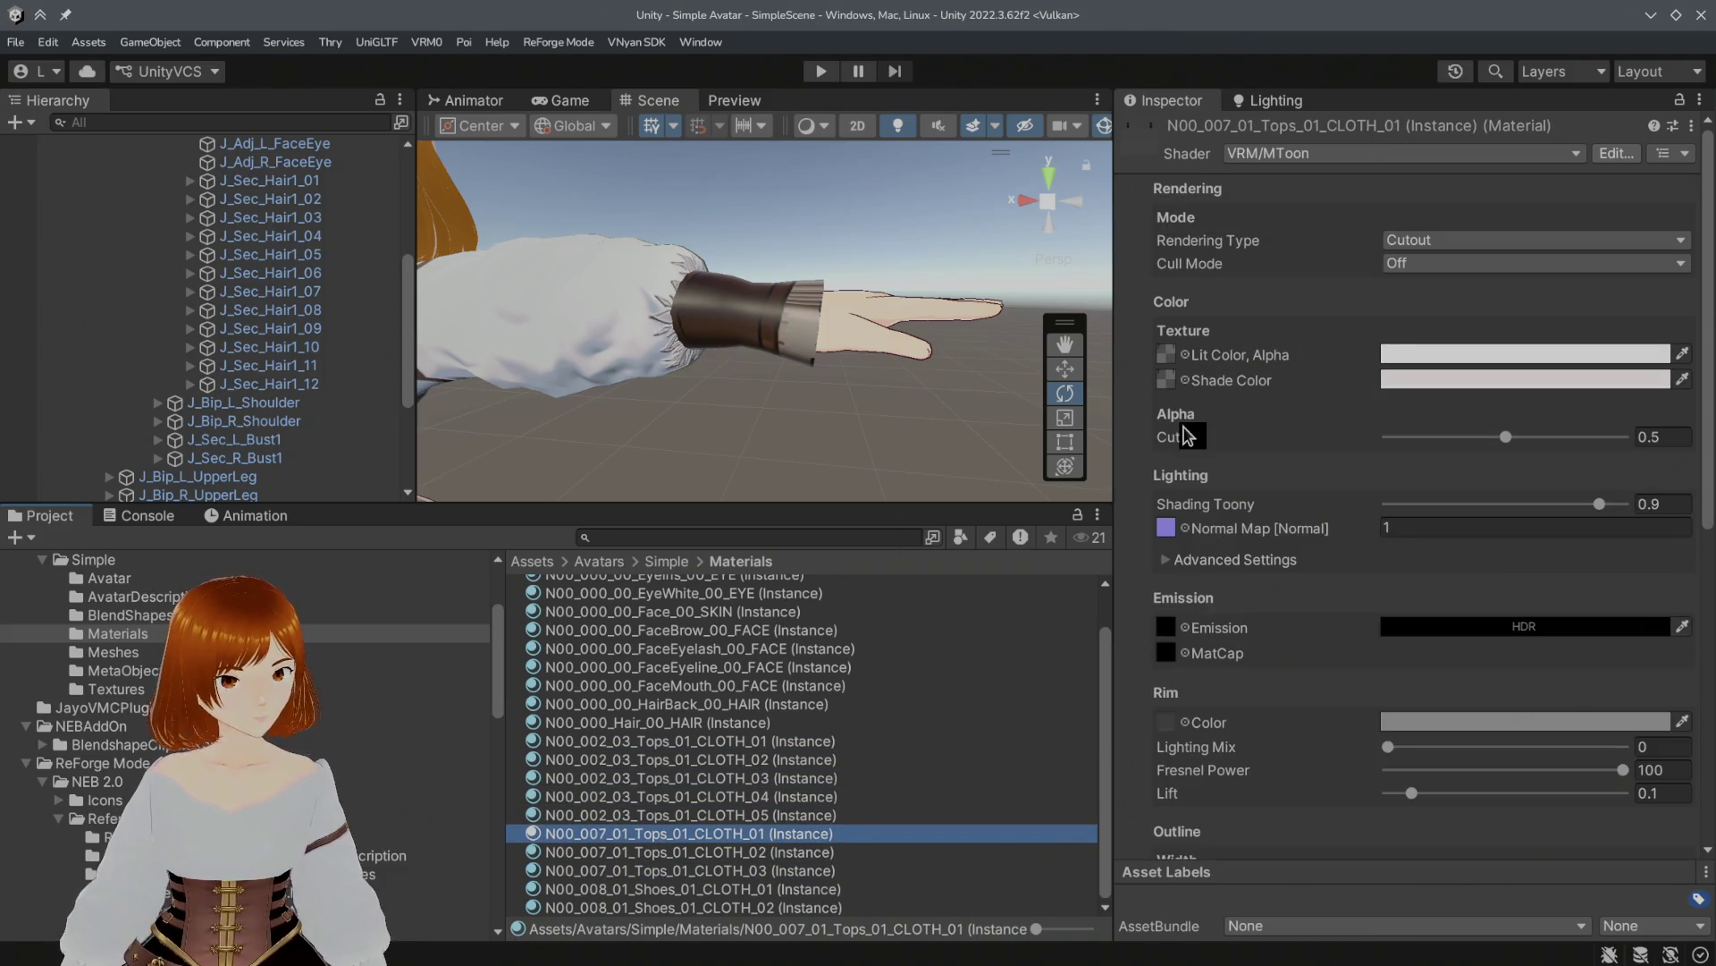
mouse_move(1506, 436)
mouse_down()
mouse_move(1651, 441)
mouse_move(1535, 430)
mouse_up()
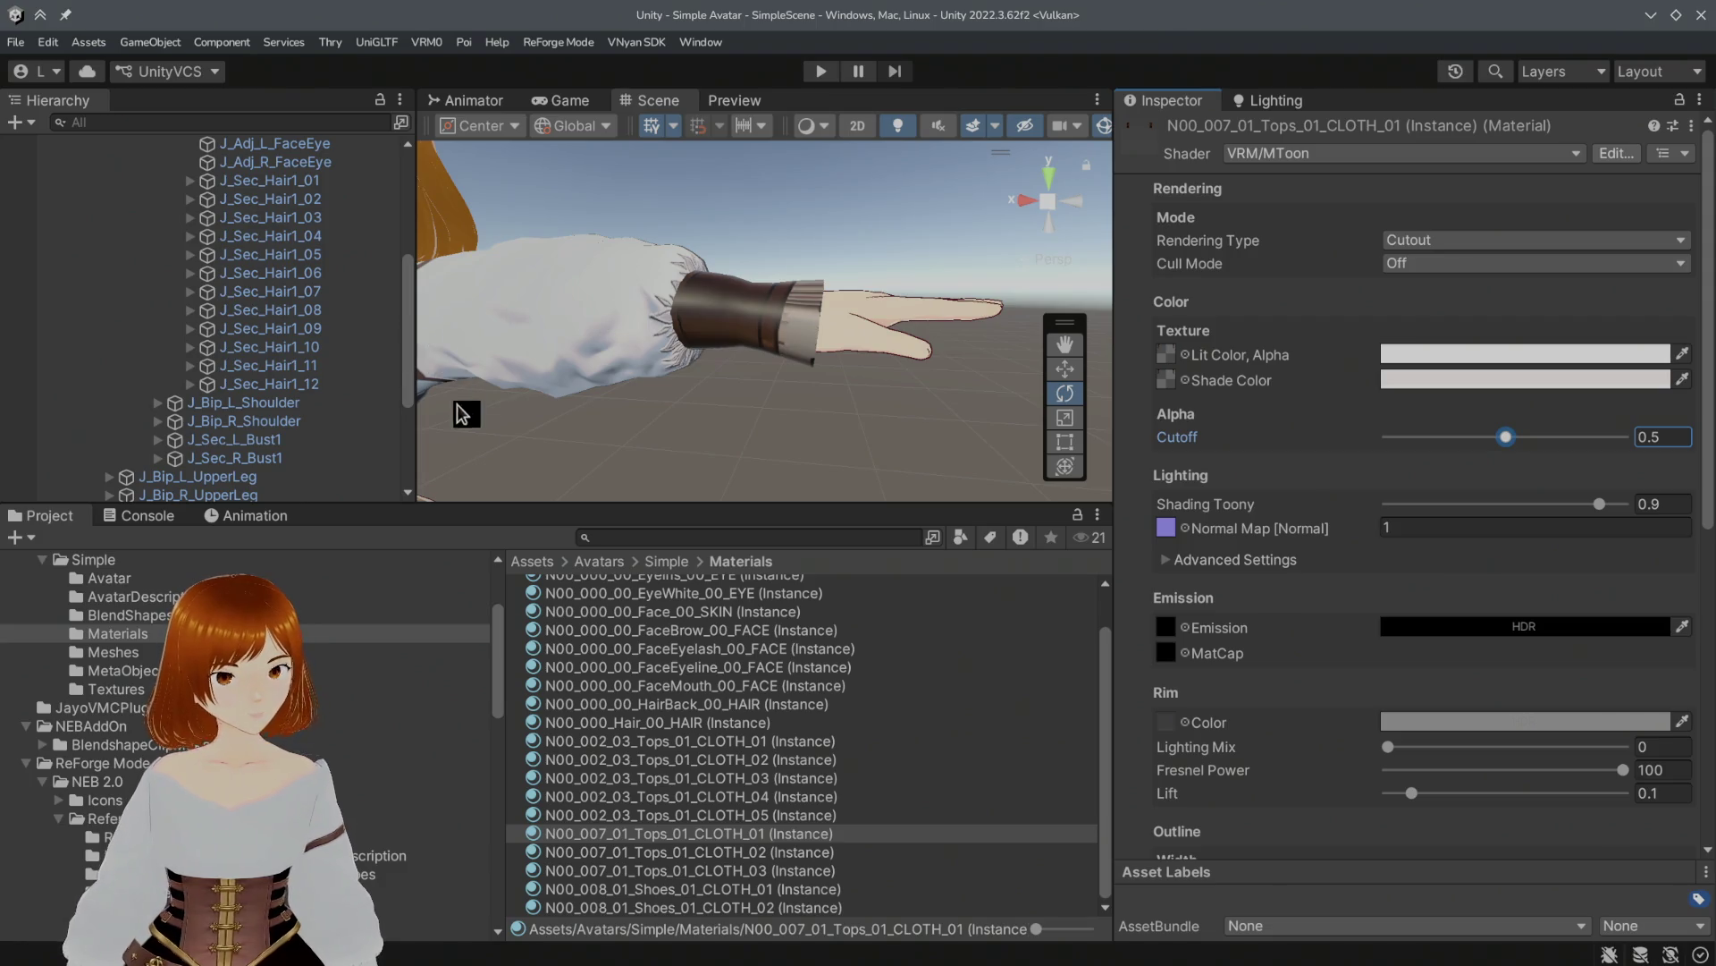
scroll(632, 722, up, 1)
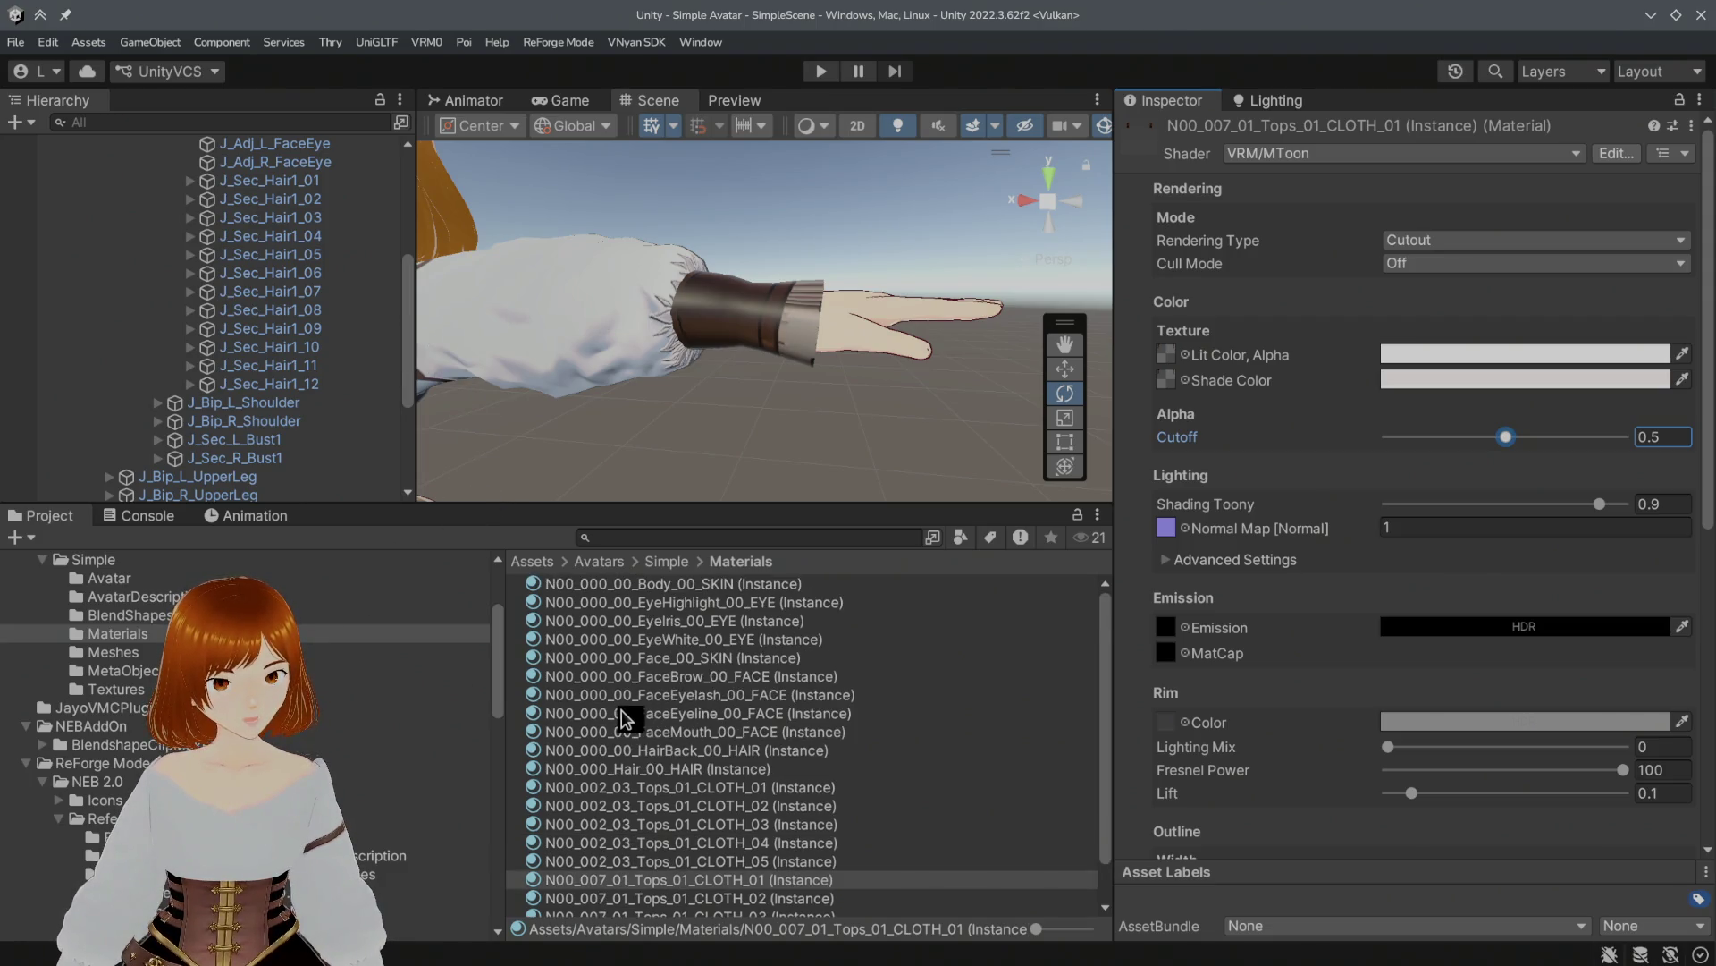
scroll(623, 720, down, 1)
click(143, 561)
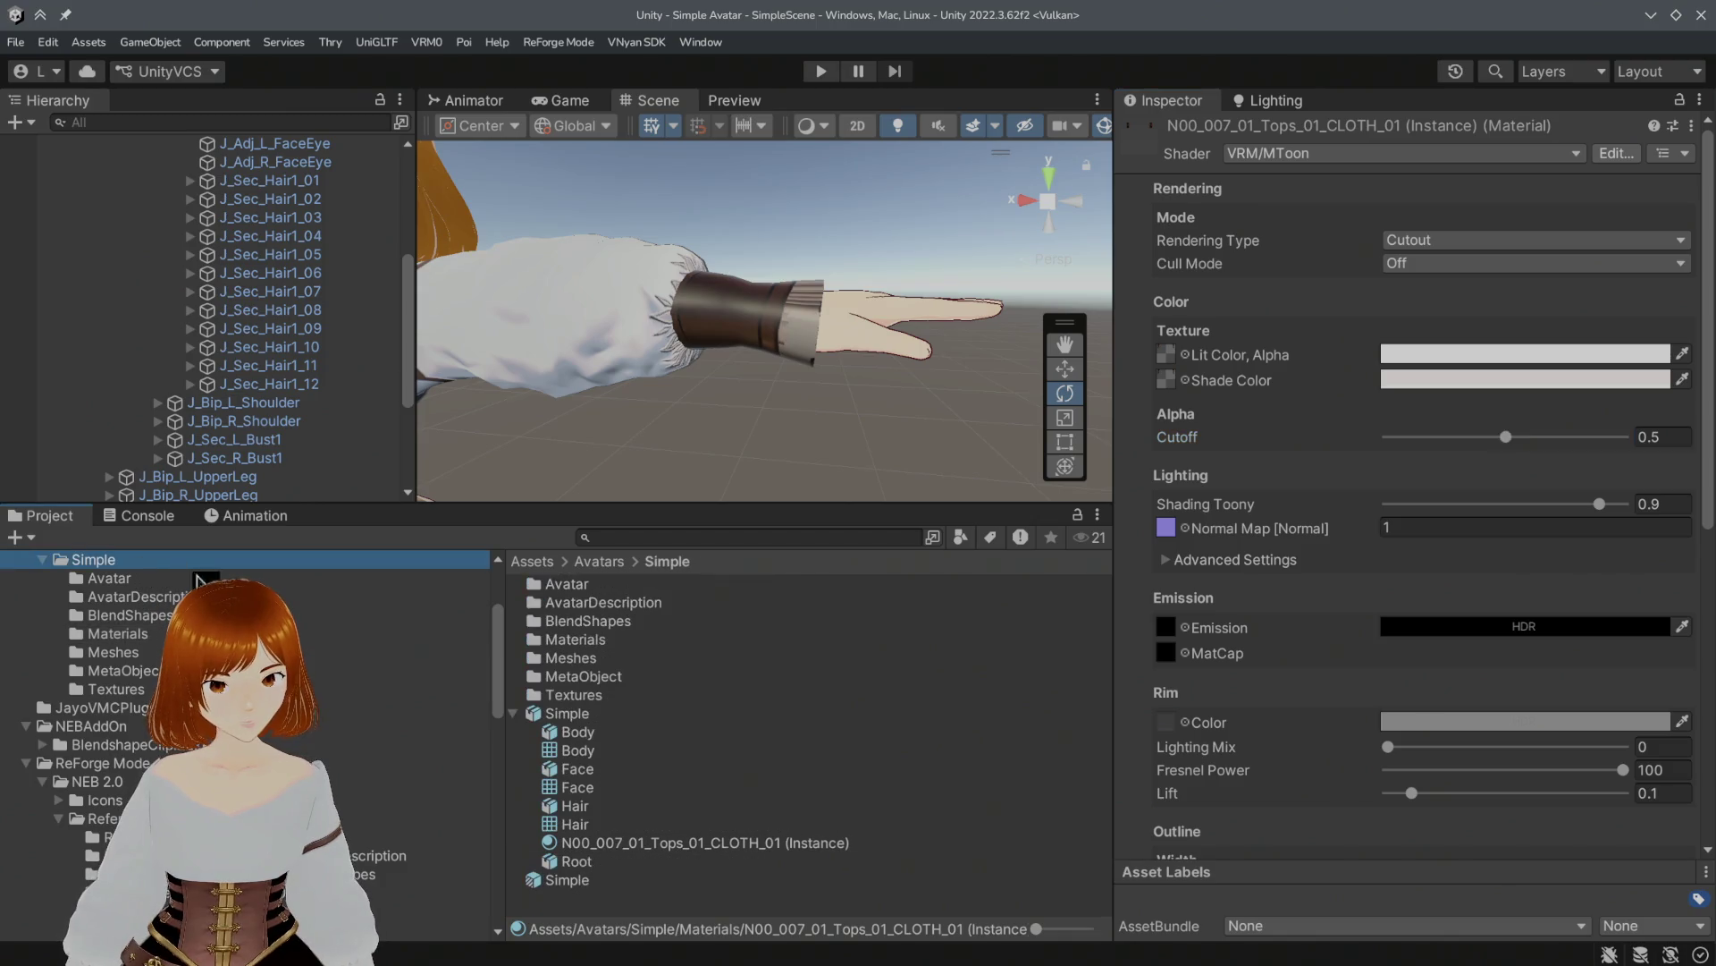
click(570, 714)
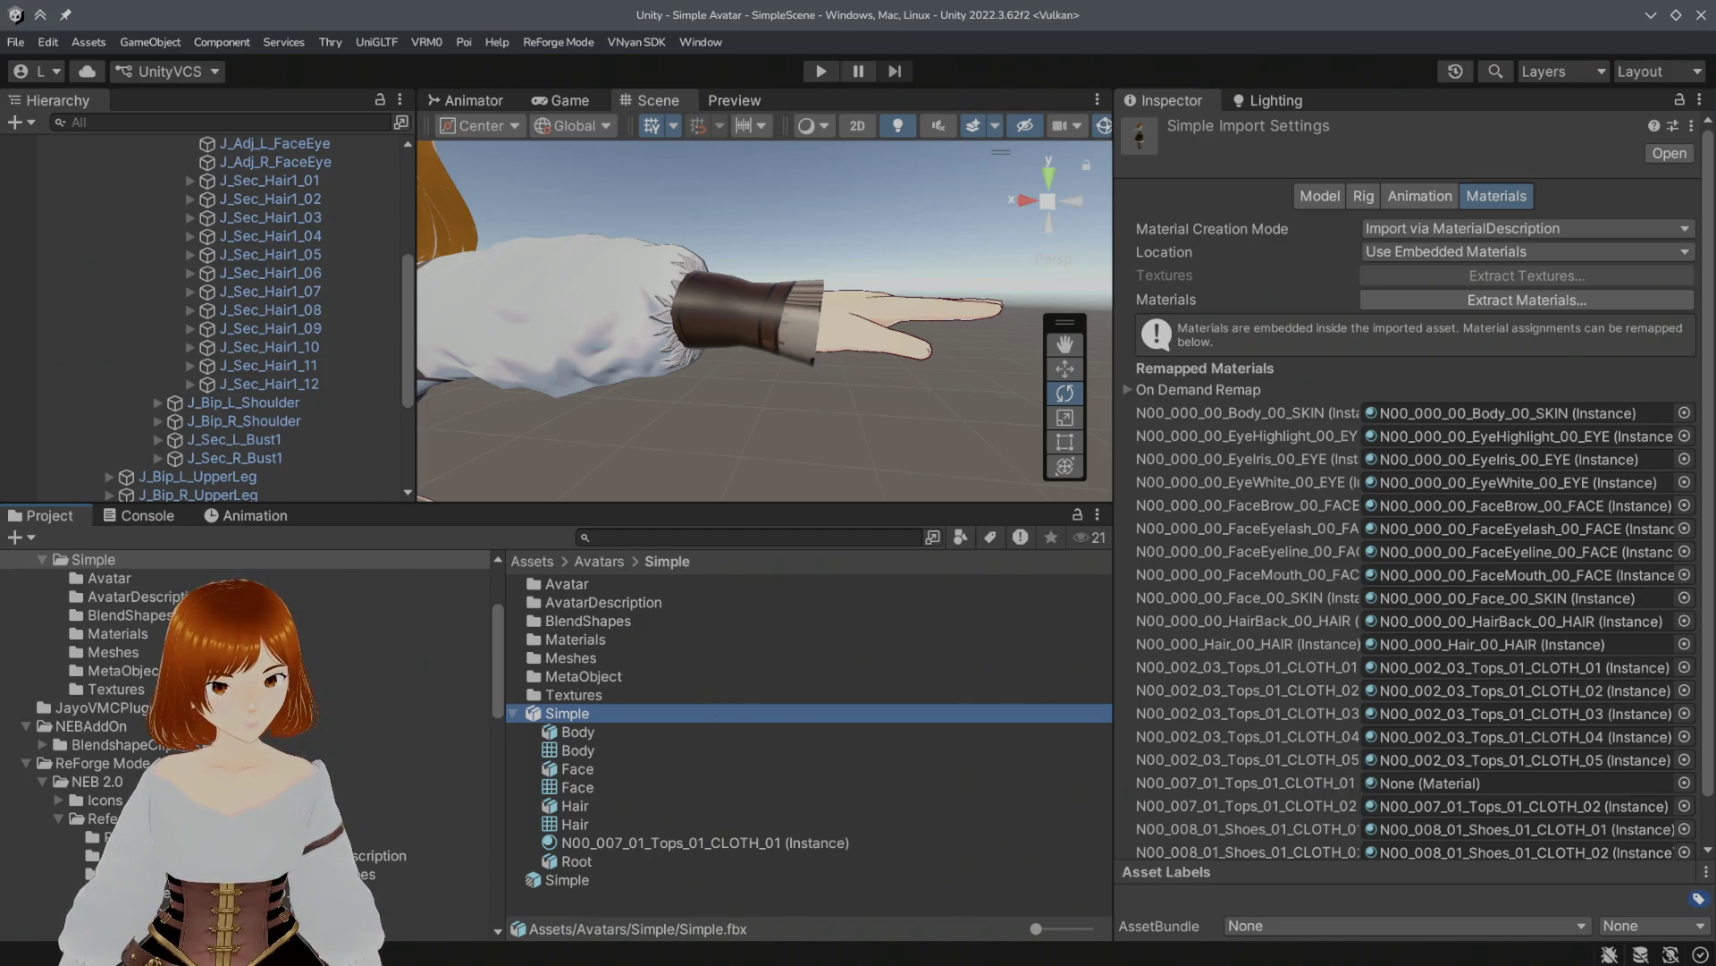
Step: Assign N00_007_01_Tops_01_CLOTH_01 to the empty None (Material) remap slot and apply
click(447, 633)
scroll(796, 697, down, 1)
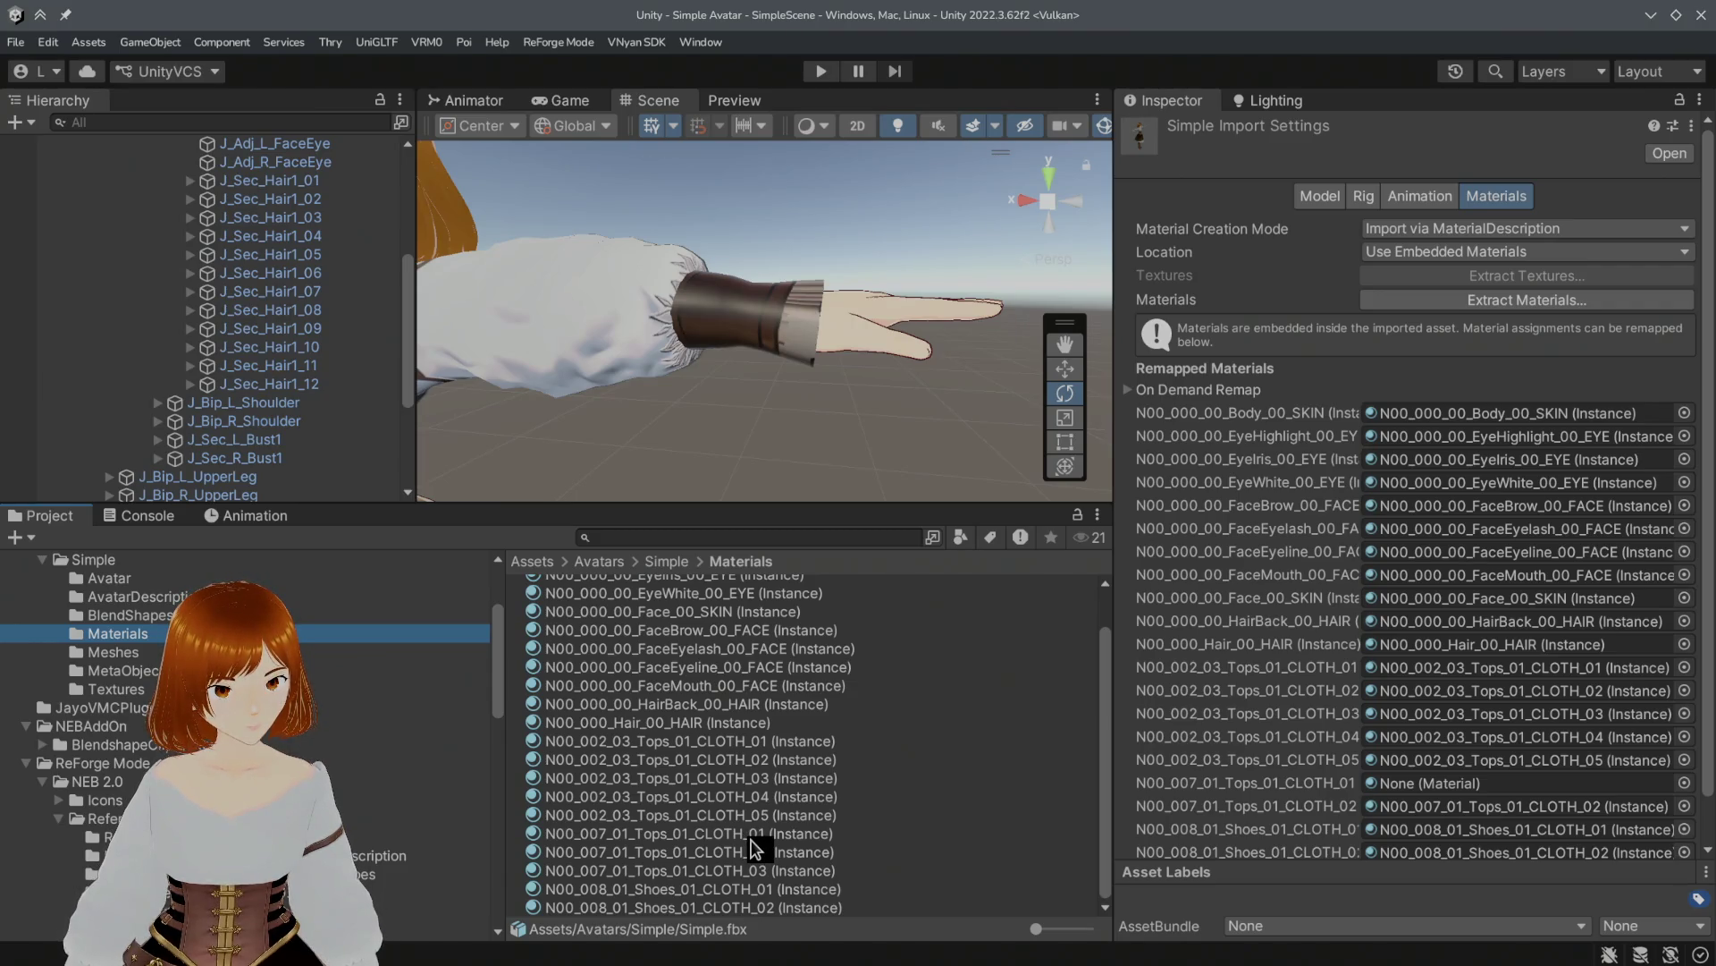
drag(754, 834, 1422, 787)
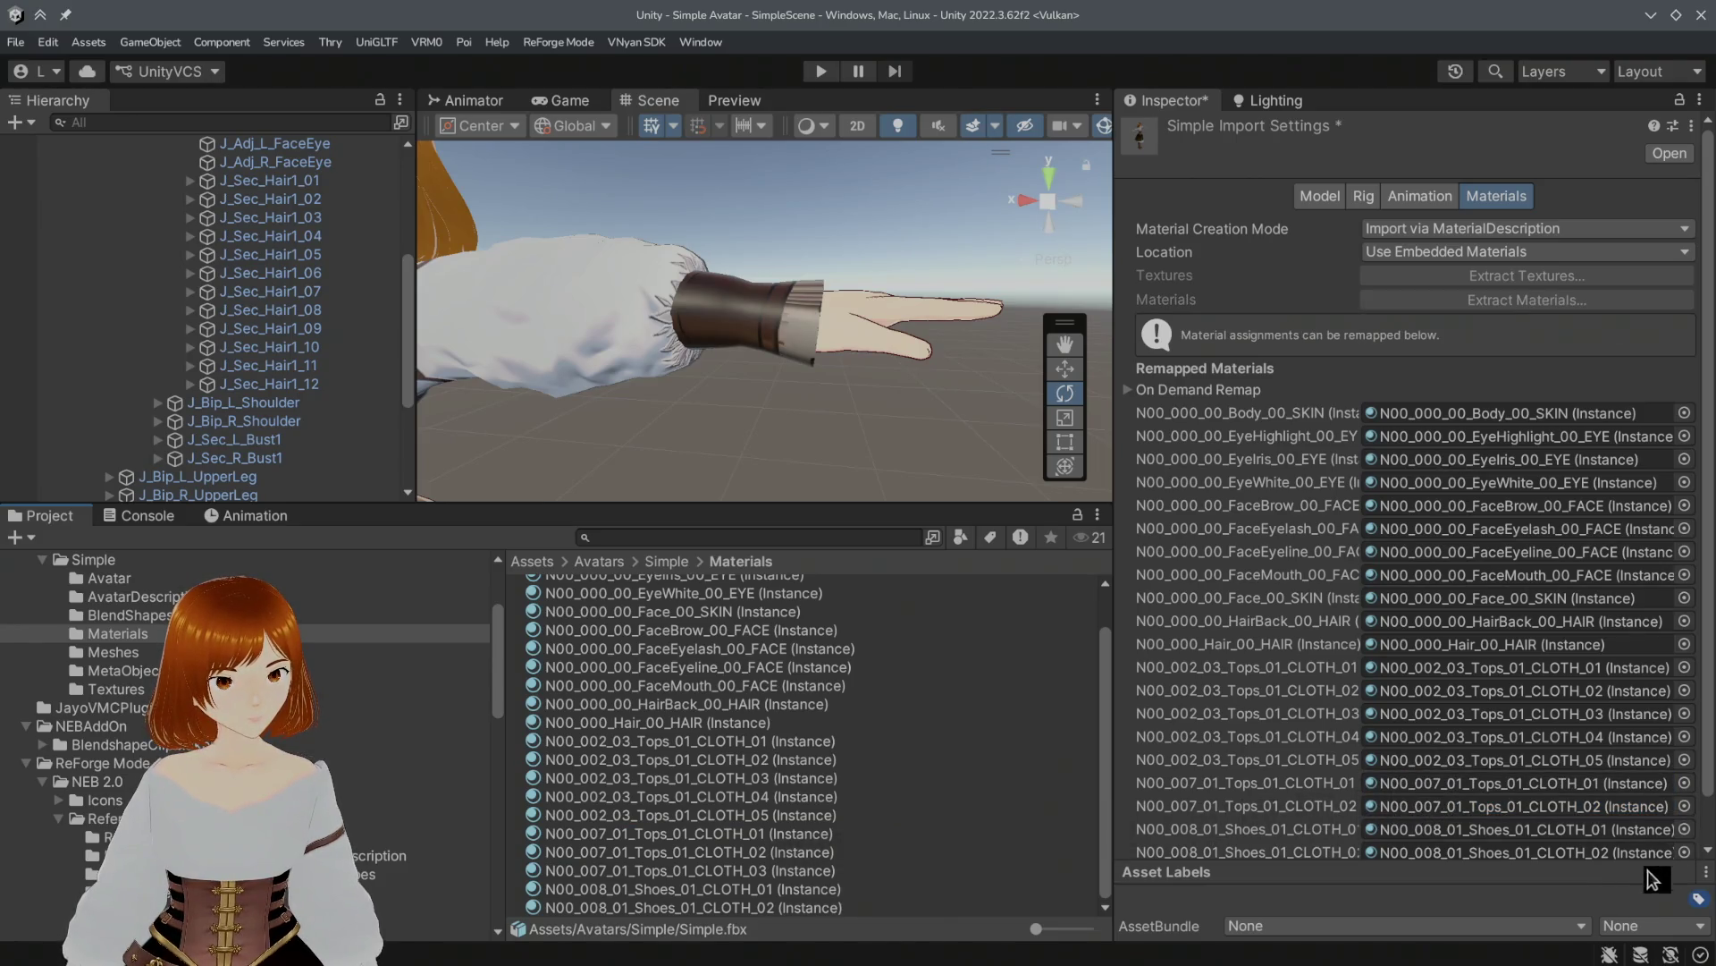
scroll(1671, 840, down, 1)
click(1670, 839)
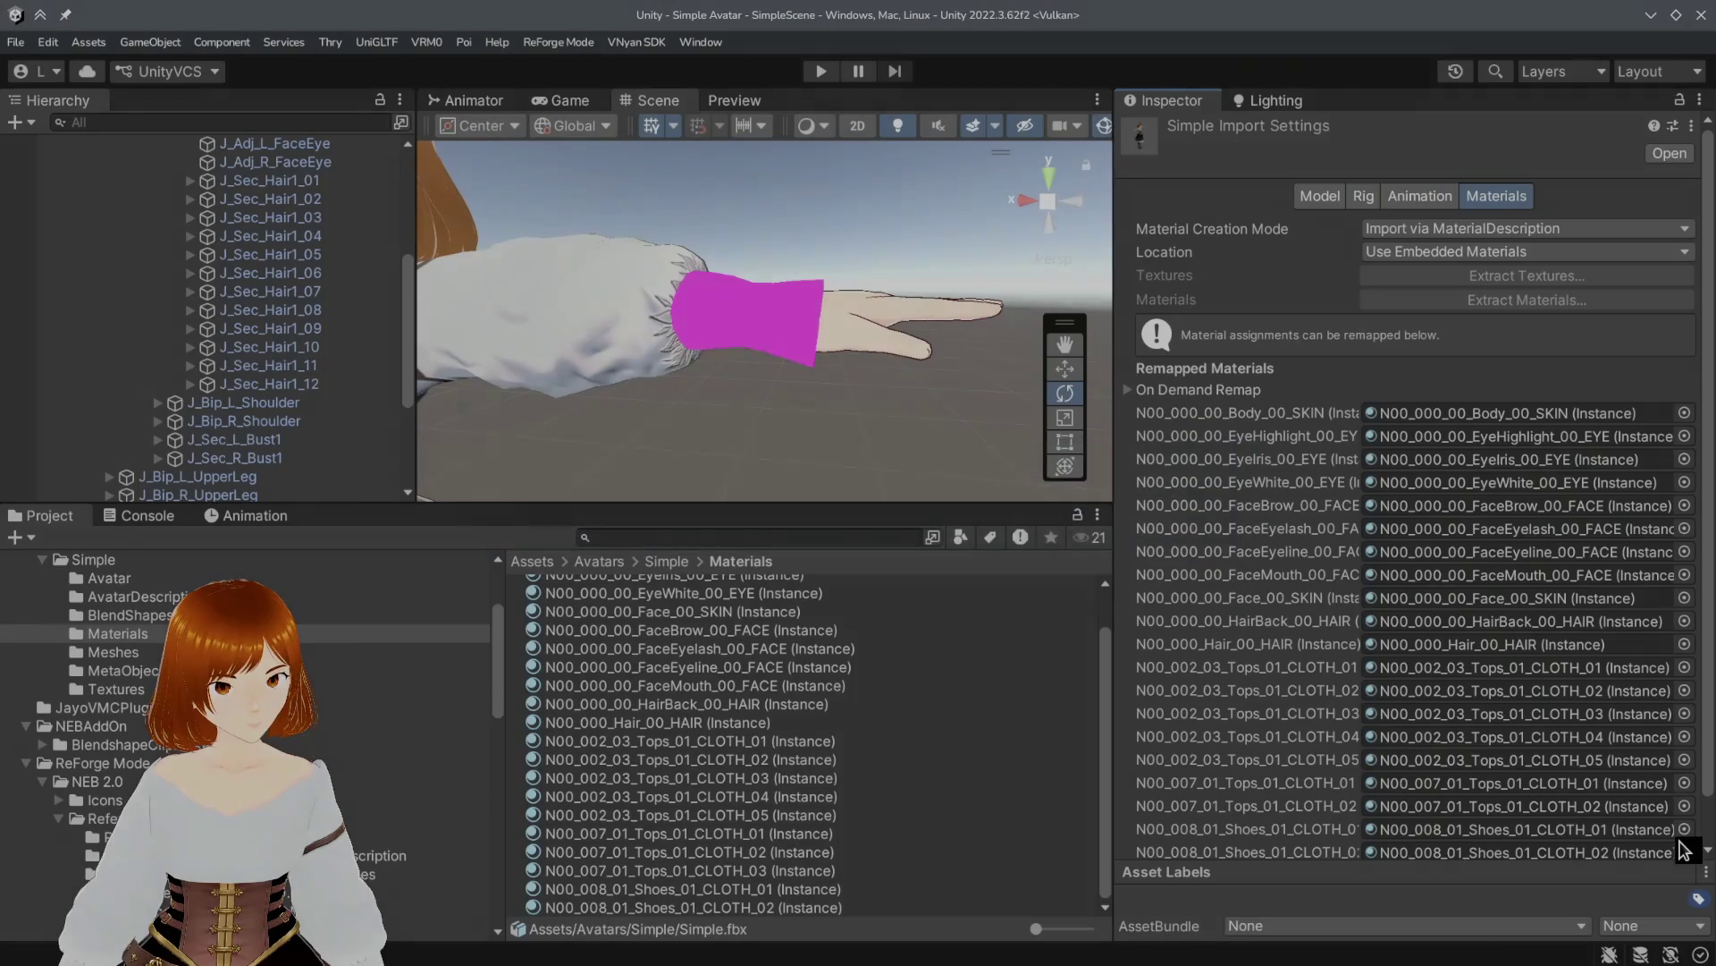
Step: Select the remapped N00_007_01_Tops_01_CLOTH_01 material to show its Cutout settings
scroll(1679, 836, down, 1)
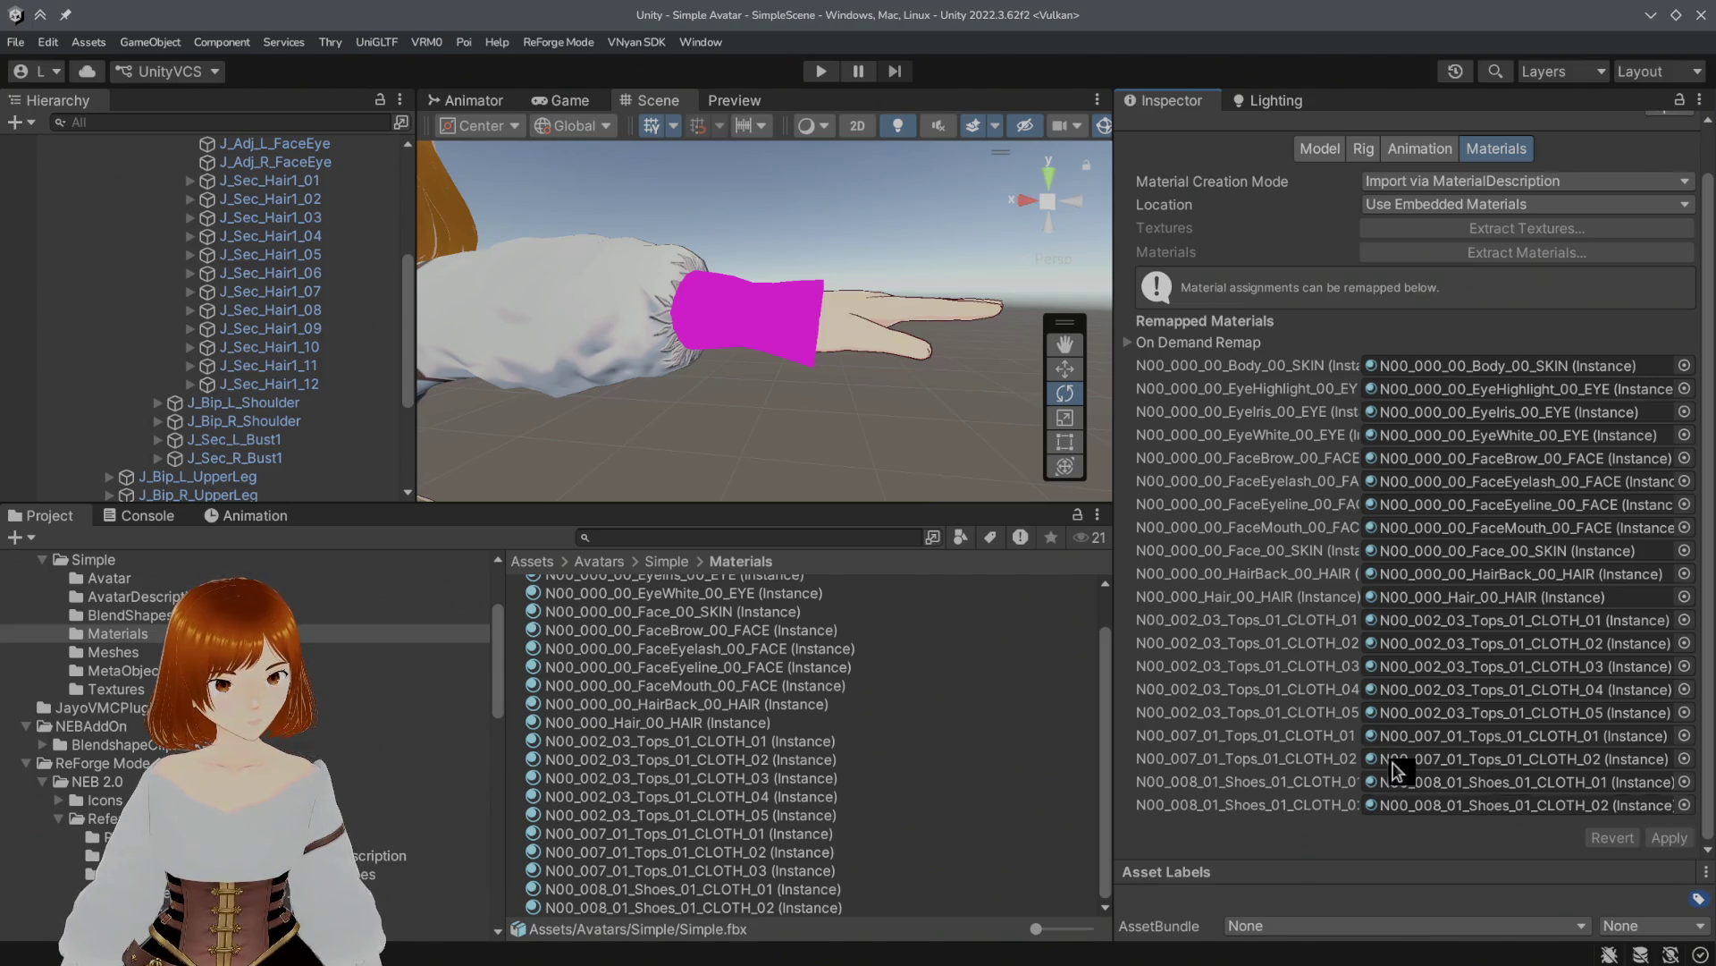
mouse_move(1112, 700)
mouse_down()
mouse_move(875, 698)
mouse_move(909, 706)
mouse_up()
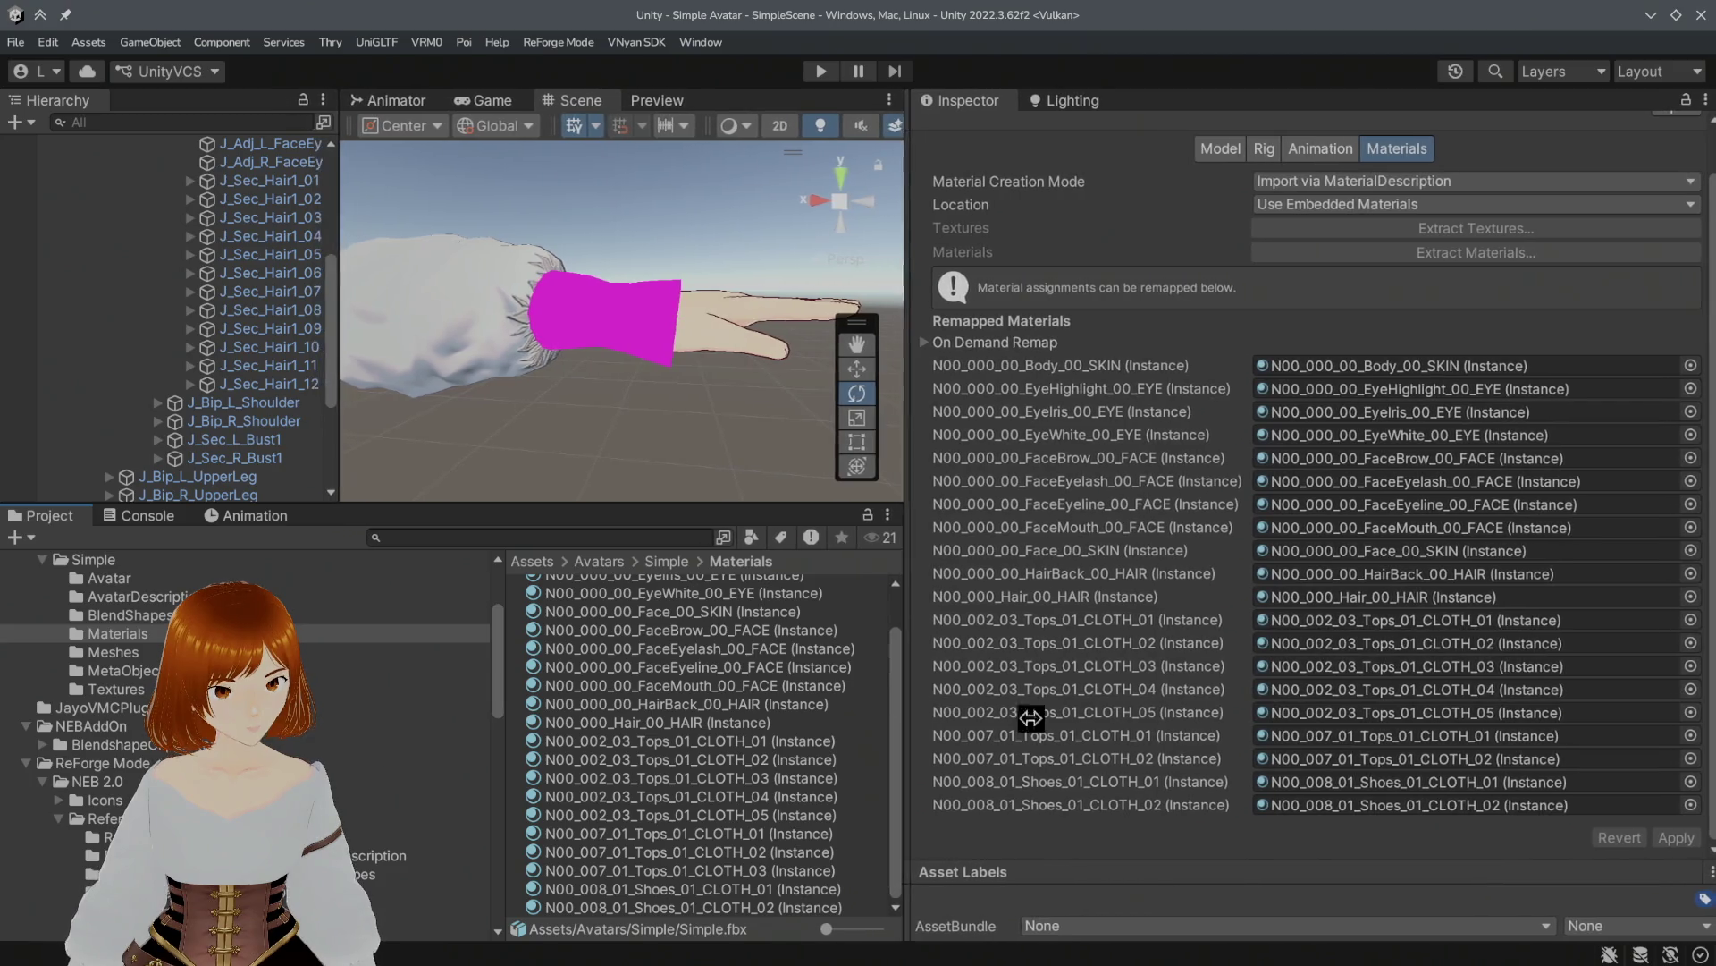
click(1385, 744)
click(663, 832)
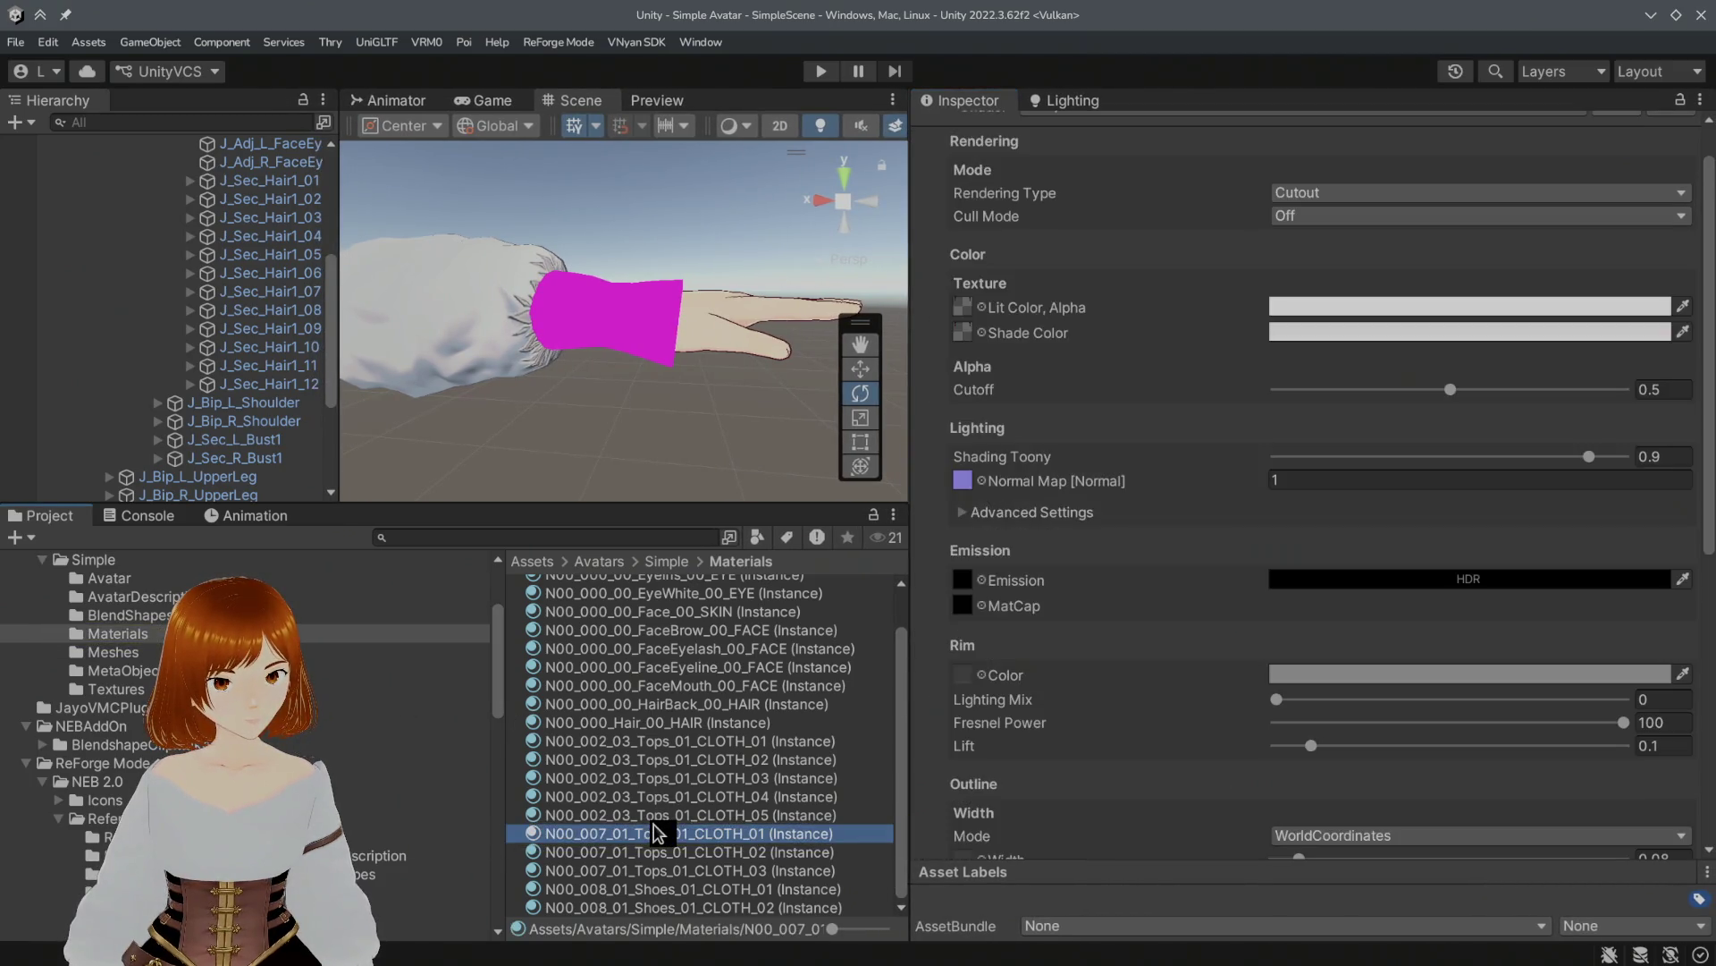
Step: Revert Body's material list to drop the Missing slot, then ping Simple's prefab asset
scroll(1098, 687, up, 2)
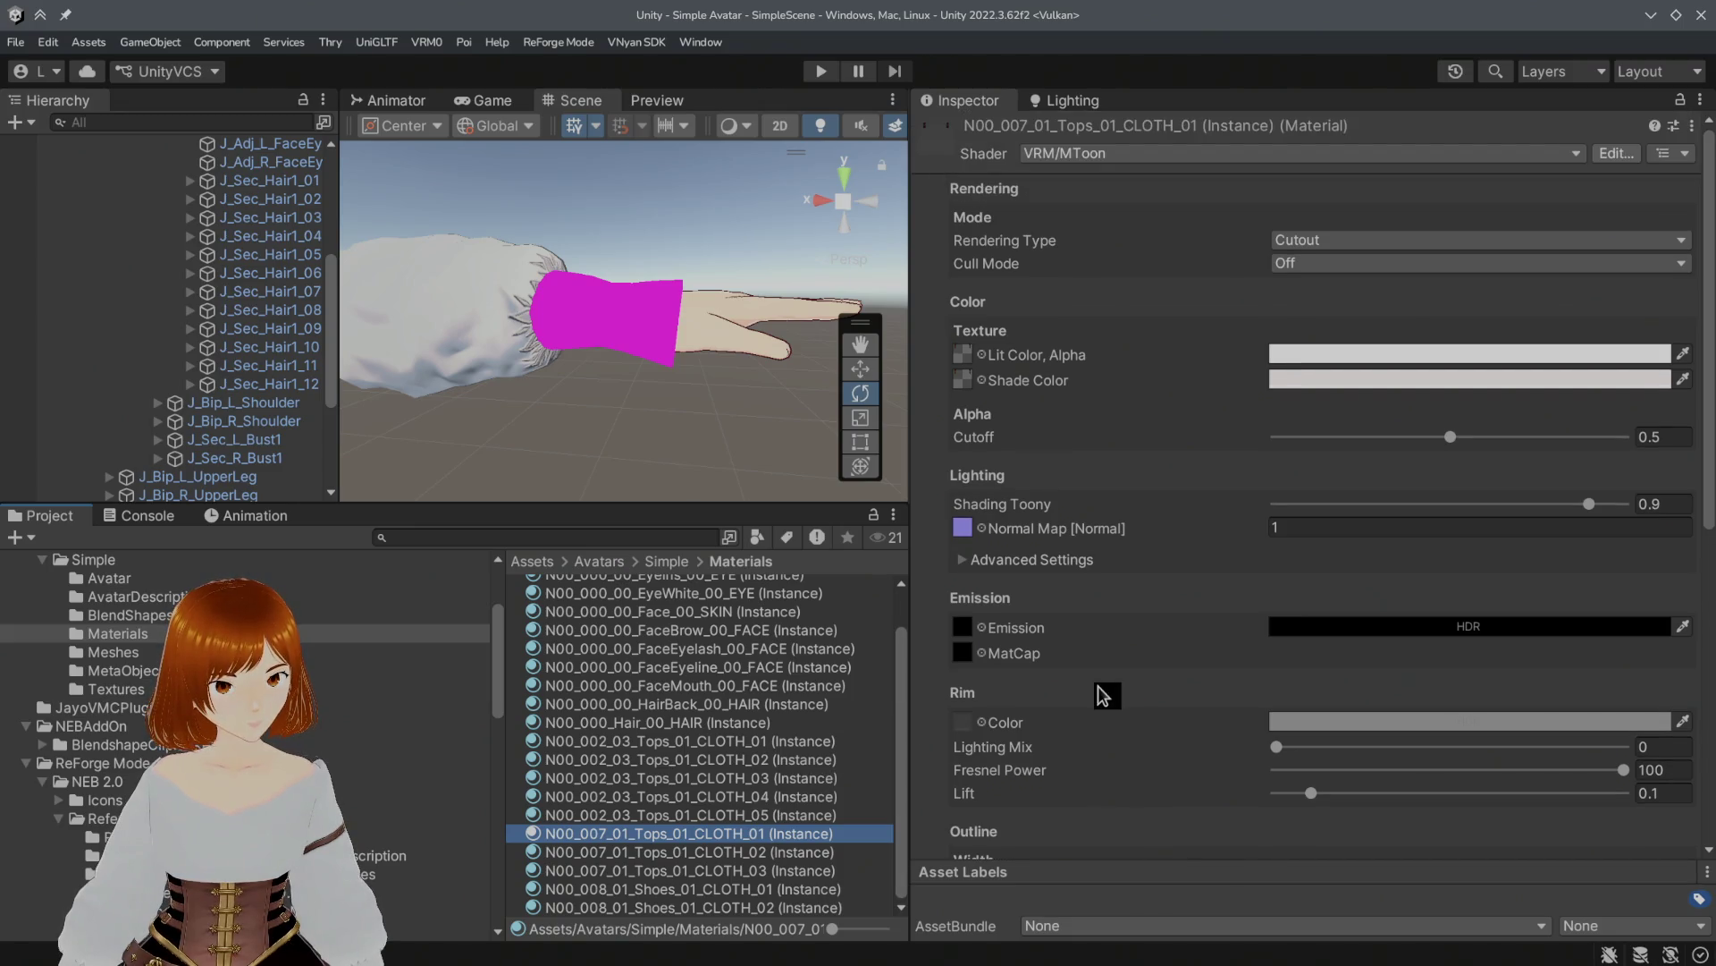
scroll(271, 387, up, 5)
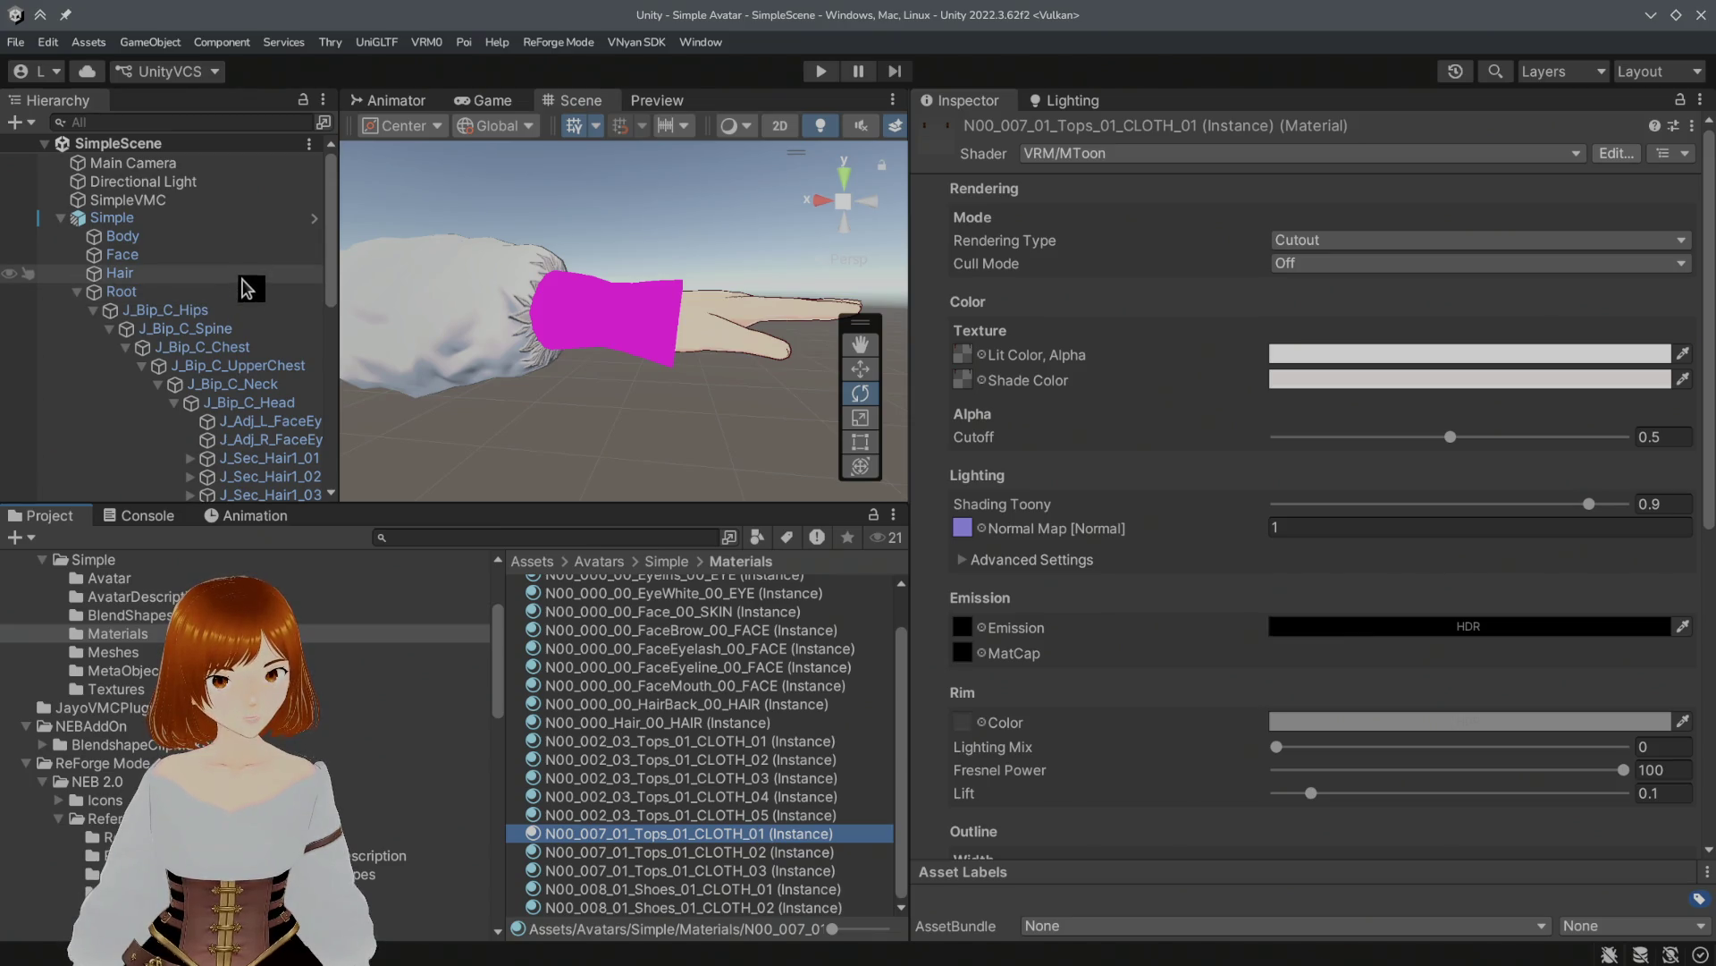
click(243, 236)
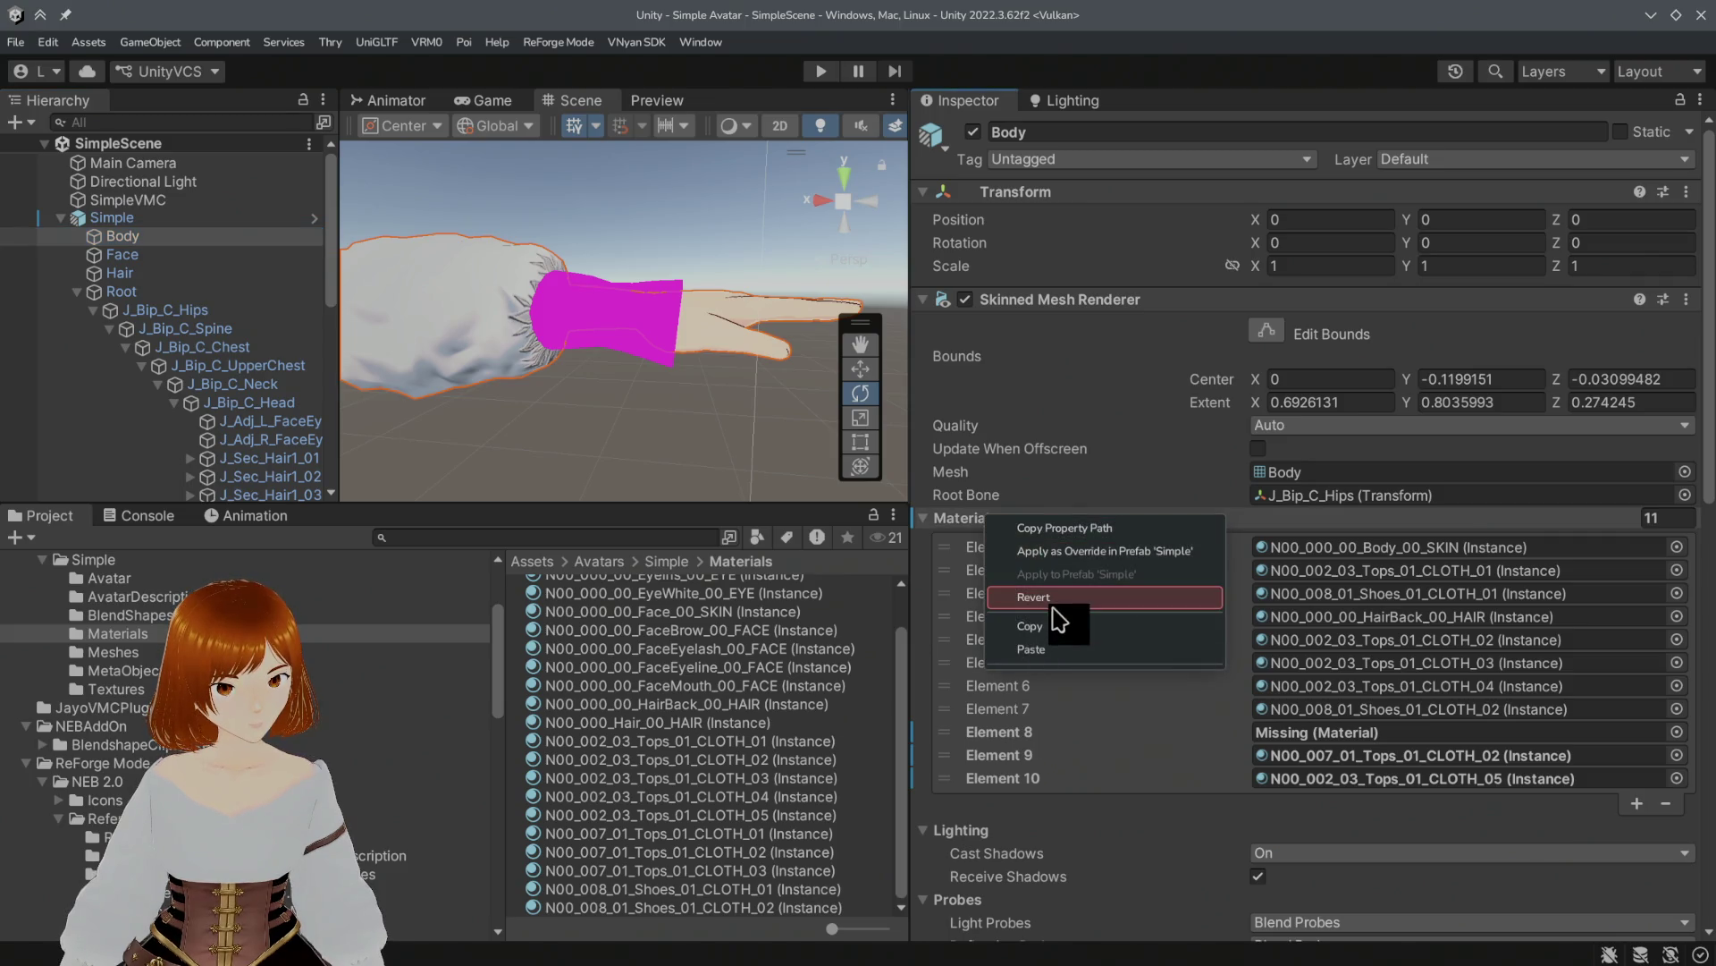
click(1061, 602)
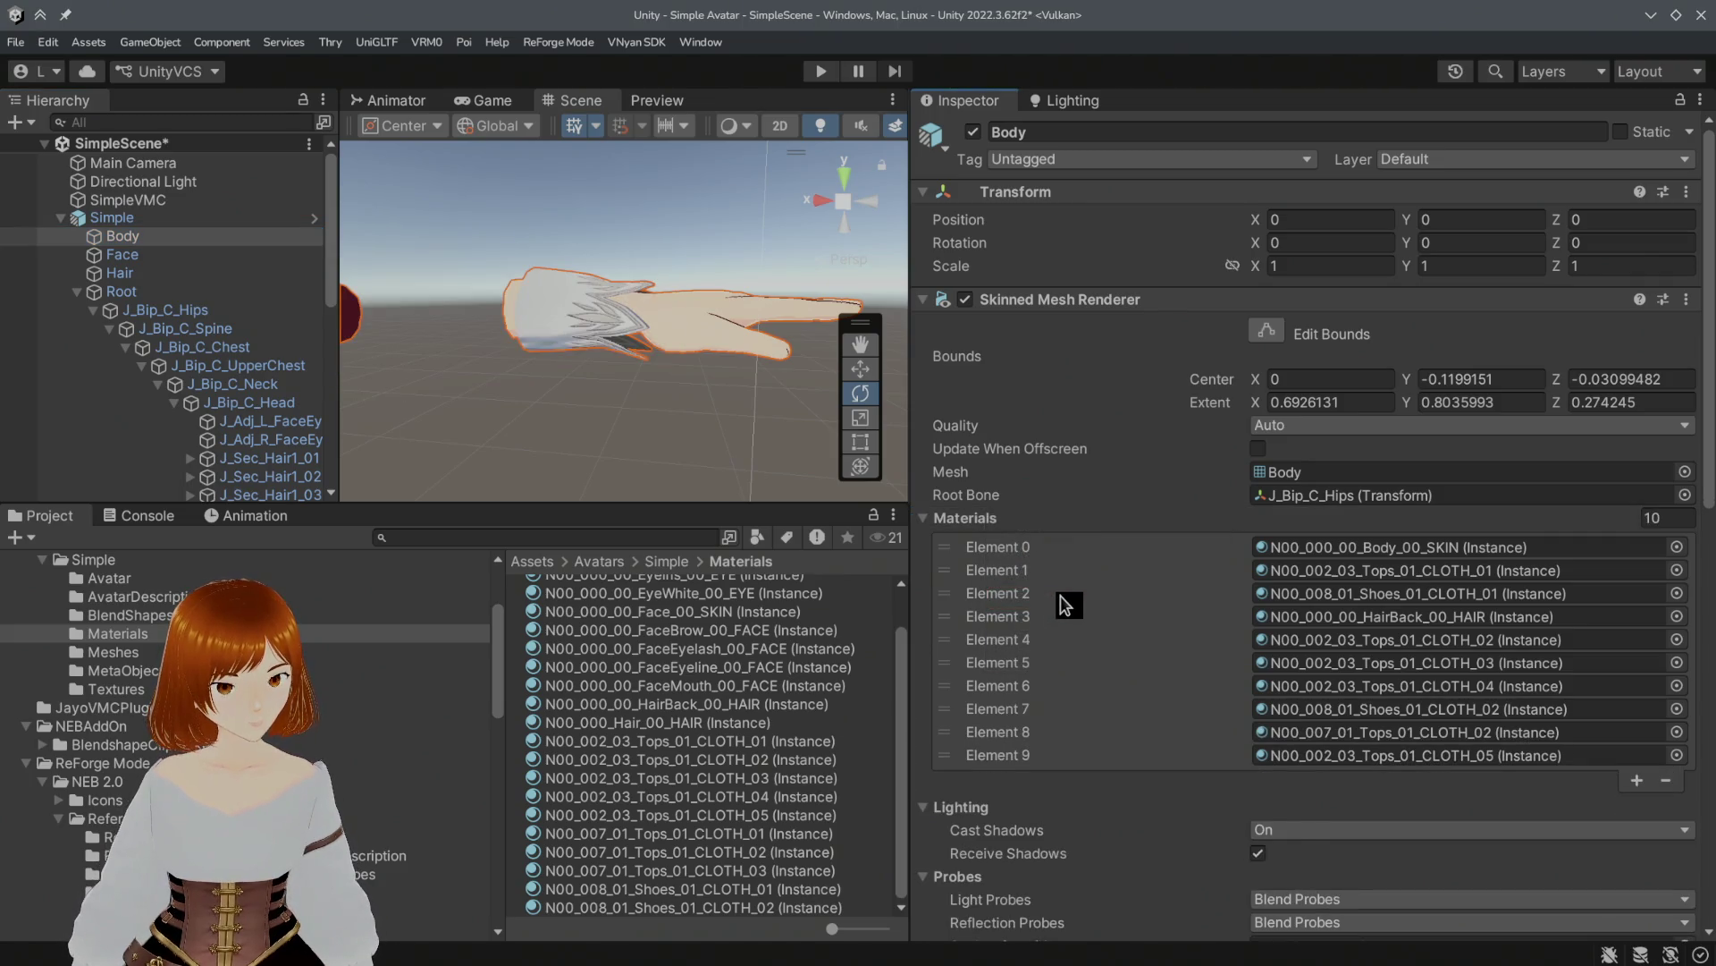
key(ctrl+z)
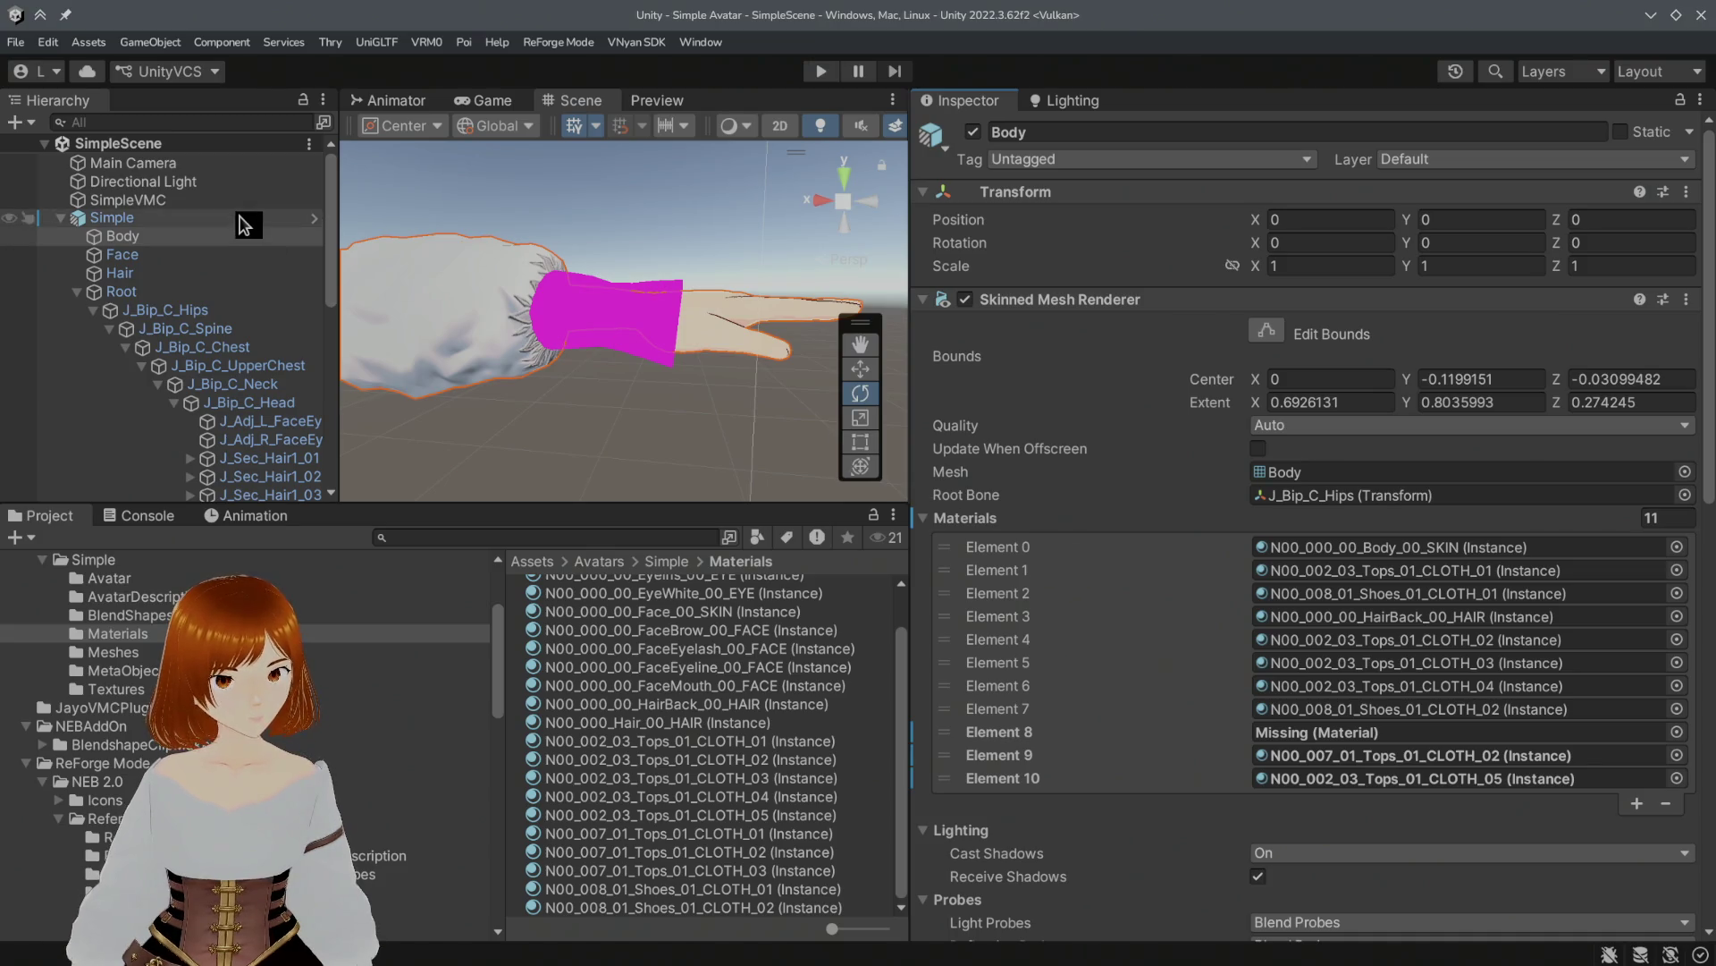
click(250, 223)
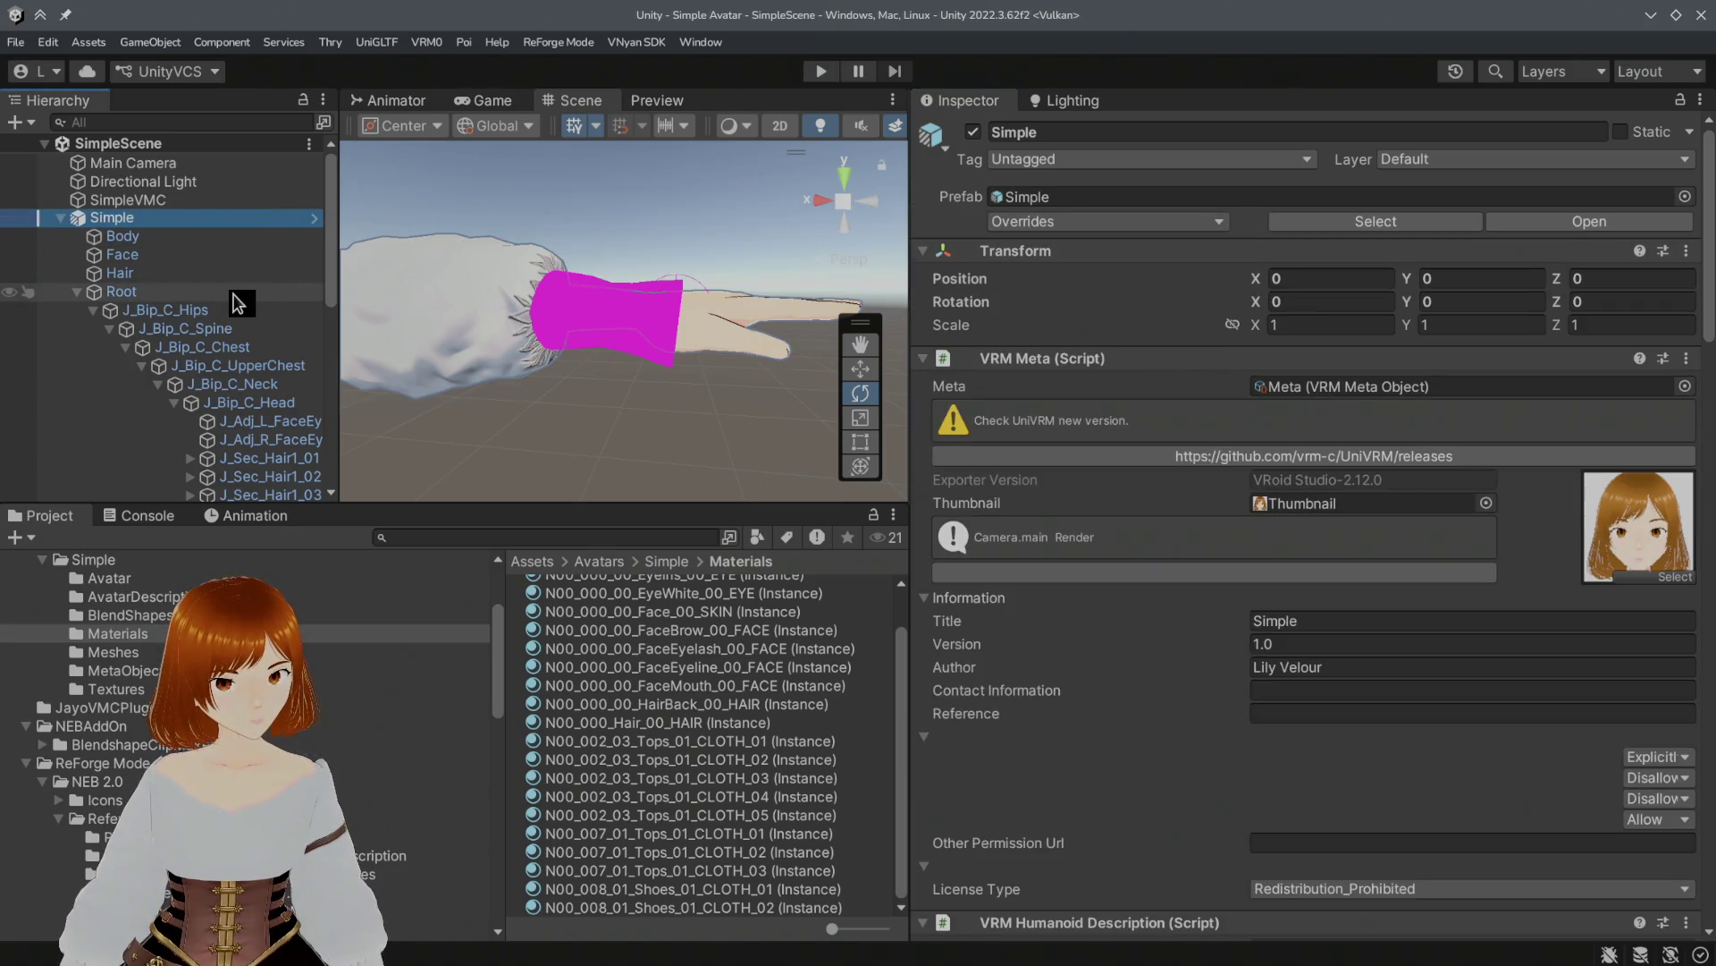
click(275, 239)
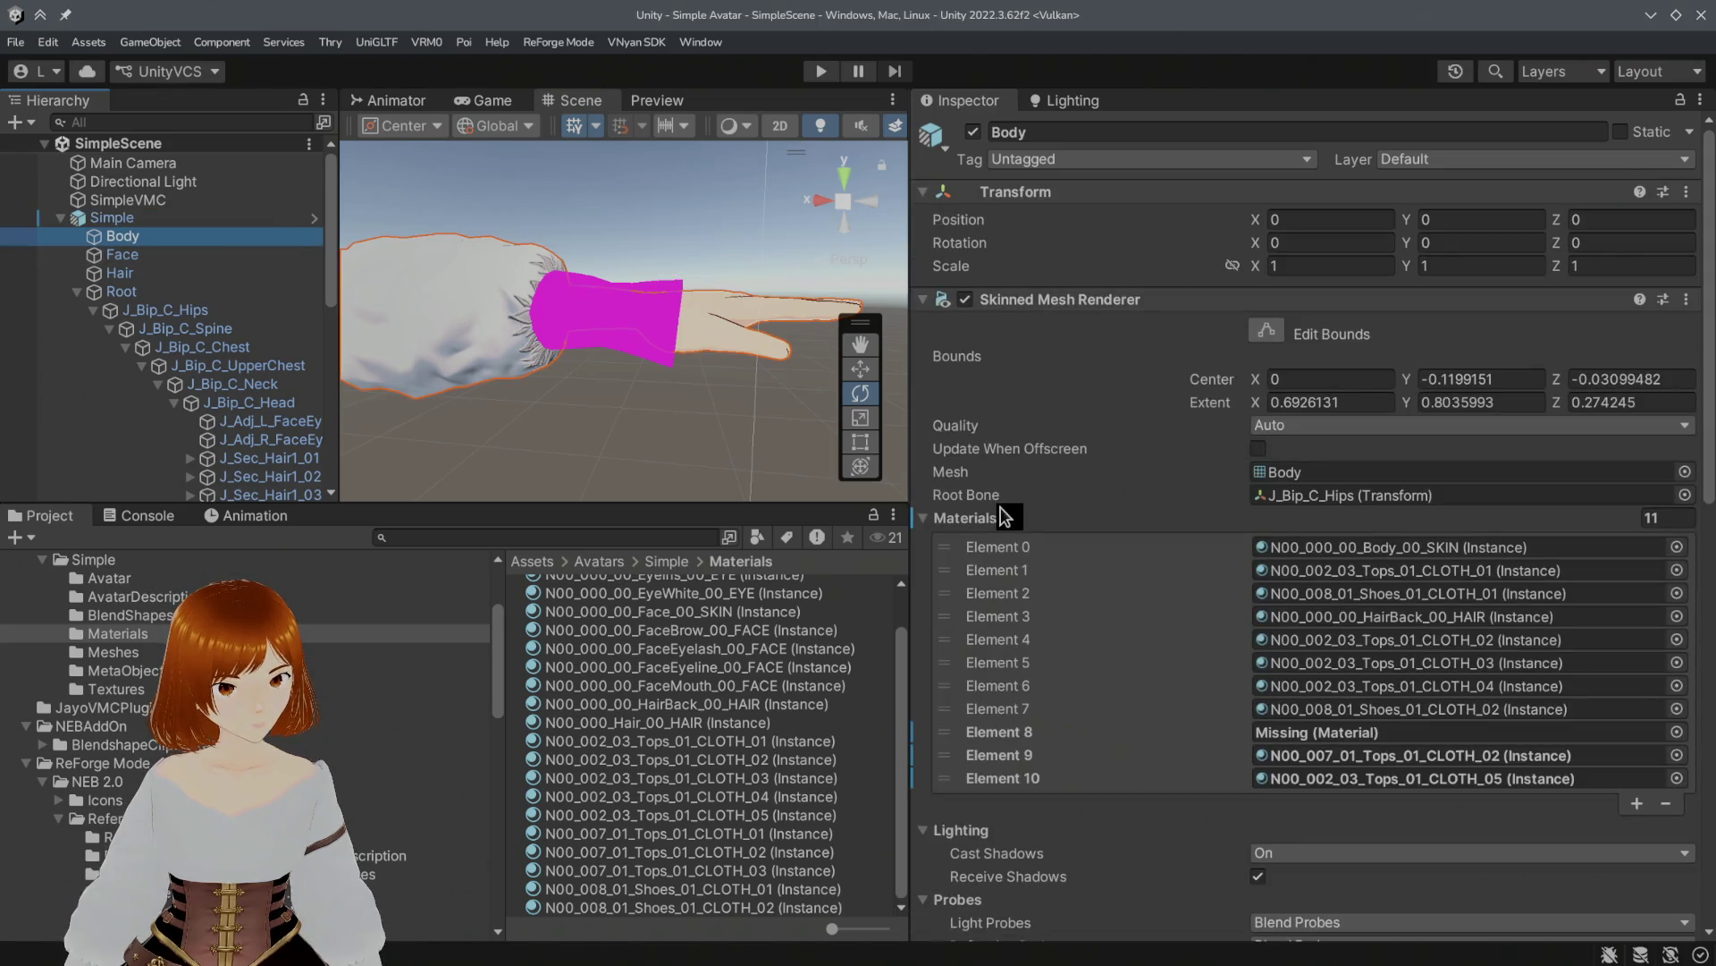
right_click(1007, 517)
click(1042, 594)
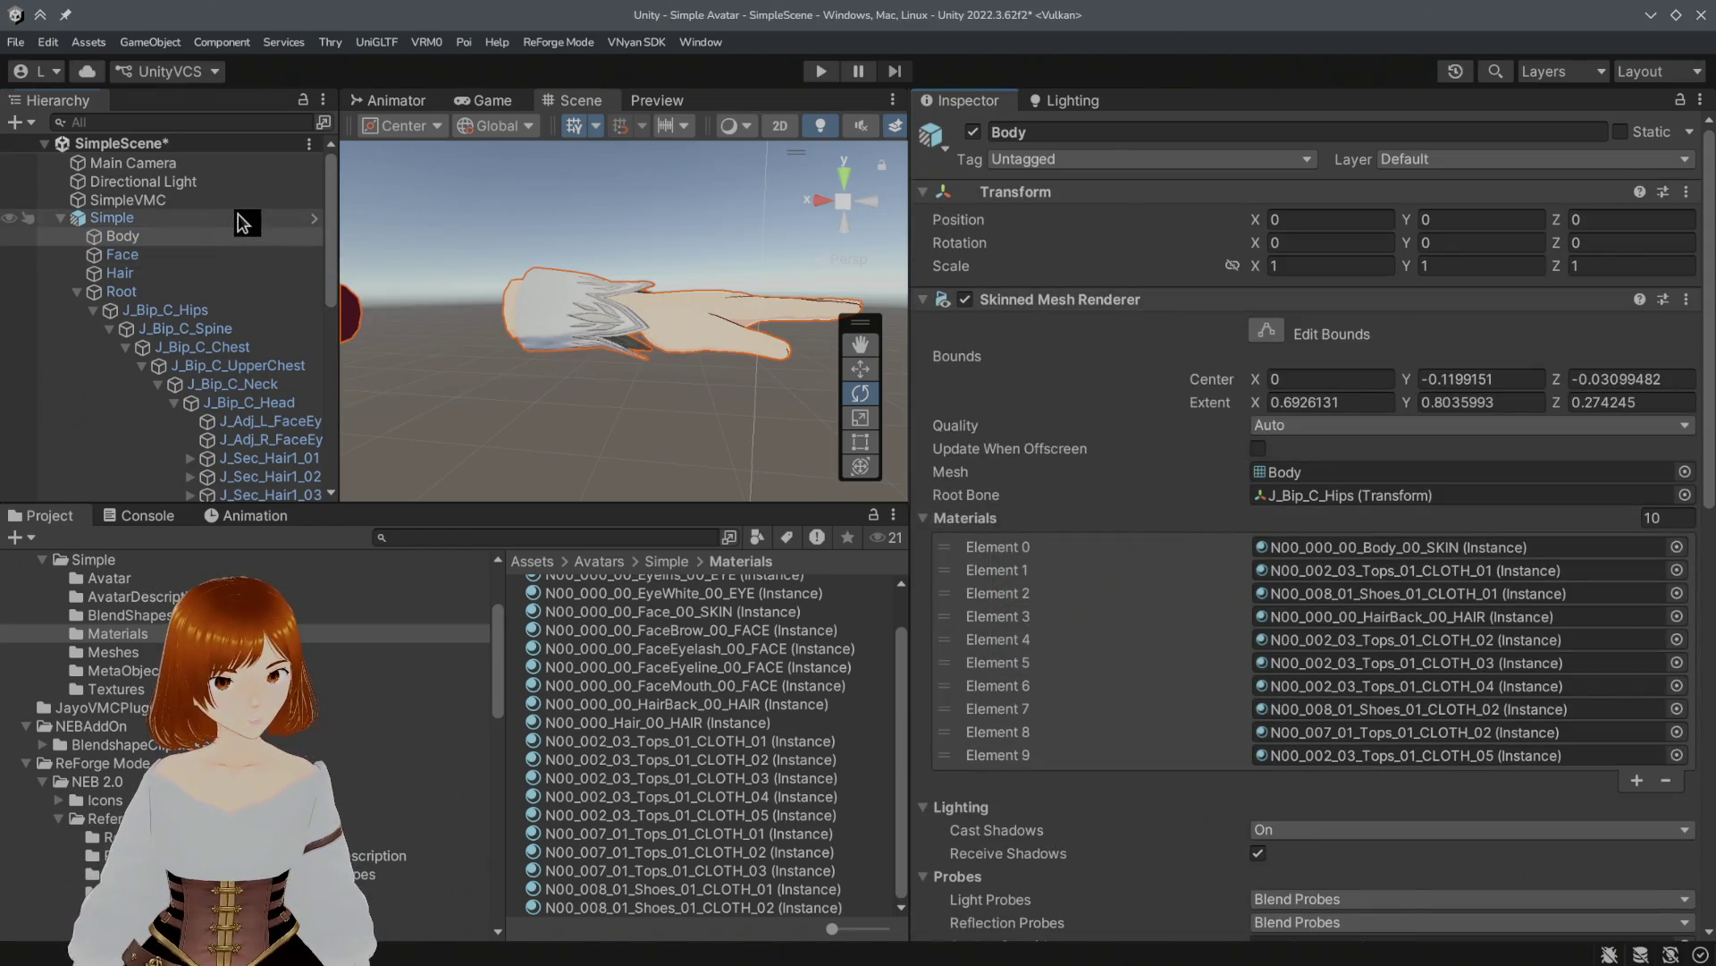
click(241, 222)
click(1317, 224)
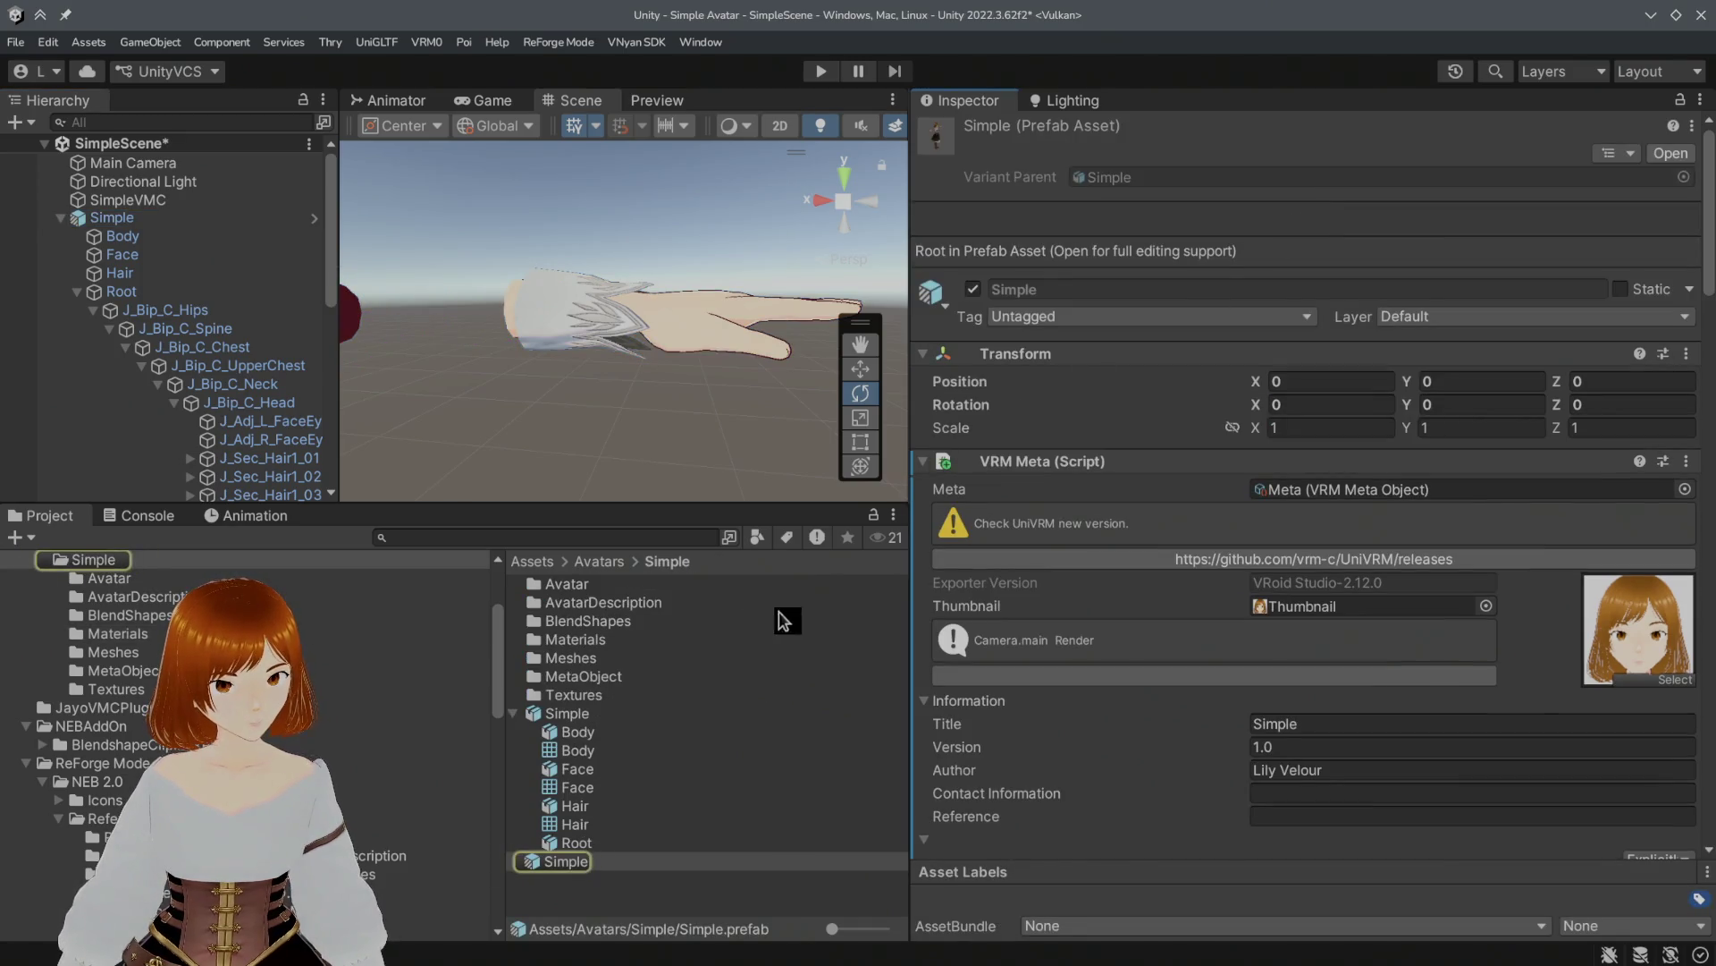
Step: Open the Simple prefab and paste the 11-material list into its Body mesh
click(260, 218)
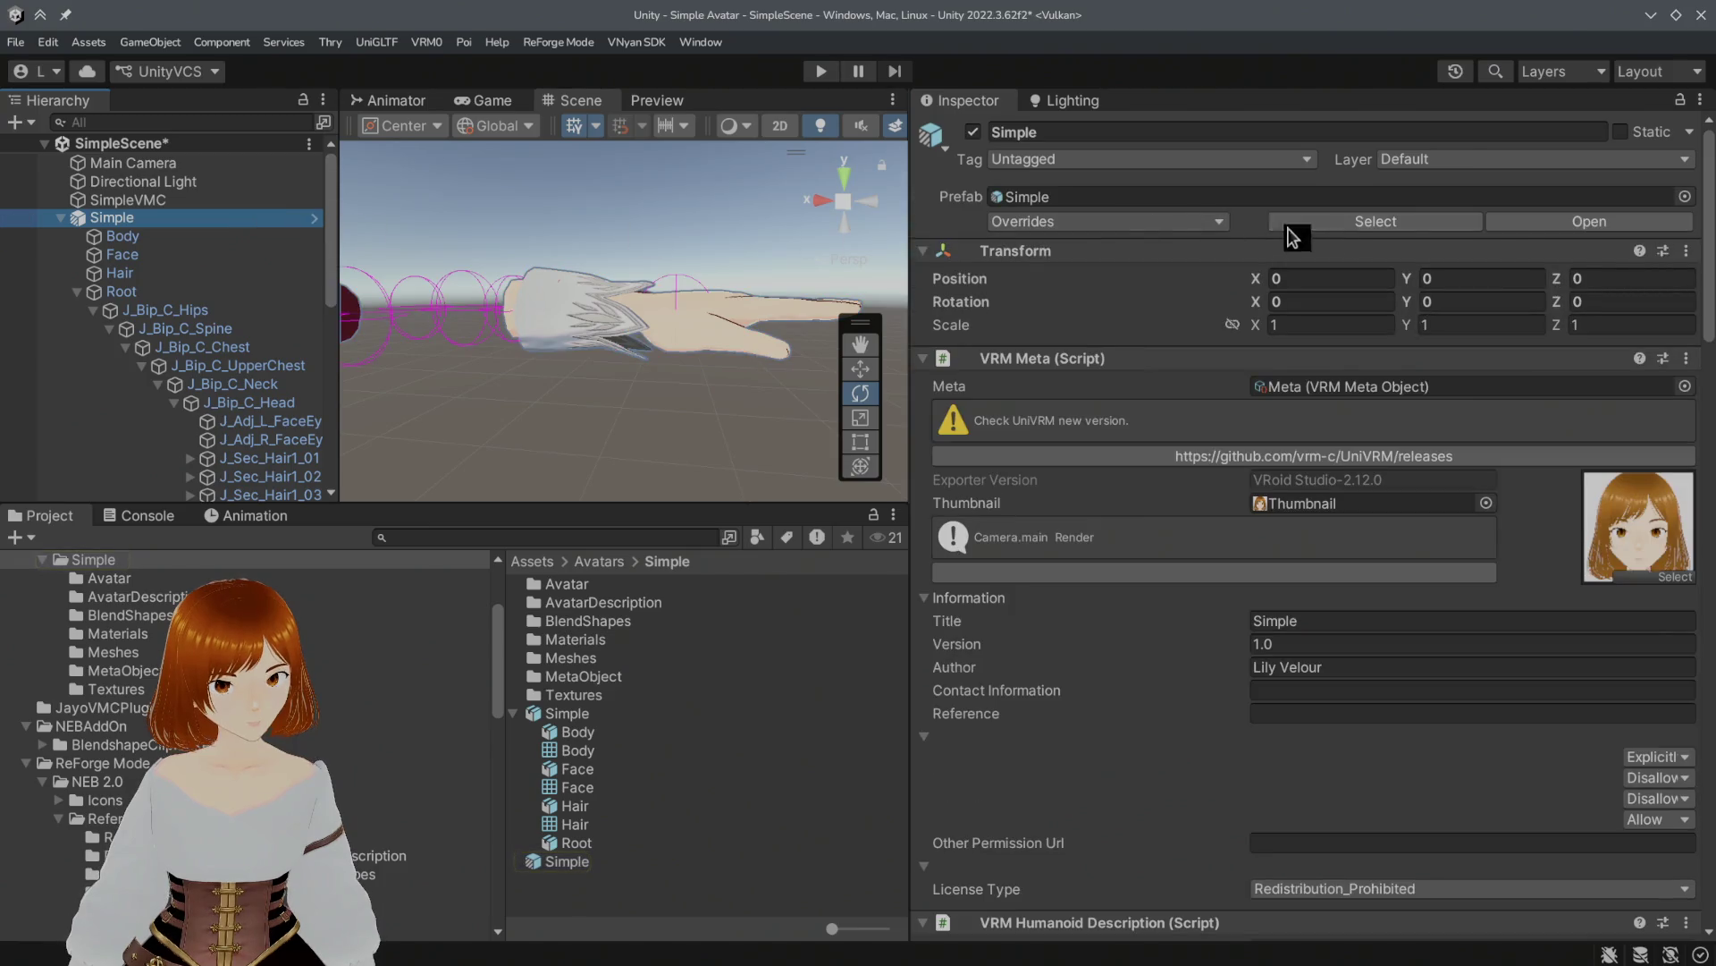
click(1554, 221)
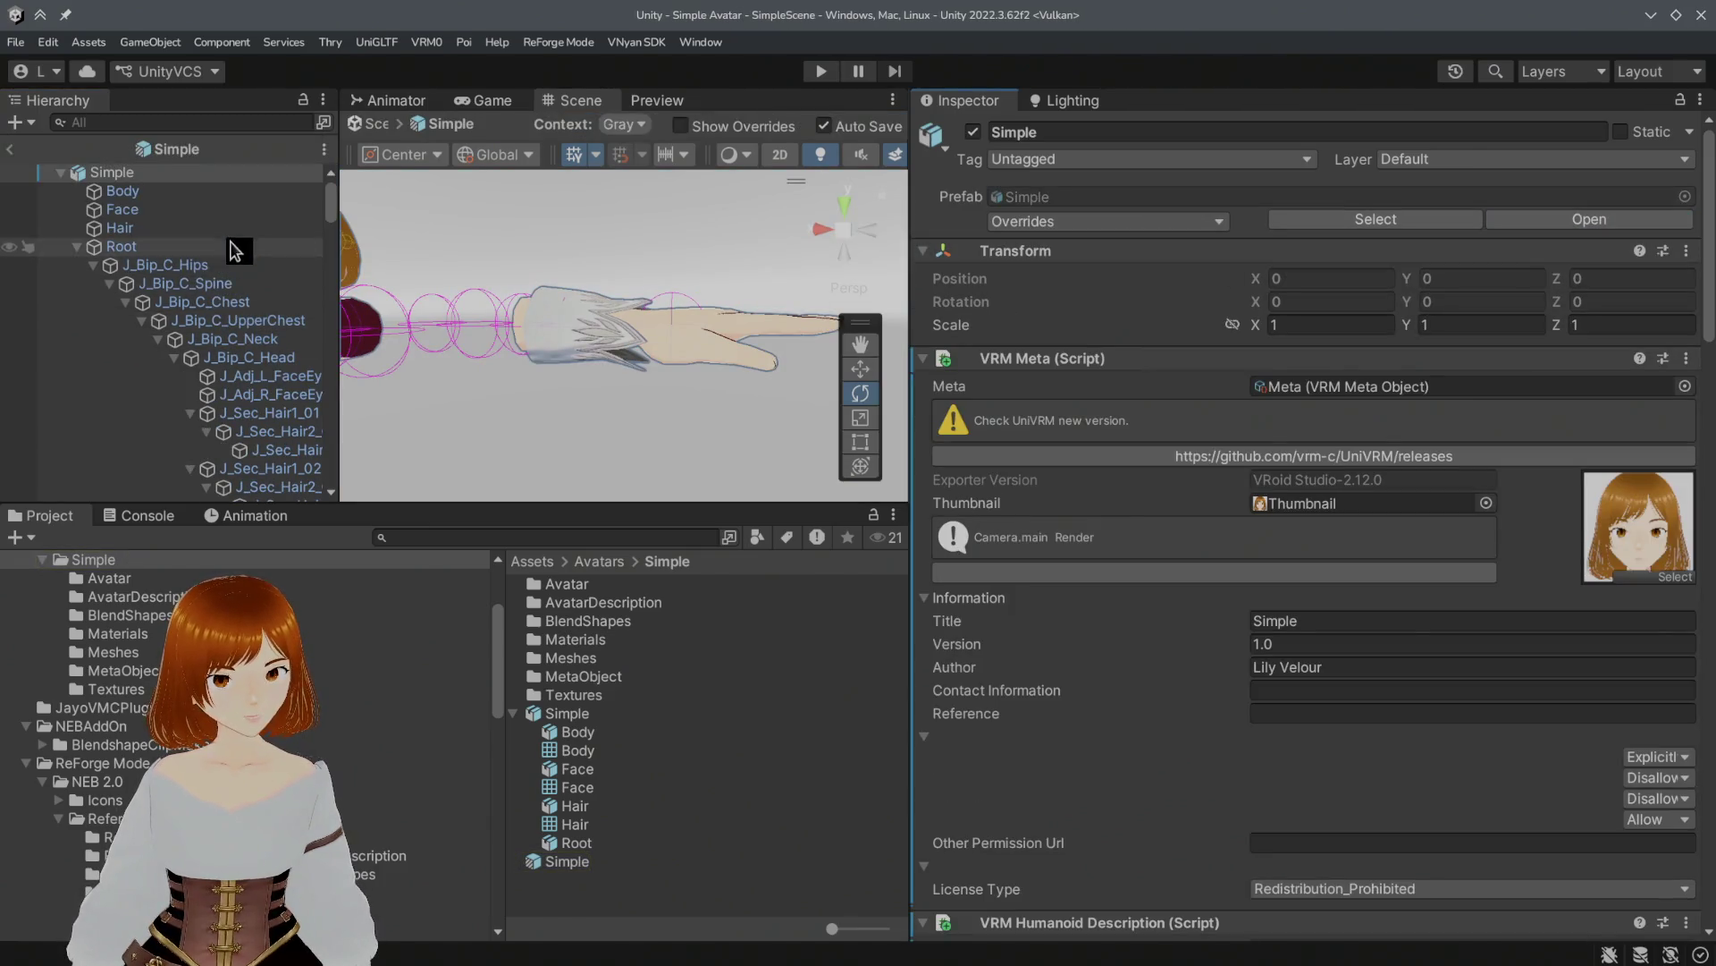
click(255, 192)
right_click(1008, 517)
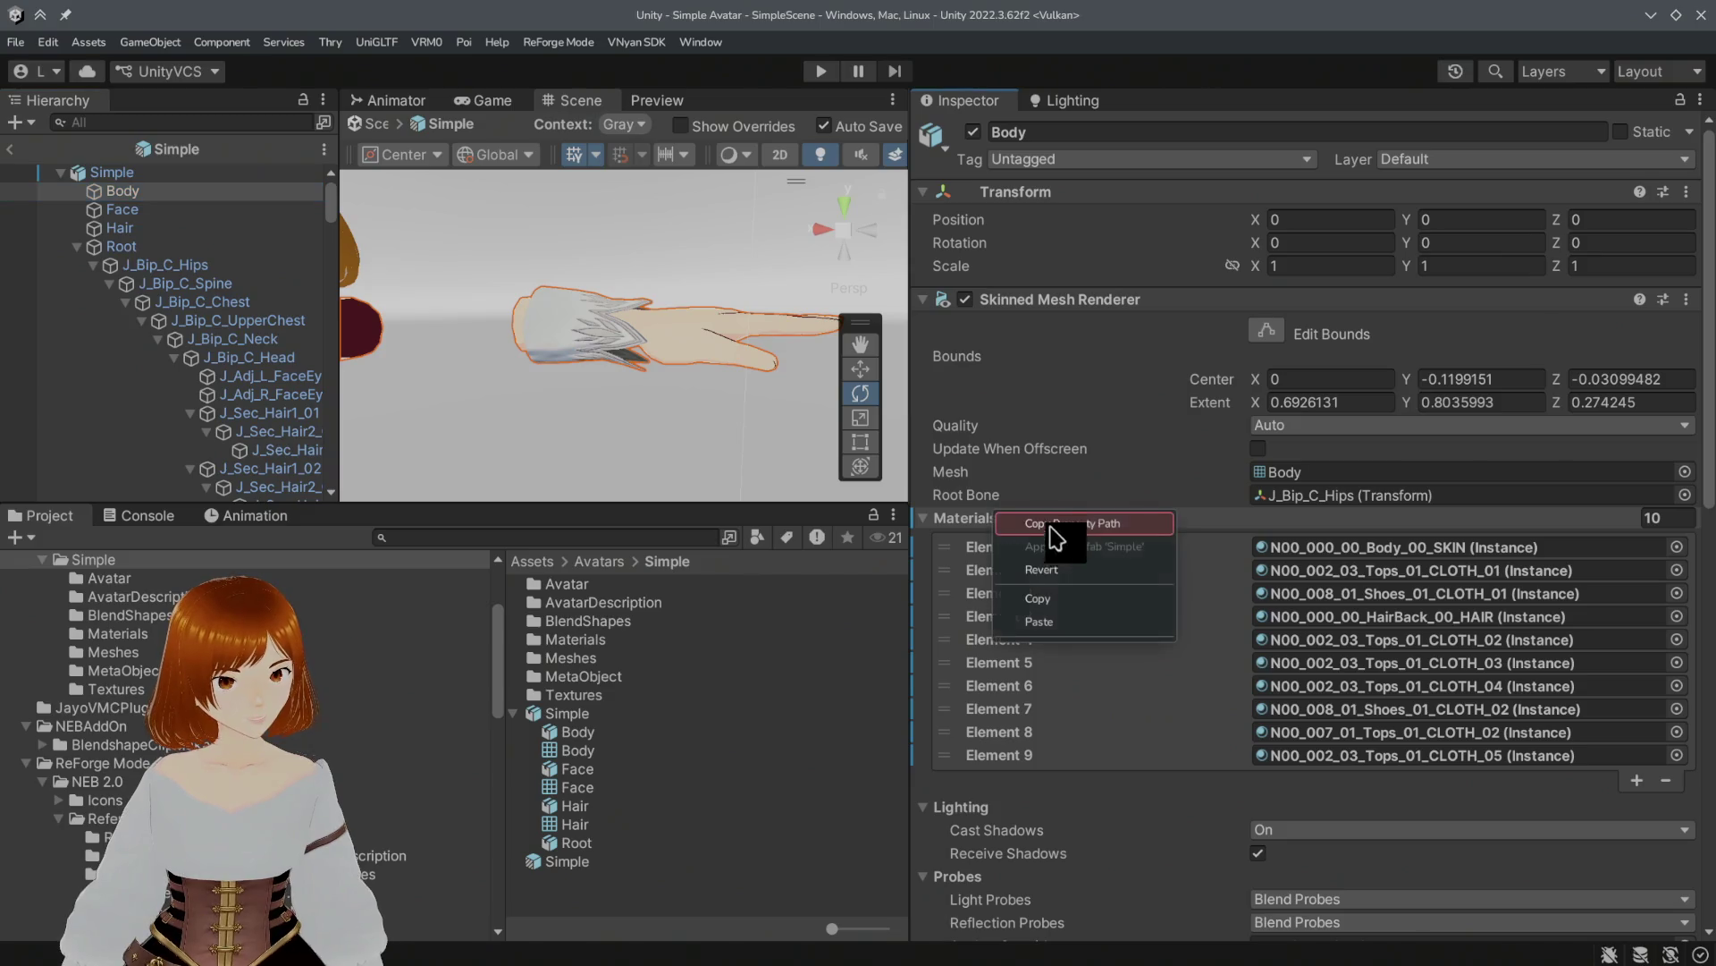
click(1013, 541)
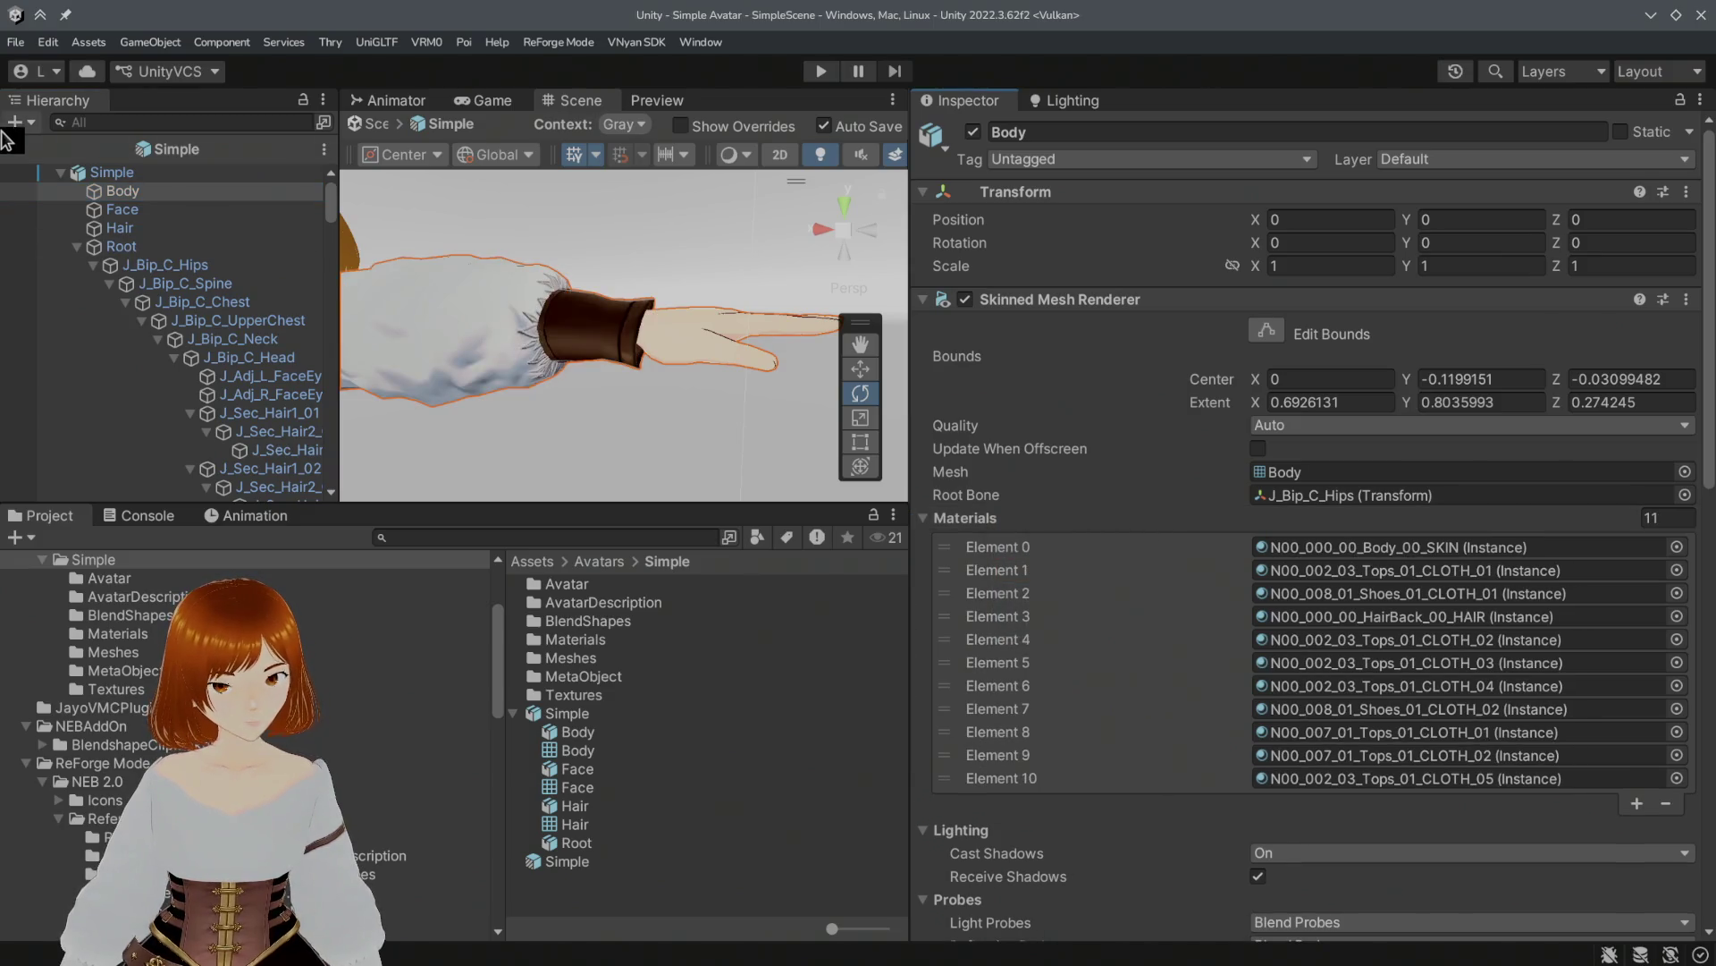
Step: Exit Prefab Mode and frame the whole character in the scene view
click(12, 149)
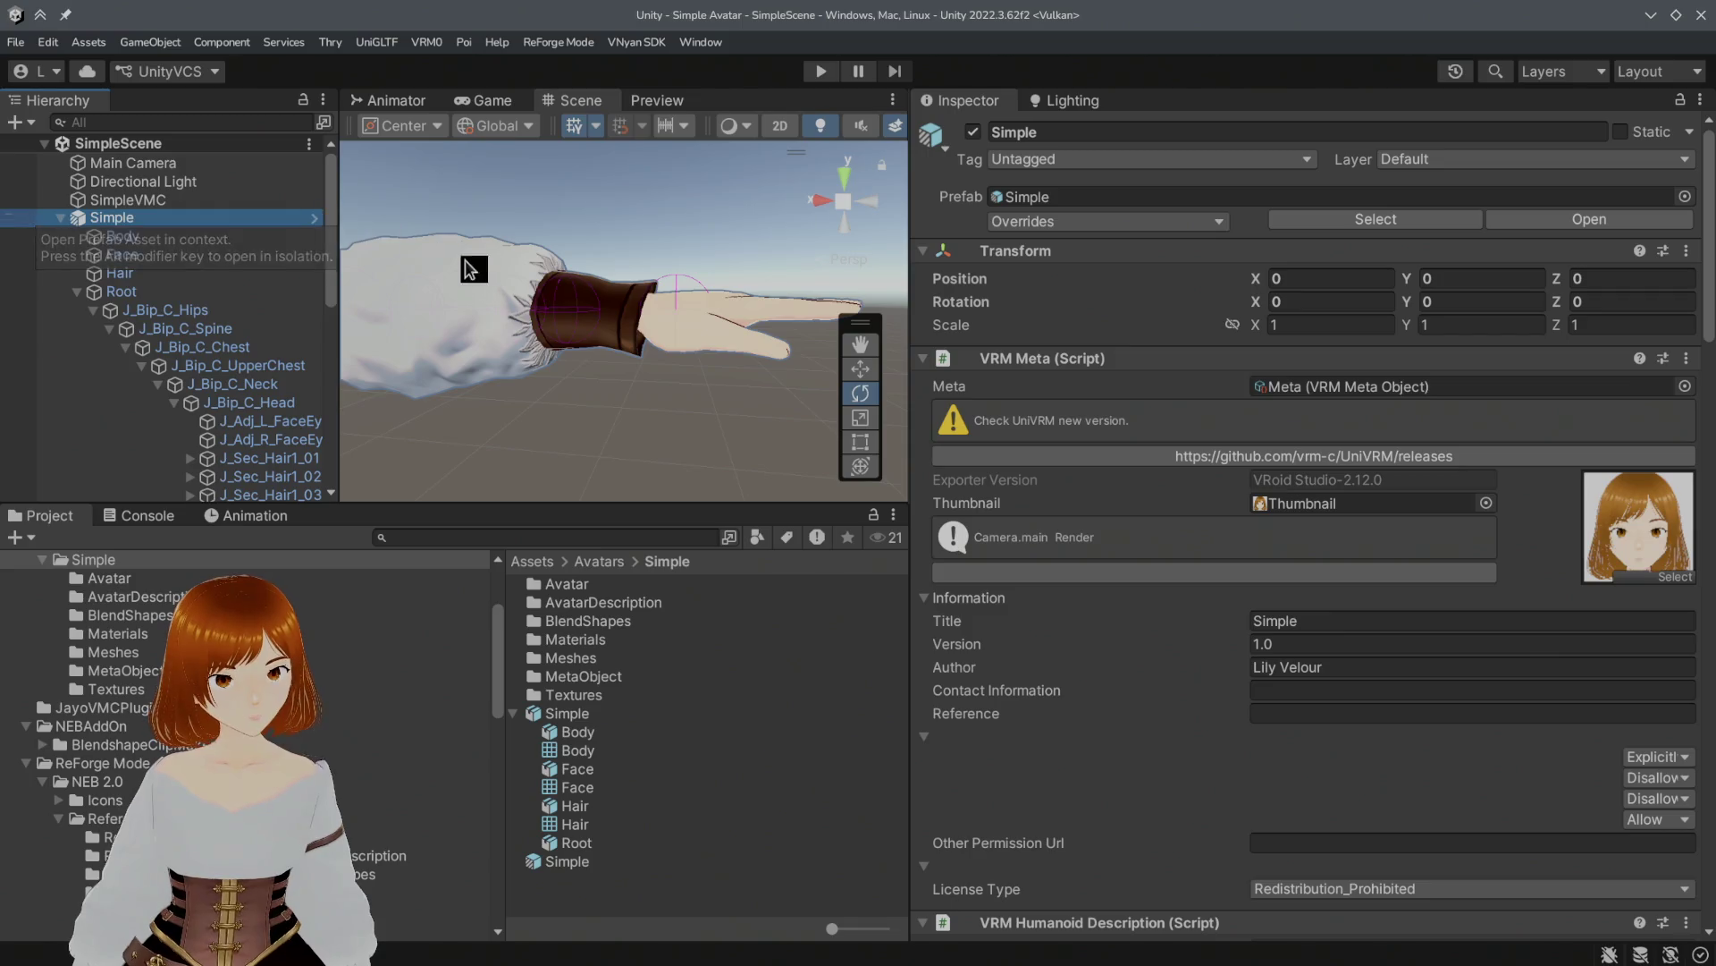
key(f)
alt+drag(724, 268, 743, 279)
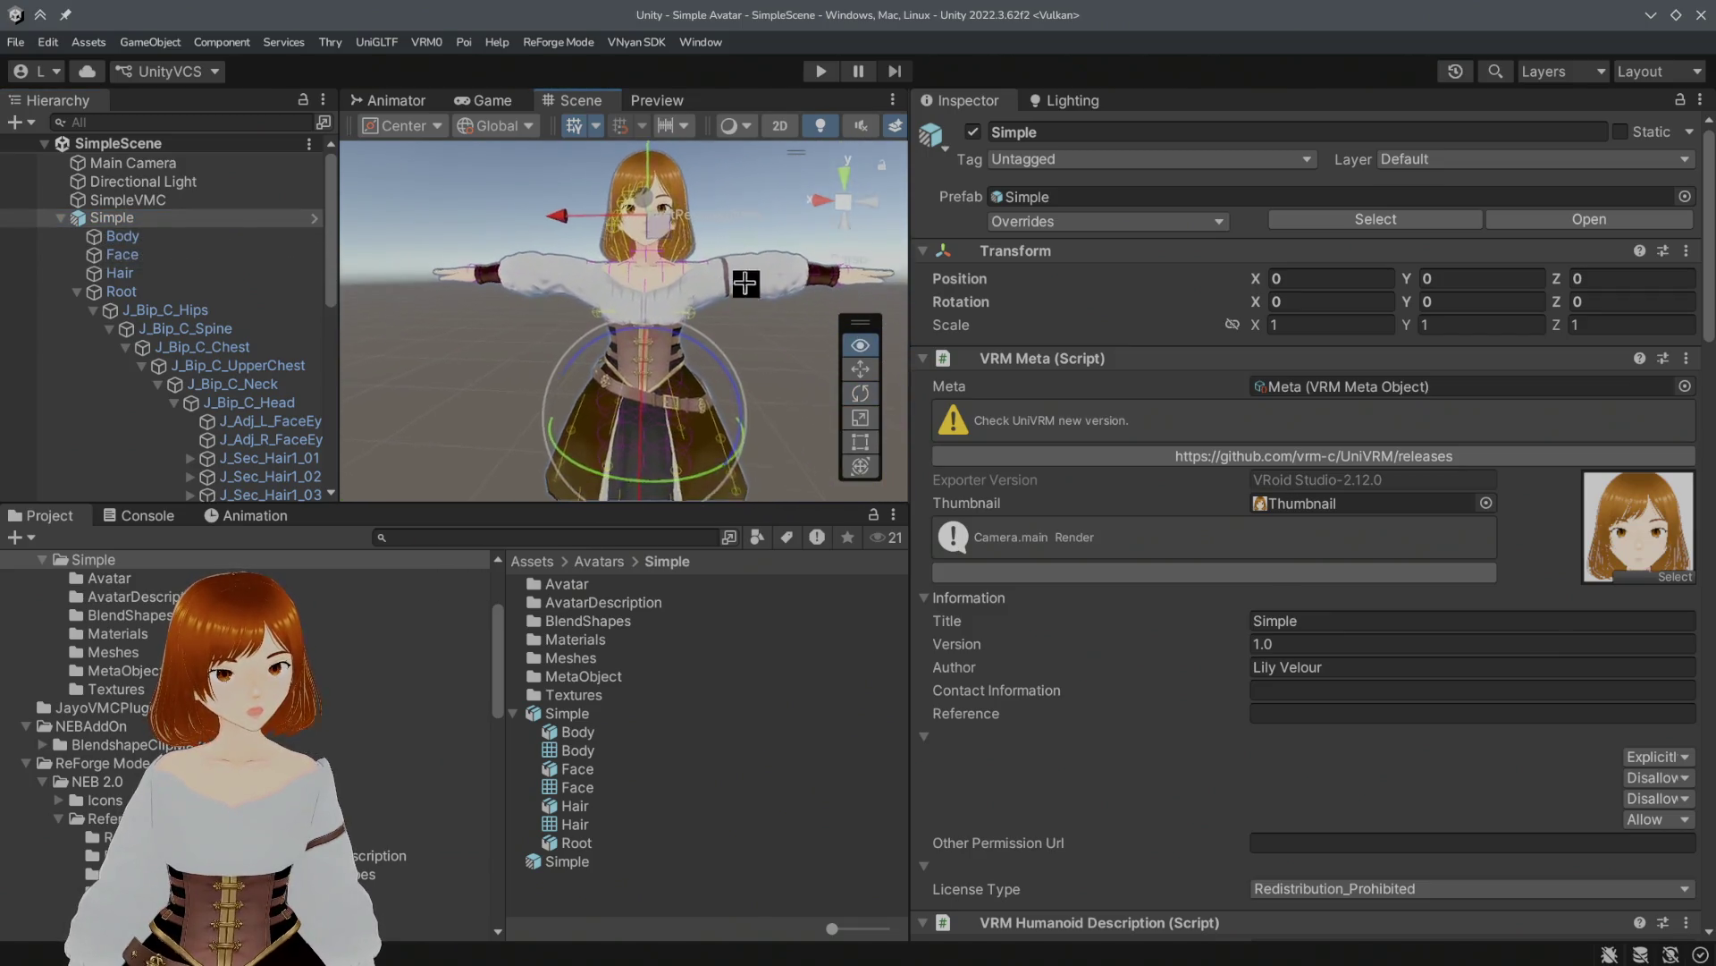
scroll(742, 279, up, 3)
click(45, 42)
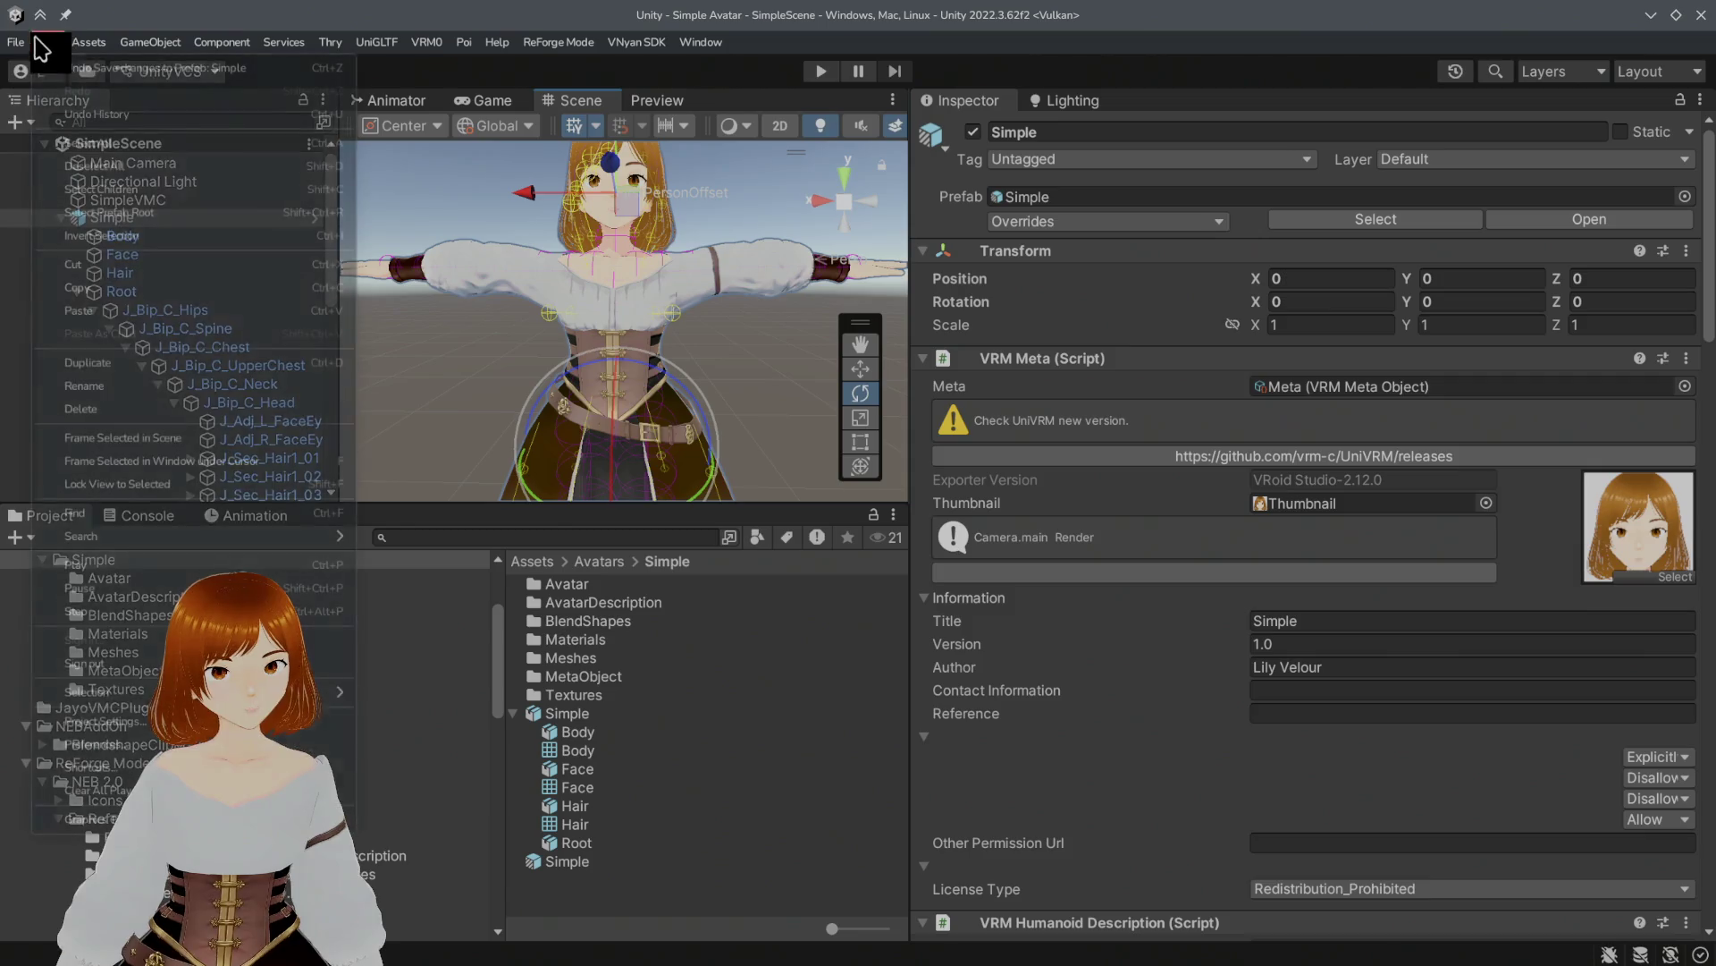
Step: Save the scene, test the avatar briefly in play mode, then stop it
click(16, 42)
click(47, 148)
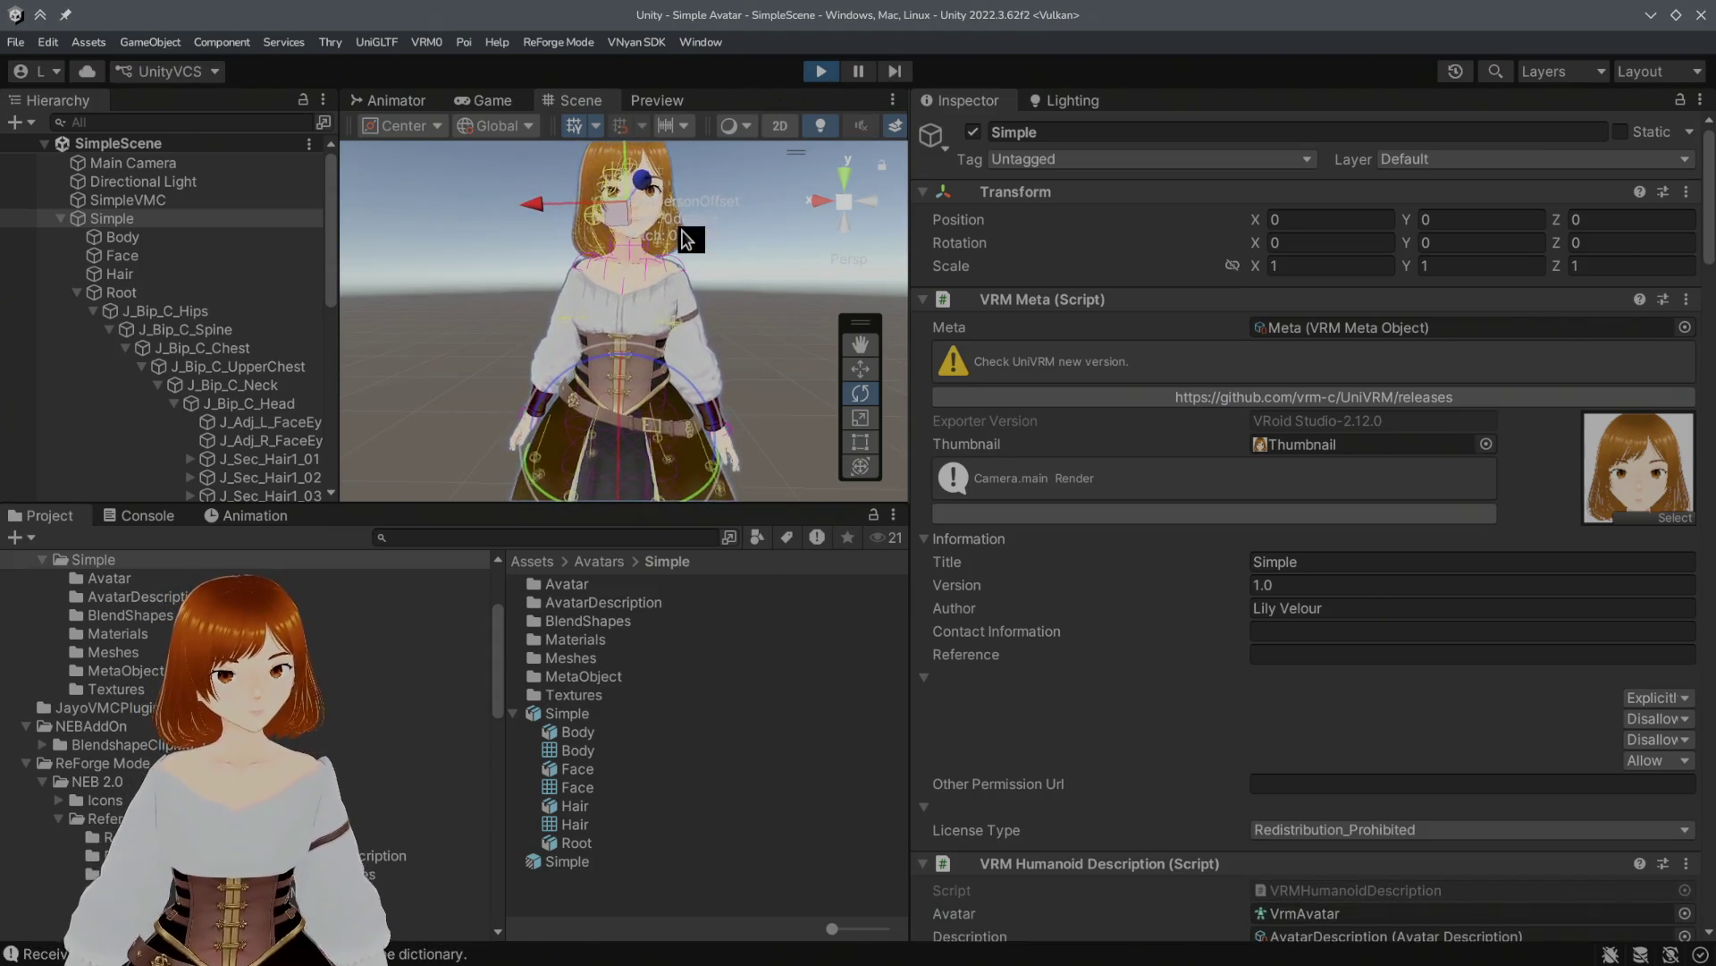
mouse_move(713, 286)
right_down()
mouse_move(815, 304)
mouse_move(539, 288)
mouse_move(625, 268)
mouse_move(805, 107)
mouse_move(769, 218)
mouse_move(850, 208)
mouse_move(742, 89)
mouse_move(720, 200)
mouse_move(827, 273)
mouse_move(667, 260)
mouse_move(762, 238)
mouse_move(854, 246)
right_up()
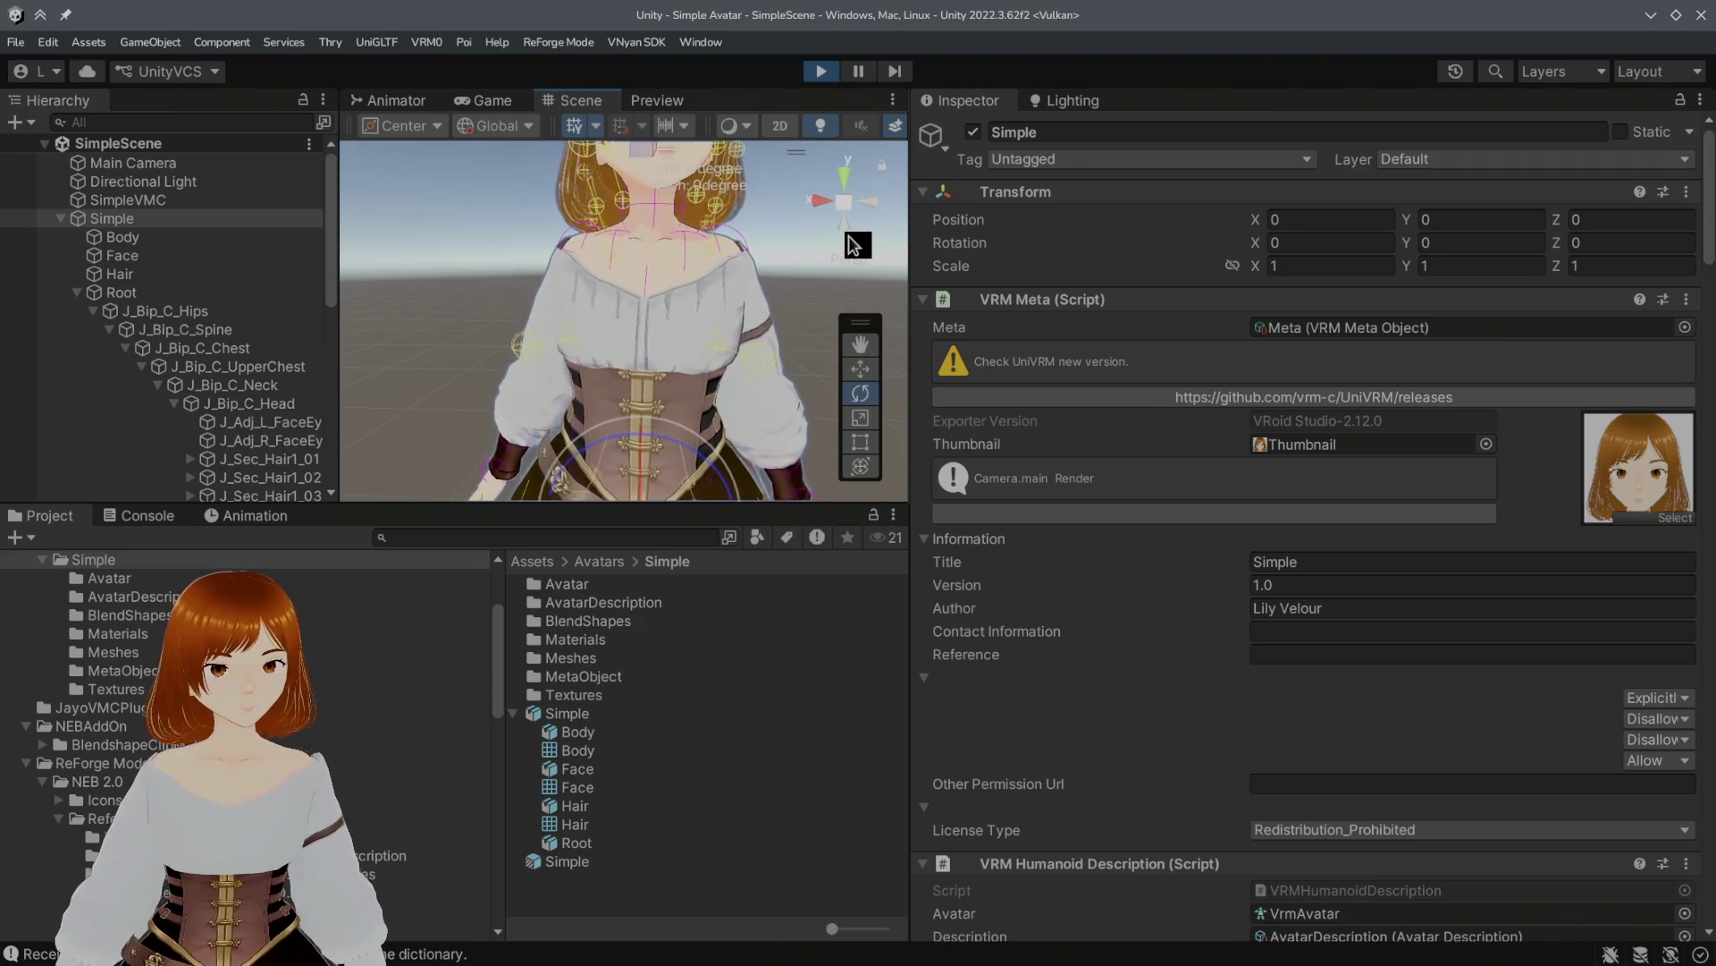
click(820, 71)
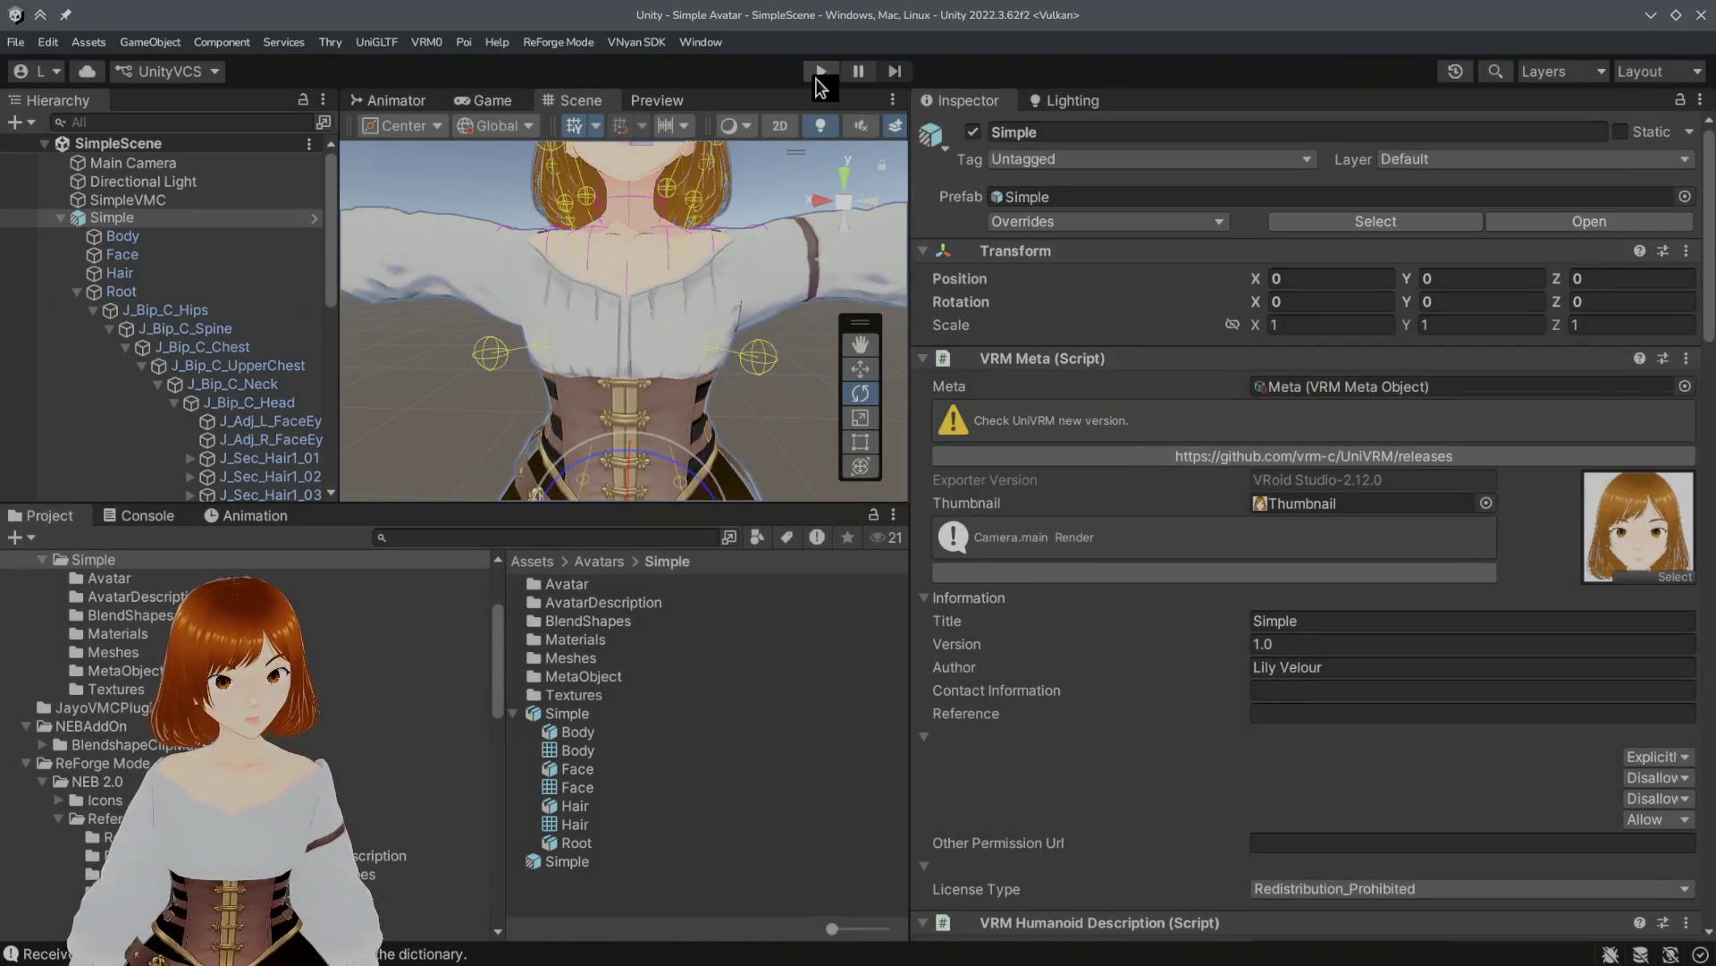
Step: Select Simple and start the VNyan SDK VSFAvatar export
click(128, 199)
click(112, 218)
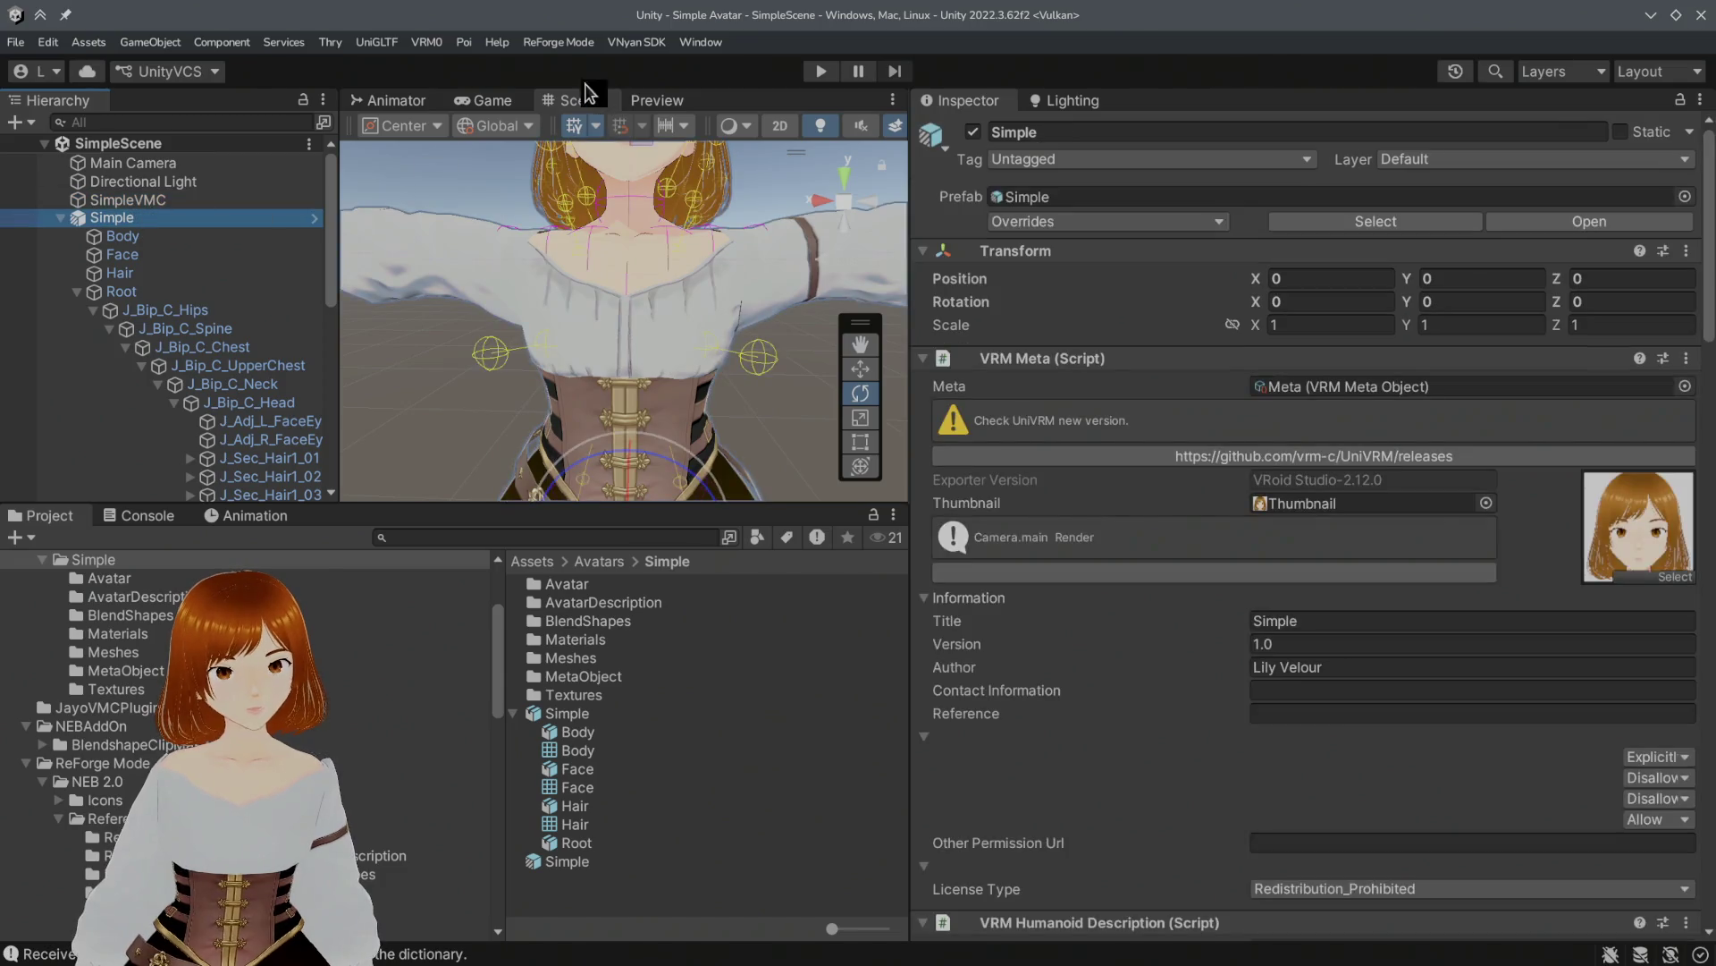
click(620, 44)
mouse_move(697, 68)
click(858, 90)
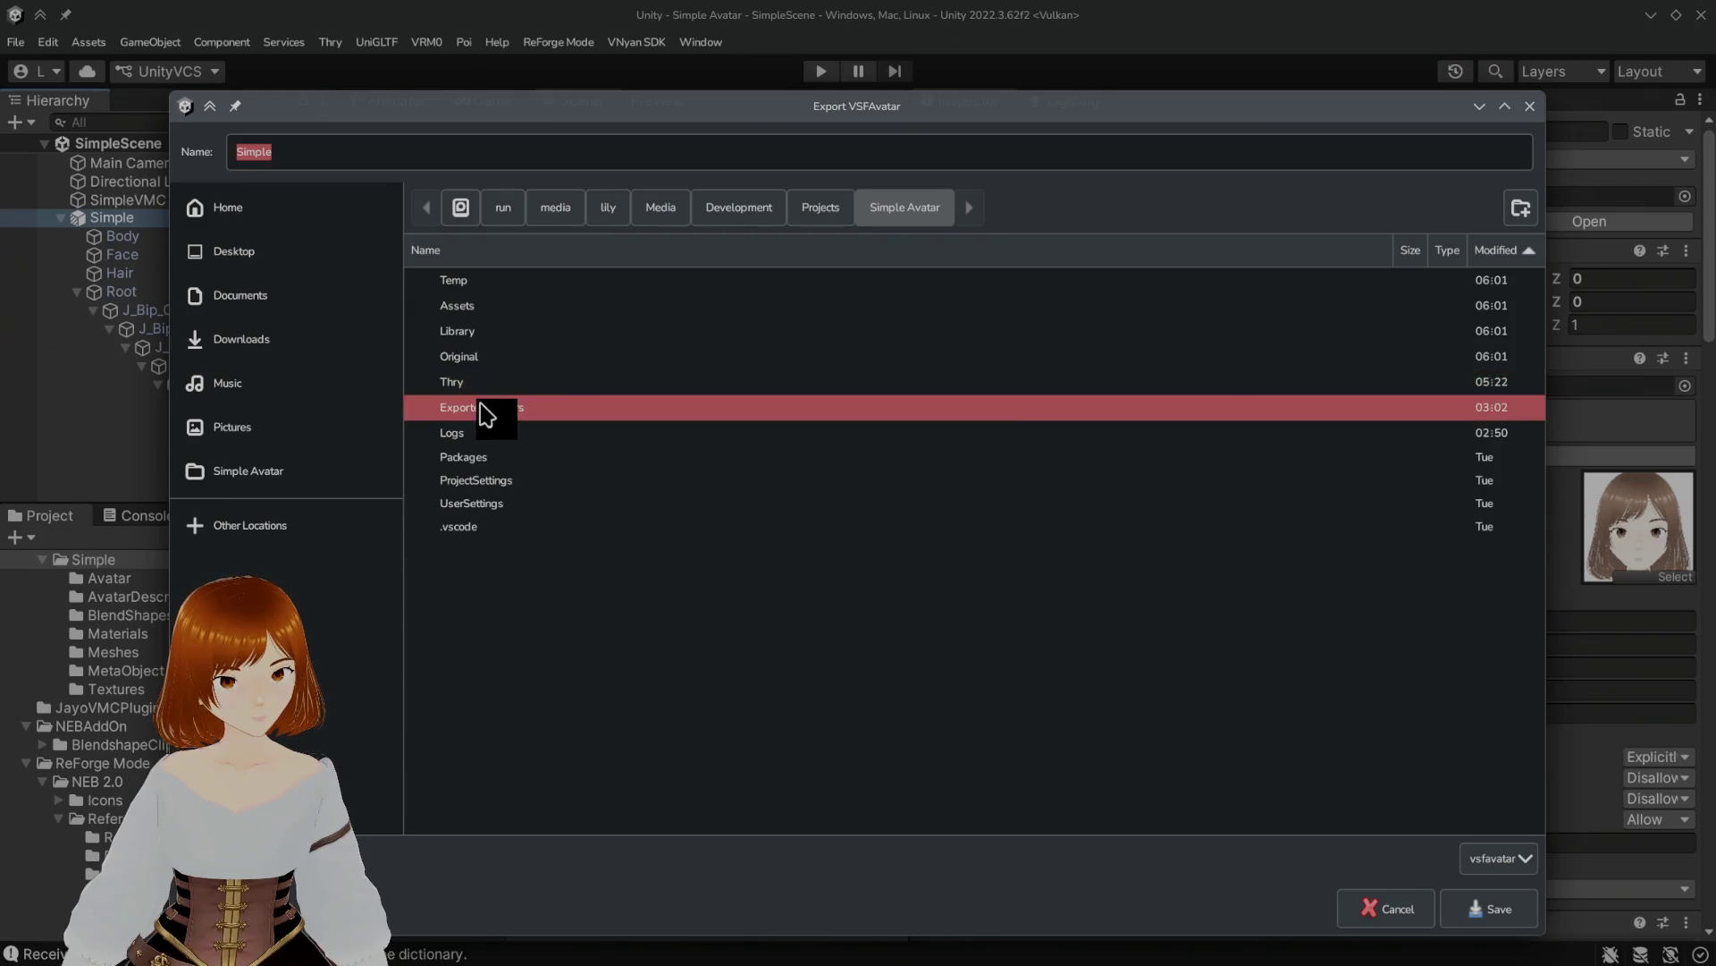
Step: Replace Simple.vsfavatar in ExportedAvatars, accepting the shader warning and the export-complete message
double_click(482, 407)
double_click(547, 285)
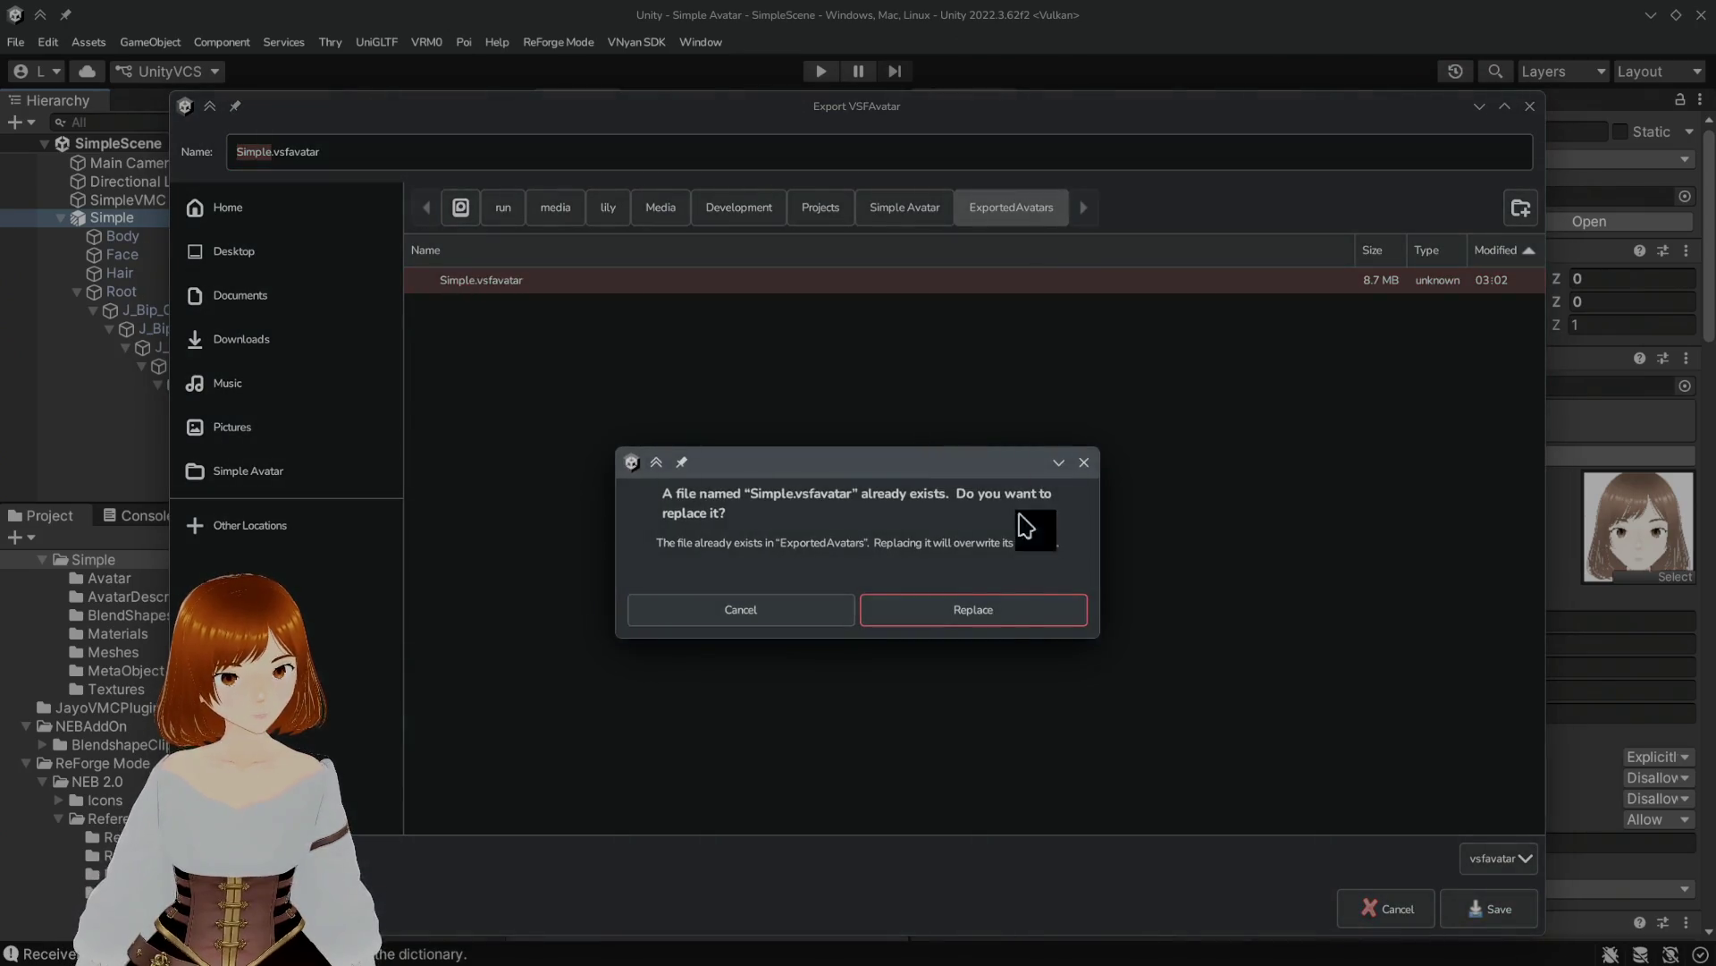
click(988, 608)
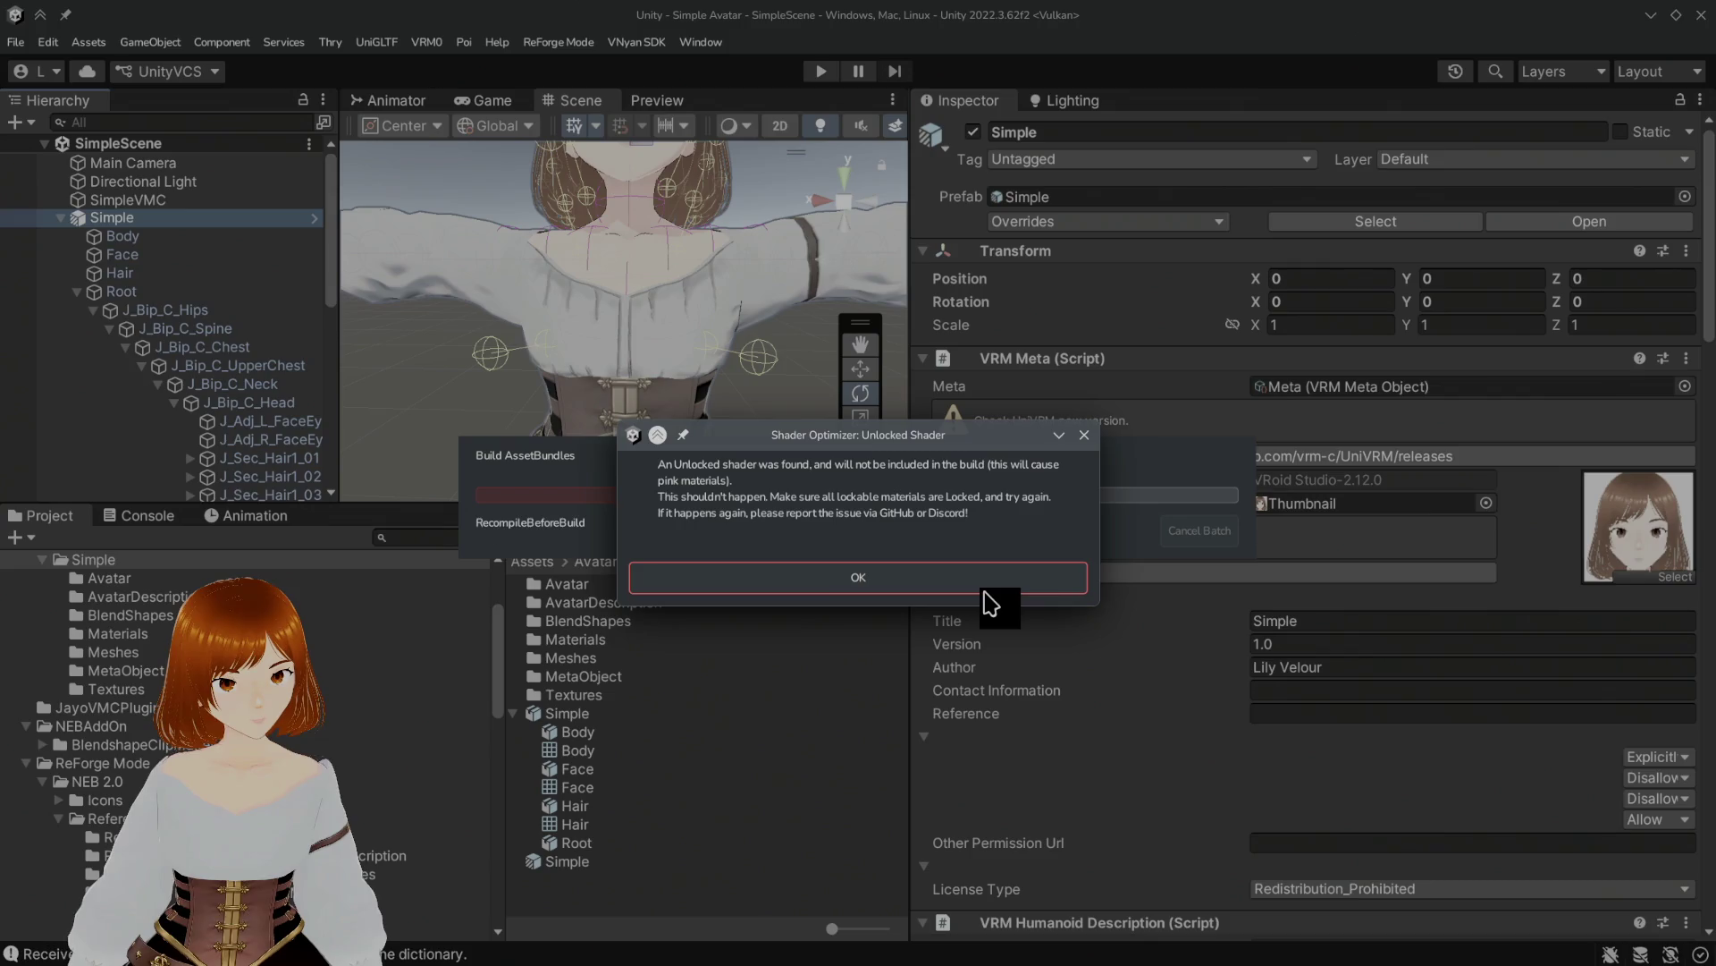
click(982, 577)
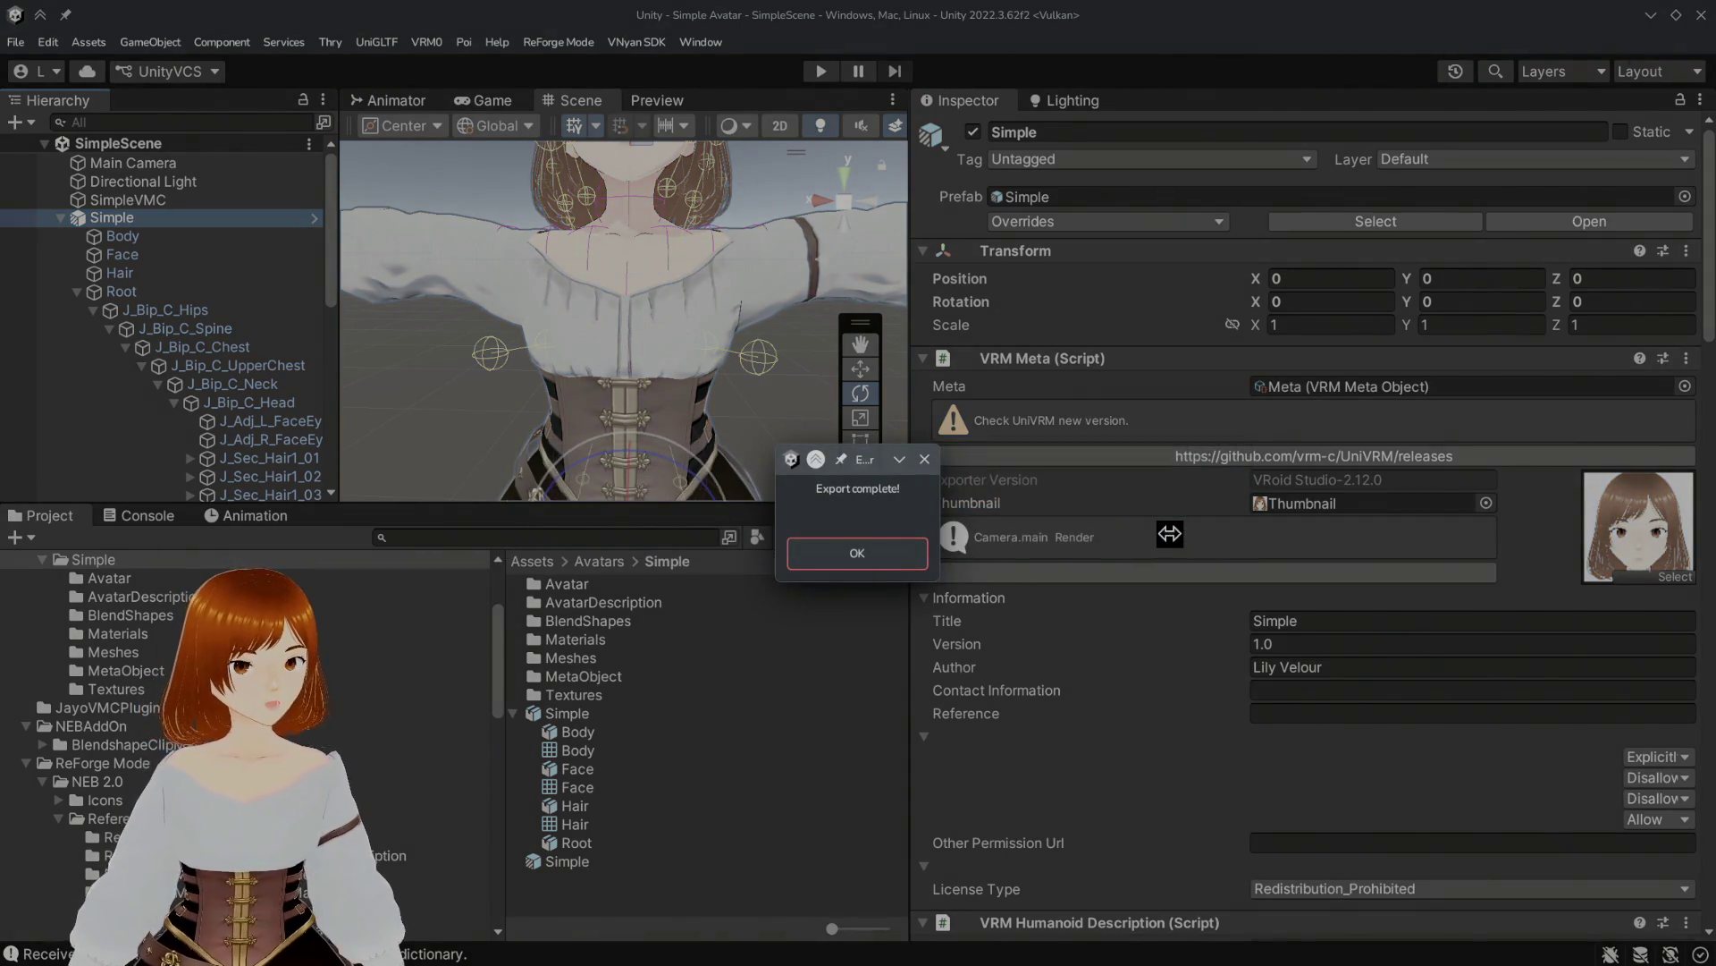
click(904, 563)
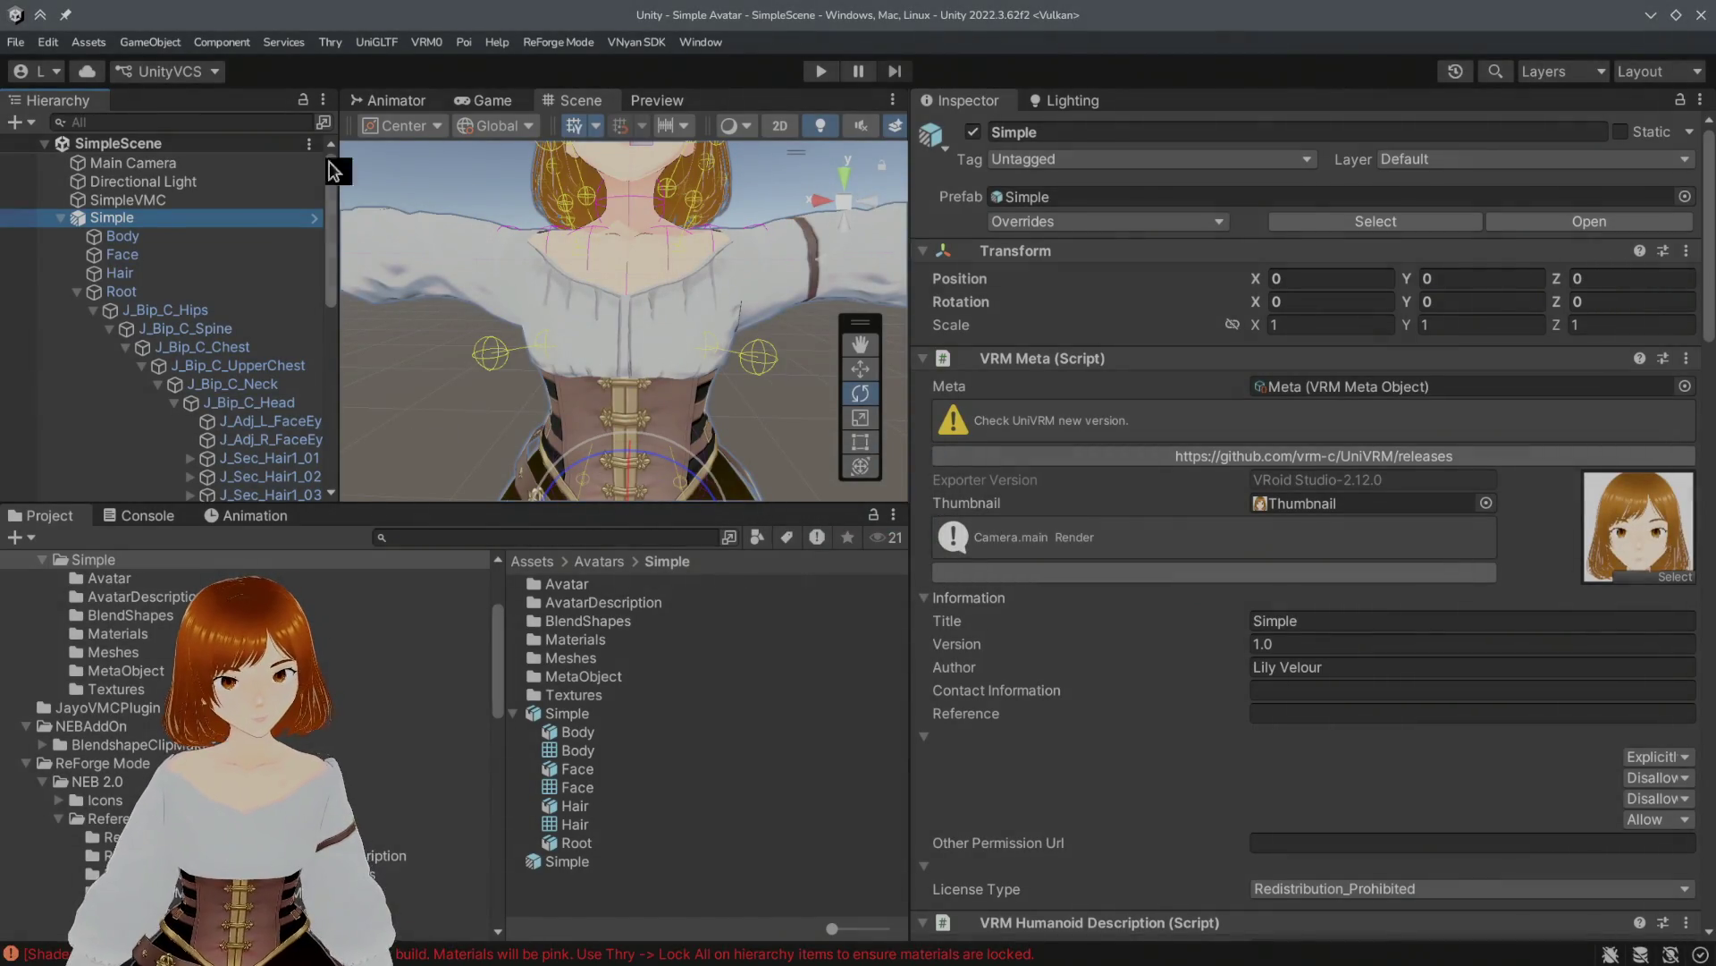
click(333, 43)
Step: In Thry's Material Lock Manager, dock the list and Lock All the unlocked Poiyomi material
click(134, 521)
click(64, 521)
click(330, 42)
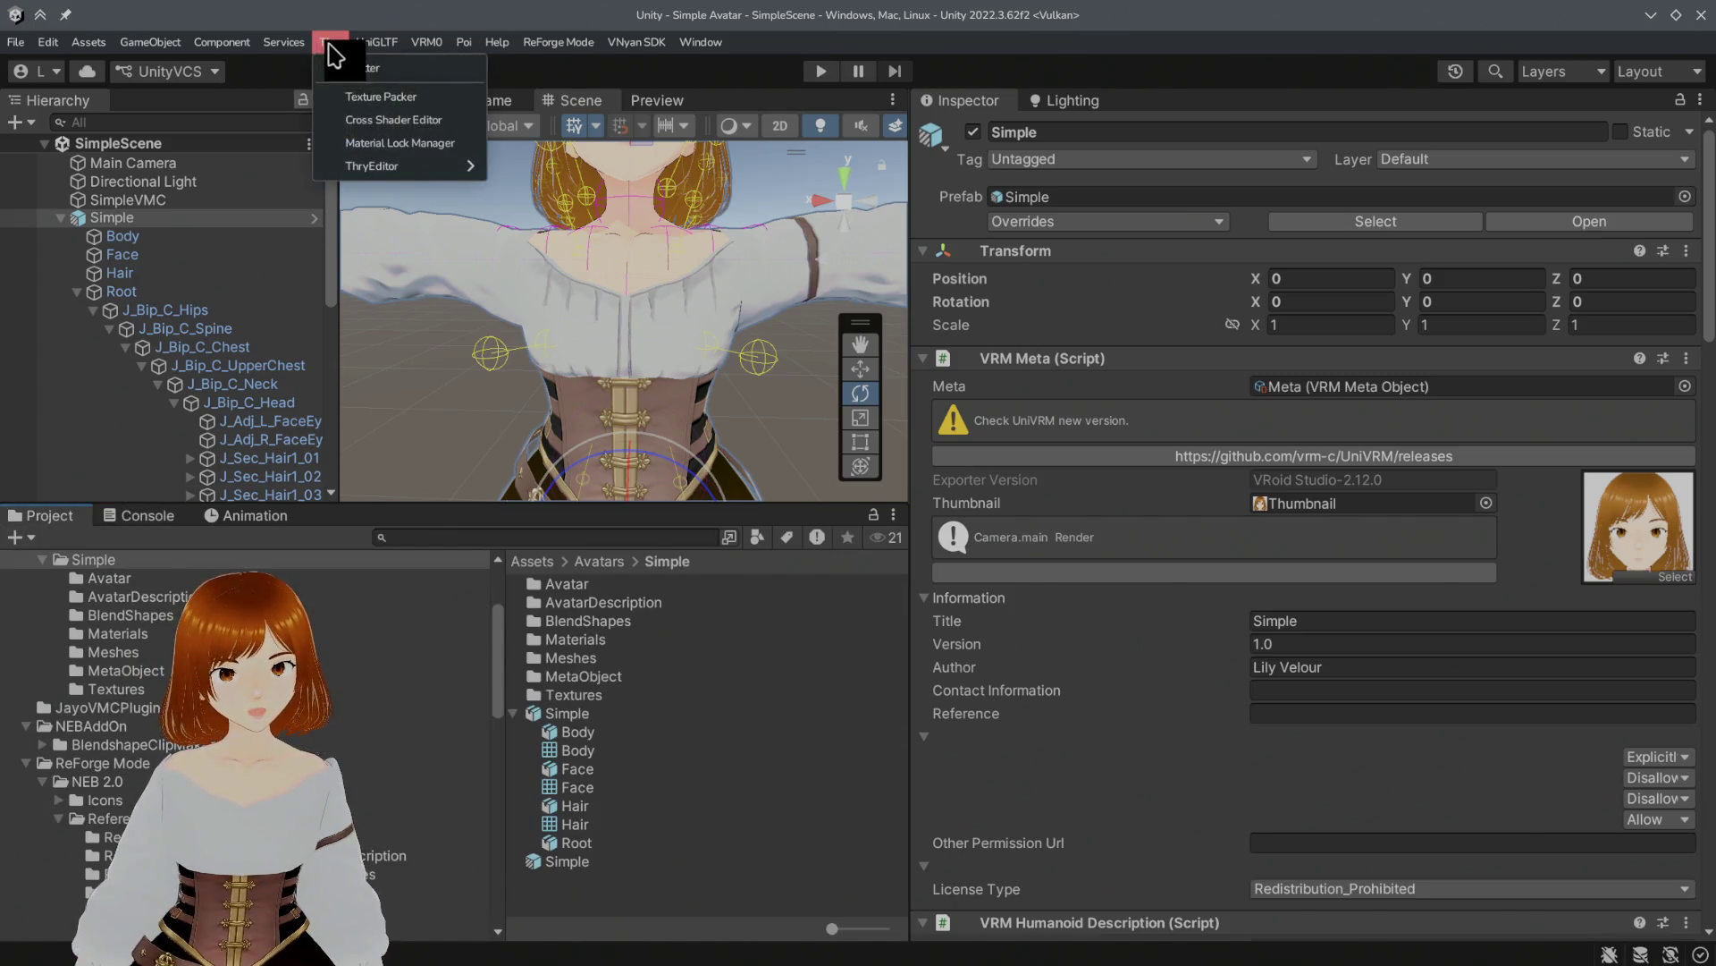
mouse_move(386, 170)
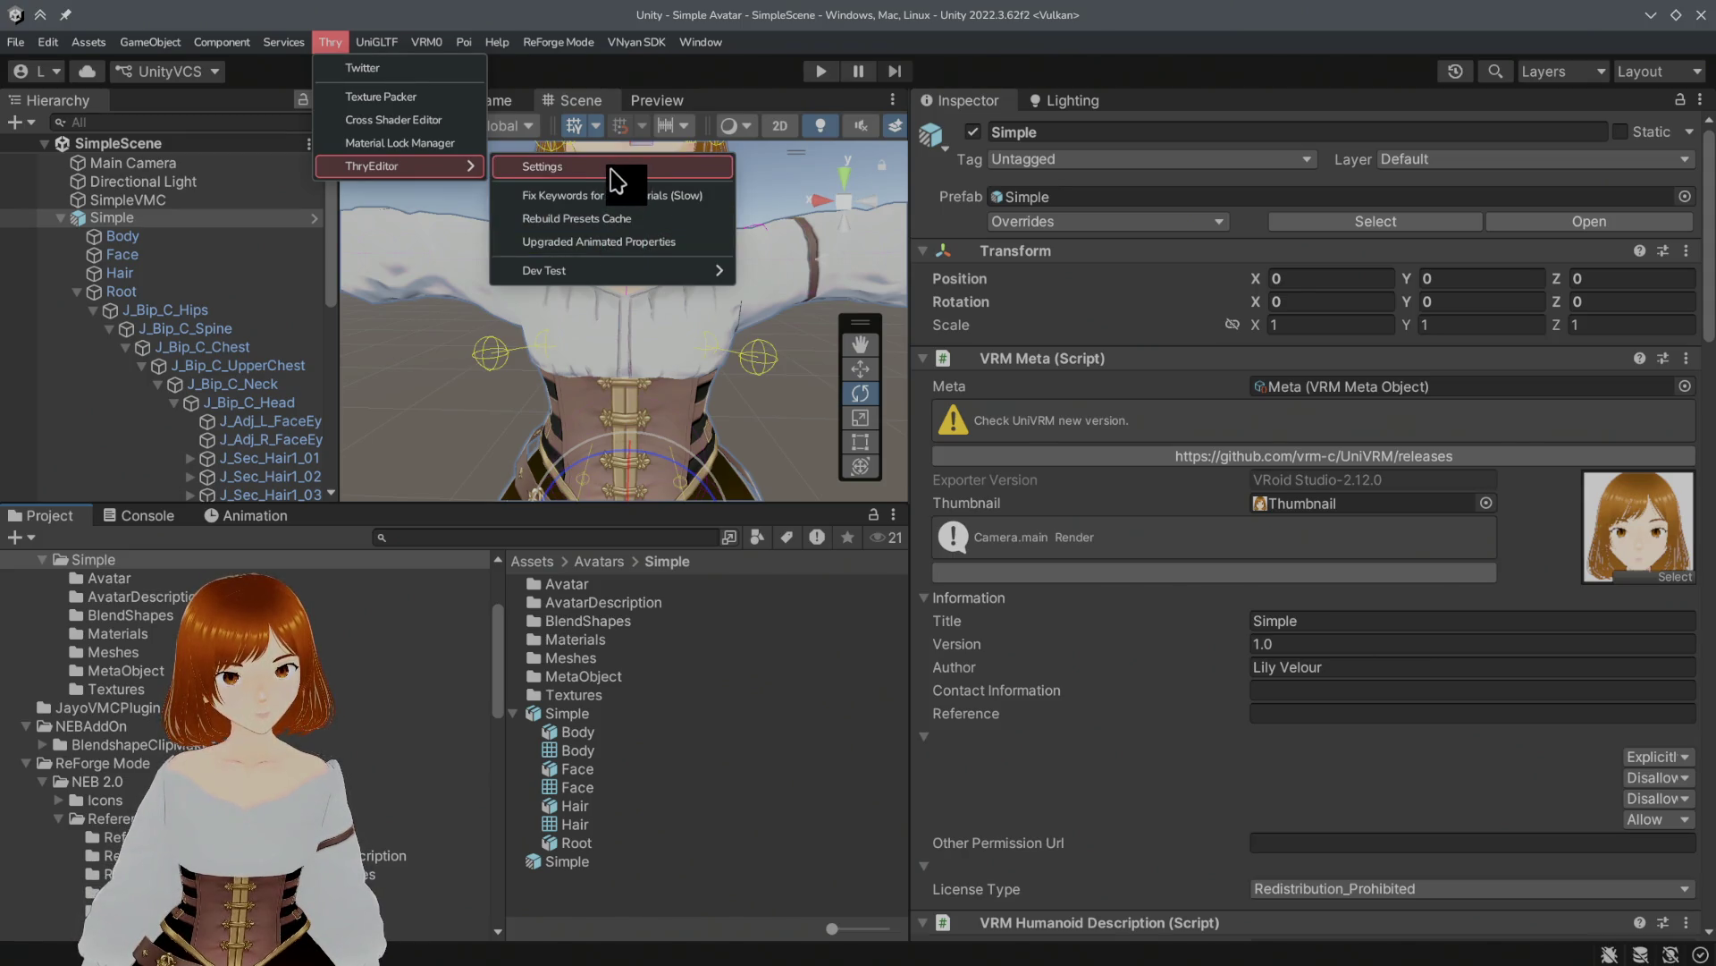
click(424, 143)
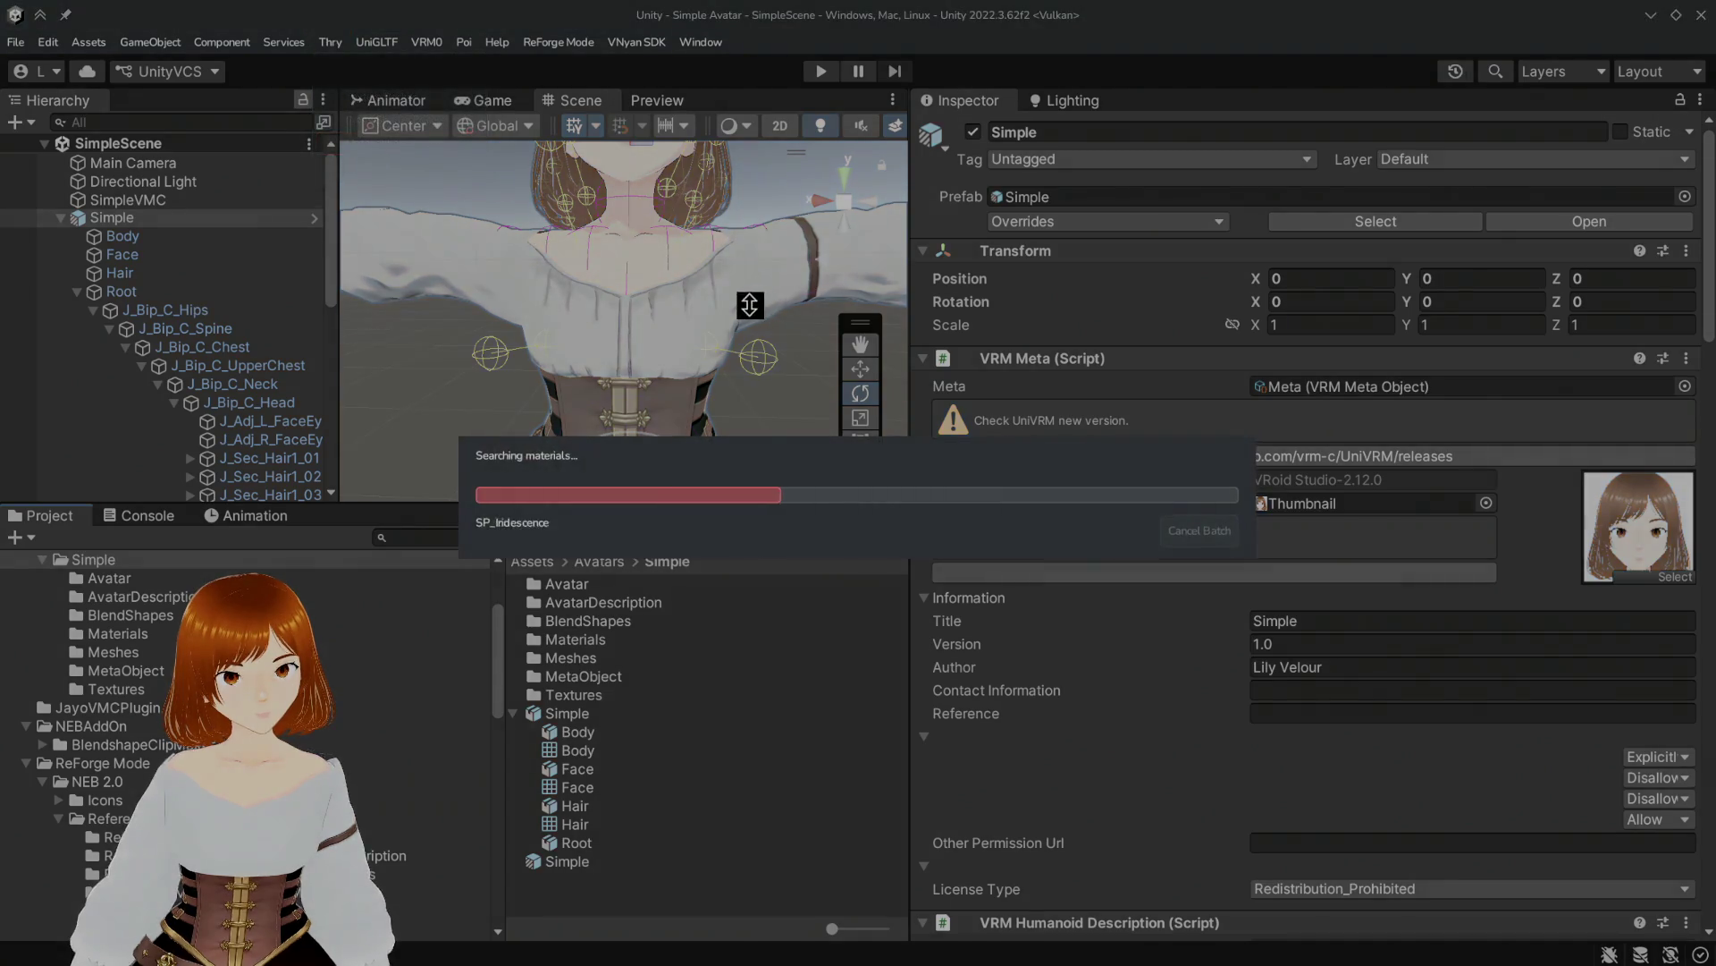
mouse_move(809, 289)
mouse_down()
mouse_move(738, 107)
mouse_move(713, 94)
mouse_up()
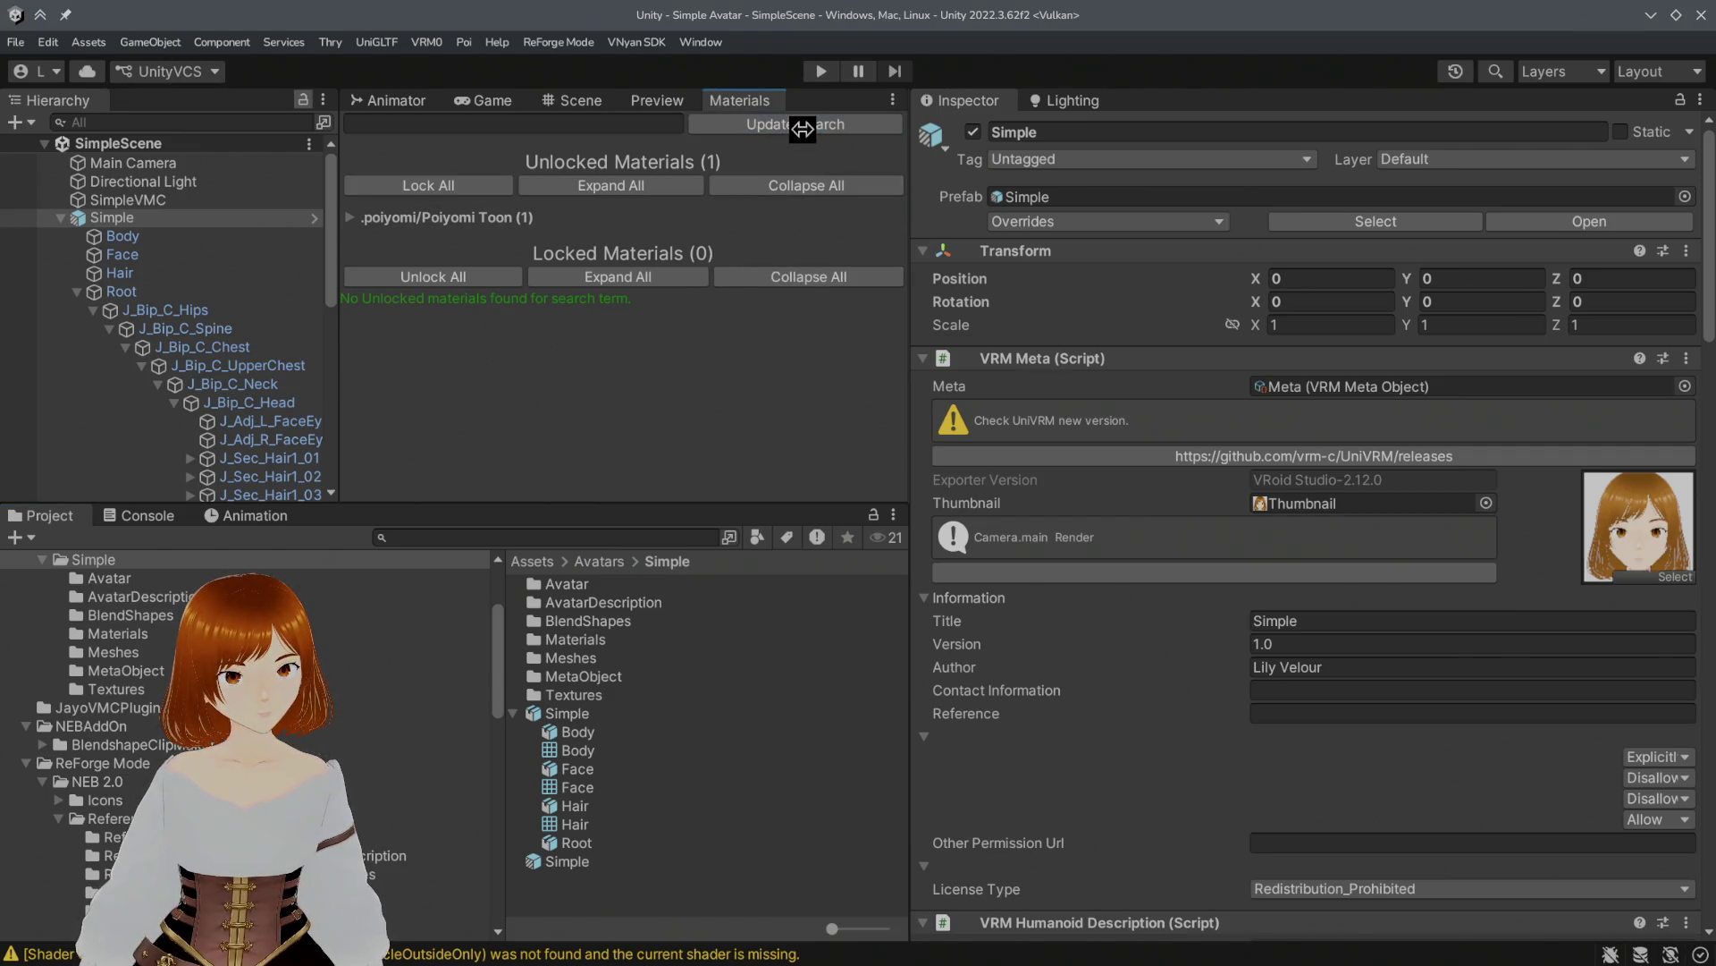
click(488, 185)
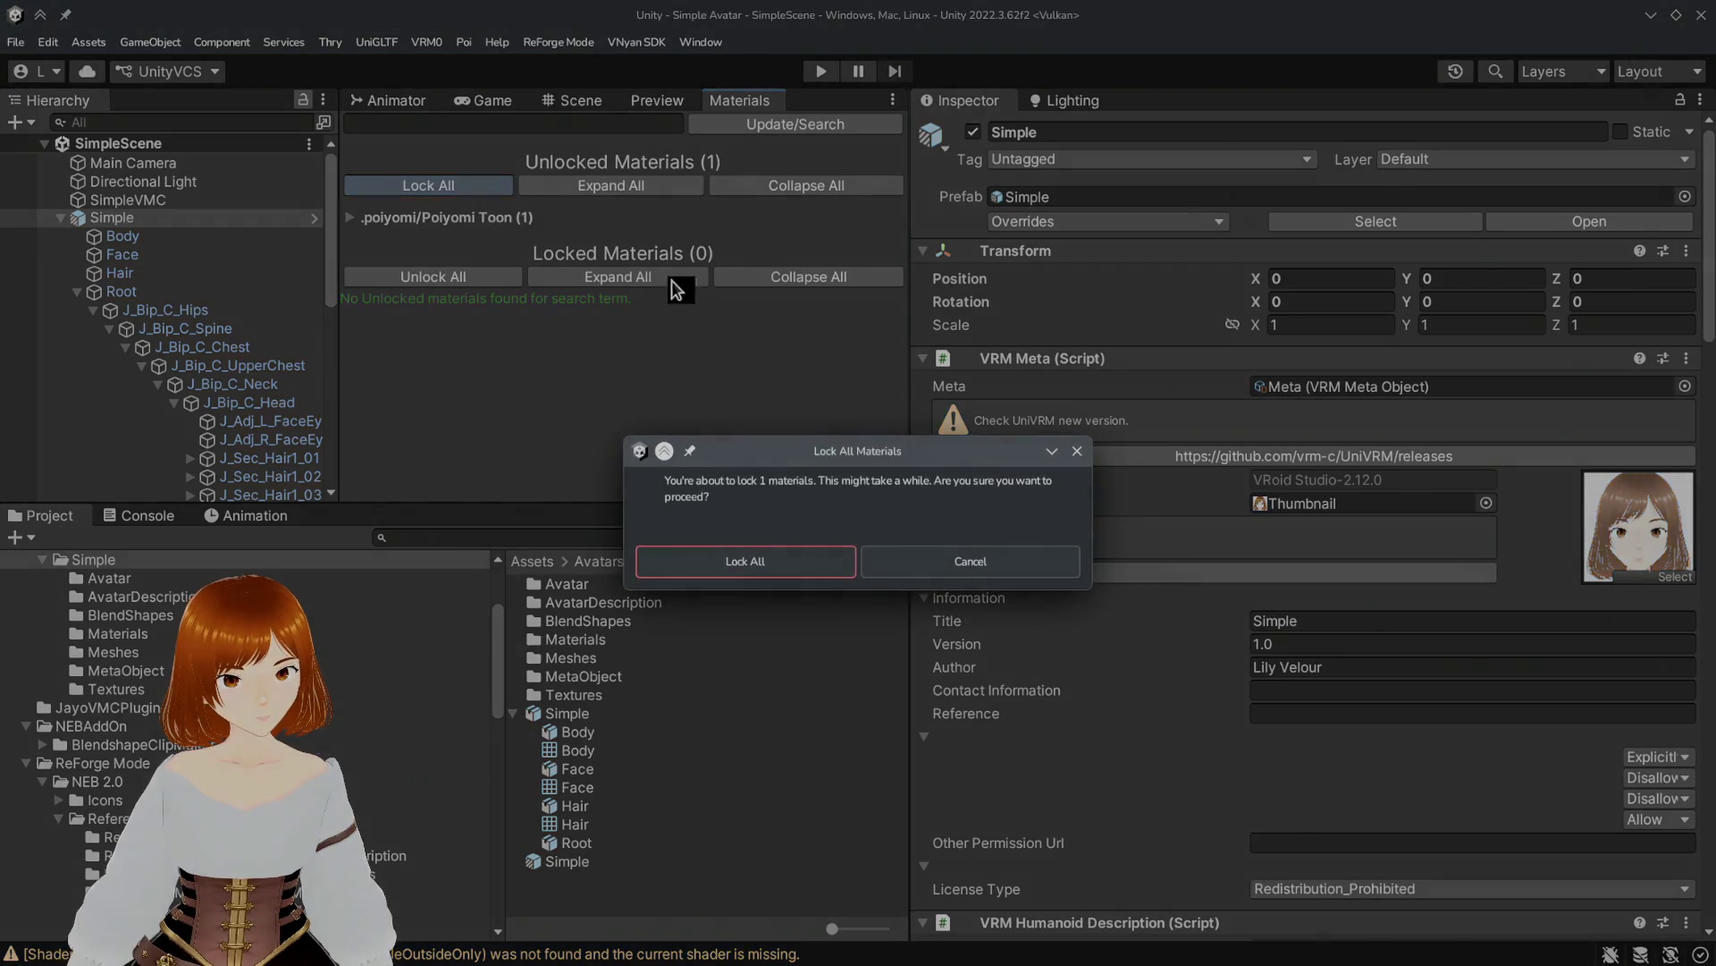
click(784, 563)
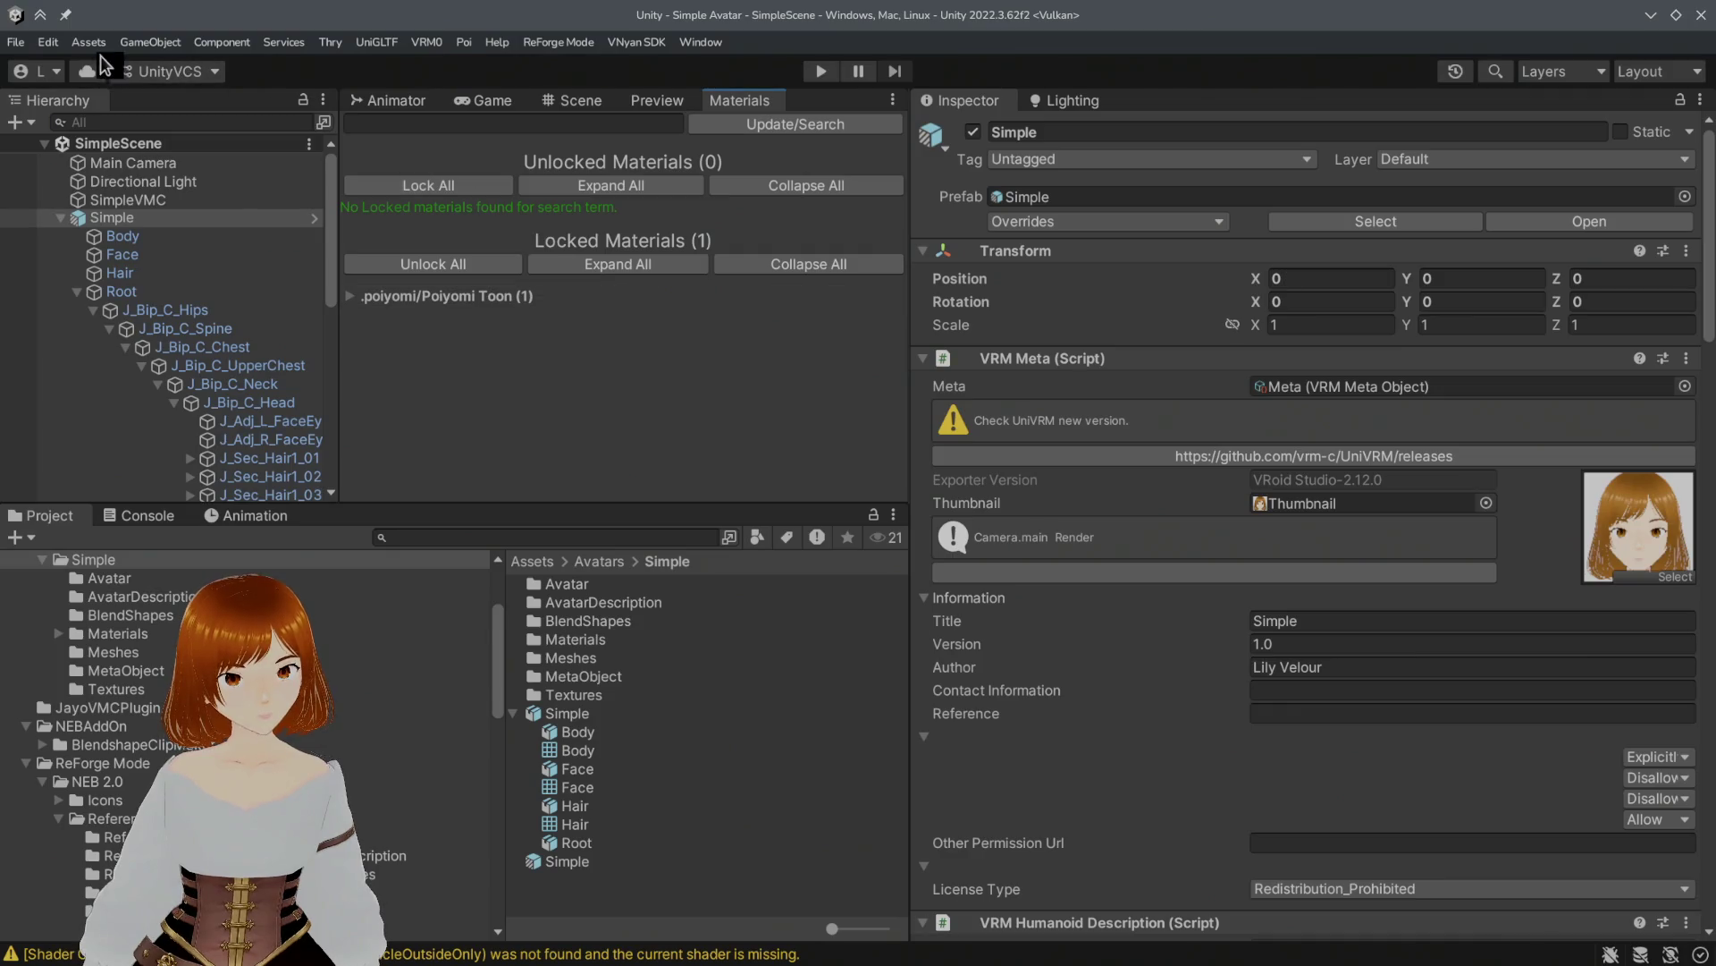
Step: Select Simple, check its prefab overrides, and leave the materials list view
click(15, 42)
click(54, 127)
click(173, 201)
click(169, 220)
click(1207, 223)
click(1203, 221)
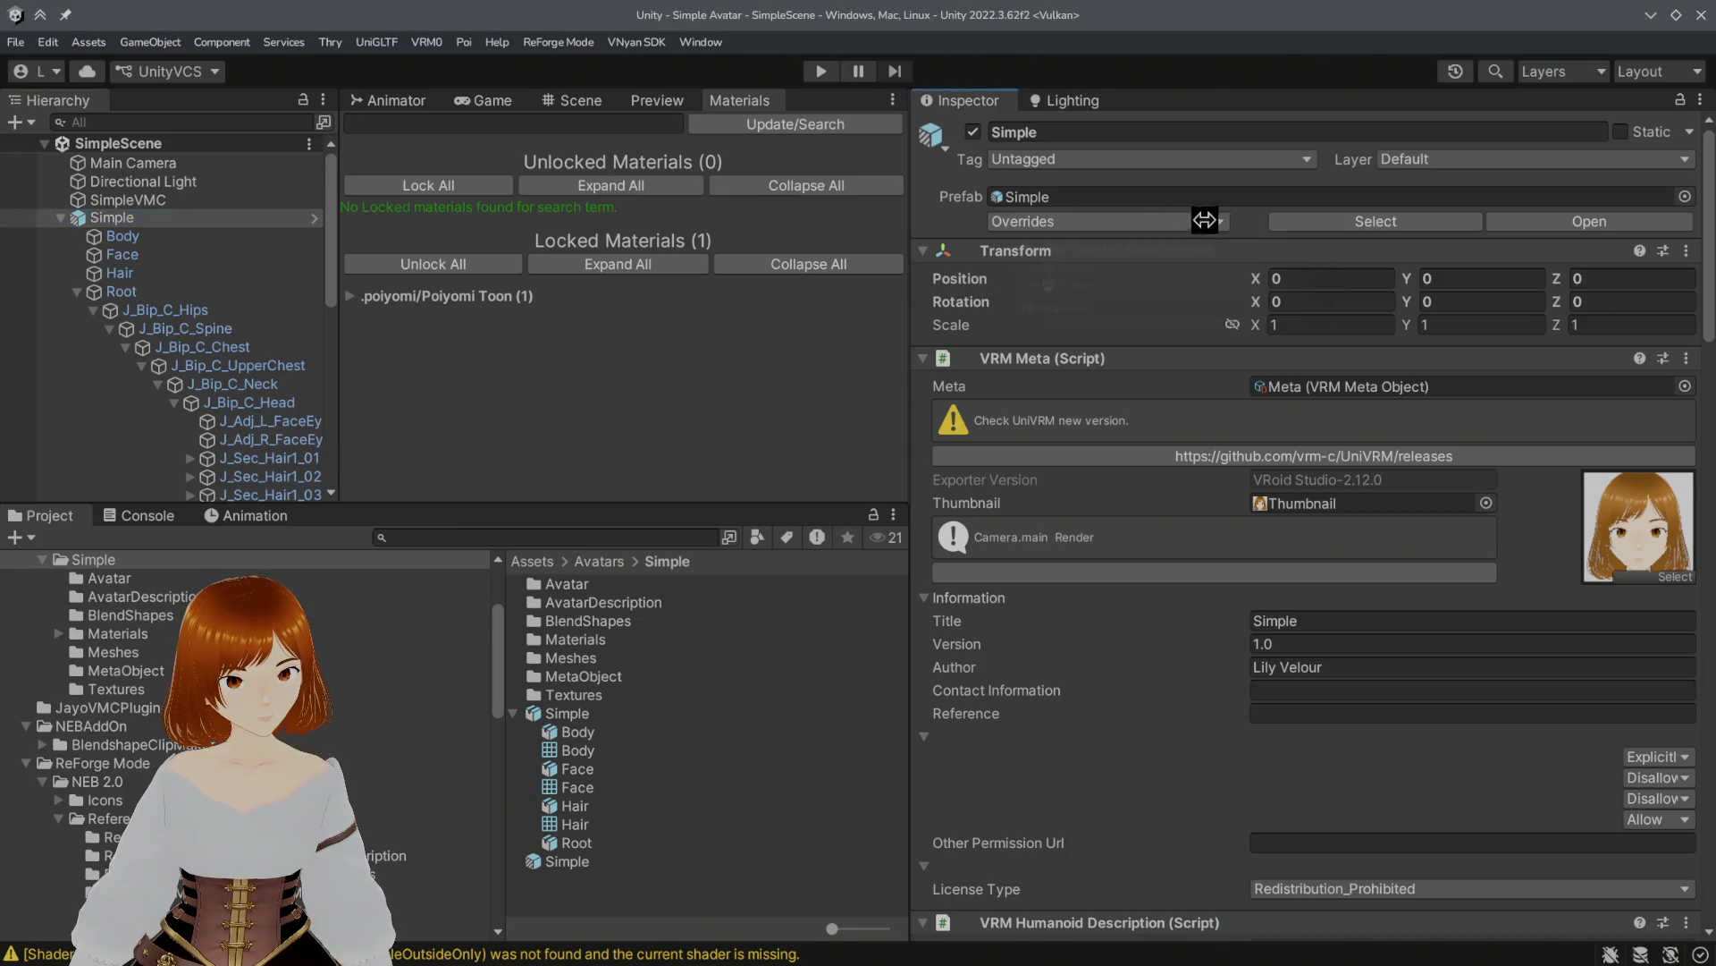
click(16, 42)
click(393, 100)
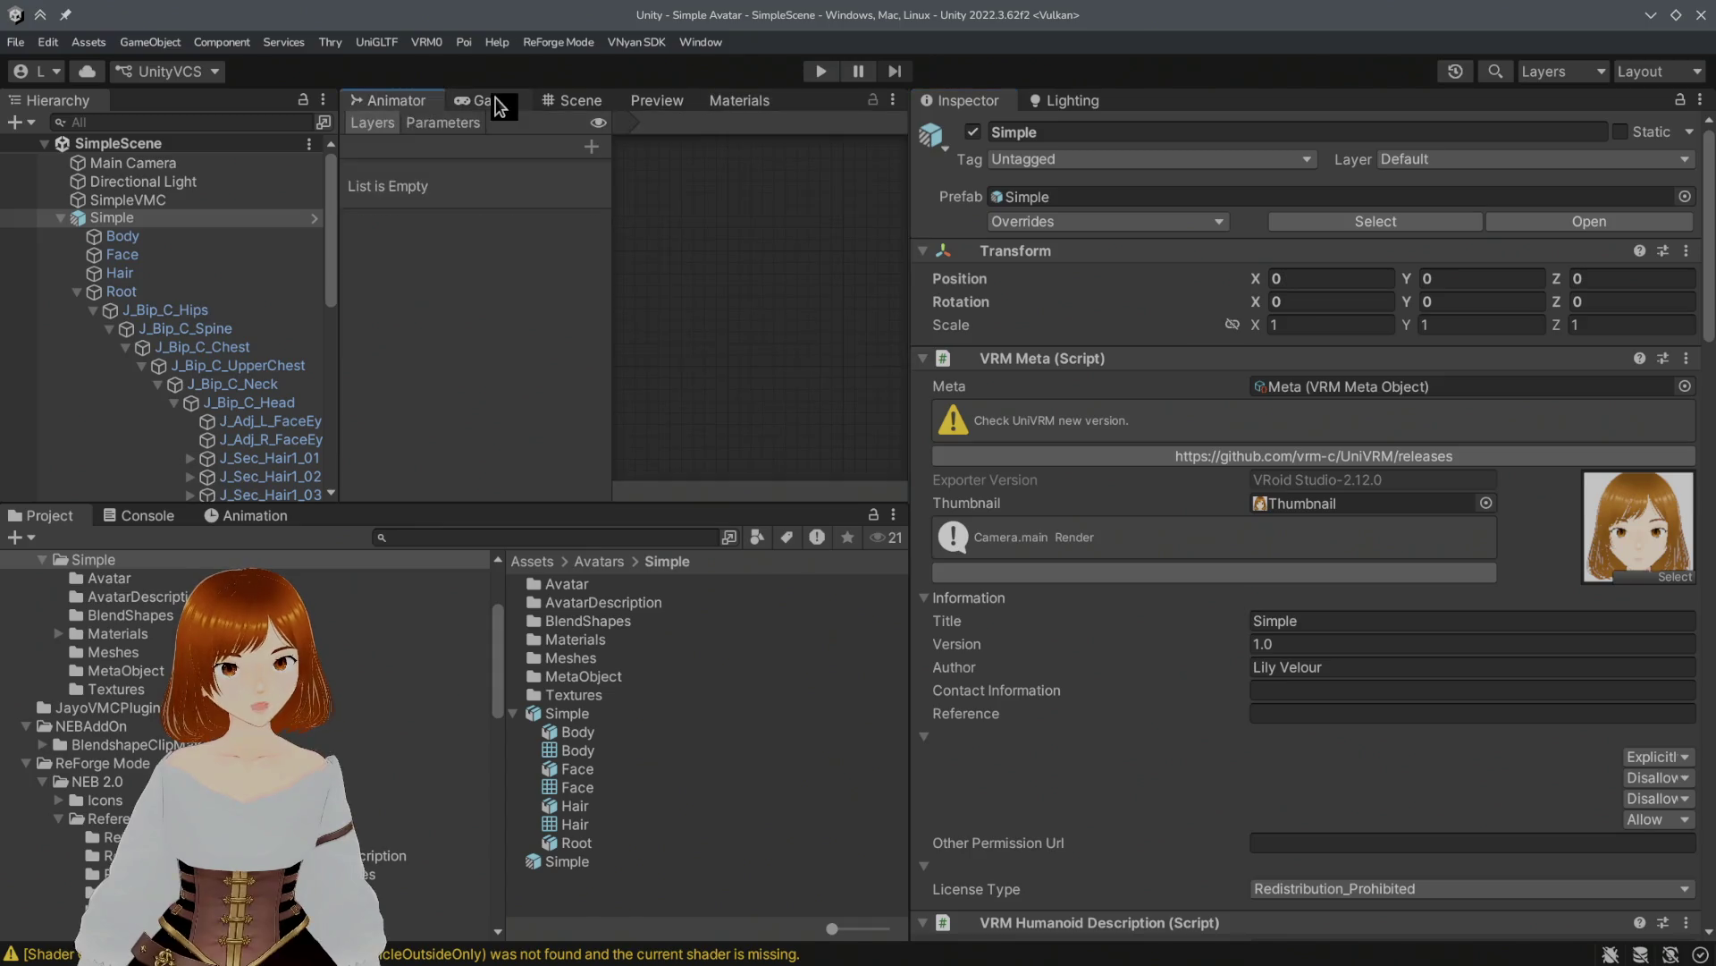
Step: From the Game view, export Simple as Simple.vsfavatar into ExportedAvatars with locked materials
click(492, 101)
click(161, 219)
click(637, 42)
mouse_move(679, 69)
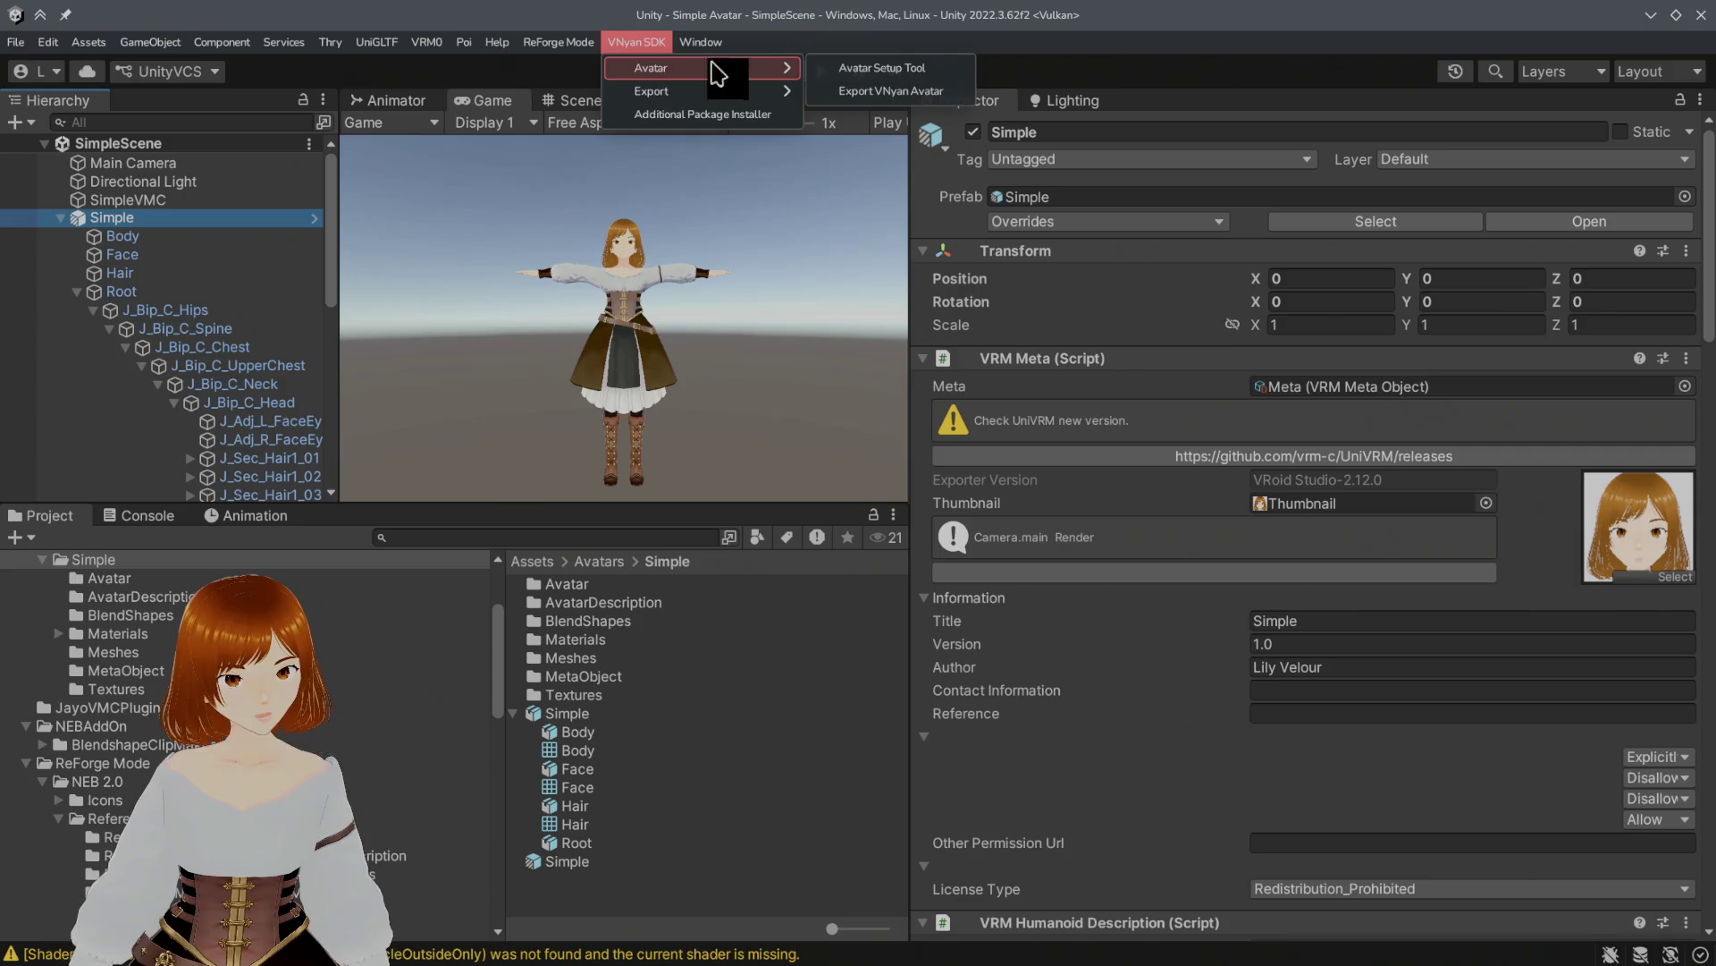
click(850, 88)
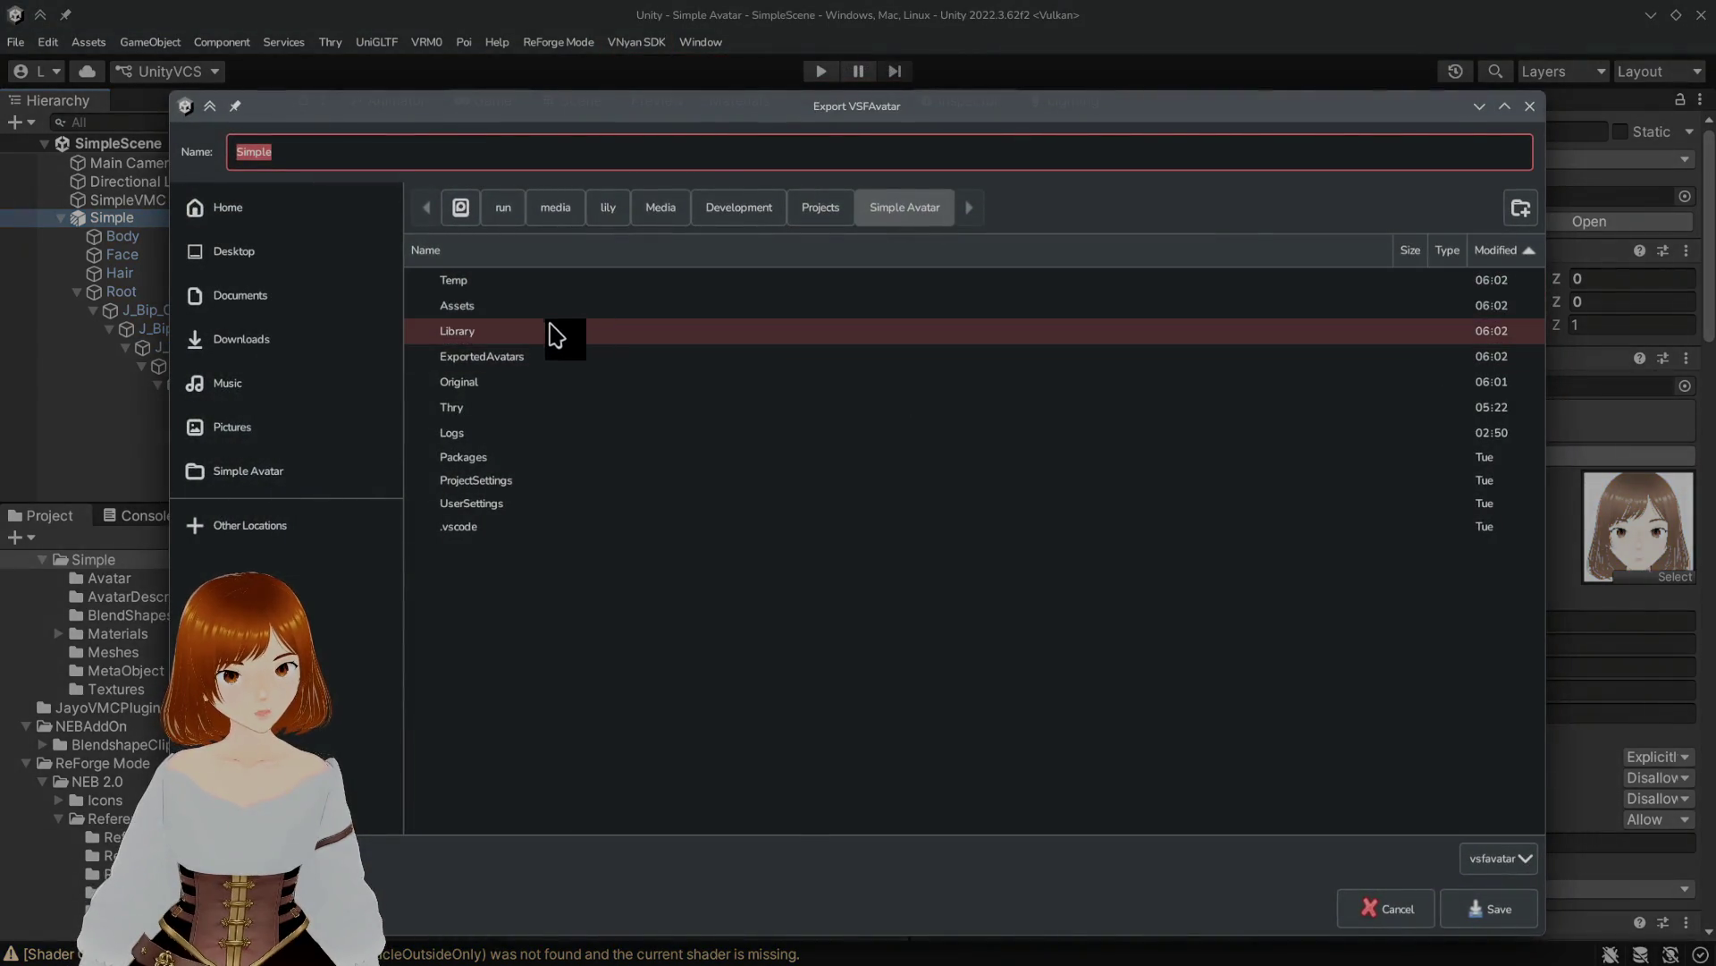
double_click(526, 360)
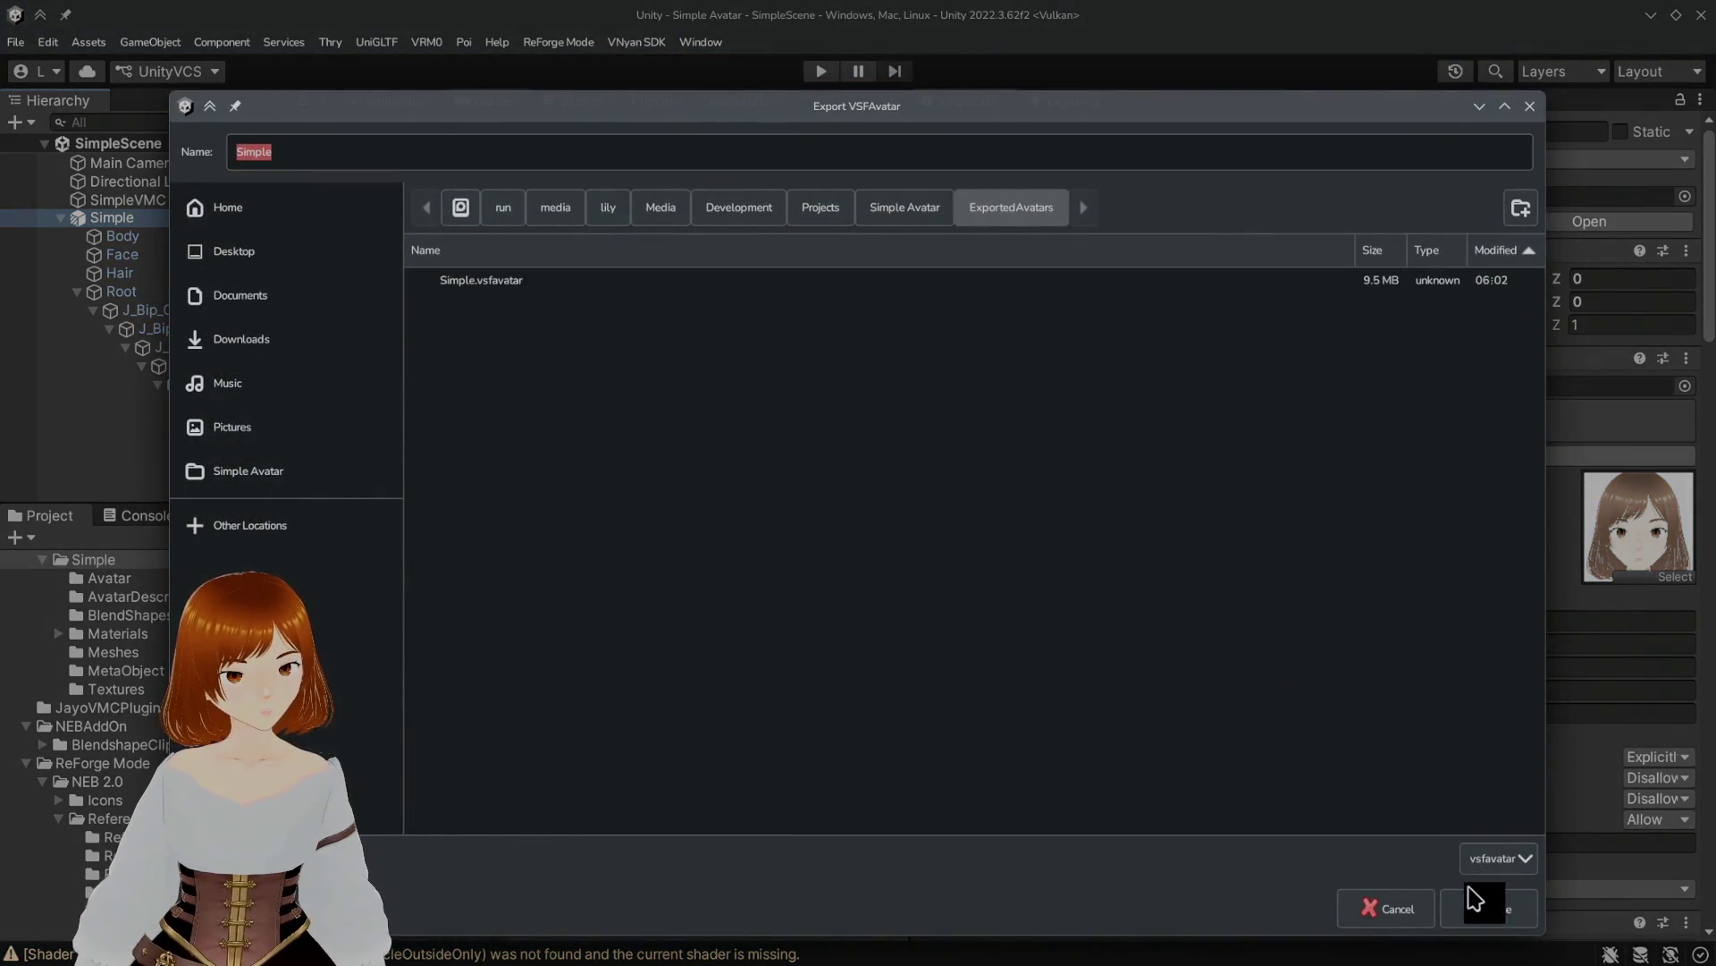
click(1509, 908)
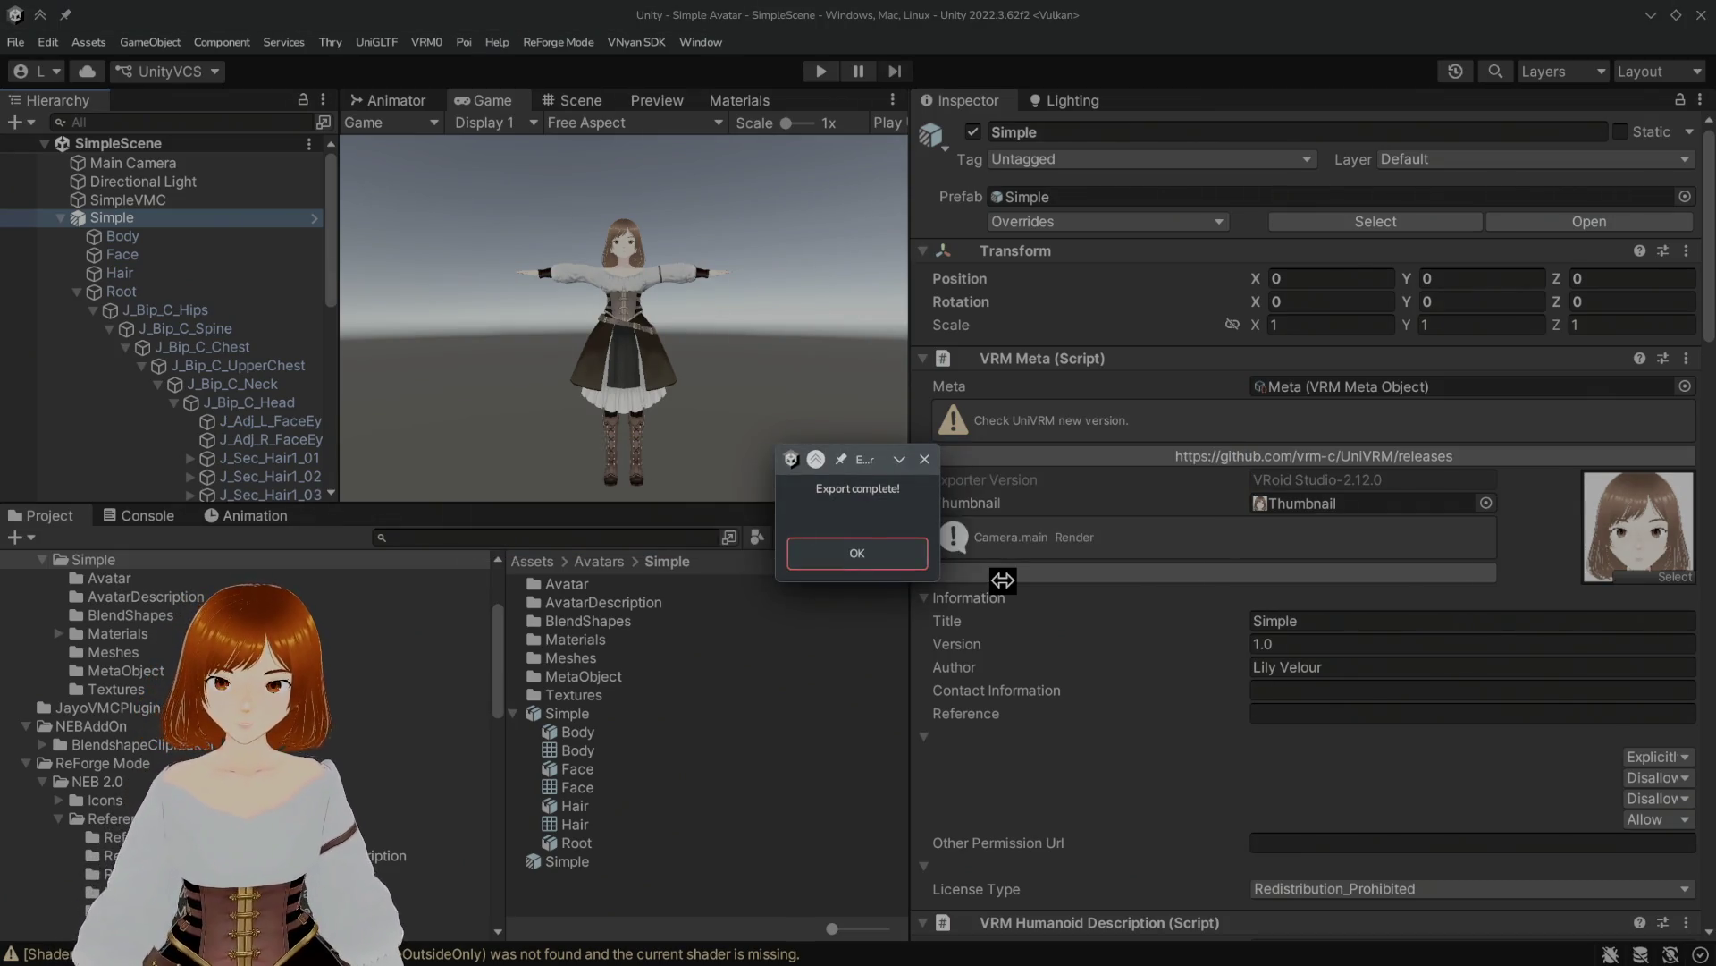
click(863, 561)
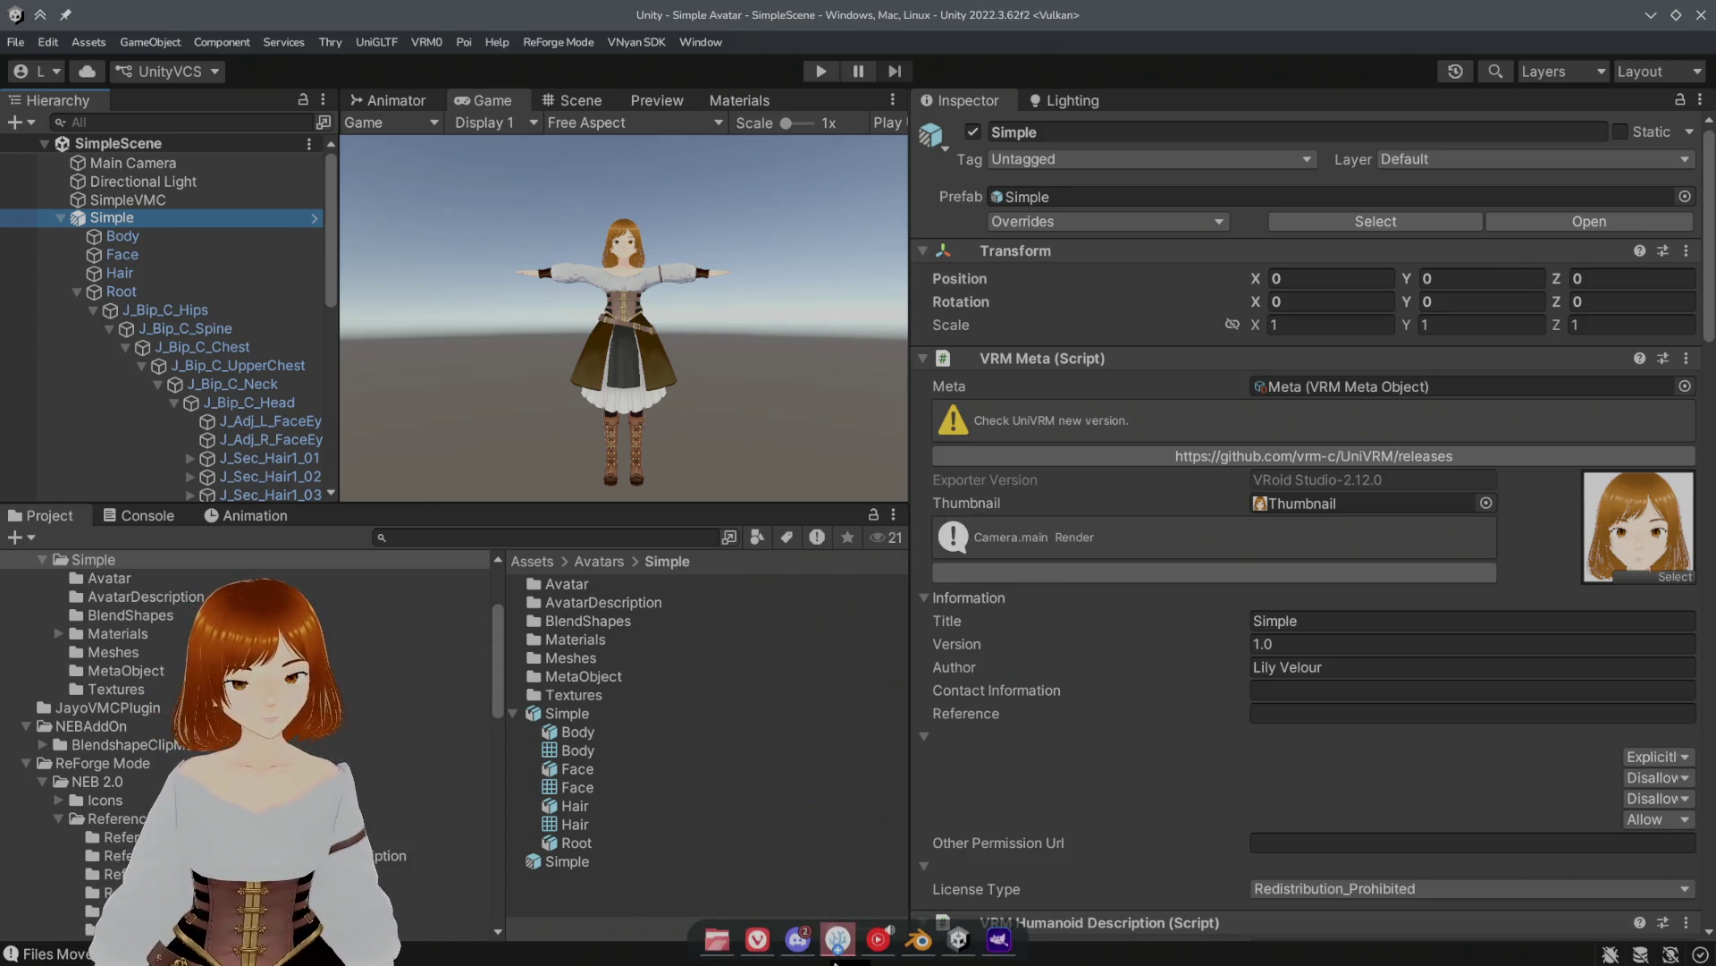
Step: Select Body to show its Skinned Mesh Renderer and 11 materials, ending with N00_002_03_Tops_01_CLOTH_05
mouse_move(810, 943)
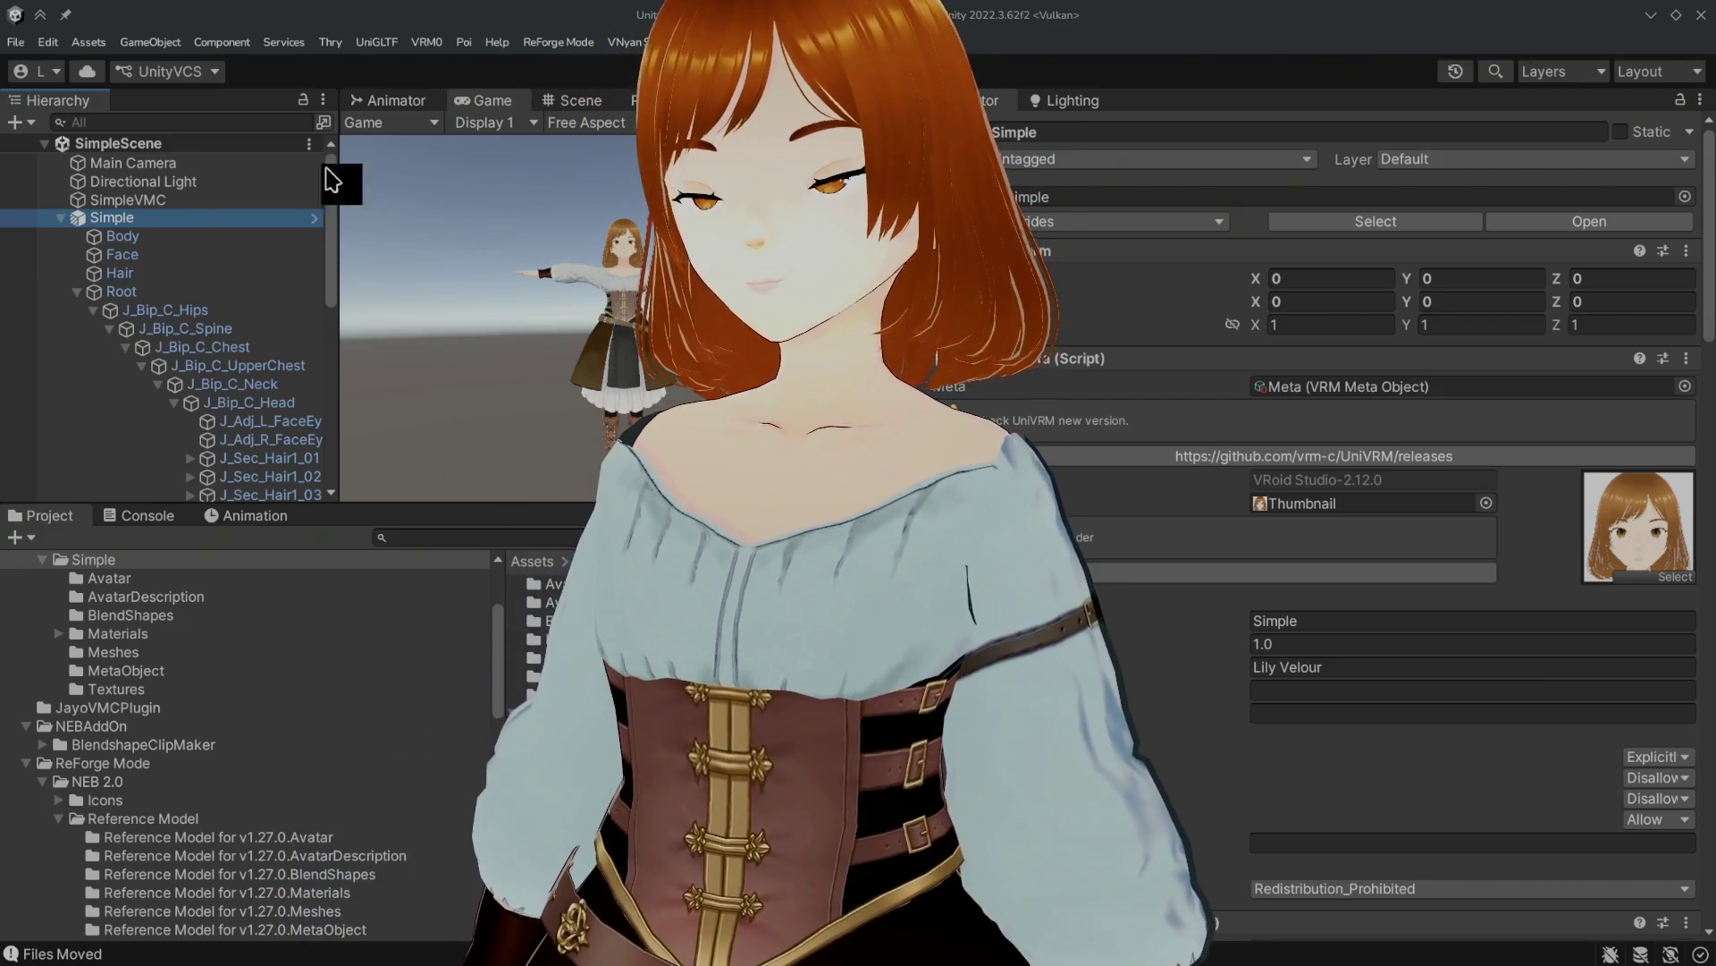
click(170, 237)
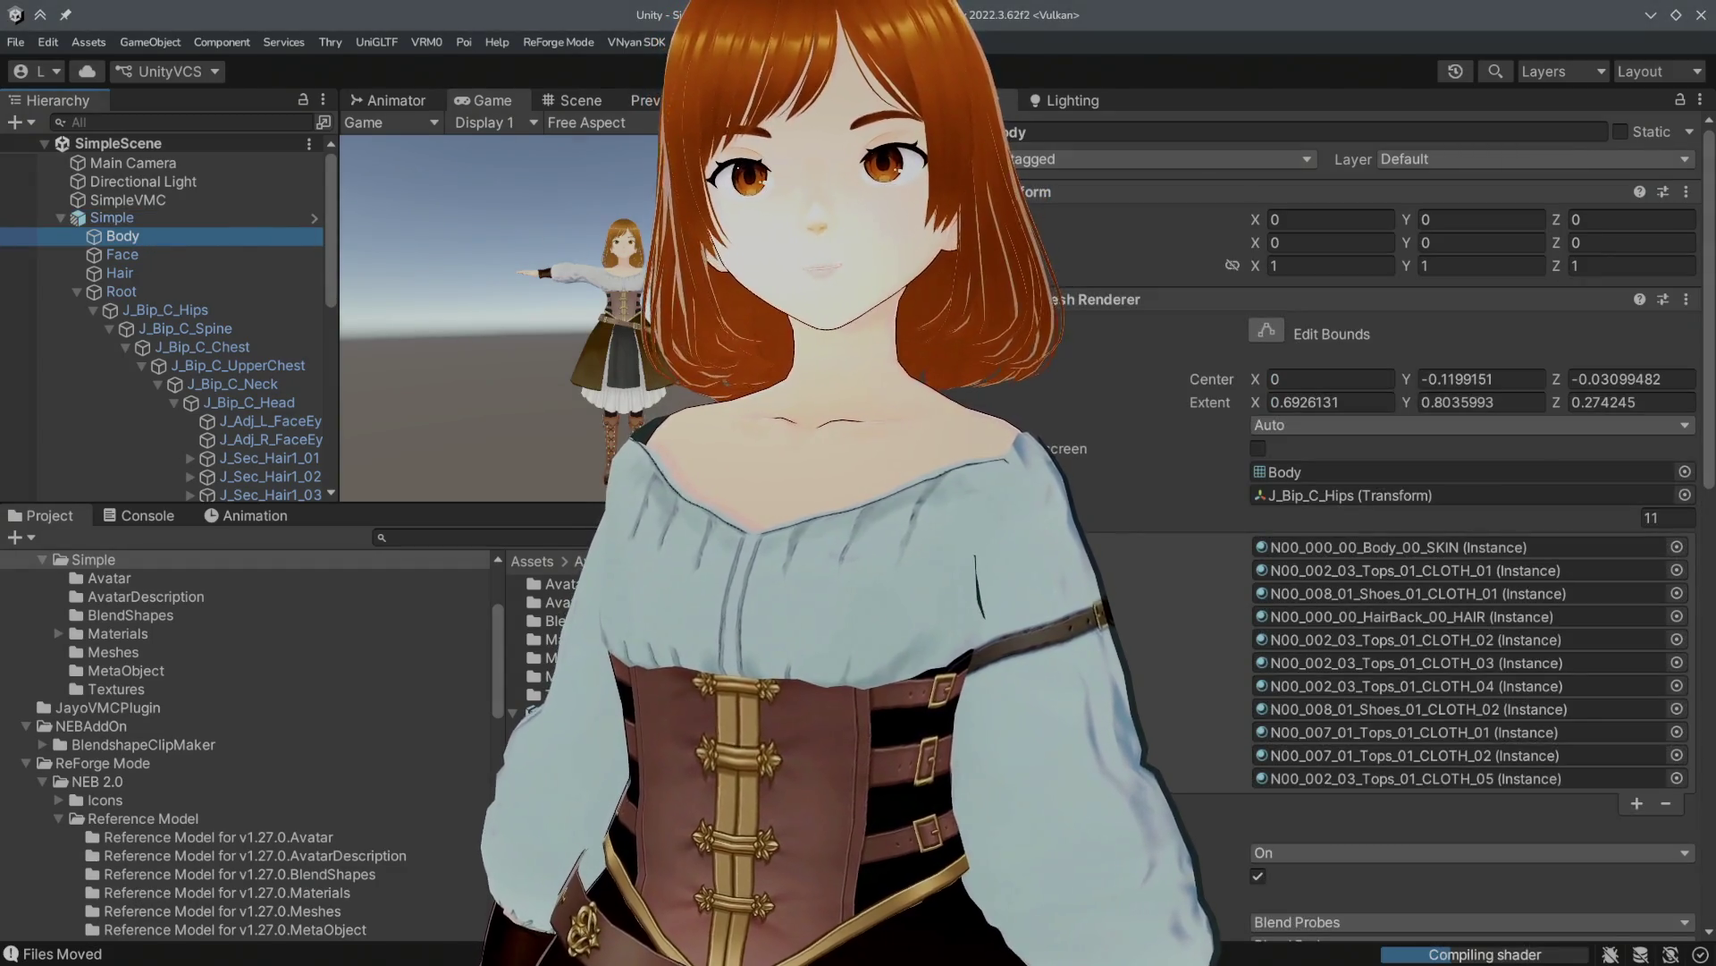
scroll(1055, 353, down, 10)
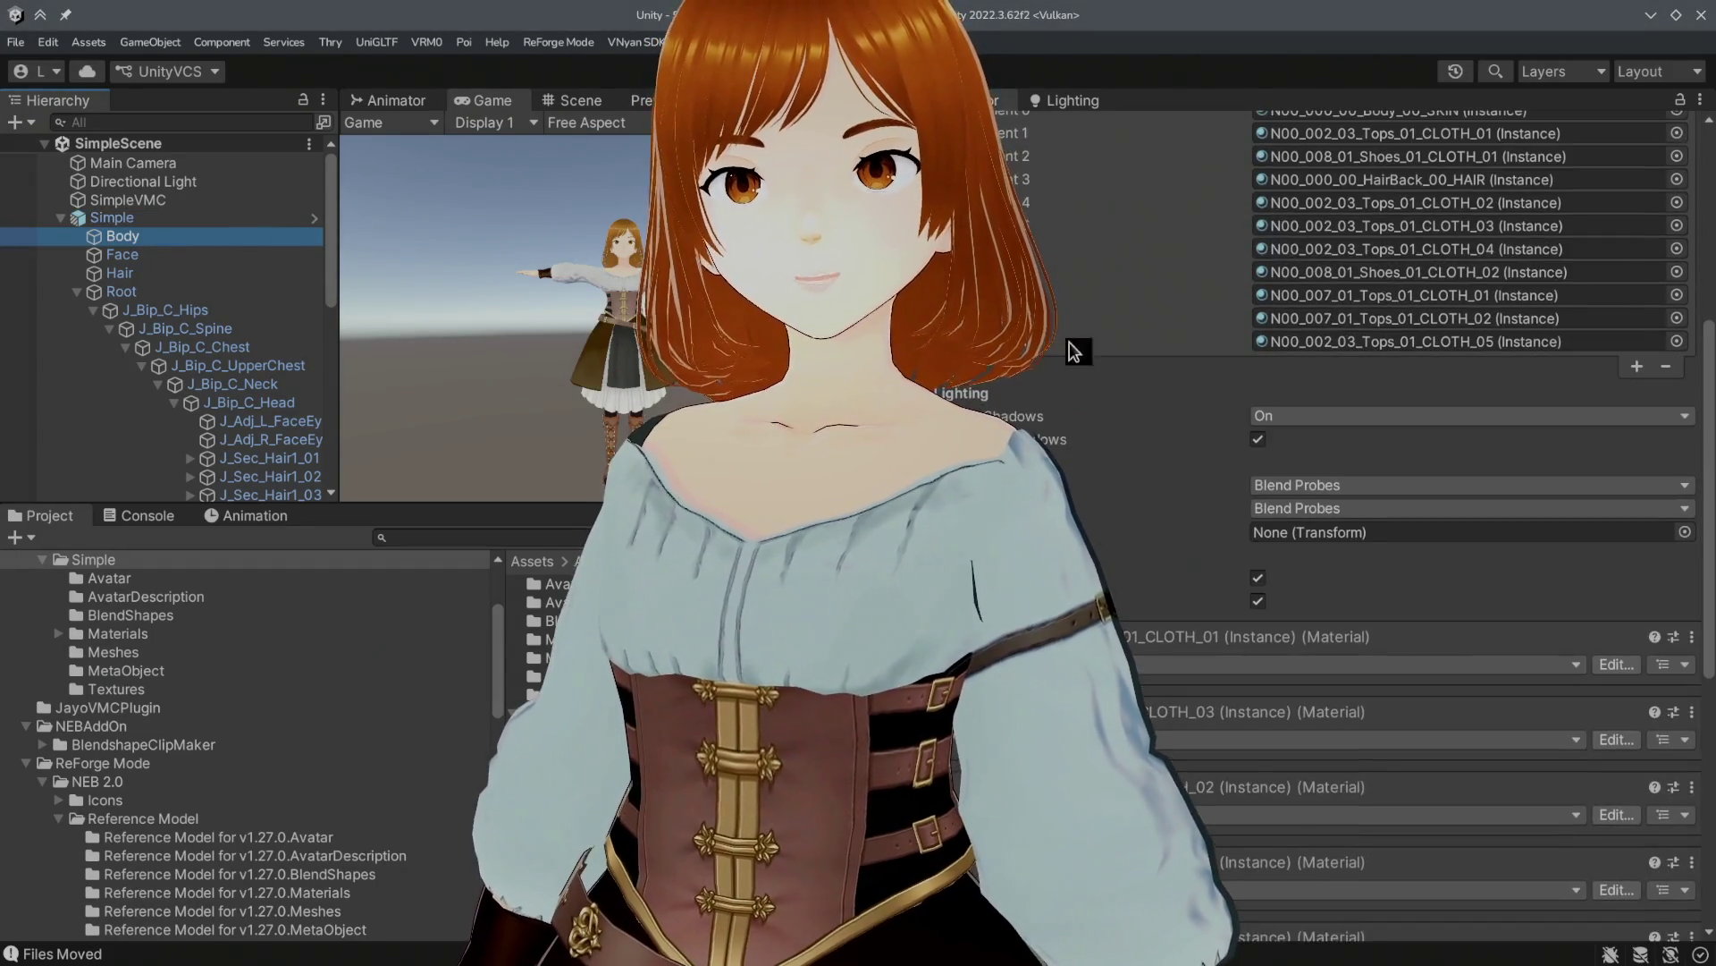
Step: Unlock the N00_007_01_Tops_01_CLOTH_02 Poiyomi shader and scroll through its properties
scroll(1125, 456, down, 10)
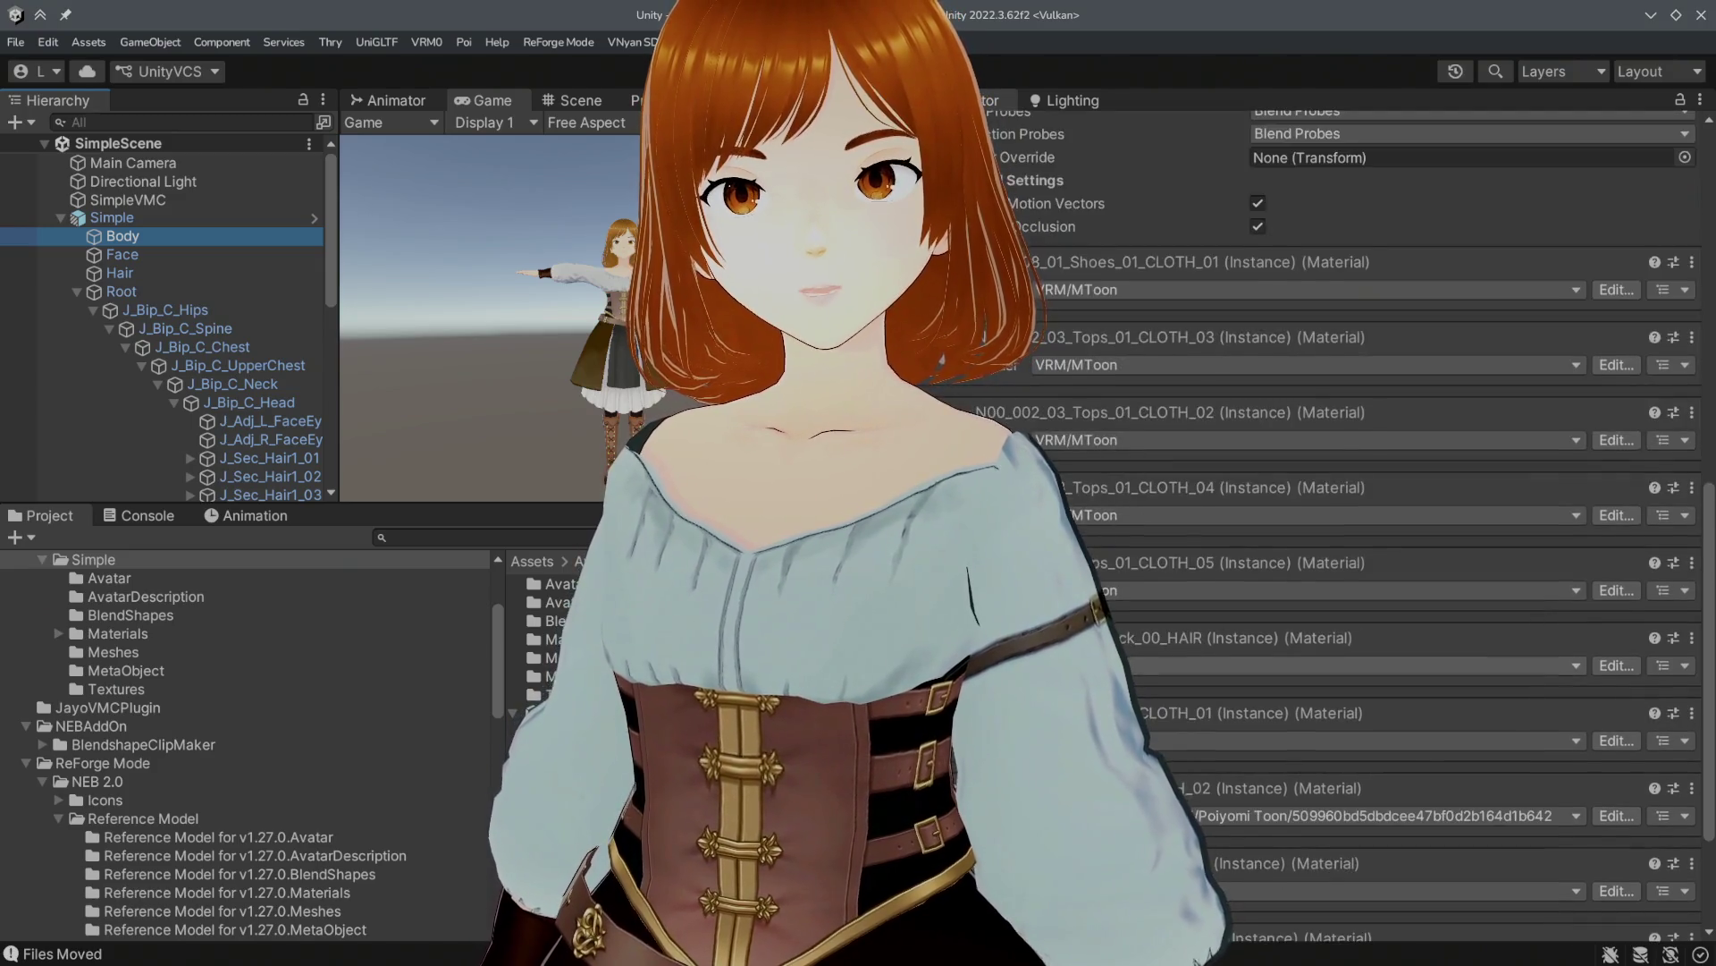
scroll(1173, 554, down, 6)
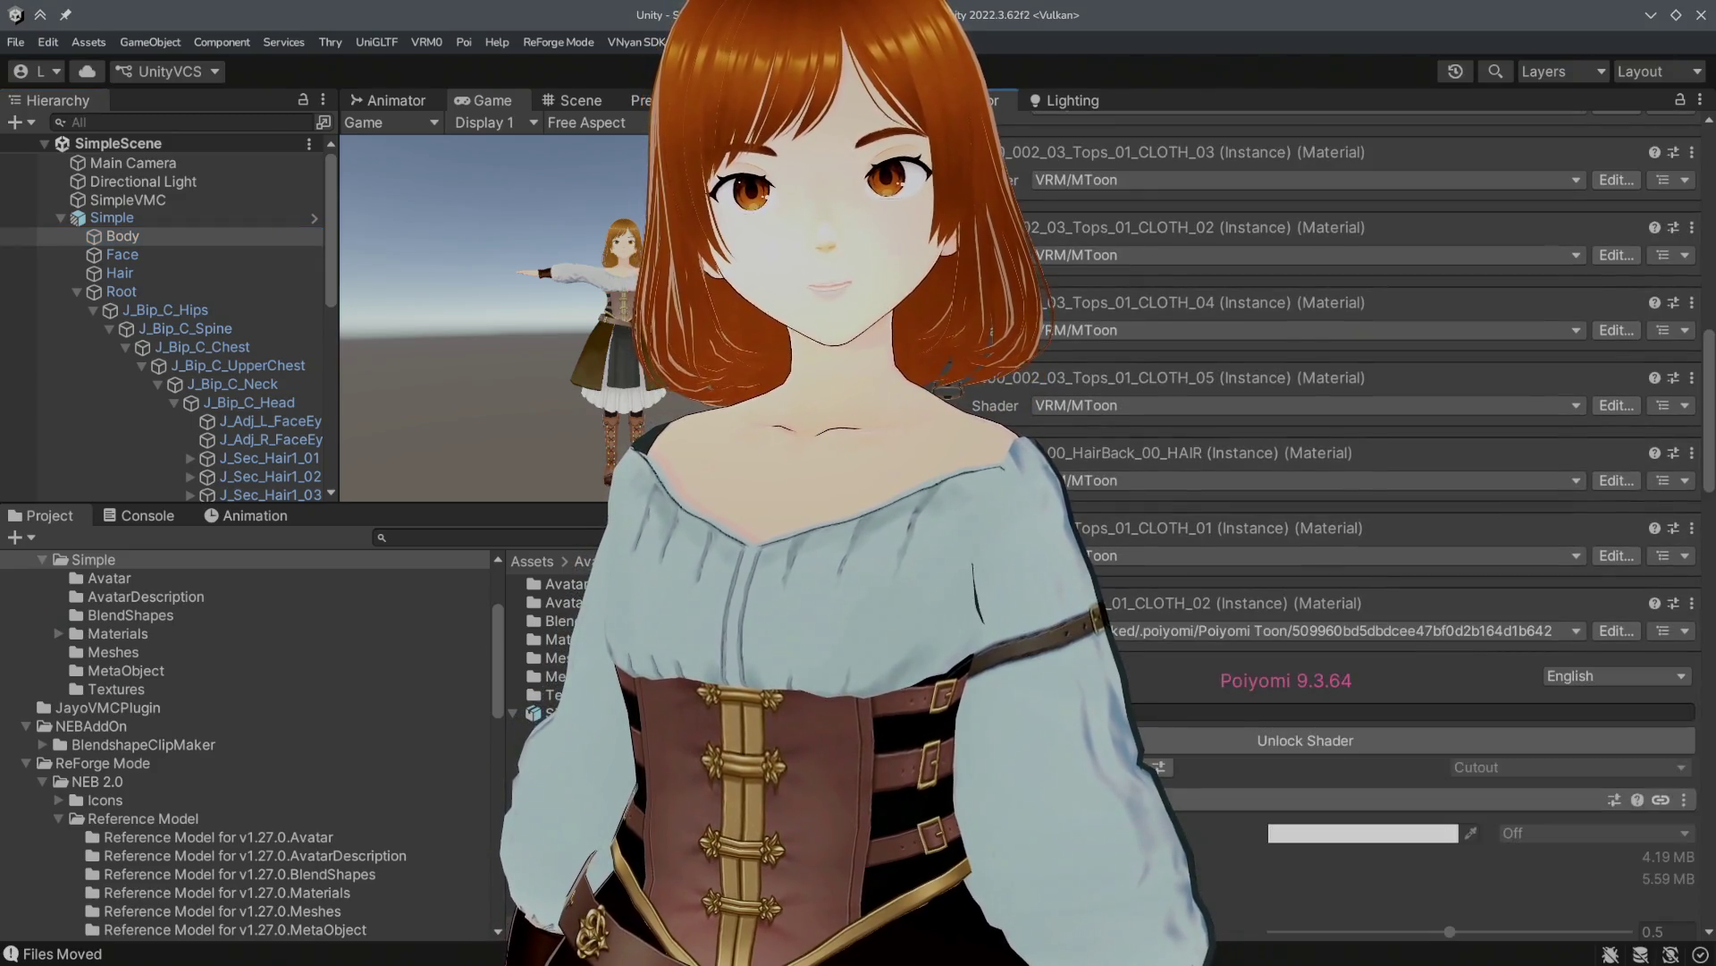
click(1305, 490)
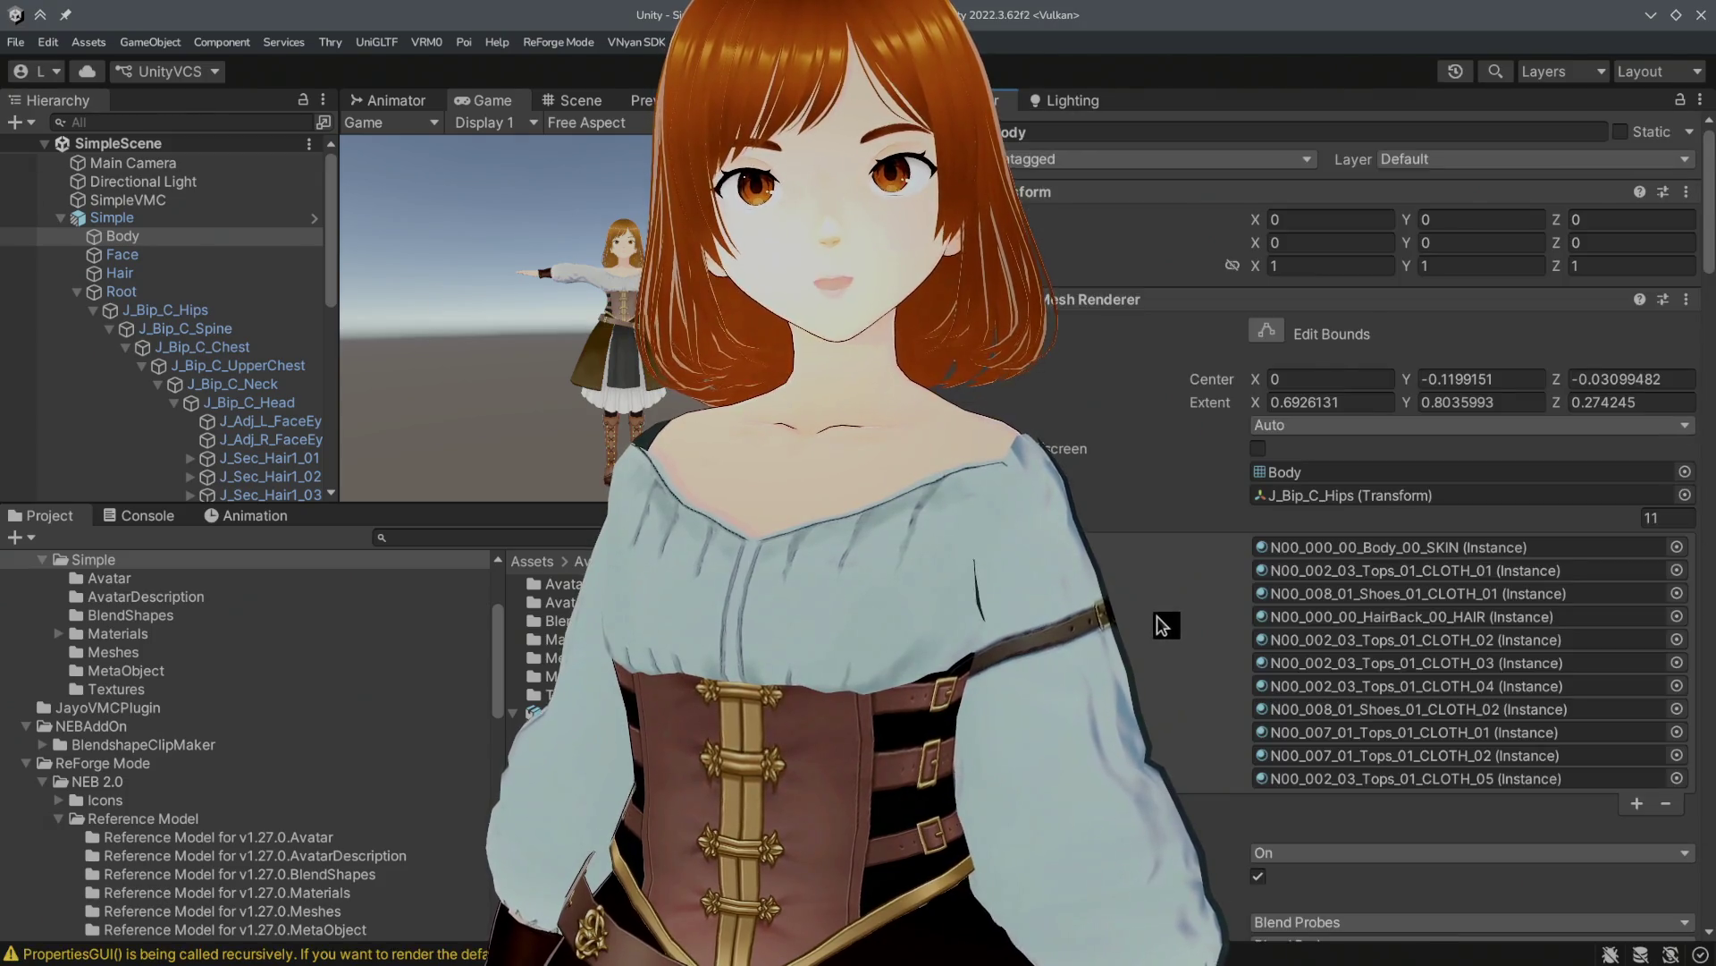
scroll(1305, 490, down, 10)
scroll(1413, 536, down, 20)
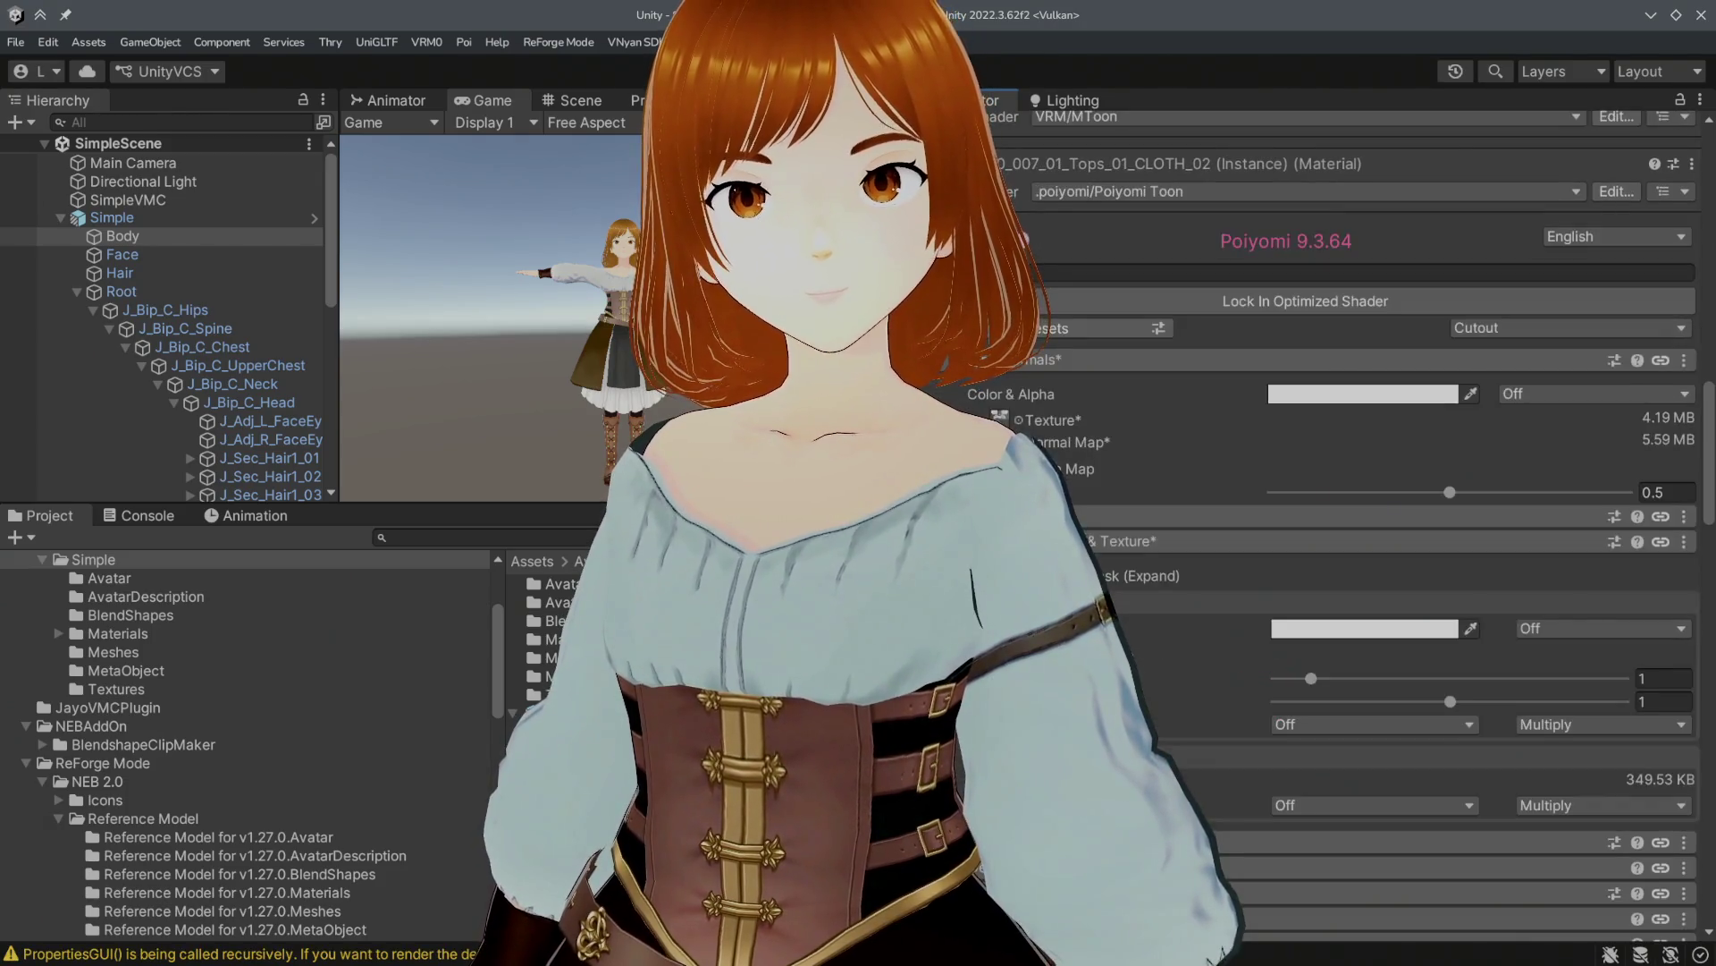
scroll(1310, 519, down, 8)
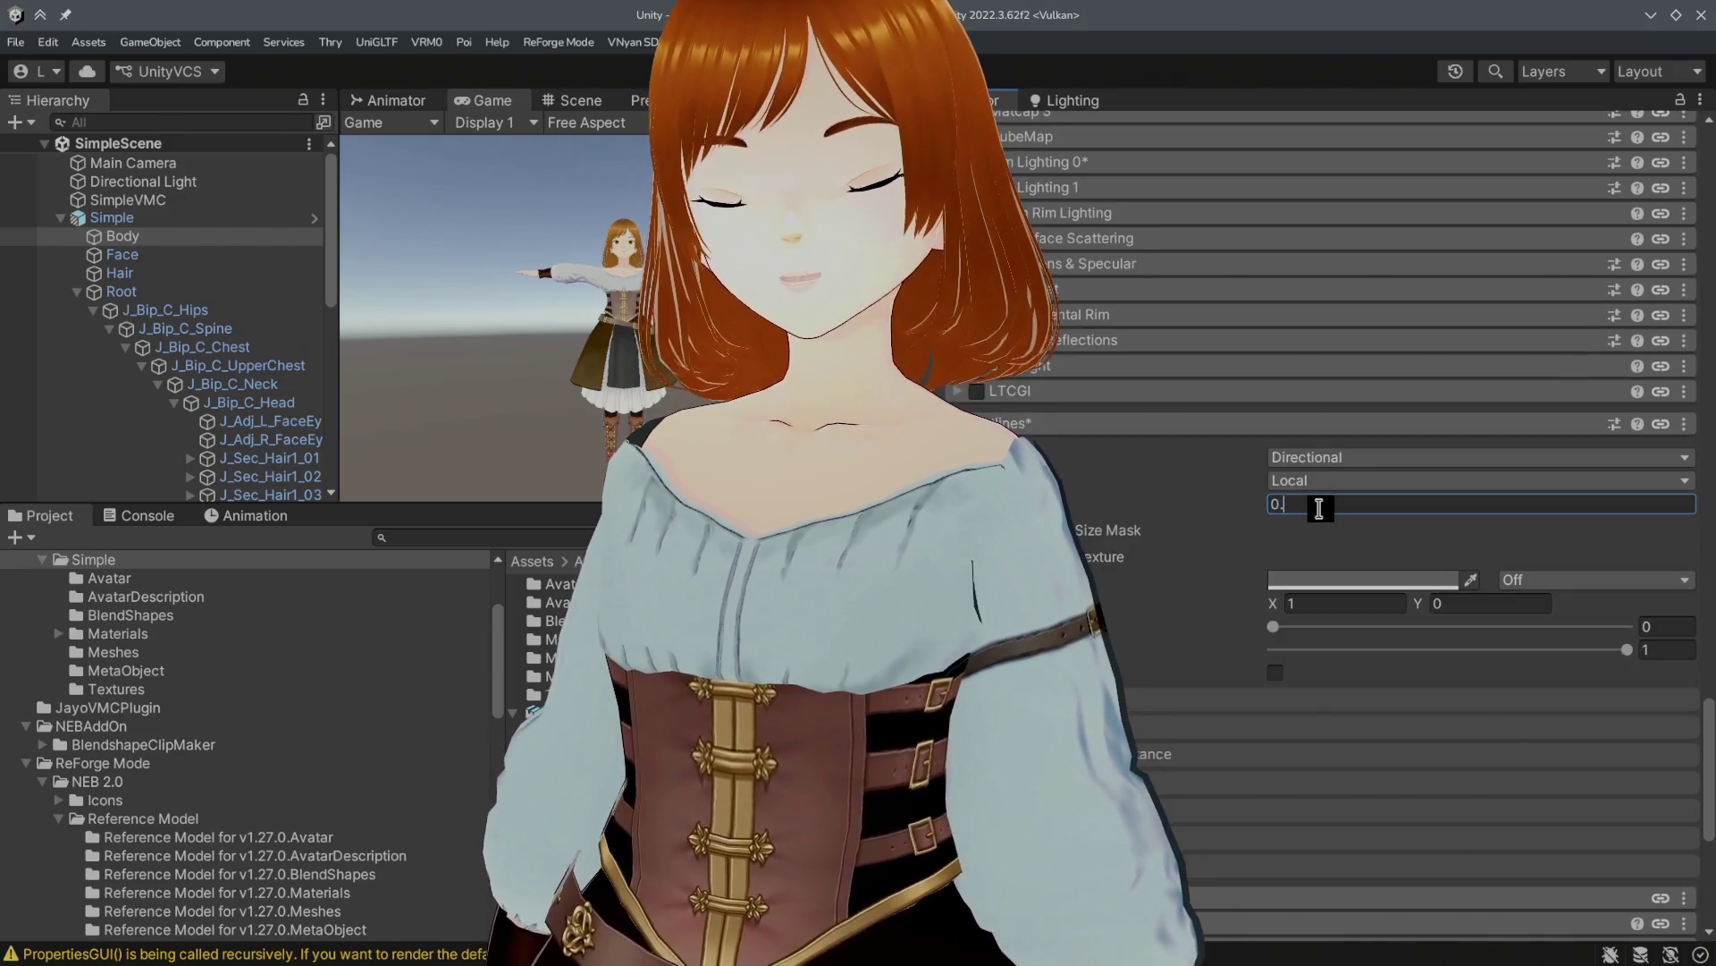
scroll(1140, 447, up, 20)
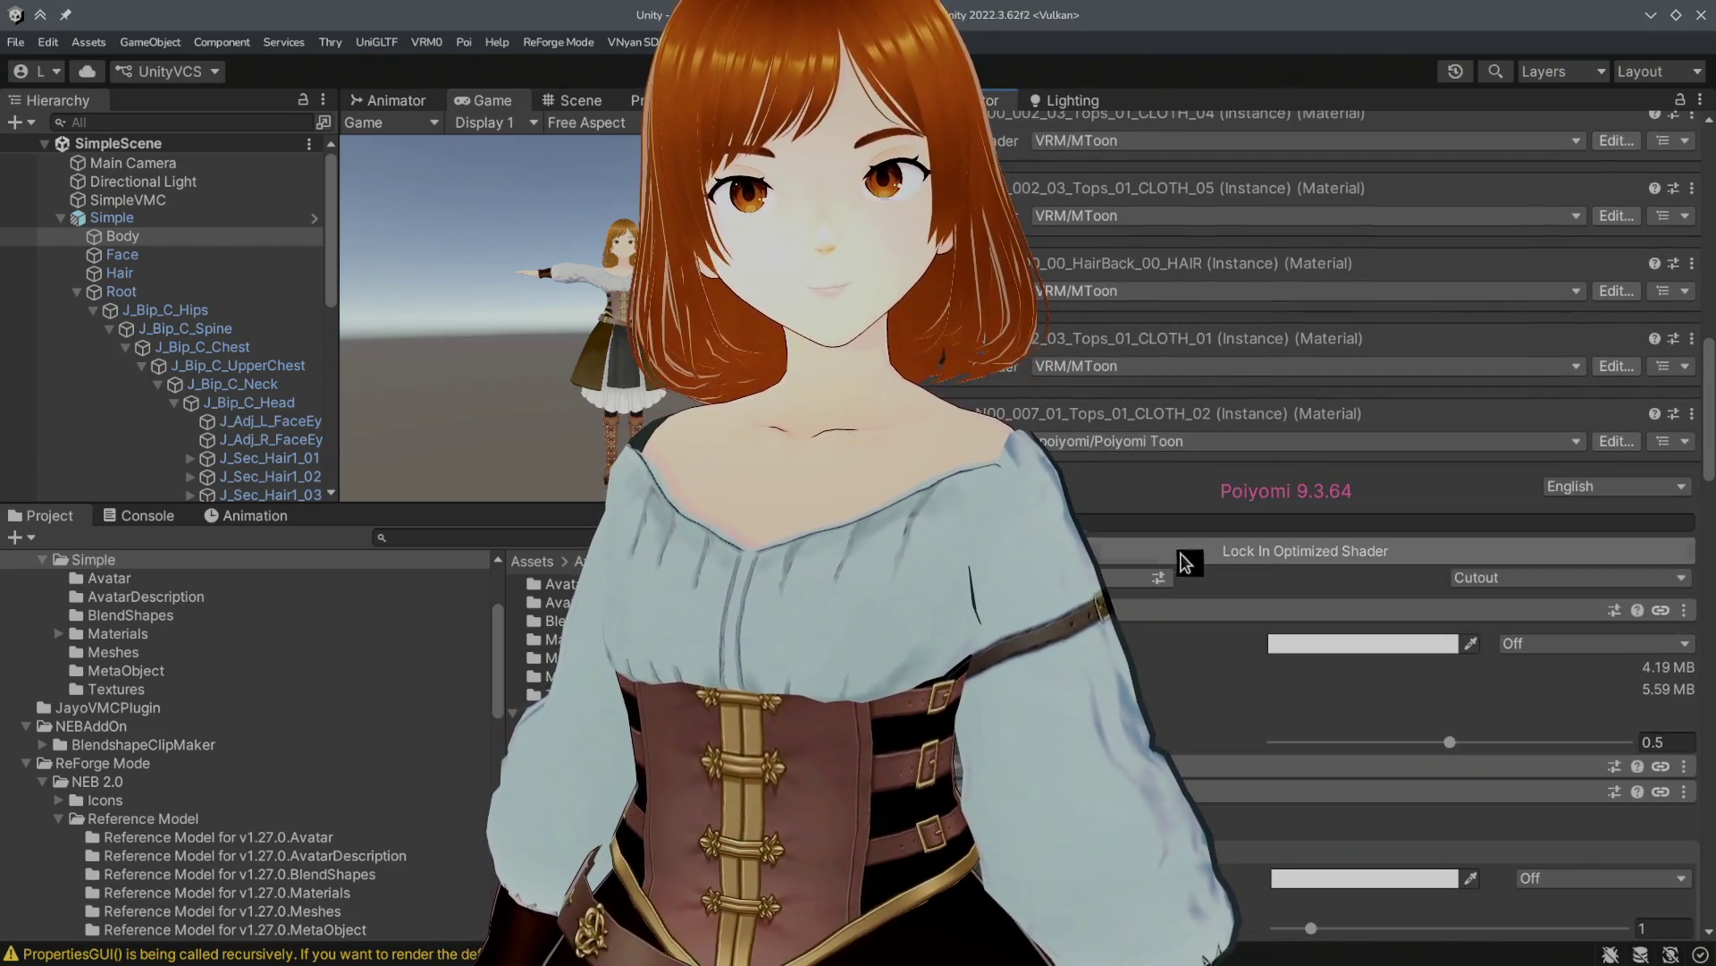
Step: Lock the sleeve material into an optimized shader and reselect the Simple root
click(1291, 554)
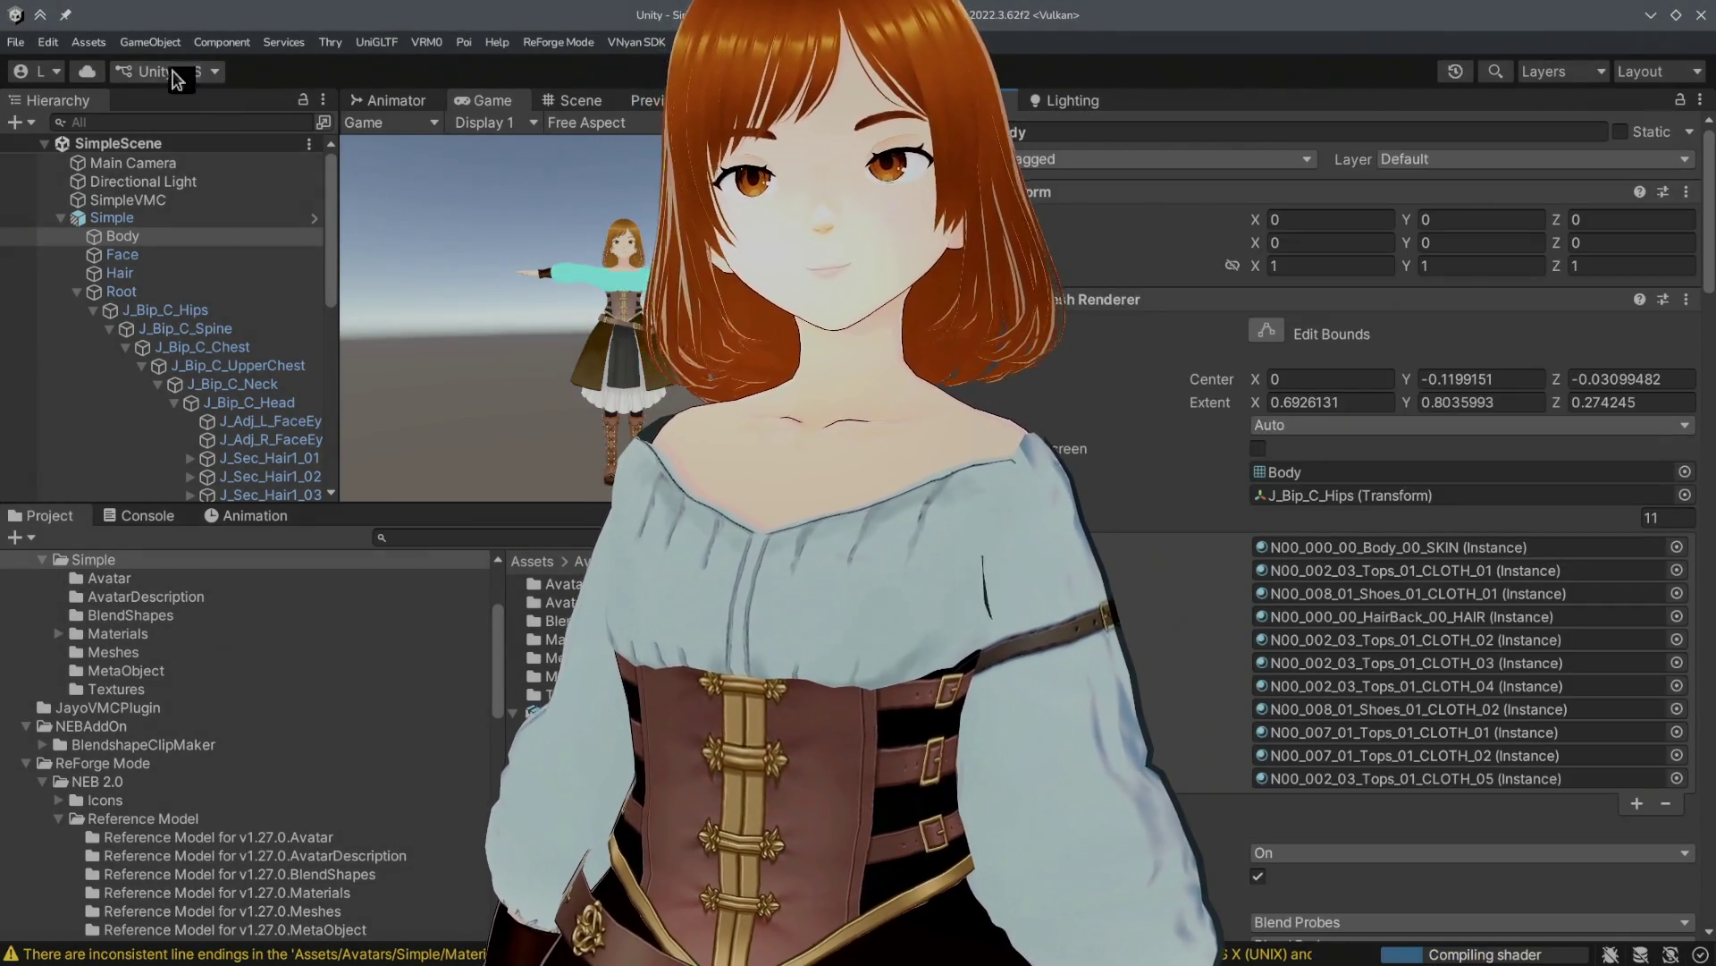
click(19, 43)
key(Escape)
click(111, 217)
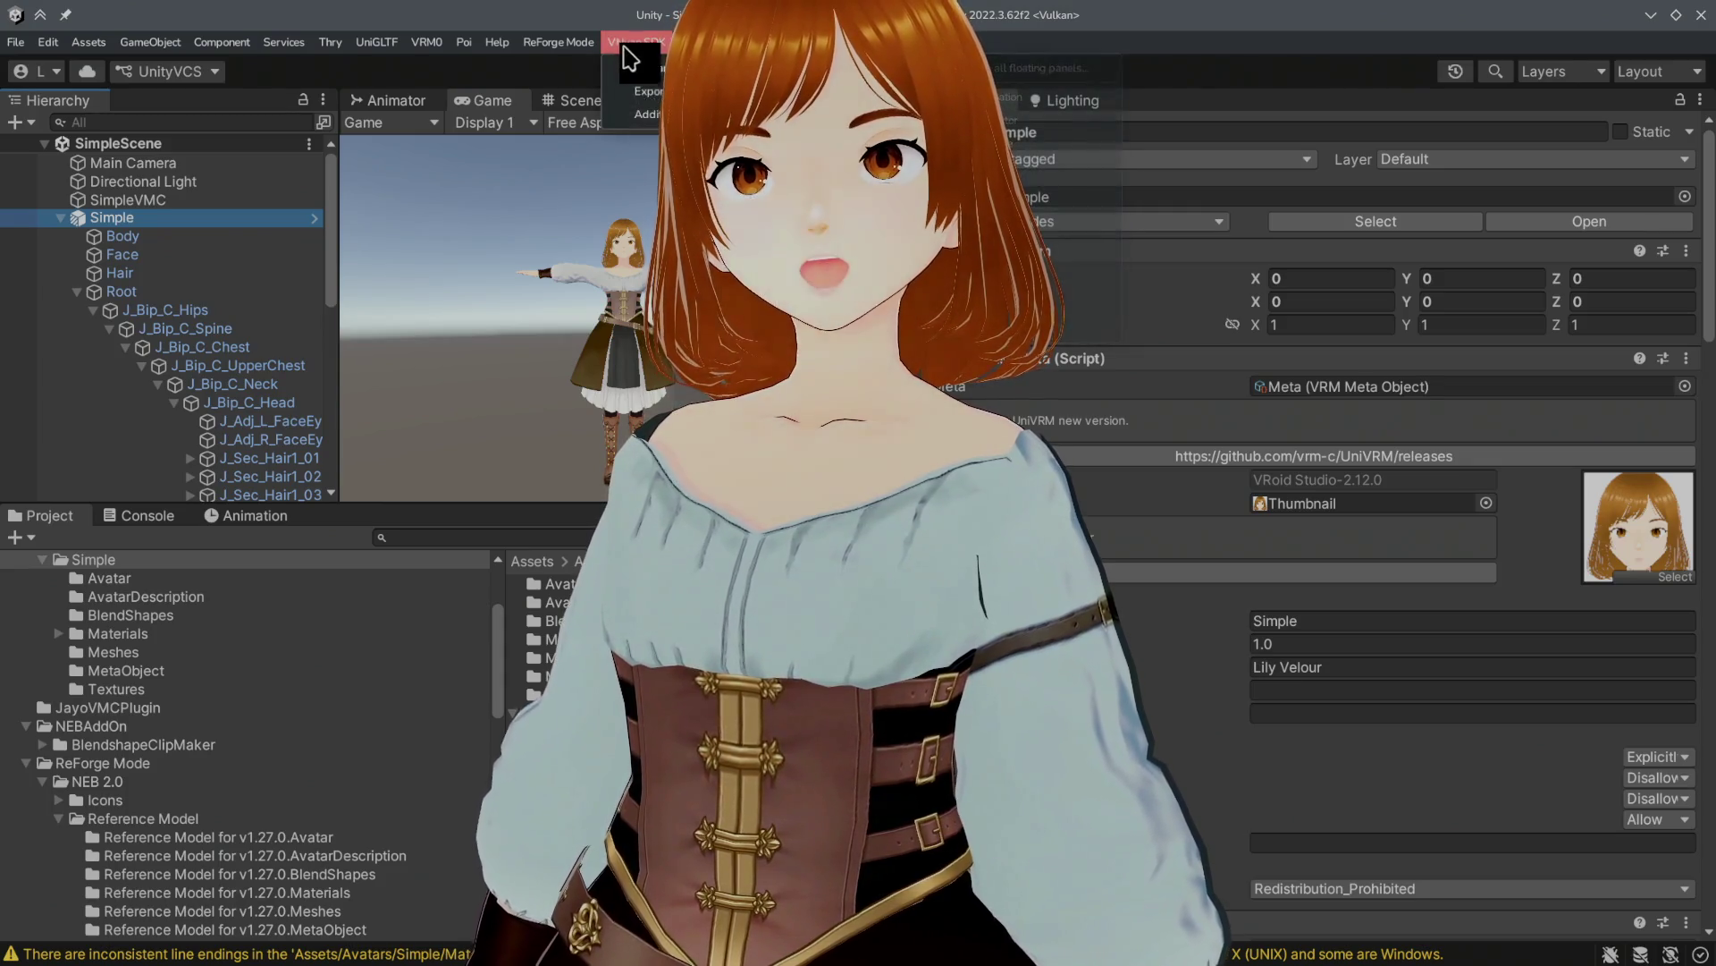
Step: Export Simple for VNyan, saving over Simple.vsfavatar in ExportedAvatars, and dismiss the follow-up dialog
click(646, 91)
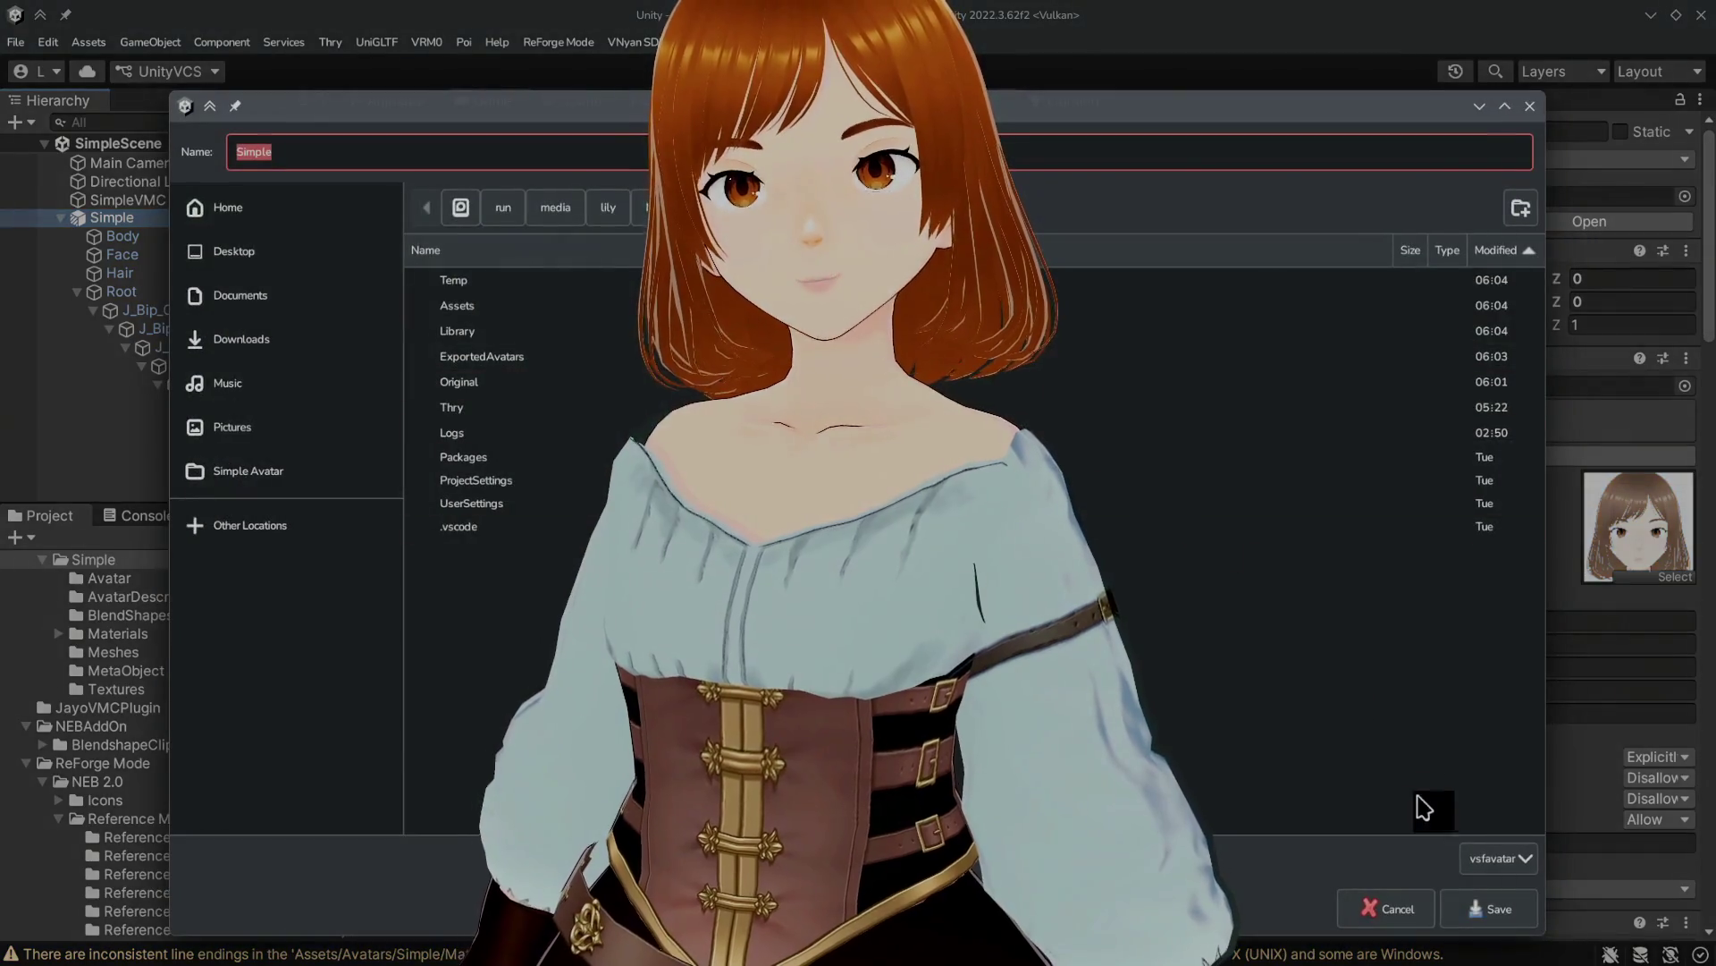
double_click(572, 366)
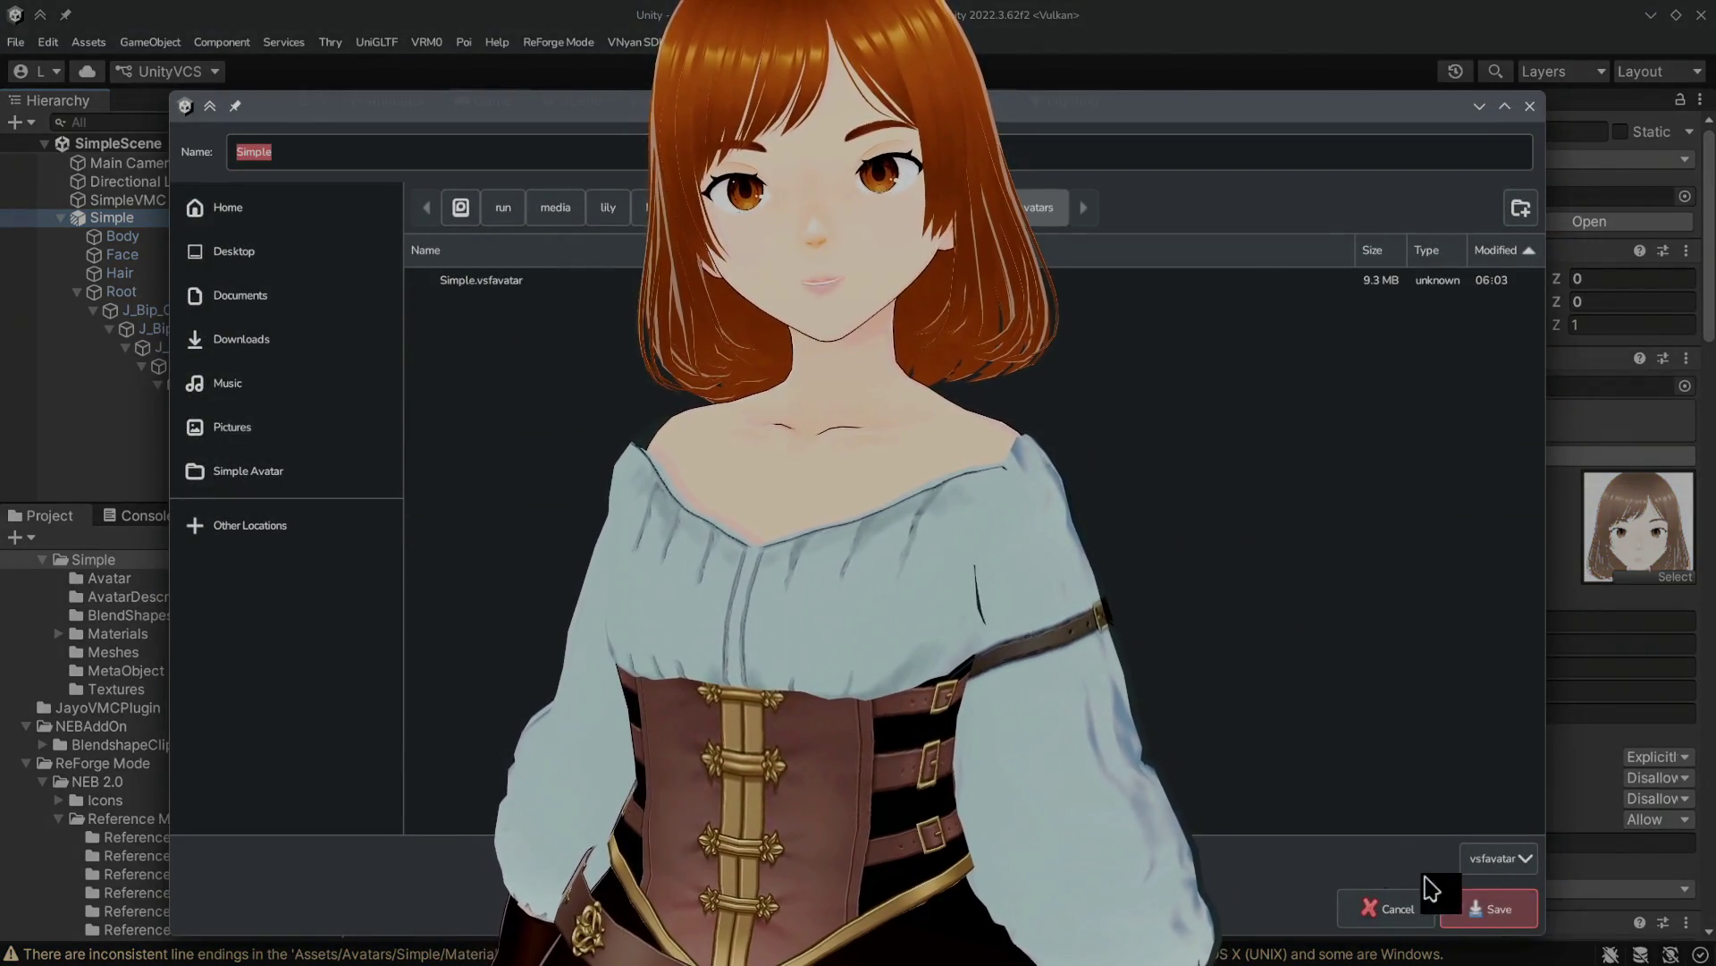
click(1466, 906)
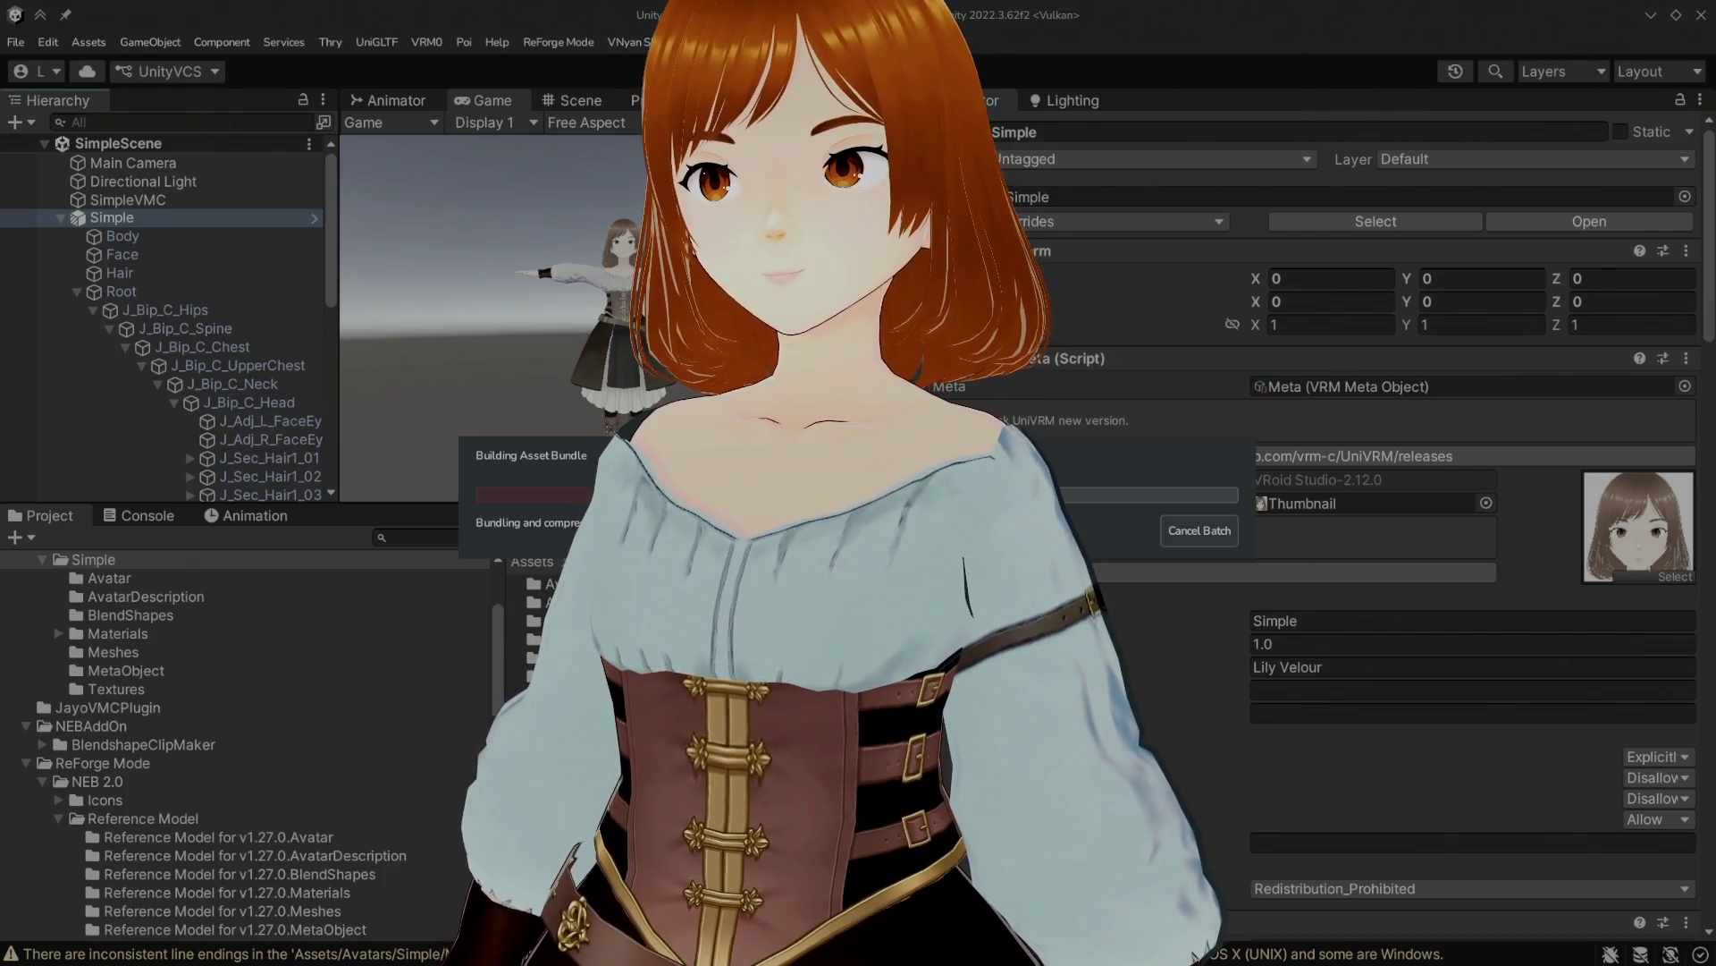
click(1200, 530)
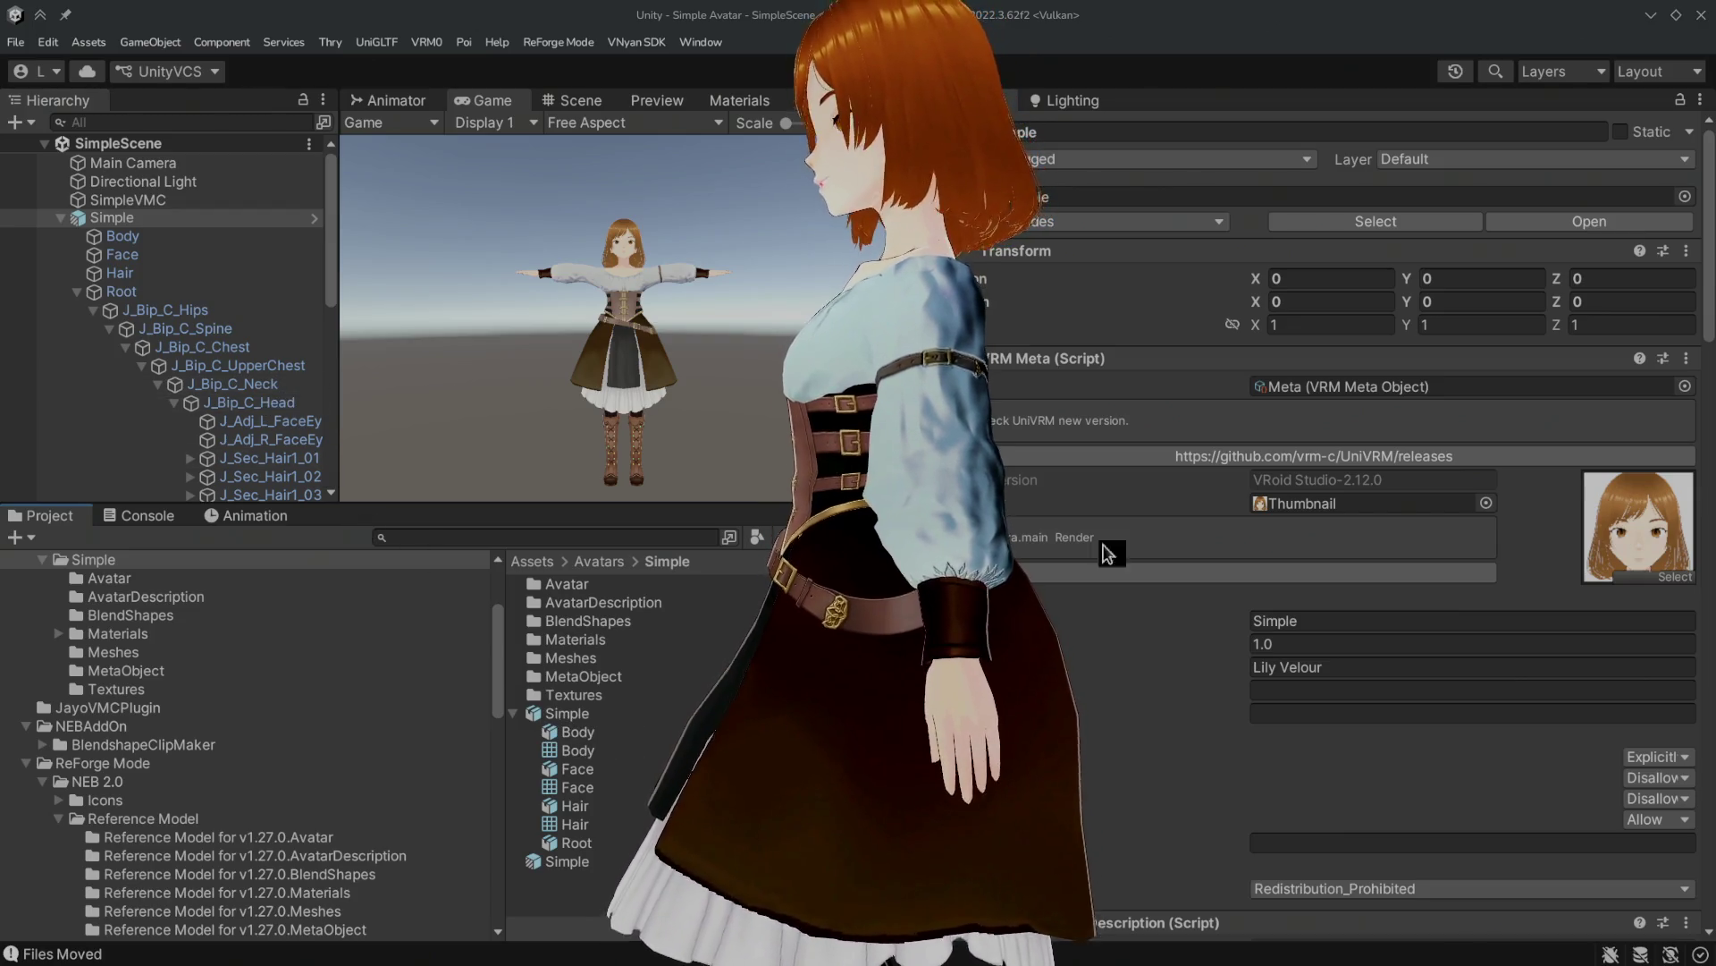
Step: Select Body and unlock its Poiyomi sleeve material again for editing
scroll(1099, 534, down, 20)
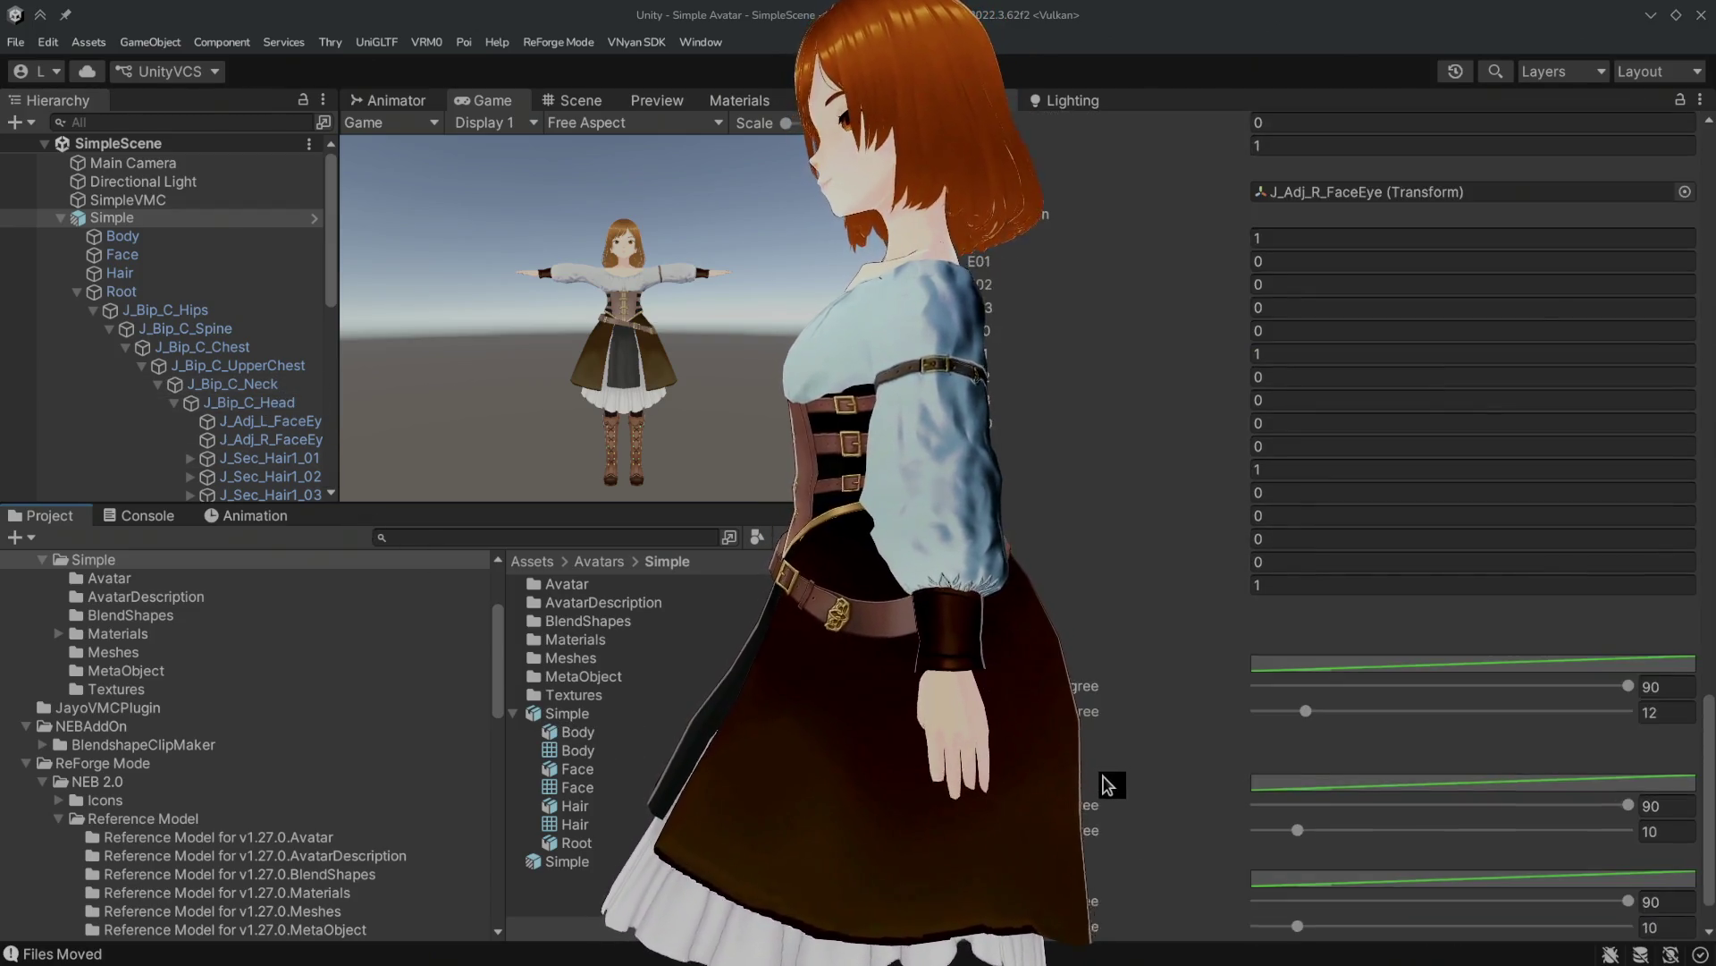
scroll(1108, 784, down, 3)
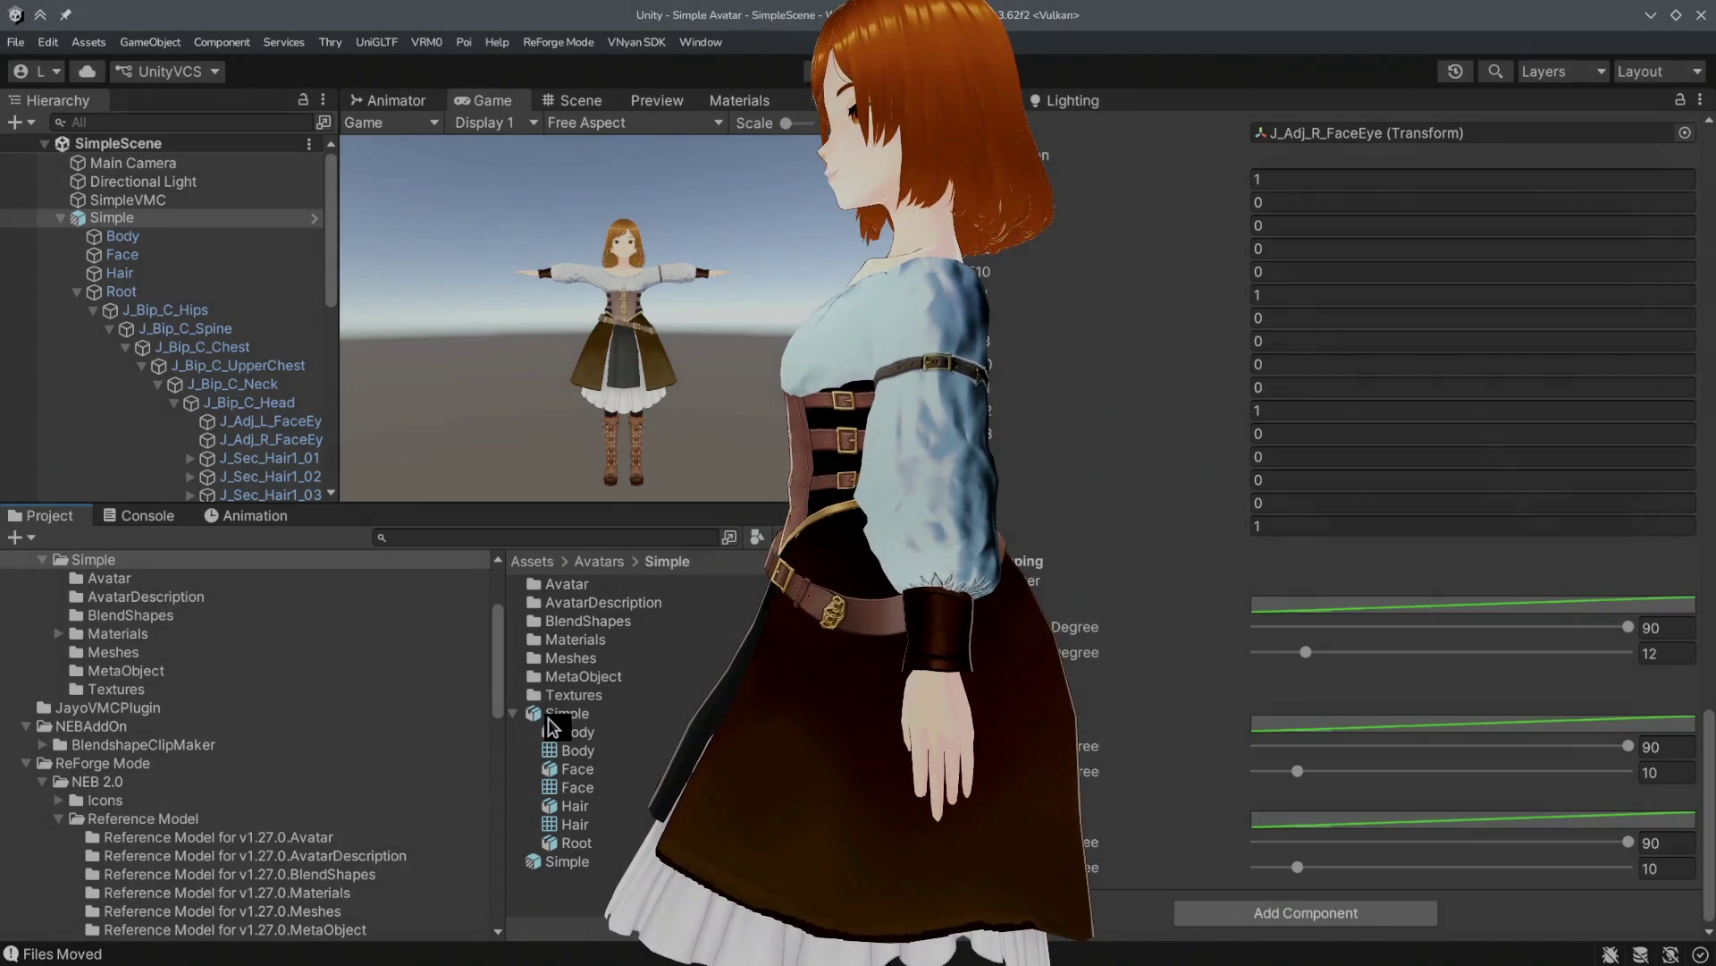
click(206, 238)
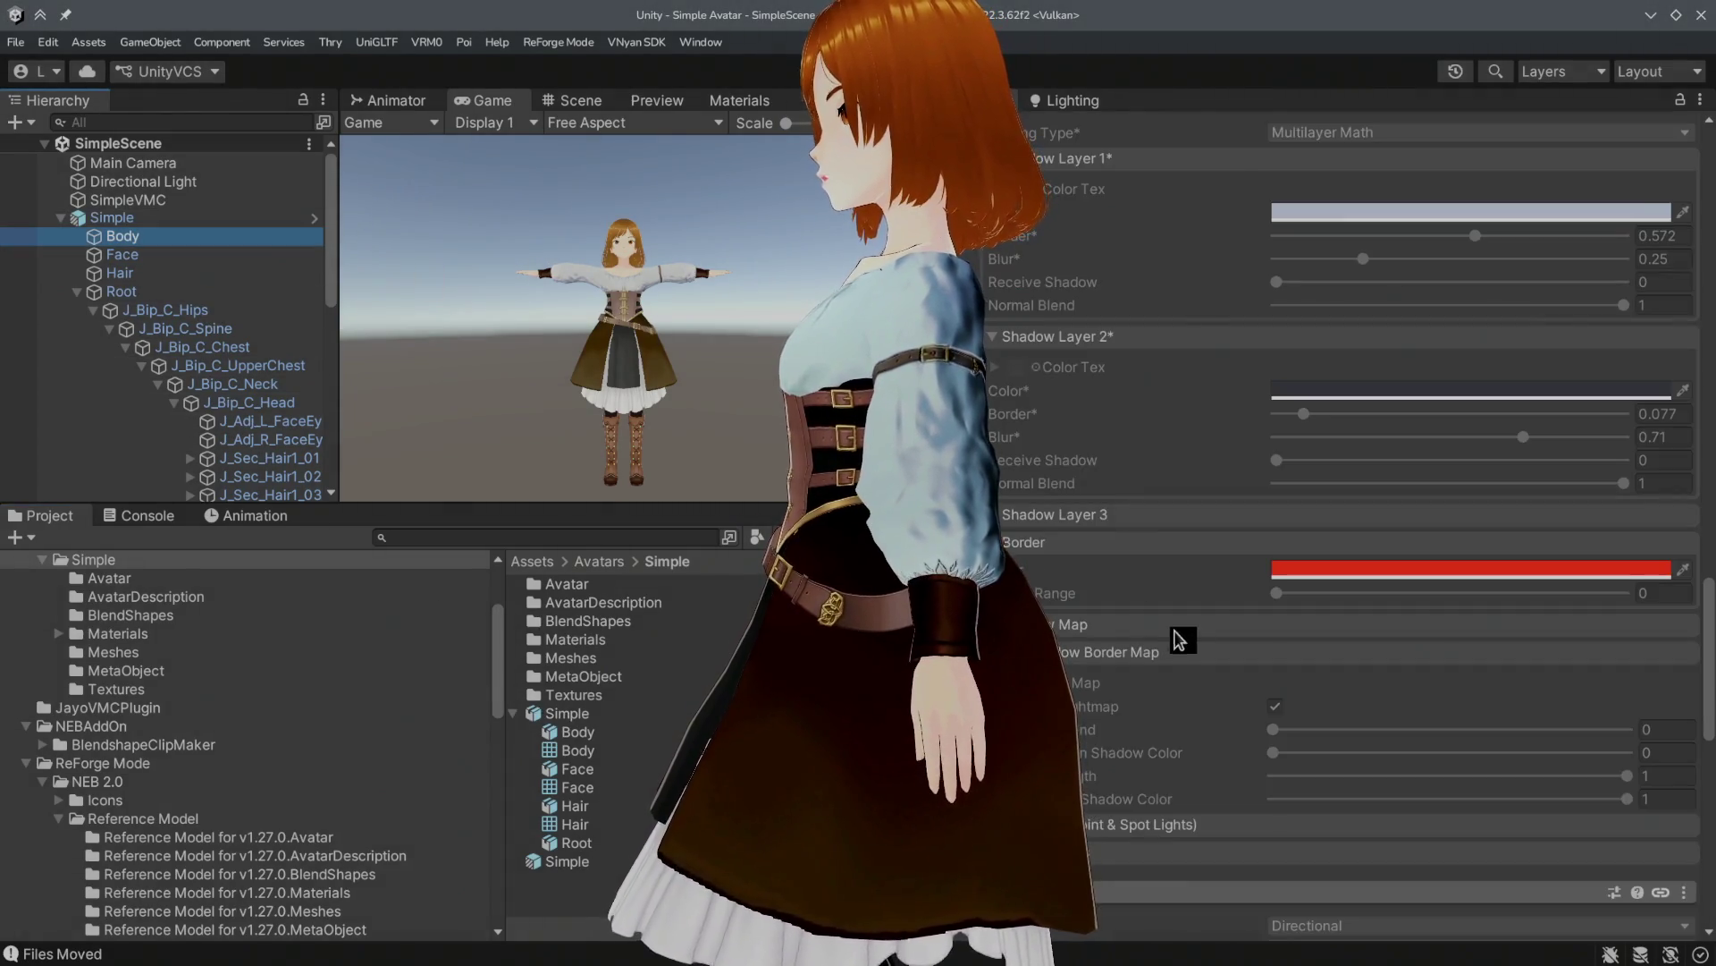
scroll(1180, 636, down, 2)
scroll(1137, 639, up, 10)
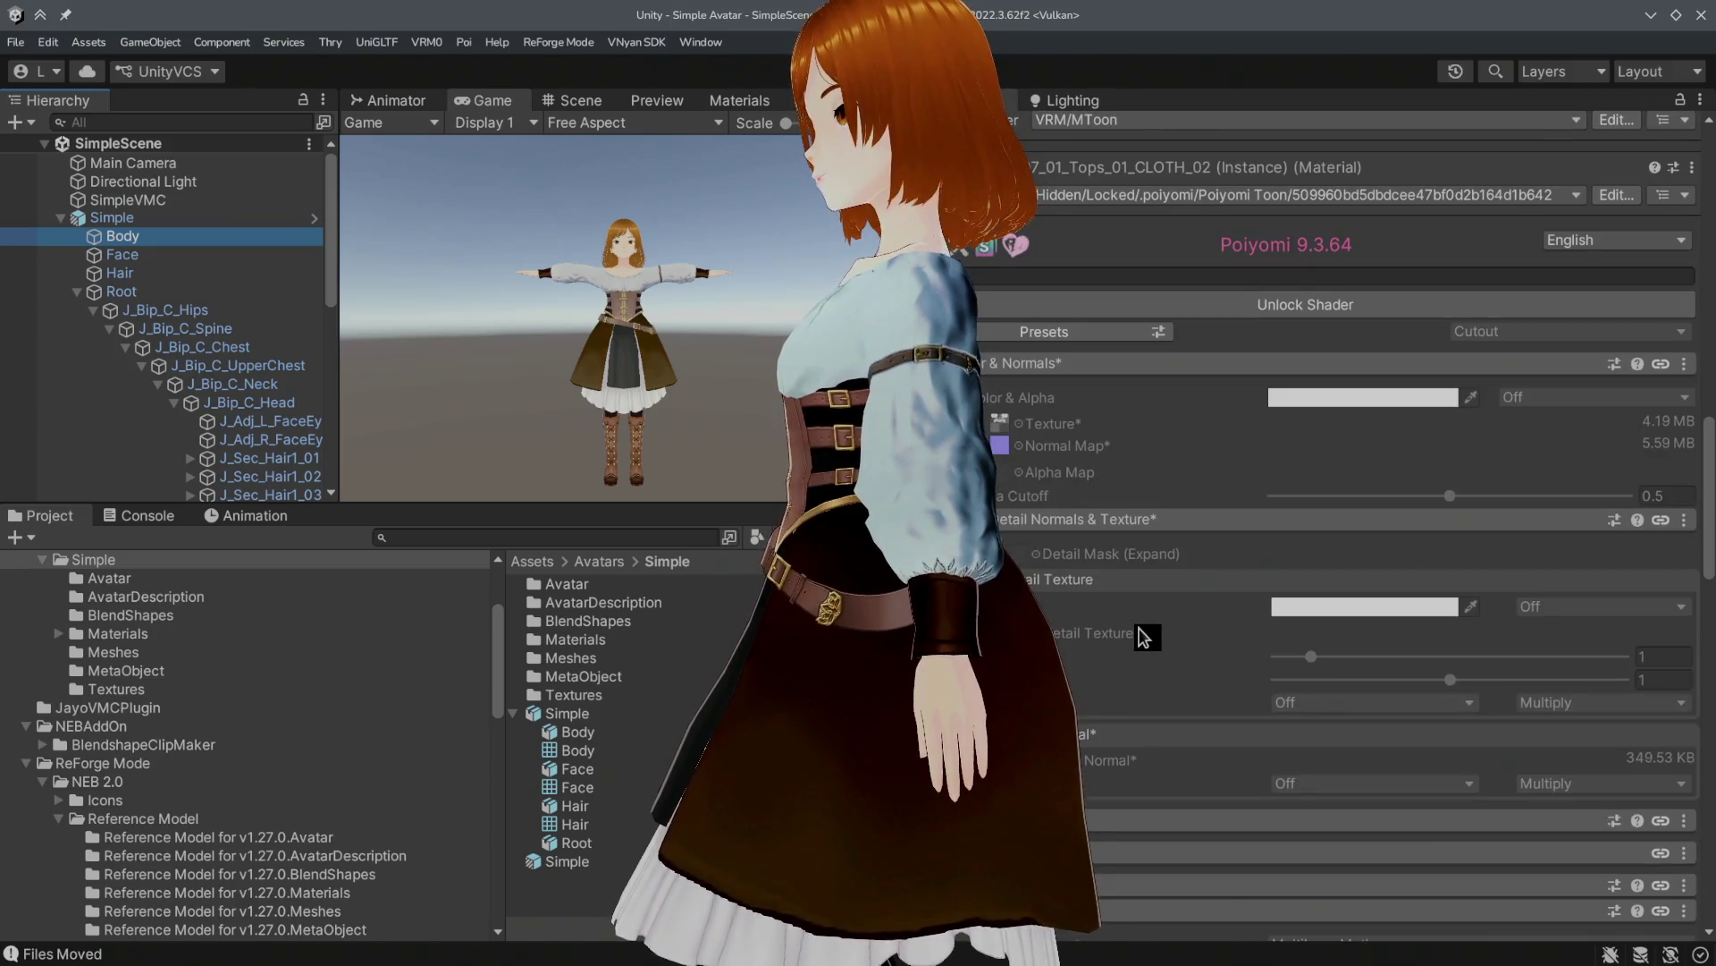
click(1284, 304)
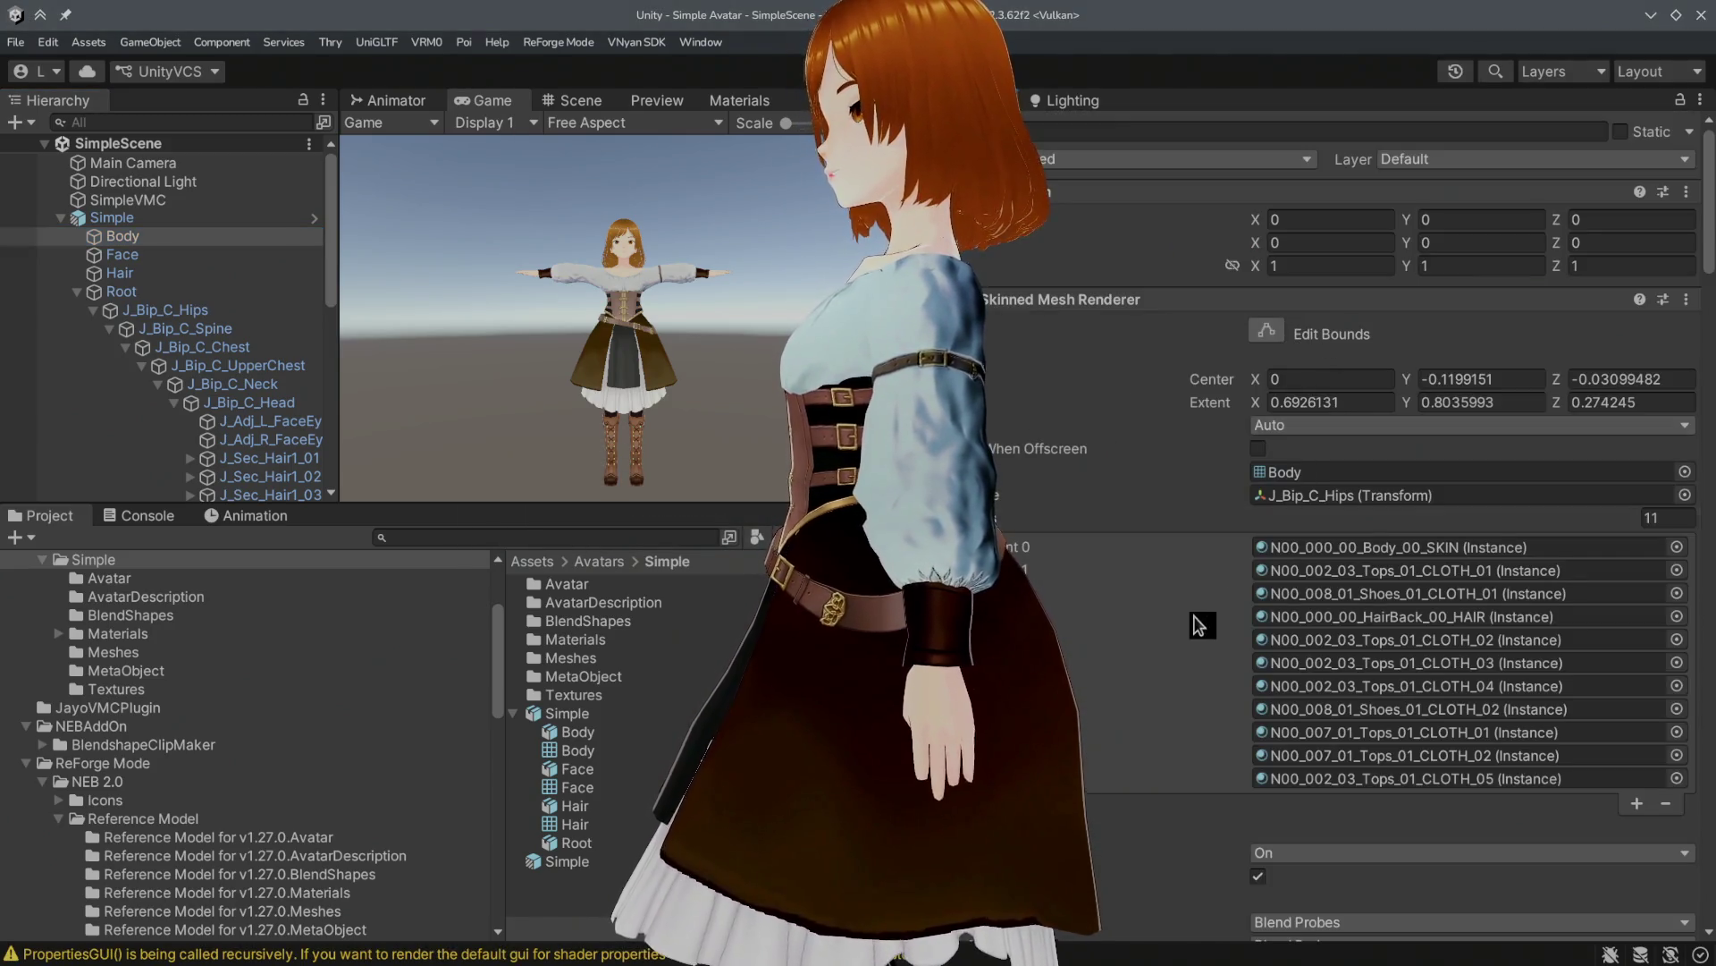
scroll(1189, 626, down, 10)
scroll(1189, 626, down, 5)
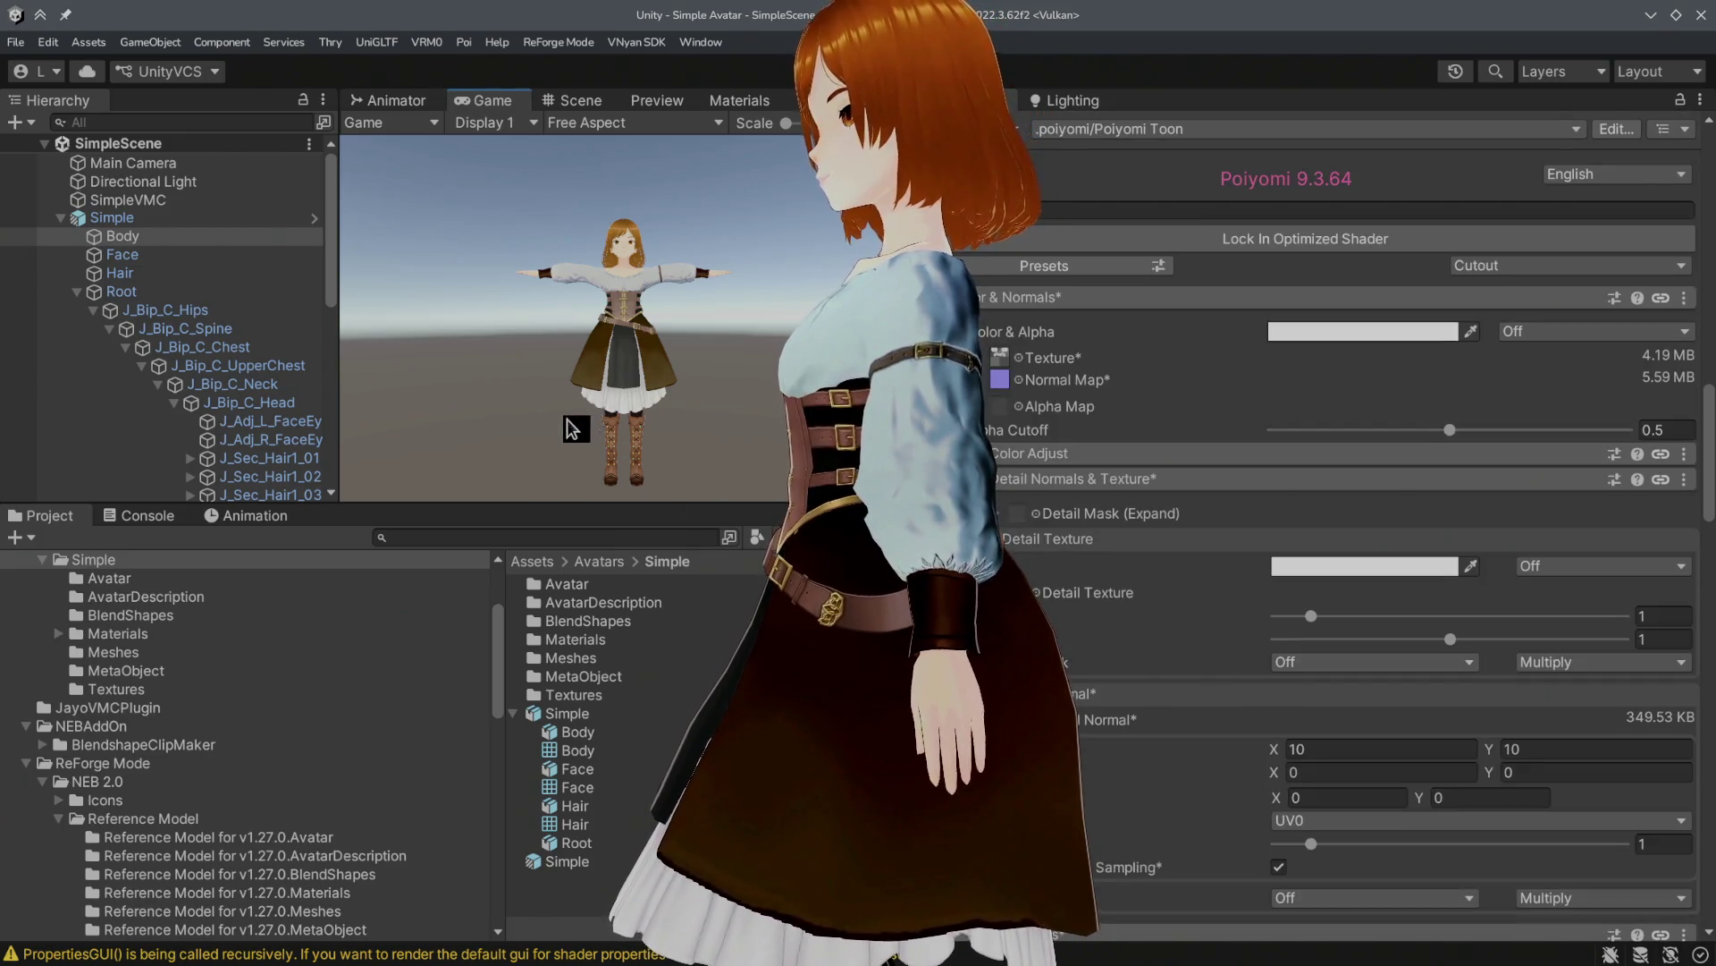
Step: Switch to the Scene view and orbit to see the avatar from behind
click(398, 102)
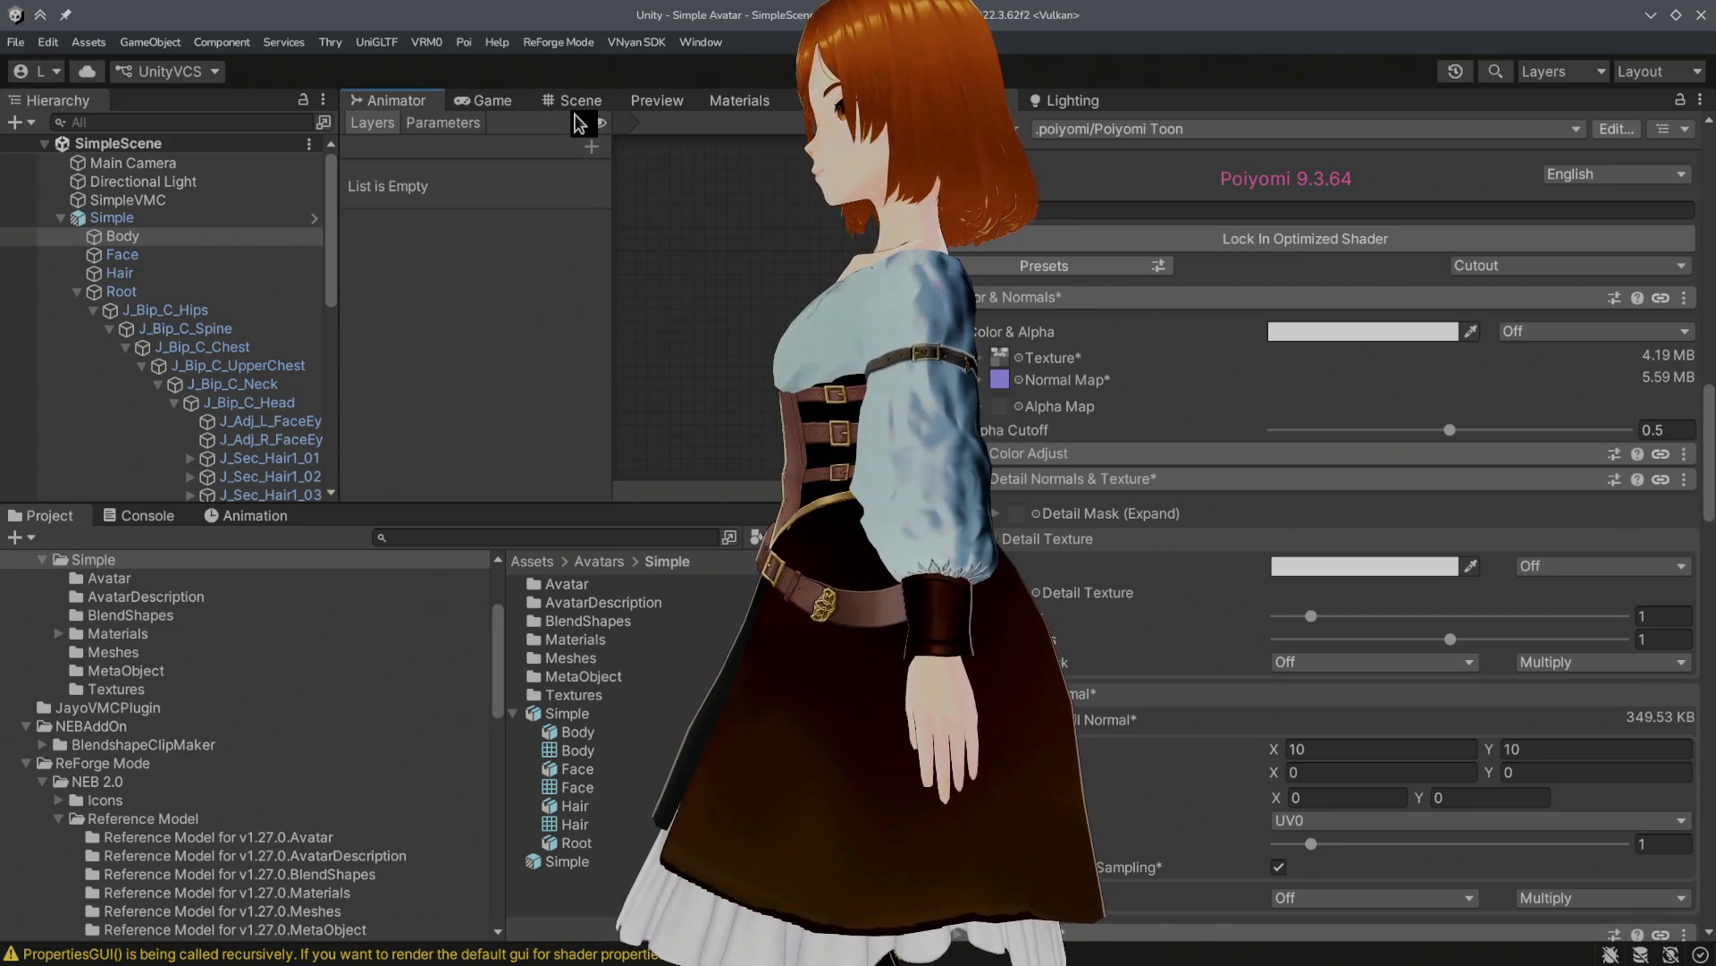
click(570, 101)
mouse_move(754, 271)
alt+mouse_down()
mouse_move(429, 214)
mouse_move(133, 259)
mouse_move(548, 261)
mouse_move(282, 252)
mouse_move(308, 248)
mouse_move(334, 189)
alt+mouse_up()
scroll(617, 211, up, 5)
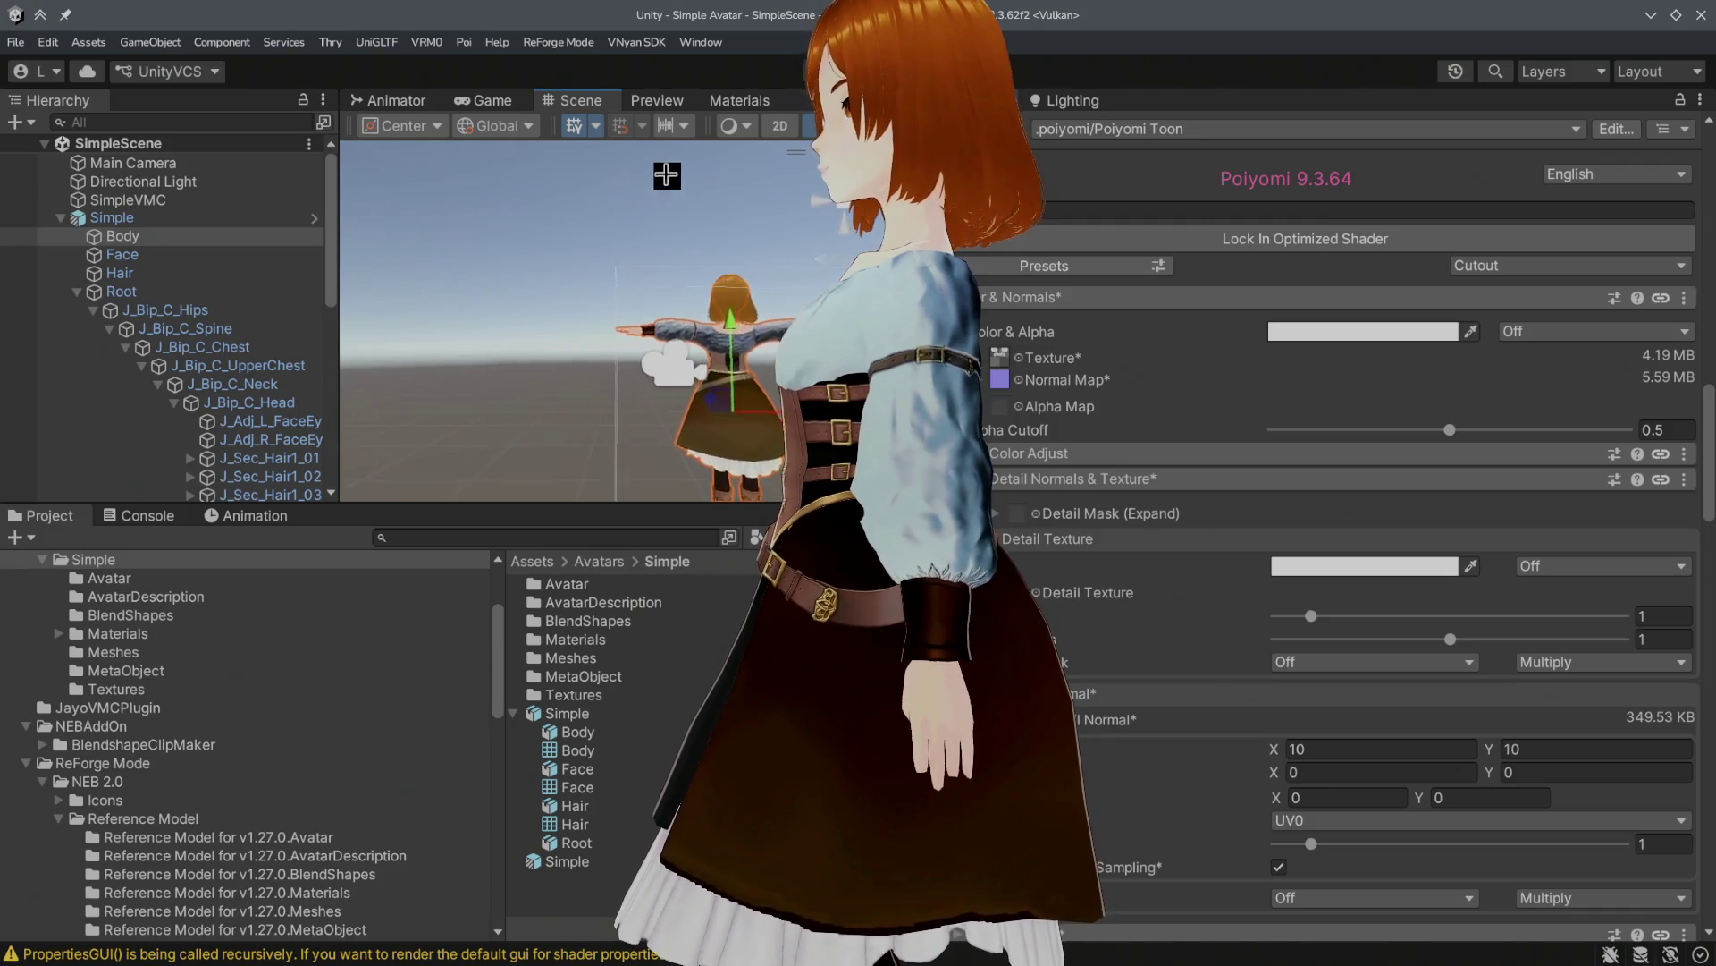
Step: Set the detail normal tiling to 5 by 5, toggling Sampling off and back on
scroll(682, 208, up, 5)
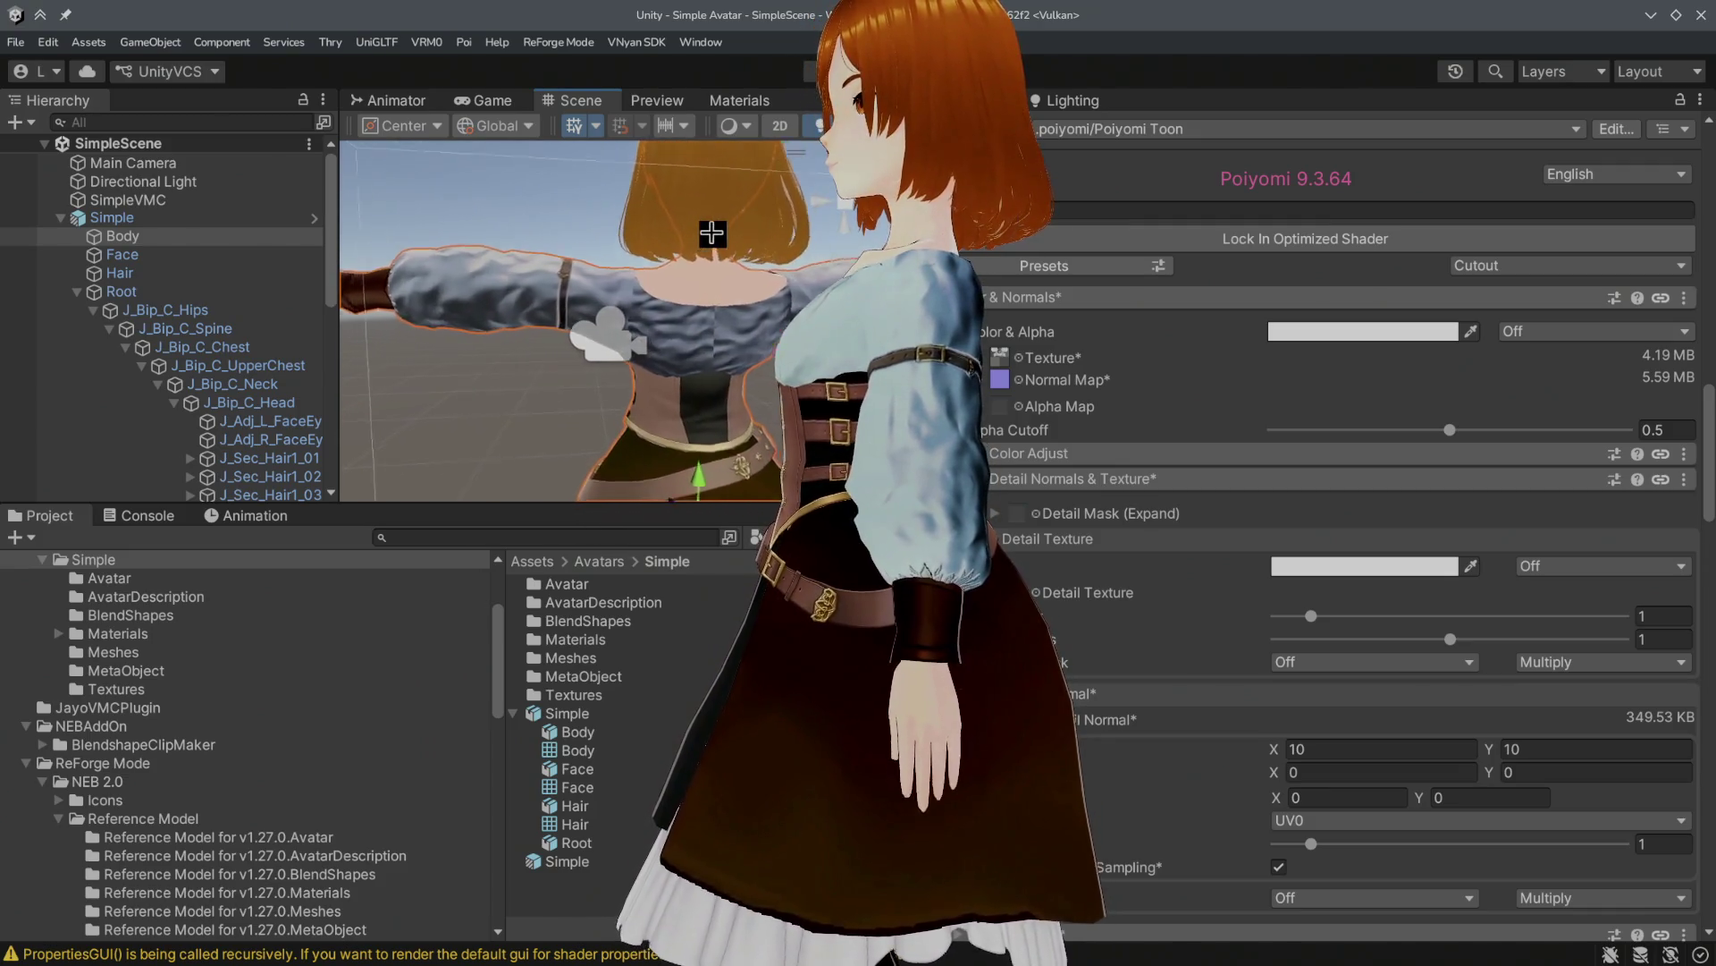
click(1279, 866)
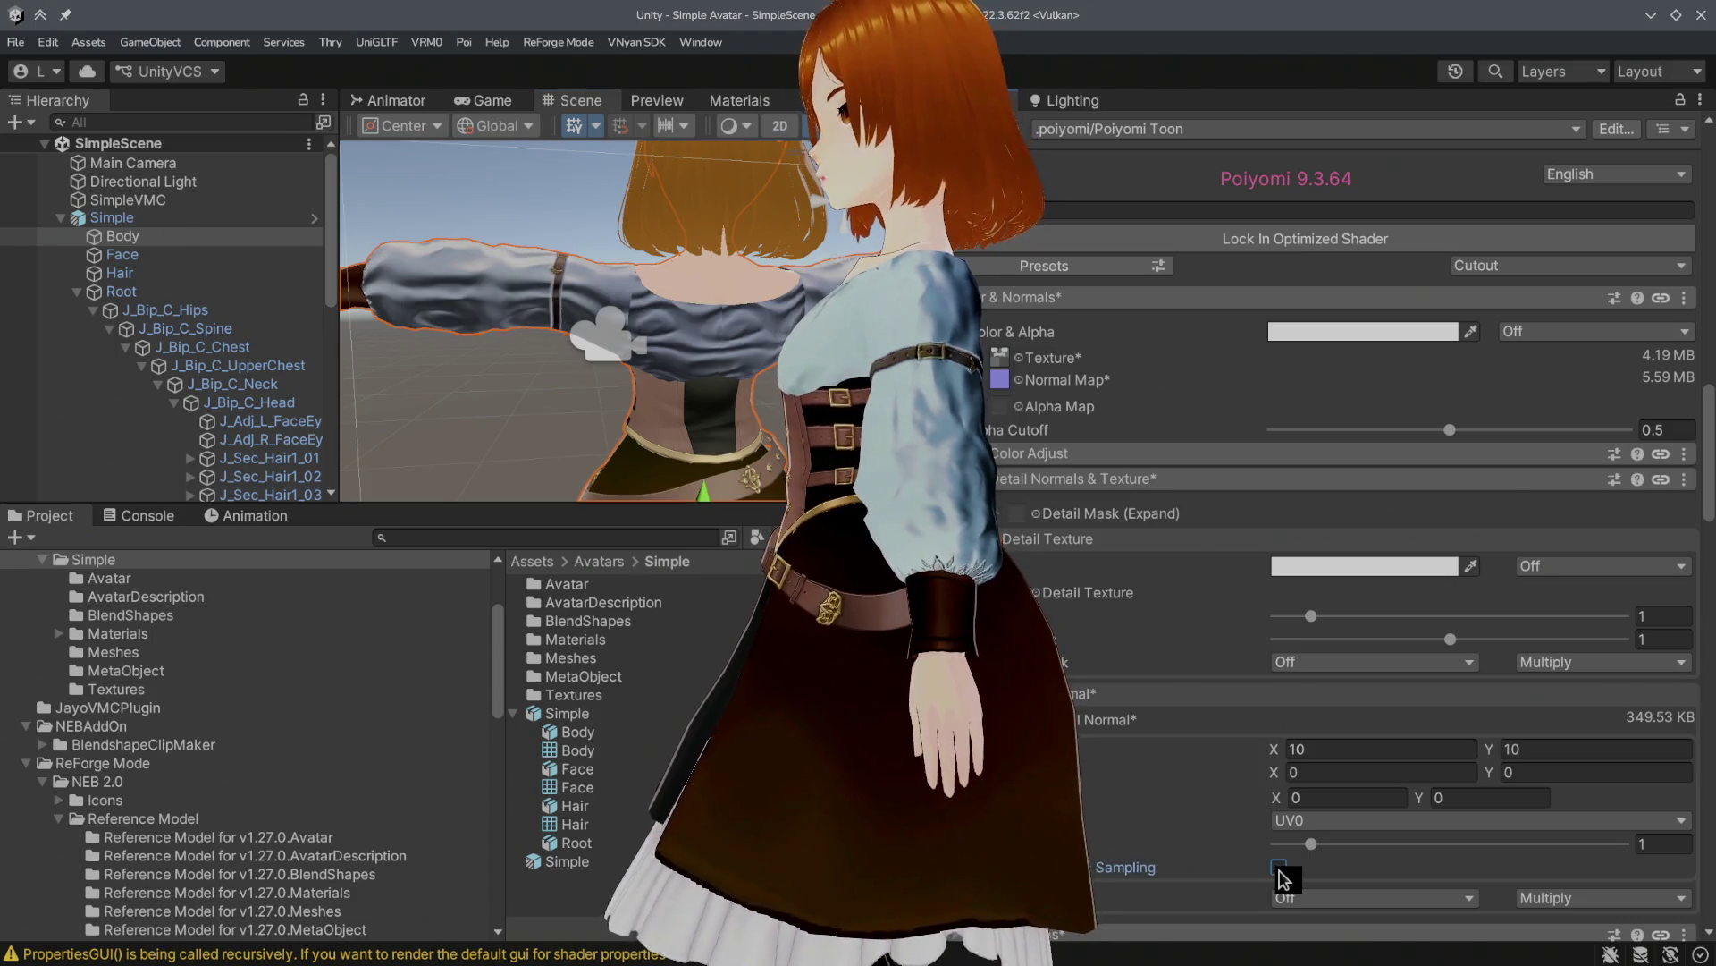
click(1355, 749)
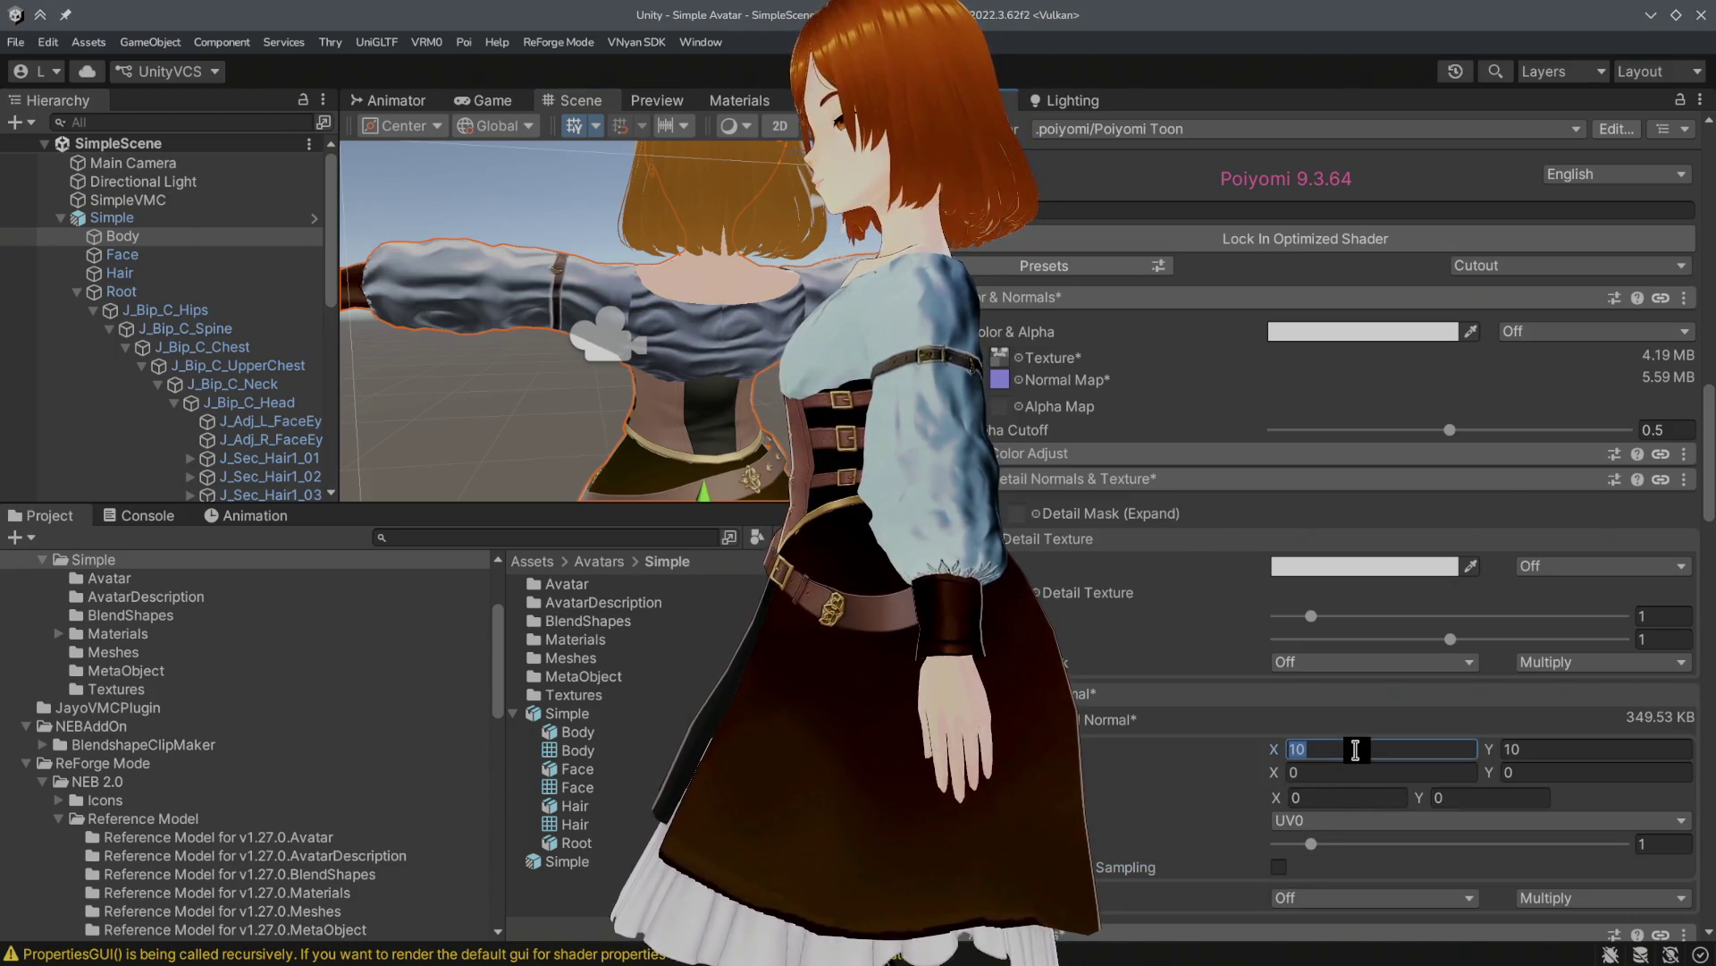
click(1278, 867)
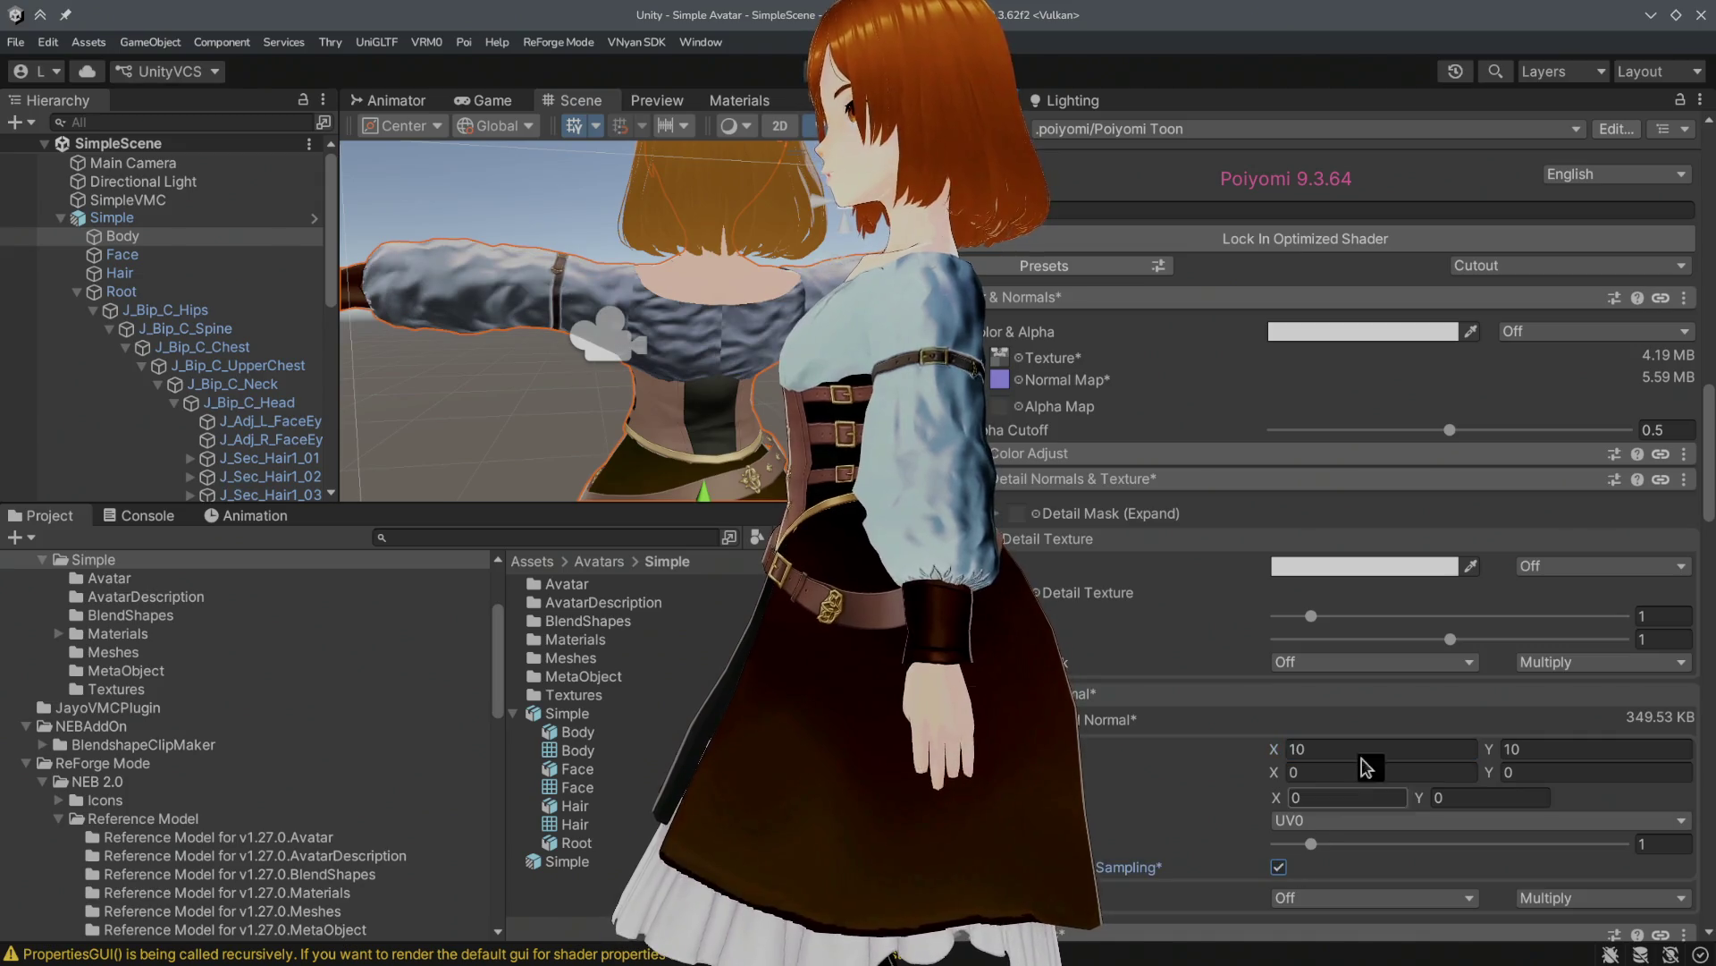
click(1384, 743)
text(5)
click(1514, 747)
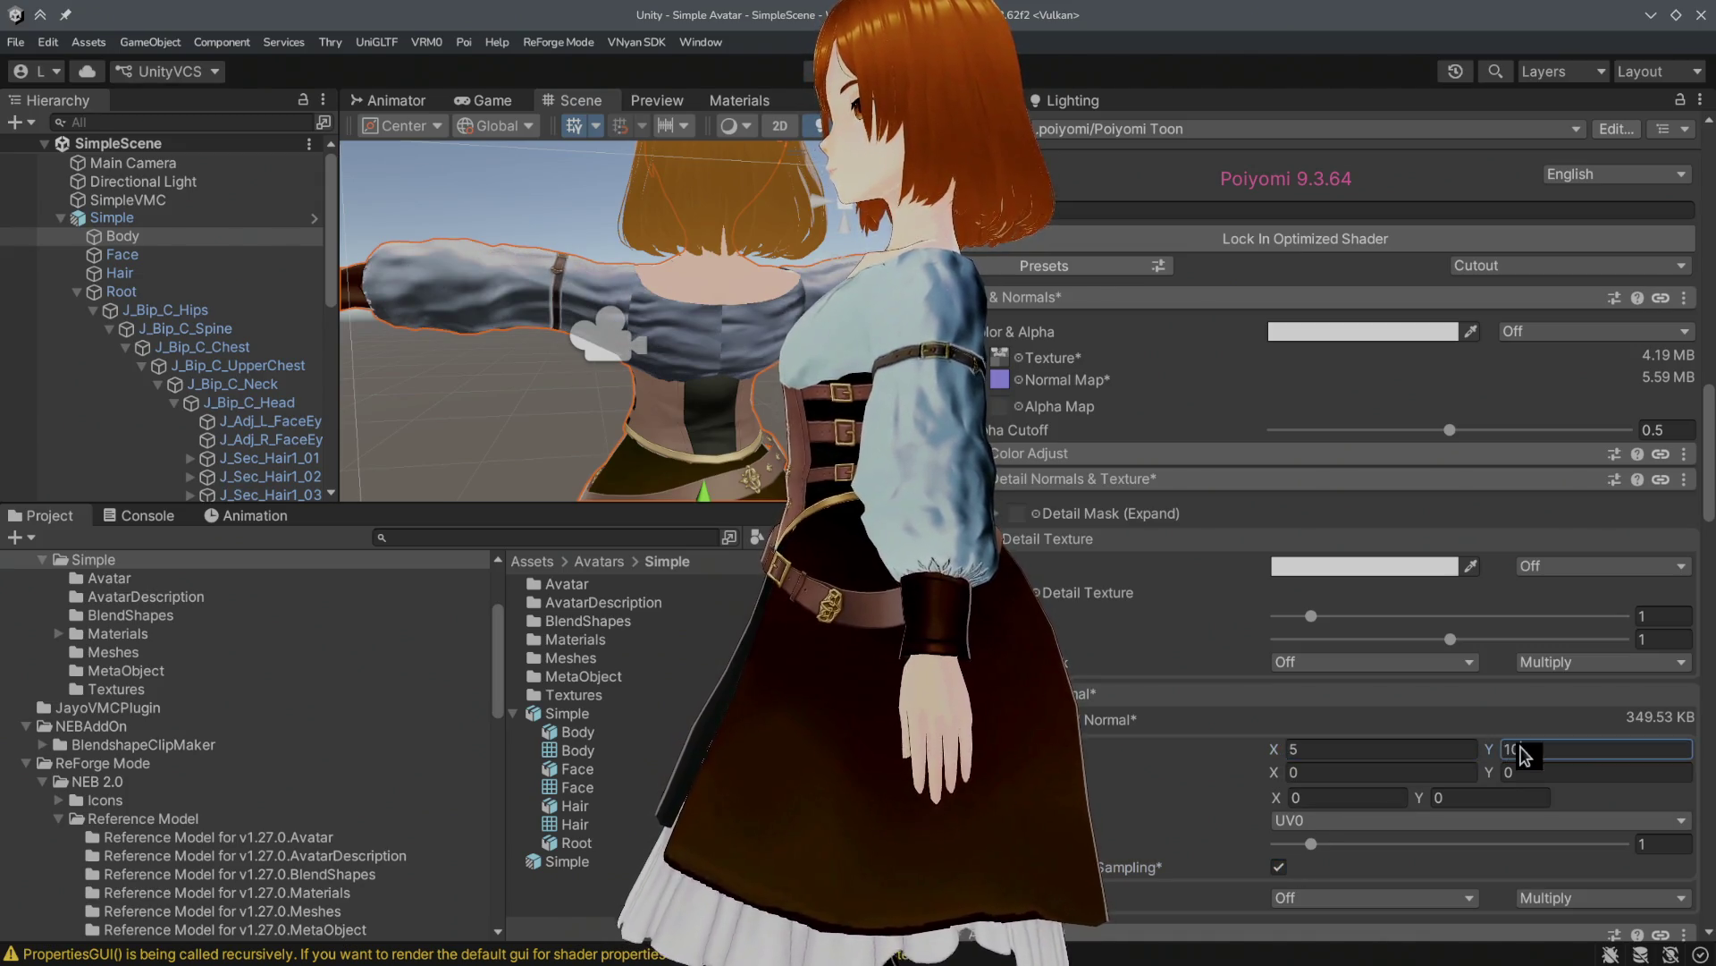
key(BackSpace)
text(5)
key(Return)
Step: Enter 0.2 for the detail normal intensity and view the sleeve up close
scroll(565, 334, up, 3)
text(.2)
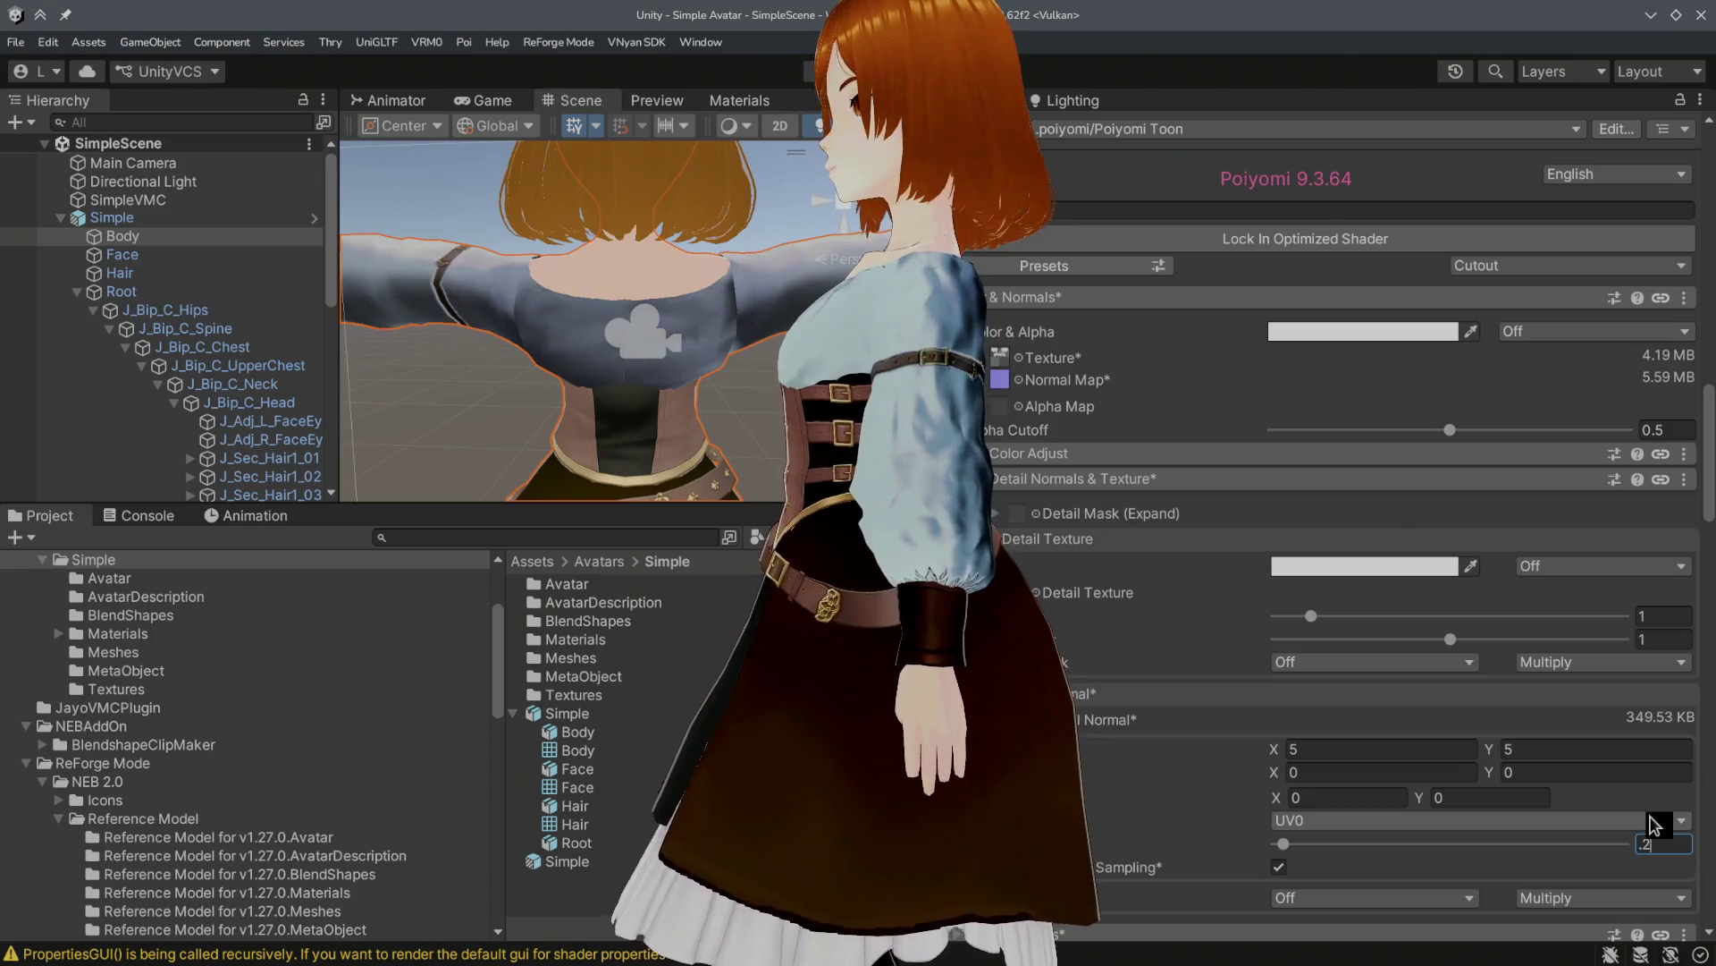
key(Return)
scroll(575, 372, up, 5)
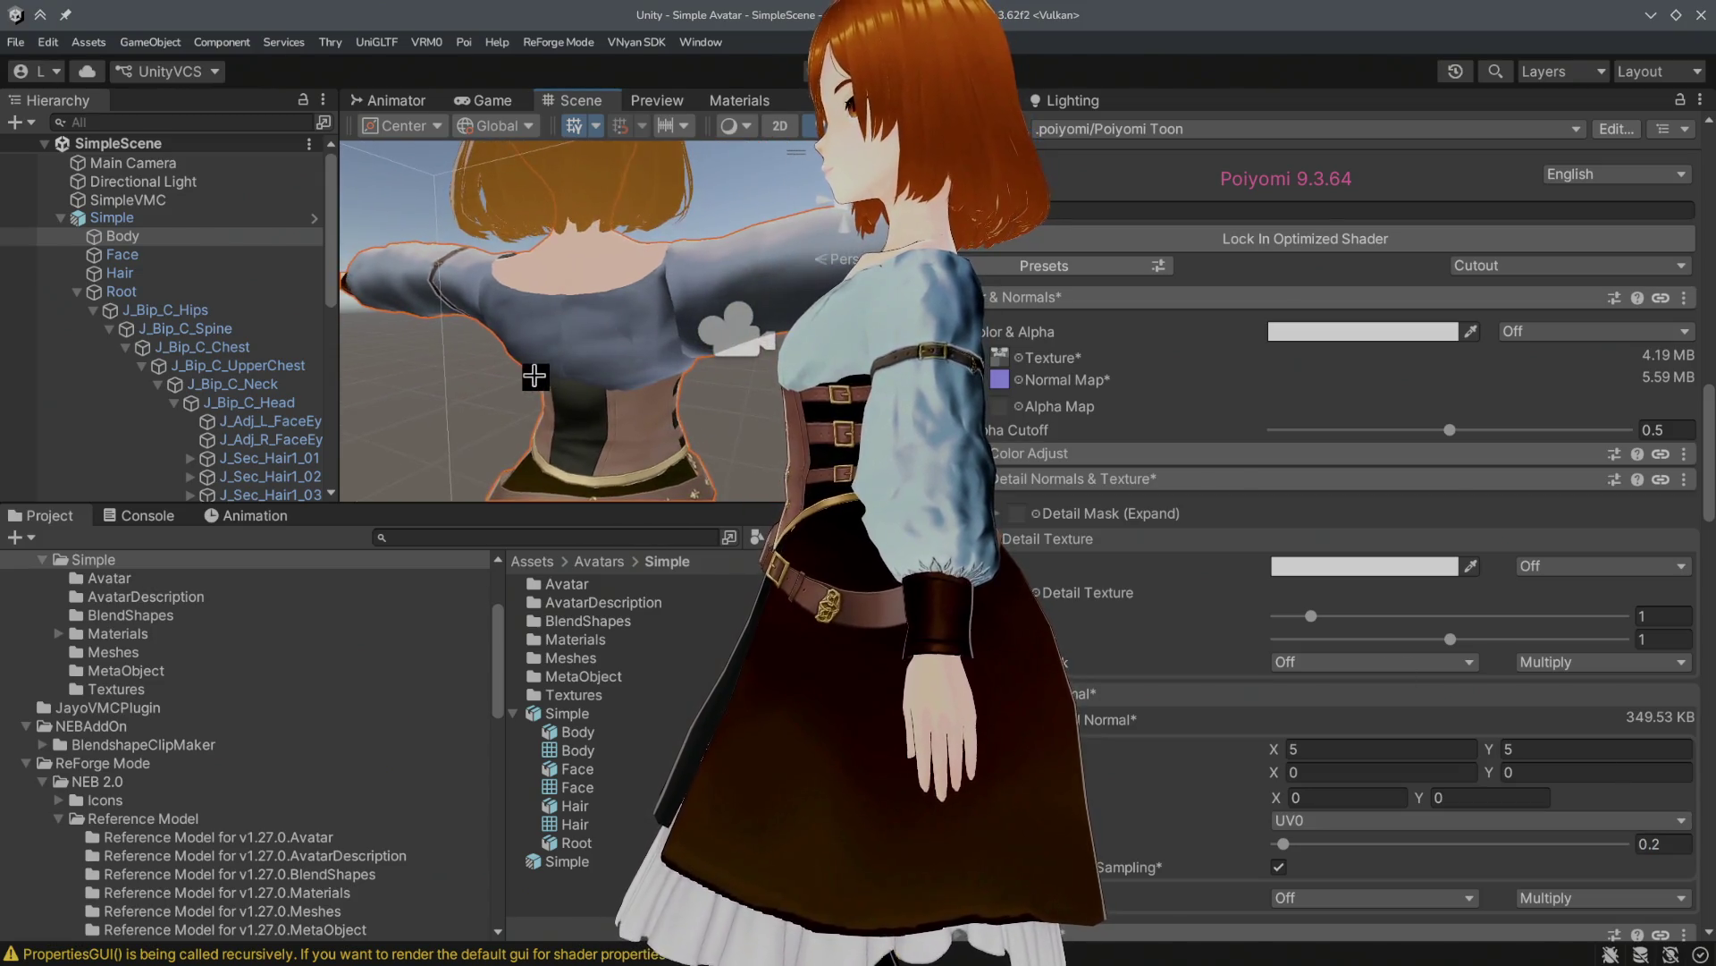
mouse_move(715, 376)
right_down()
mouse_move(525, 410)
mouse_move(727, 399)
mouse_move(659, 398)
mouse_move(1034, 509)
mouse_move(1159, 426)
right_up()
right_drag(626, 407, 639, 397)
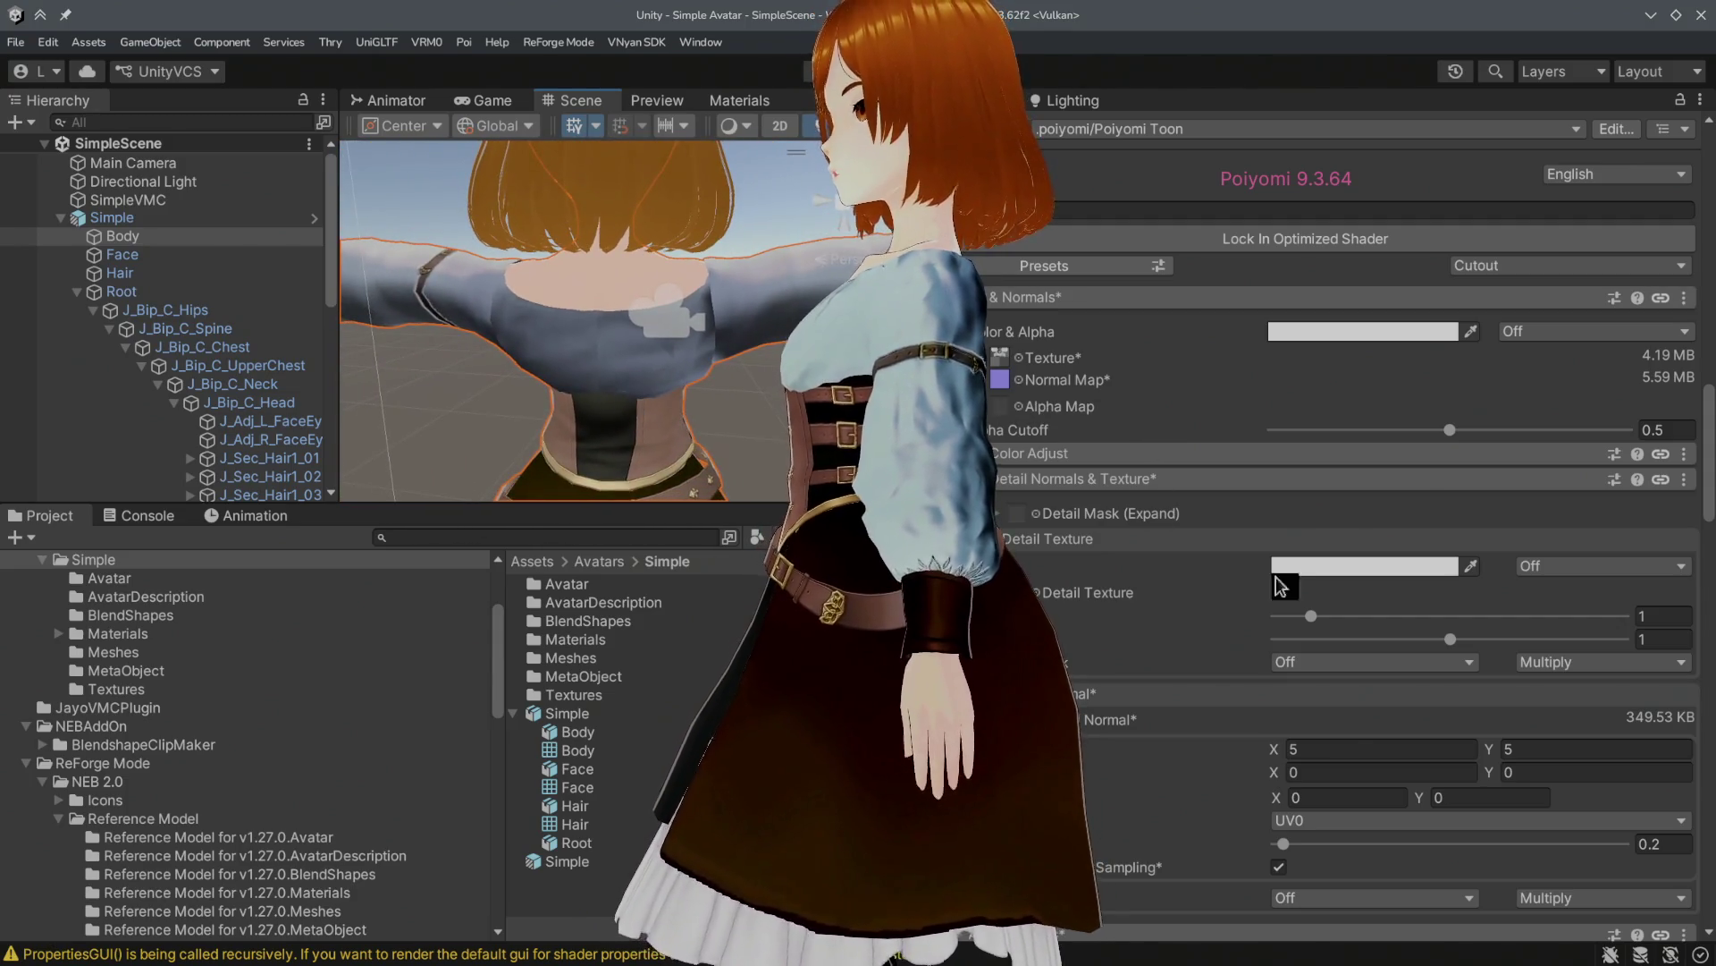
Step: Try an X offset of 5, then reset it to 0, checking the sleeve from several angles
click(1309, 751)
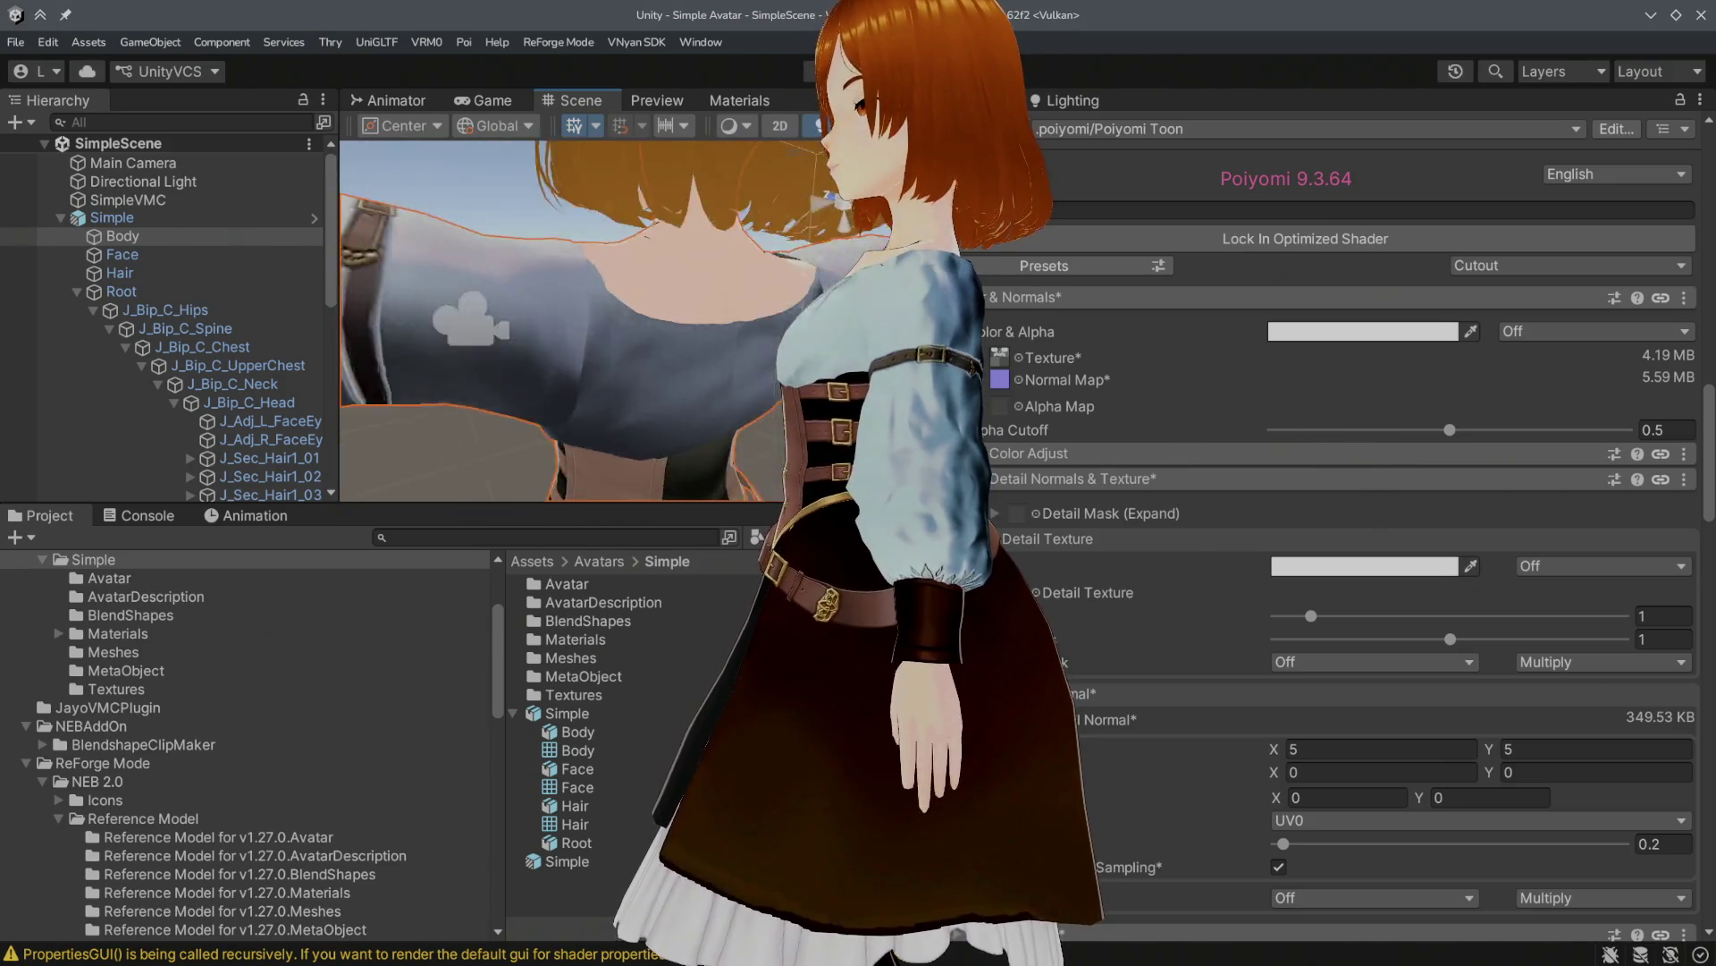
click(1315, 794)
text(5)
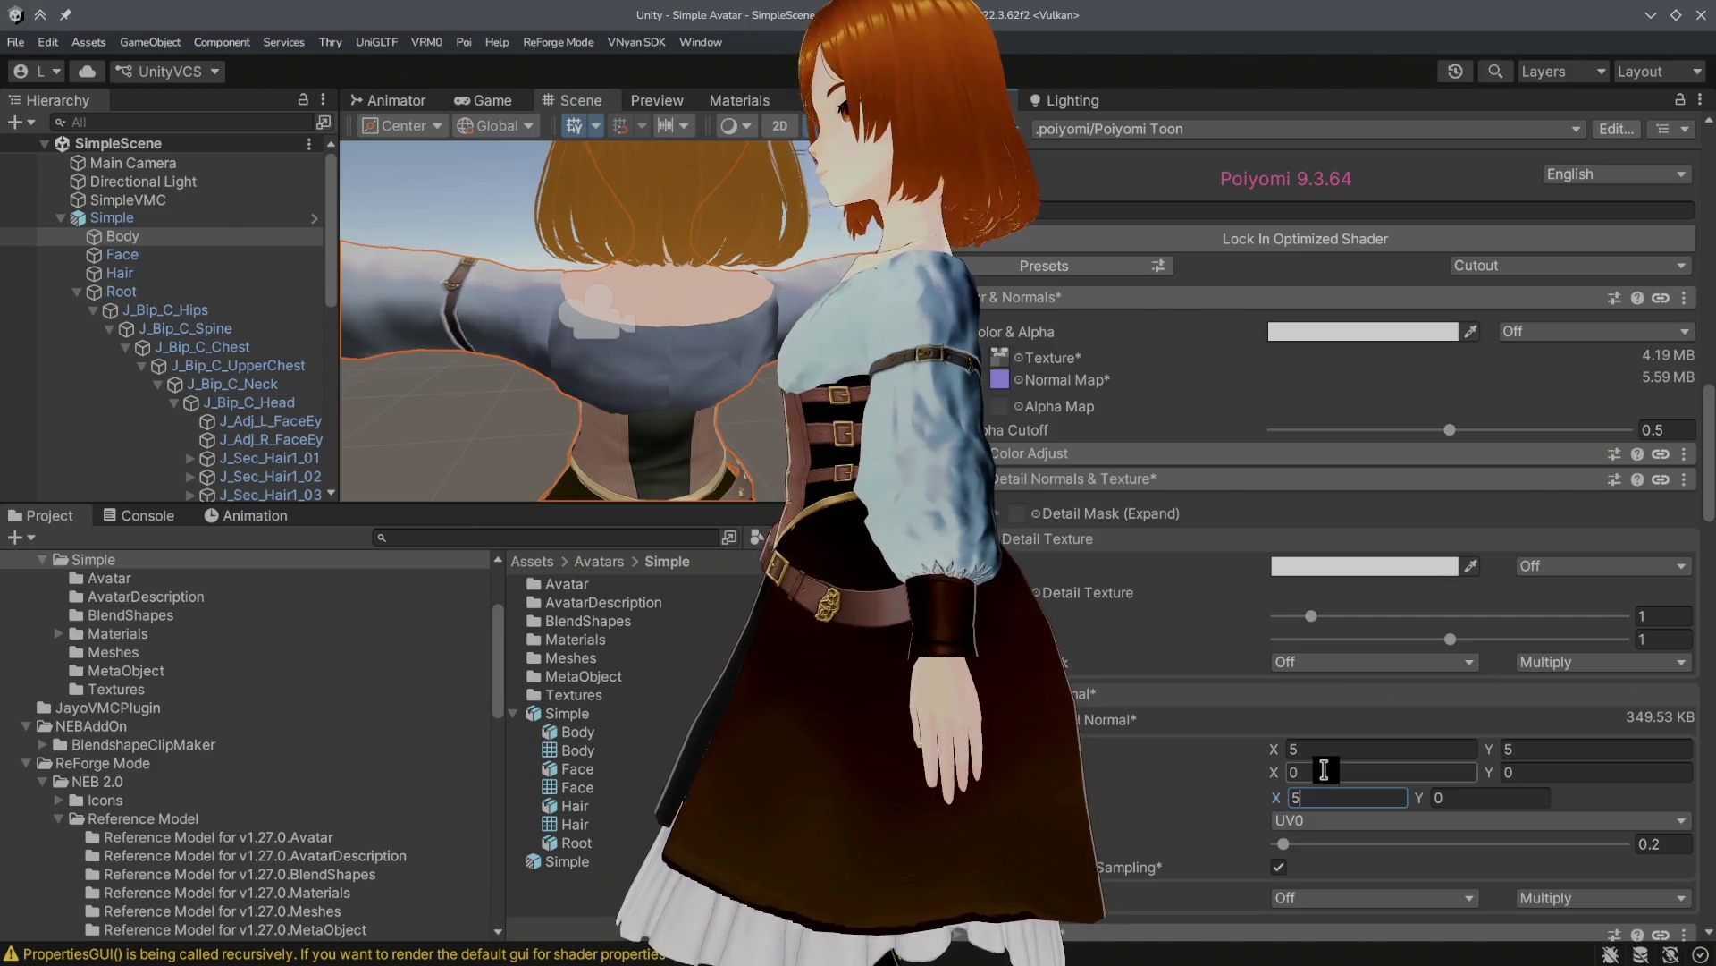
scroll(666, 487, up, 5)
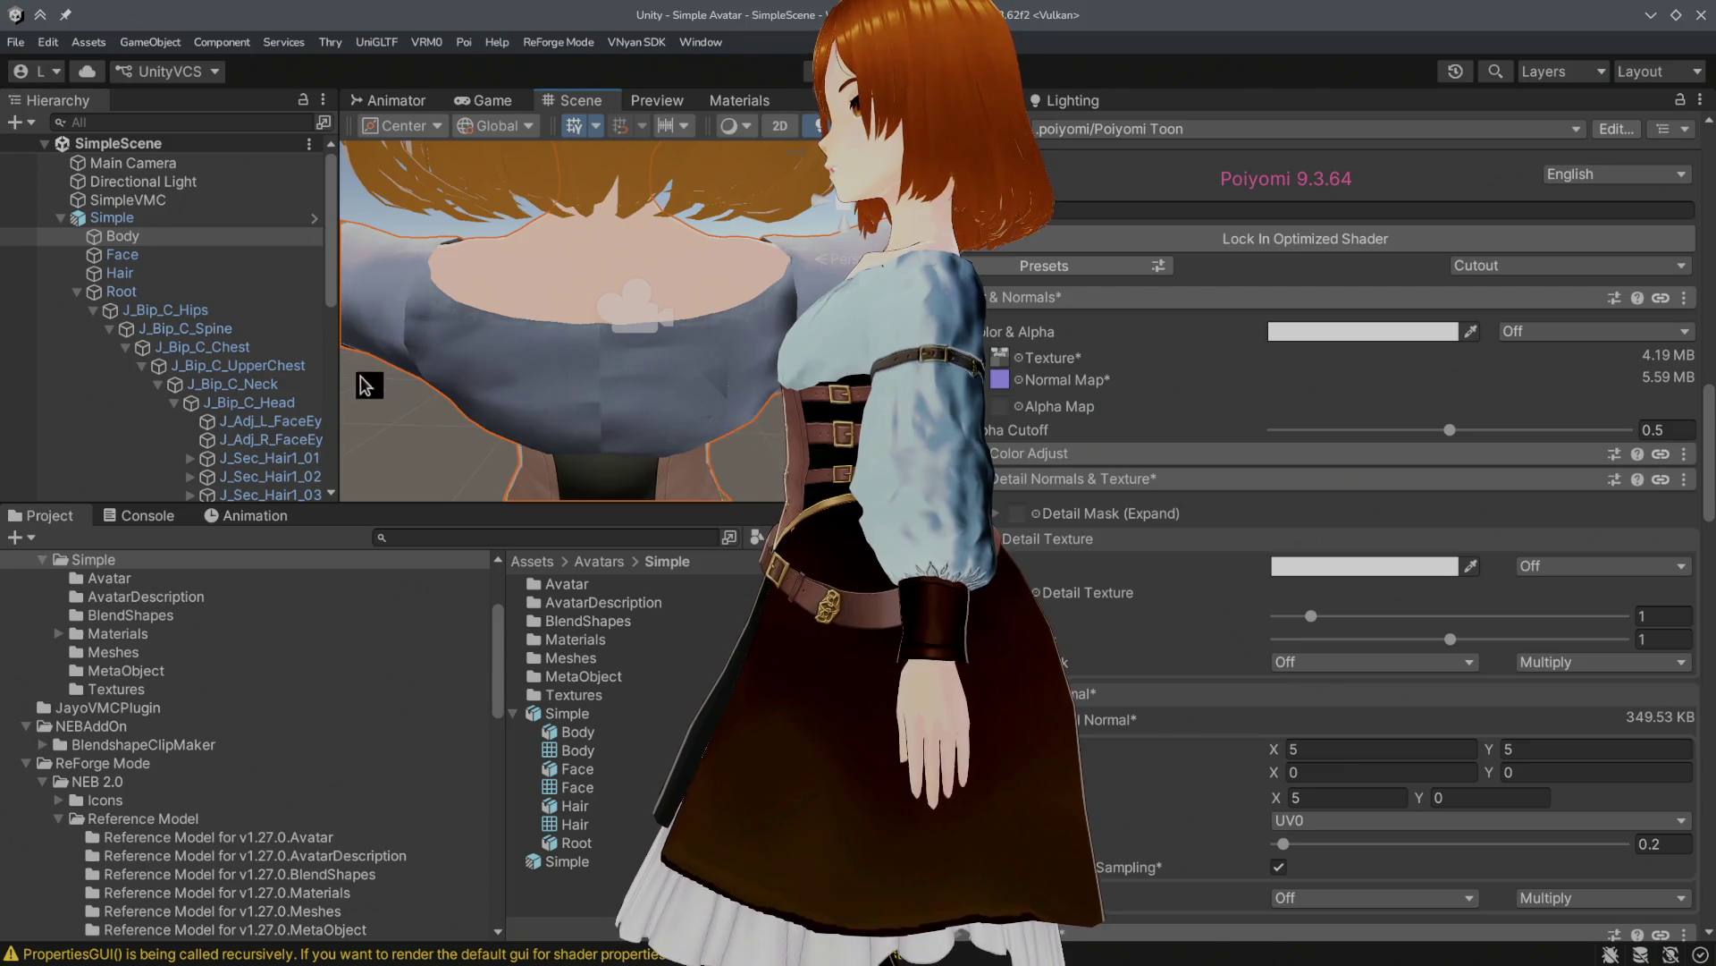
middle_drag(364, 385, 784, 358)
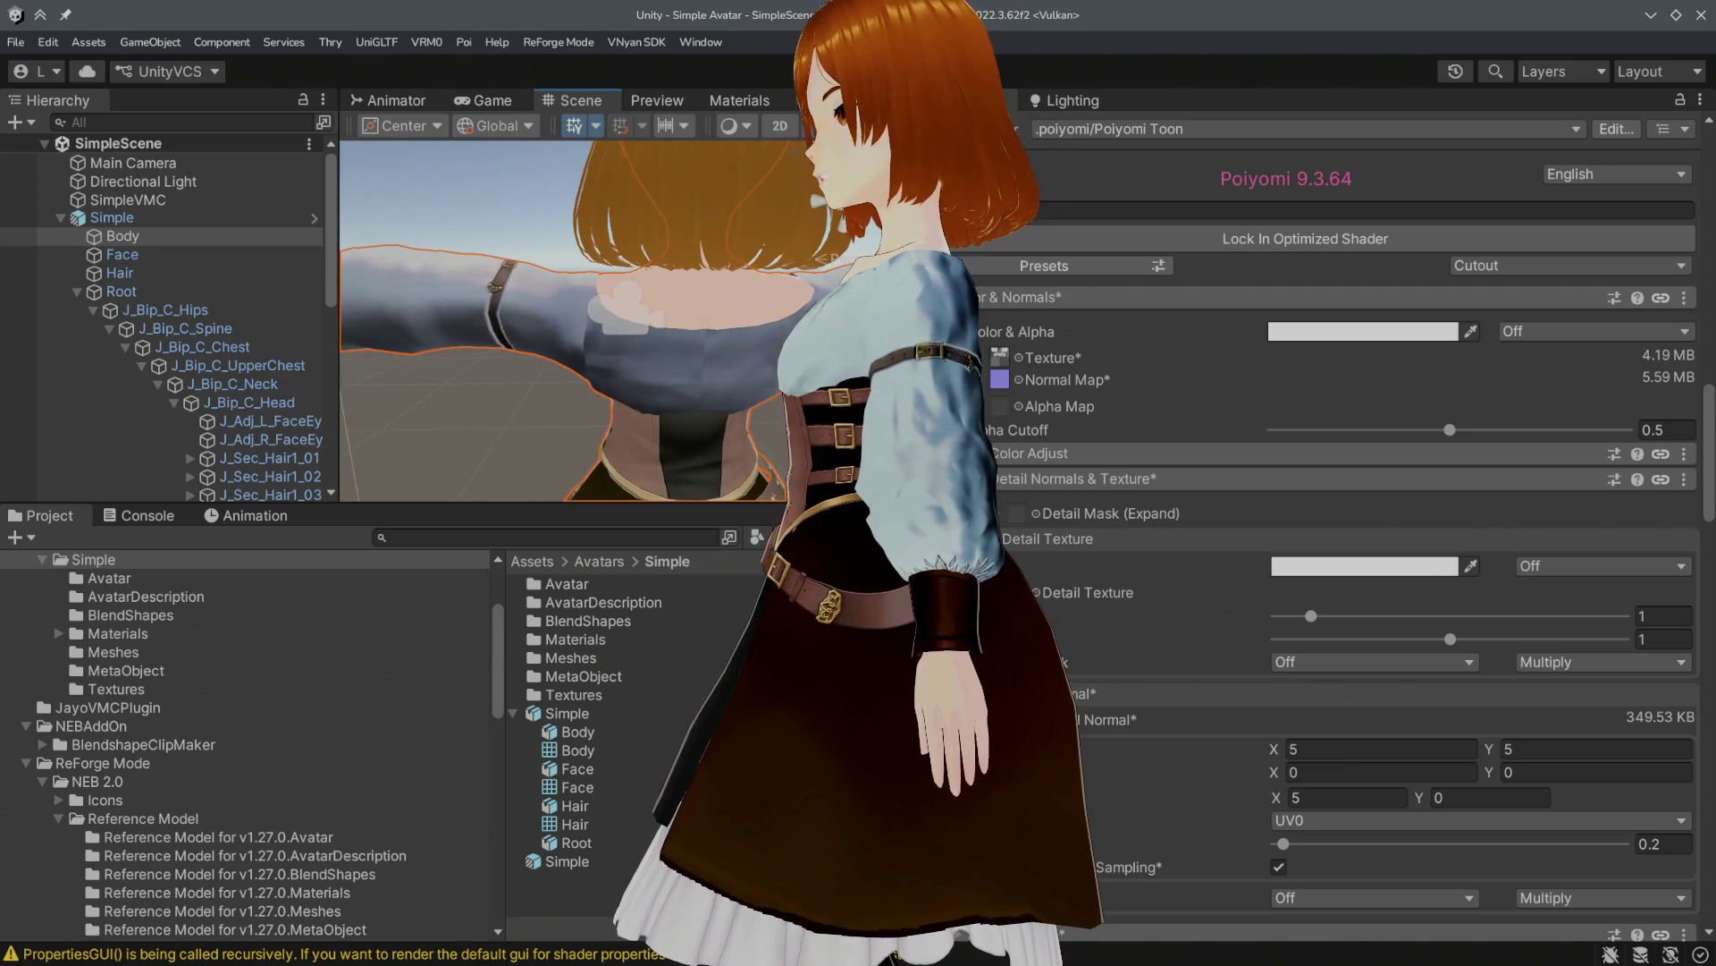
mouse_move(544, 338)
alt+mouse_down()
mouse_move(1259, 382)
mouse_move(671, 349)
mouse_move(536, 318)
mouse_move(766, 358)
mouse_move(701, 372)
mouse_move(690, 399)
mouse_move(721, 399)
mouse_move(709, 383)
mouse_move(679, 394)
mouse_move(786, 393)
alt+mouse_up()
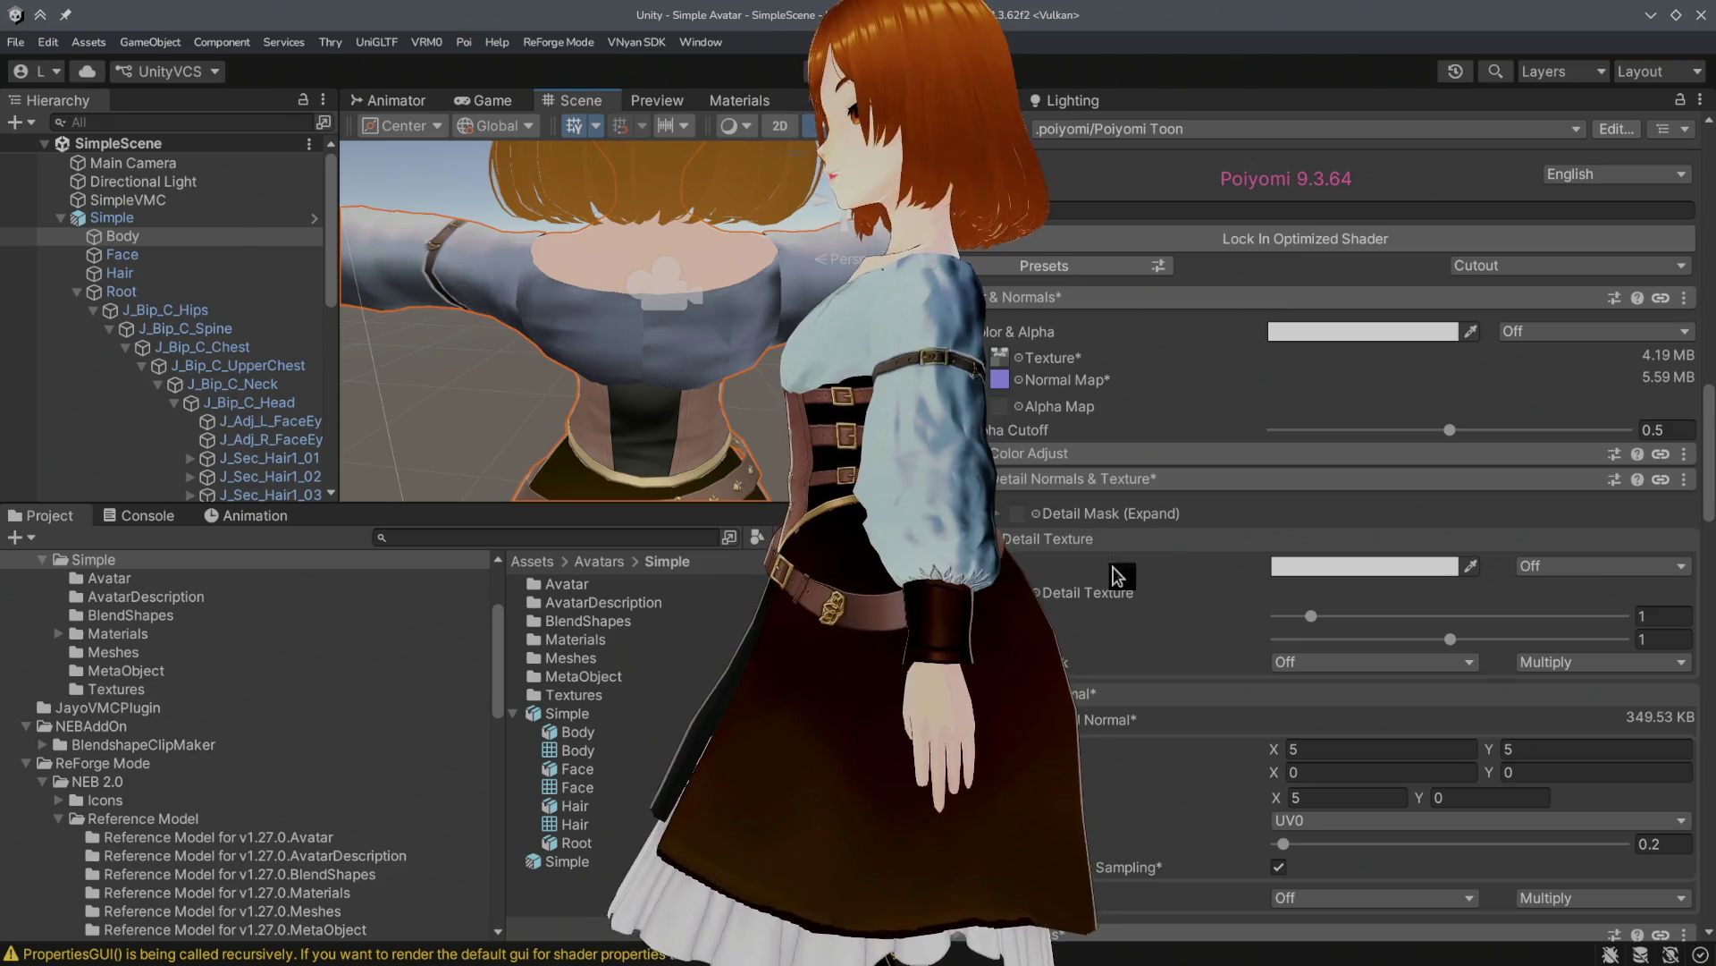
click(1305, 777)
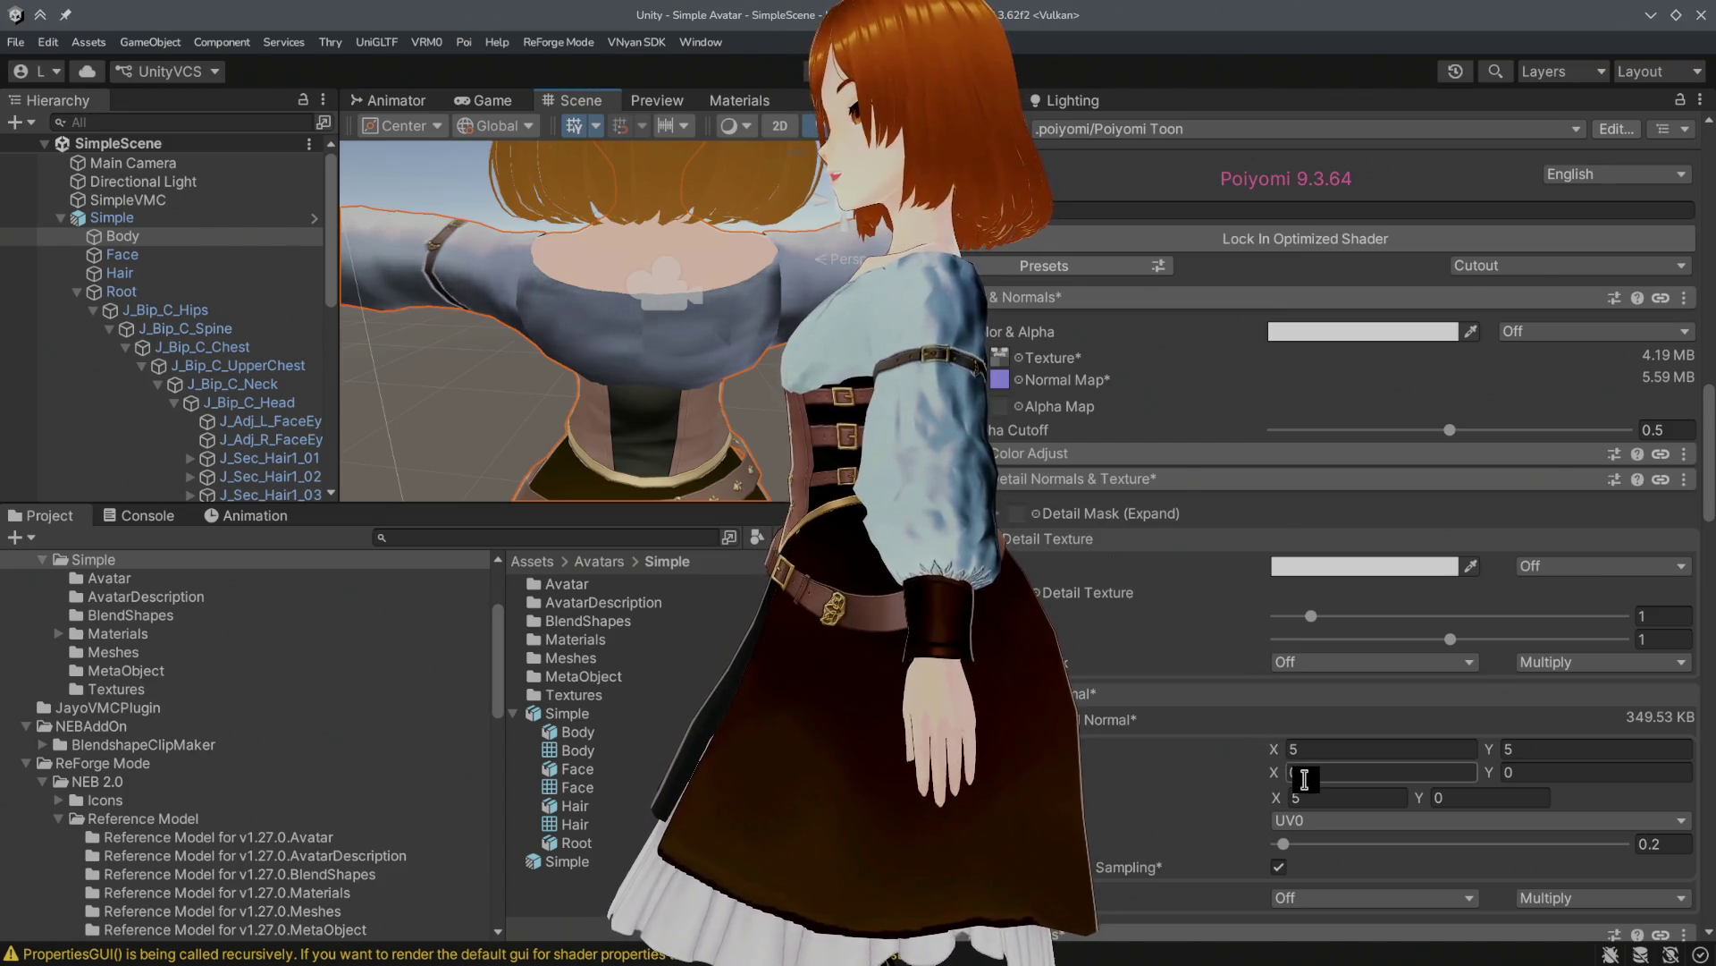
click(1312, 797)
text(0)
mouse_move(723, 434)
alt+mouse_down()
mouse_move(712, 372)
mouse_move(1081, 376)
mouse_move(1102, 393)
alt+mouse_up()
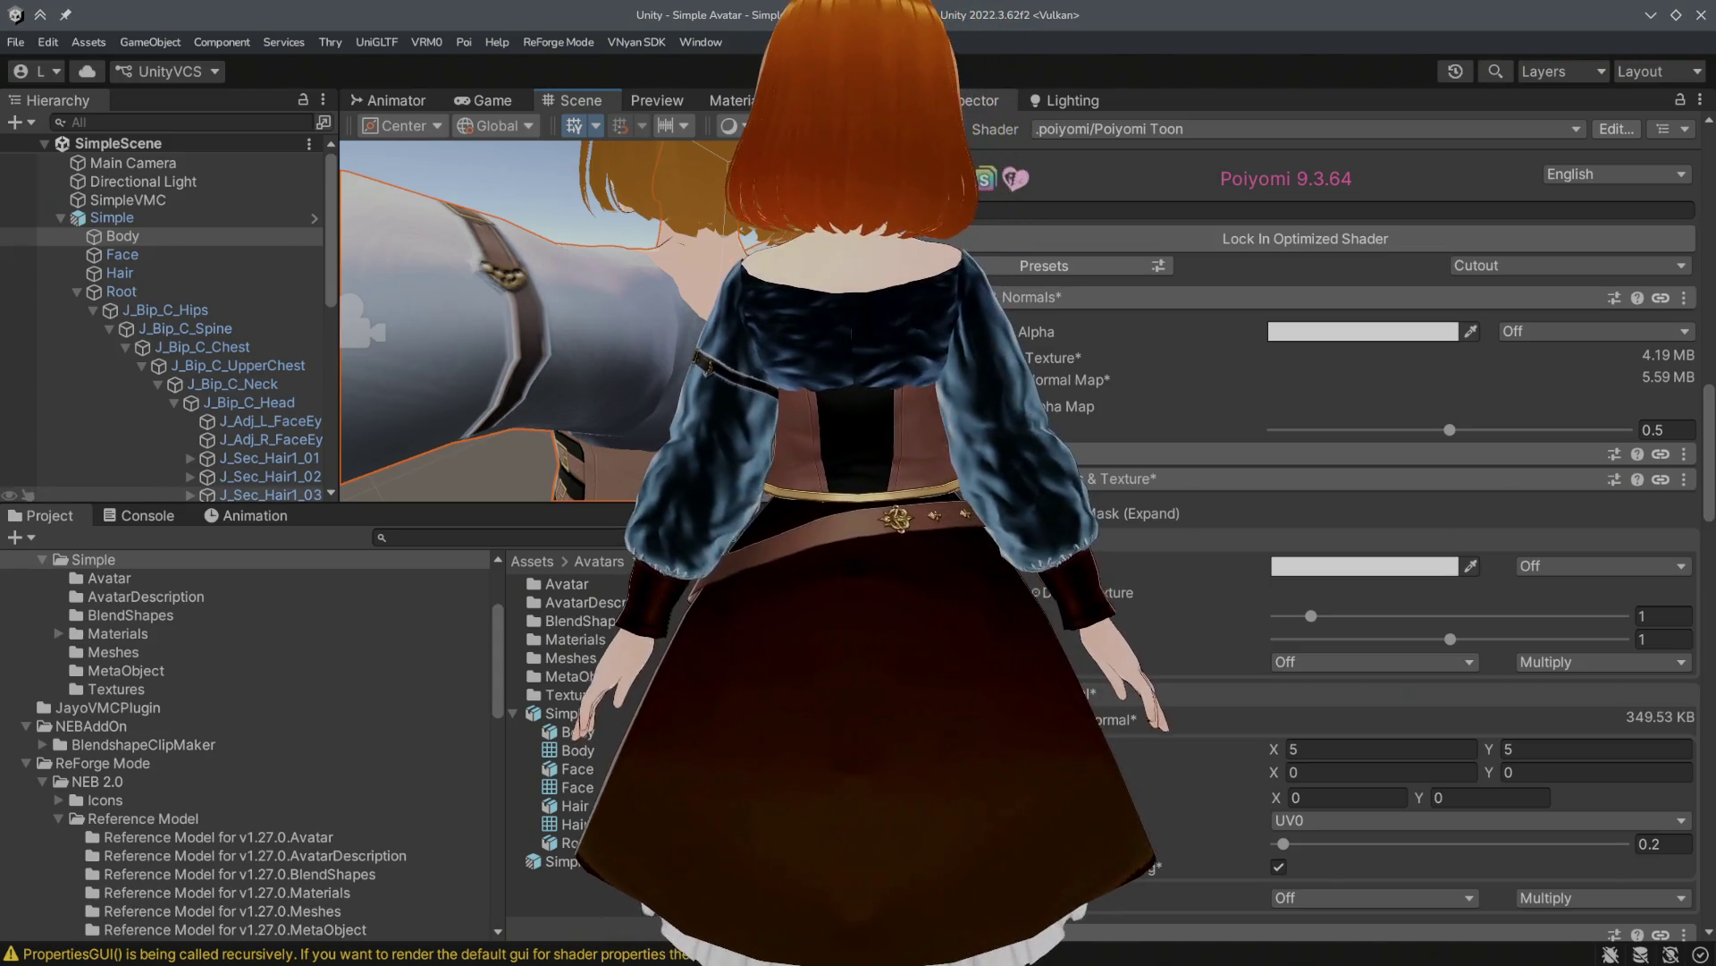
Step: Frame the whole avatar and set the detail normal intensity to 0.35
mouse_move(550, 300)
alt+mouse_down()
mouse_move(577, 319)
mouse_move(501, 337)
mouse_move(374, 322)
alt+mouse_up()
scroll(375, 322, up, 5)
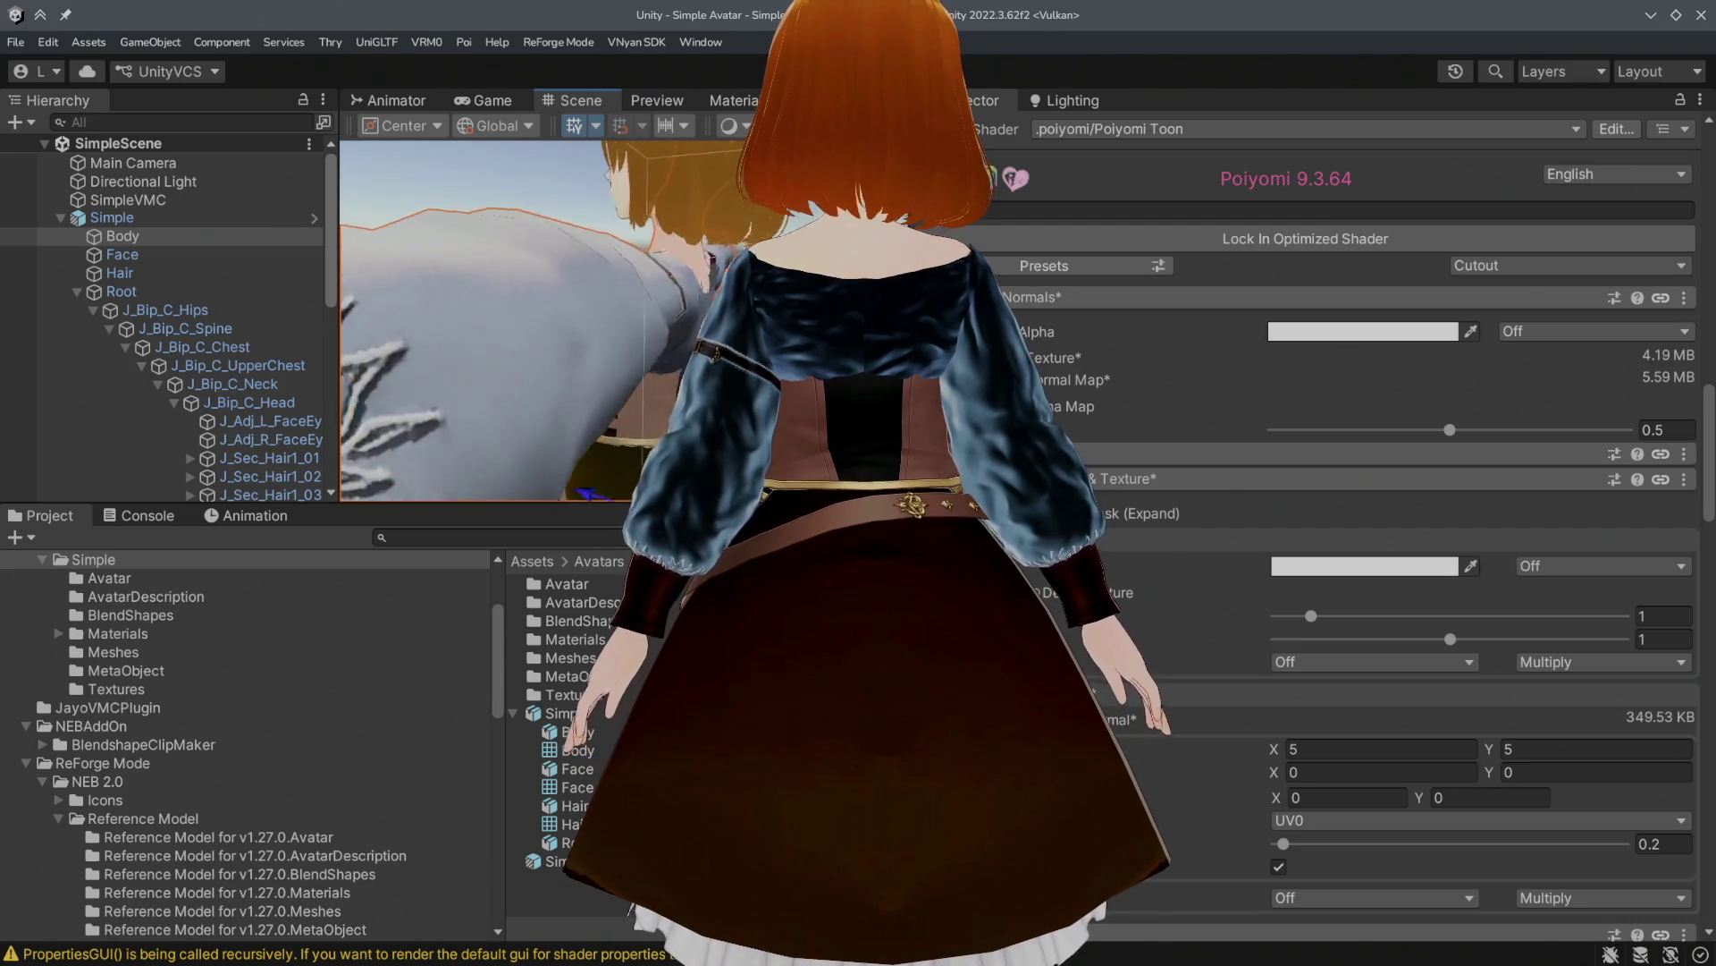
key(f)
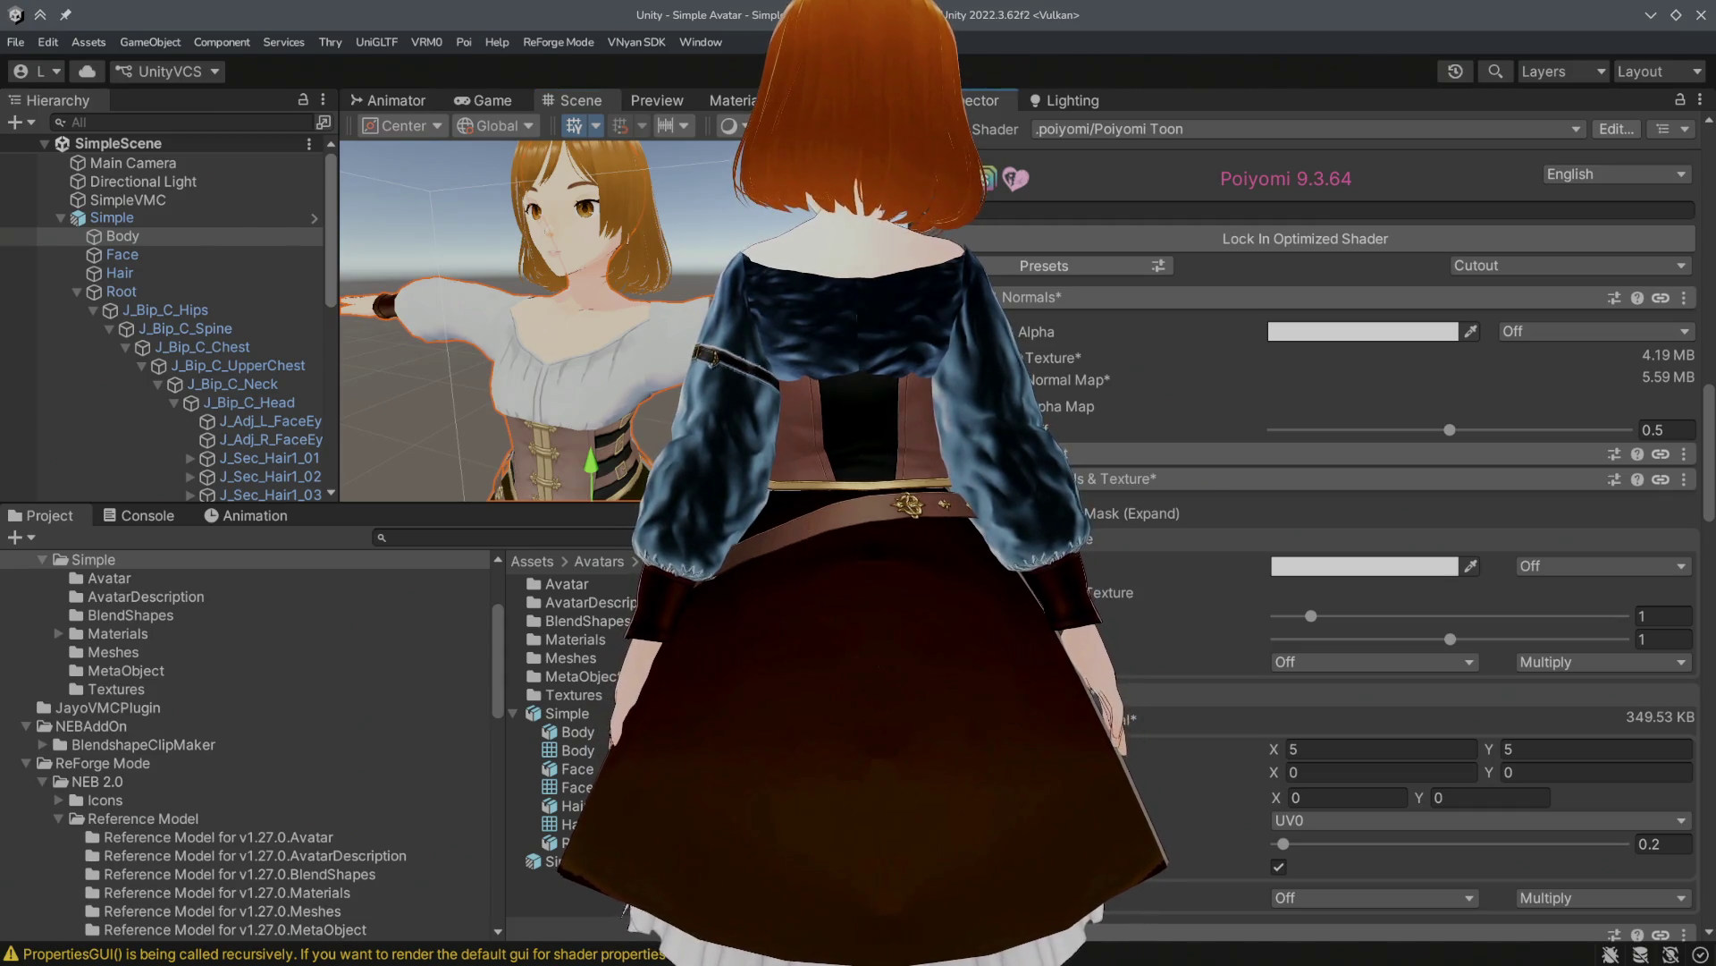
click(1028, 478)
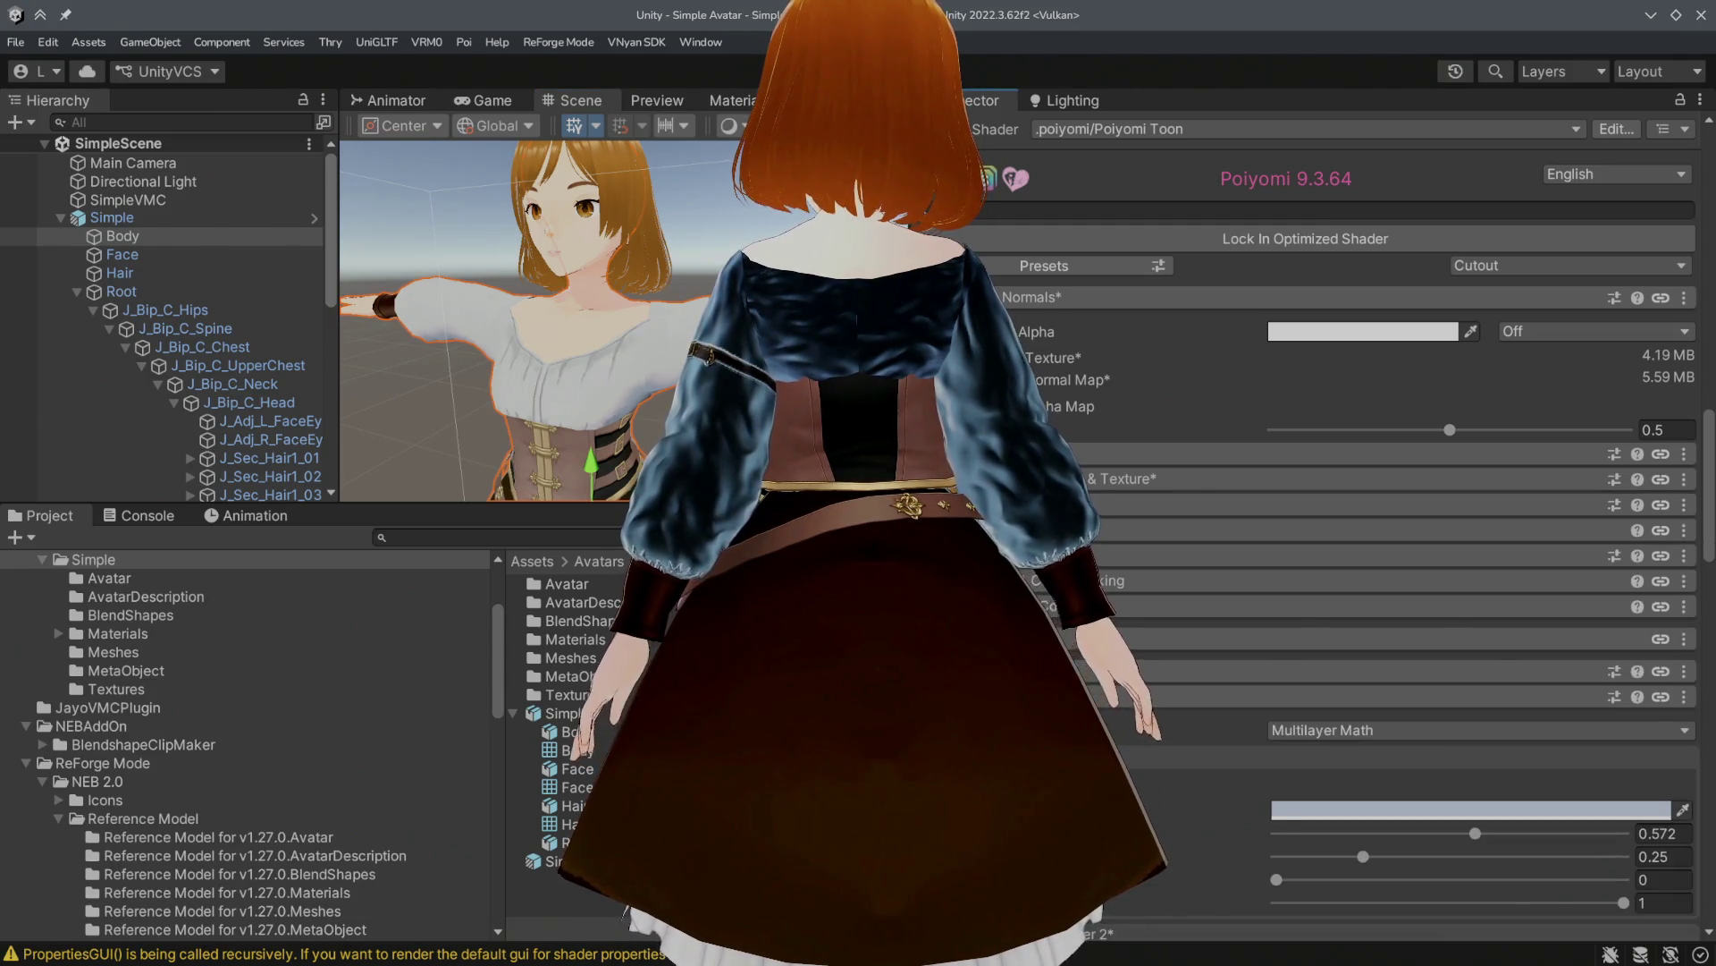
click(1073, 478)
click(1654, 844)
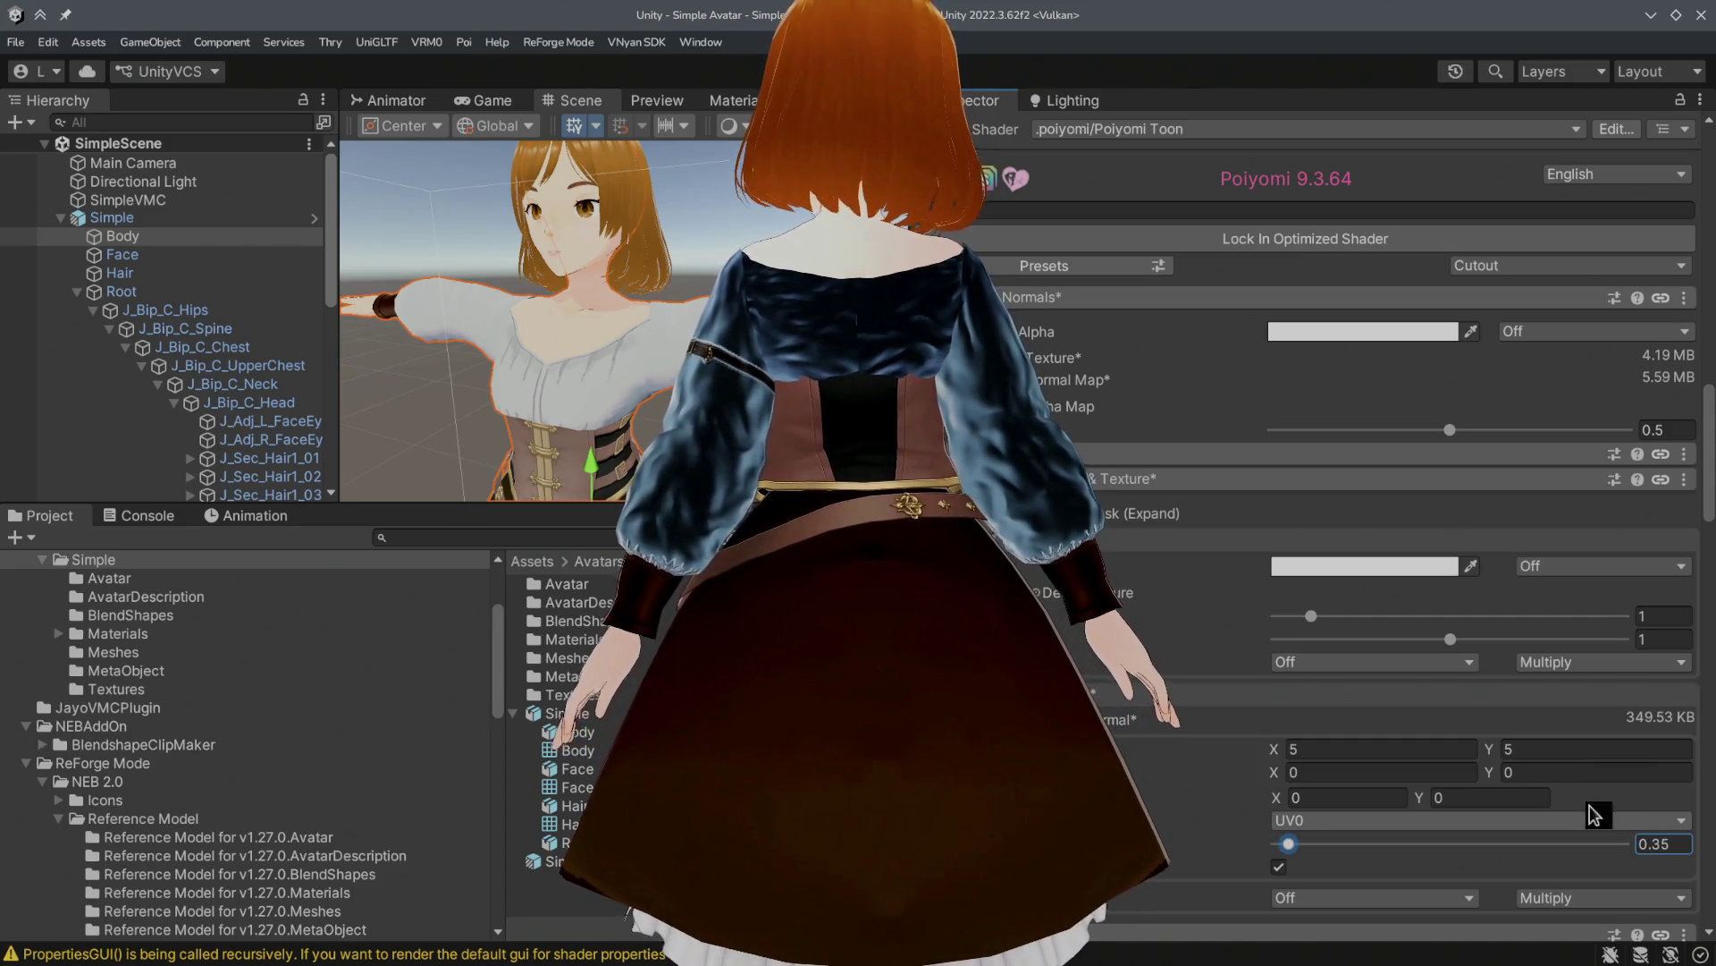
Step: Try detail normal tiling of 10 and 6, return it to 5, and leave the texture unchanged
click(1381, 746)
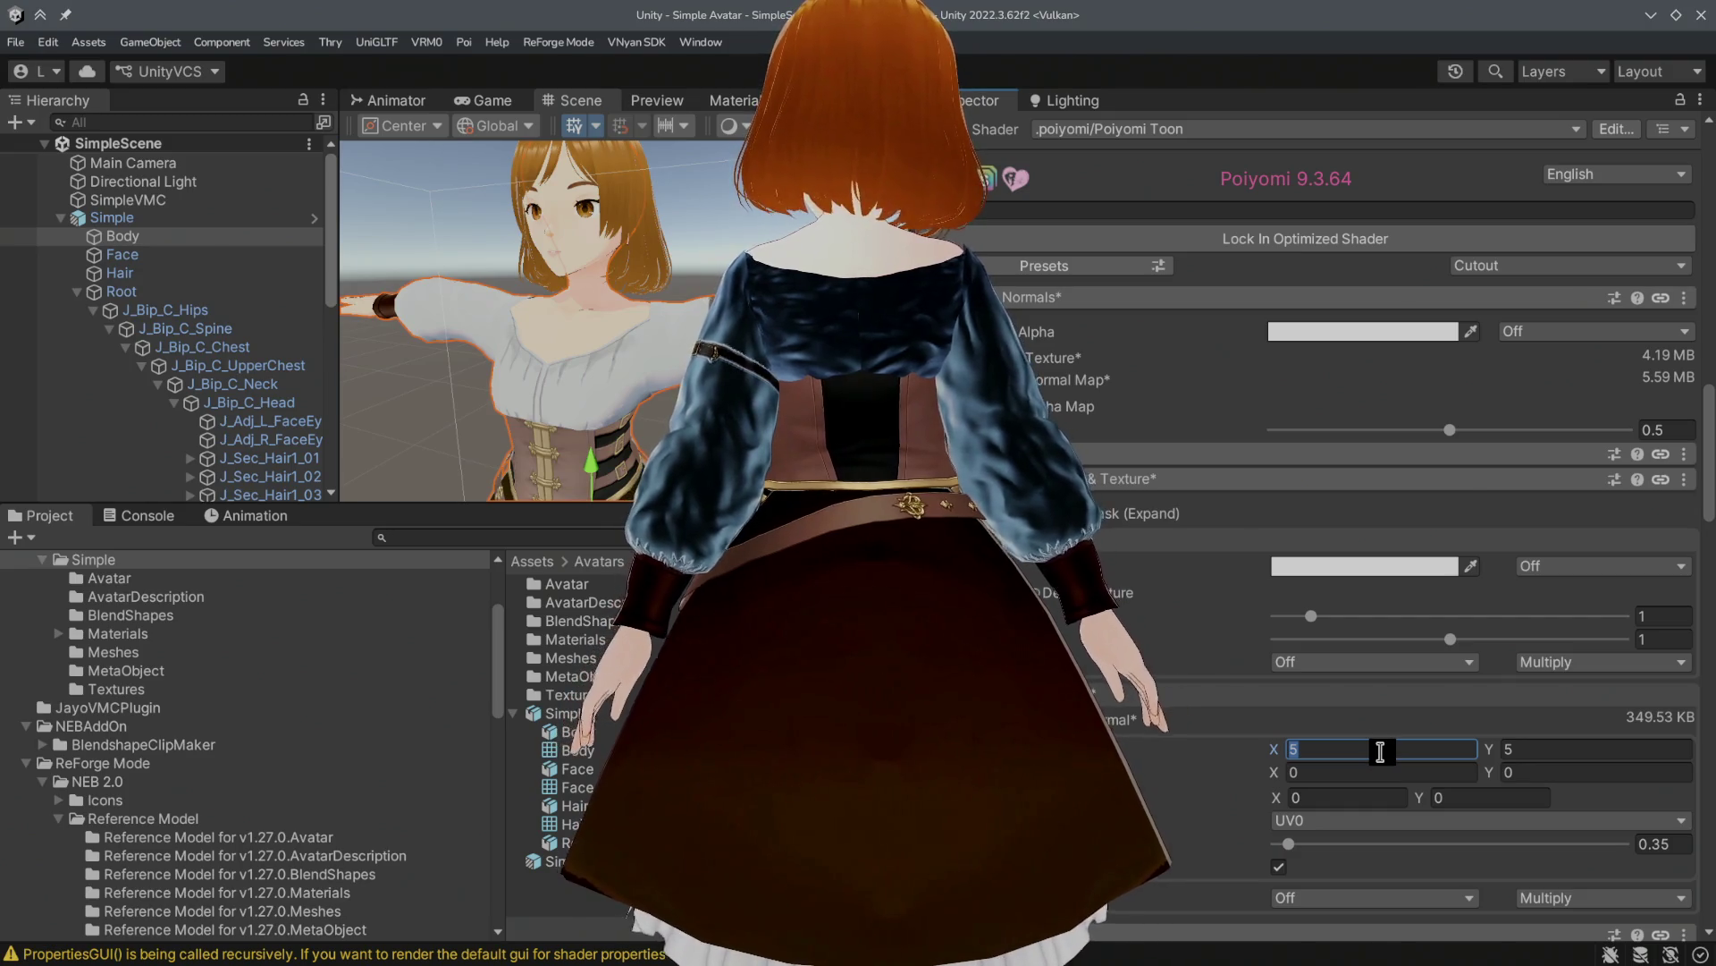
text(10)
key(Tab)
text(10)
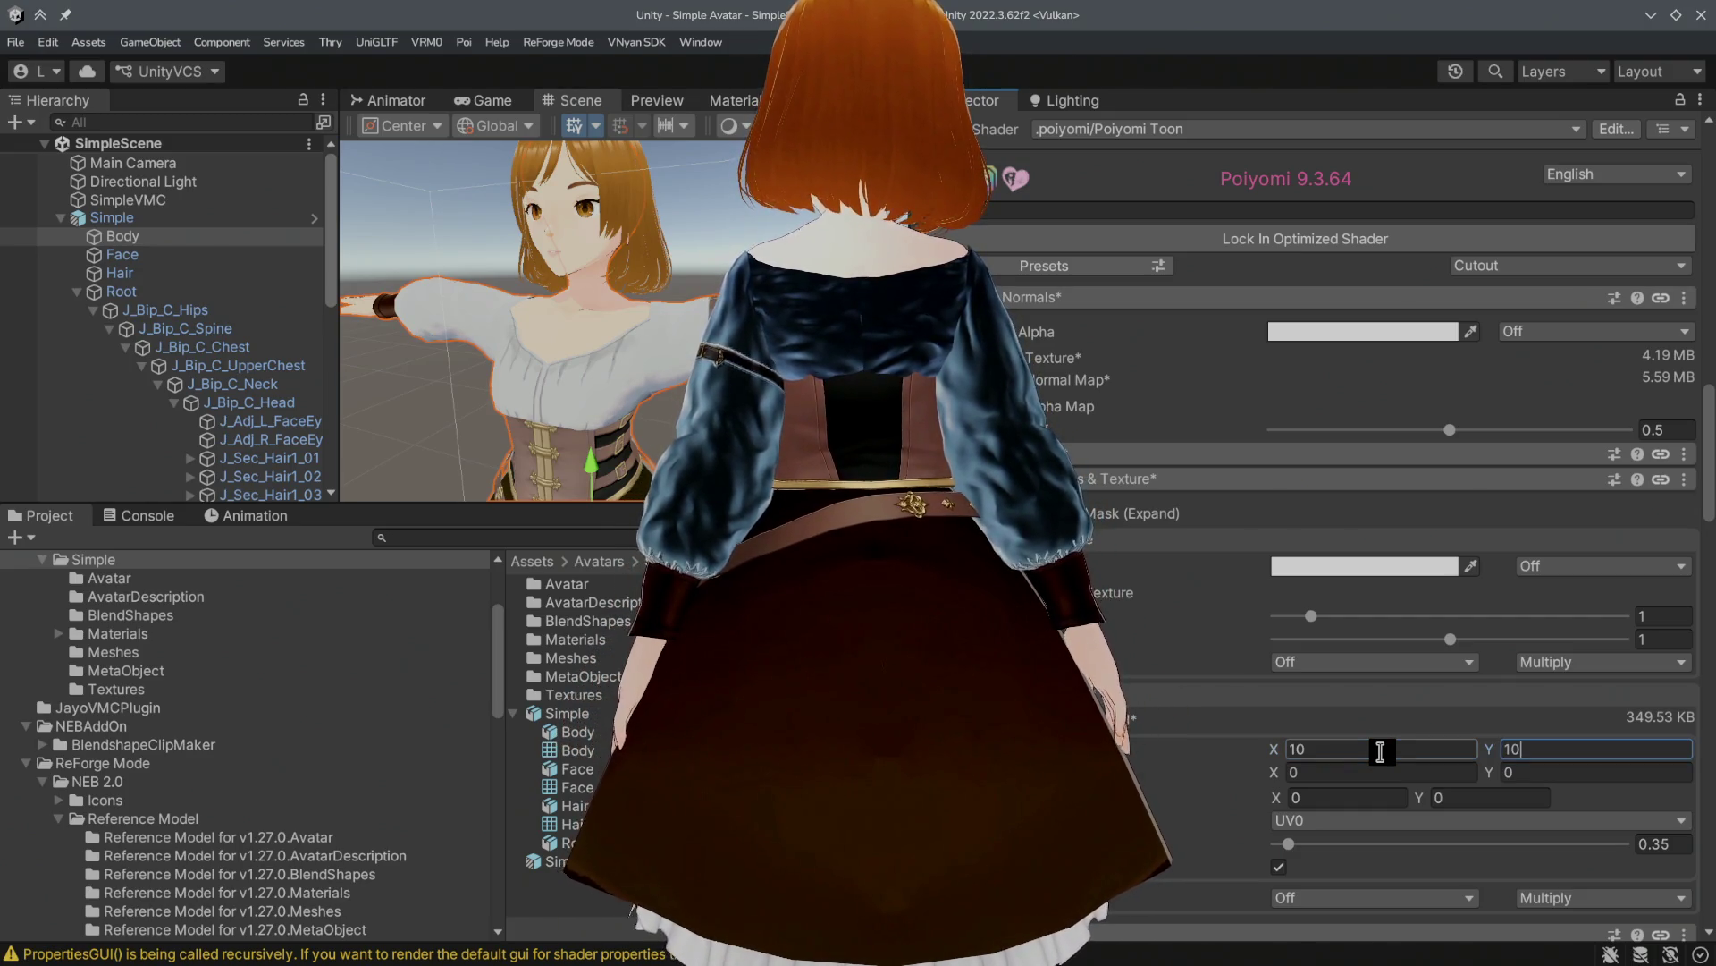
click(1380, 751)
text(6)
click(1537, 755)
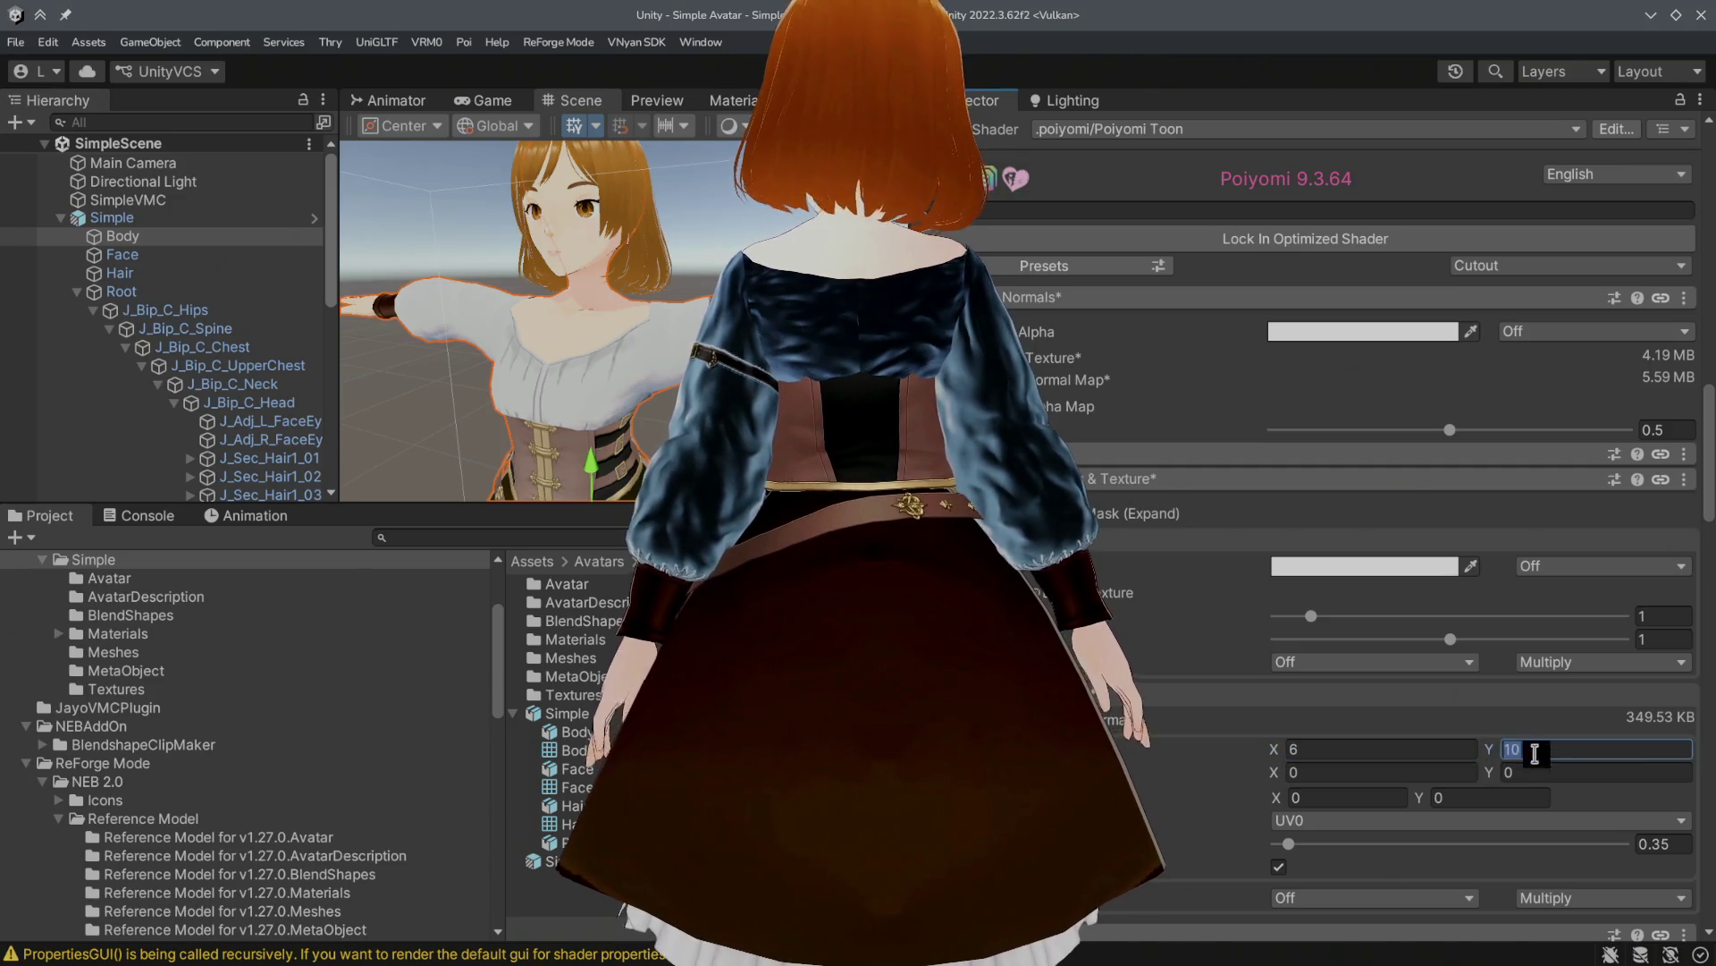
text(6)
mouse_move(447, 403)
alt+mouse_down()
mouse_move(295, 383)
mouse_move(234, 408)
mouse_move(471, 449)
mouse_move(443, 420)
alt+mouse_up()
click(1347, 748)
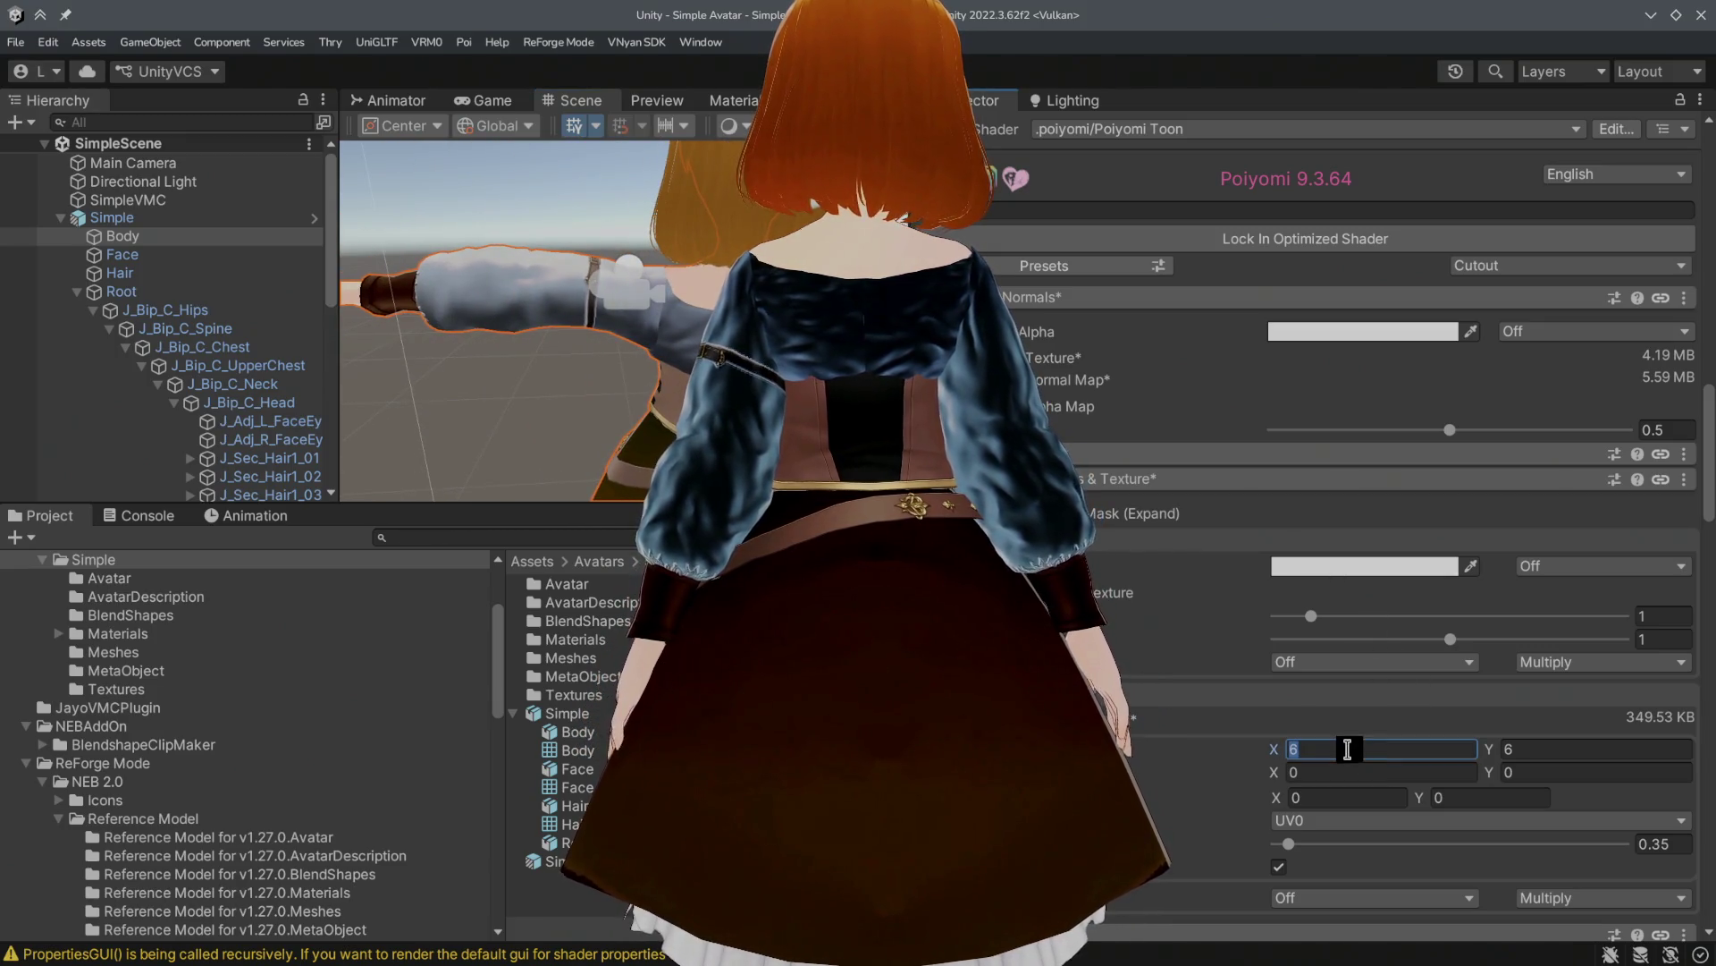
text(5)
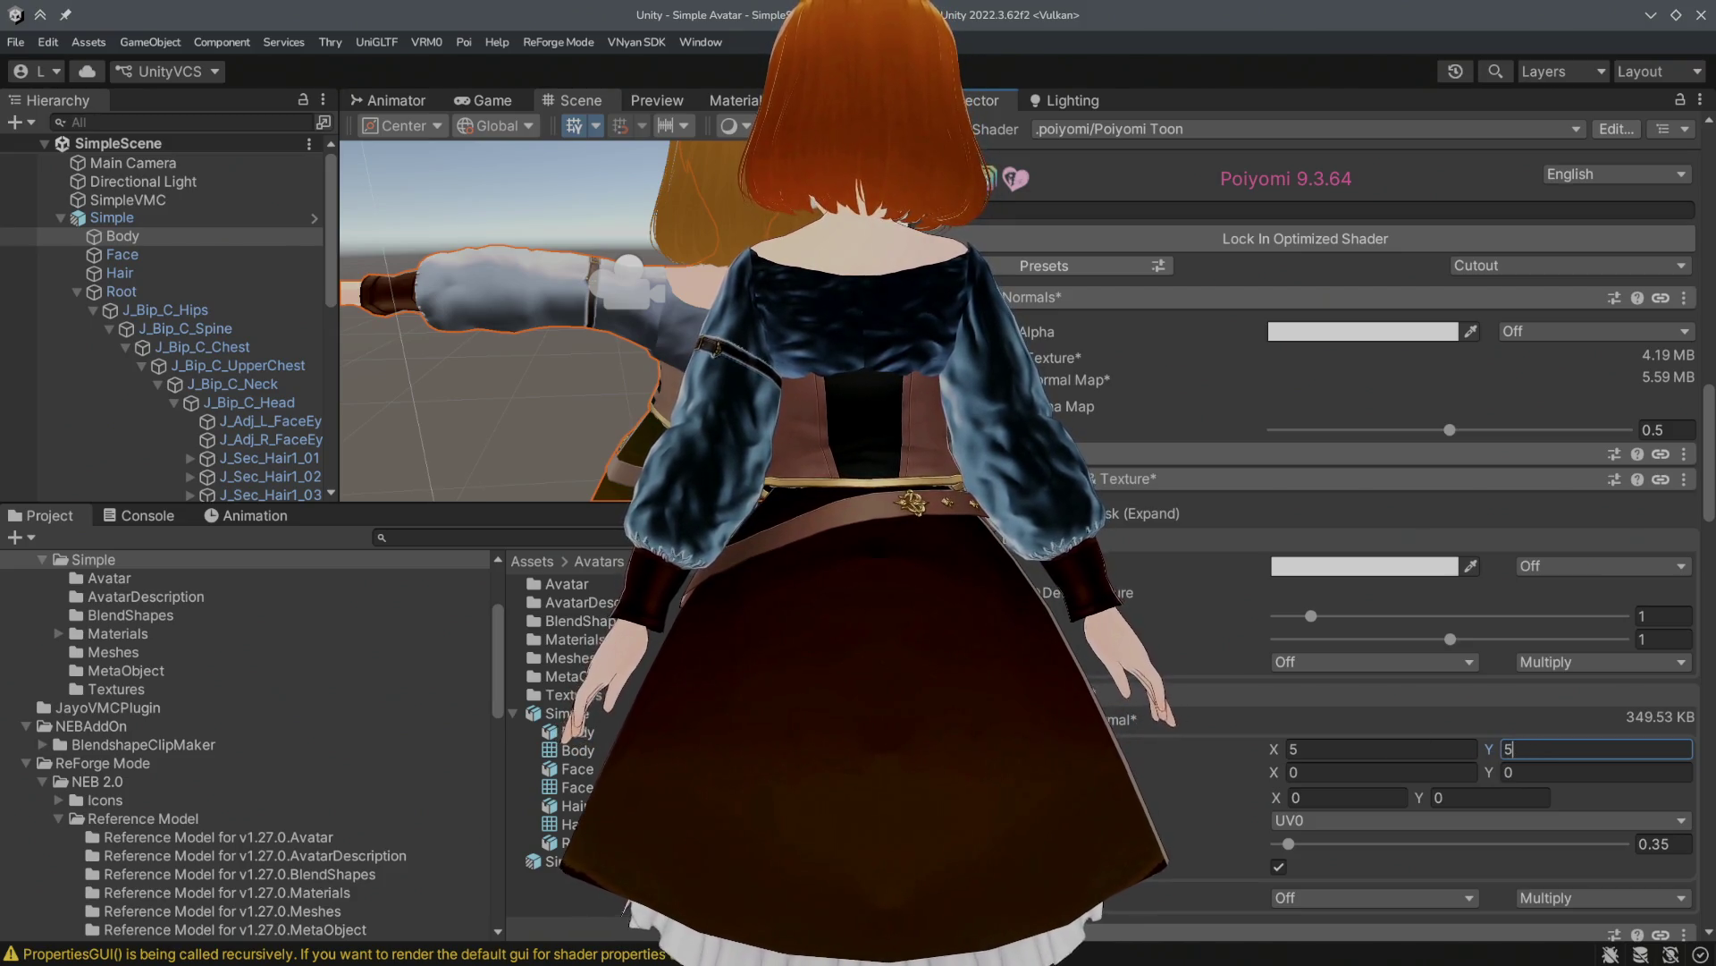
scroll(1373, 526, down, 2)
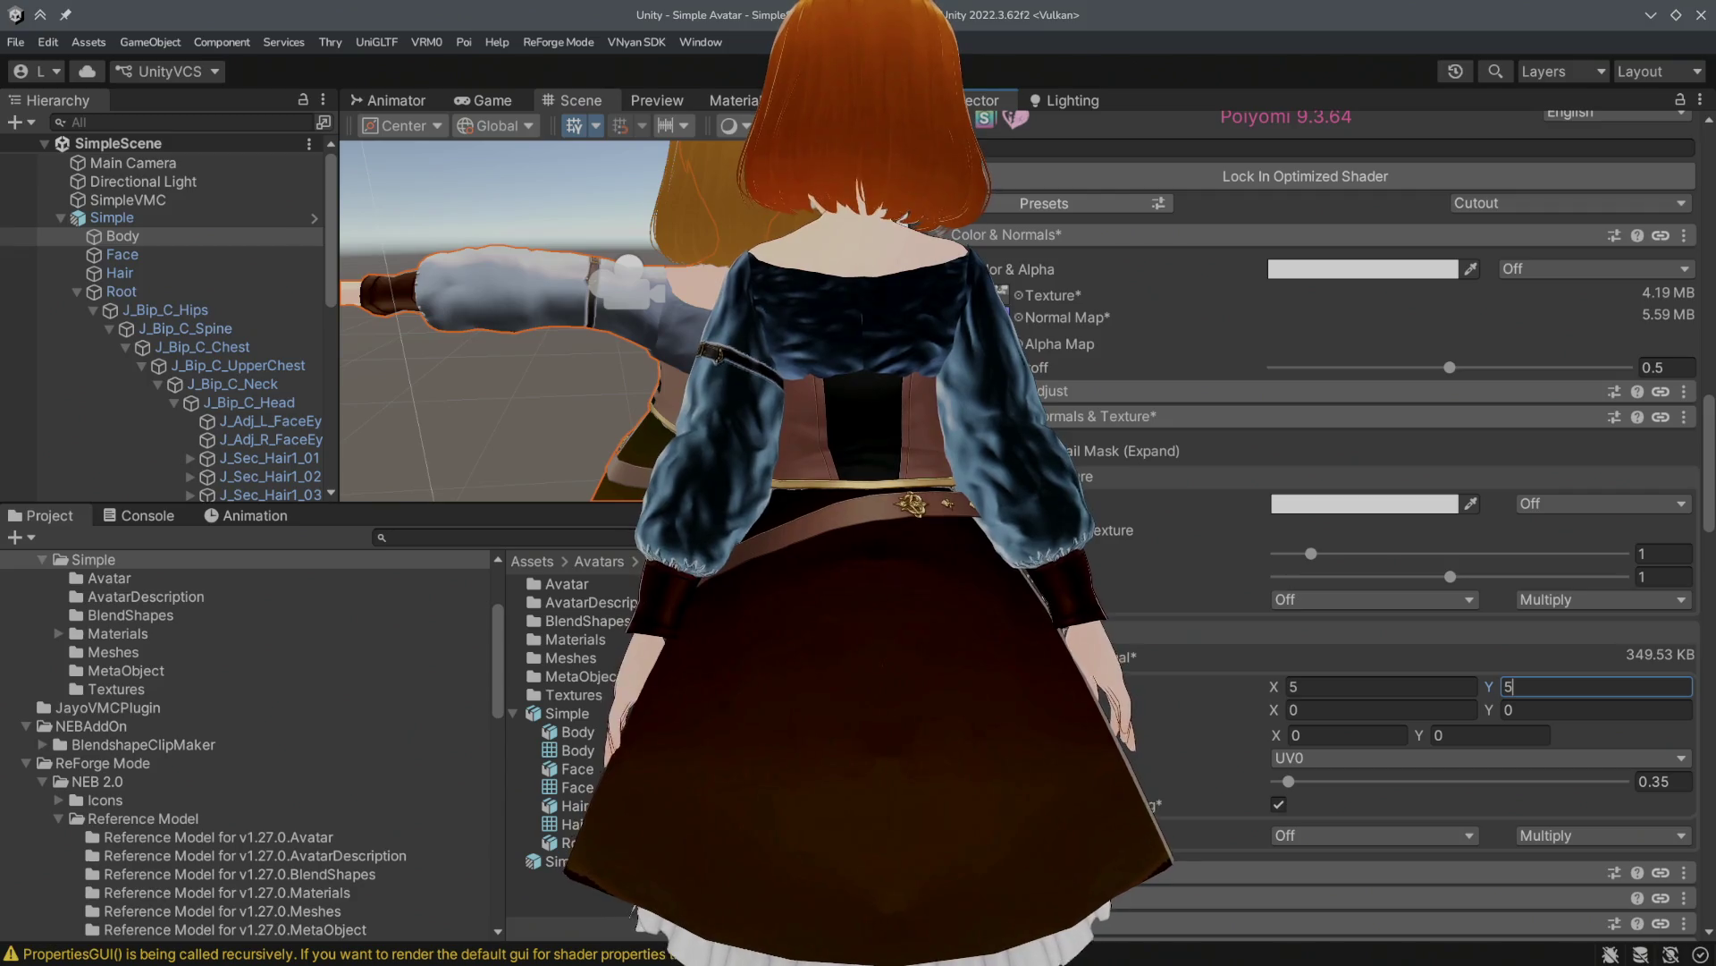
click(1123, 525)
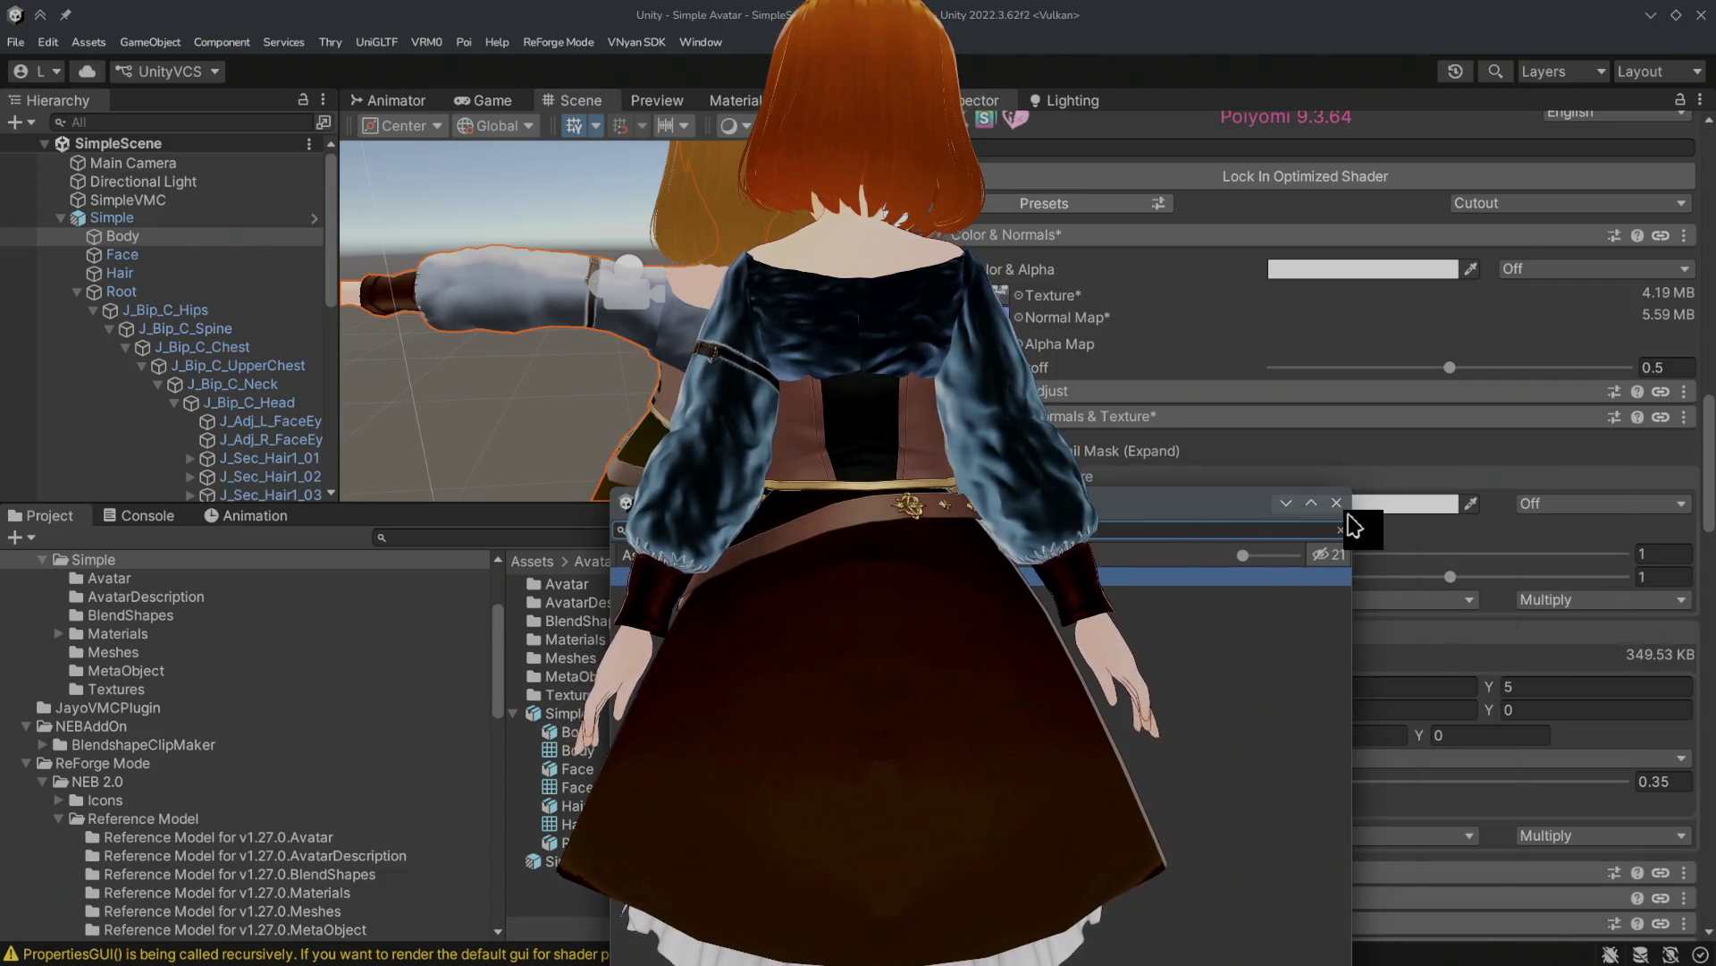
click(1335, 502)
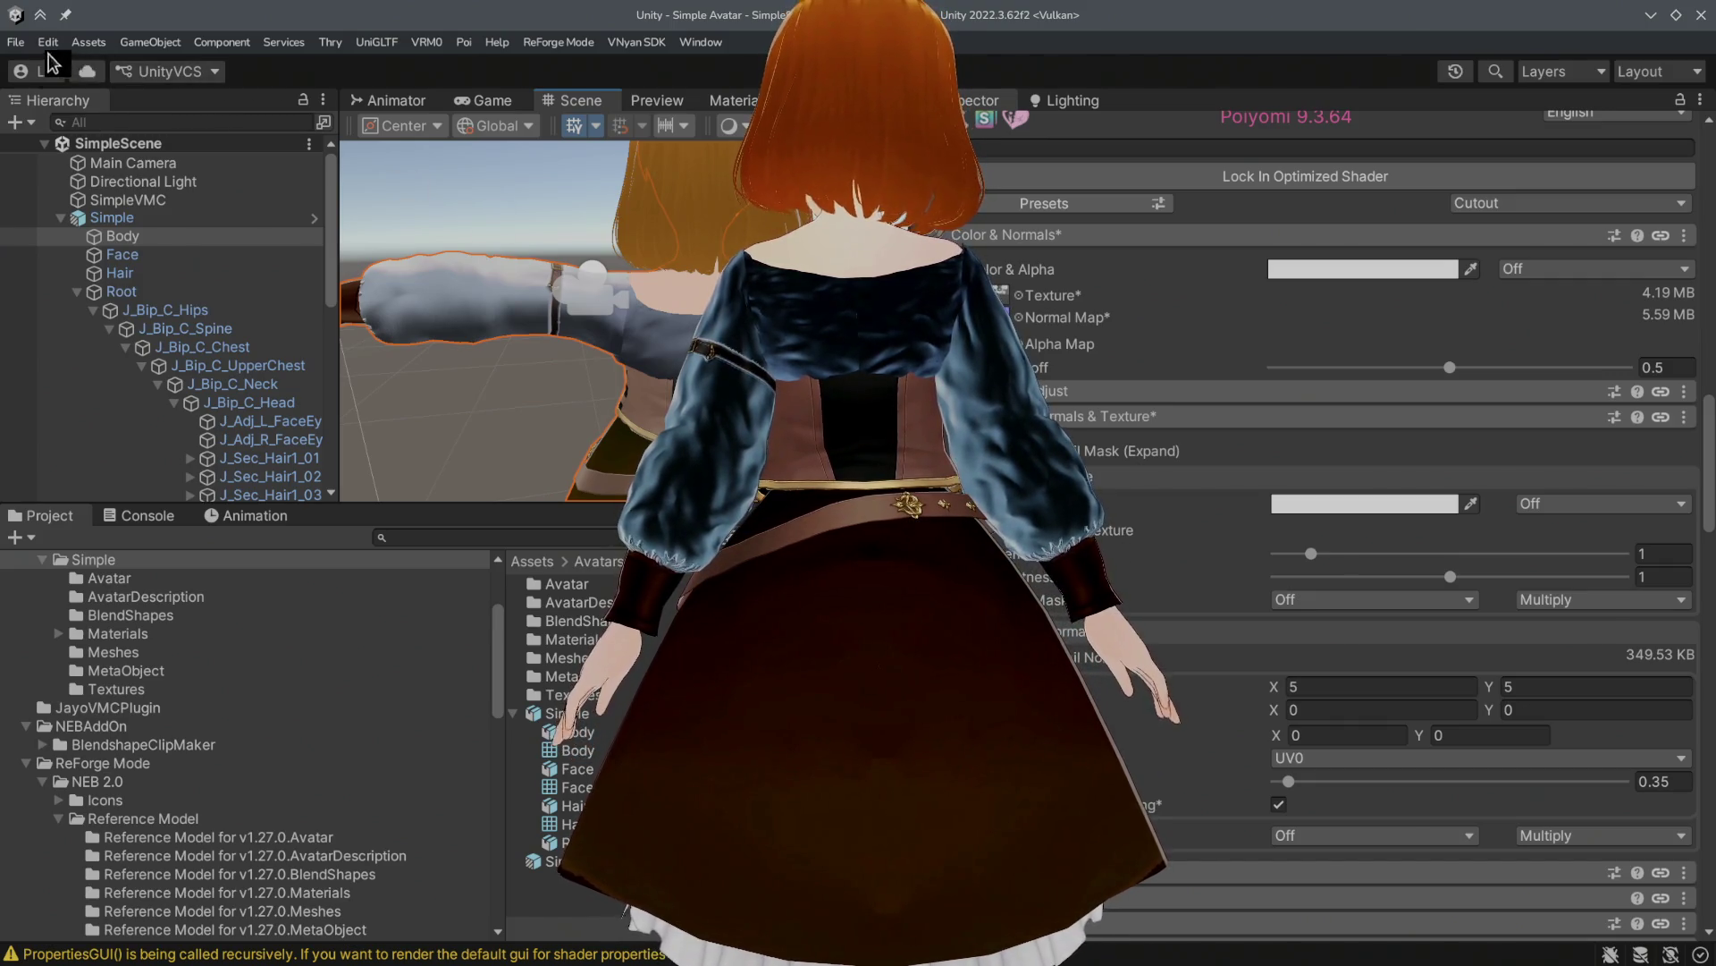
Step: Save the project from the File menu and inspect the arm close up
click(15, 42)
click(76, 263)
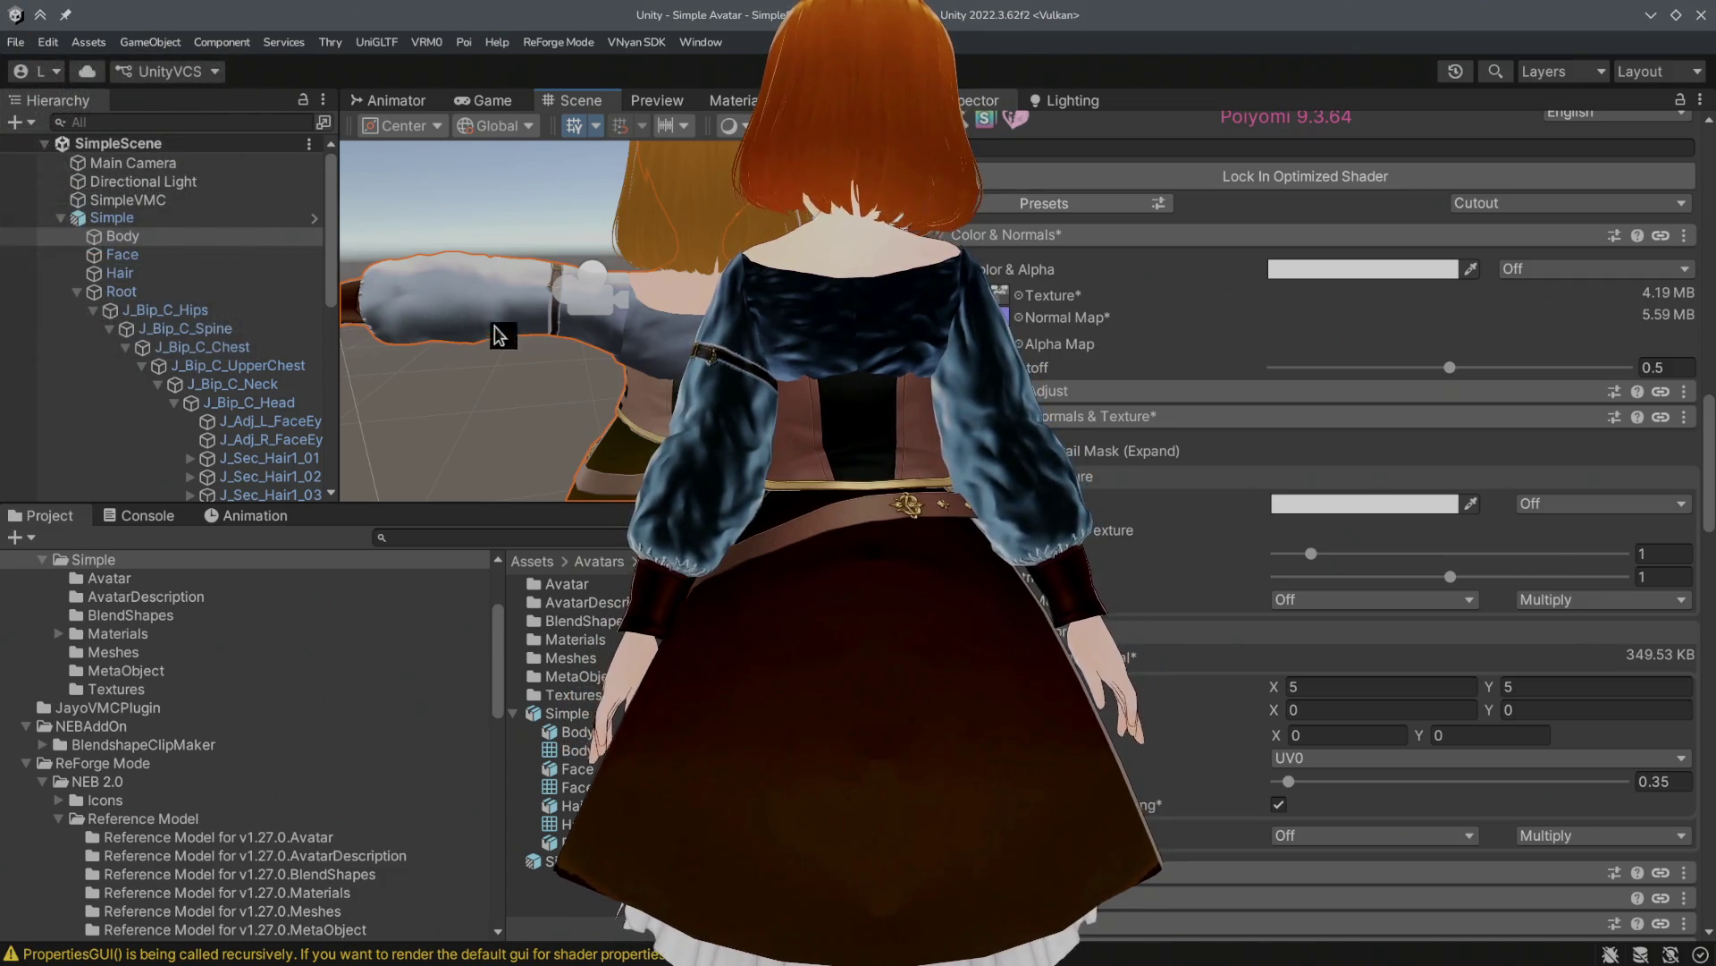
scroll(1373, 526, down, 5)
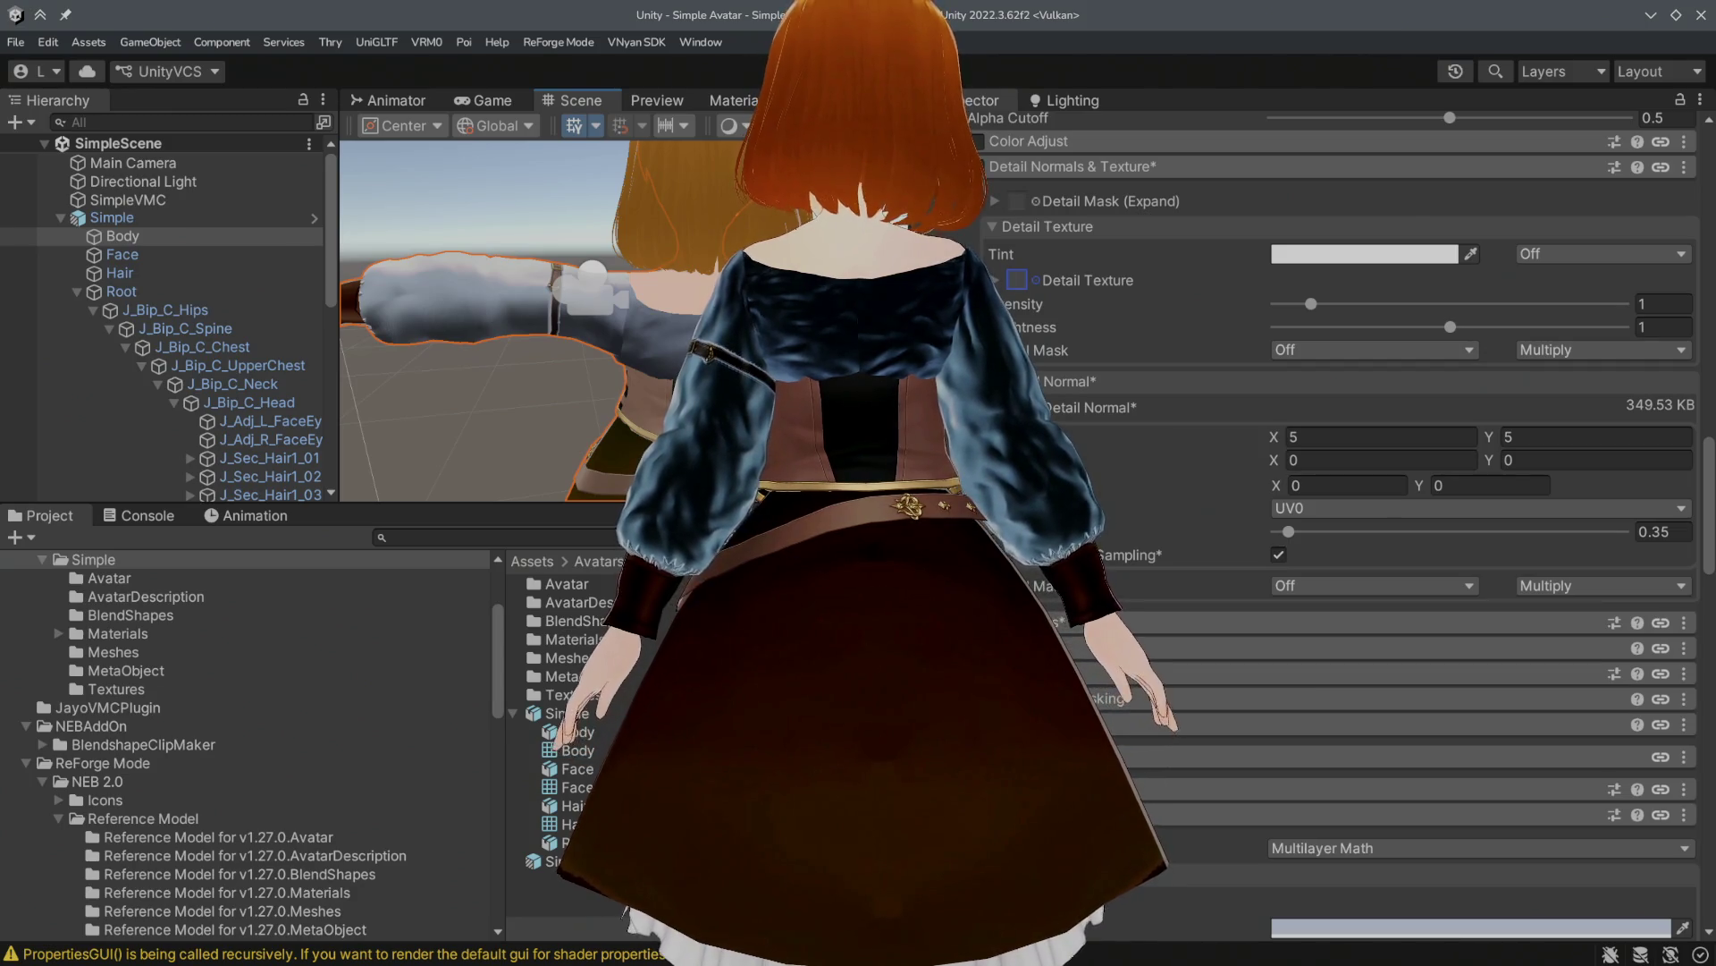
alt+drag(644, 295, 697, 312)
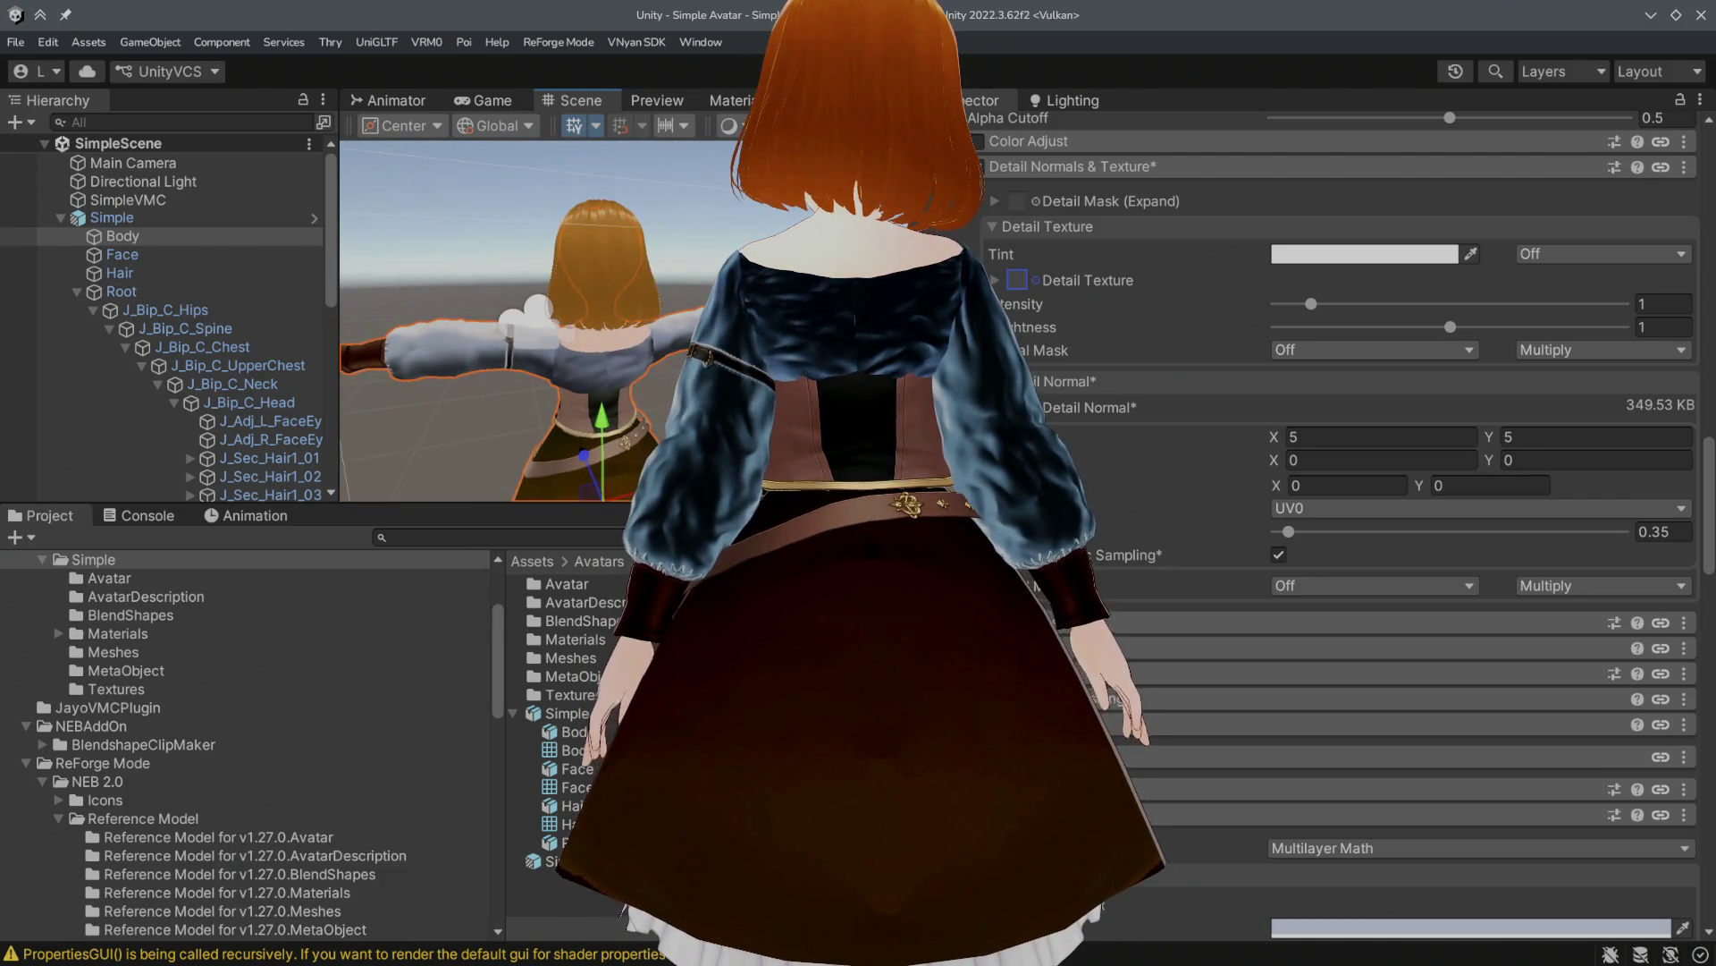
scroll(1212, 520, down, 7)
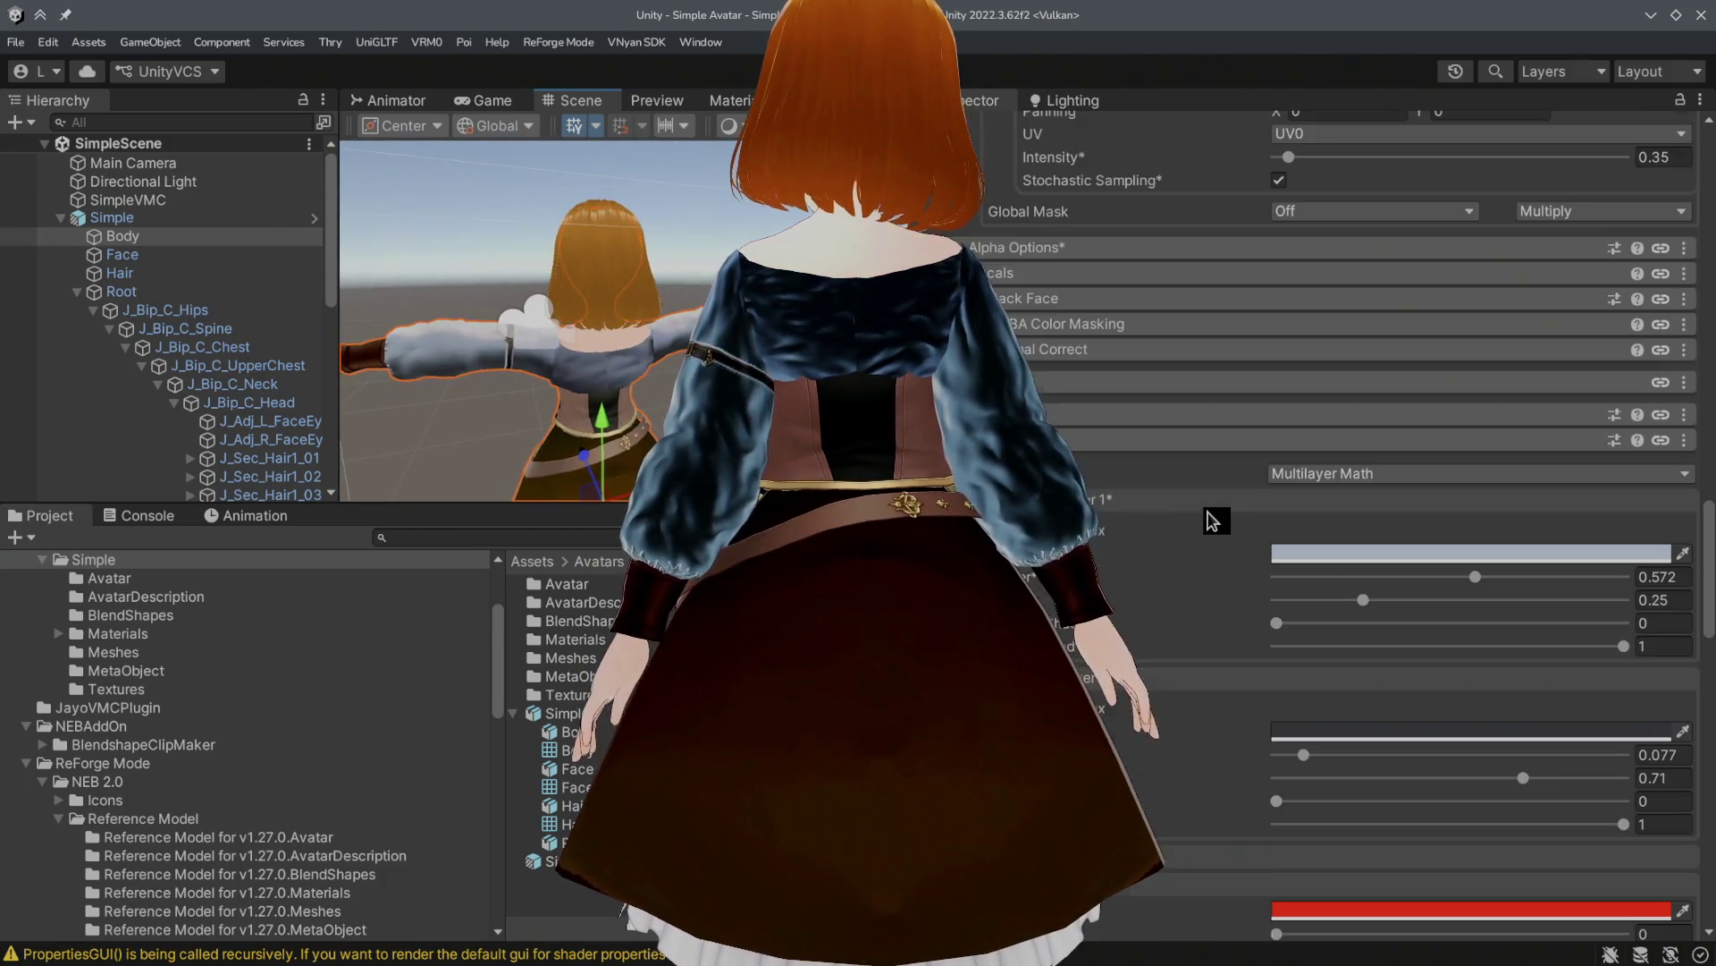
Step: Select the Body mesh and lock in the optimized Poiyomi shader on its material
click(222, 218)
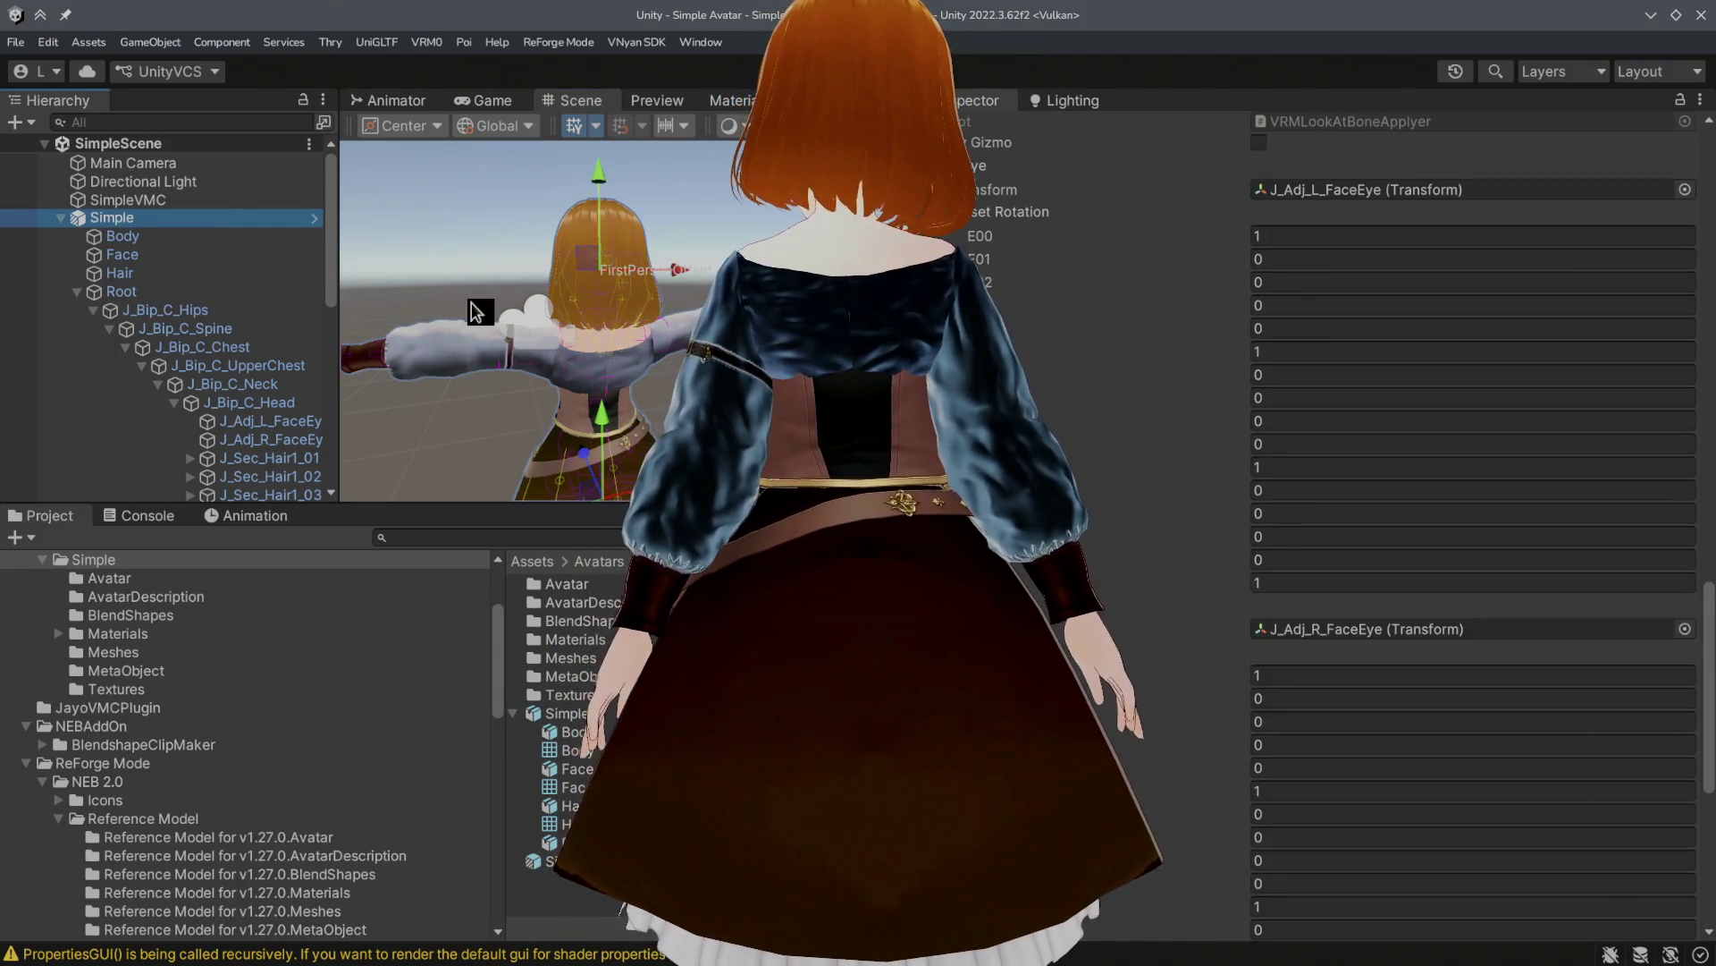
scroll(1153, 602, down, 9)
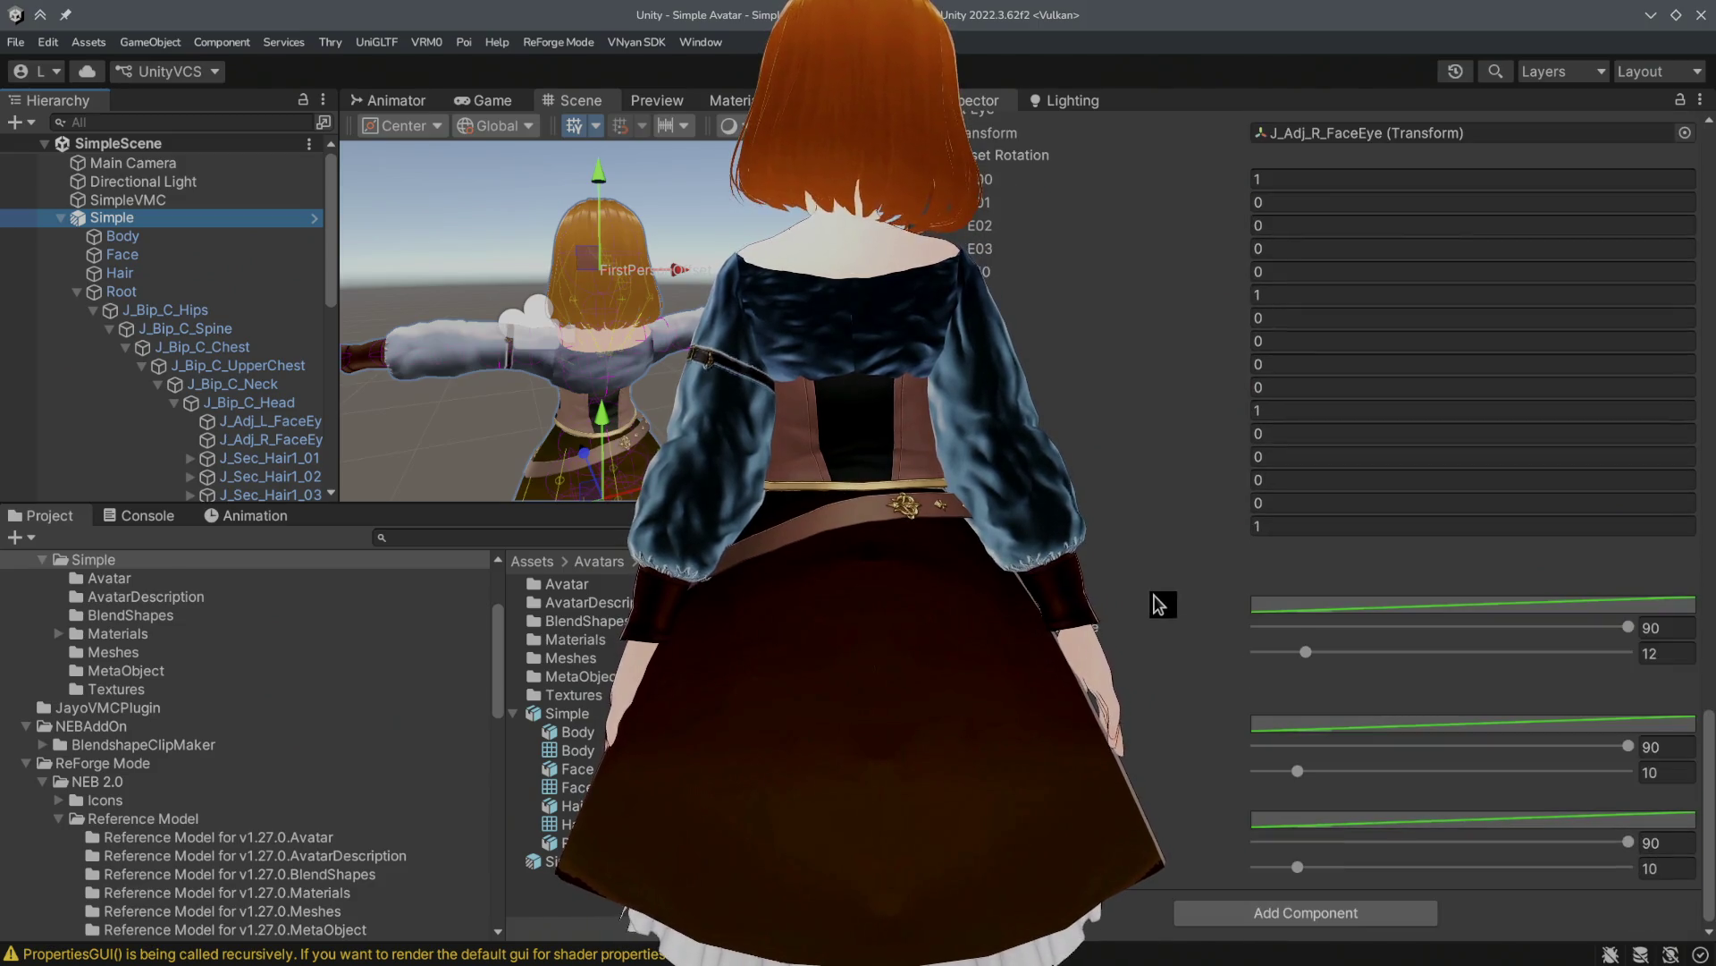
click(179, 236)
scroll(1136, 599, down, 5)
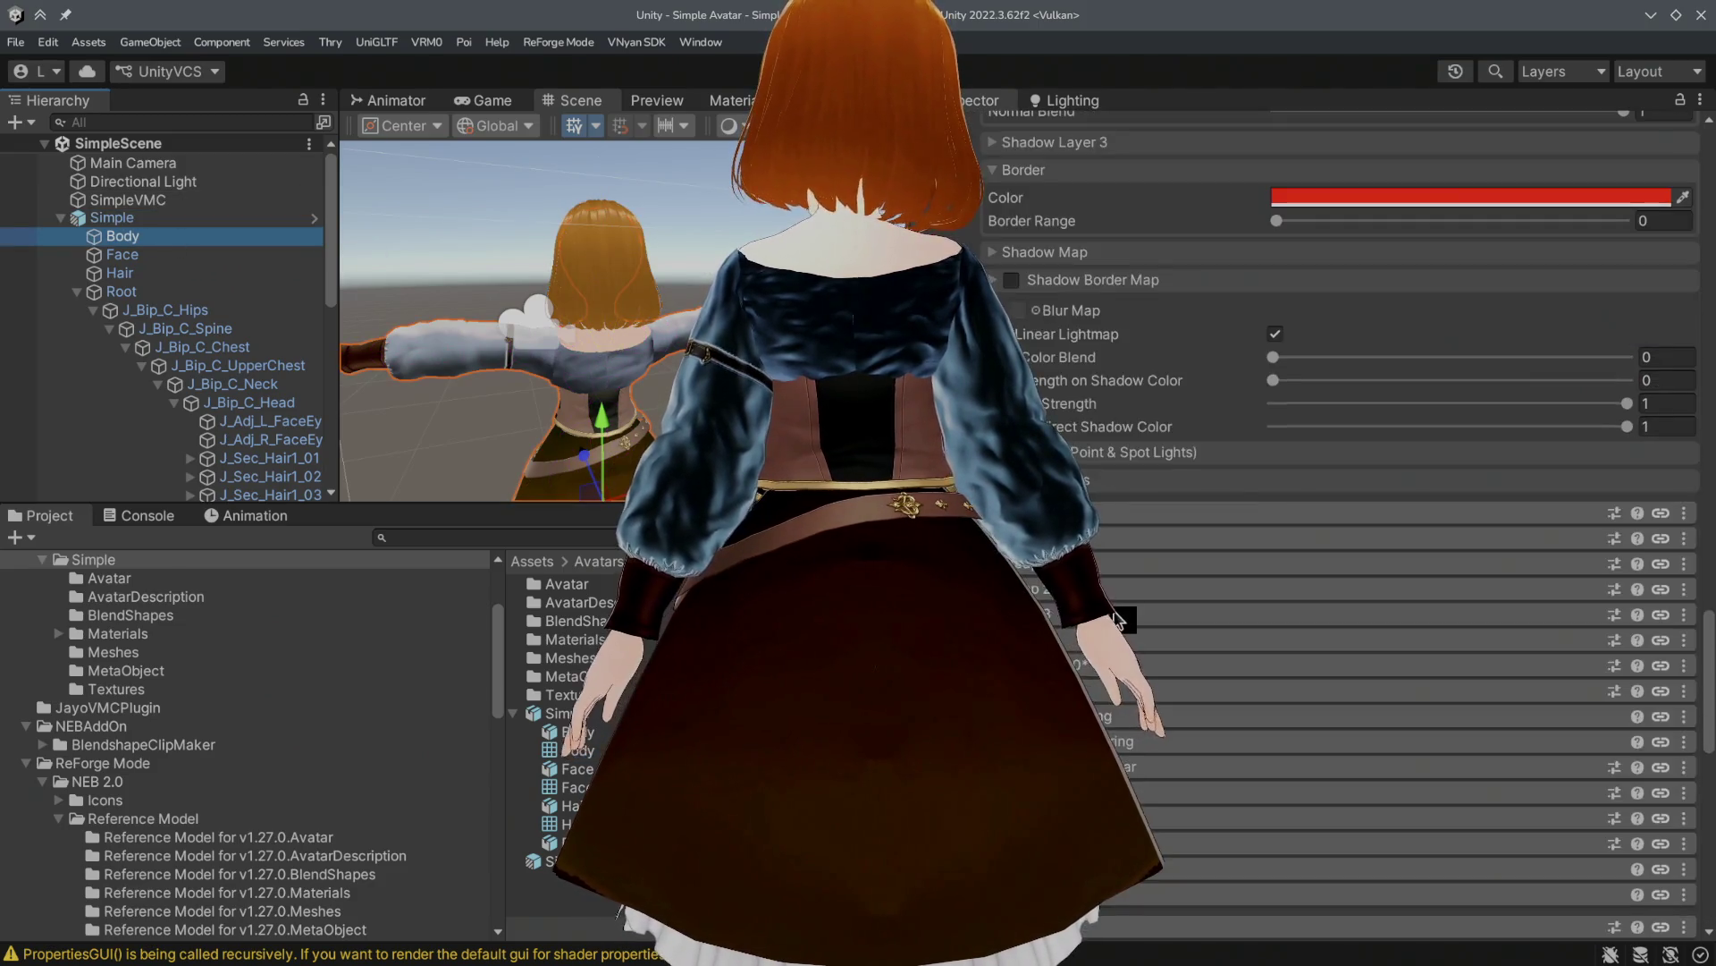
scroll(1129, 592, up, 4)
scroll(1128, 591, up, 10)
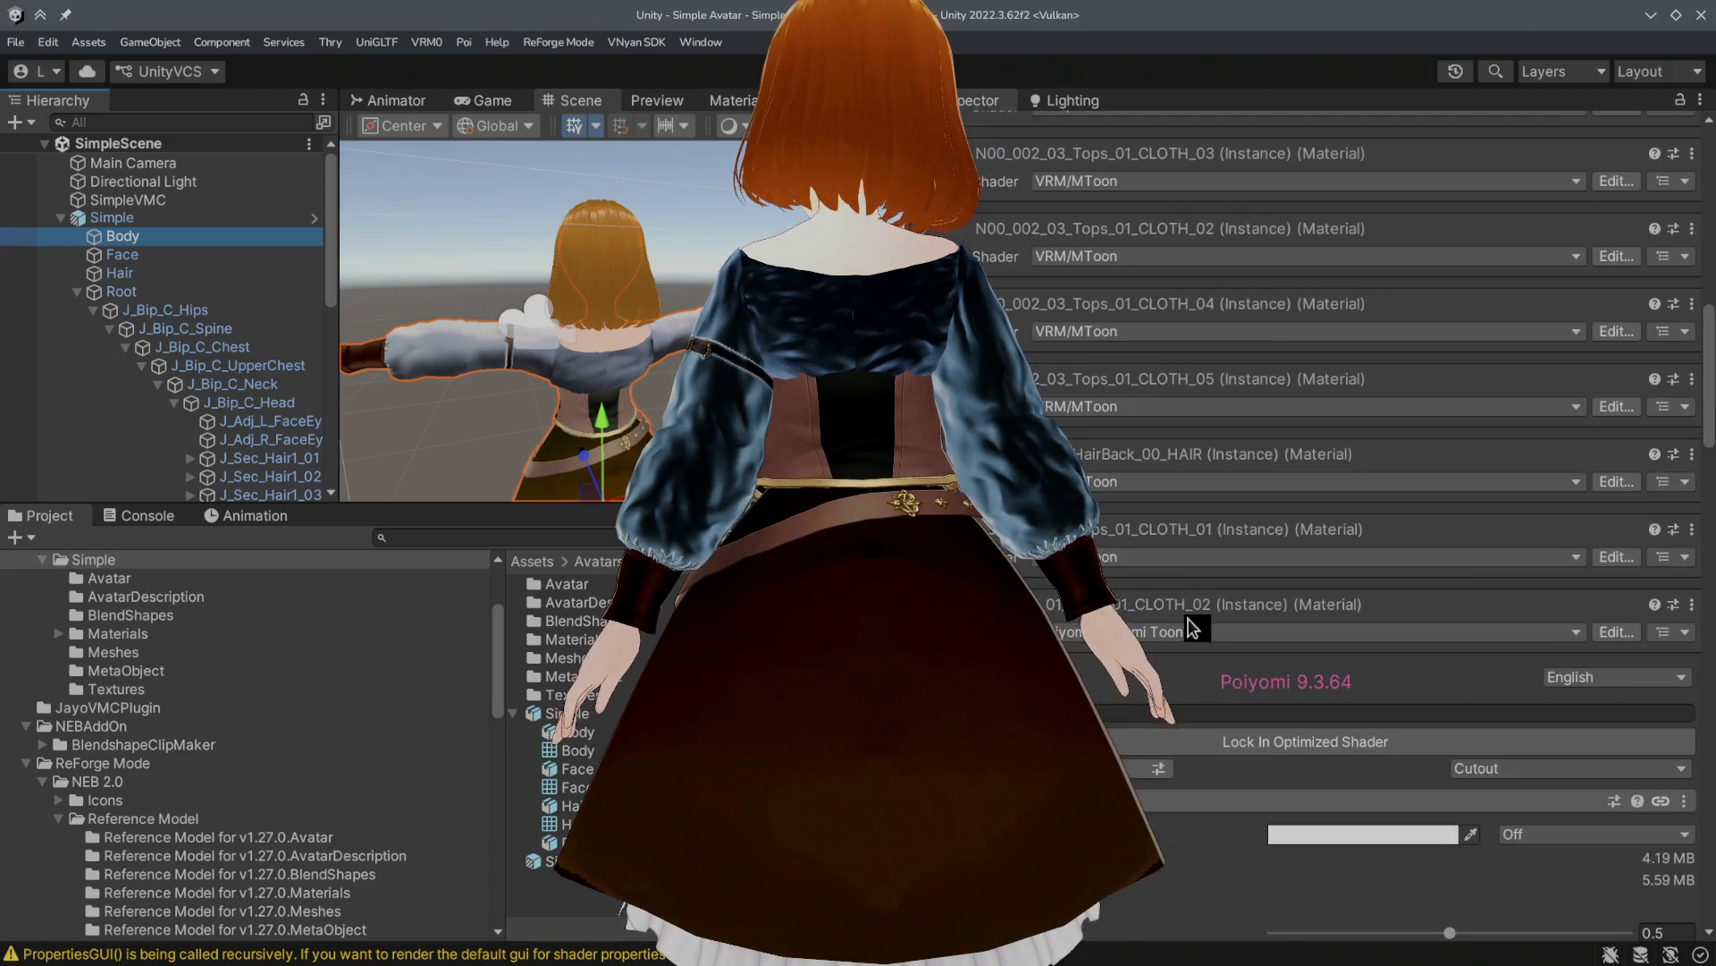
click(1209, 738)
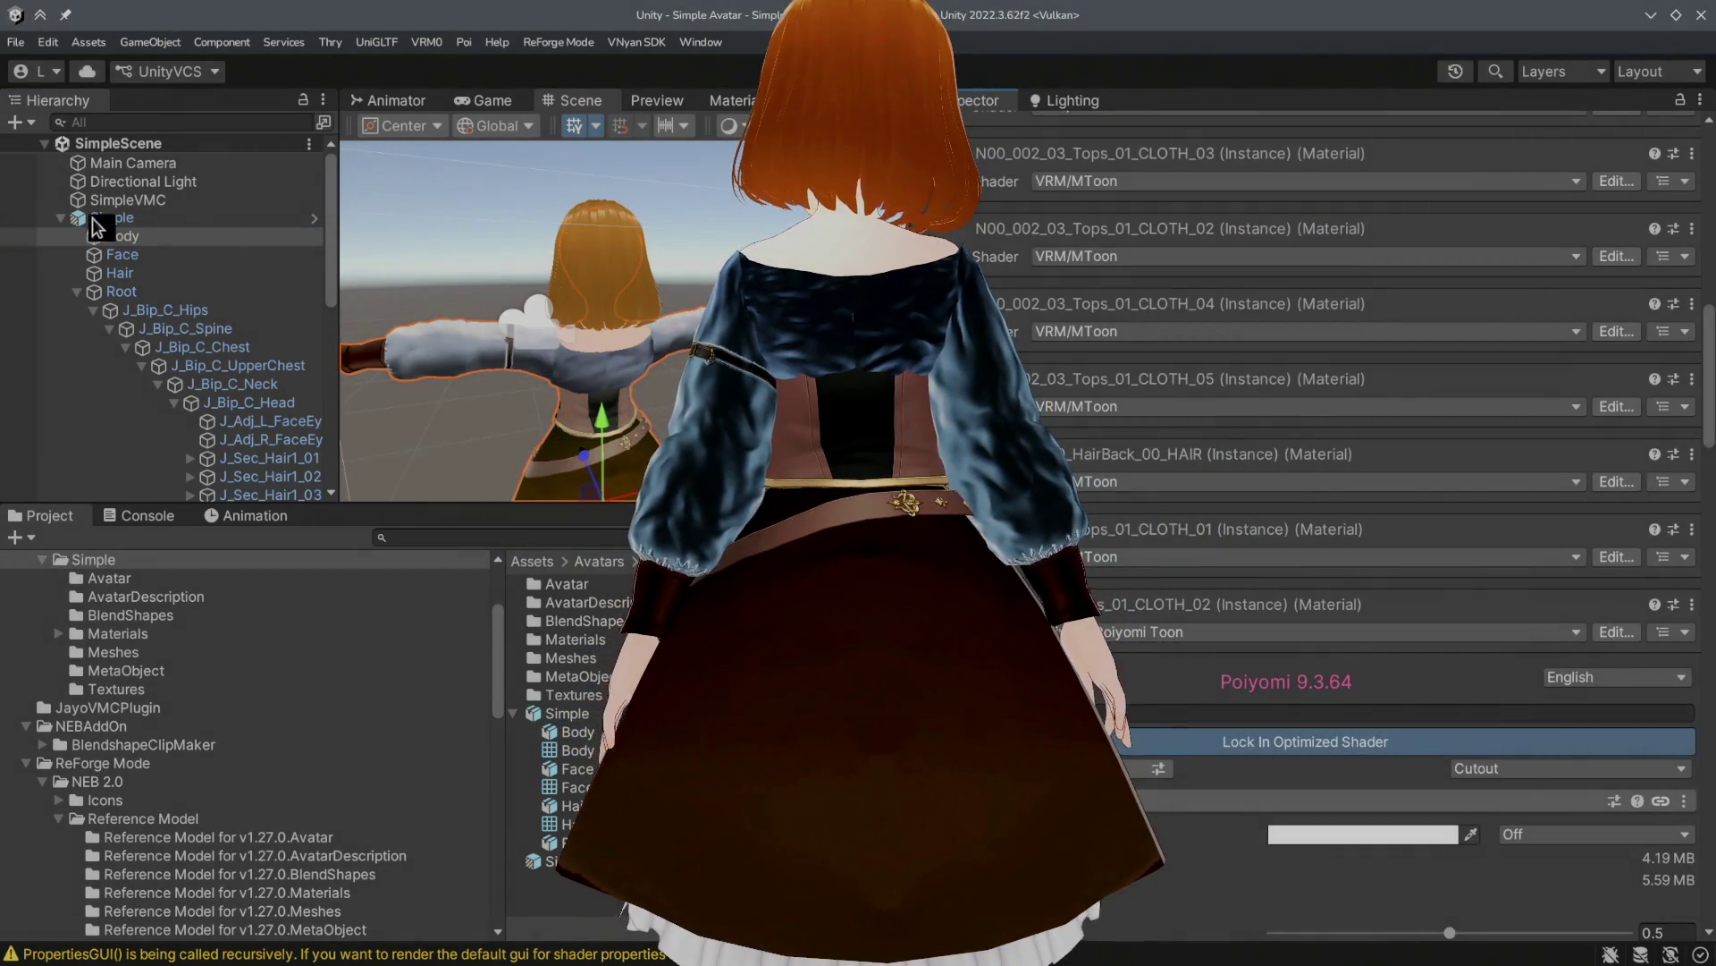
click(115, 218)
click(47, 42)
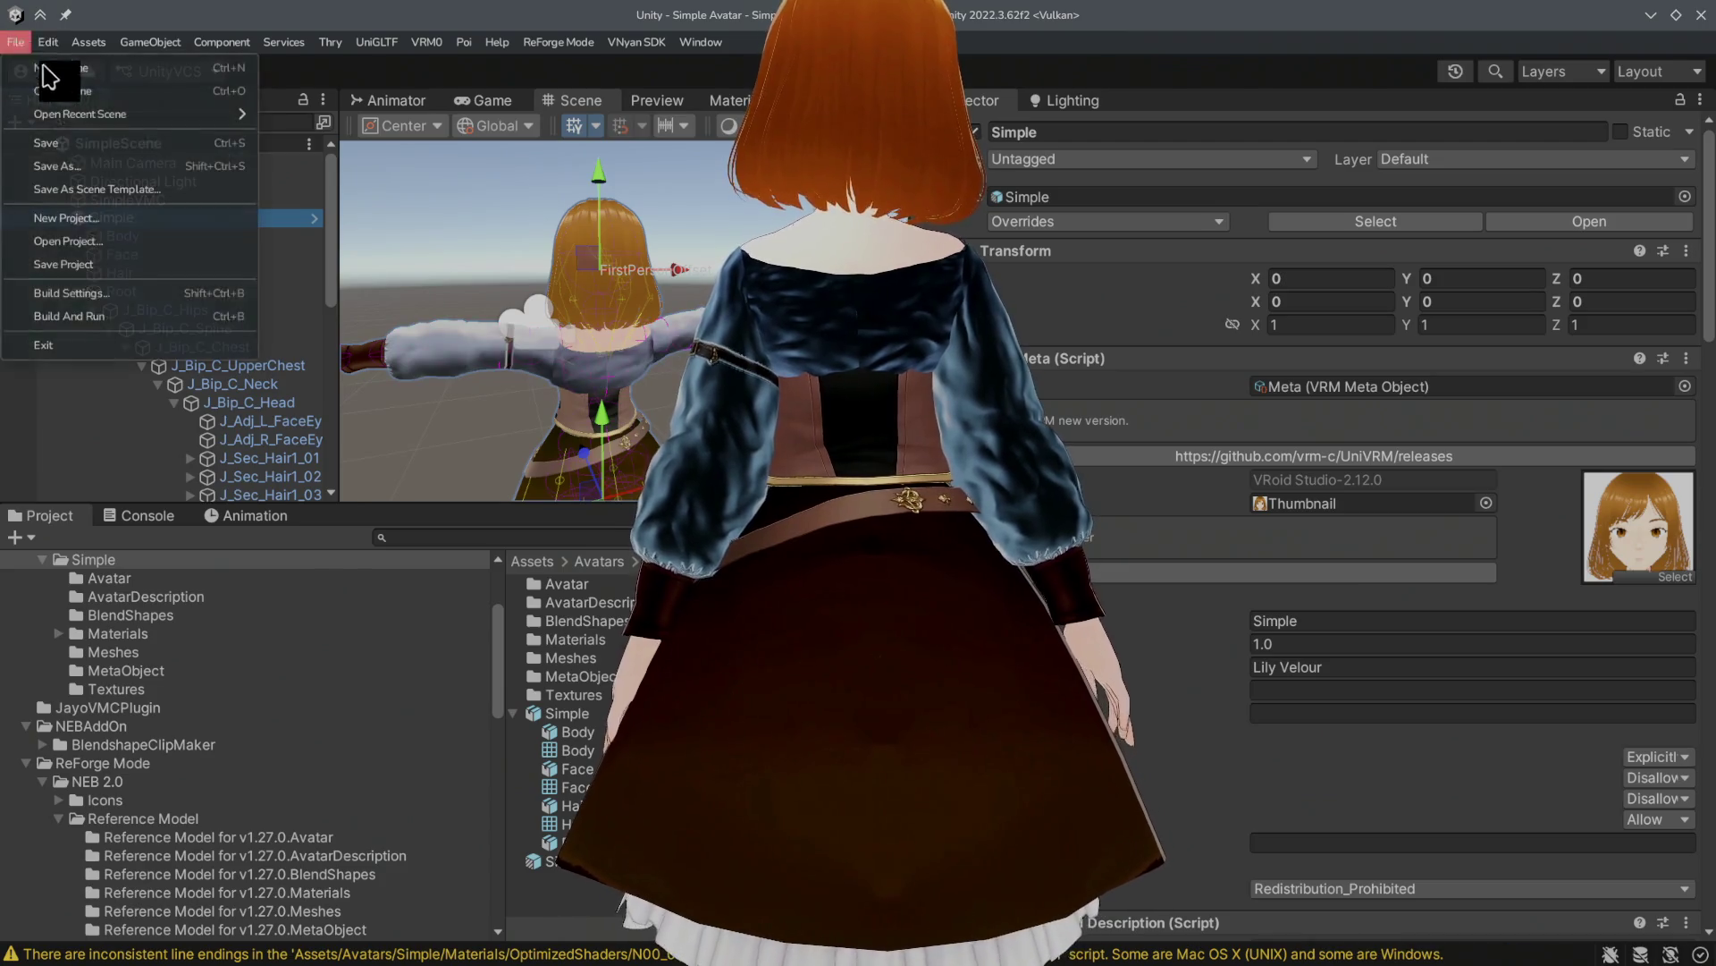
Step: Build the Simple avatar via VNyan SDK, overwriting Simple.vsfavatar in ExportedAvatars
click(174, 200)
click(161, 219)
click(637, 42)
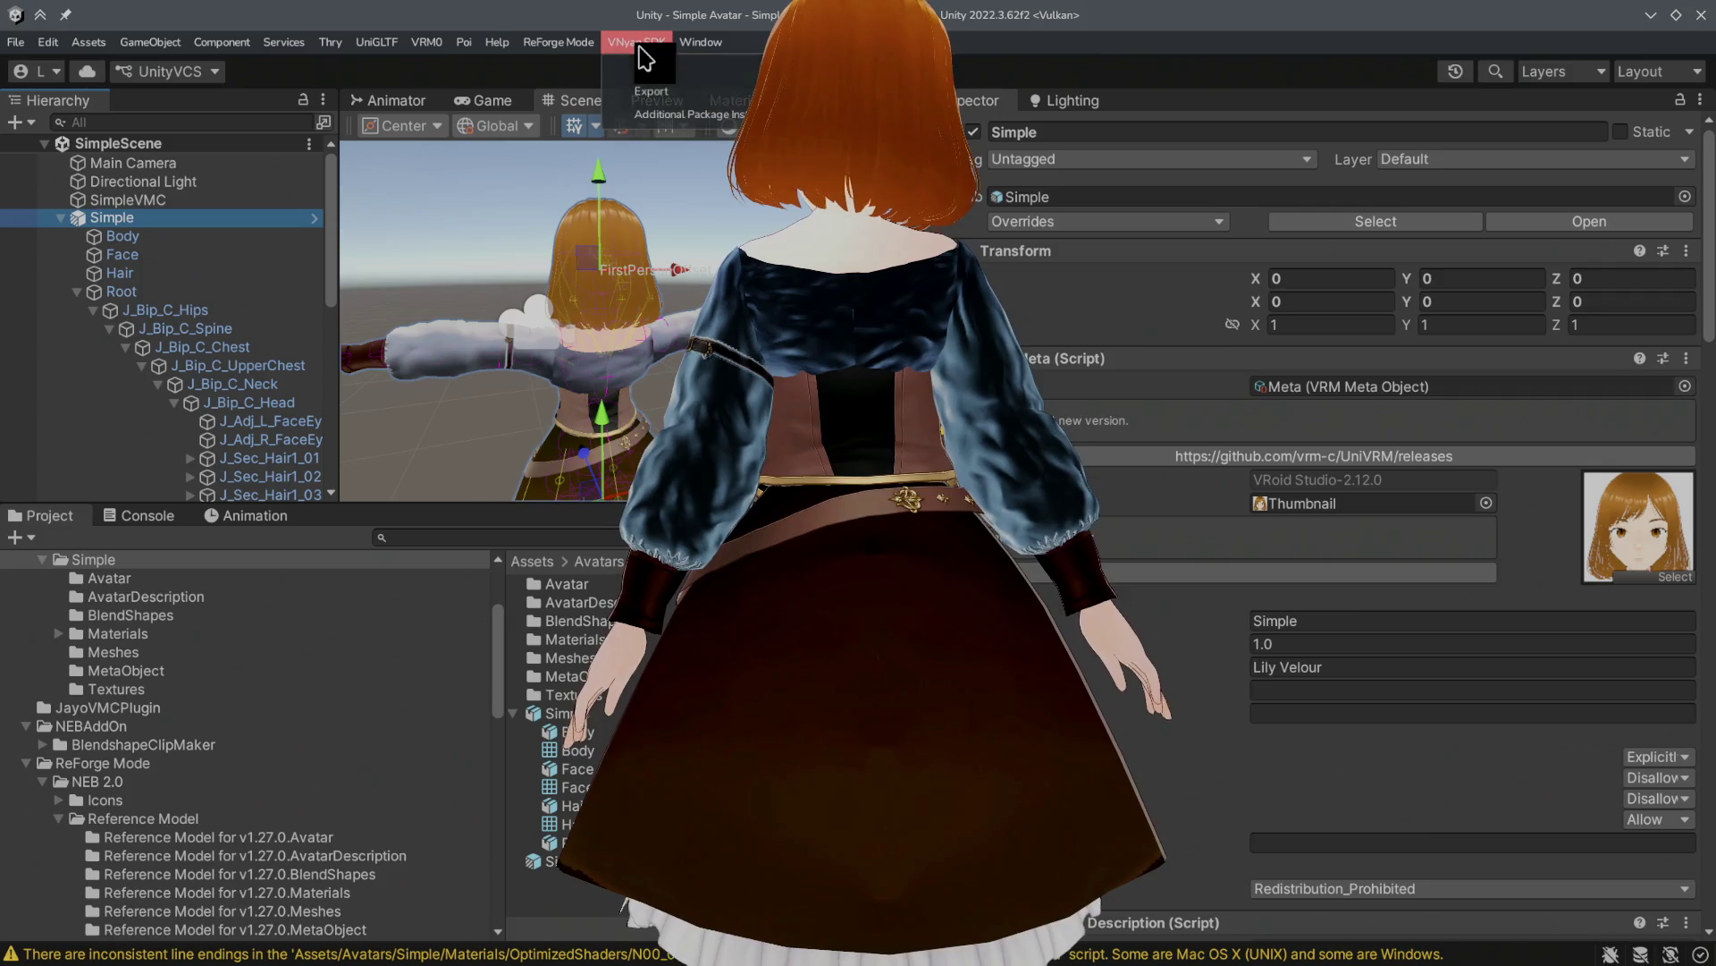
click(651, 91)
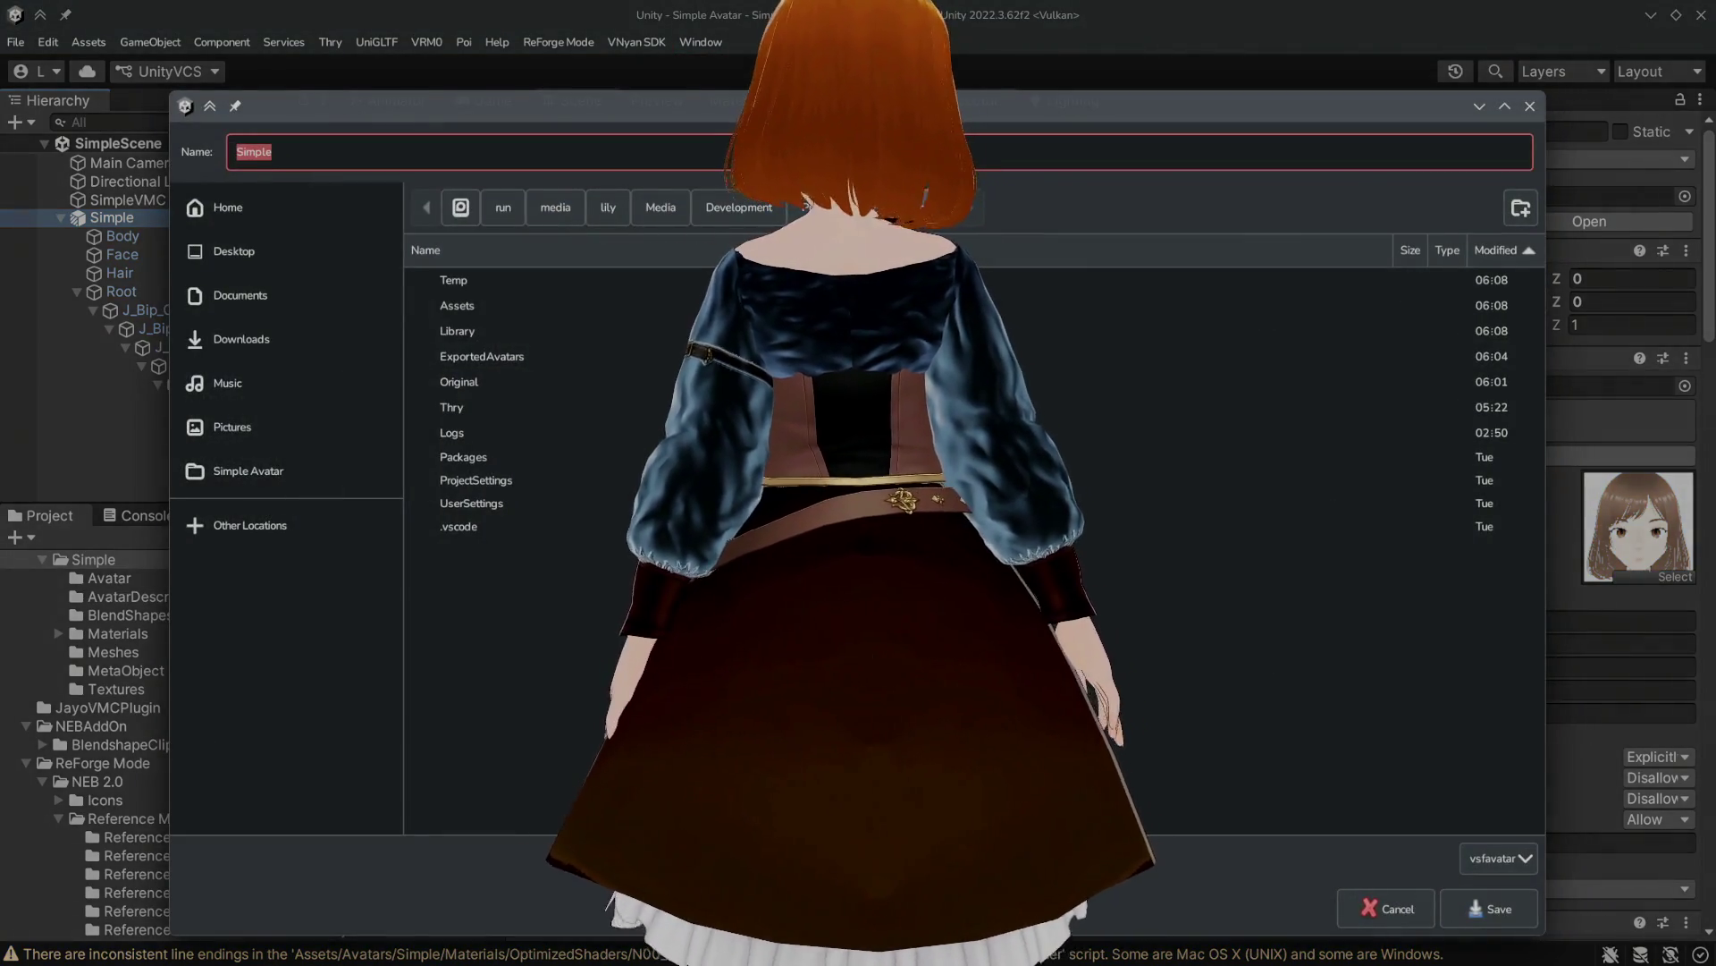
double_click(510, 355)
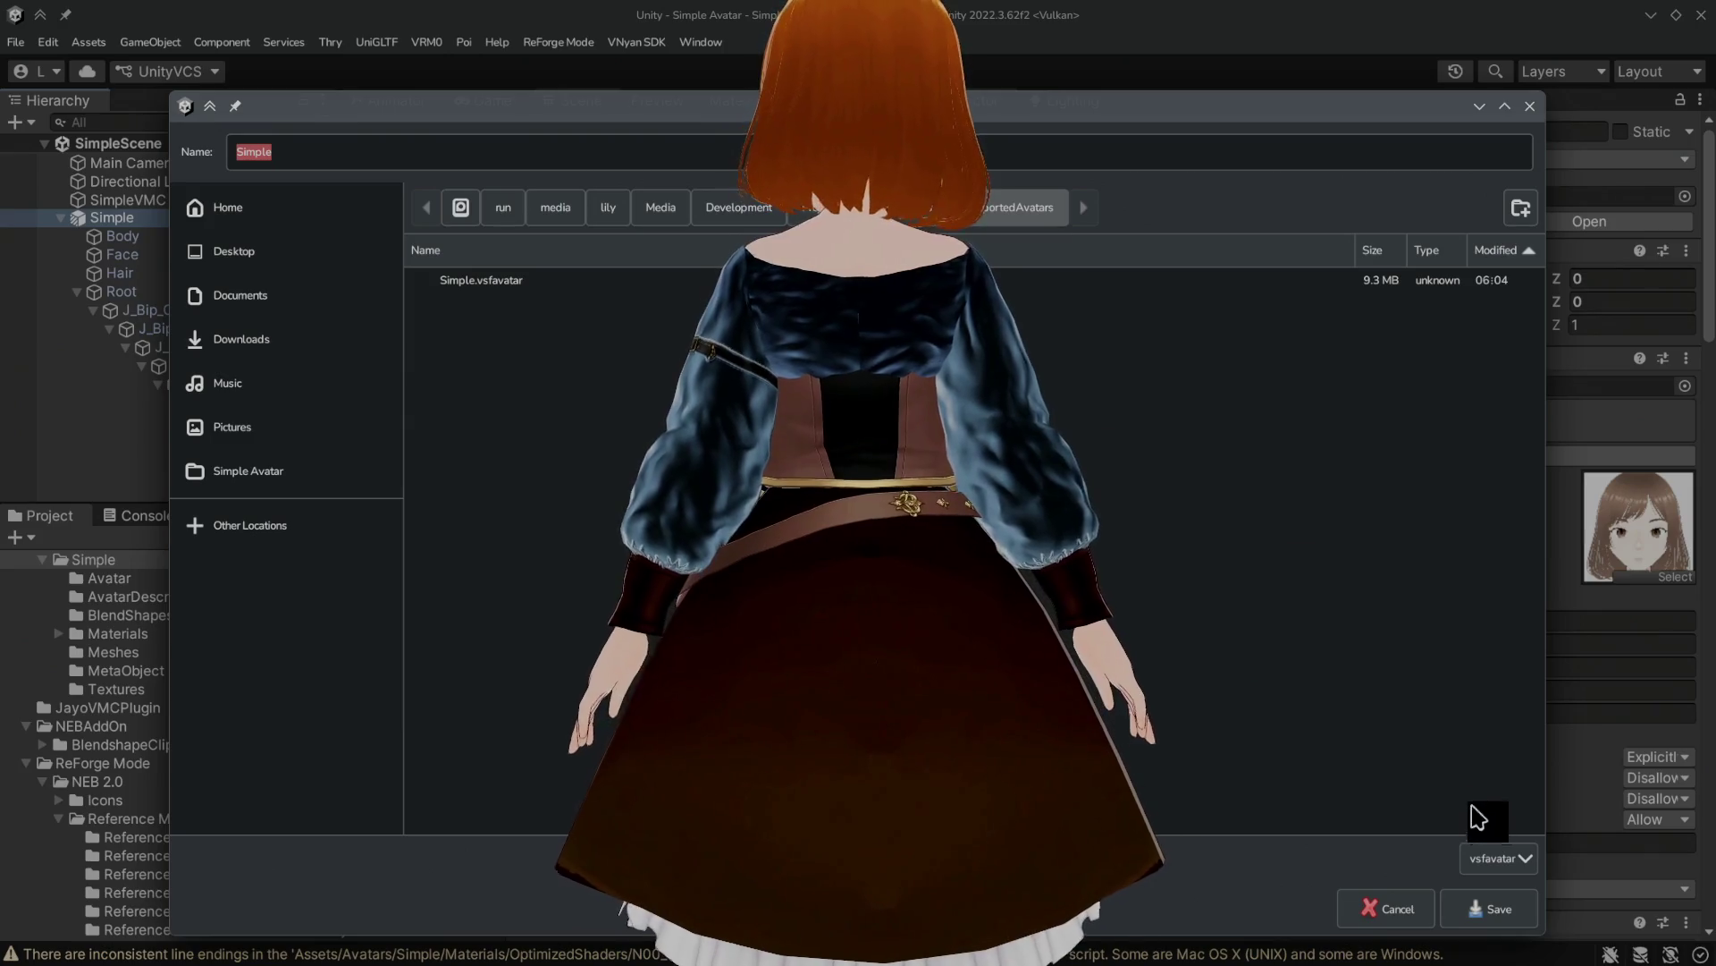
click(1478, 905)
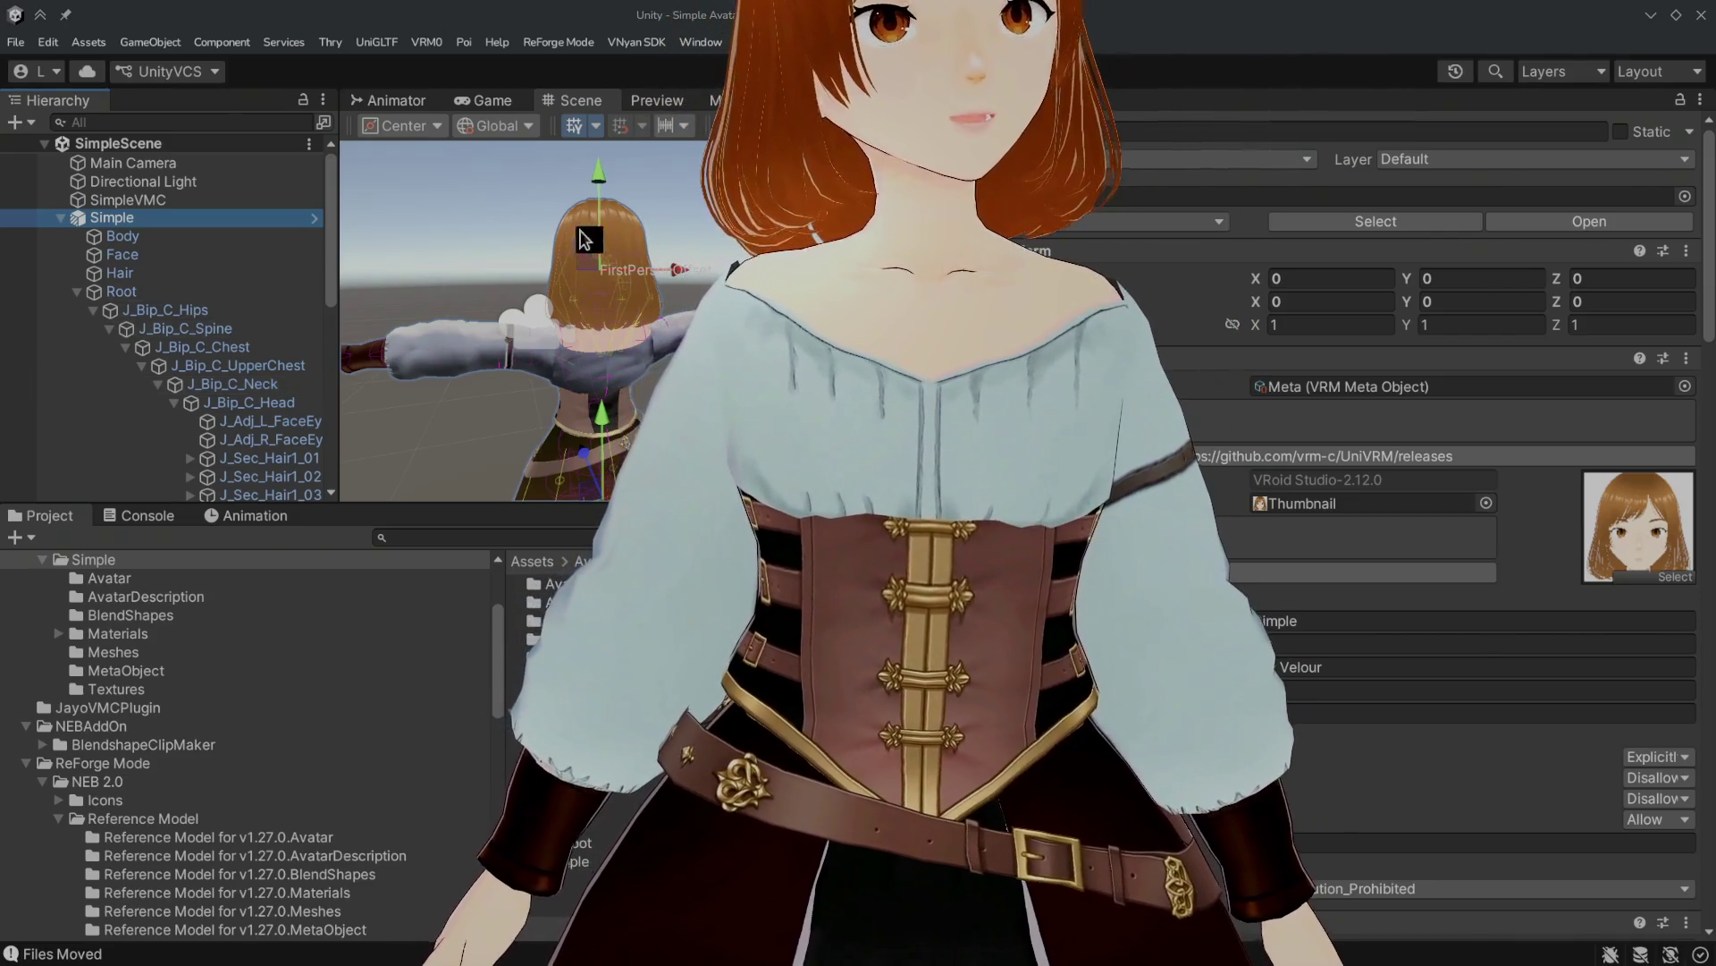
Step: Select the Body mesh, try lowering the first shading layer value, then undo it
click(1291, 534)
scroll(1291, 534, down, 20)
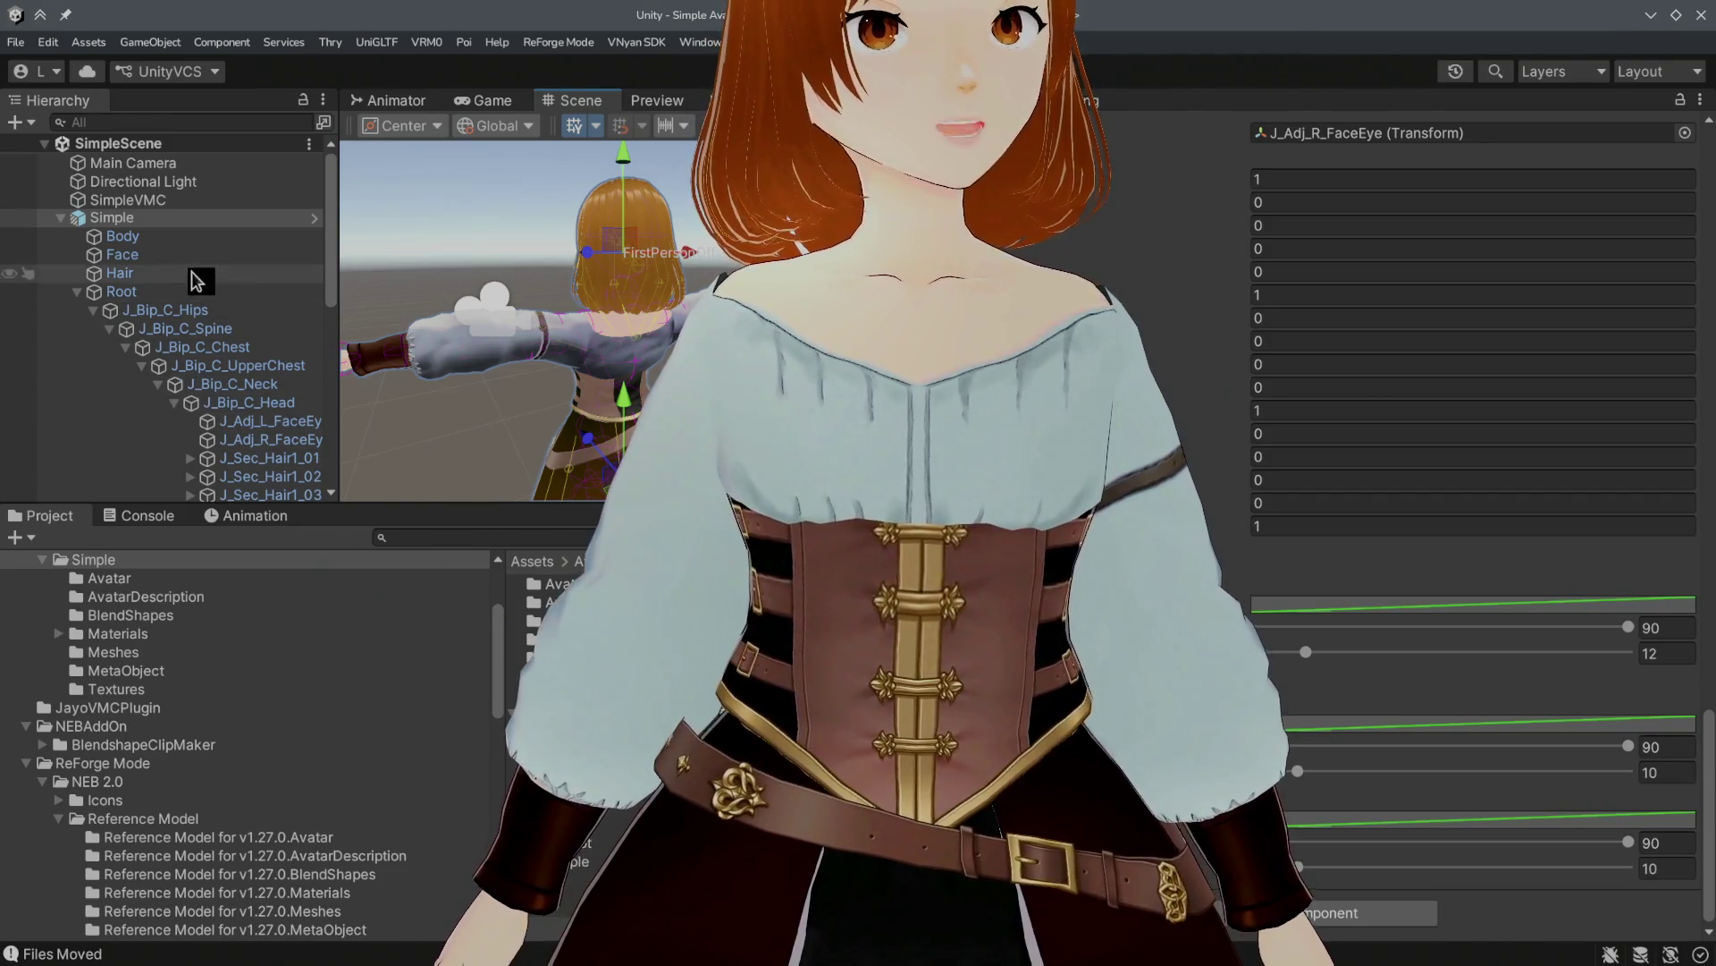
click(191, 240)
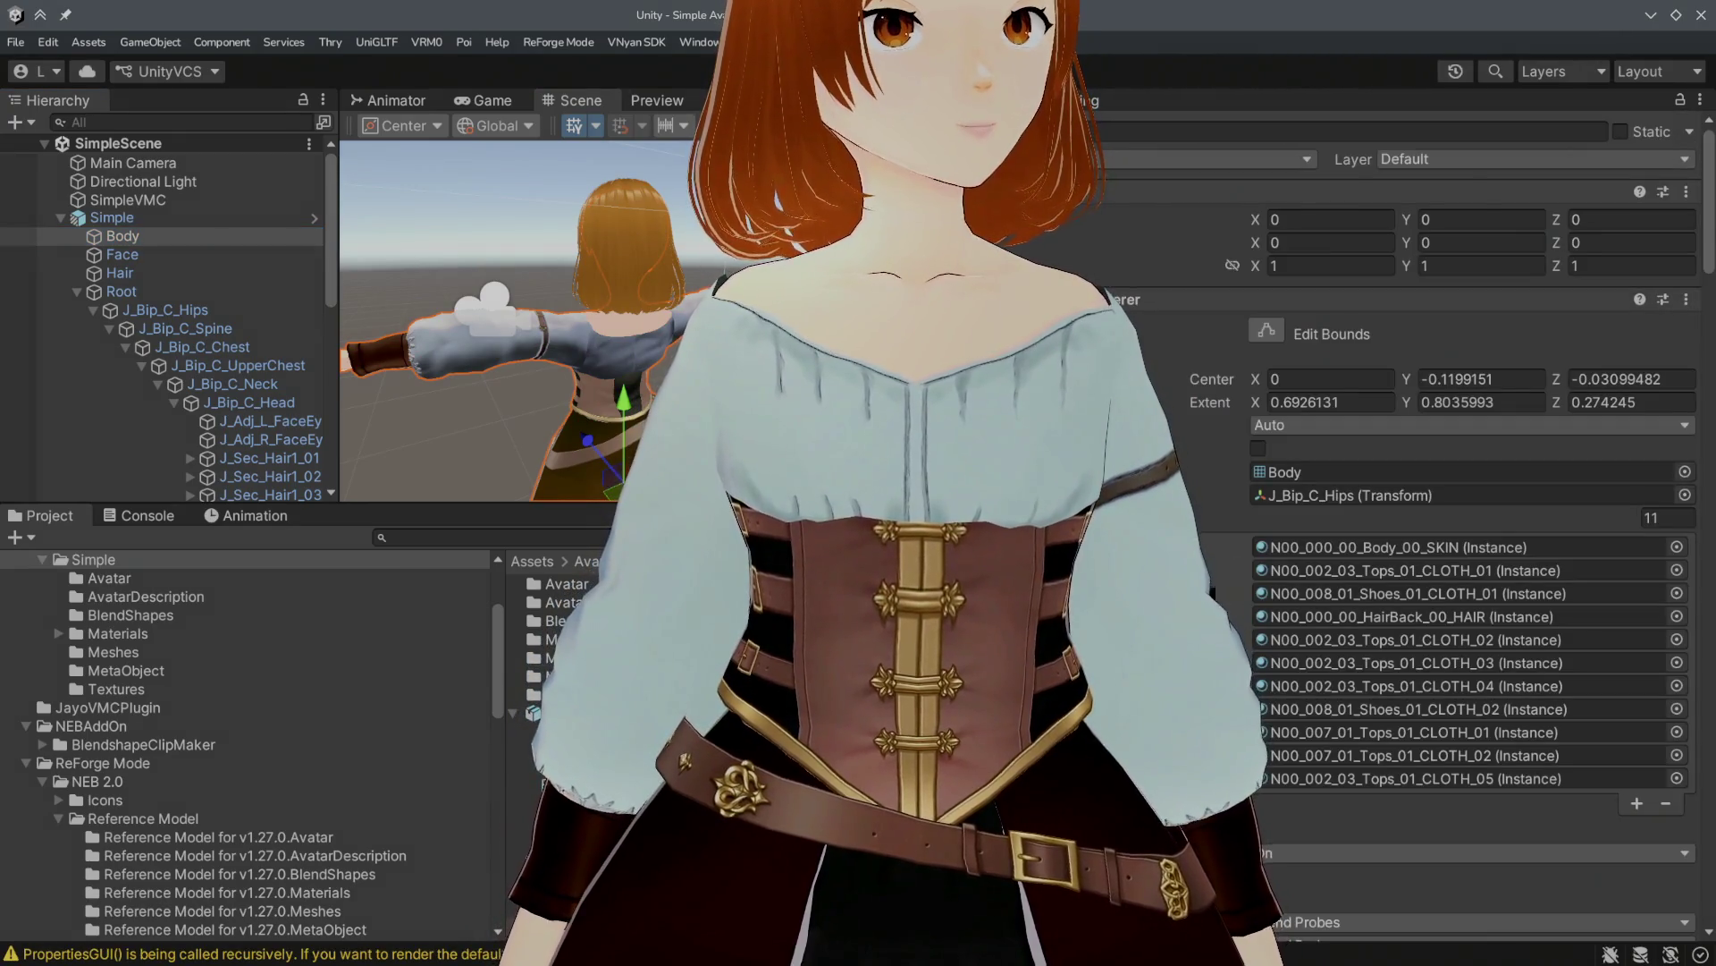
scroll(1431, 536, down, 10)
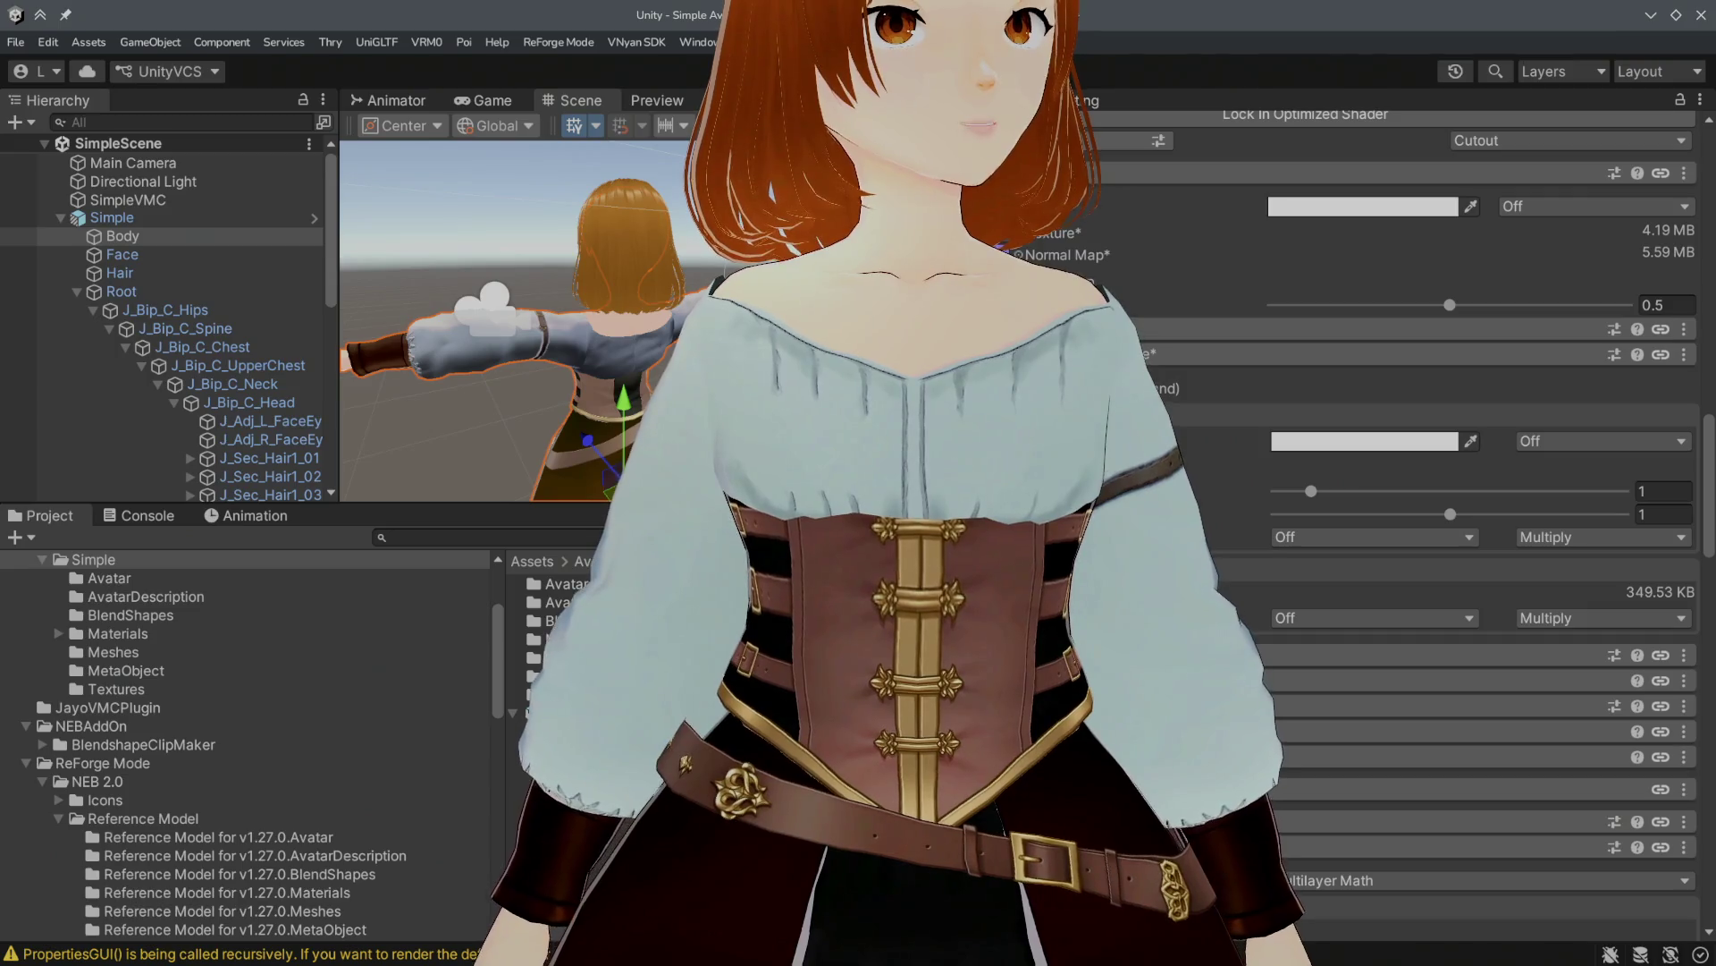
scroll(1430, 537, down, 10)
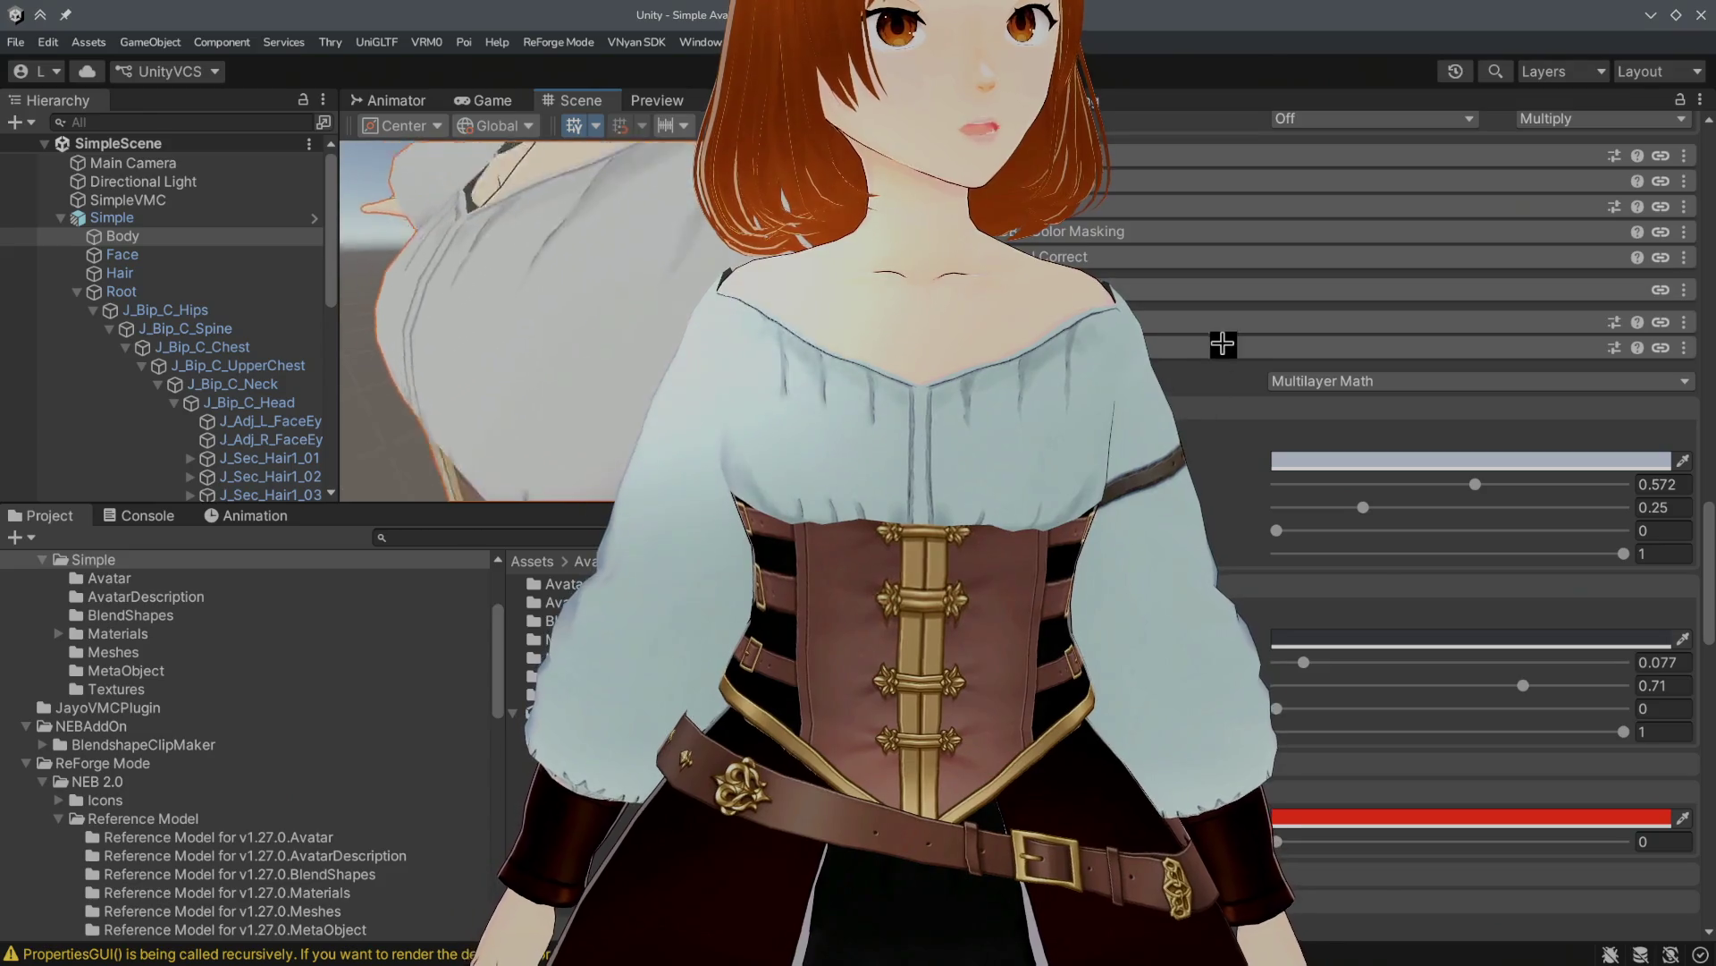
mouse_move(1477, 484)
mouse_down()
mouse_move(1343, 485)
mouse_move(1425, 484)
mouse_up()
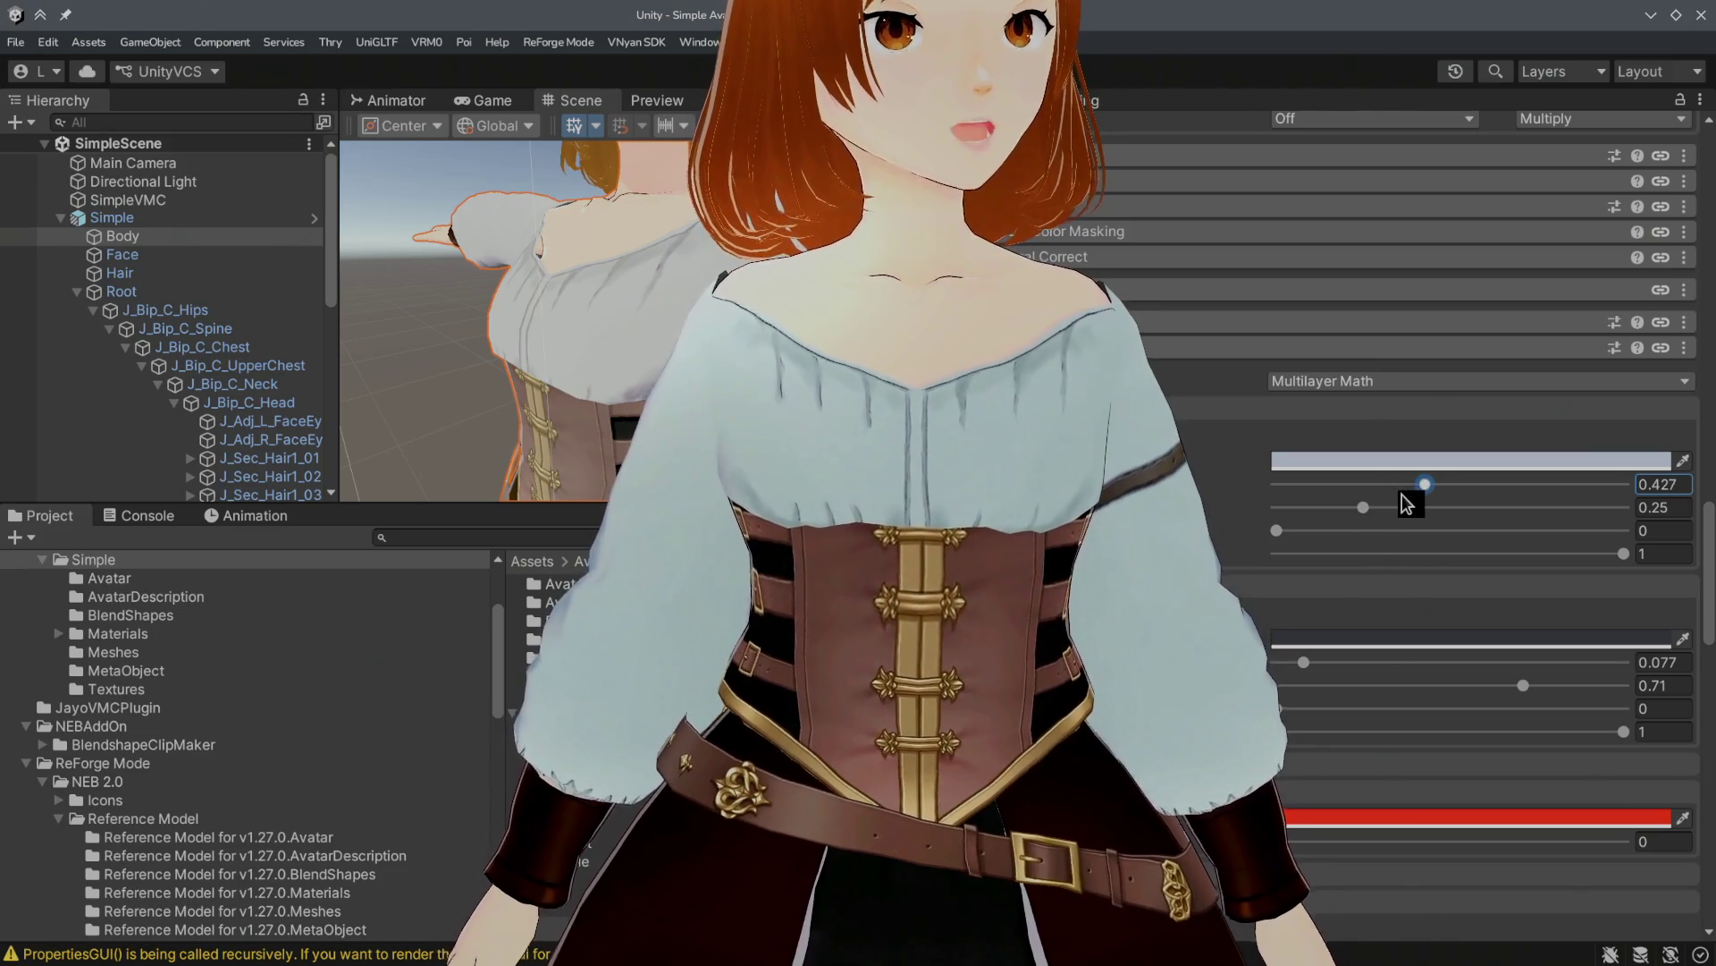
key(ctrl+z)
Step: Tune the Multilayer Math shading values, settling the first at 0.792 and second at 0.13
click(1357, 507)
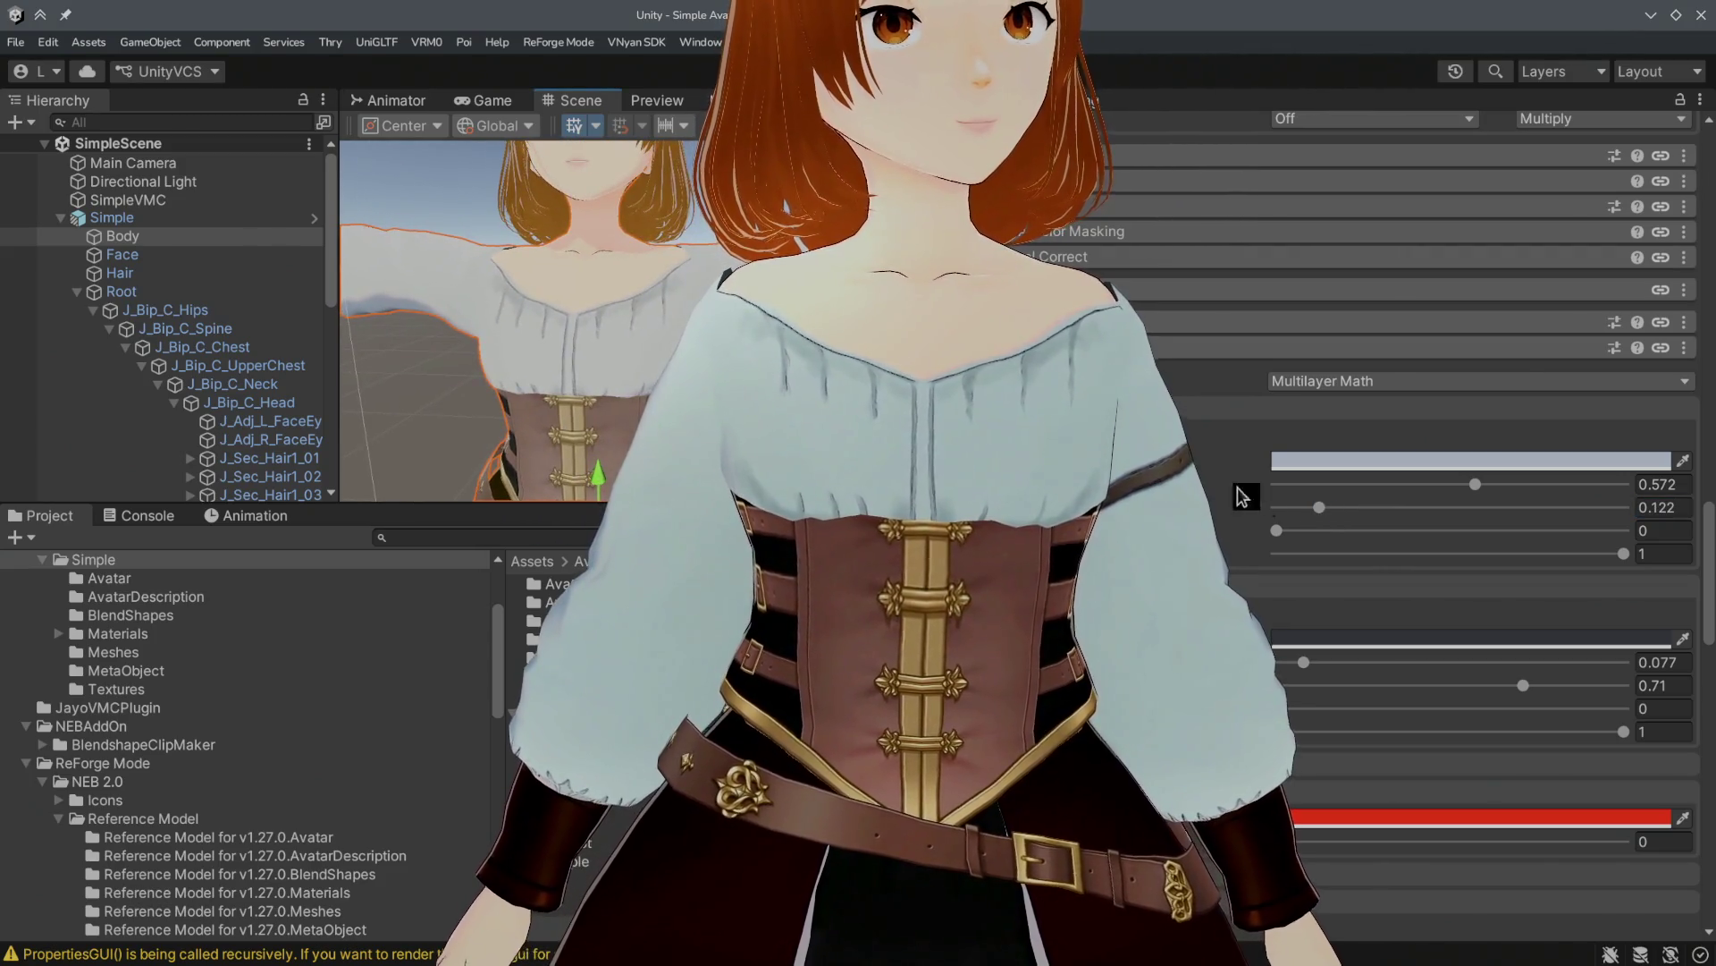
click(1321, 509)
drag(1320, 511, 1317, 512)
mouse_move(1476, 484)
mouse_down()
mouse_move(1568, 484)
mouse_move(1437, 485)
mouse_up()
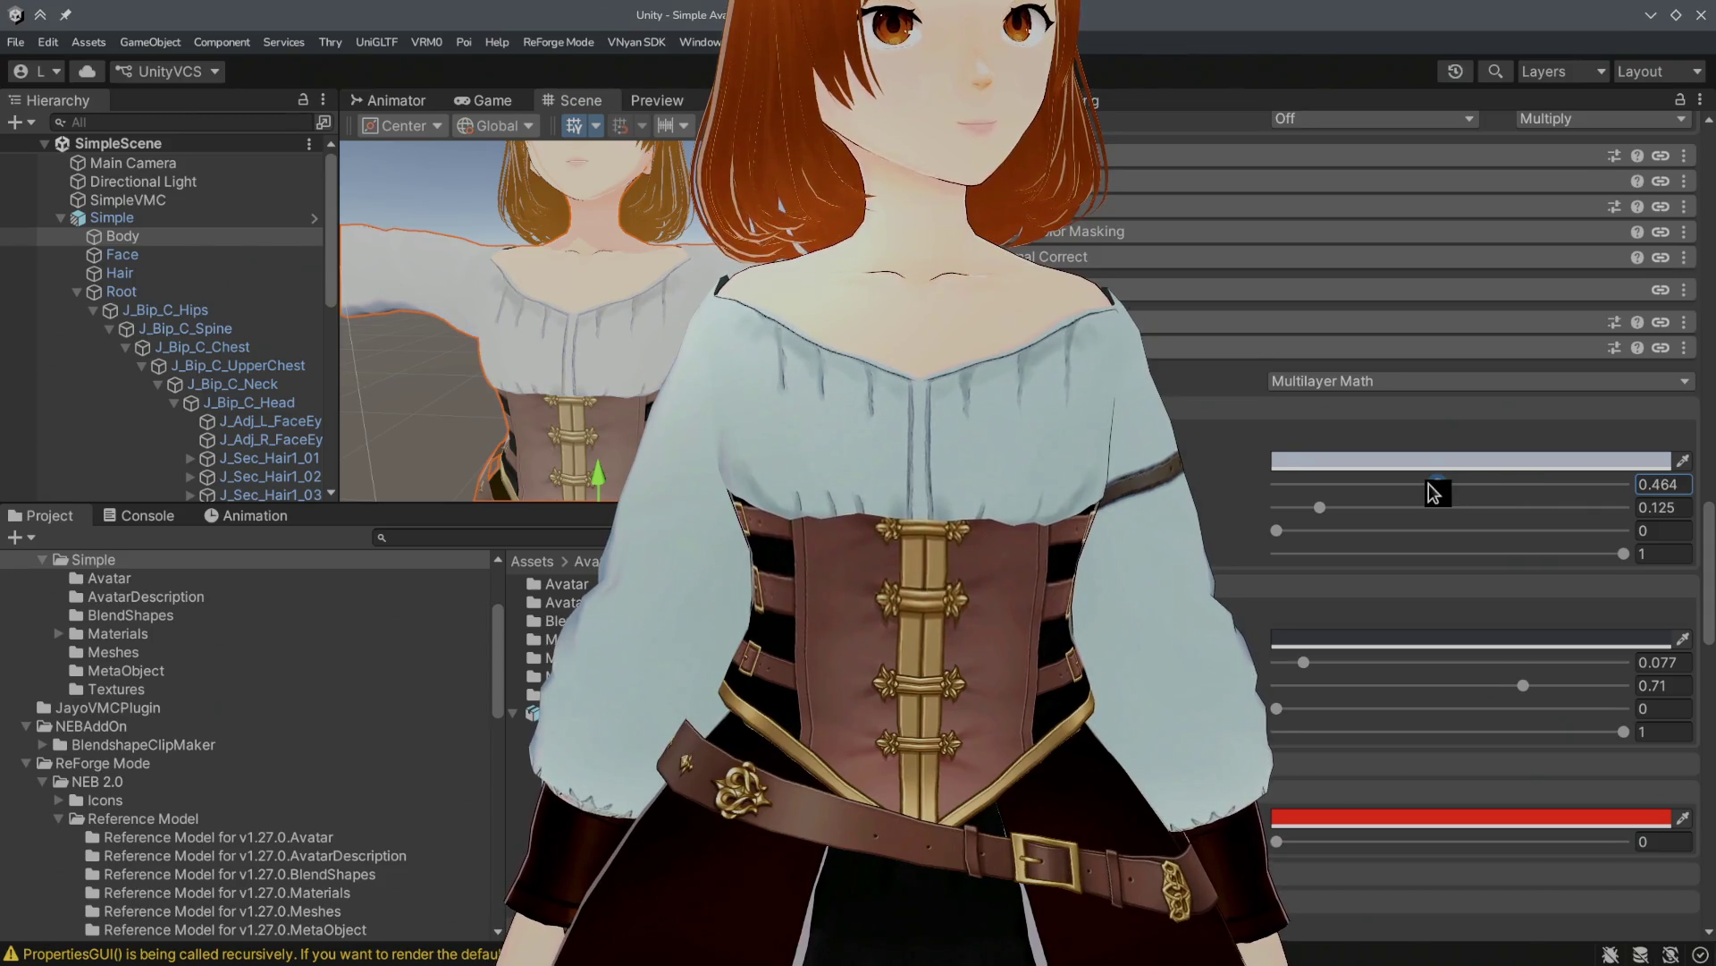
click(1556, 490)
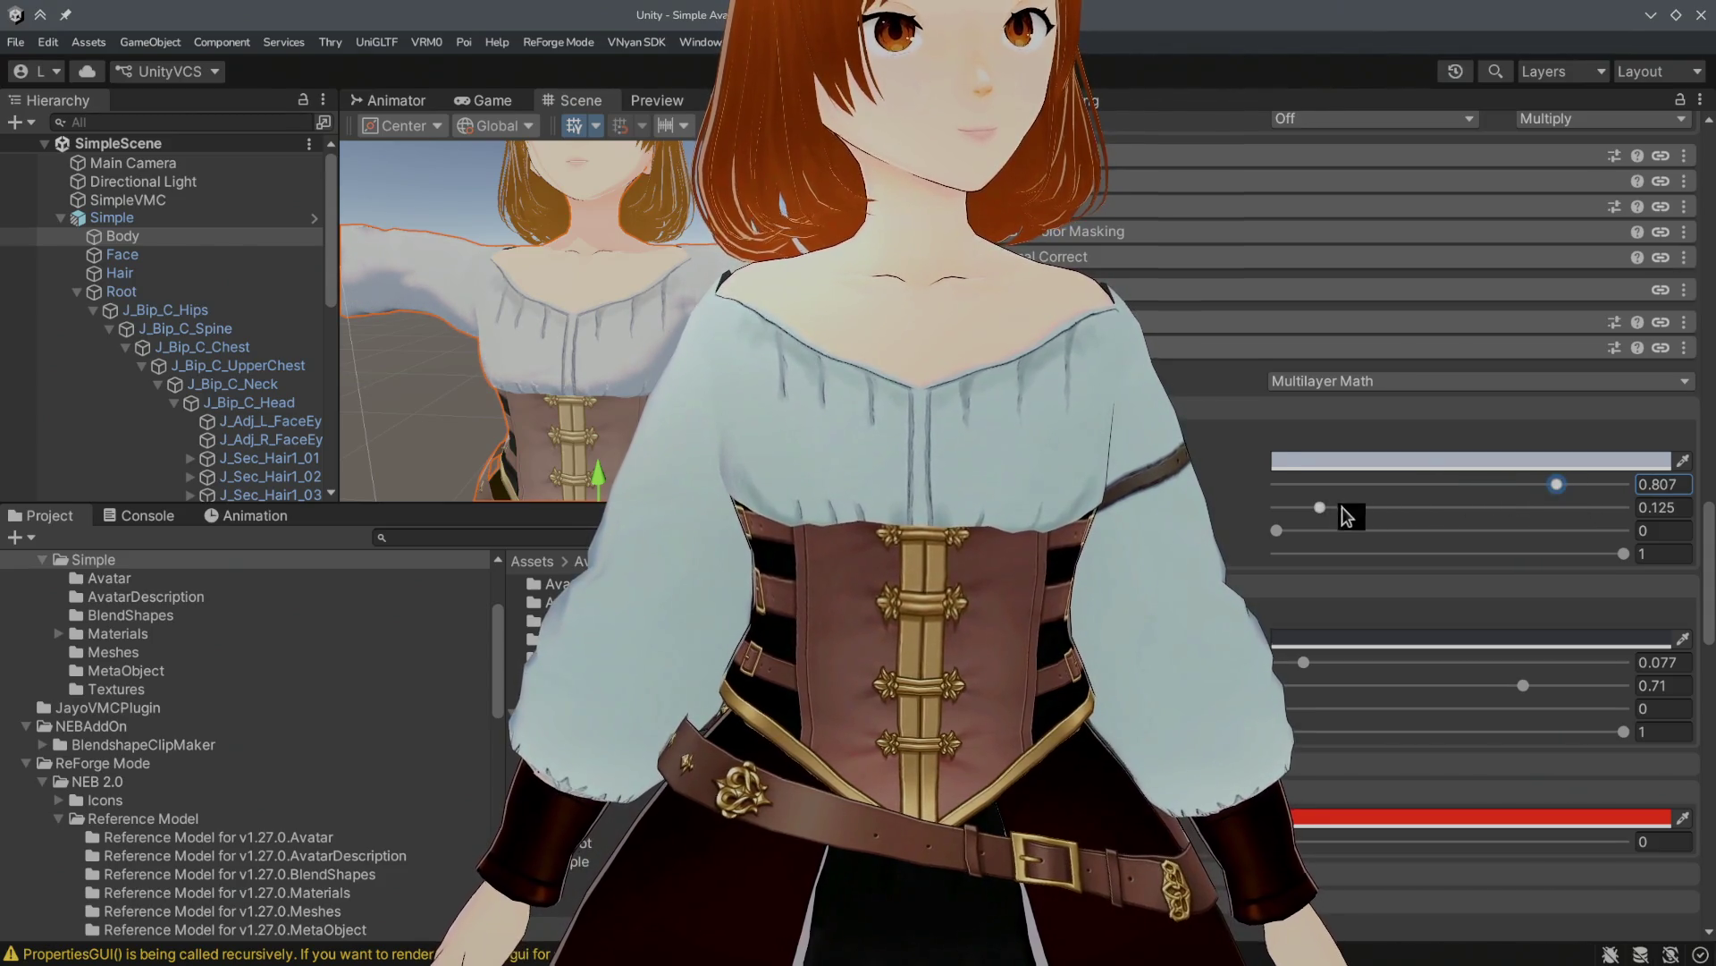
mouse_move(1280, 509)
mouse_down()
mouse_move(1341, 509)
mouse_move(1324, 513)
mouse_up()
mouse_move(1556, 484)
mouse_down()
mouse_move(1671, 486)
mouse_move(1551, 489)
mouse_up()
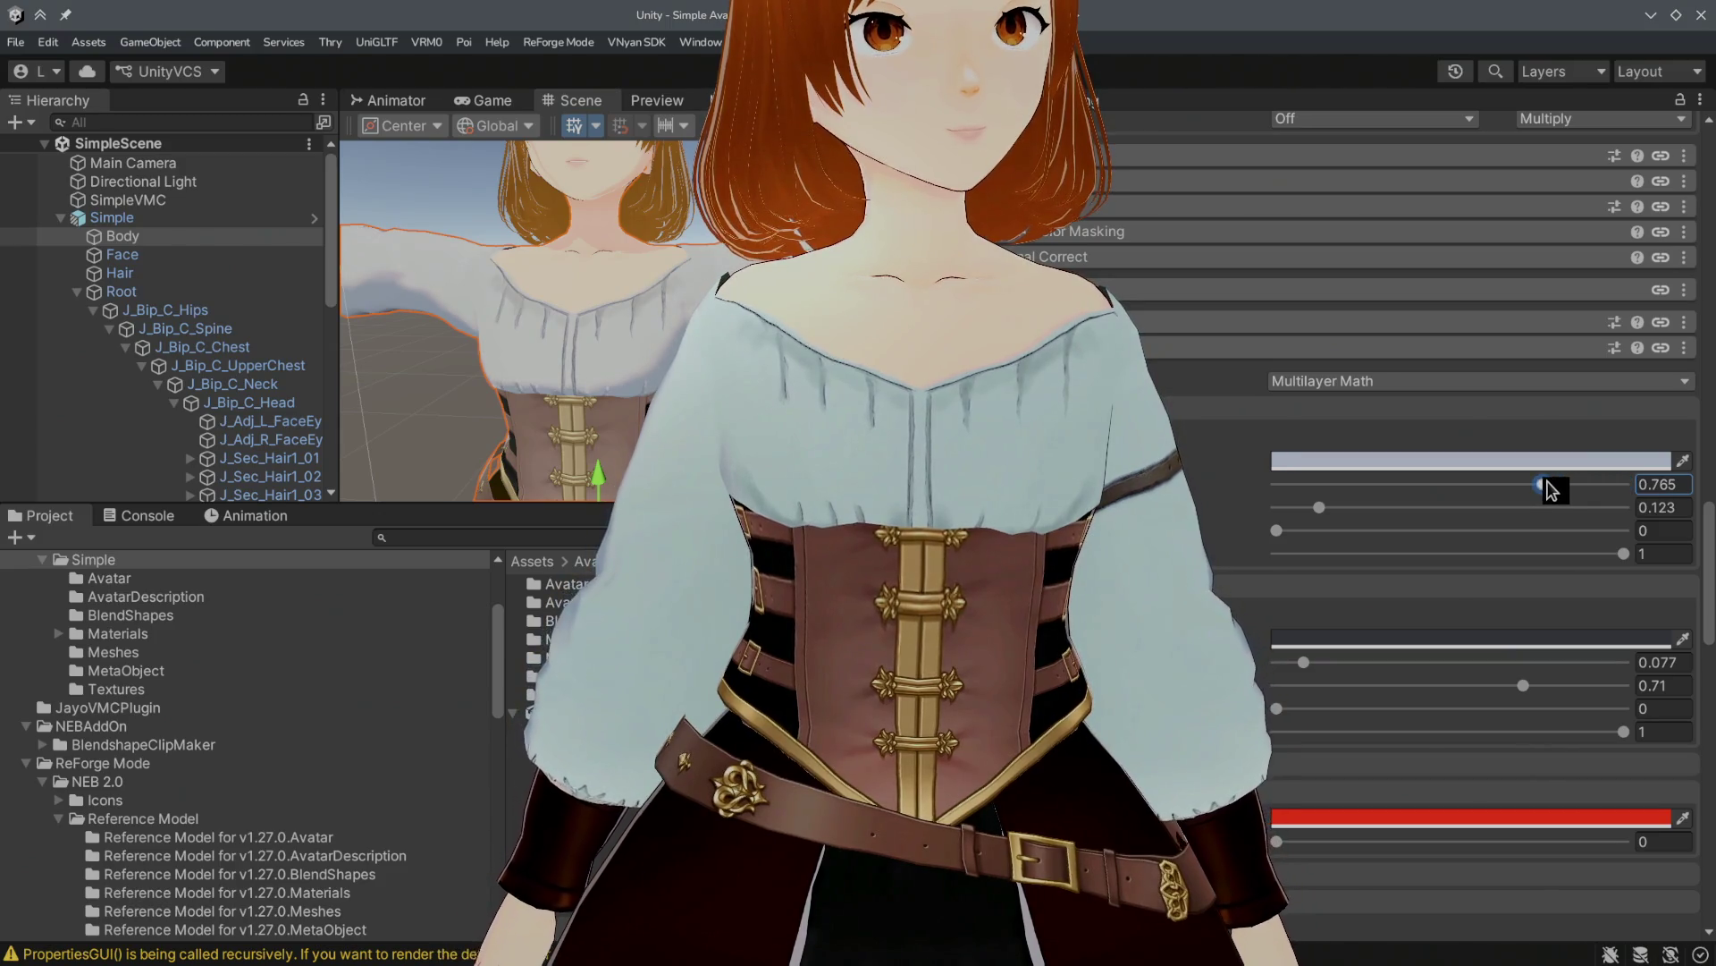
scroll(704, 285, down, 5)
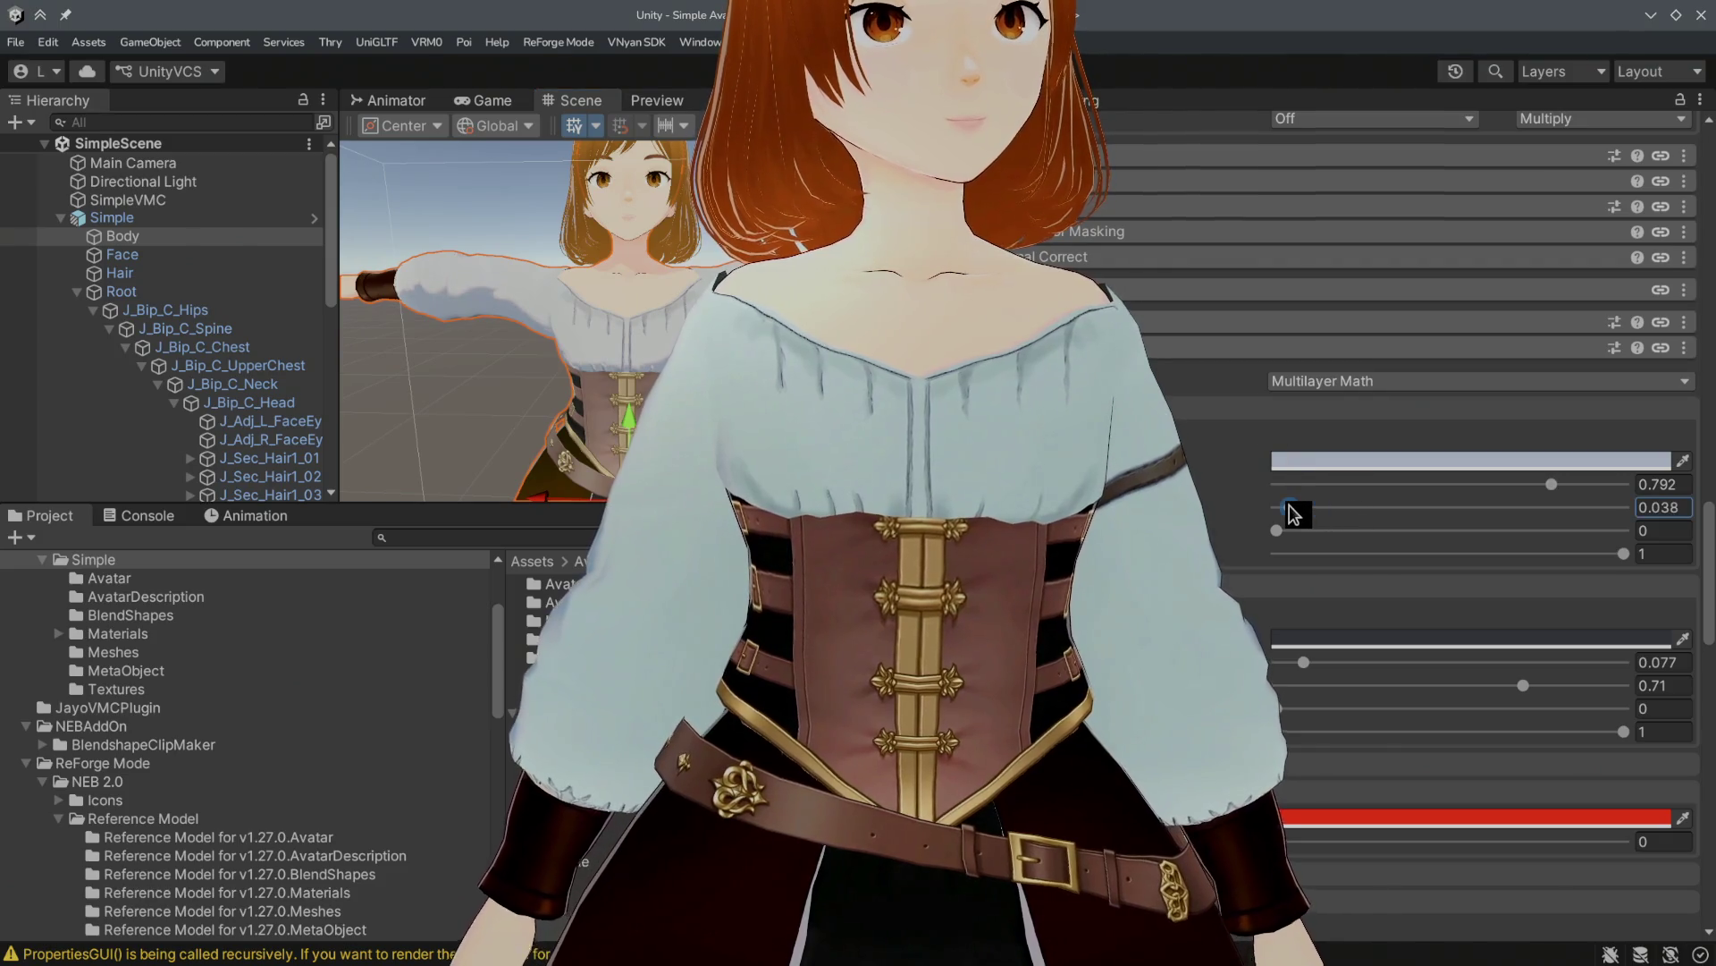
click(1322, 507)
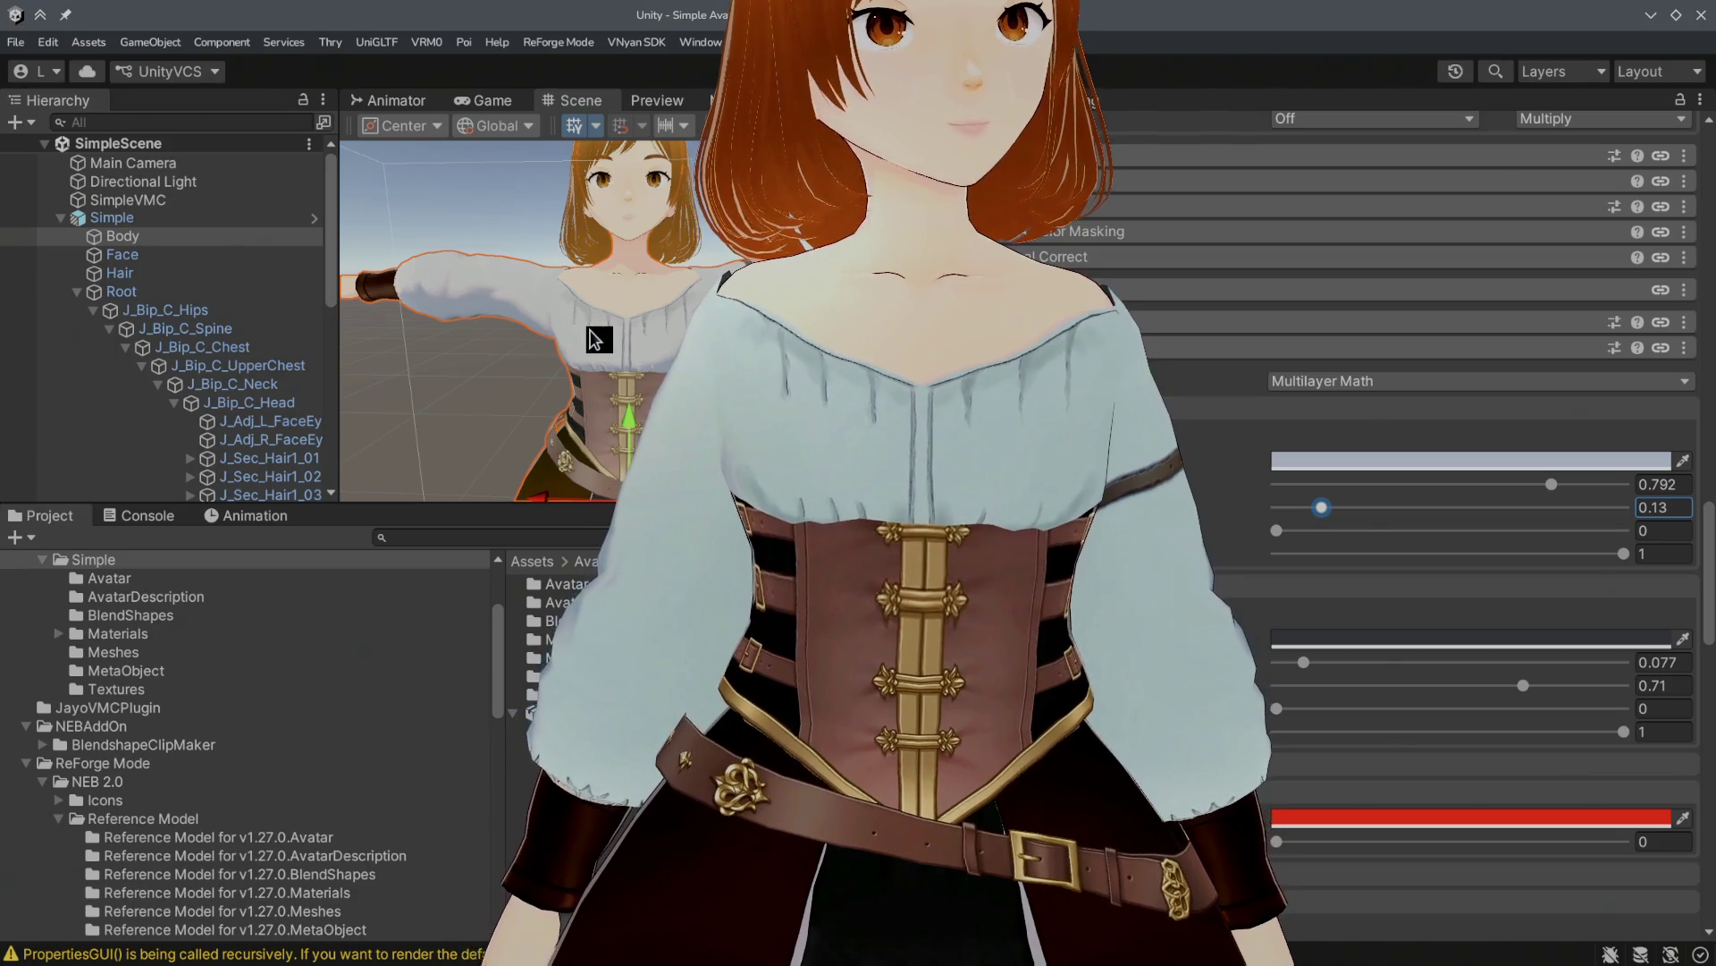
Step: Save the project with File > Save Project
click(18, 43)
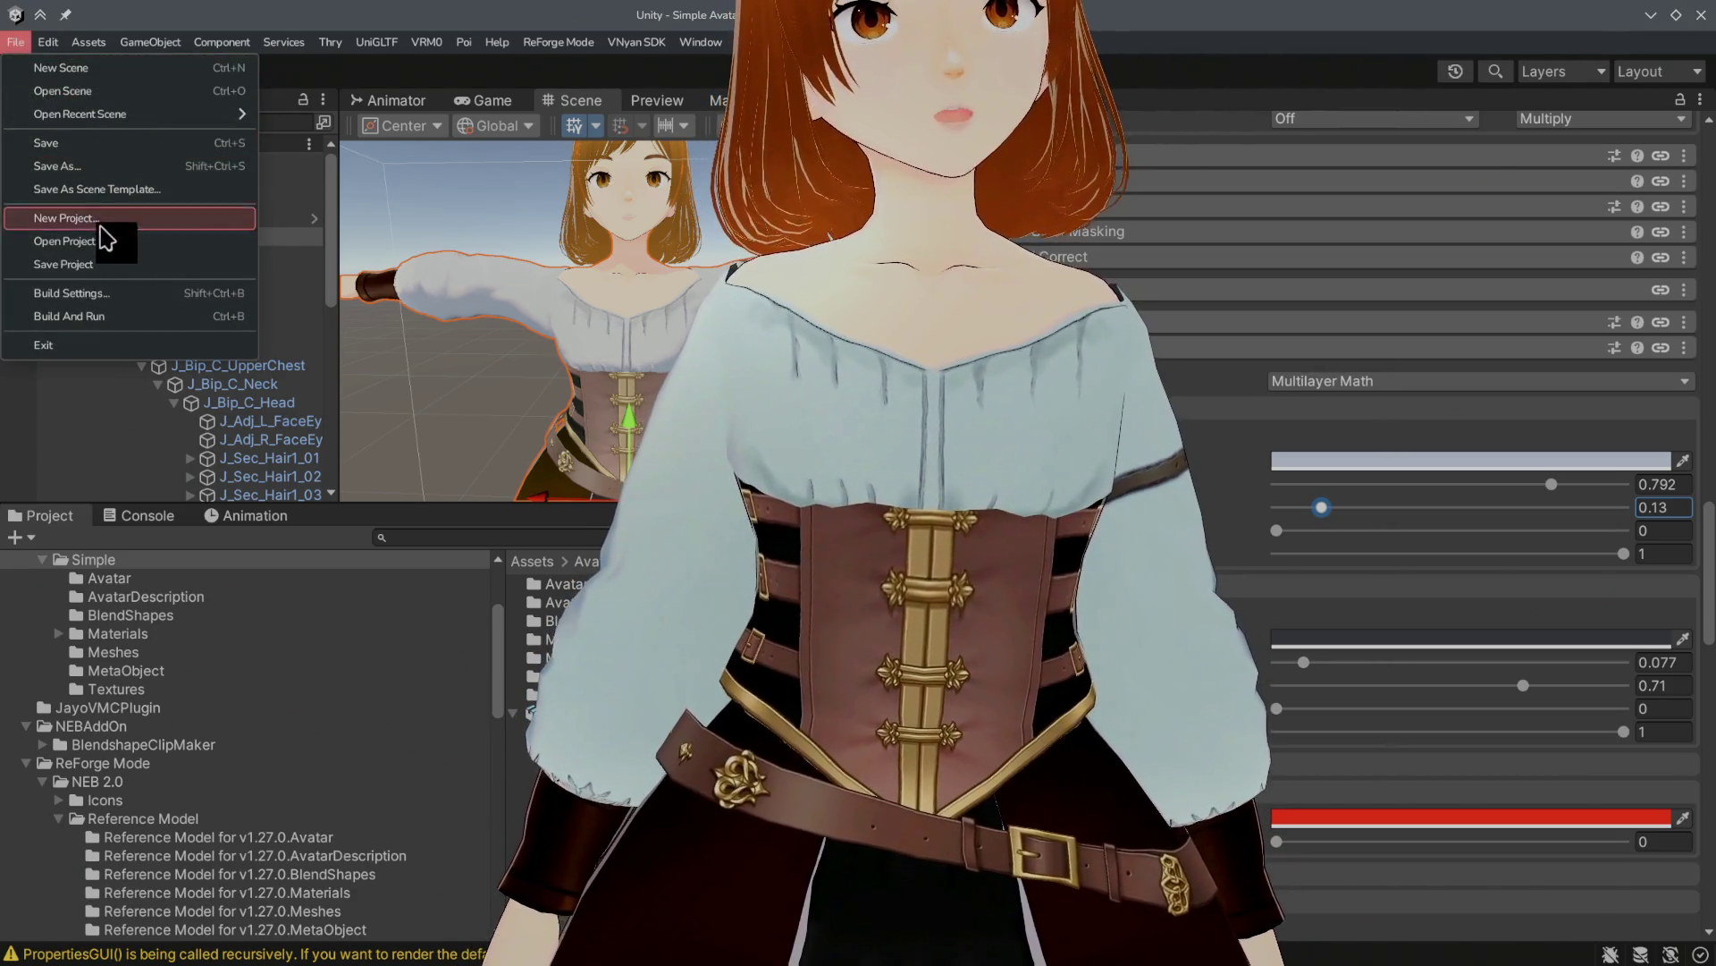
click(94, 263)
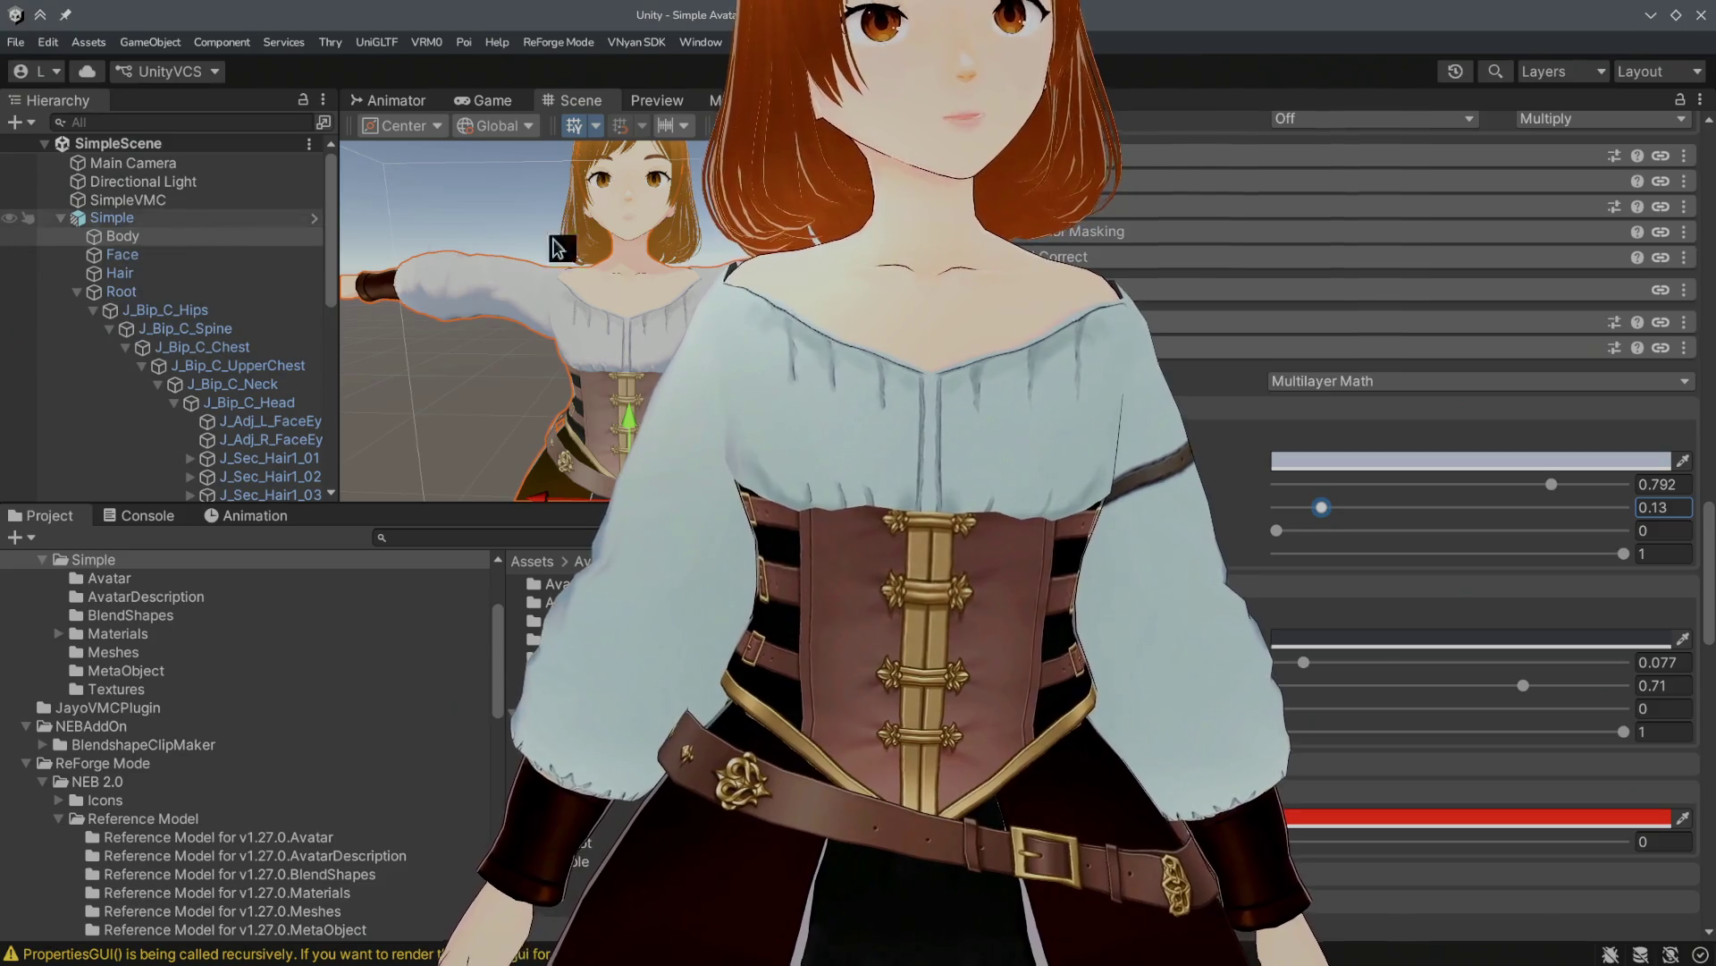
click(212, 235)
scroll(1234, 367, up, 5)
scroll(1234, 366, up, 10)
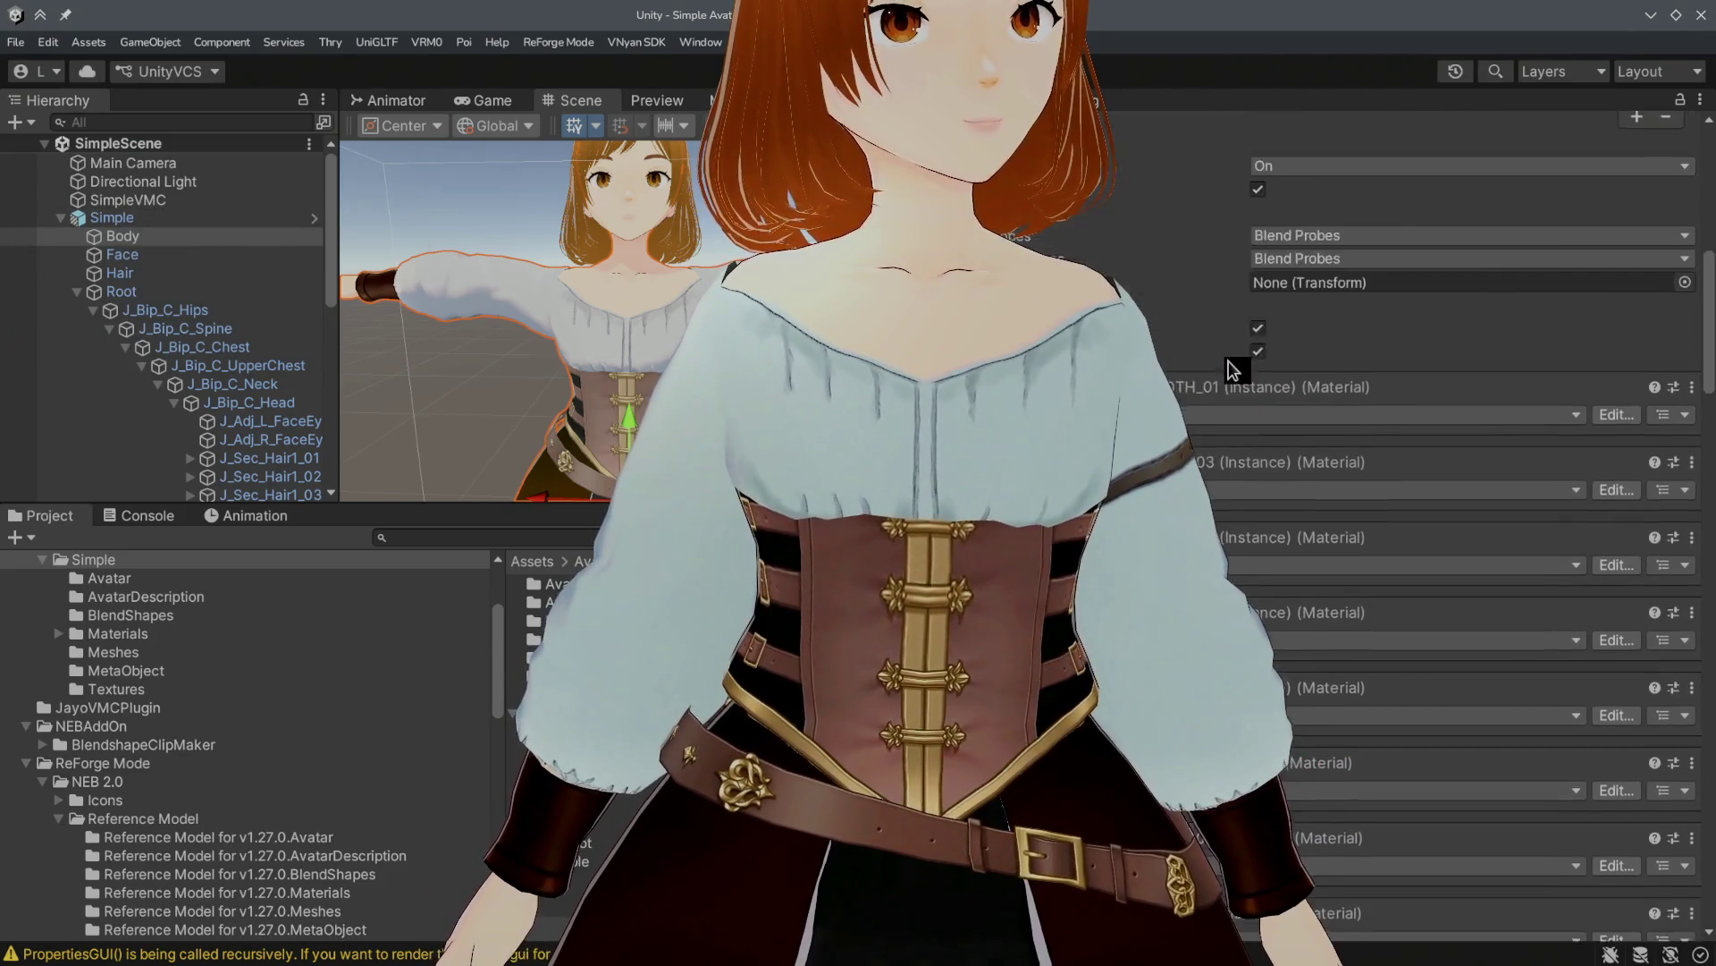
scroll(1229, 372, down, 10)
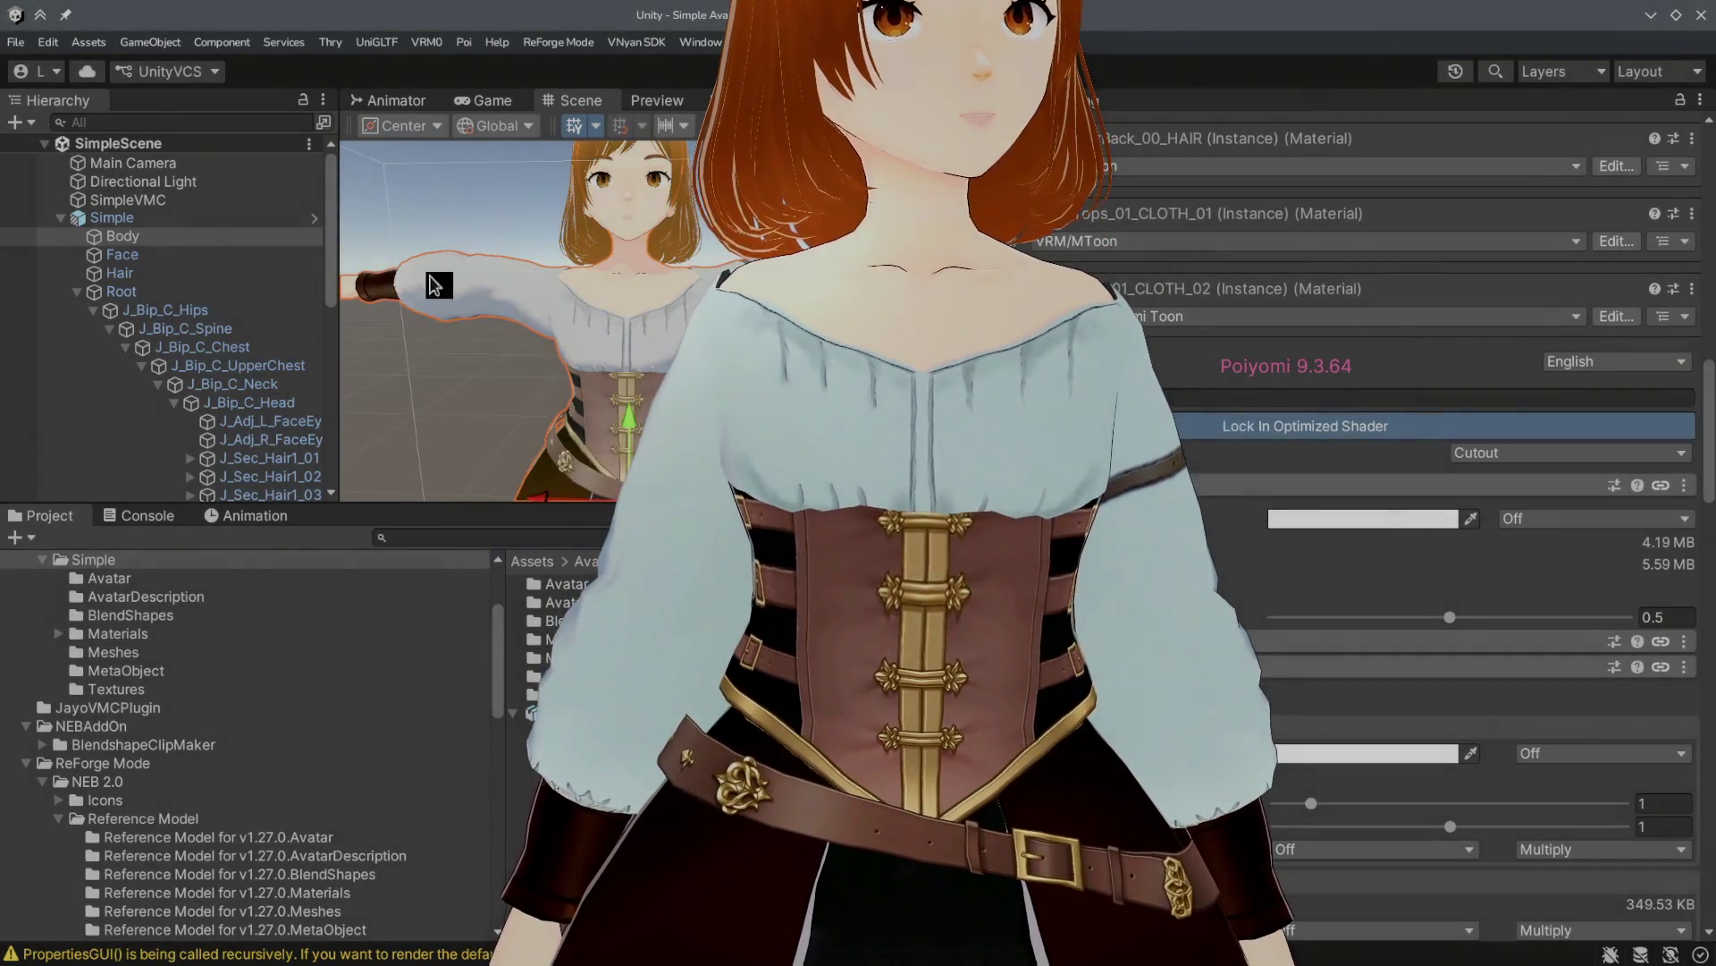
Step: Build the Simple avatar as a VSFAvatar named Simple, starting shader compilation
click(161, 217)
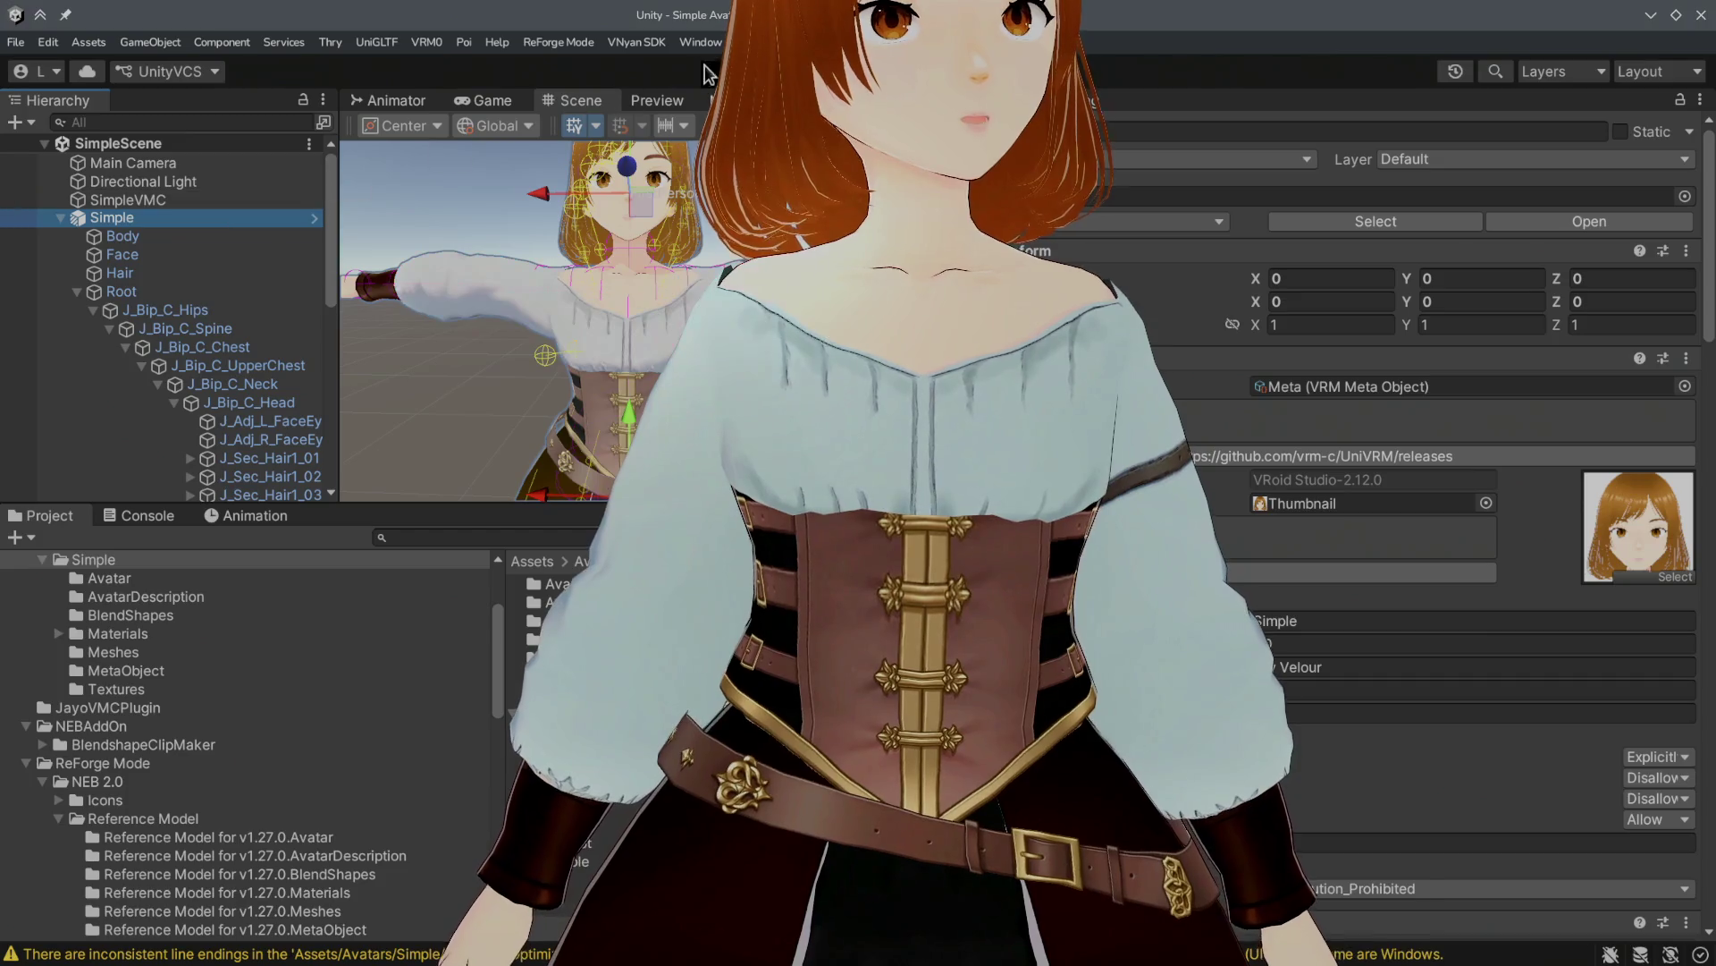
click(637, 42)
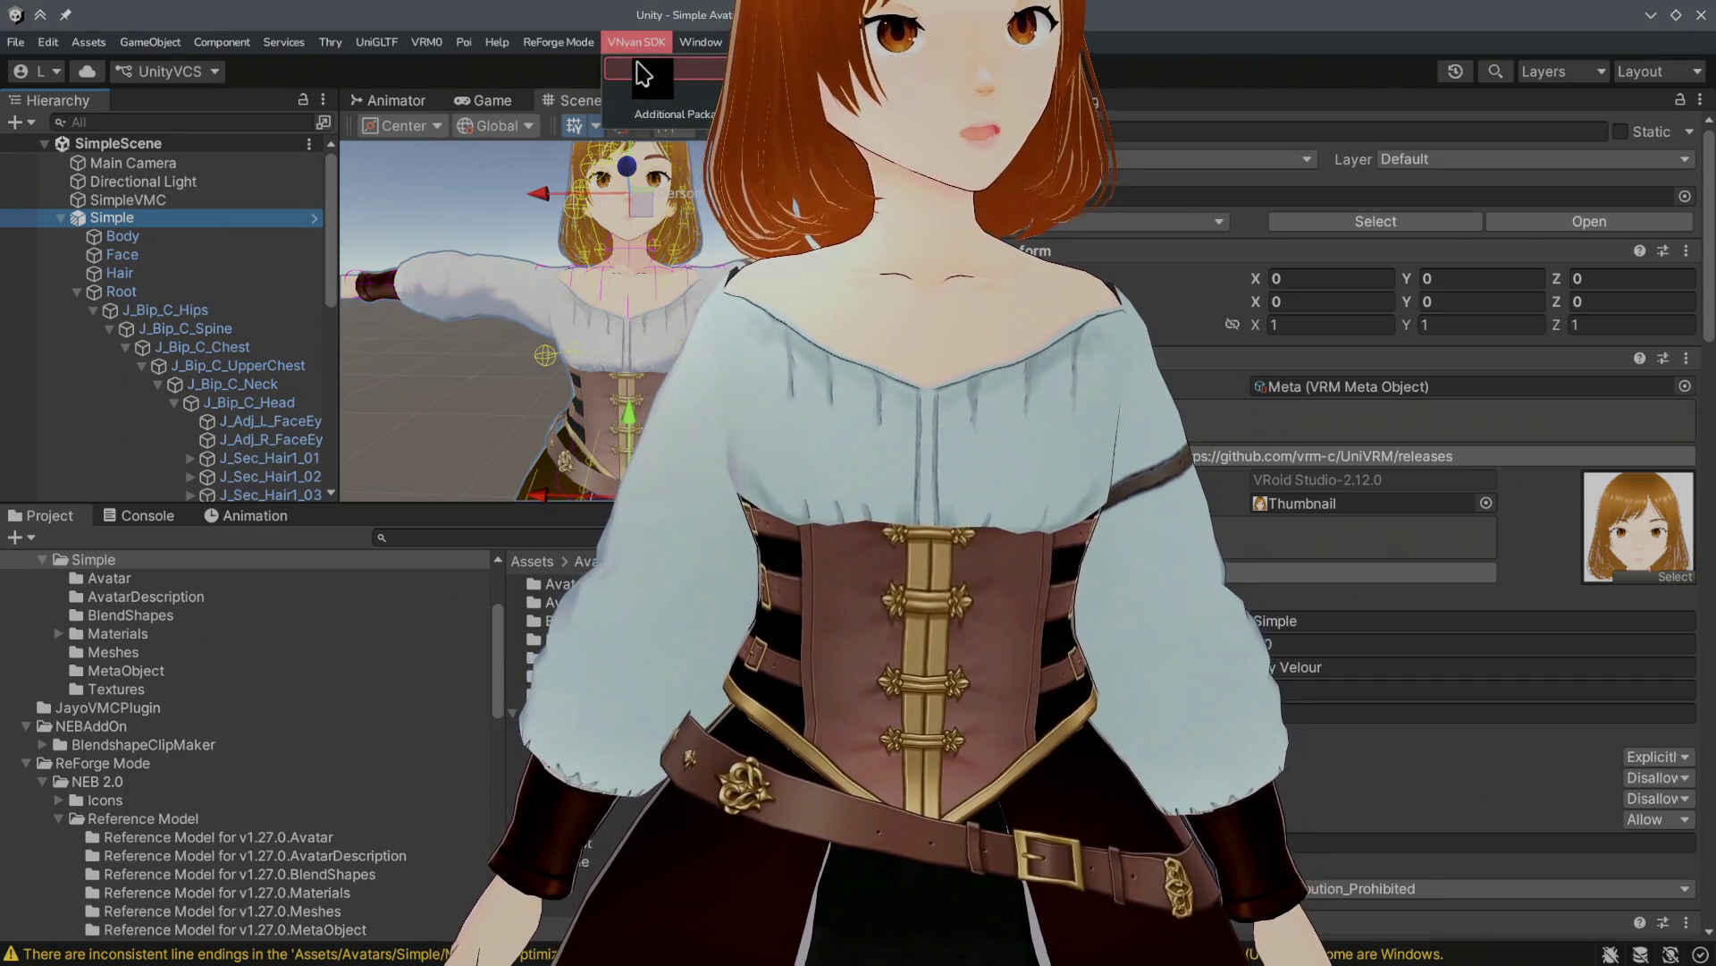
click(651, 68)
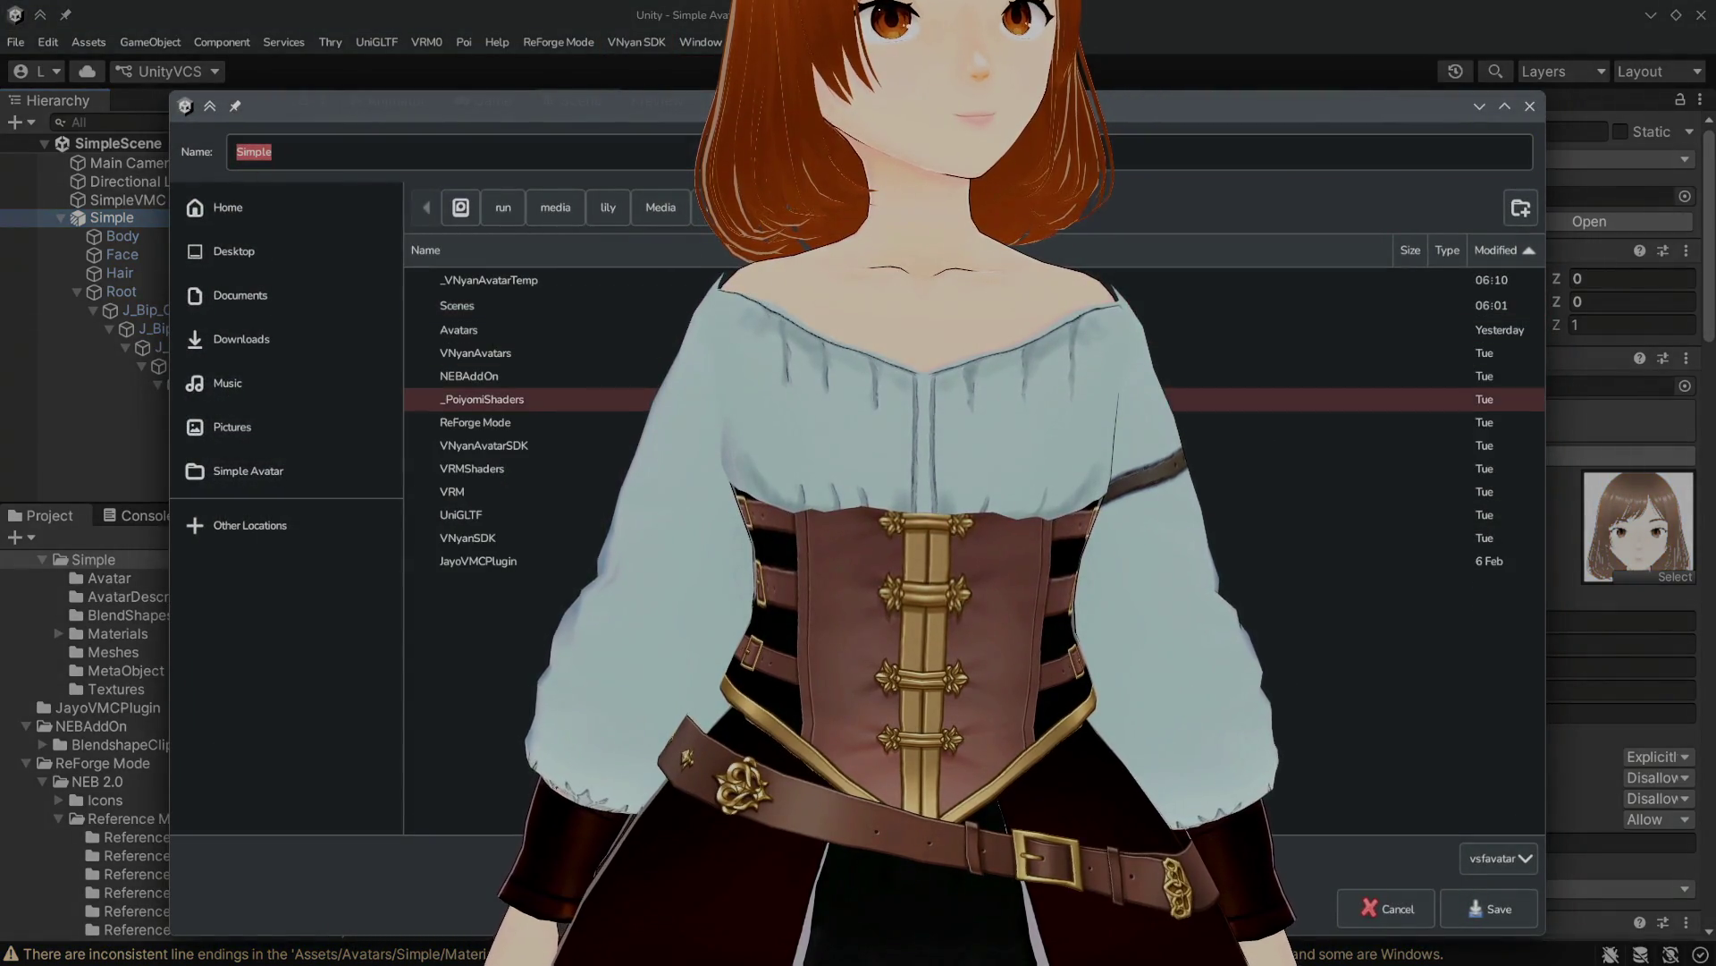
key(Return)
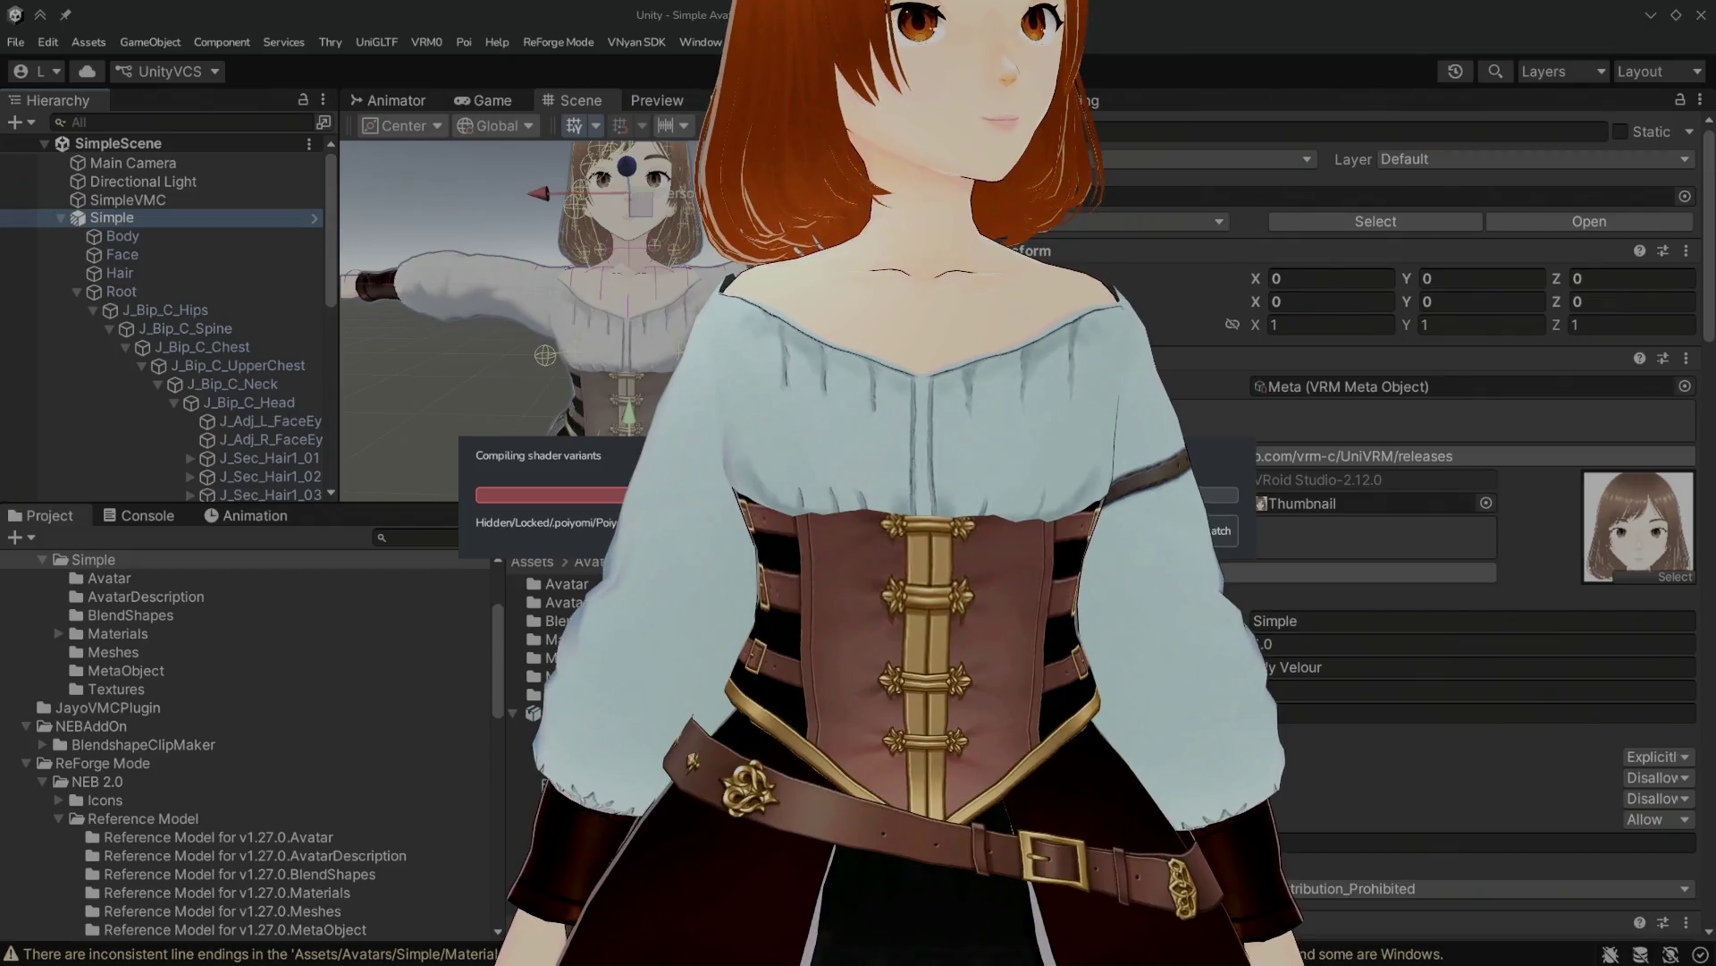